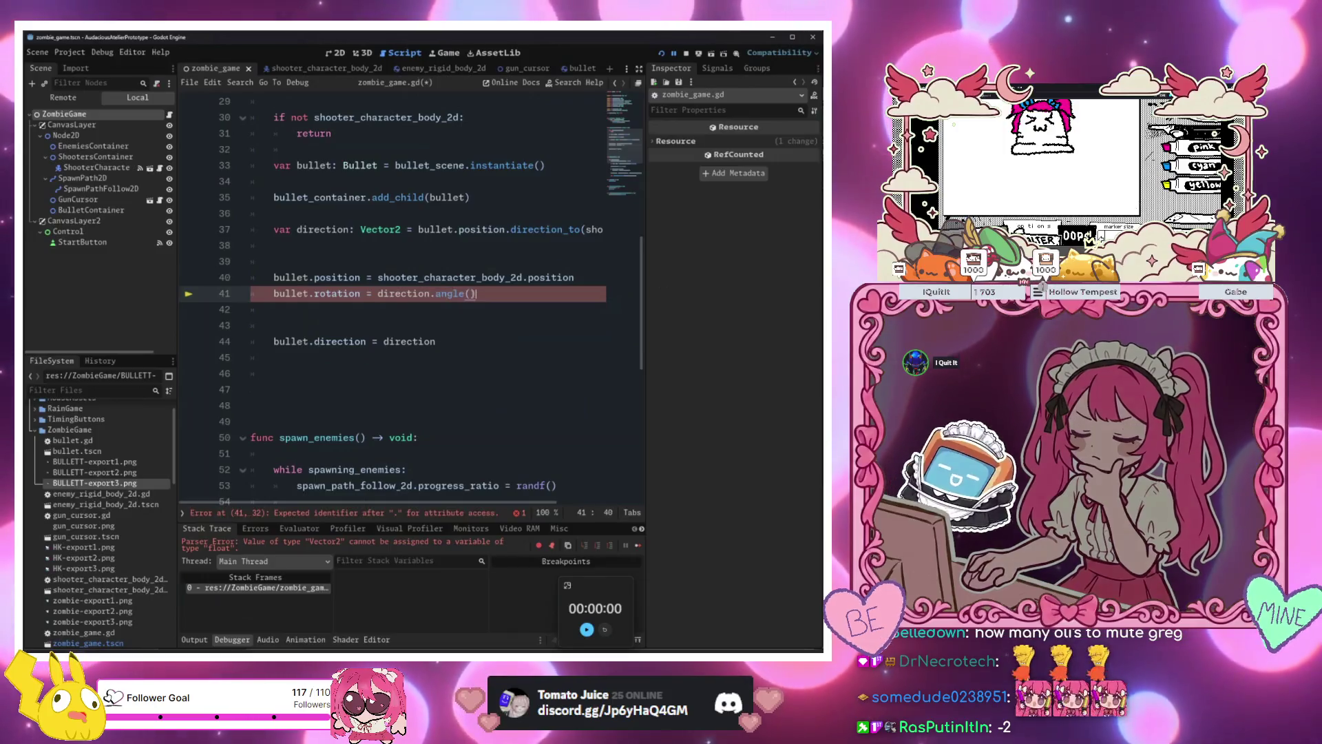
Step: Launch the game with F5 and move its window out of the way
key(F5)
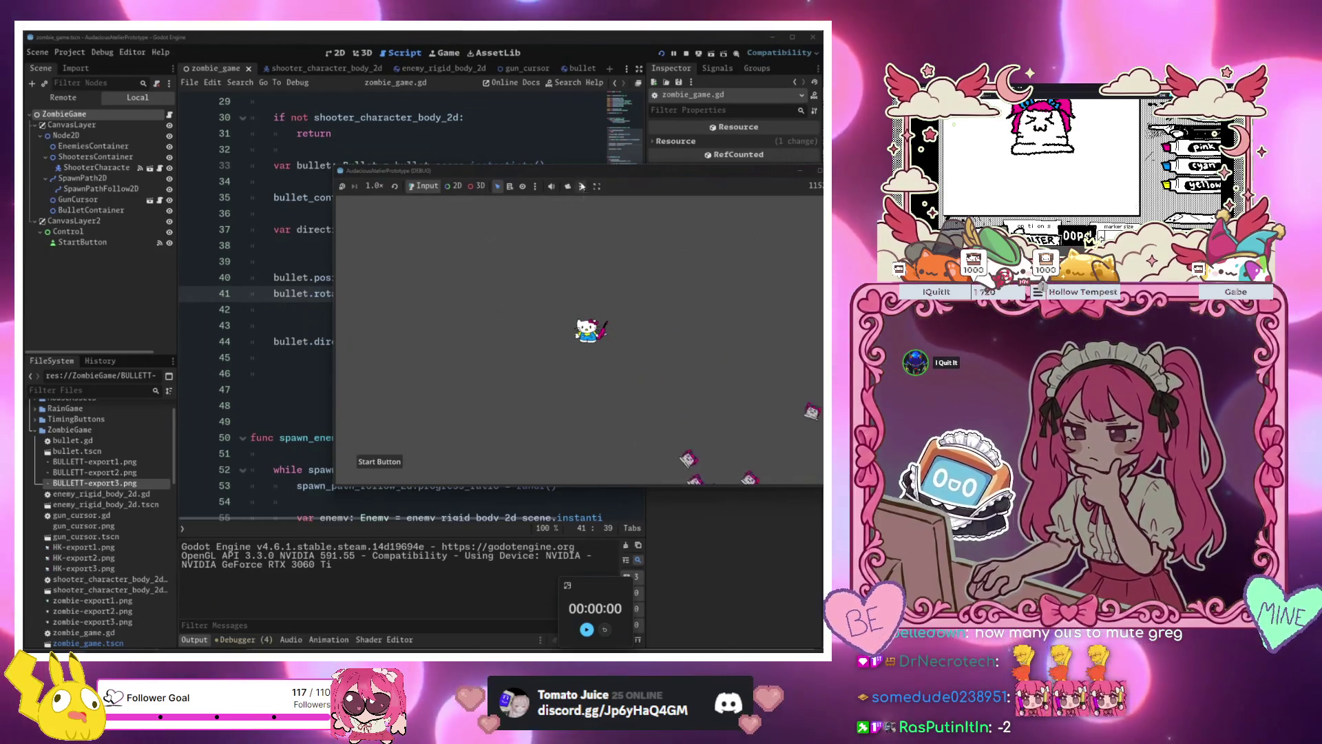
drag(565, 177, 556, 355)
click(411, 294)
Step: Delete the blank lines above bullet.direction and bullet.position in shoot_bullet
click(361, 235)
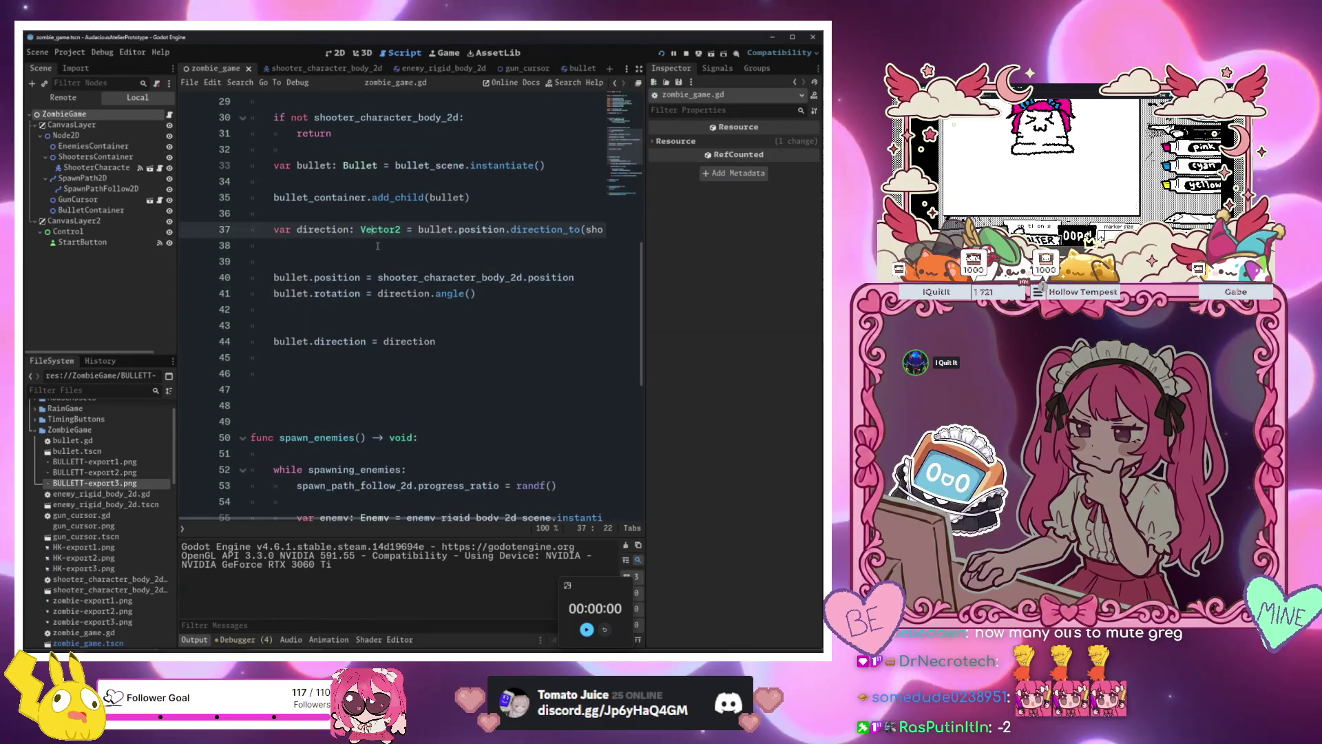
click(399, 294)
click(430, 355)
key(Up)
key(Up)
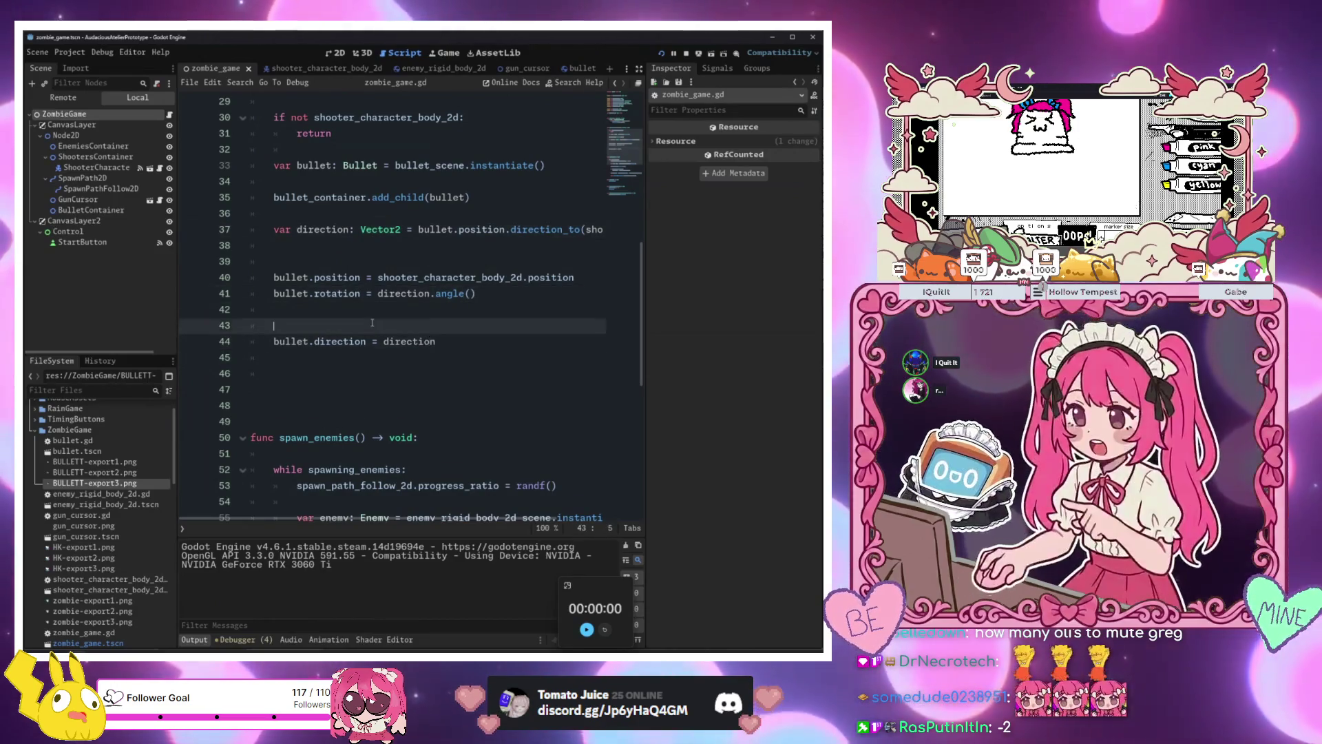
key(BackSpace)
key(BackSpace)
click(465, 276)
click(397, 229)
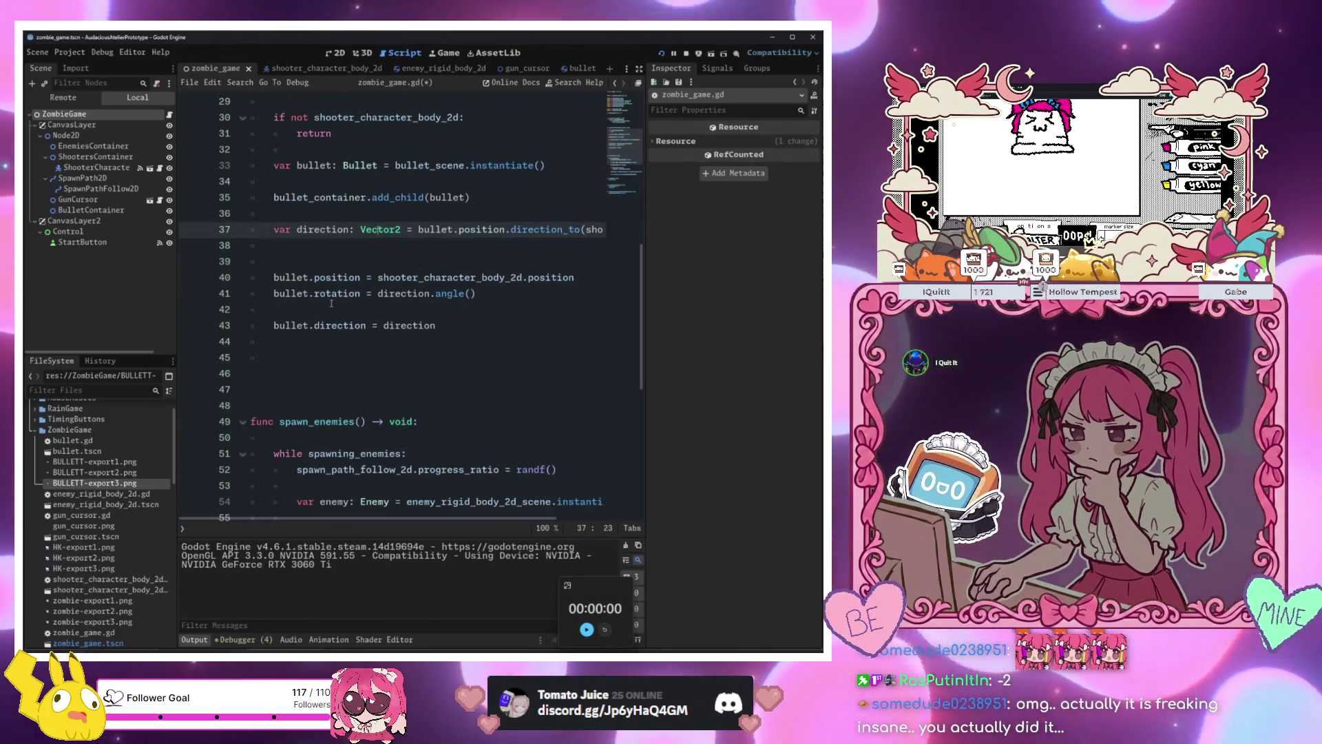
click(434, 277)
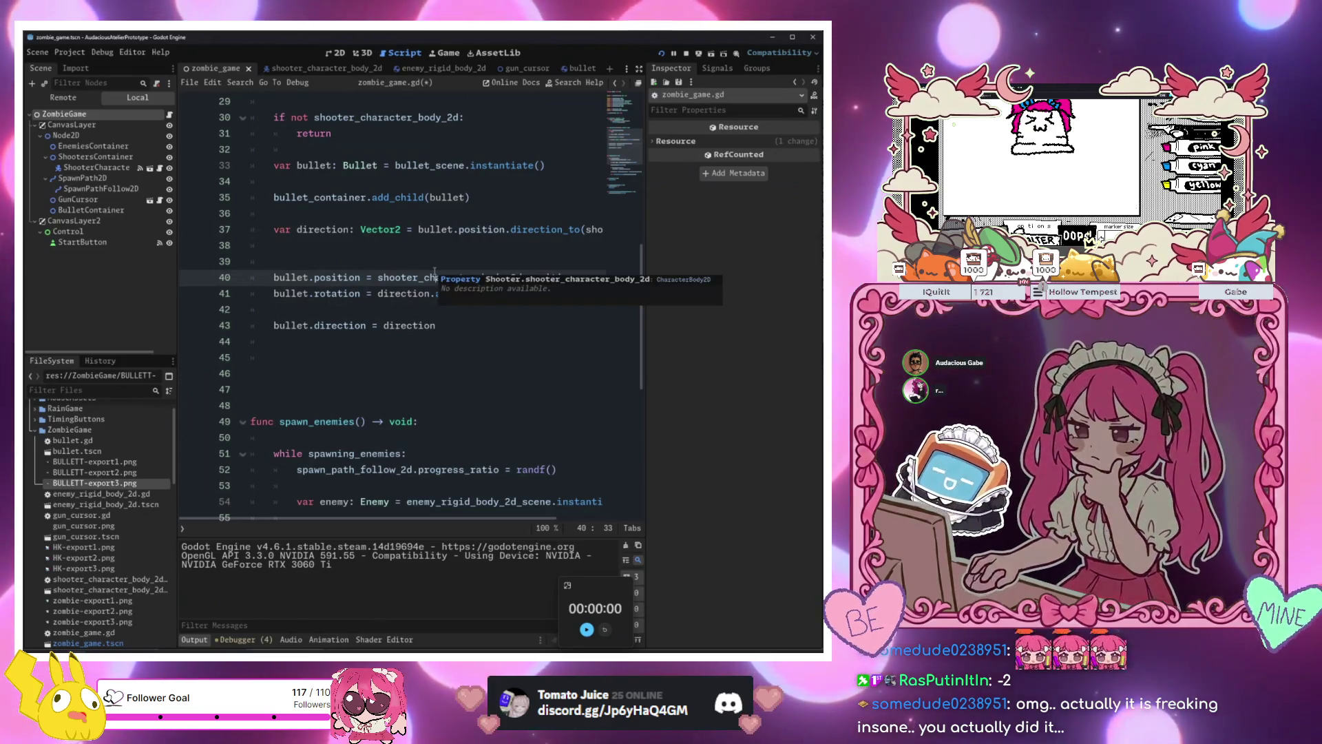
click(522, 237)
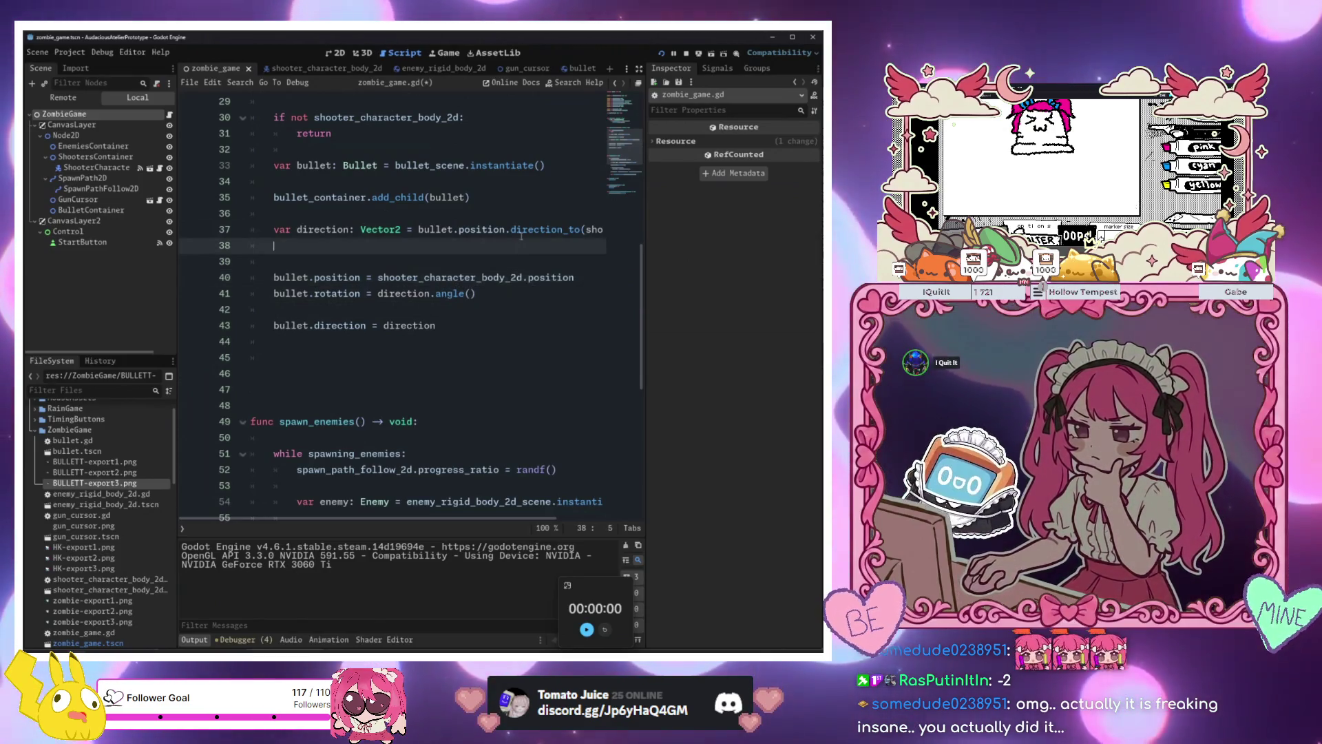
click(488, 257)
key(Delete)
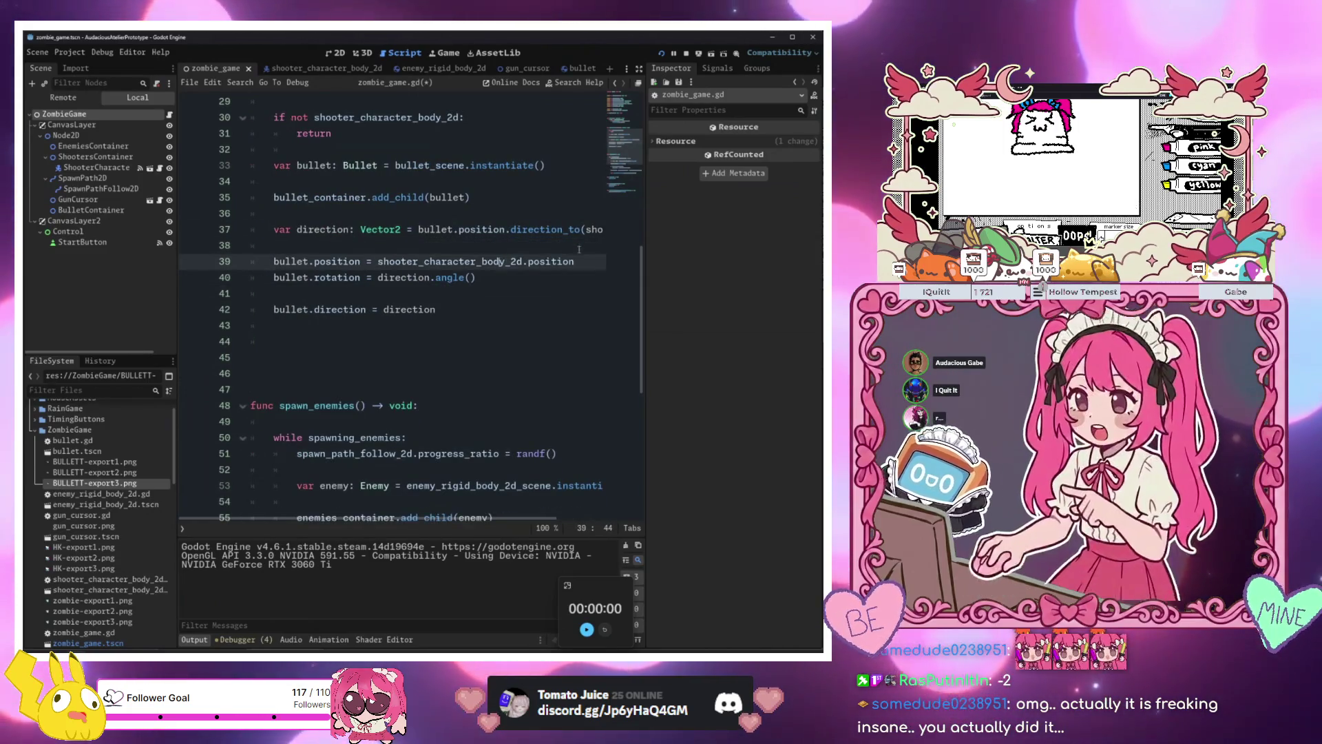
click(569, 233)
click(526, 281)
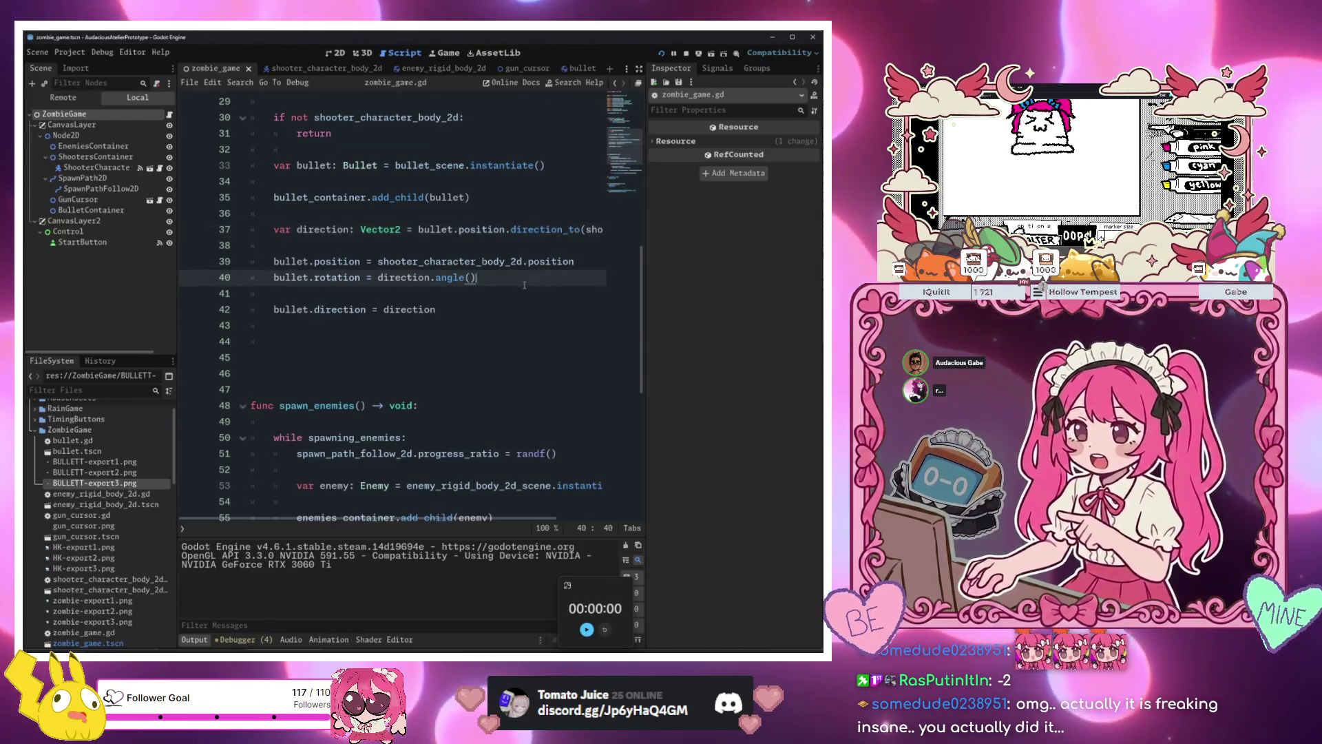
Step: Try bullet.rotation_degrees instead of rotation and test it in the running game
mouse_move(458, 277)
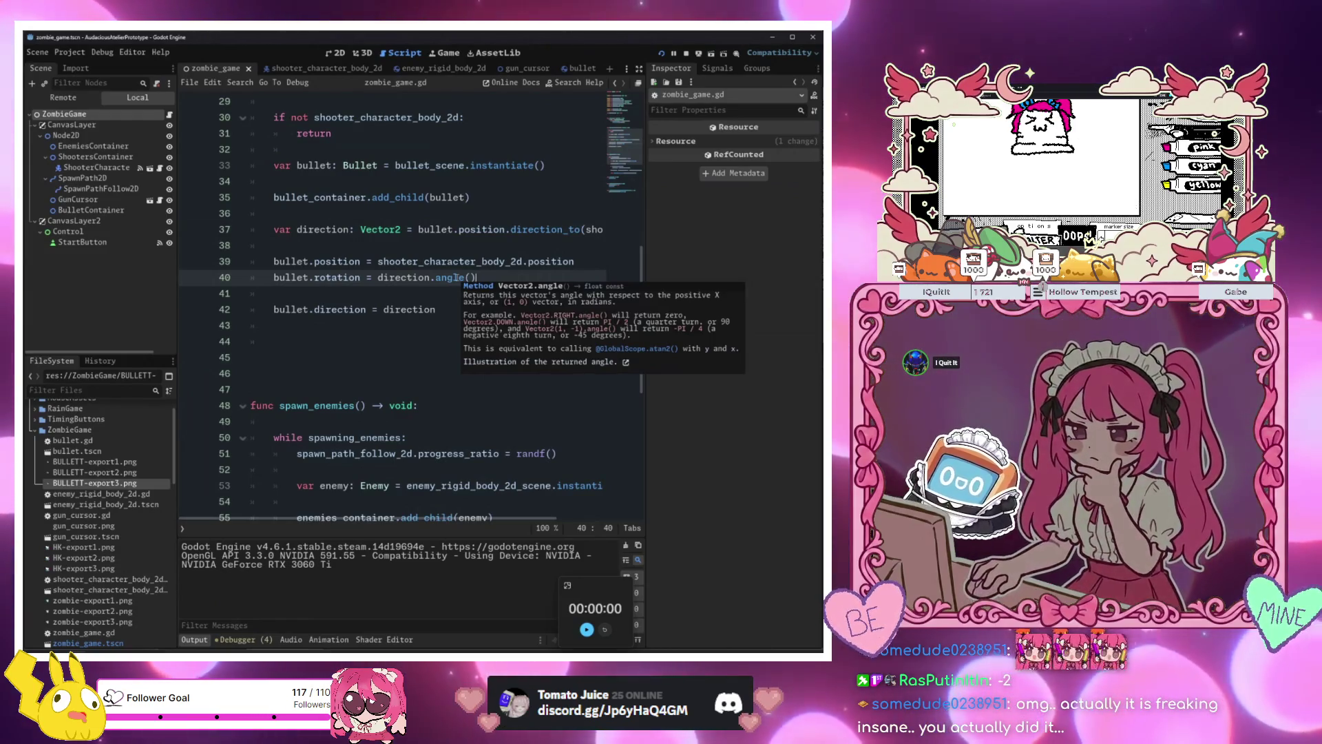
click(435, 278)
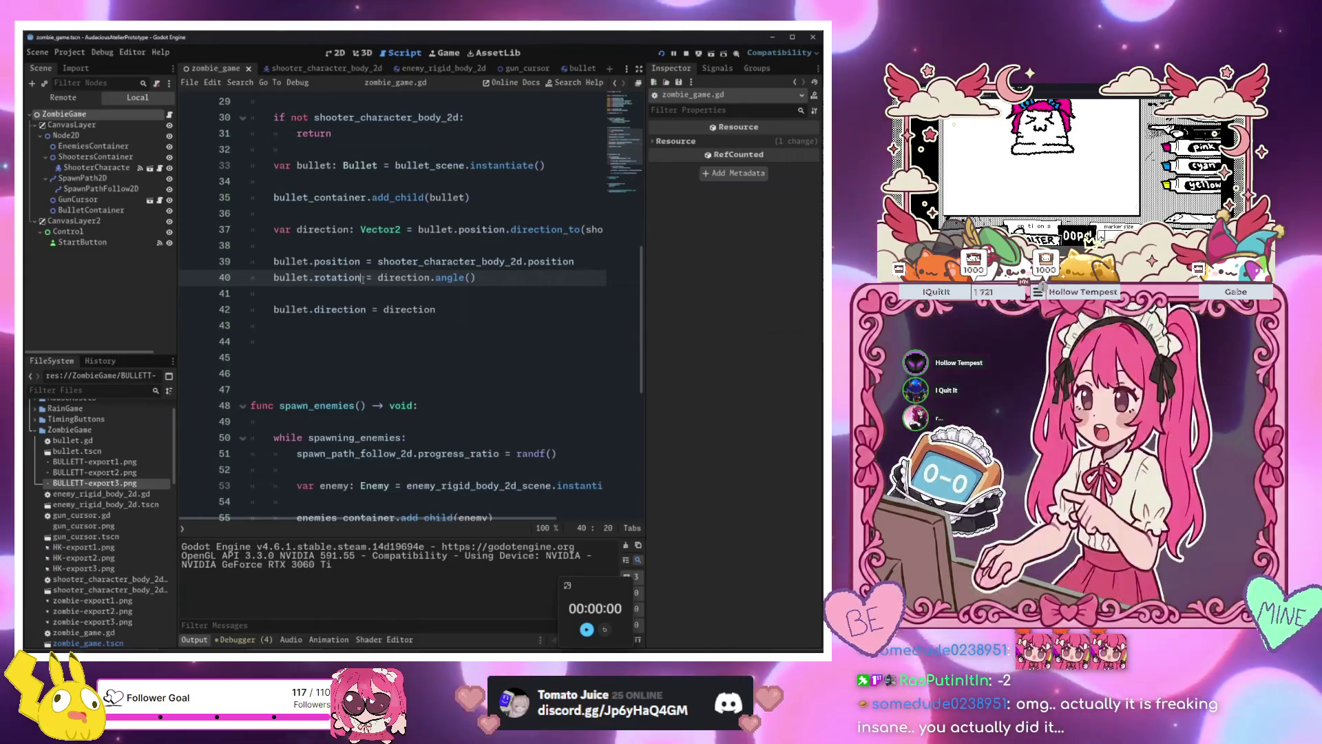
click(361, 277)
text(_degrees)
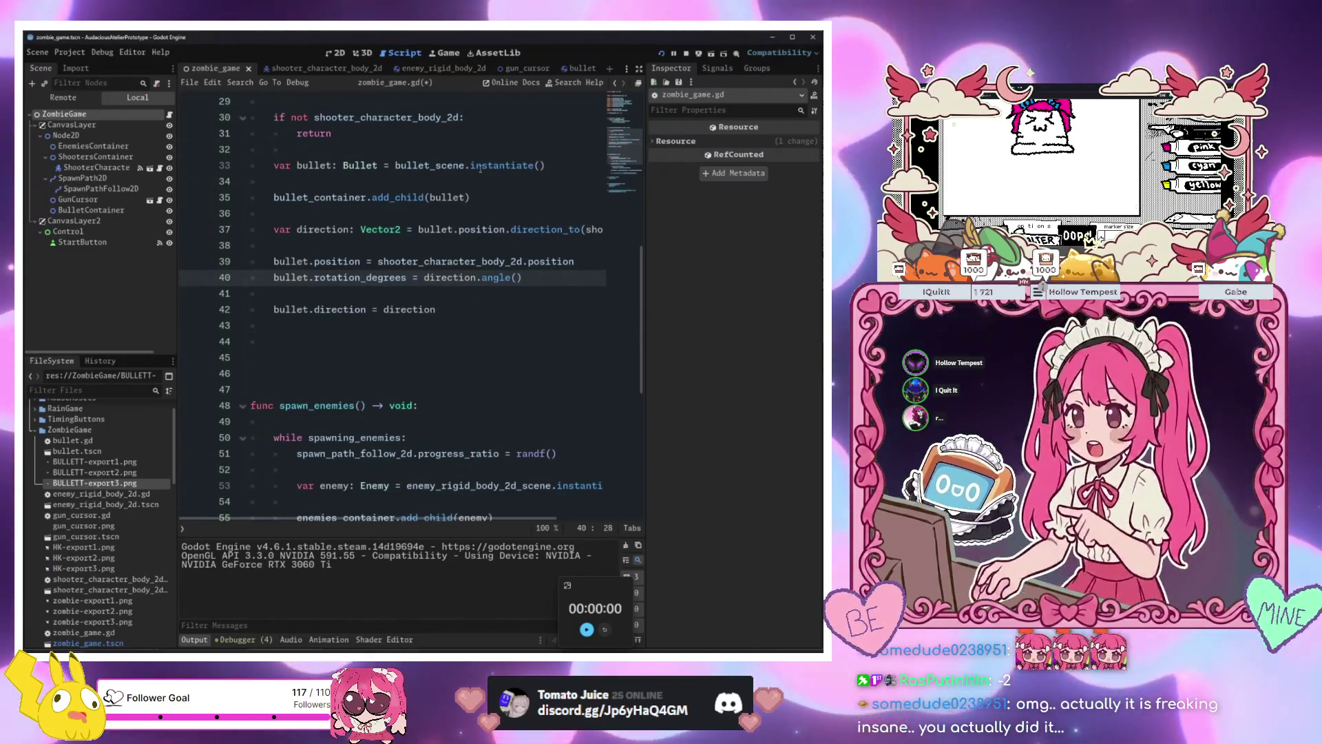
click(447, 149)
key(F5)
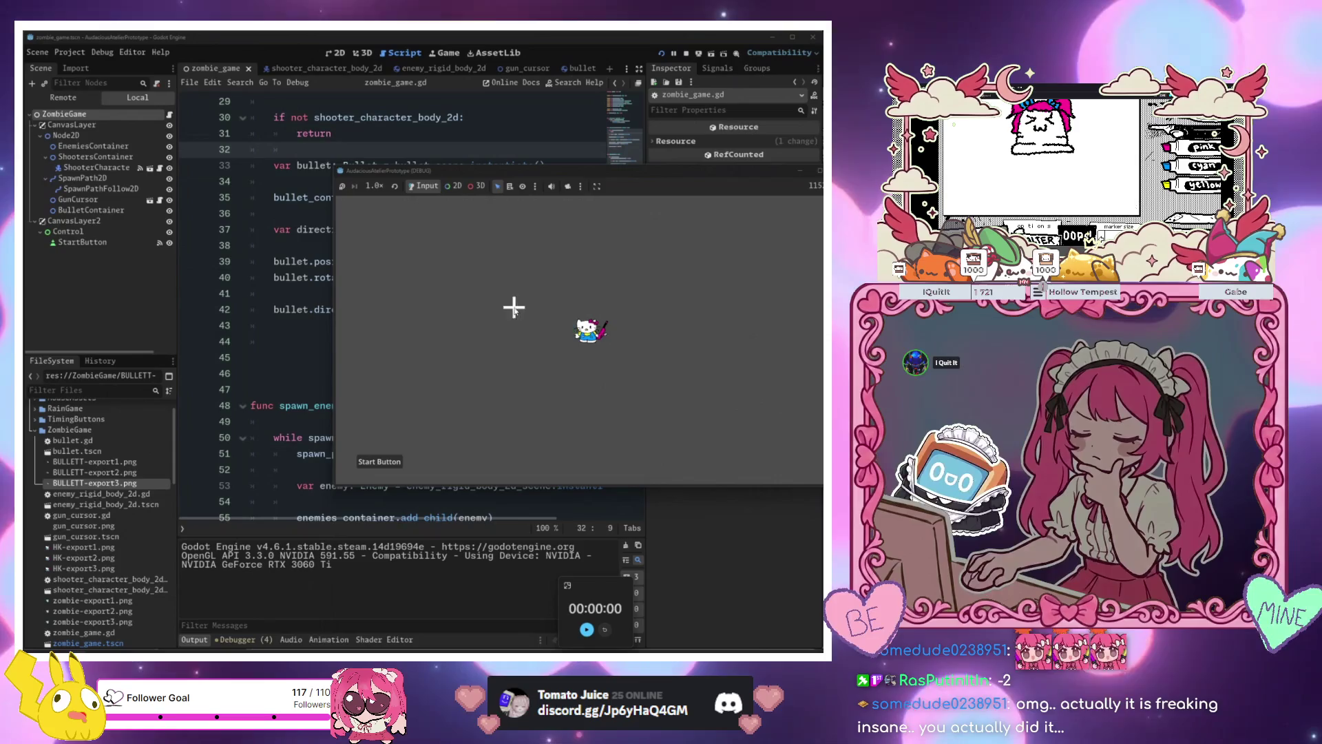
key(F8)
Step: Revert the line to bullet.rotation = direction.angle() and open the bullet scene
click(449, 285)
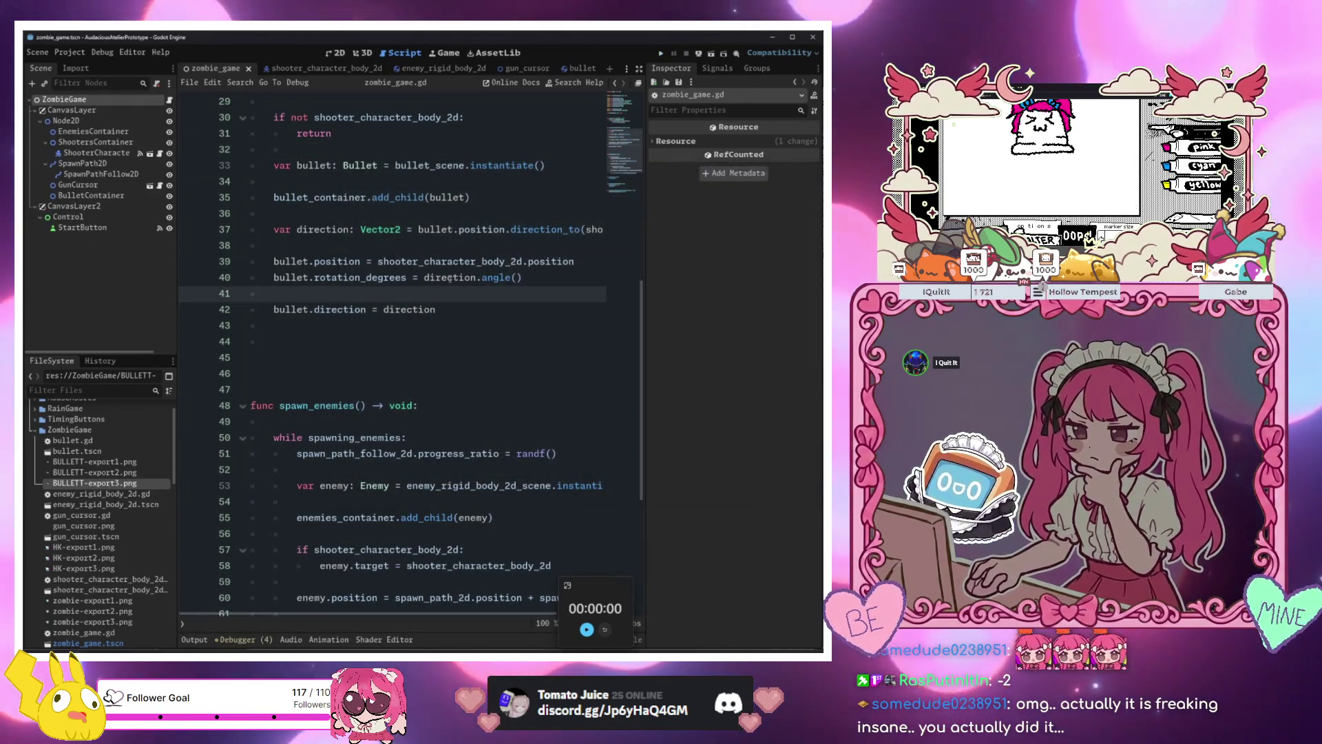
mouse_move(484, 278)
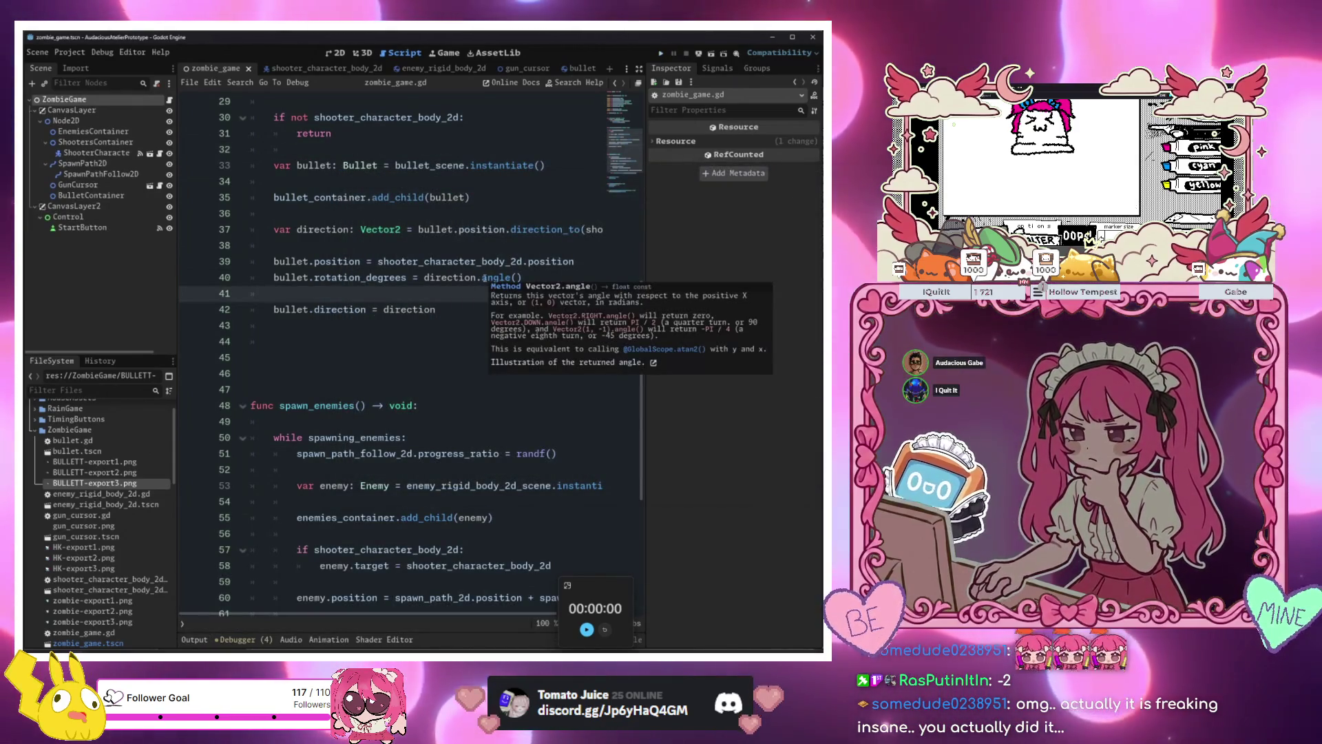
click(406, 278)
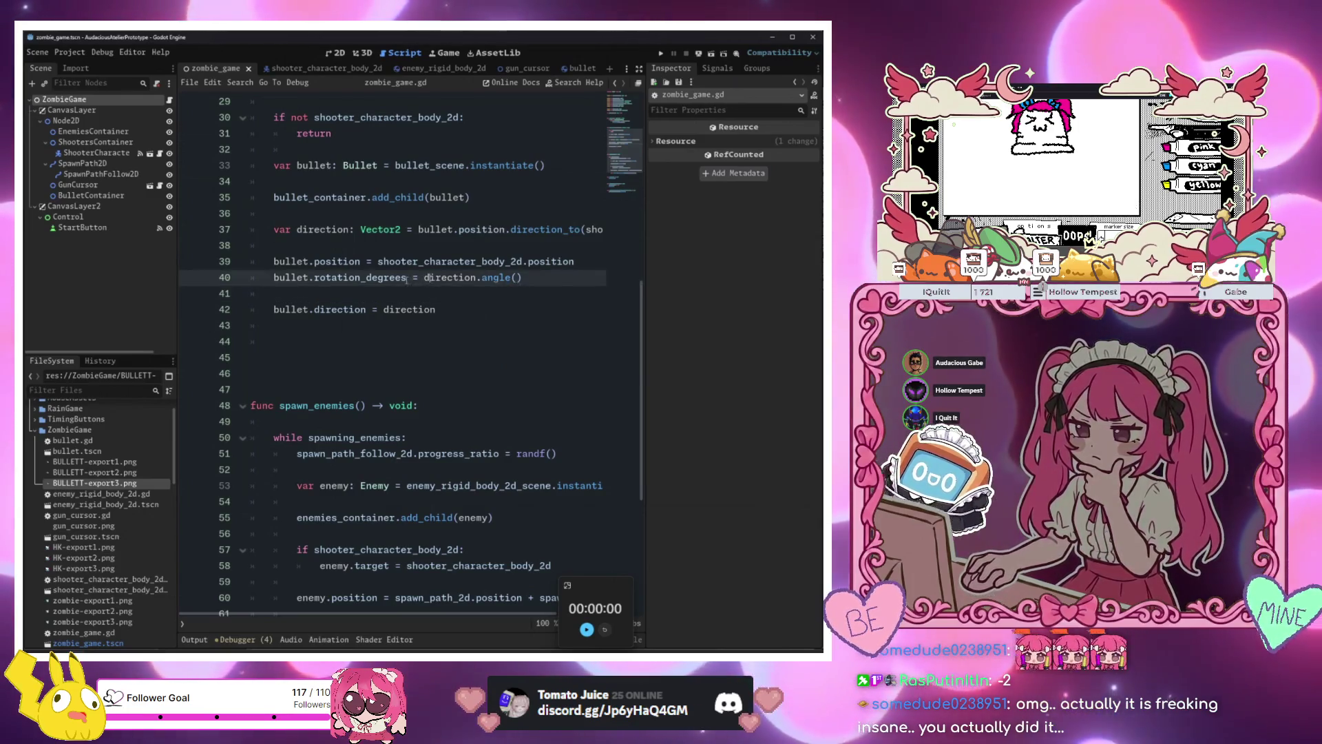
key(BackSpace)
key(BackSpace)
key(BackSpace)
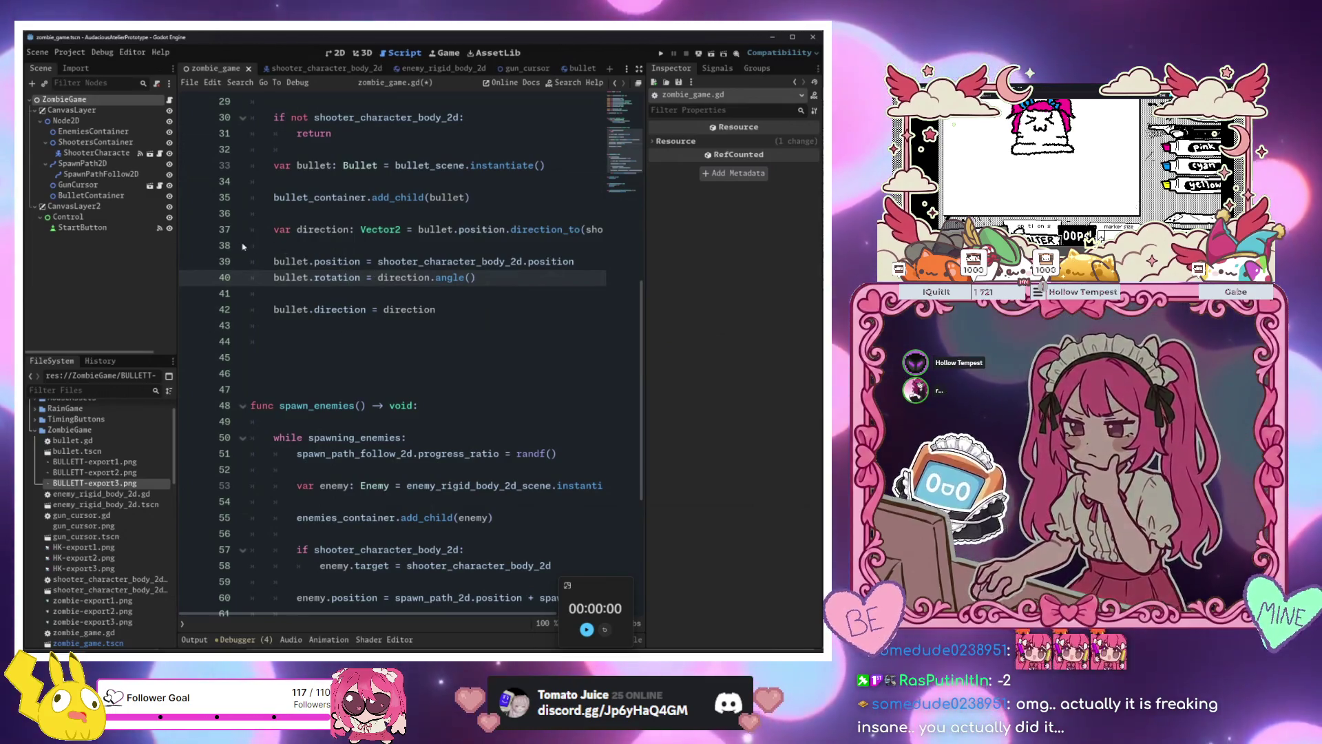
click(572, 69)
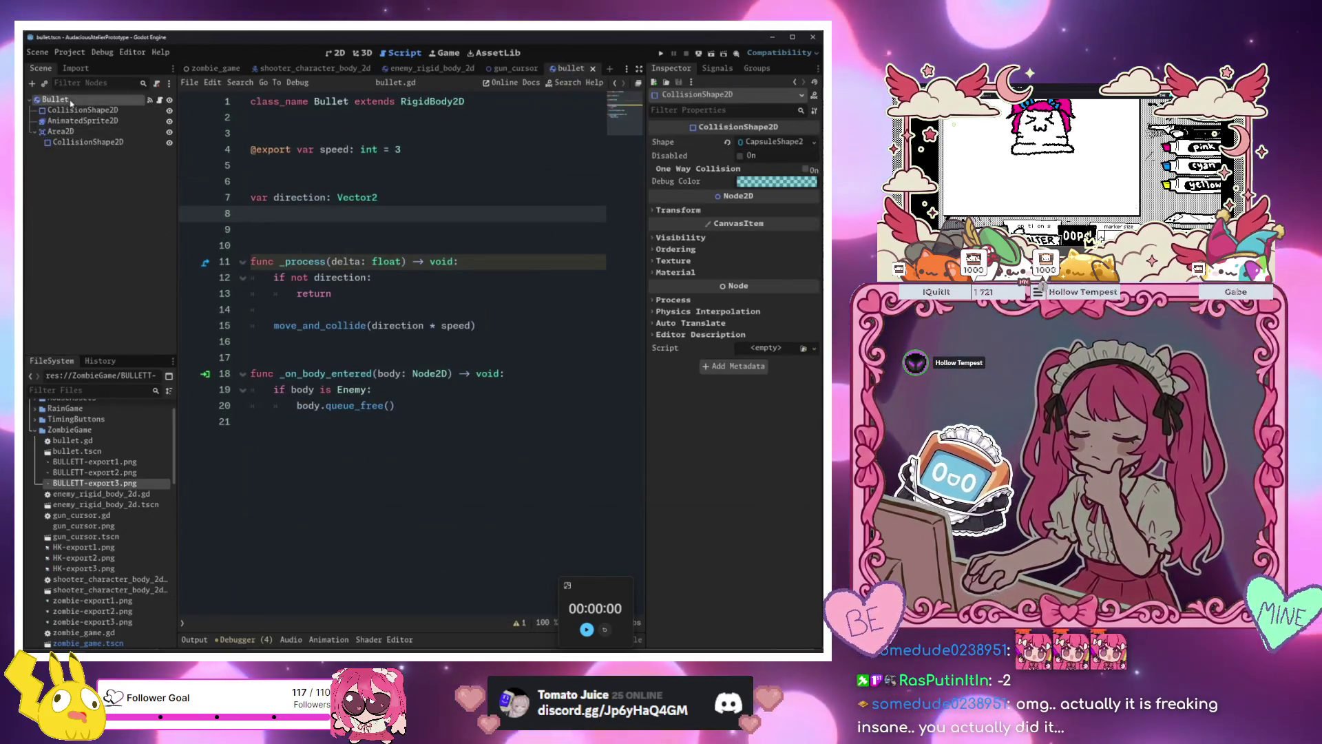
Step: Add an animated_sprite_2d variable to bullet.gd, then return to the zombie_game scene
click(62, 99)
click(369, 172)
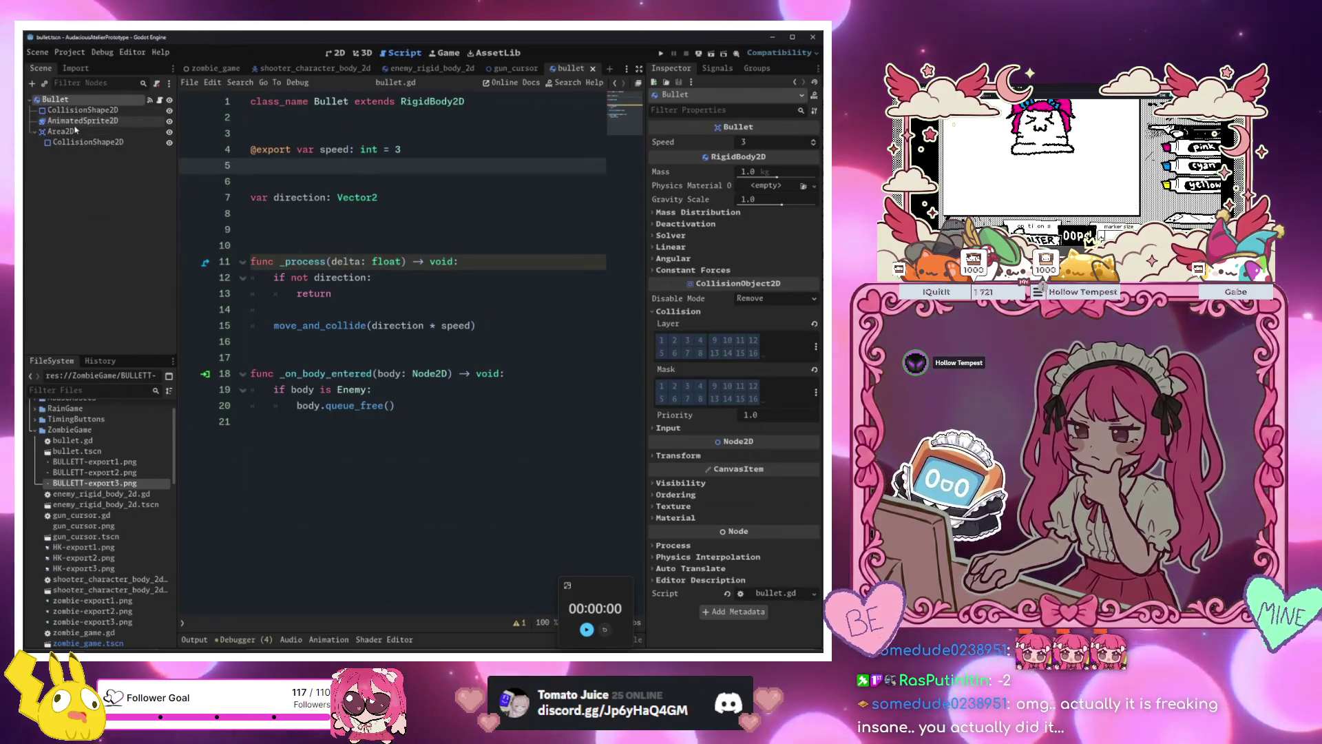
drag(324, 175, 324, 172)
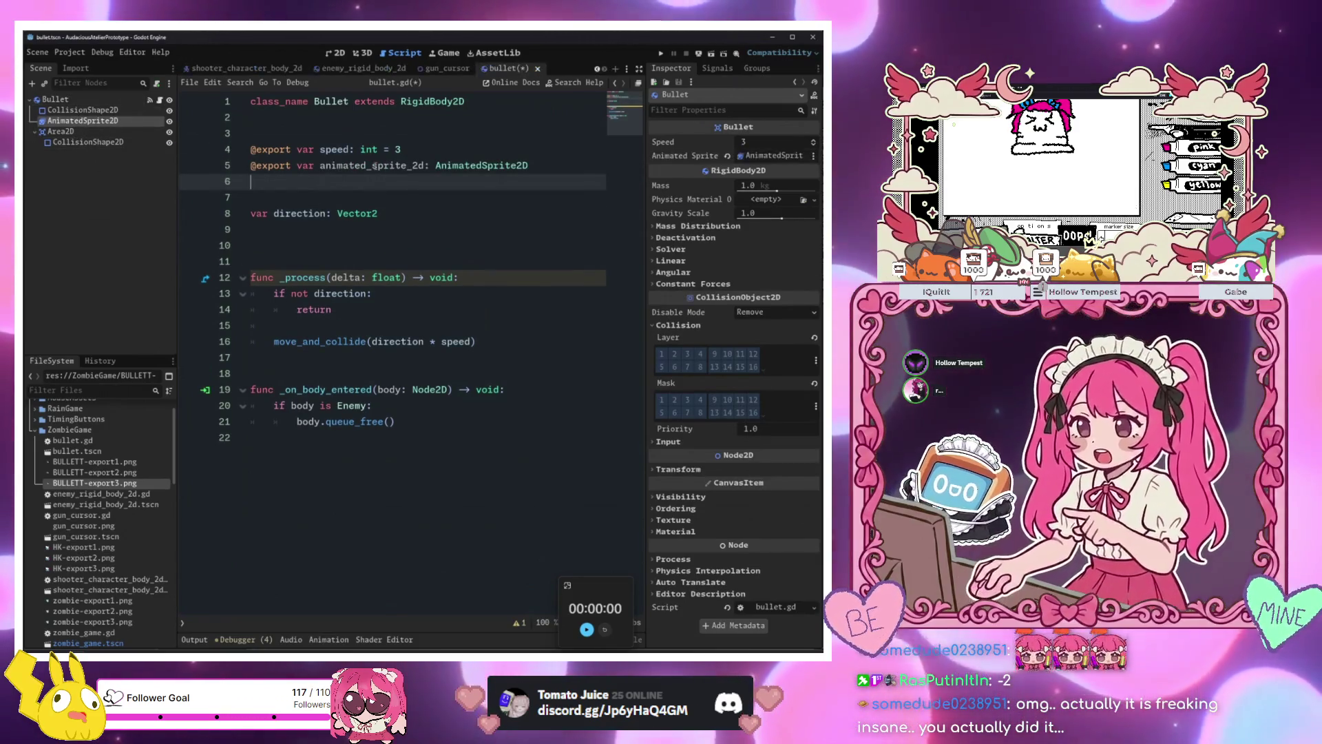
click(354, 68)
key(ctrl+shift+Tab)
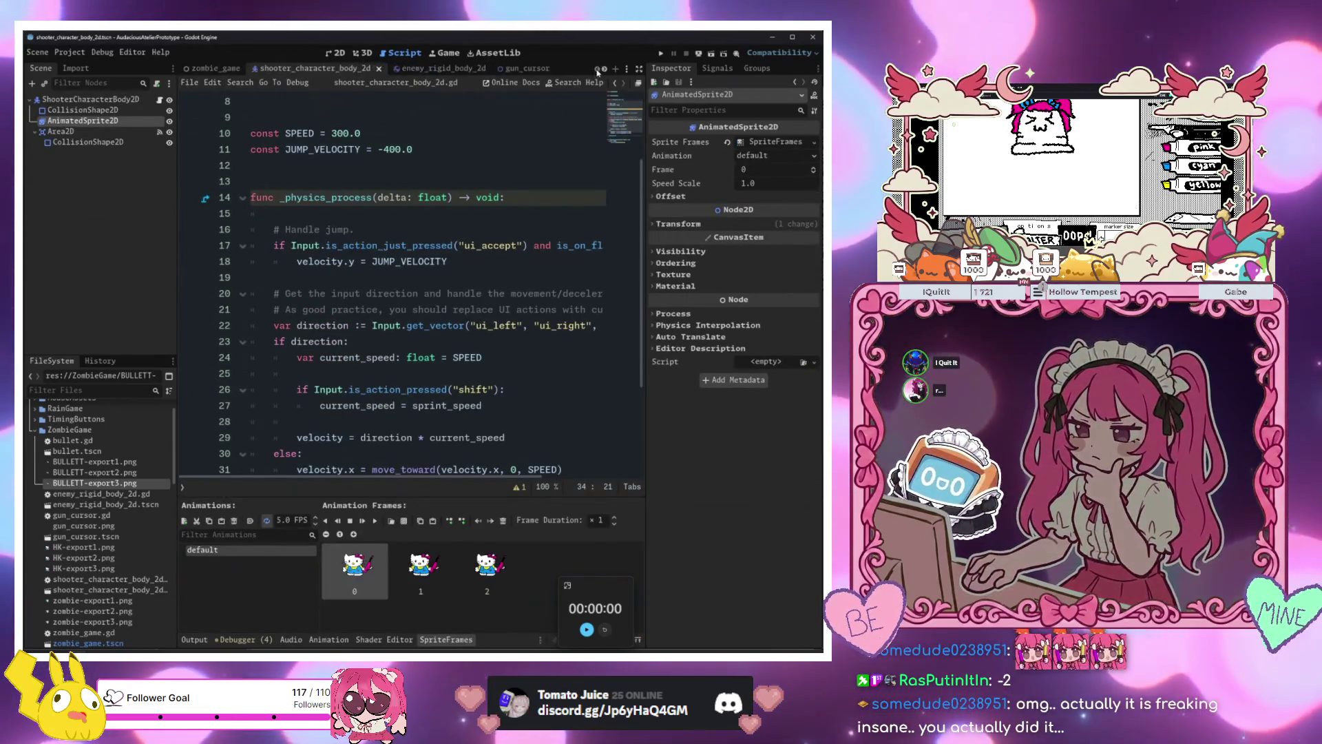
key(ctrl+shift+Tab)
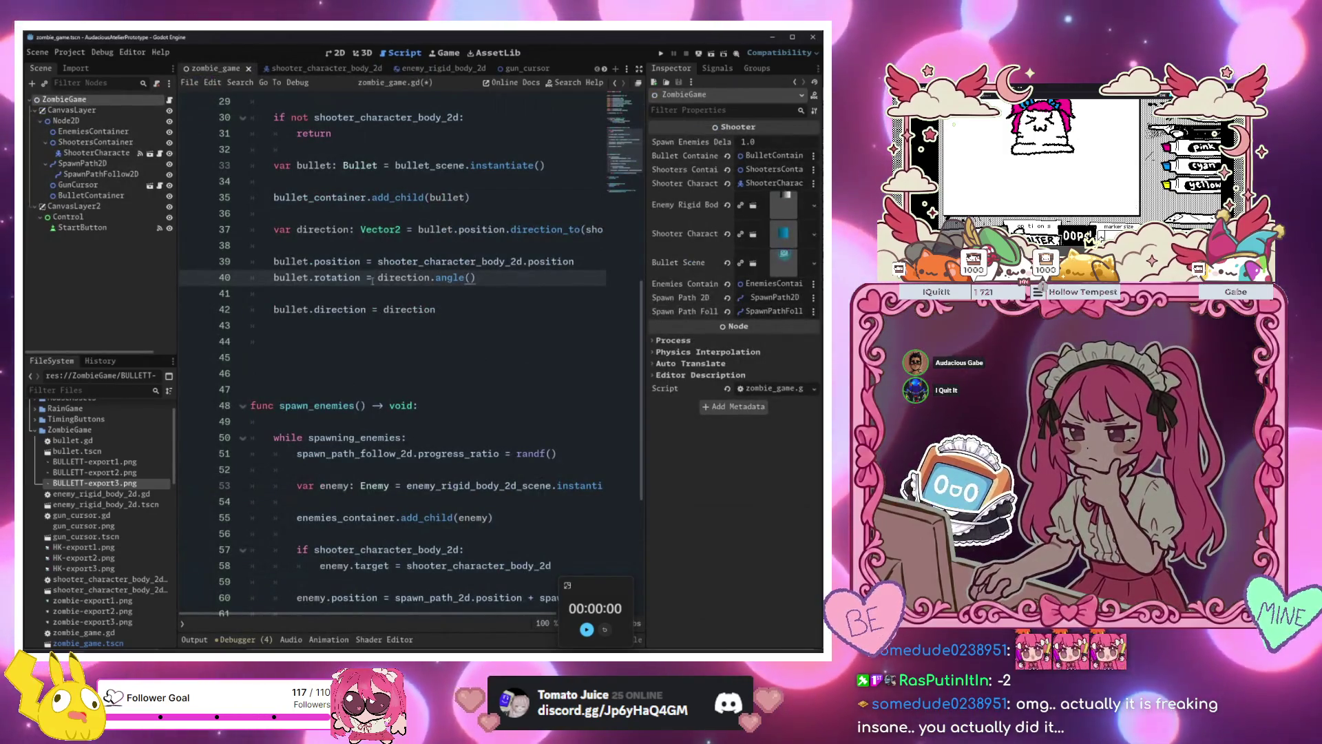
Step: Check the Bullet class definition from line 40, save bullet.gd, and go back
click(361, 277)
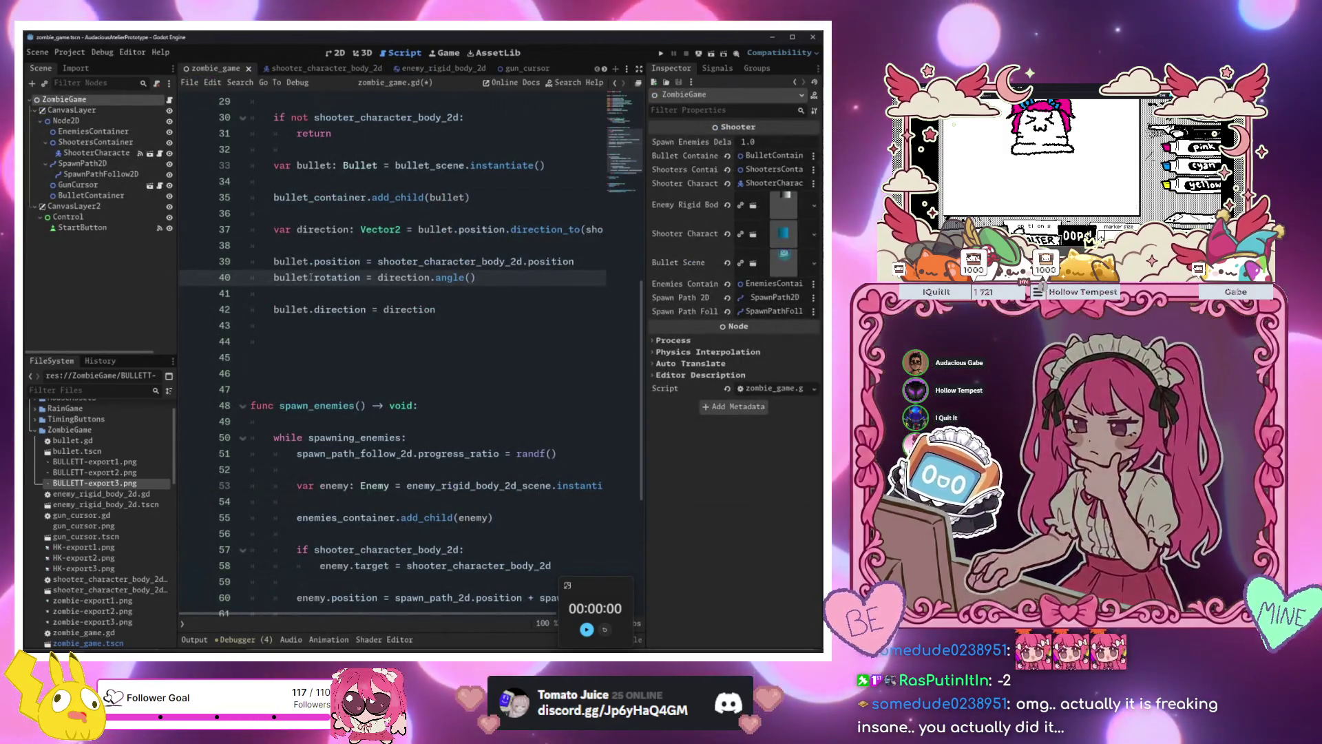
text(.abl)
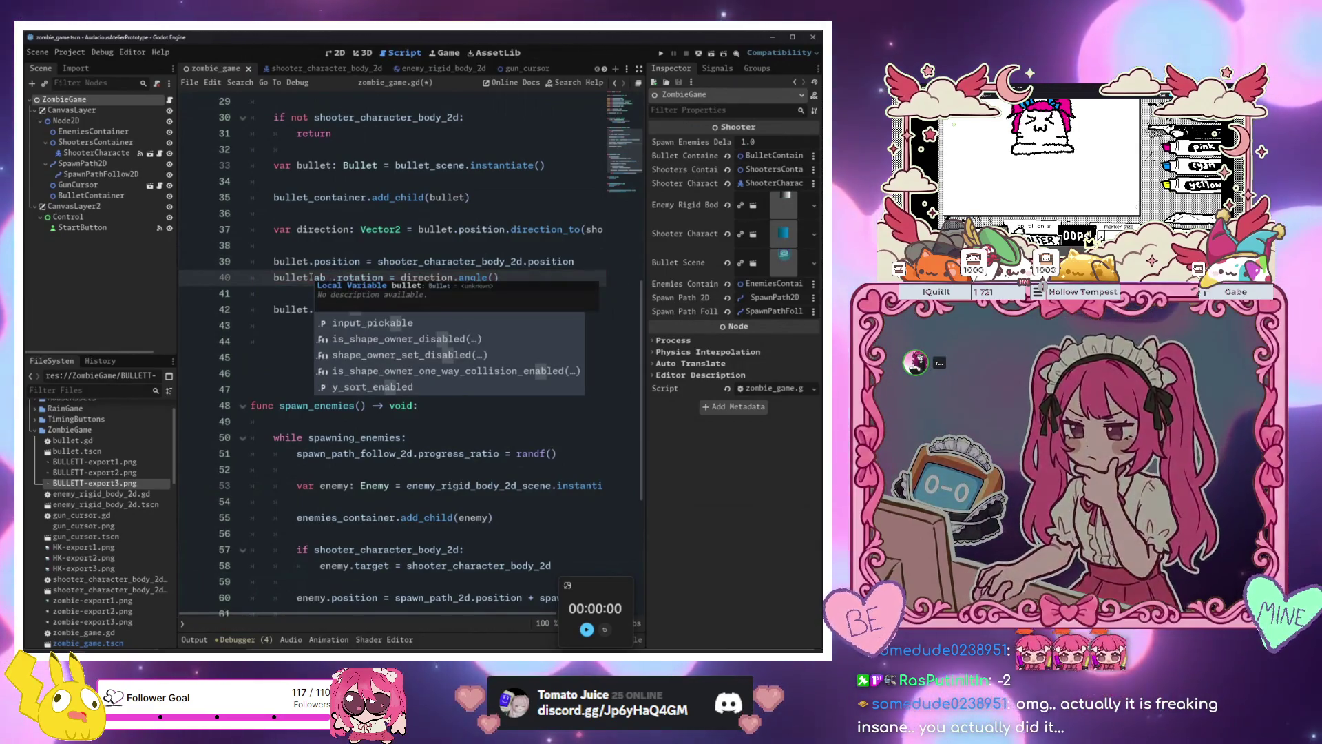
text(.)
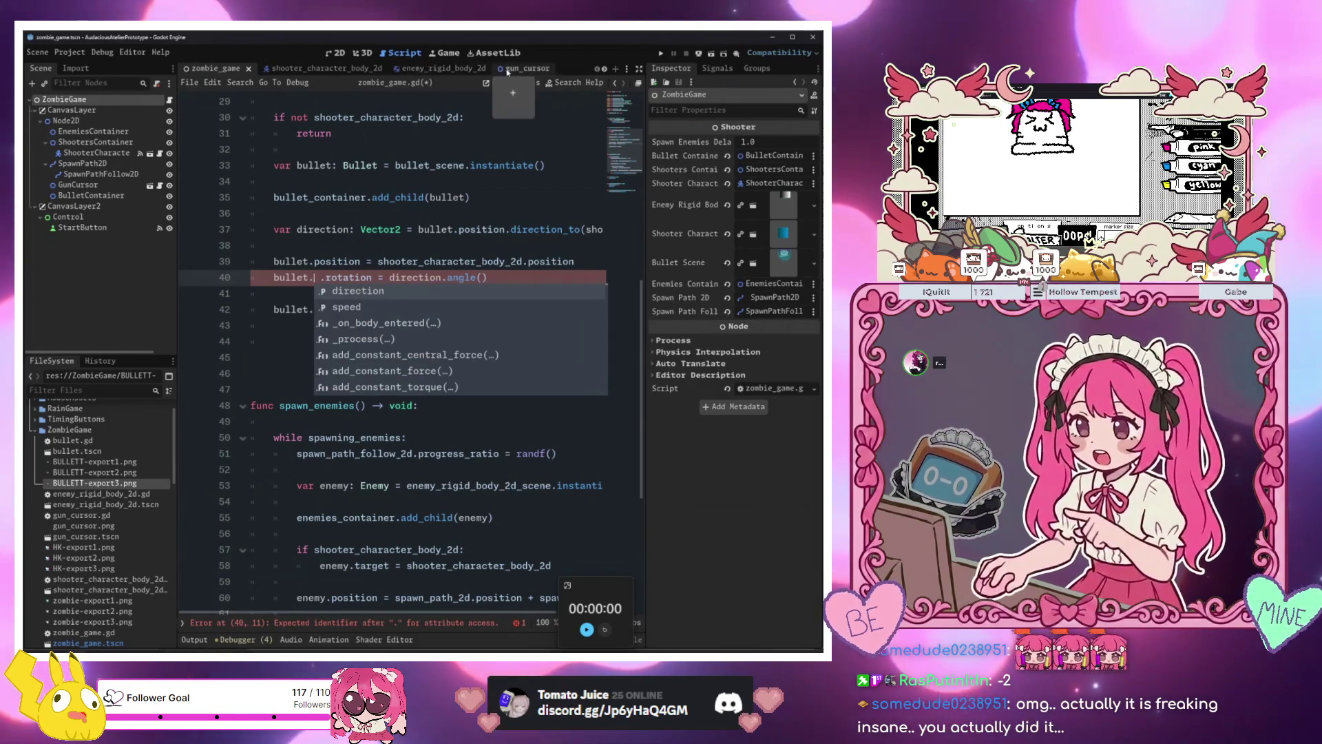
ctrl+click(366, 167)
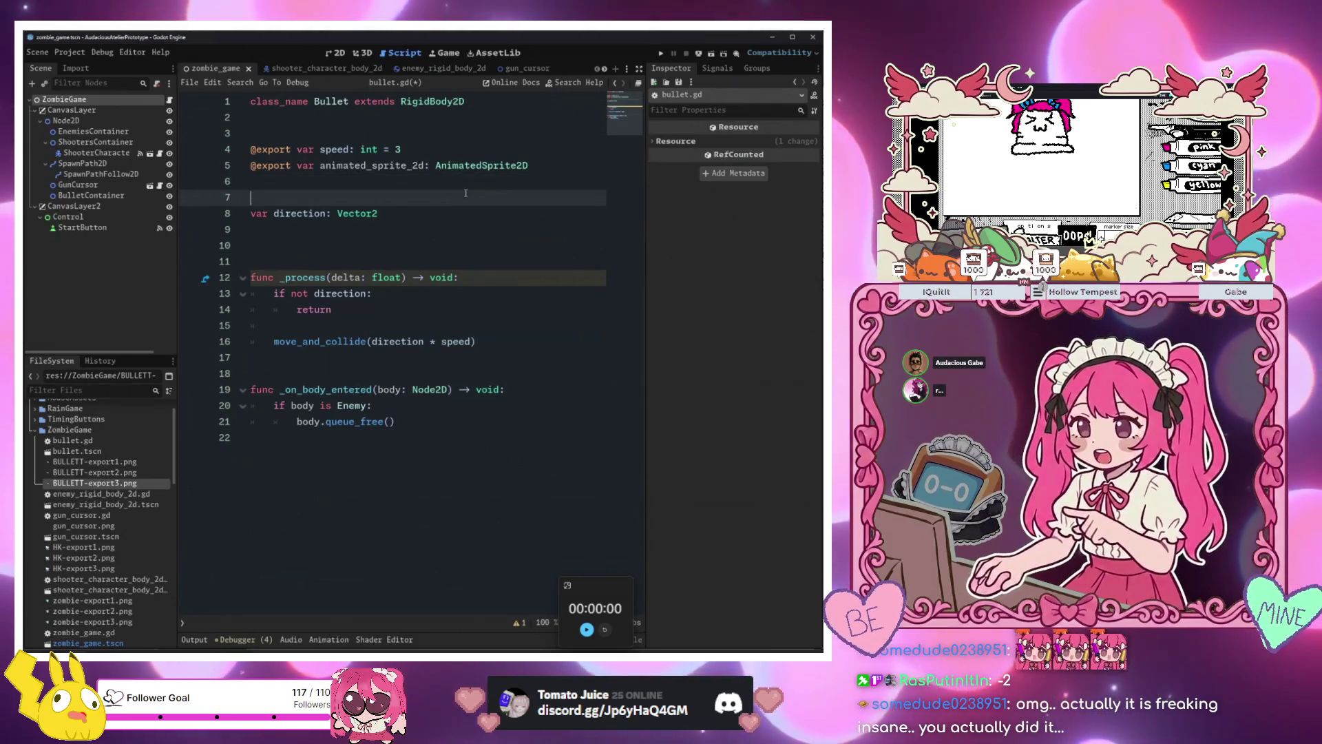
key(ctrl+s)
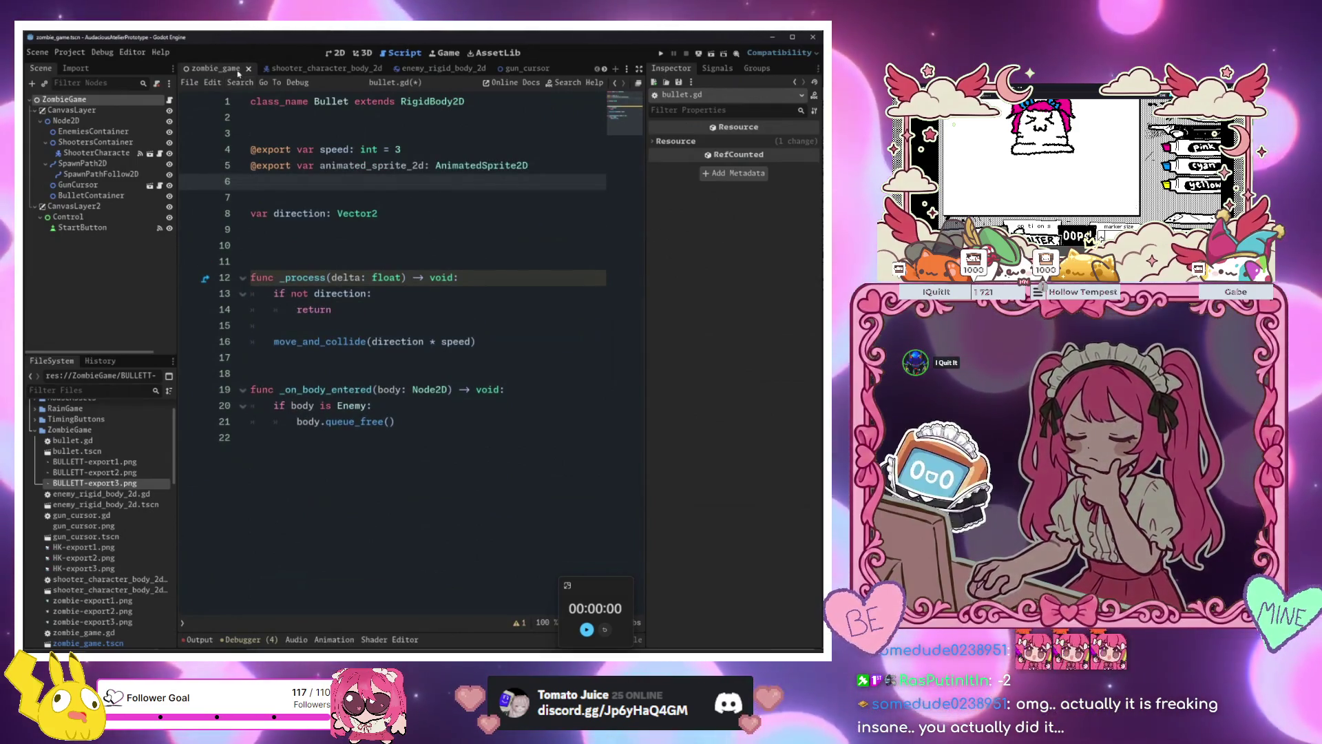
key(alt+Left)
Step: Start line 40 as bullet.animat, deleting the old rotation code
click(312, 278)
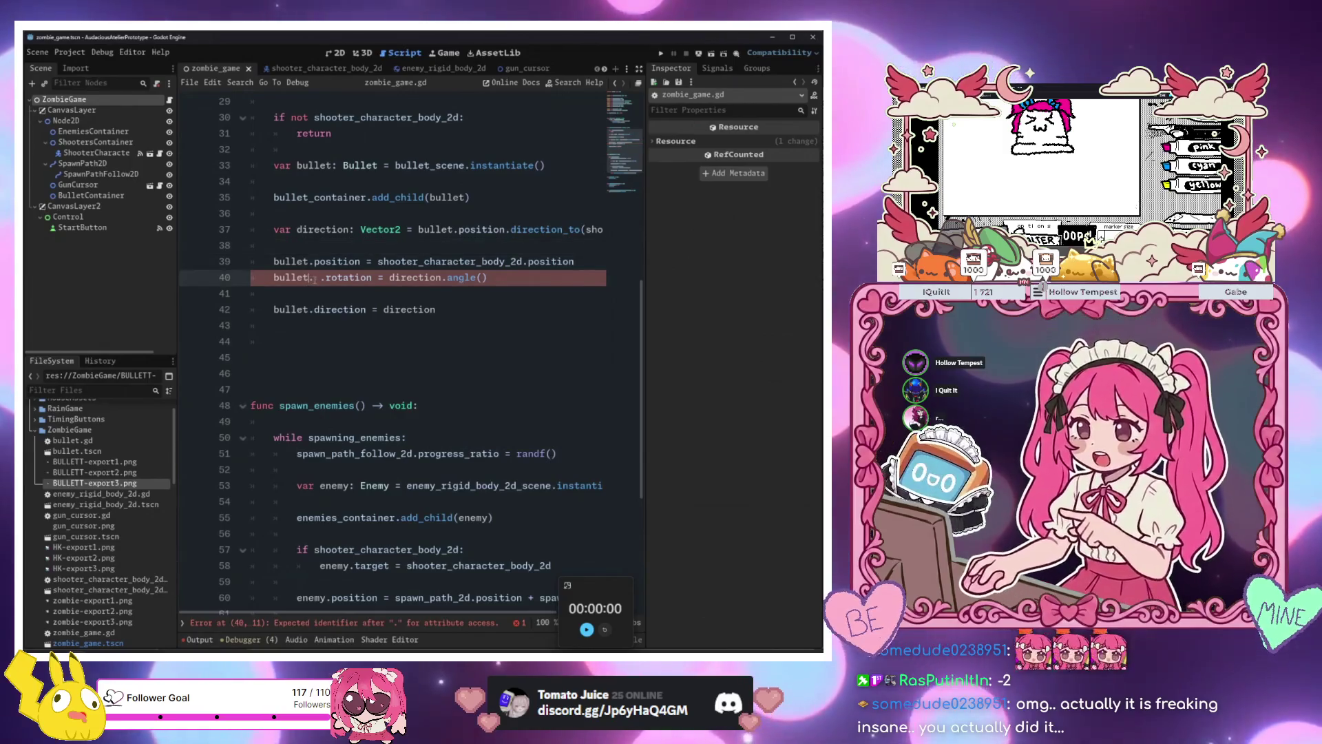
text(.anim)
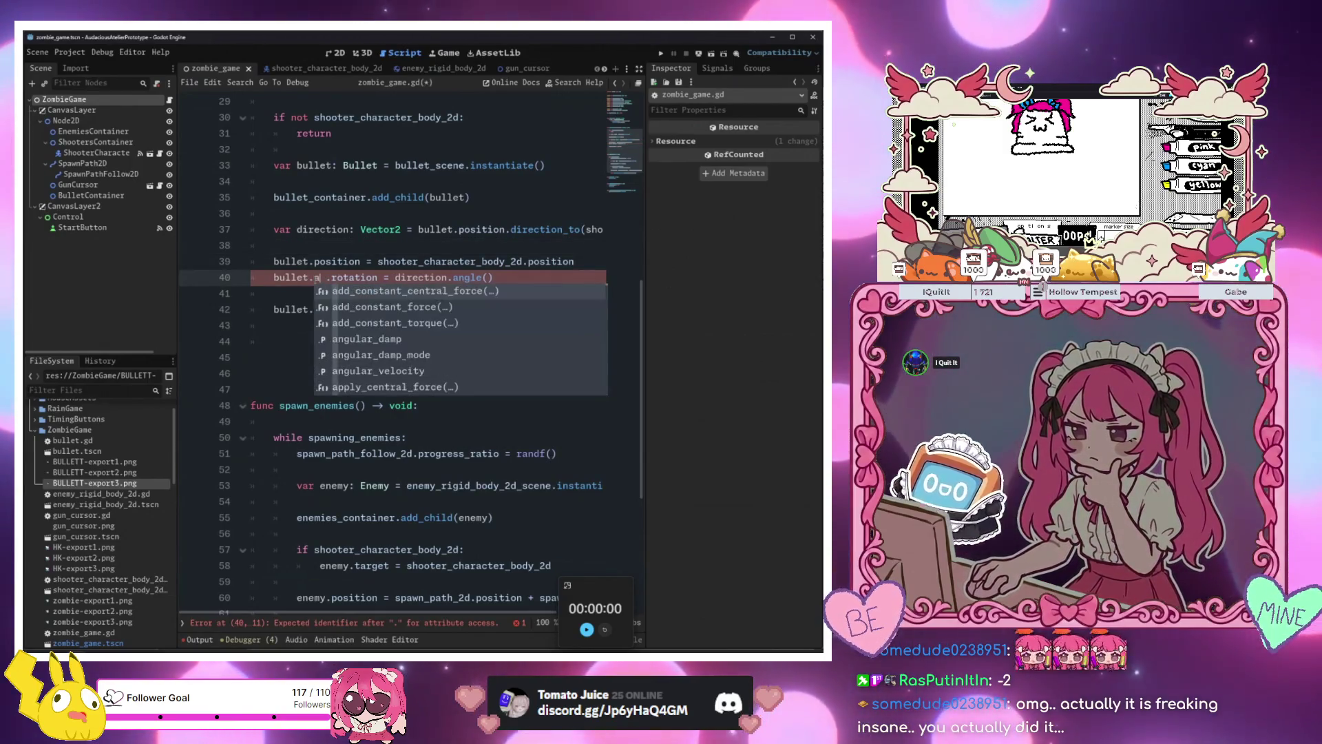
text(at)
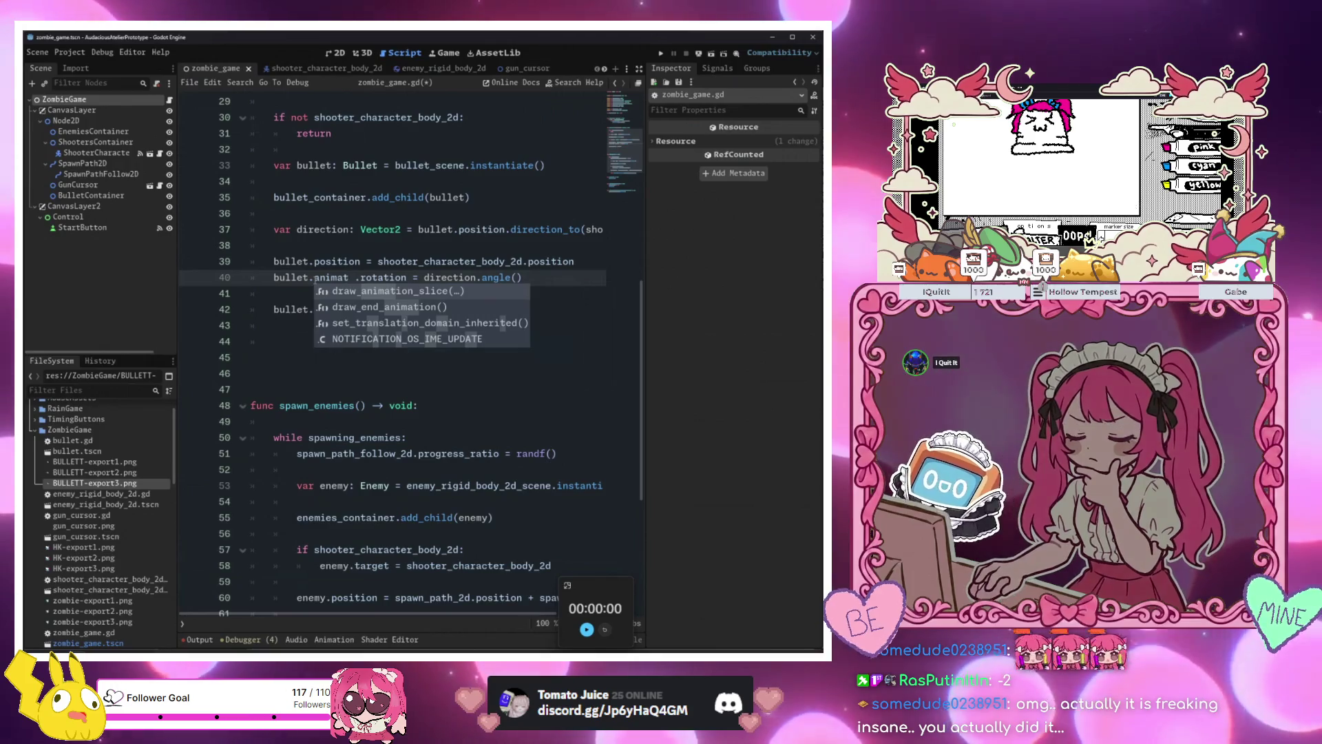
click(389, 234)
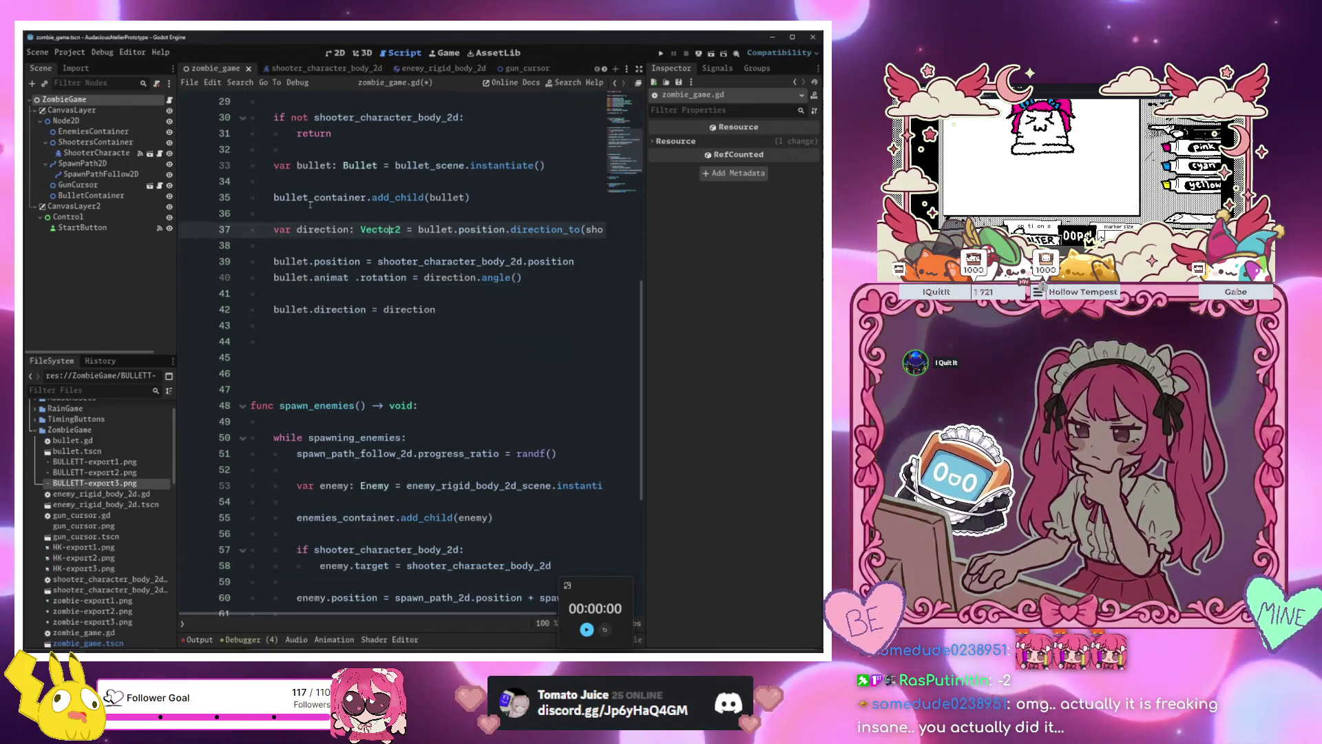
click(377, 165)
scroll(414, 241, up, 1)
click(544, 339)
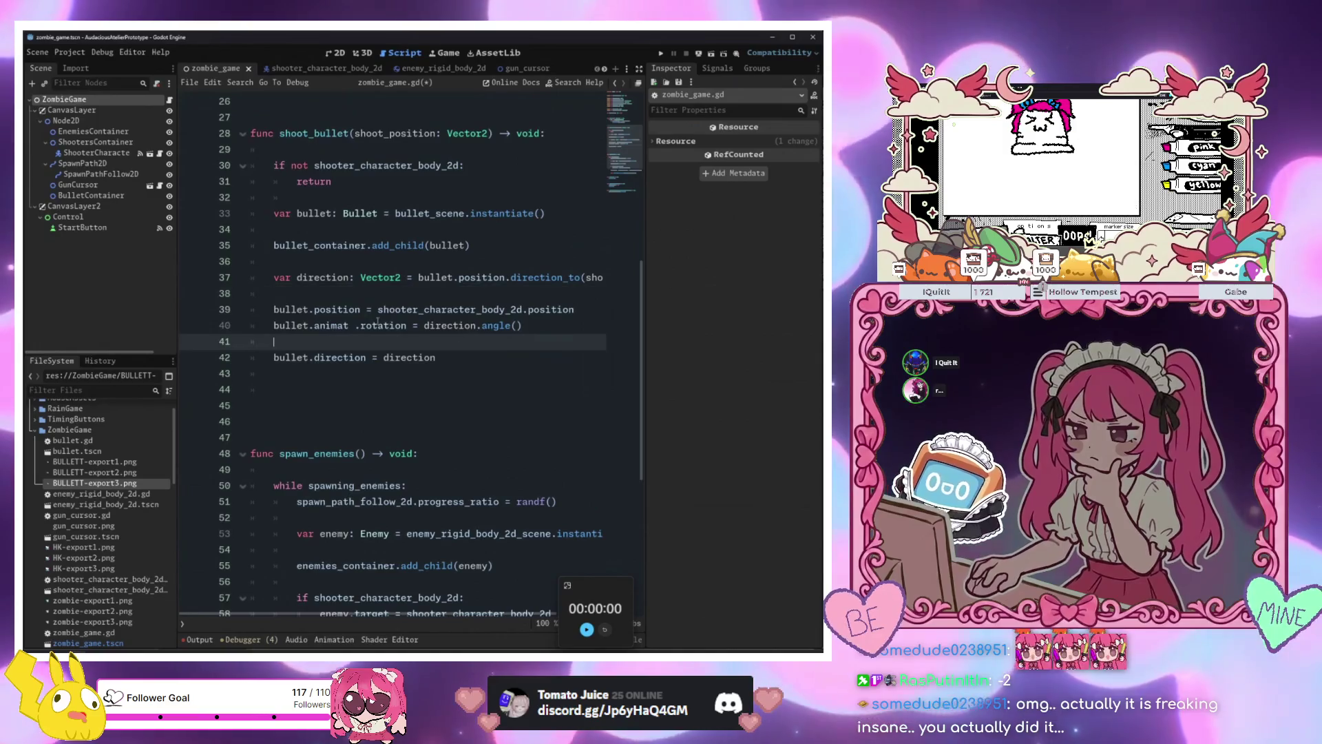
drag(549, 329, 354, 326)
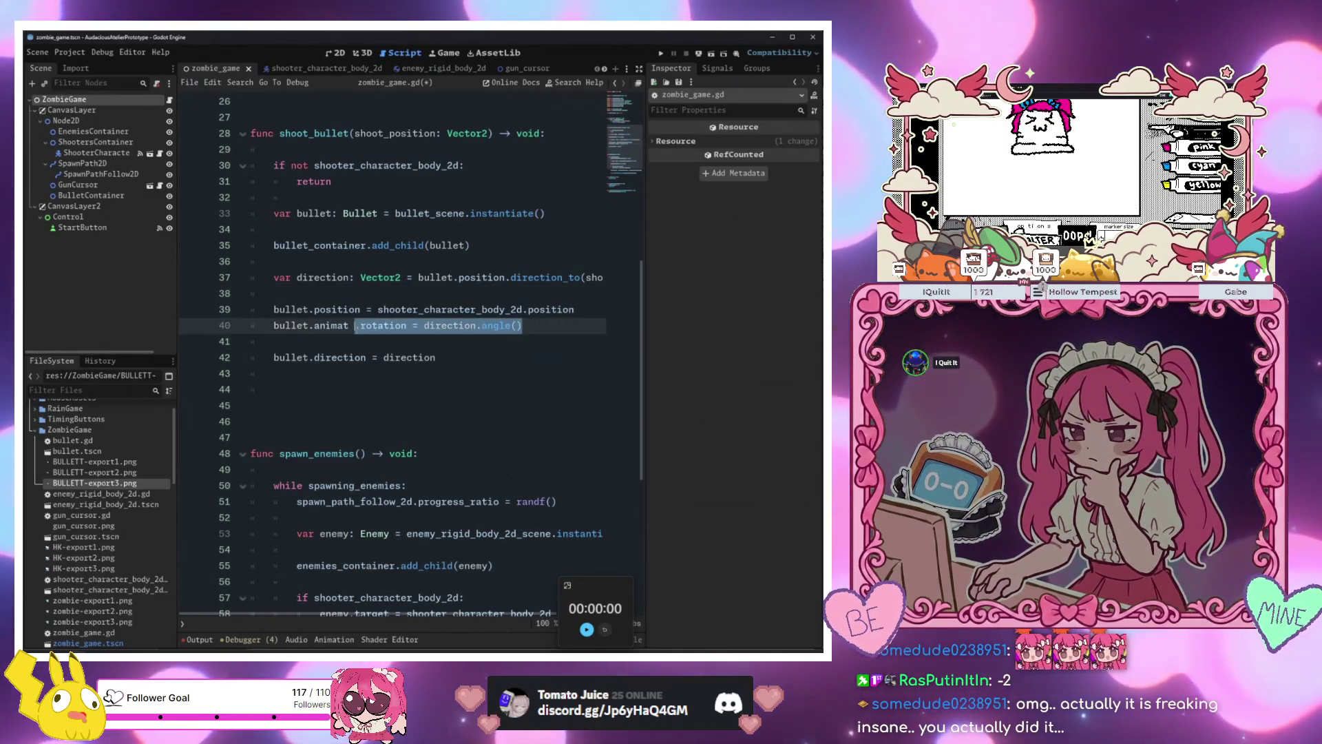
key(BackSpace)
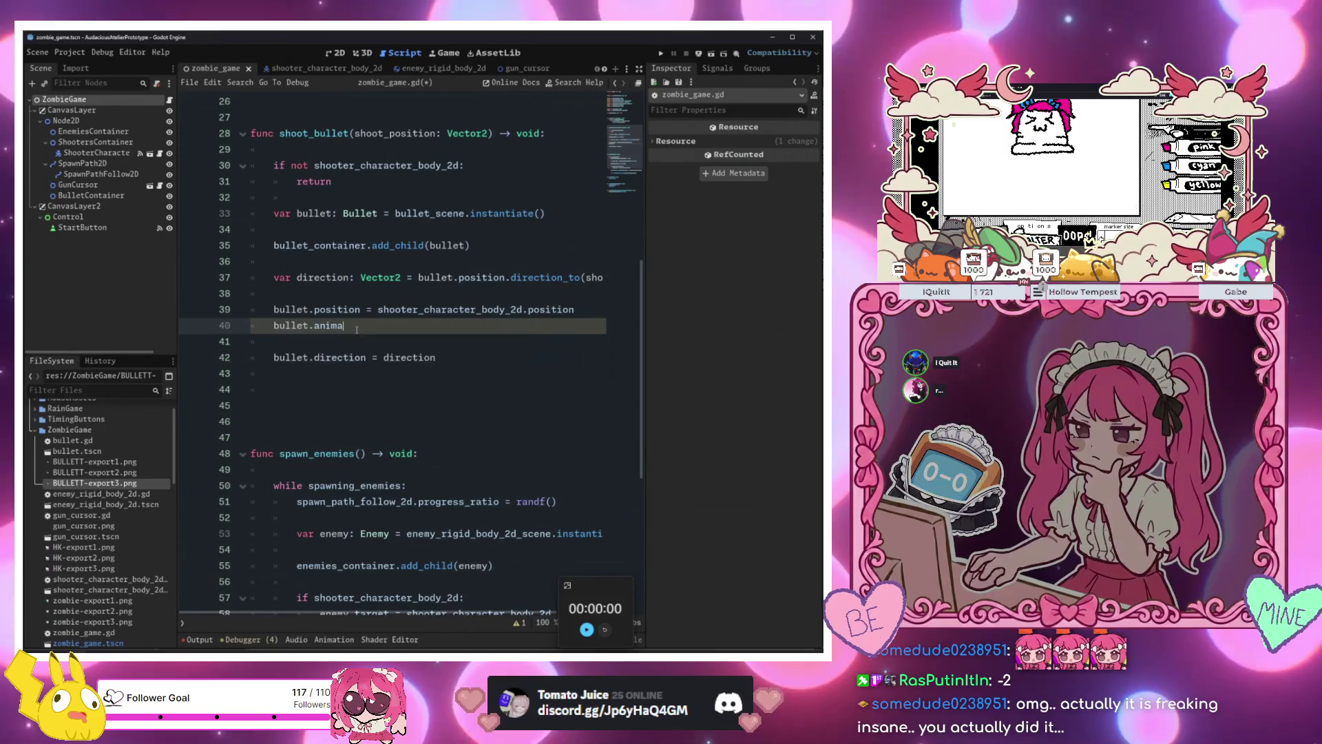
key(ctrl+space)
click(516, 133)
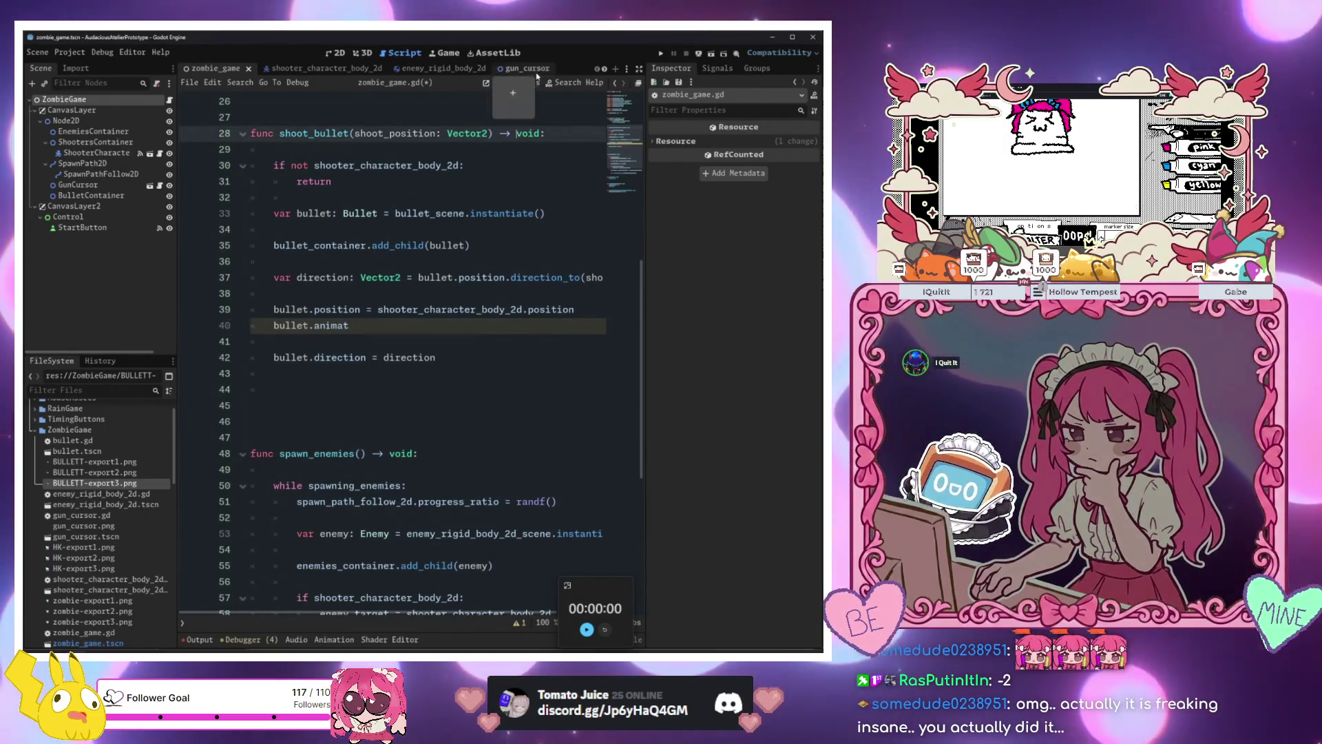
Step: Save the bullet scene, then finish line 40 as bullet.animated_sprite_2d.rotation = direction.angle()
click(584, 69)
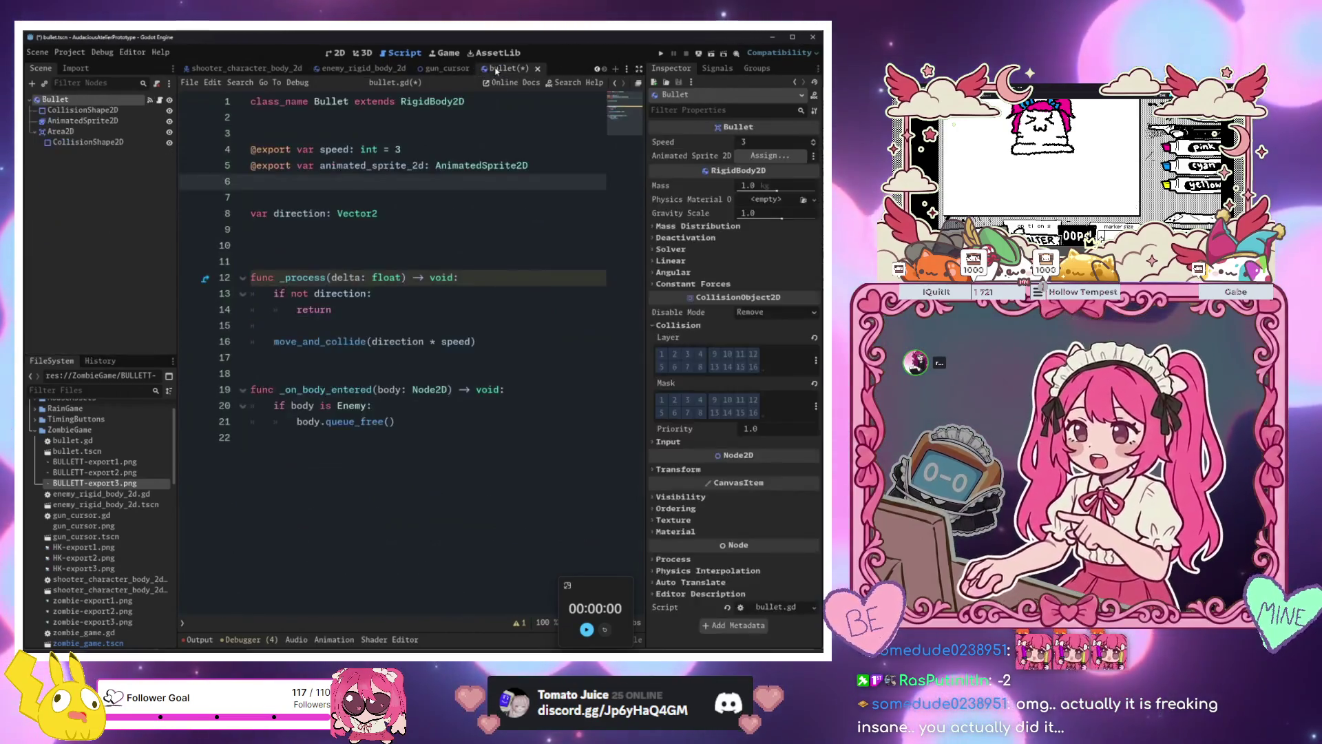
click(432, 194)
key(ctrl+s)
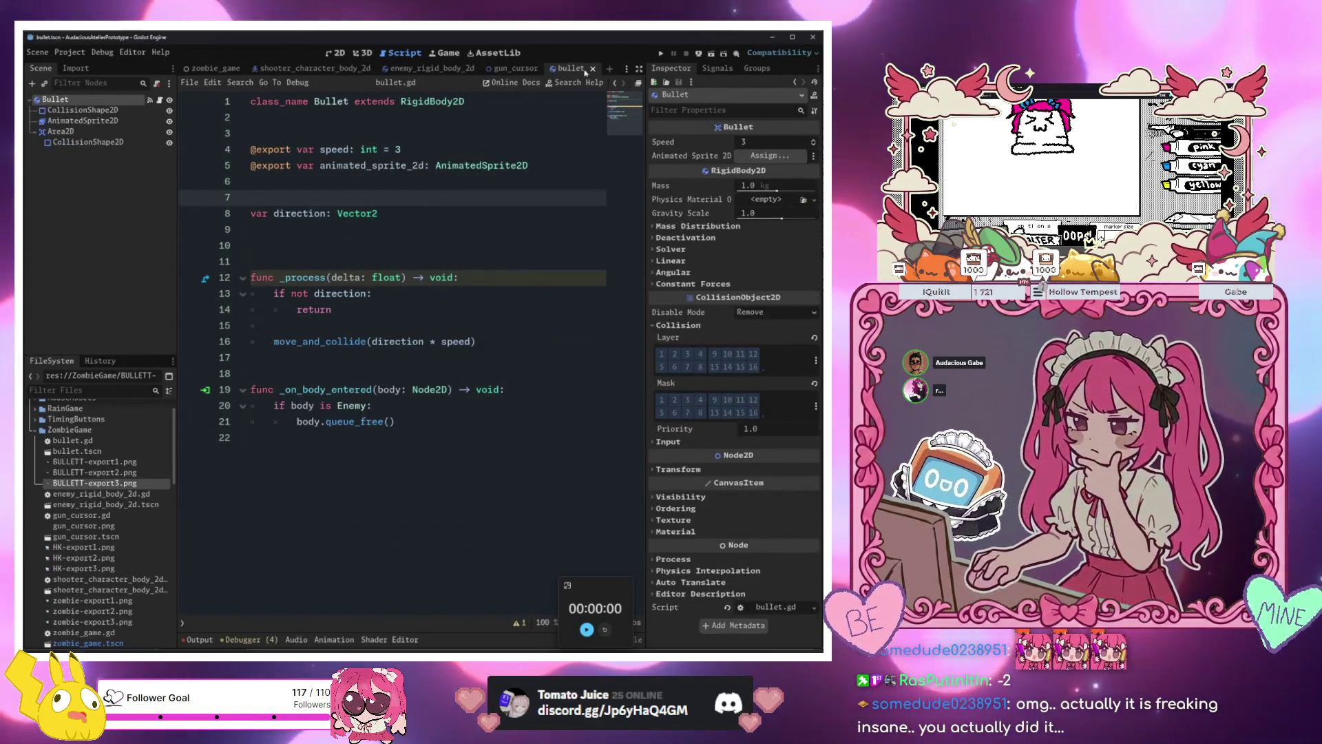
click(231, 69)
click(370, 328)
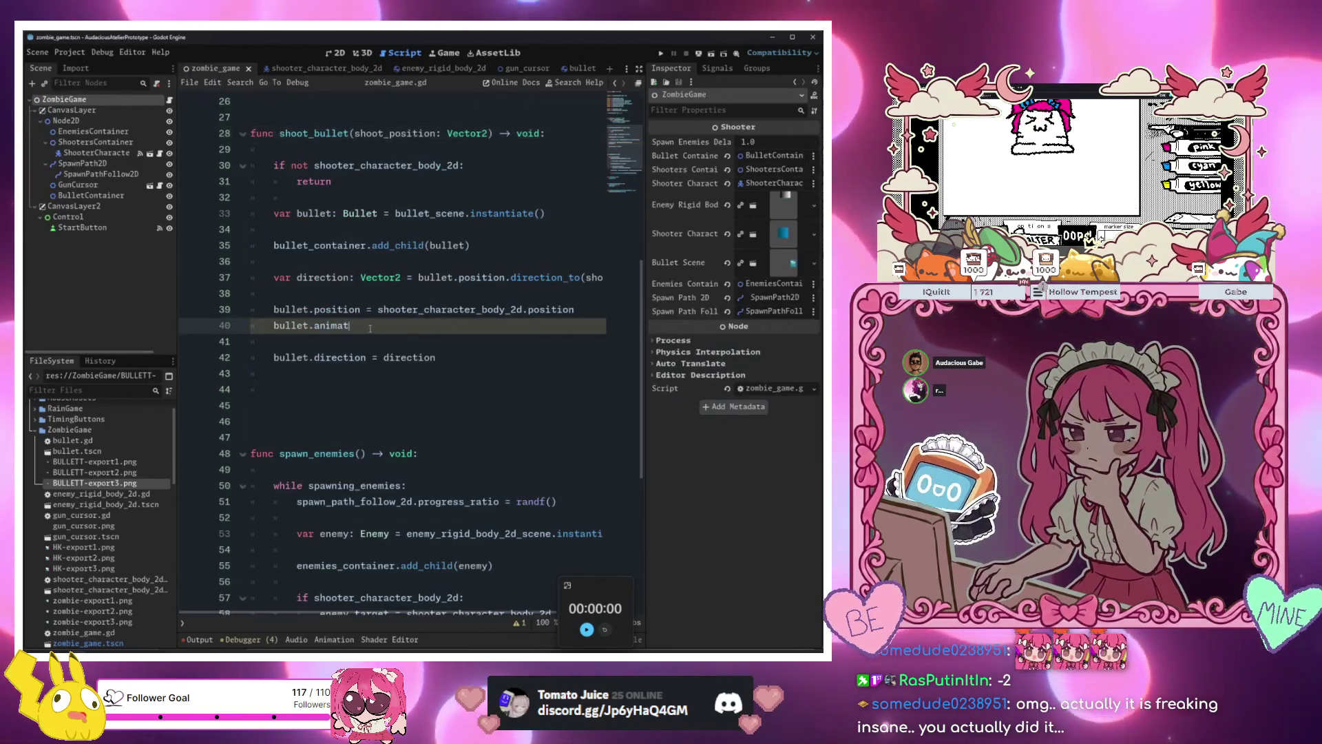
key(BackSpace)
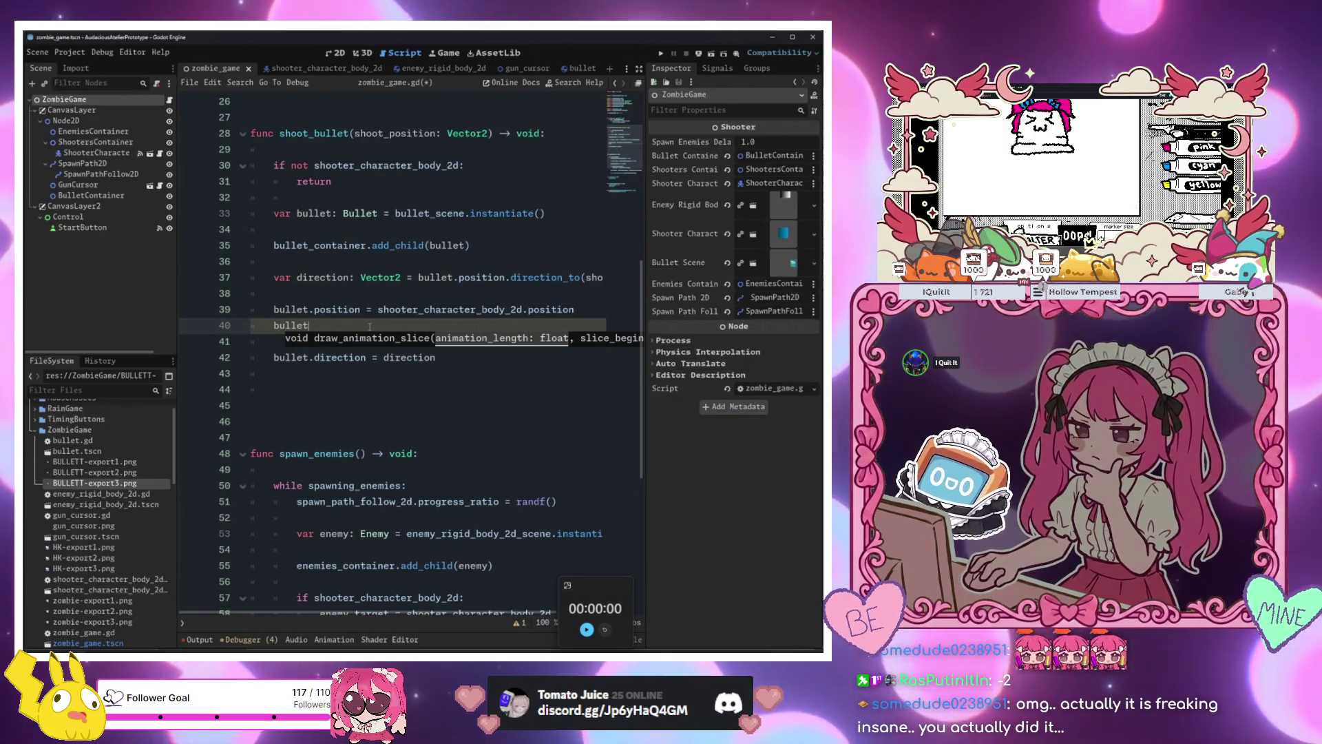
key(ctrl+space)
key(Return)
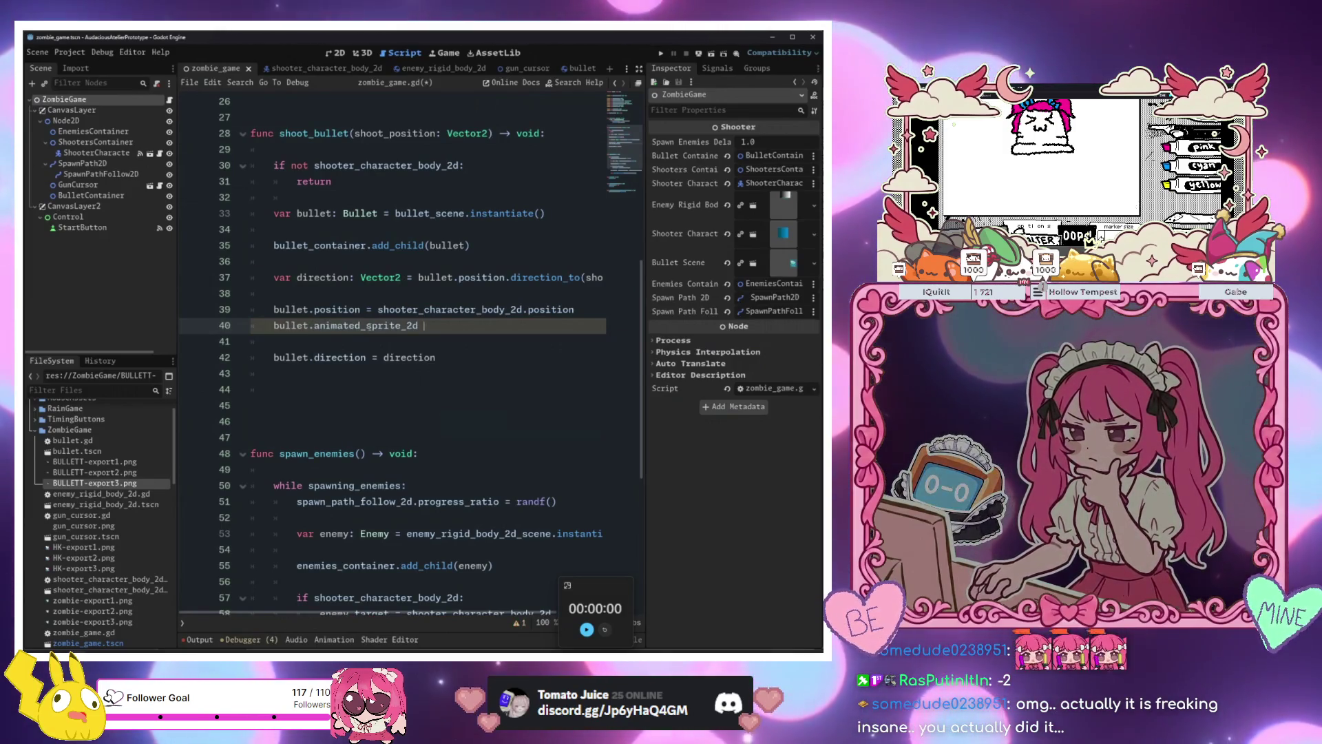
text(.ro)
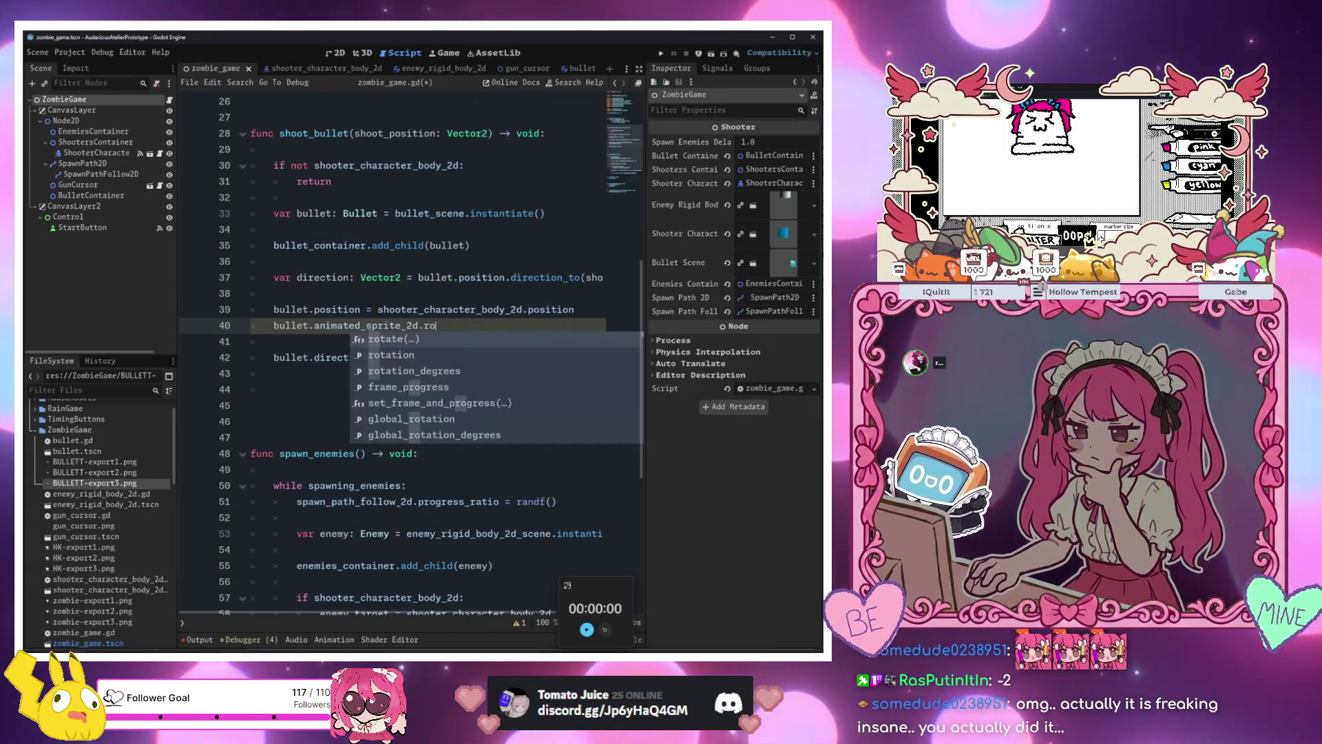
text(tation =)
key(ctrl+f)
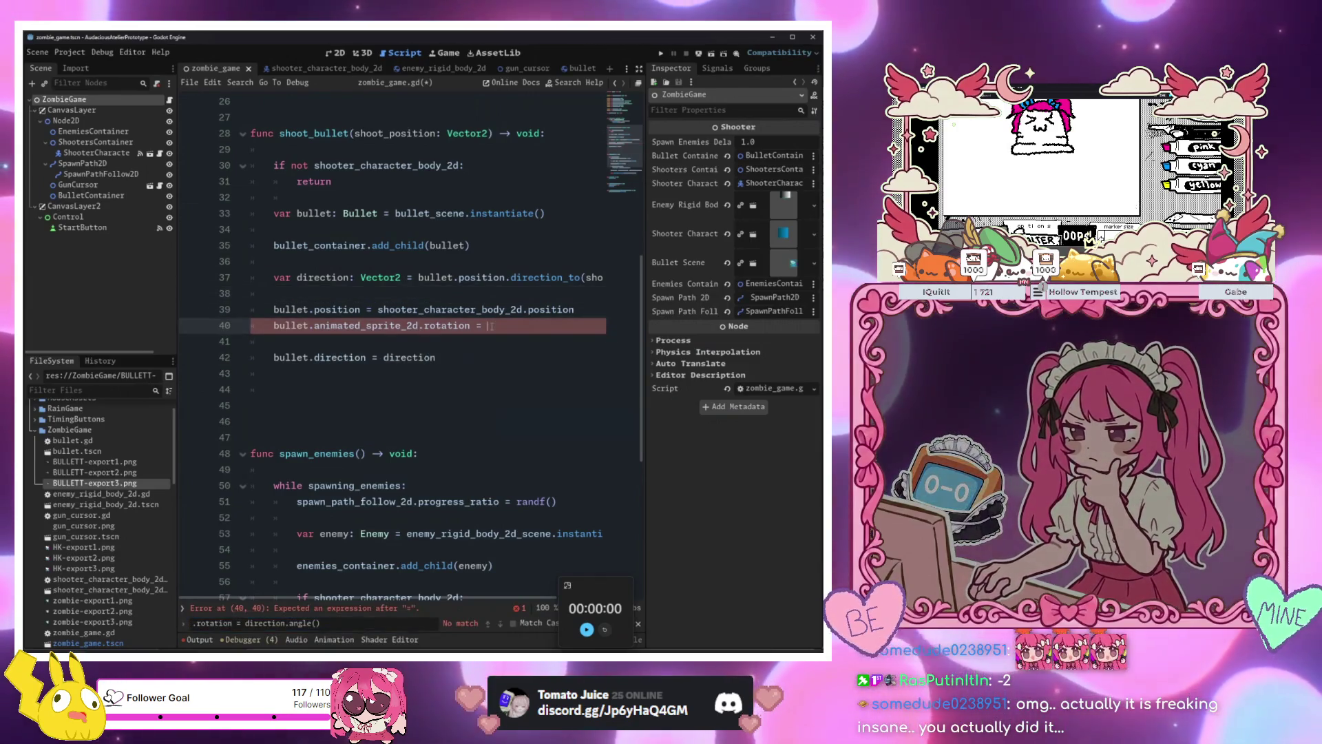
text(direction.)
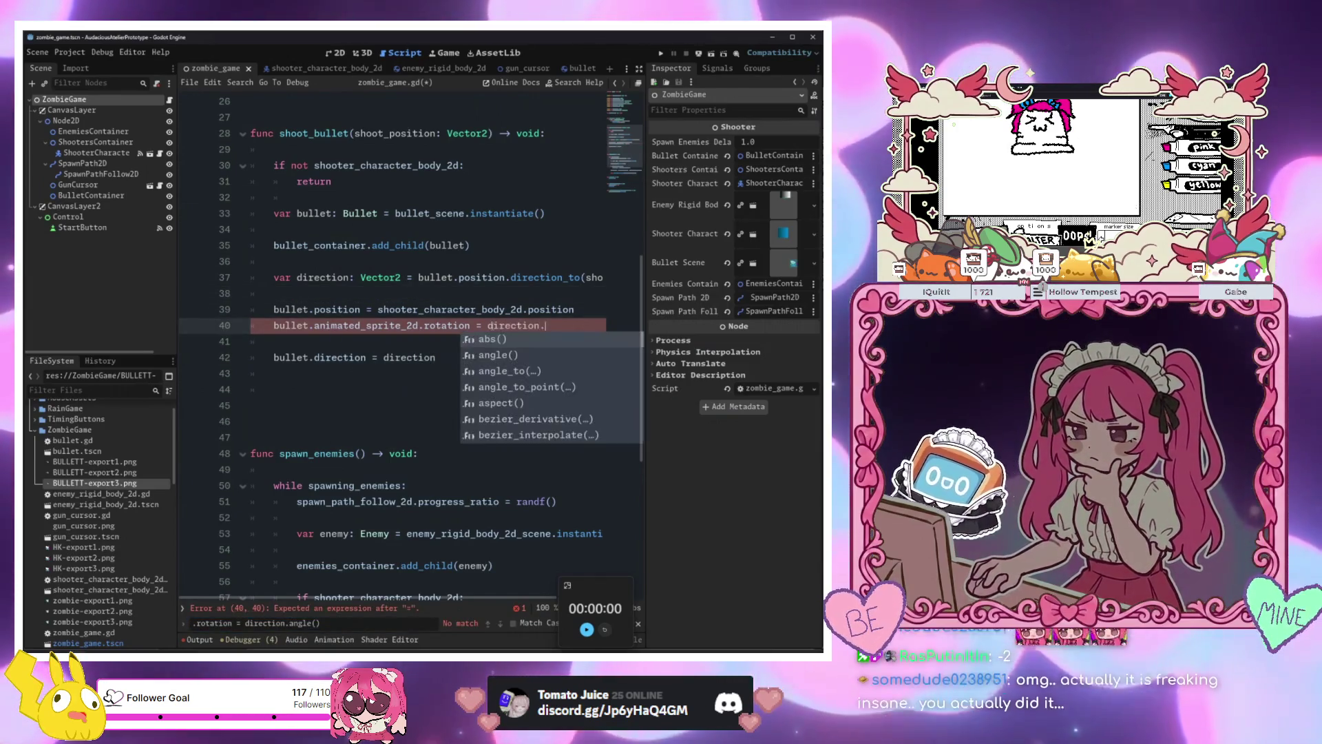
text(angle())
Step: Test-fire, assign AnimatedSprite2D to Bullet's Animated Sprite property, and rerun the game
key(F5)
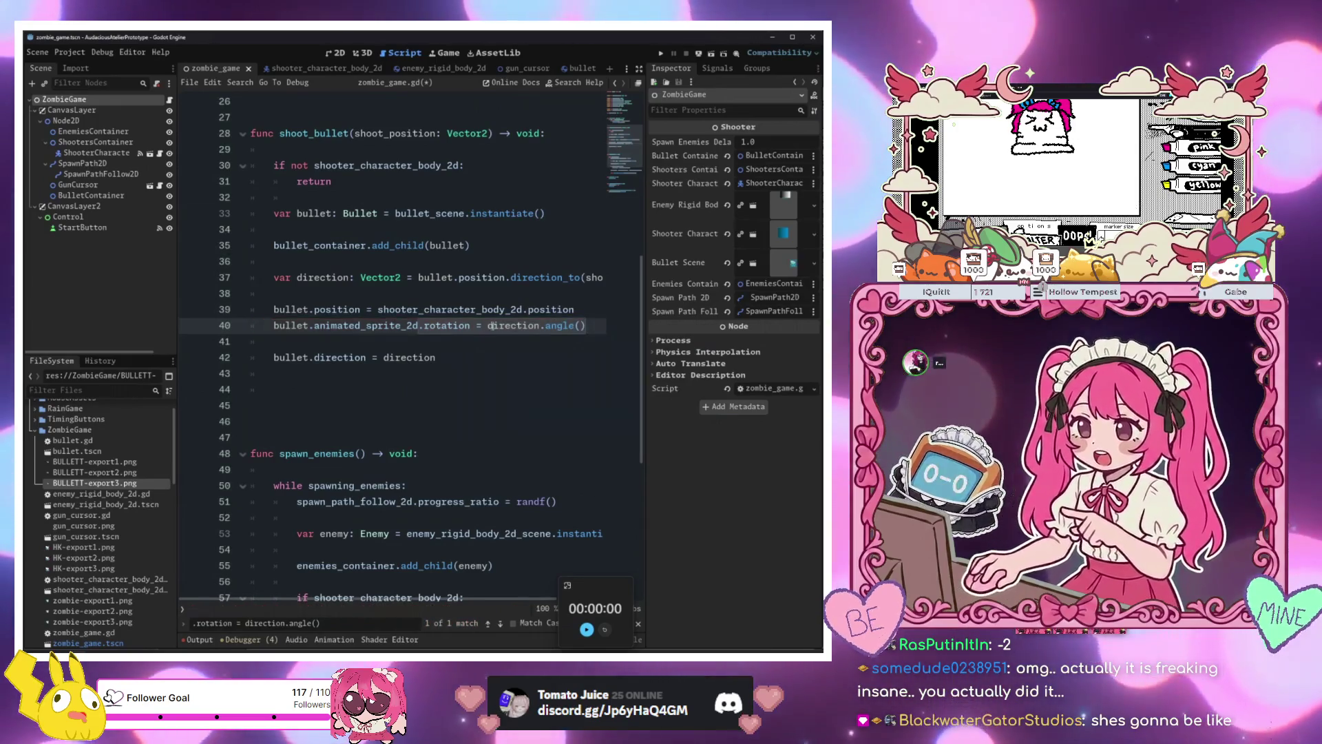
click(529, 338)
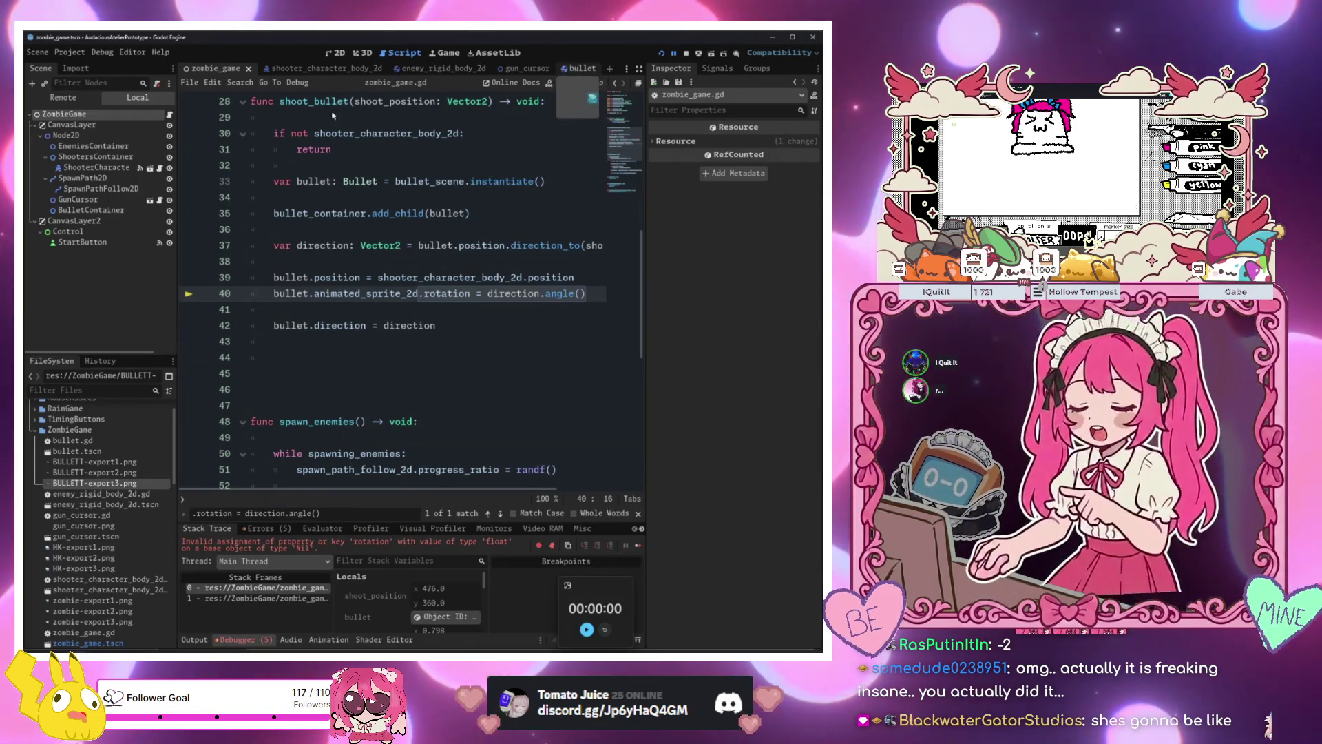
click(579, 68)
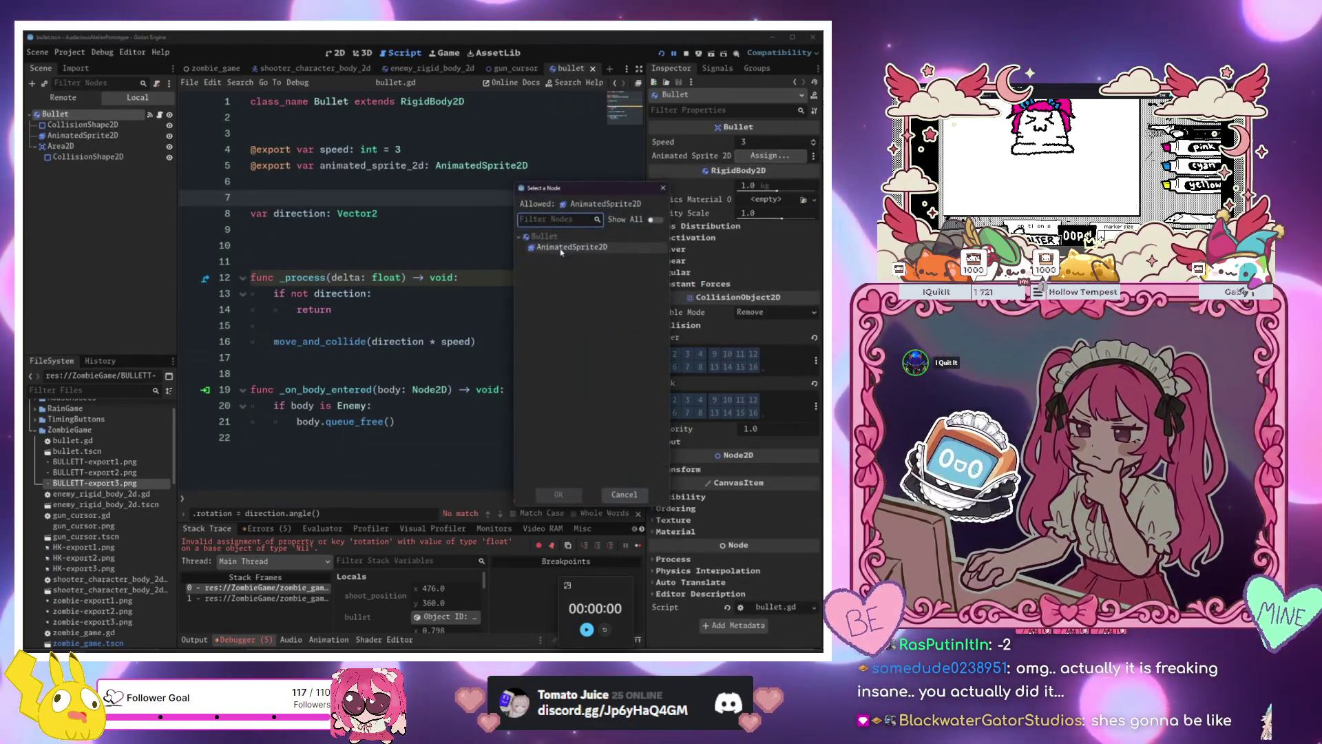
double_click(568, 256)
click(428, 245)
key(F5)
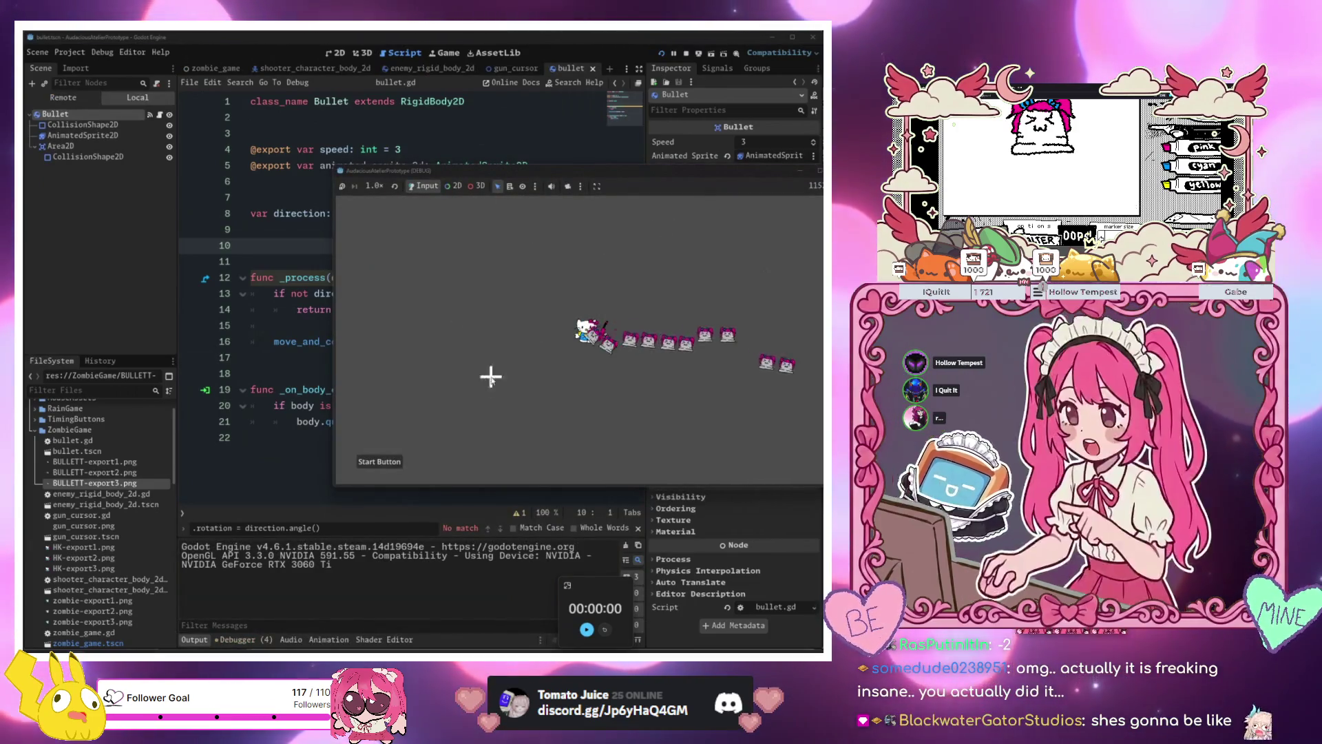
Step: Fire two bursts of bullets, inspect the bullet sprite in 2D, then show zombie_game.gd
click(481, 283)
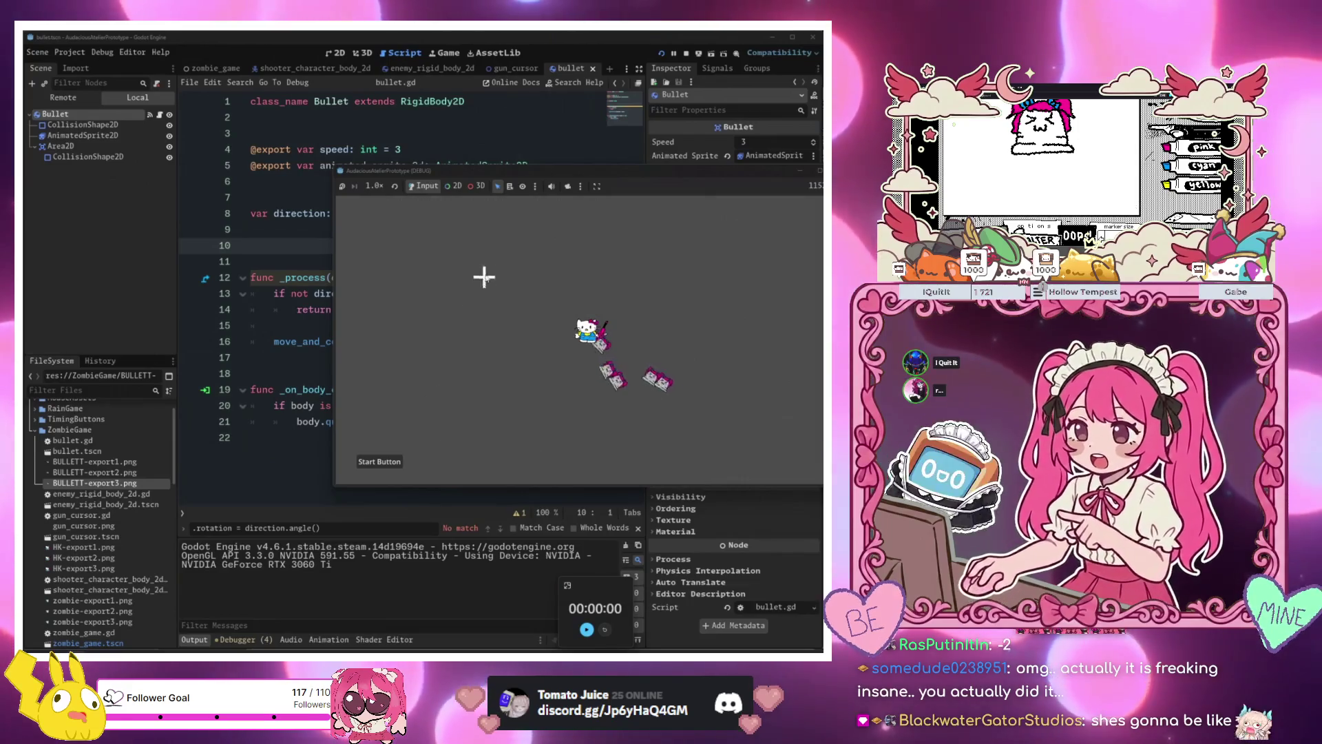
click(504, 300)
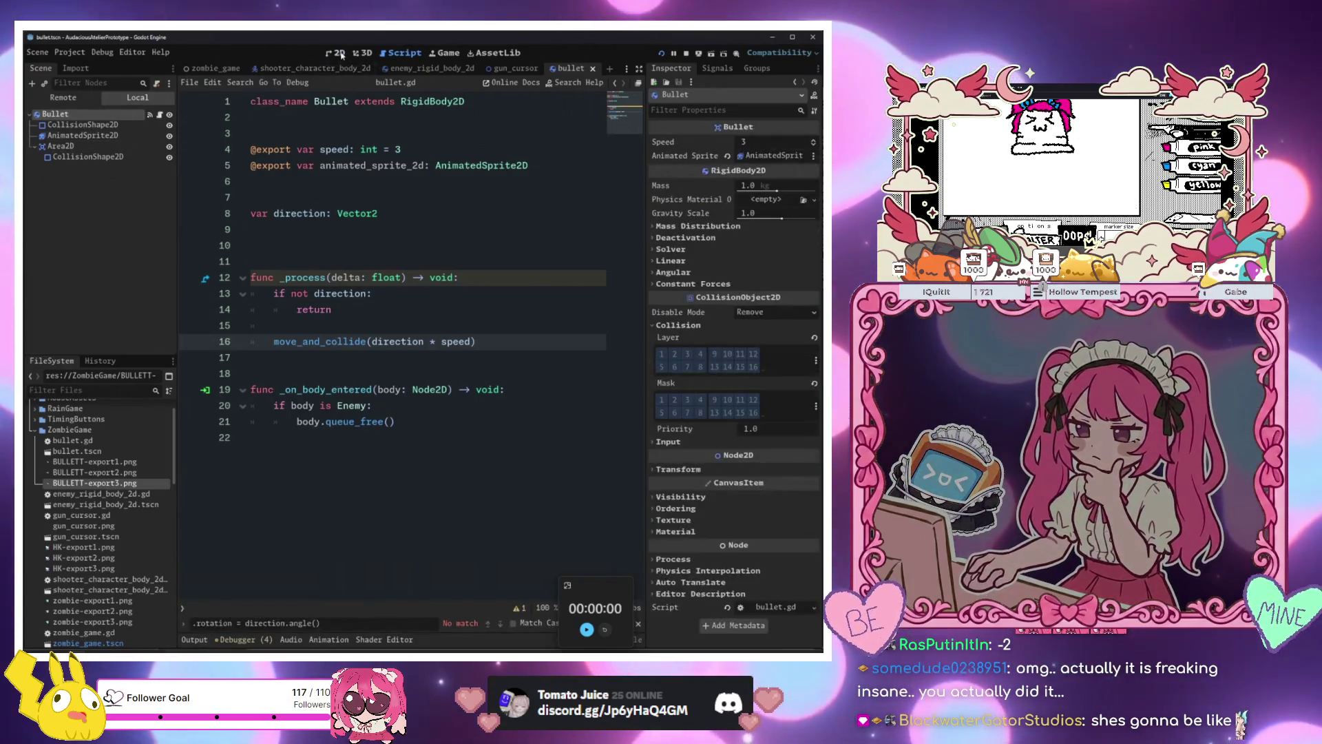
click(336, 52)
scroll(368, 290, down, 3)
drag(354, 303, 453, 356)
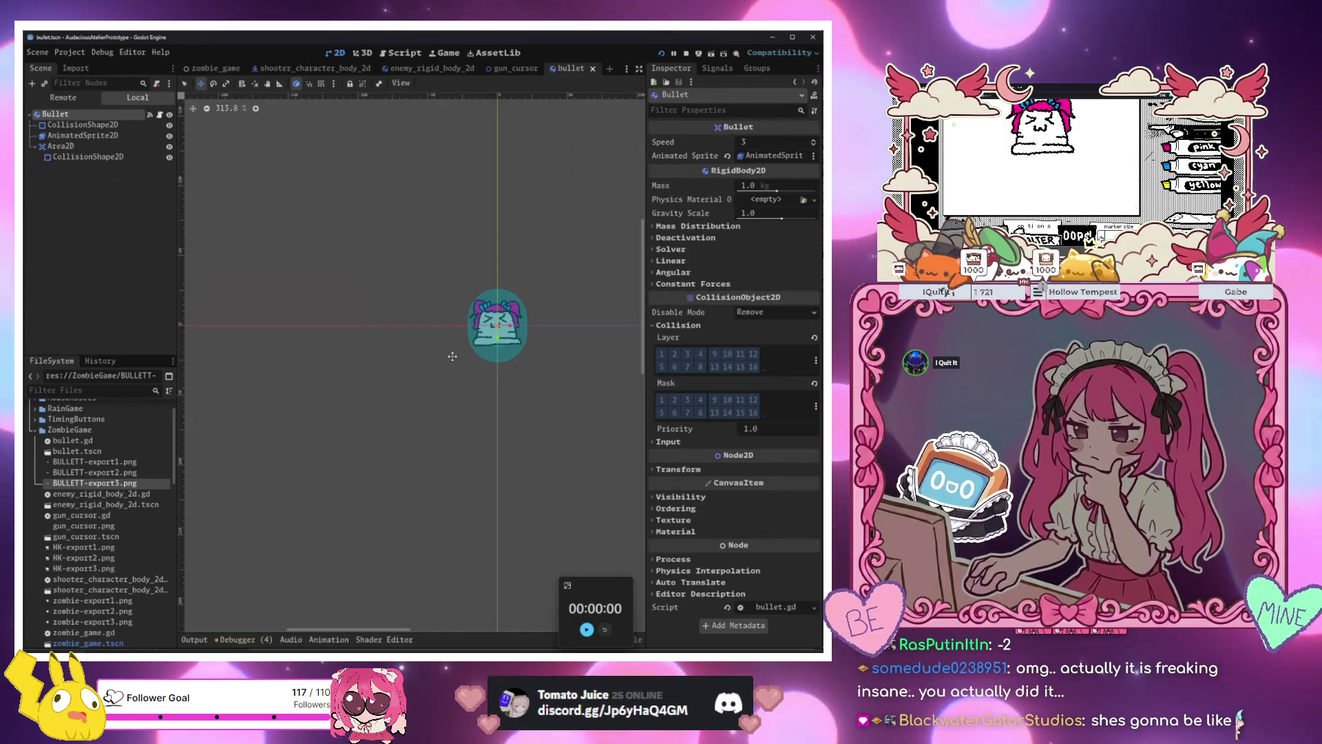
click(160, 115)
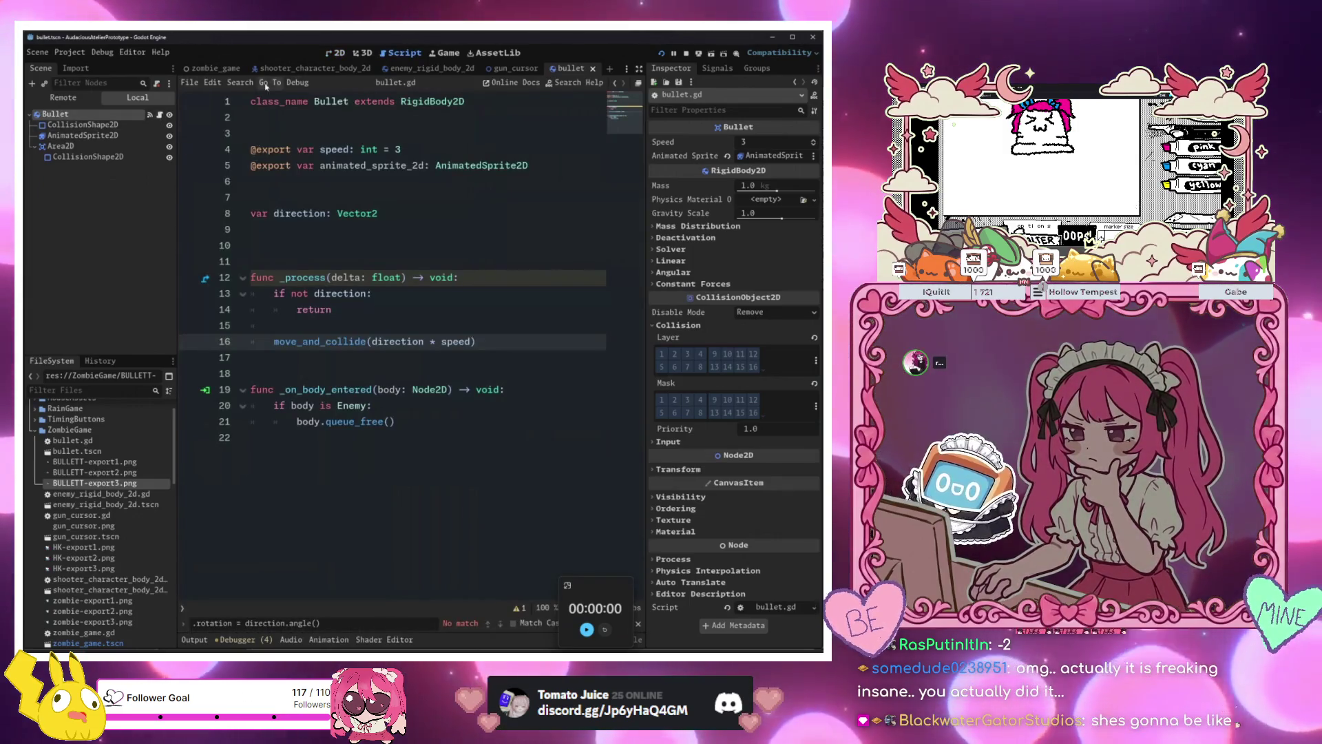
click(208, 70)
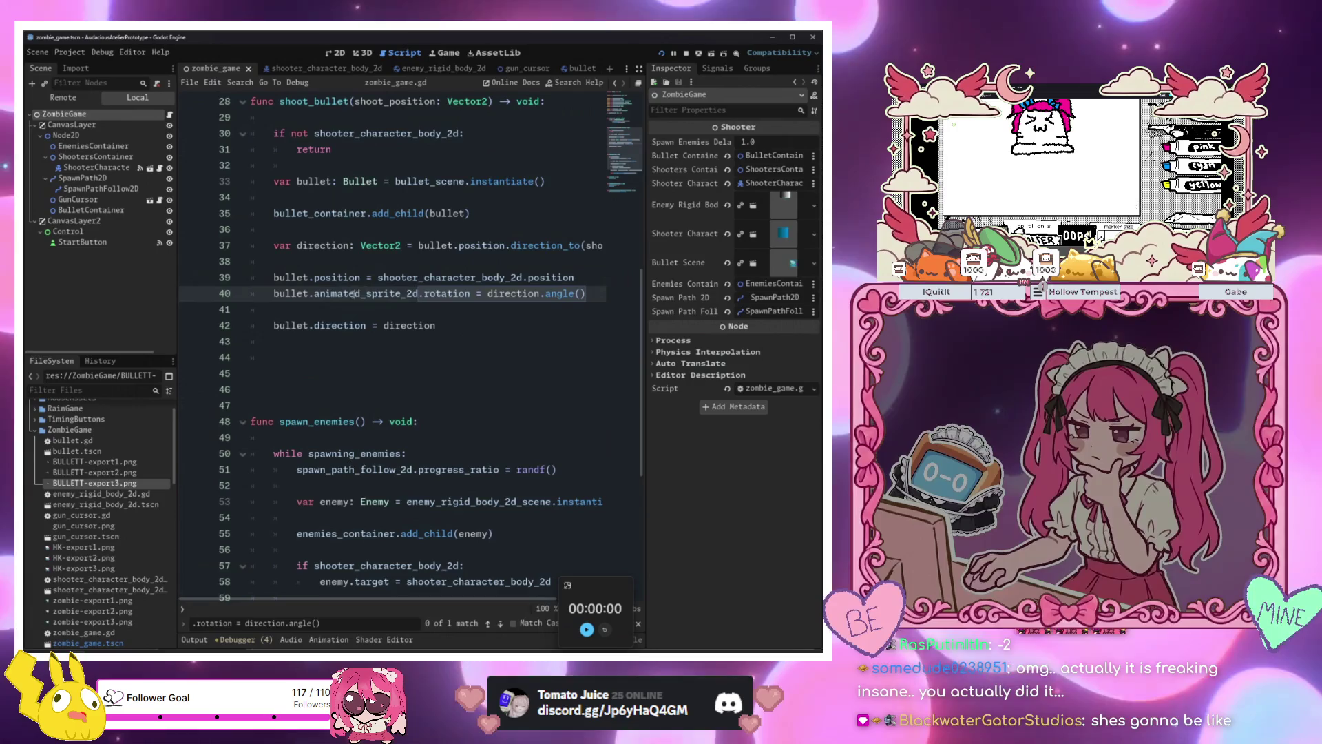
Step: Comment out the sprite rotation line and run the game without it
key(ctrl+k)
key(Up)
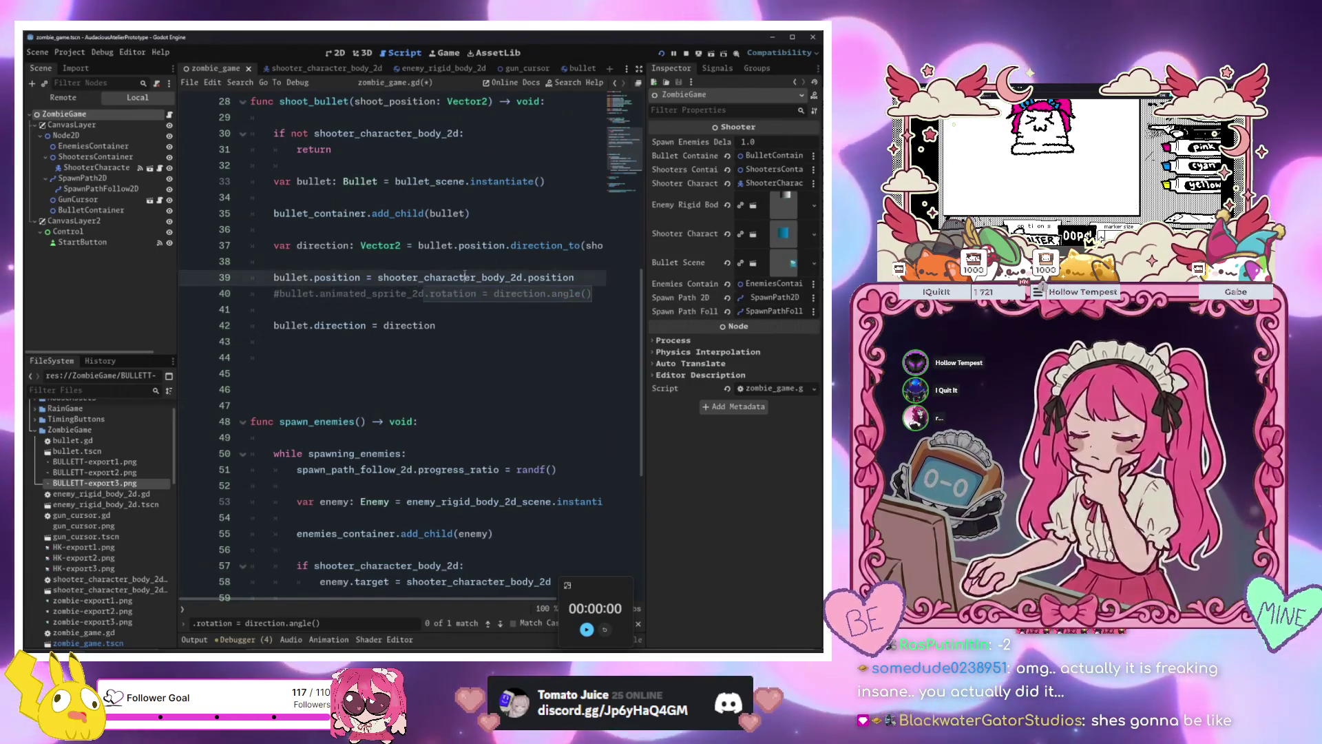
key(F5)
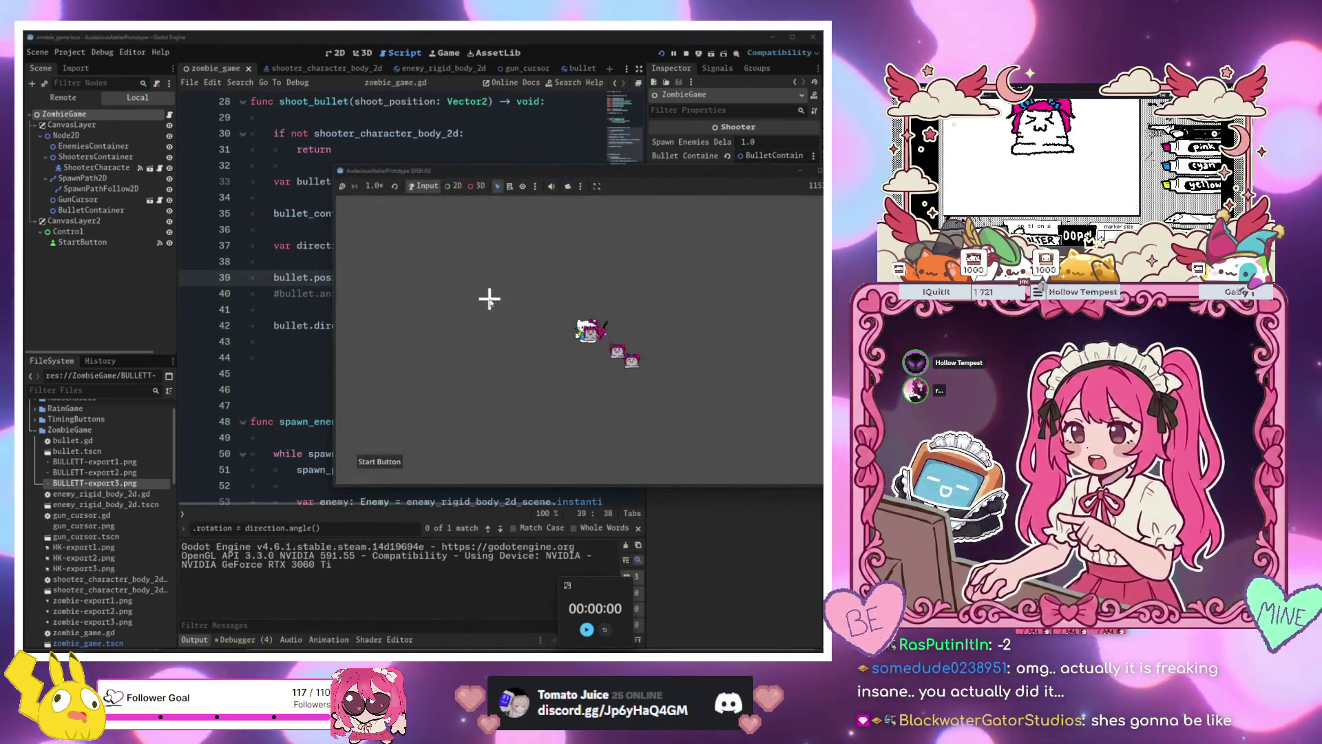
key(F8)
Step: Move the bullet.position line so it sits just above the direction calculation
click(541, 245)
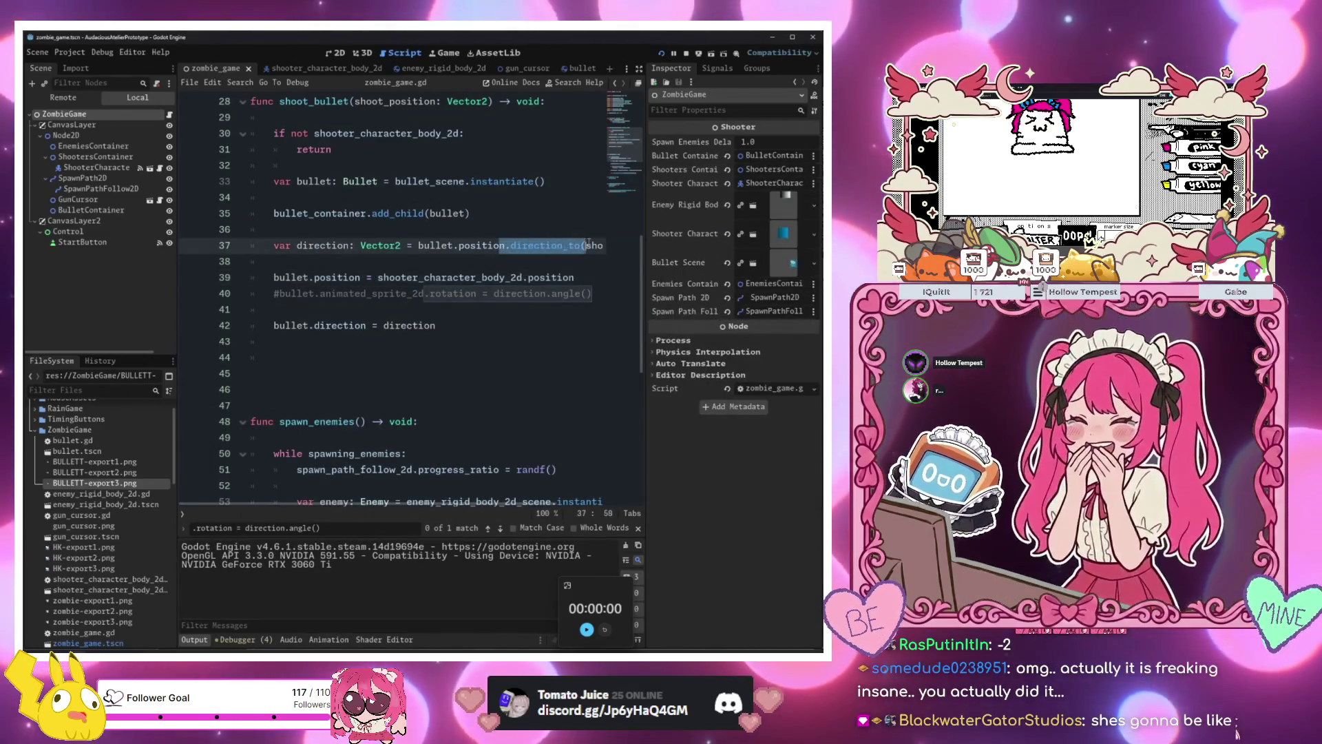
drag(540, 245, 606, 245)
click(570, 245)
drag(480, 246, 193, 245)
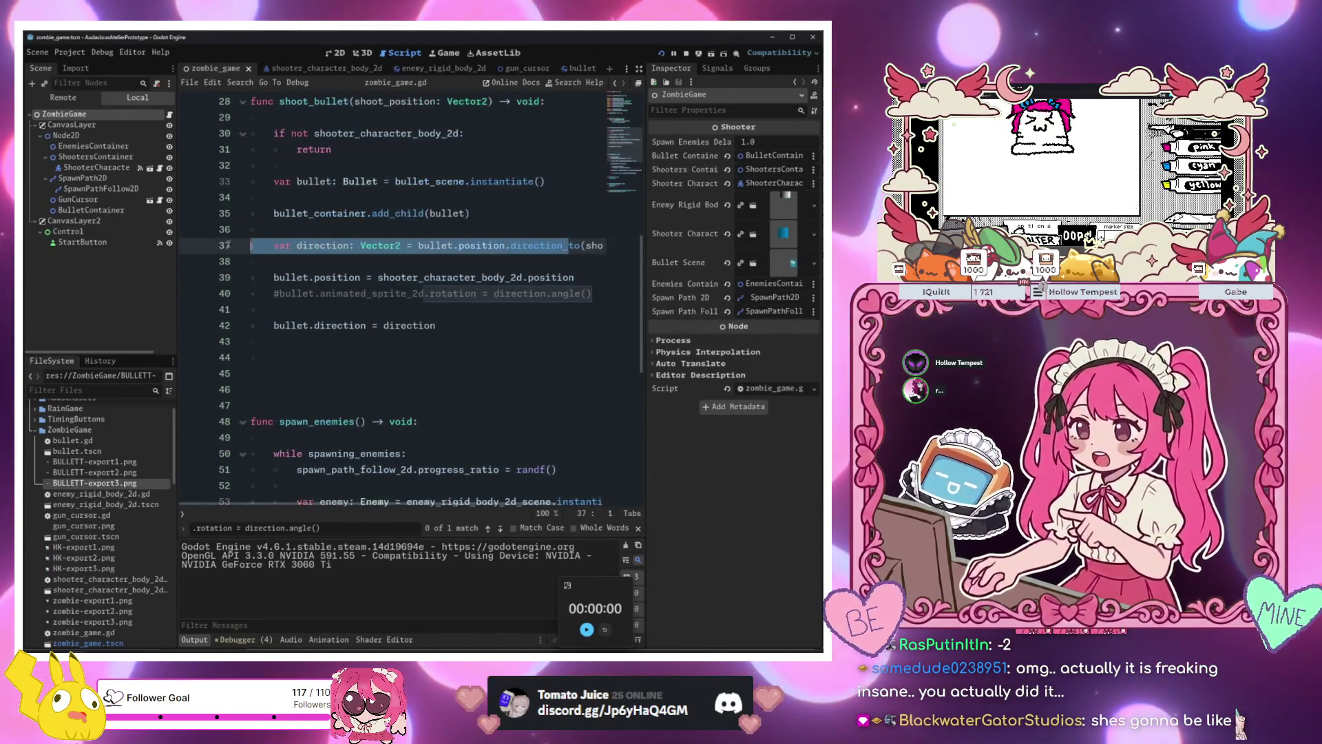
scroll(413, 276, up, 1)
click(425, 342)
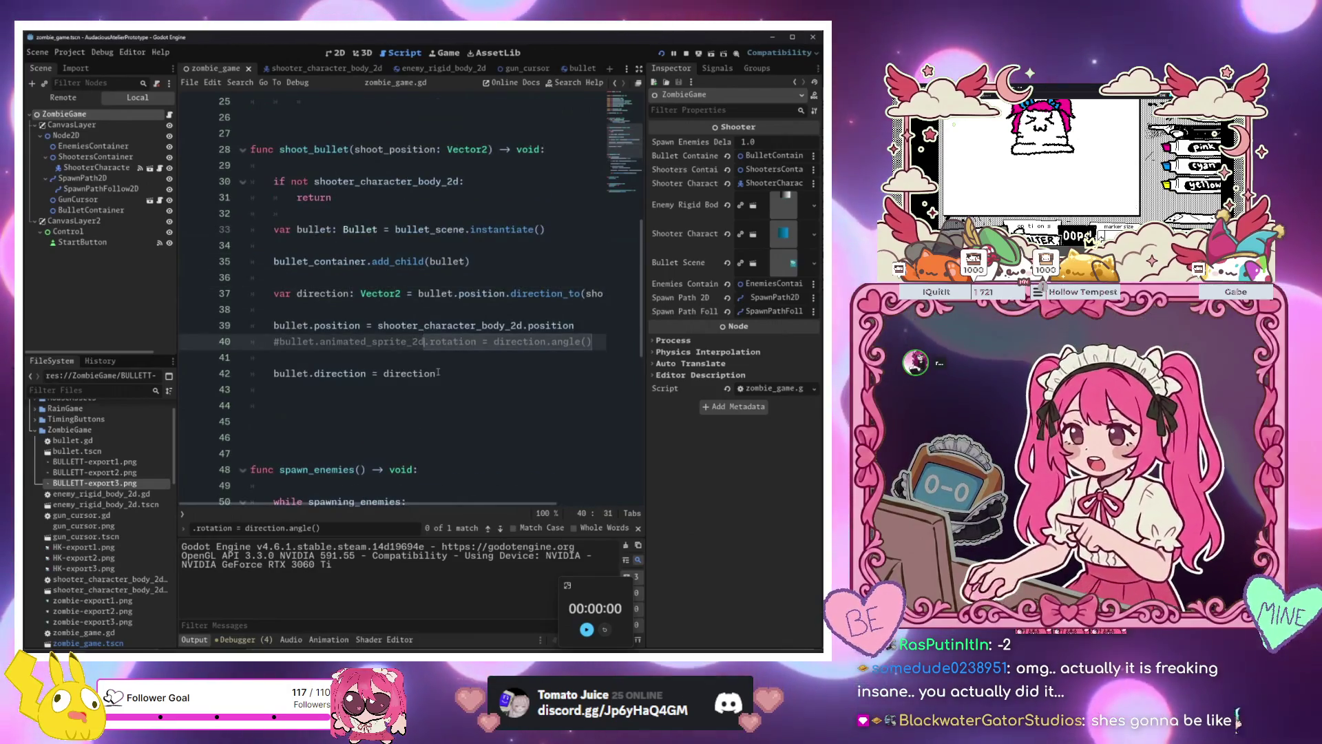
click(361, 294)
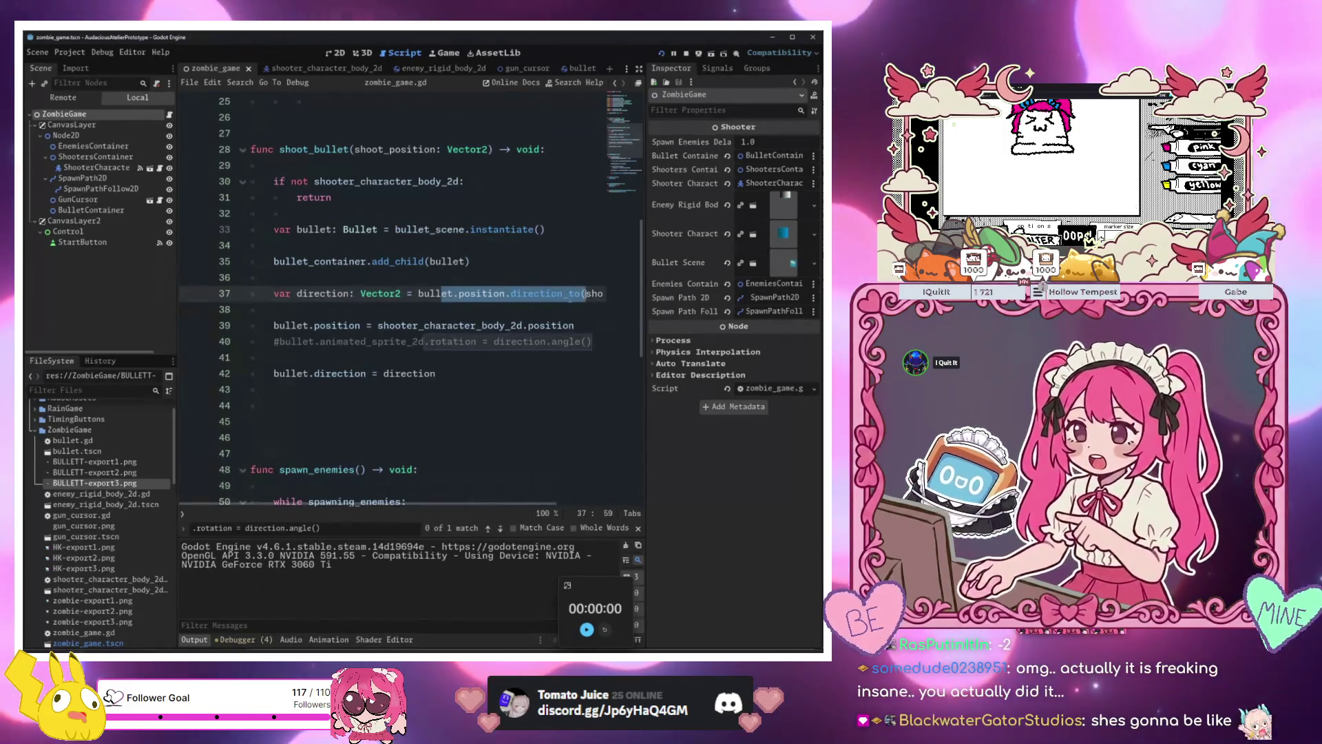
mouse_move(569, 294)
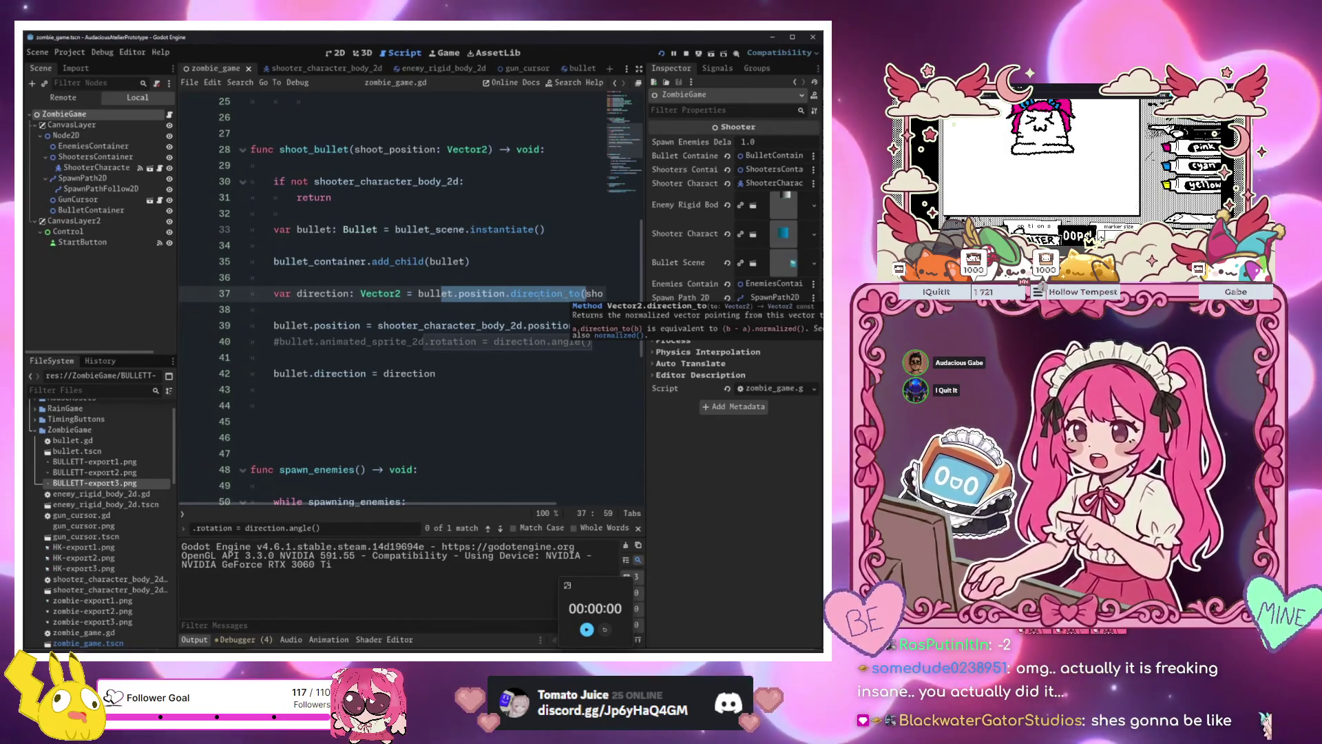
click(562, 294)
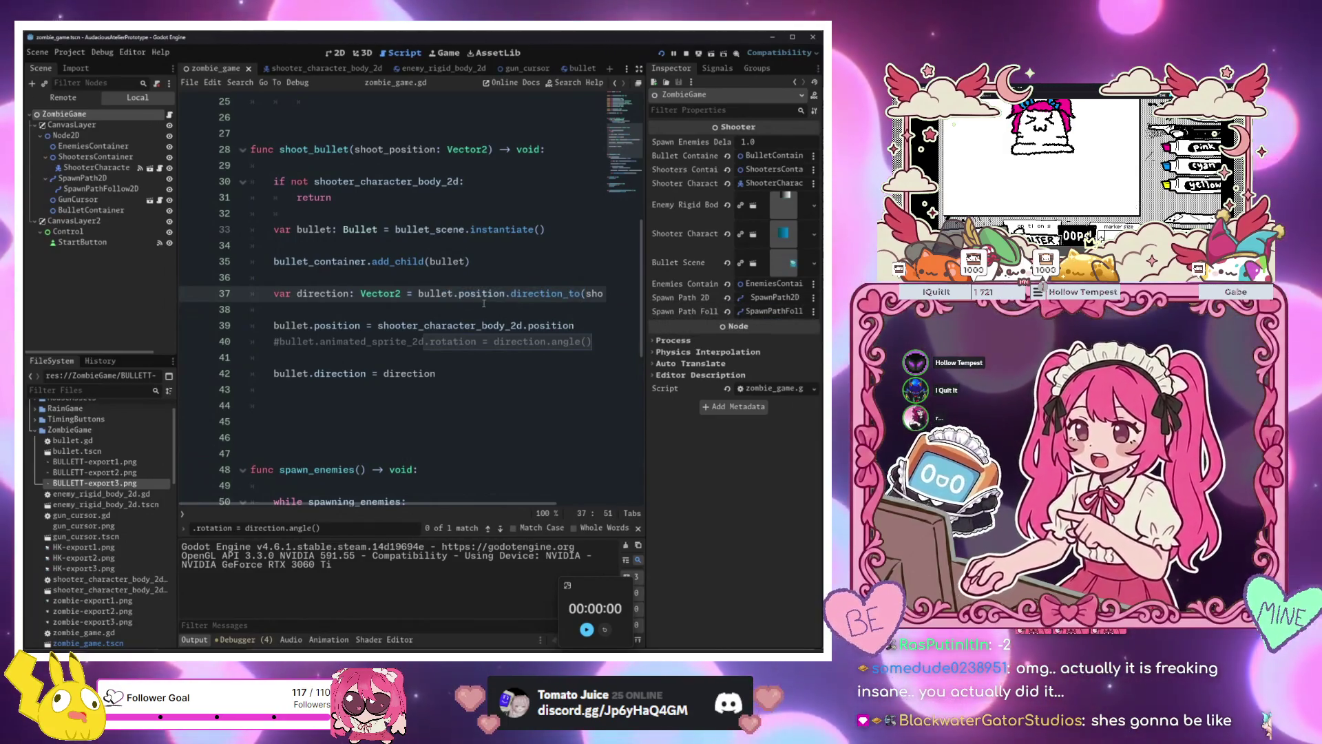
click(418, 325)
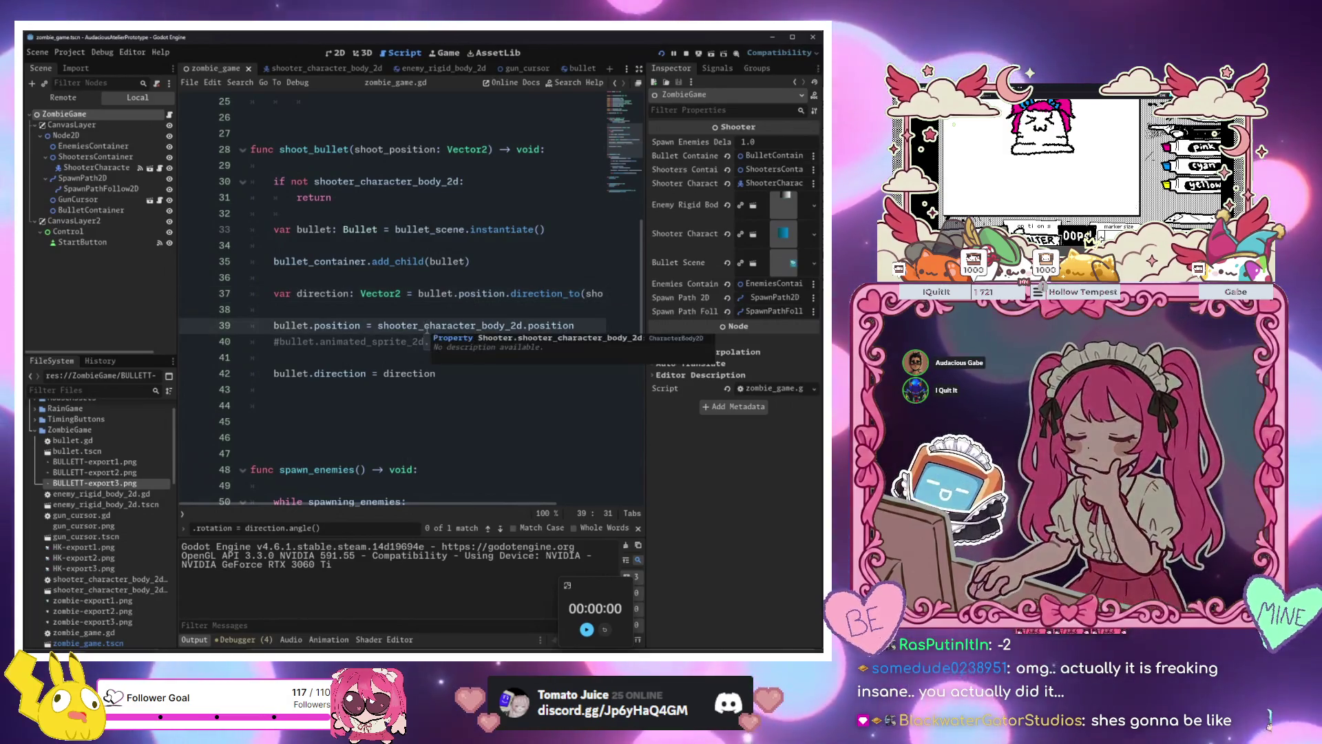
key(alt+Up)
key(alt+Up)
key(alt+Up)
key(alt+Down)
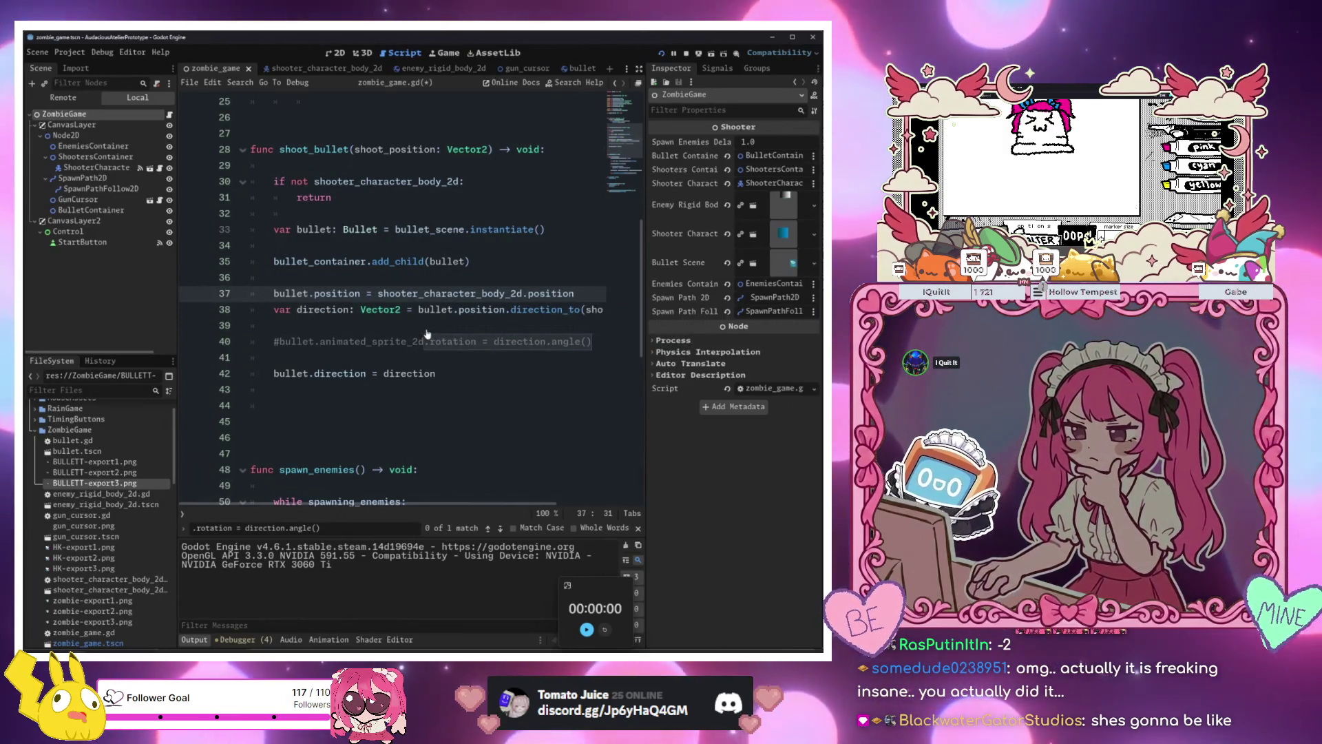
Step: Uncomment the sprite rotation line, run the game, and open the bullet scene
key(Down)
key(Down)
key(Down)
key(Home)
key(ctrl+k)
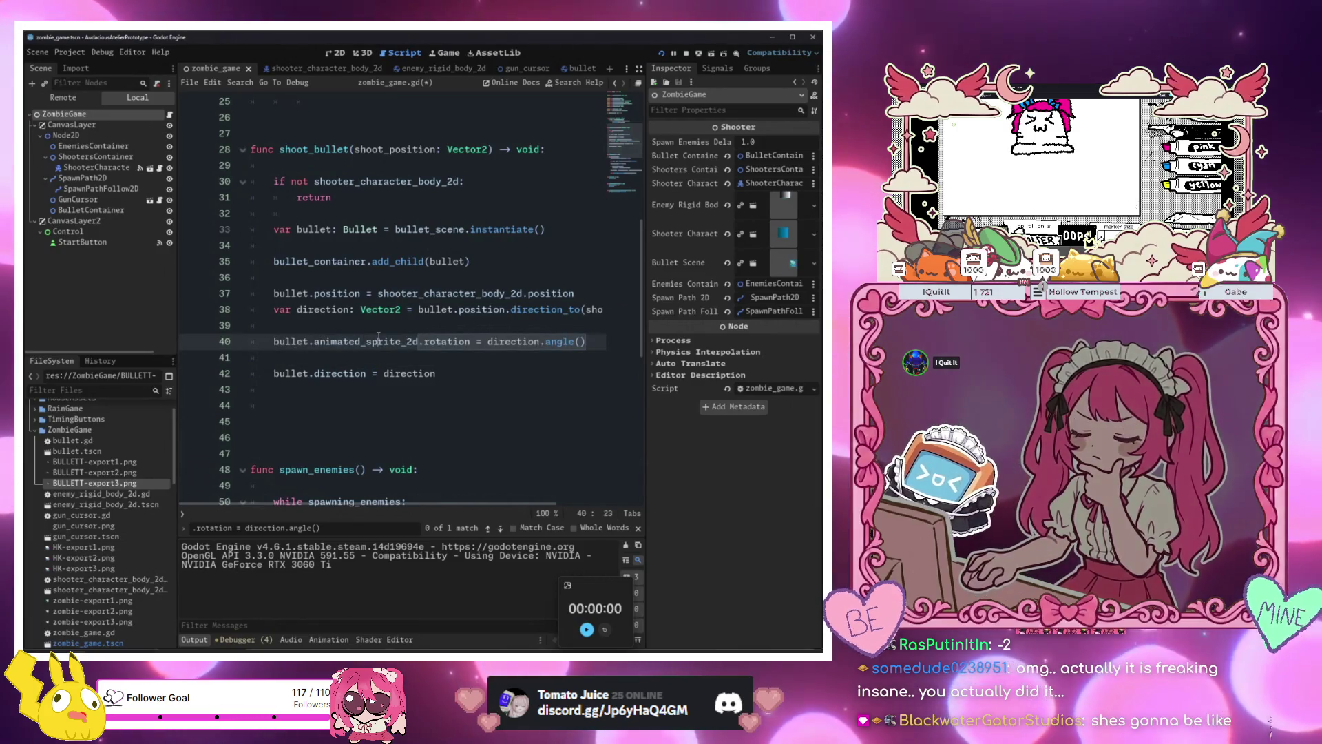
key(F5)
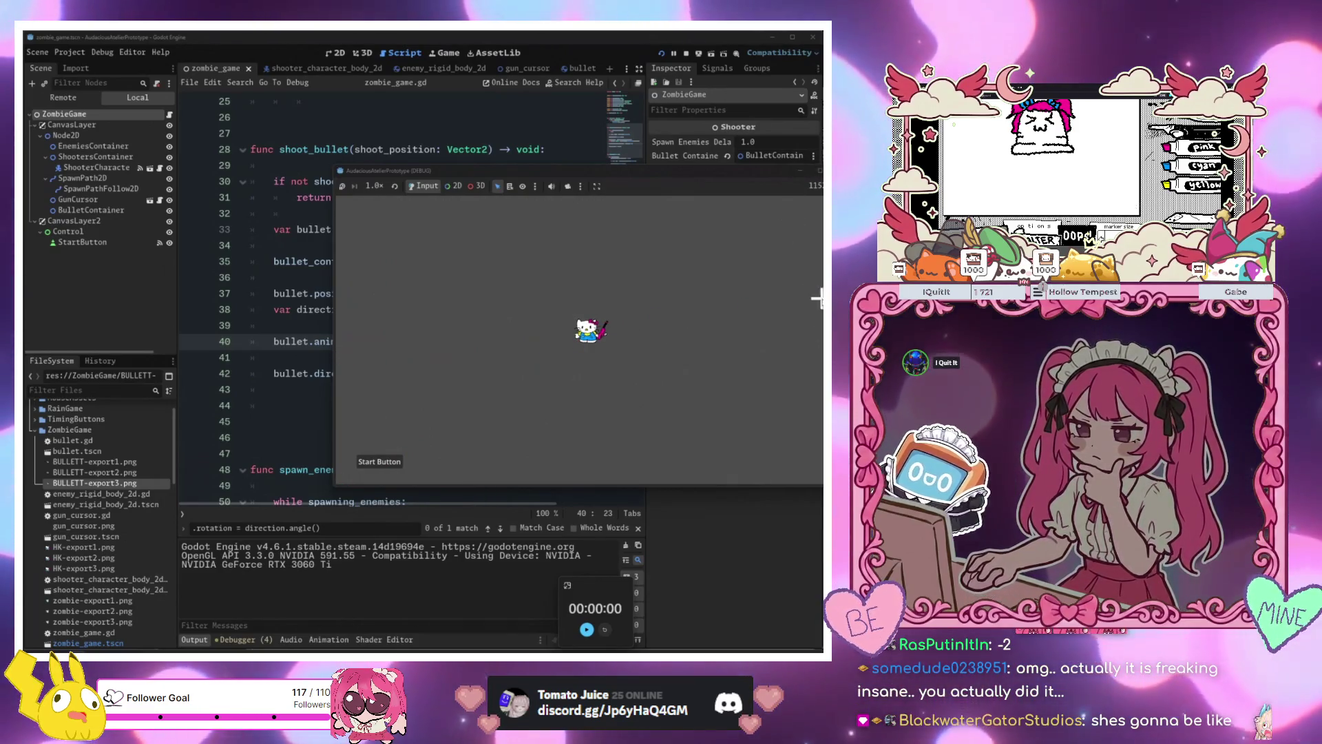
click(569, 70)
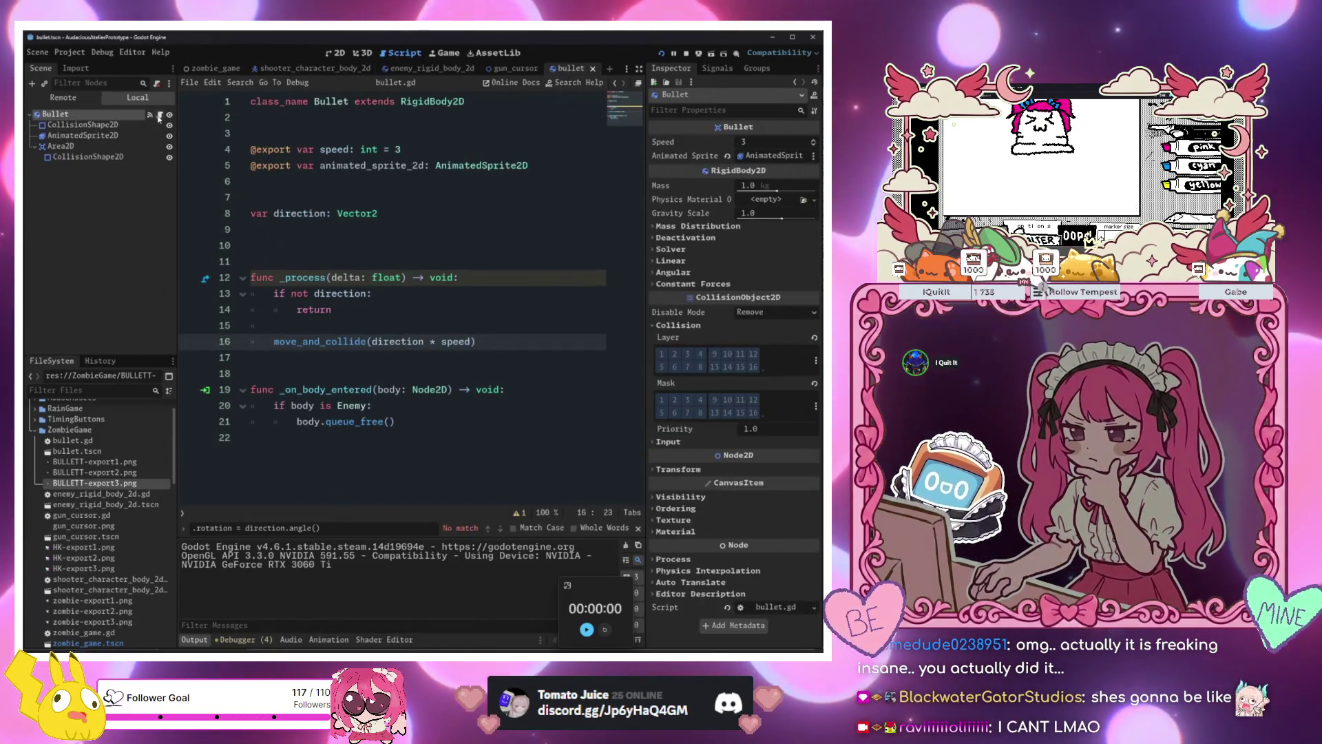
Step: Scale the bullet's animated sprite and rotate it 90° clockwise, then run the game
click(339, 54)
click(83, 135)
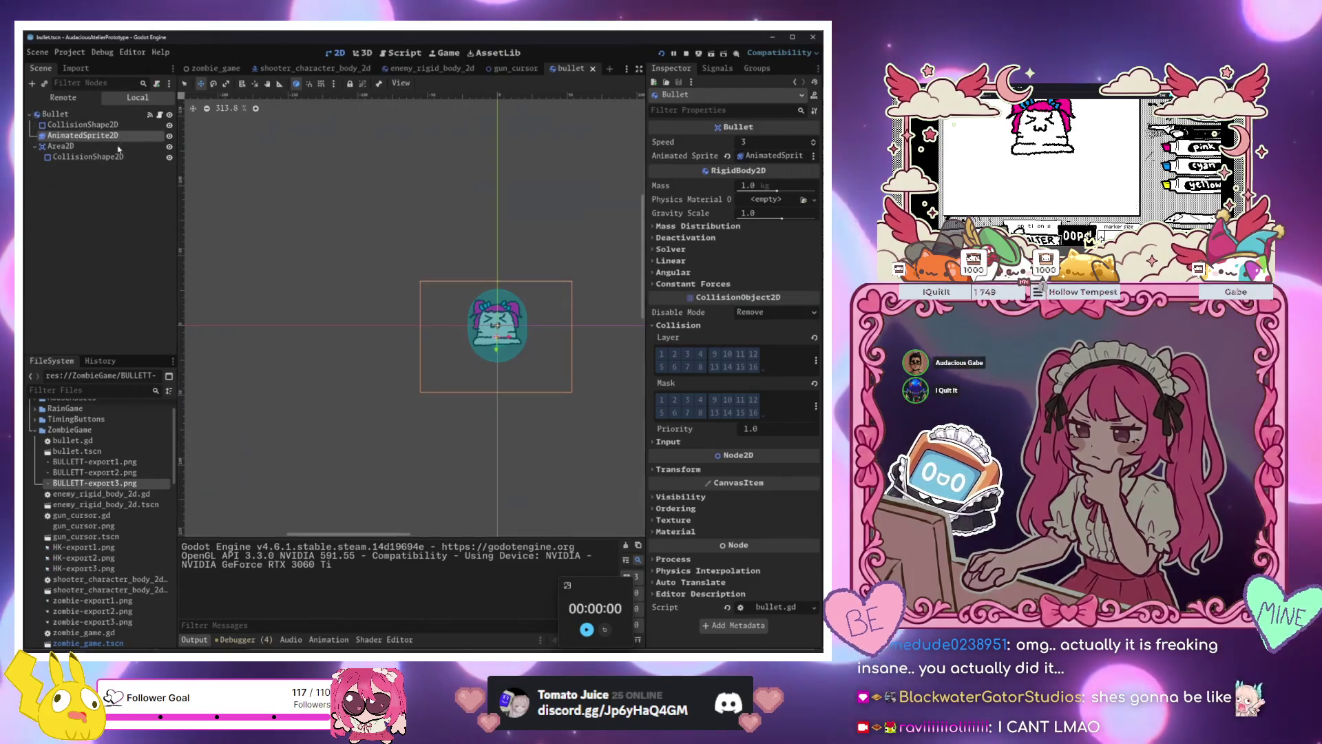
key(s)
drag(412, 223, 467, 227)
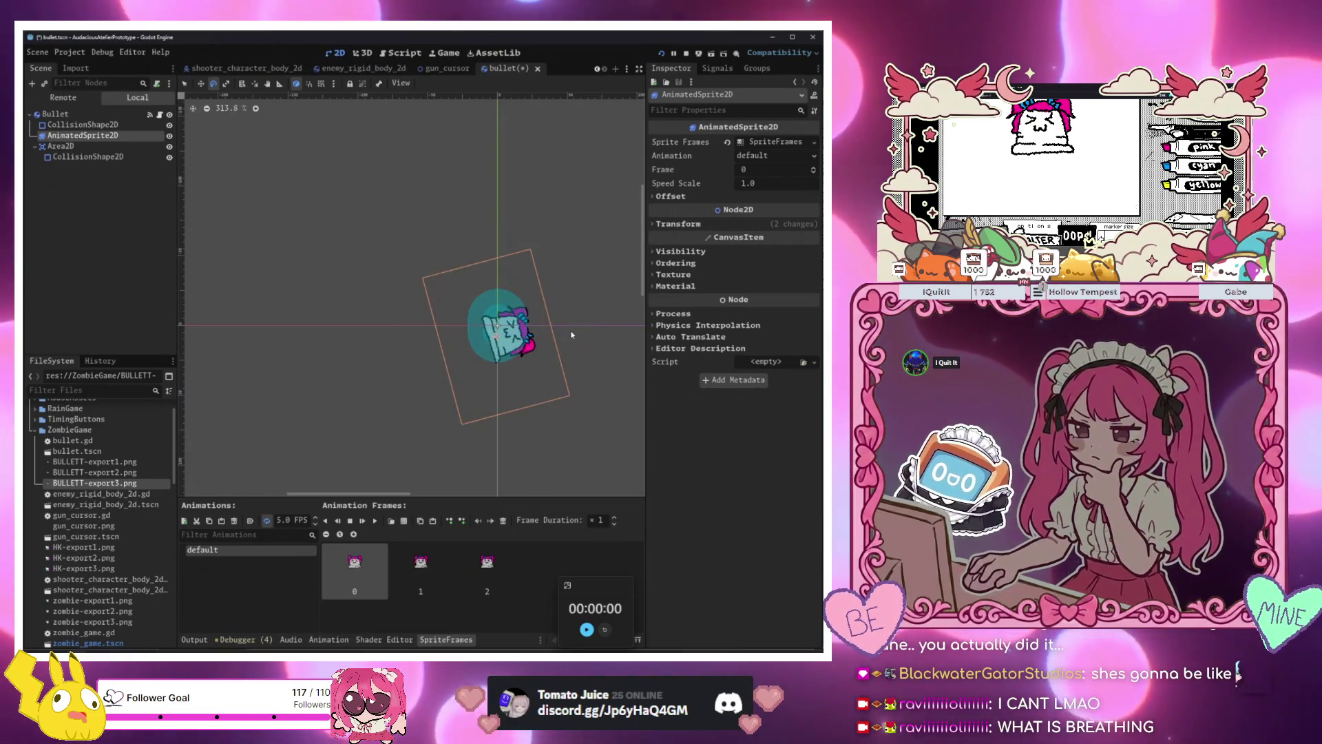
click(55, 114)
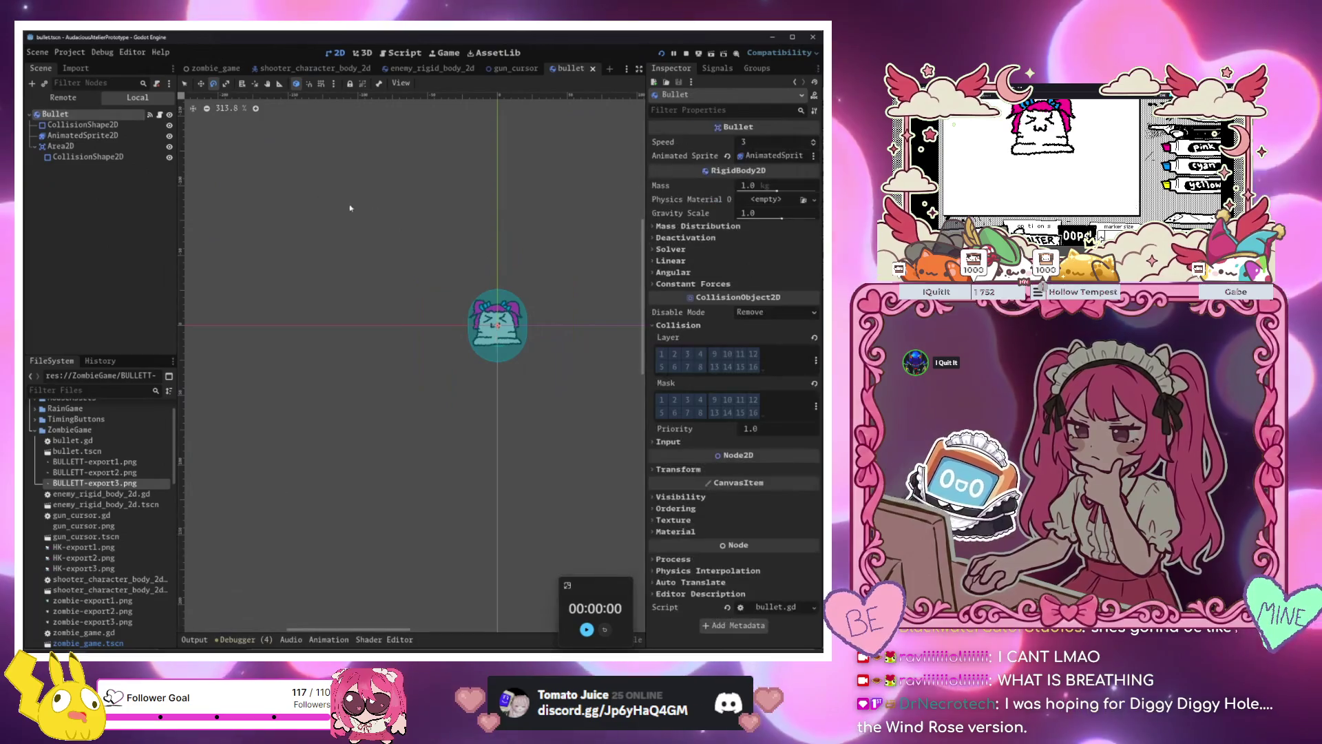
mouse_move(444, 218)
mouse_down()
mouse_move(547, 216)
mouse_move(597, 316)
mouse_move(545, 309)
mouse_up()
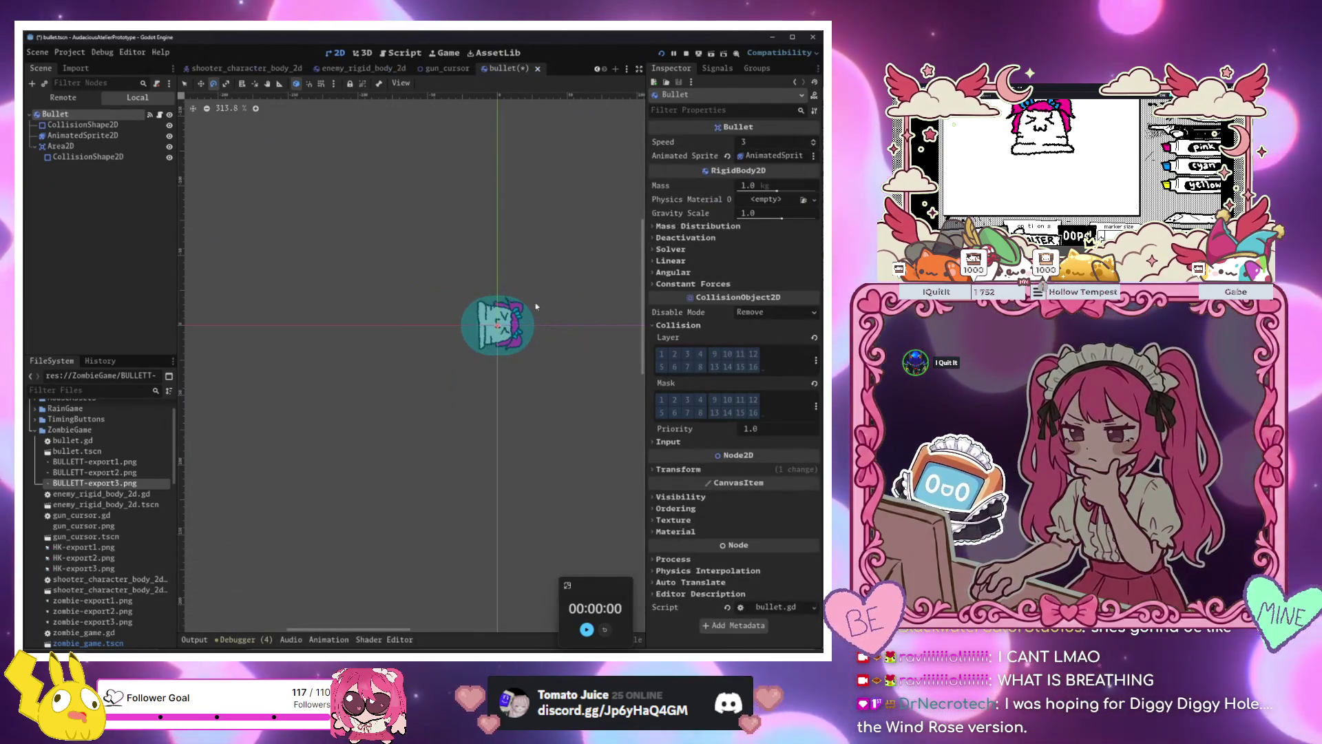
key(F5)
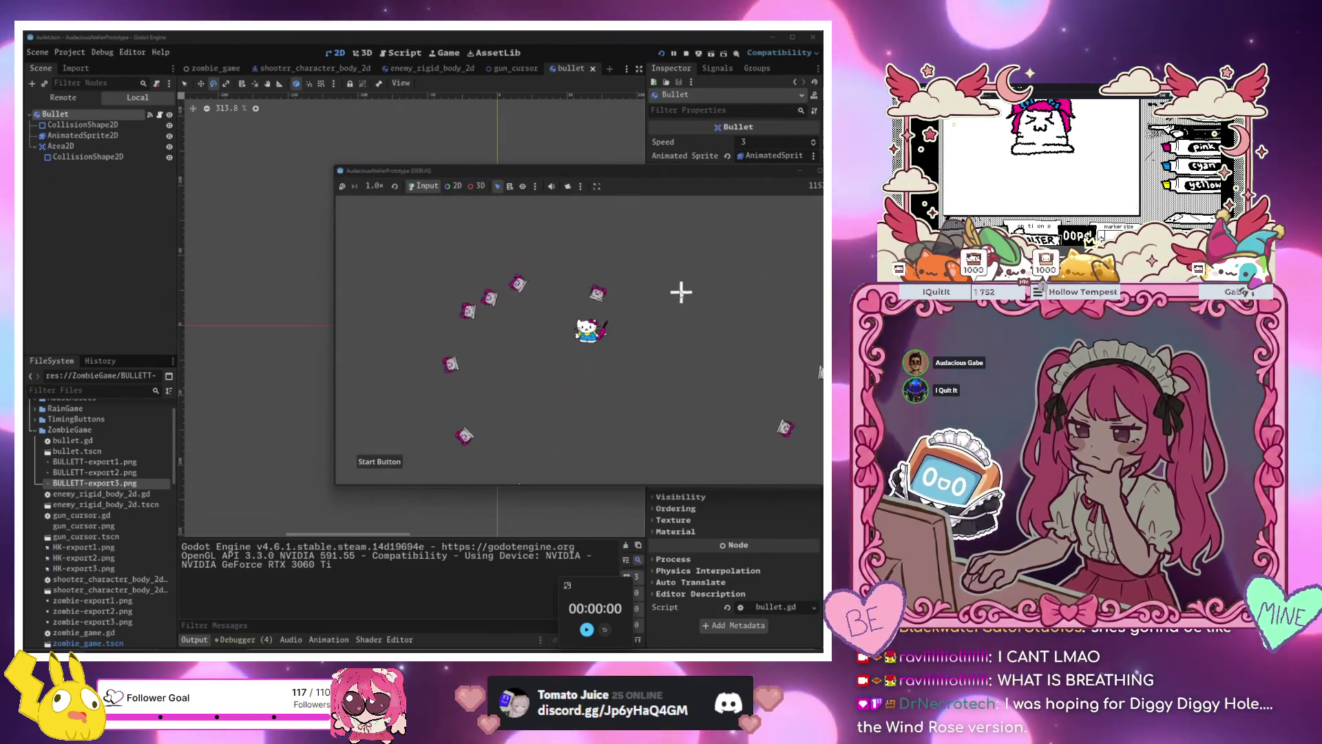
Step: Stop the game and tick collision layer 2 and mask 2 on Bullet
click(389, 461)
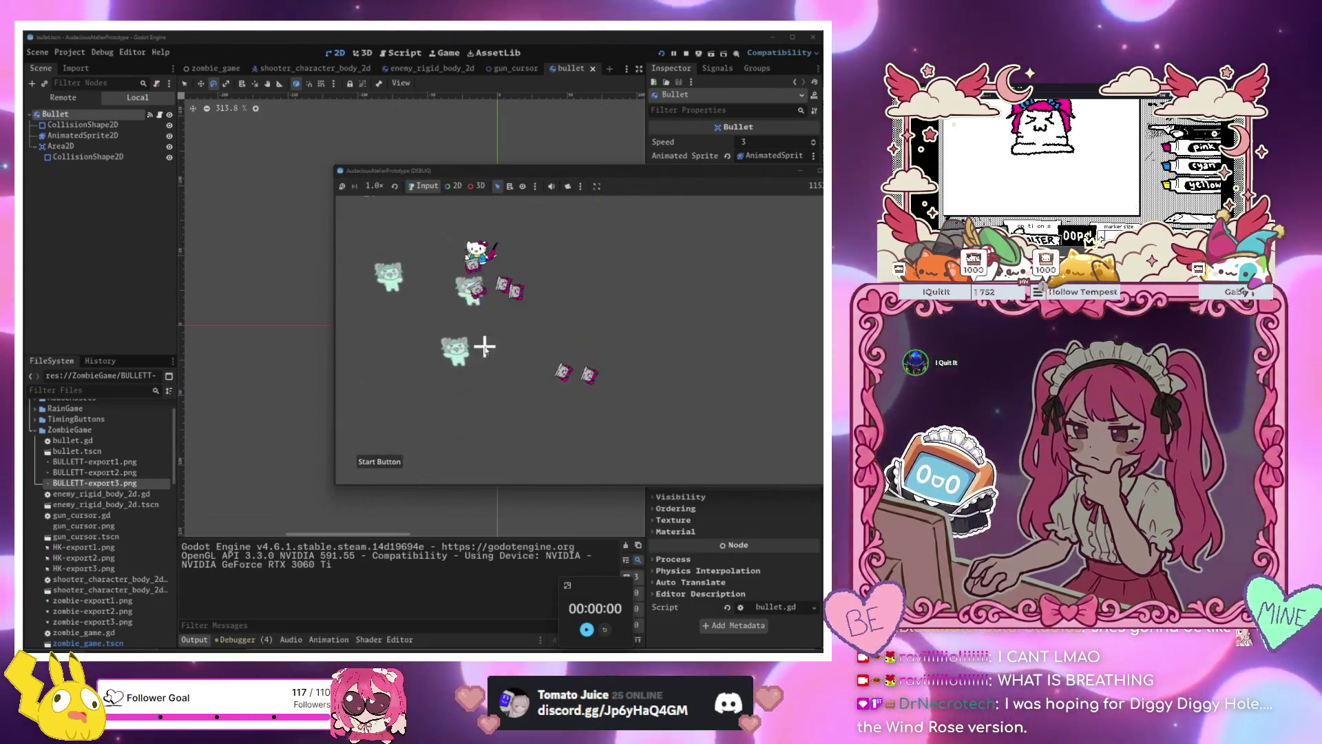
key(F8)
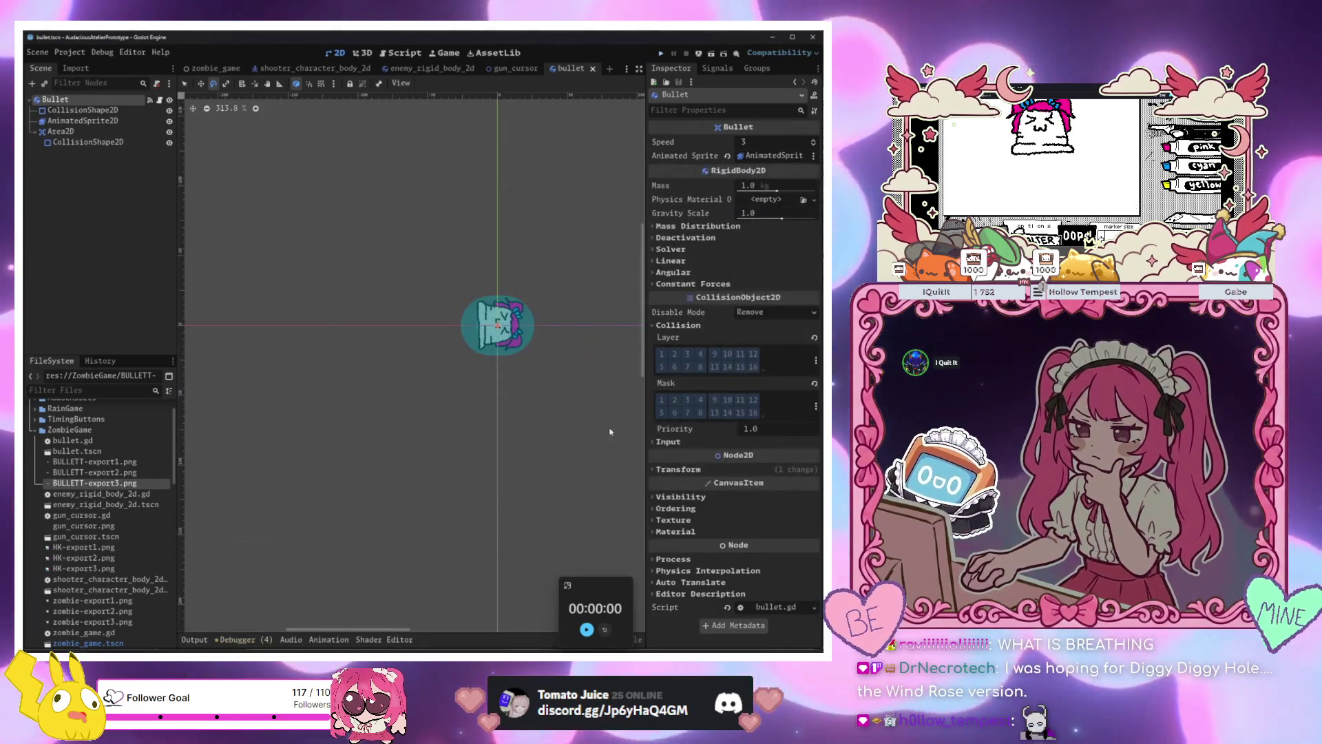
click(675, 354)
click(675, 399)
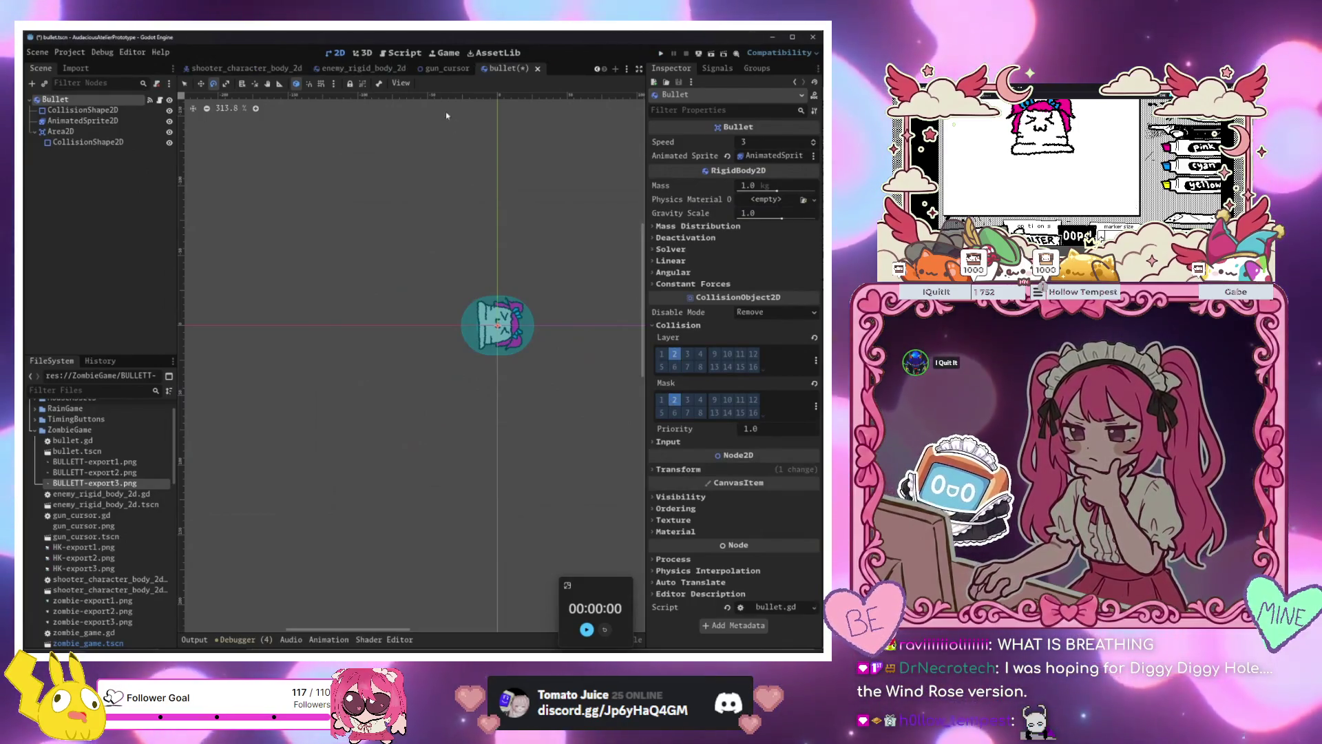
Step: Inspect EnemyRigidBody2D's collision layers and mask, then relaunch the game
click(369, 69)
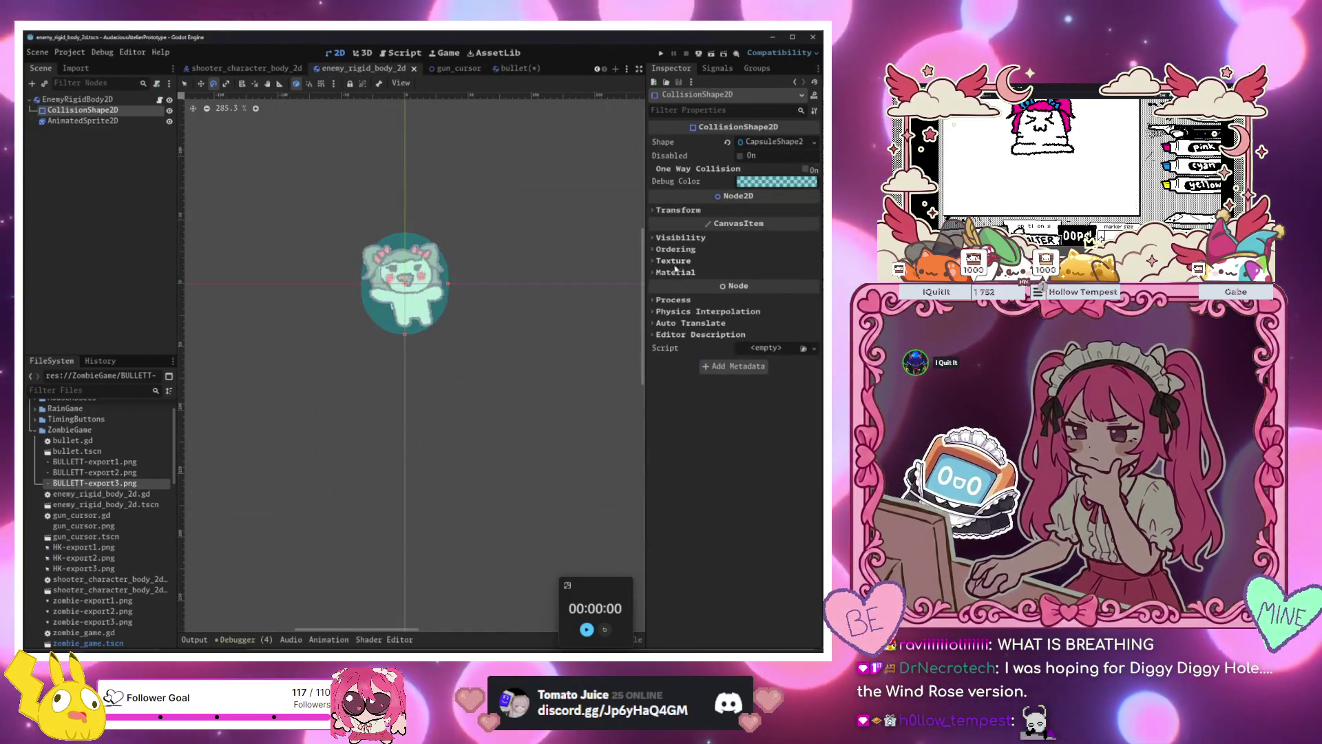
click(679, 210)
click(688, 324)
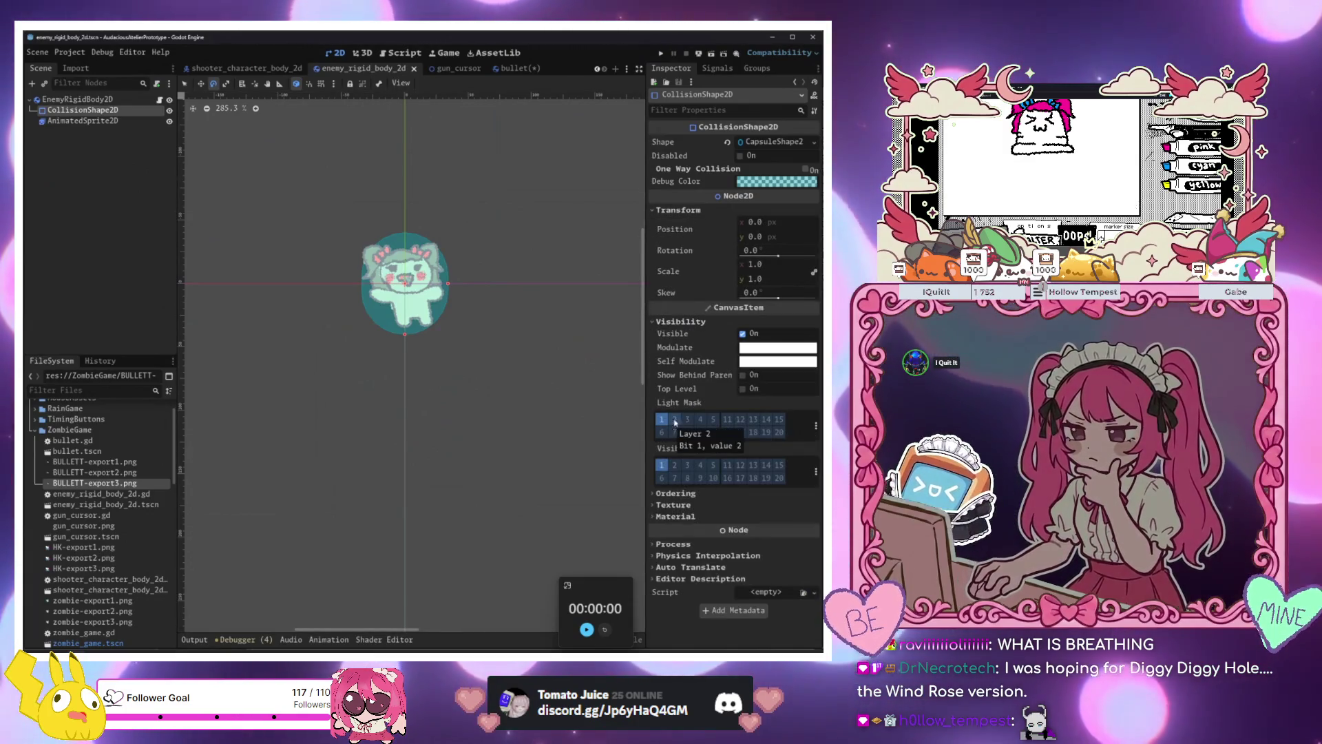
click(609, 297)
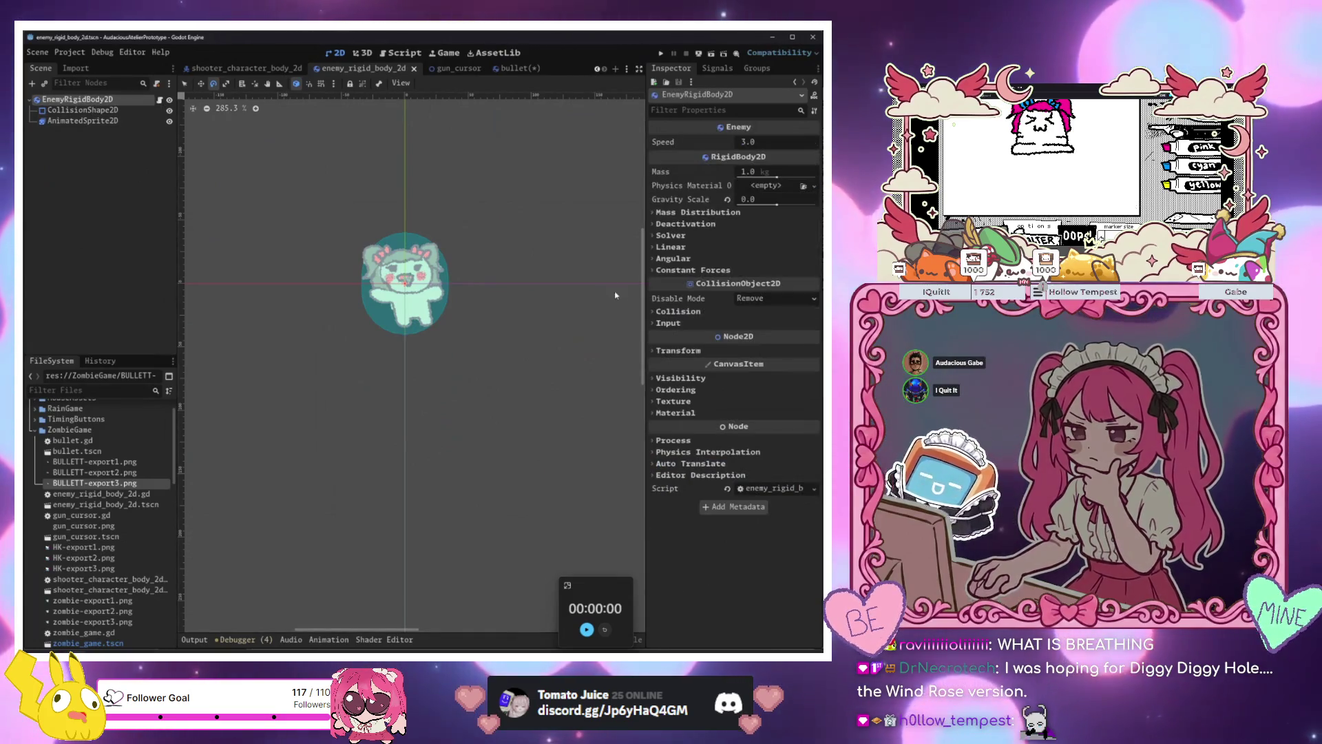
click(679, 313)
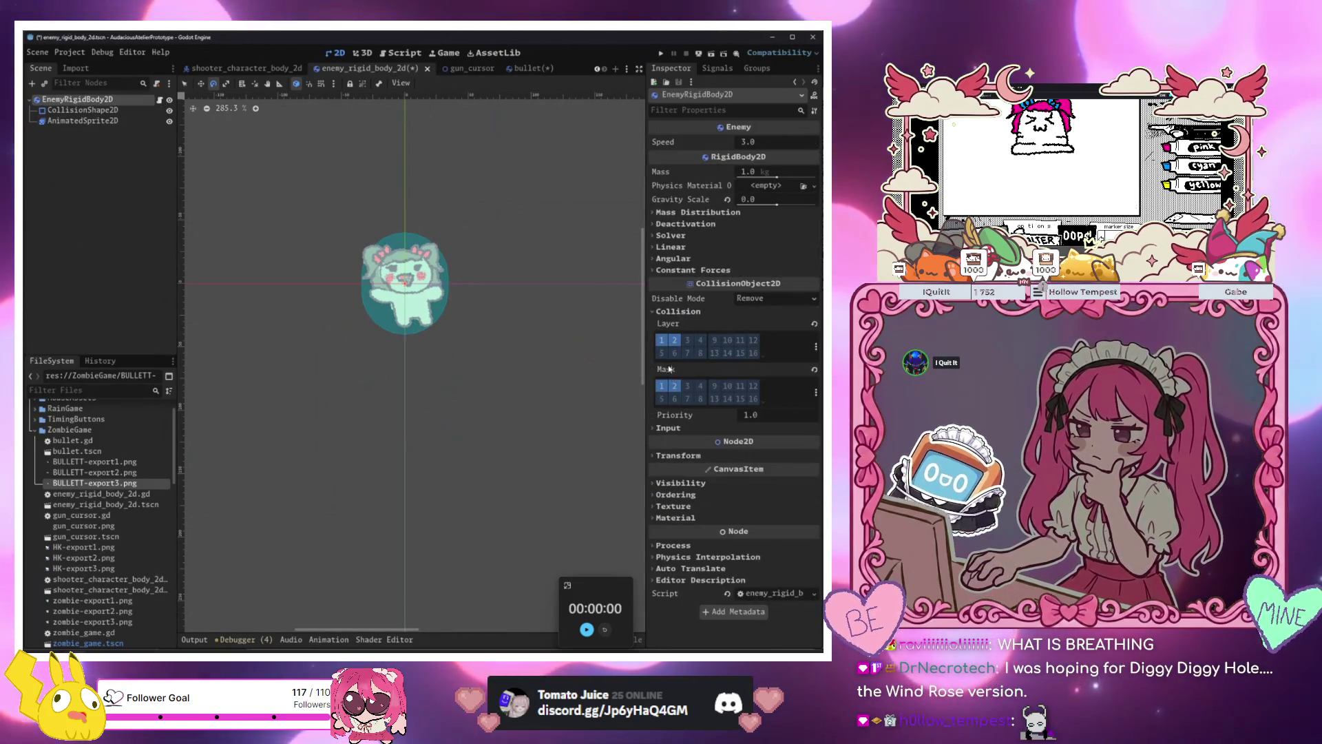
key(F5)
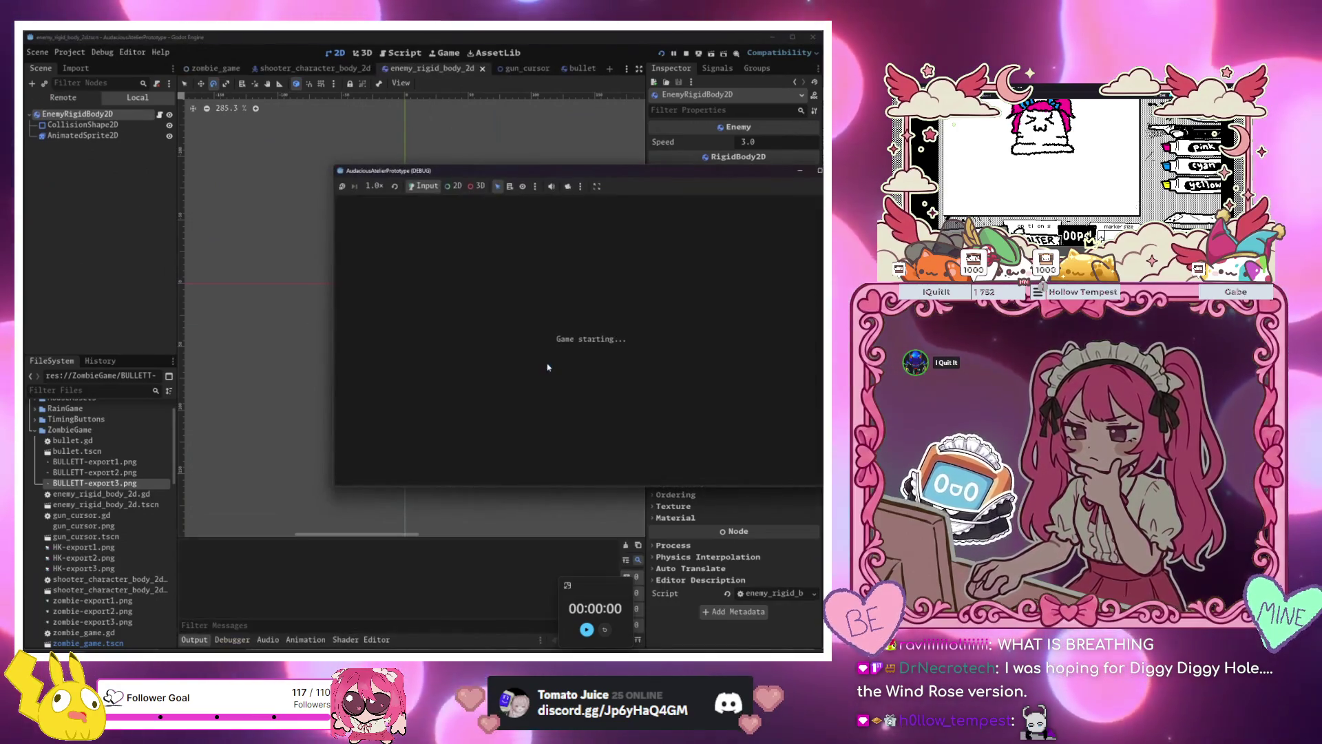
Step: Start the round, hold fire to stream bullets at the zombies, then move the game window aside
click(365, 475)
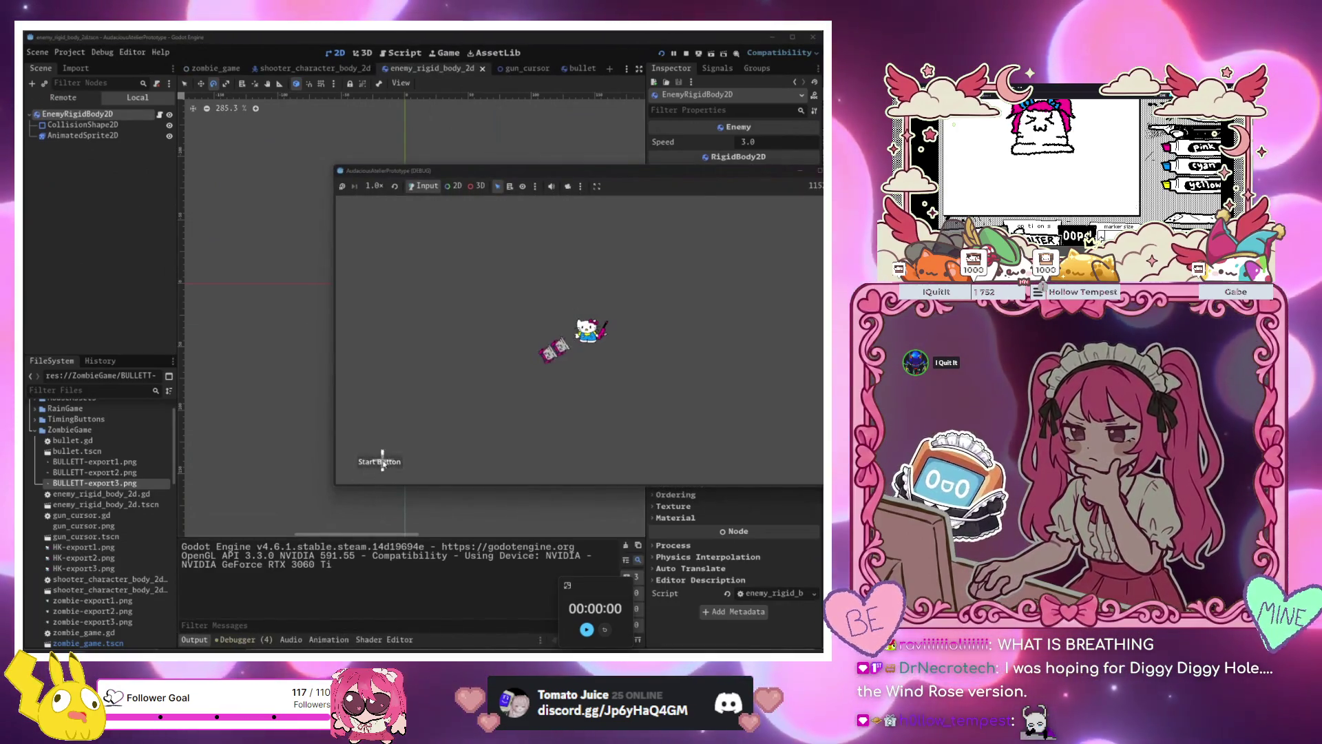
mouse_move(686, 224)
mouse_down()
mouse_move(607, 231)
mouse_move(523, 360)
mouse_move(421, 407)
mouse_move(605, 428)
mouse_move(386, 448)
mouse_move(676, 310)
mouse_move(413, 296)
mouse_move(526, 266)
mouse_move(595, 264)
mouse_move(673, 319)
mouse_move(694, 399)
mouse_move(650, 301)
mouse_move(675, 229)
mouse_move(634, 230)
mouse_move(594, 233)
mouse_move(605, 248)
mouse_move(534, 278)
mouse_move(524, 303)
mouse_move(688, 437)
mouse_move(425, 308)
mouse_move(731, 406)
mouse_move(741, 431)
mouse_move(546, 434)
mouse_move(638, 330)
mouse_move(723, 292)
mouse_up()
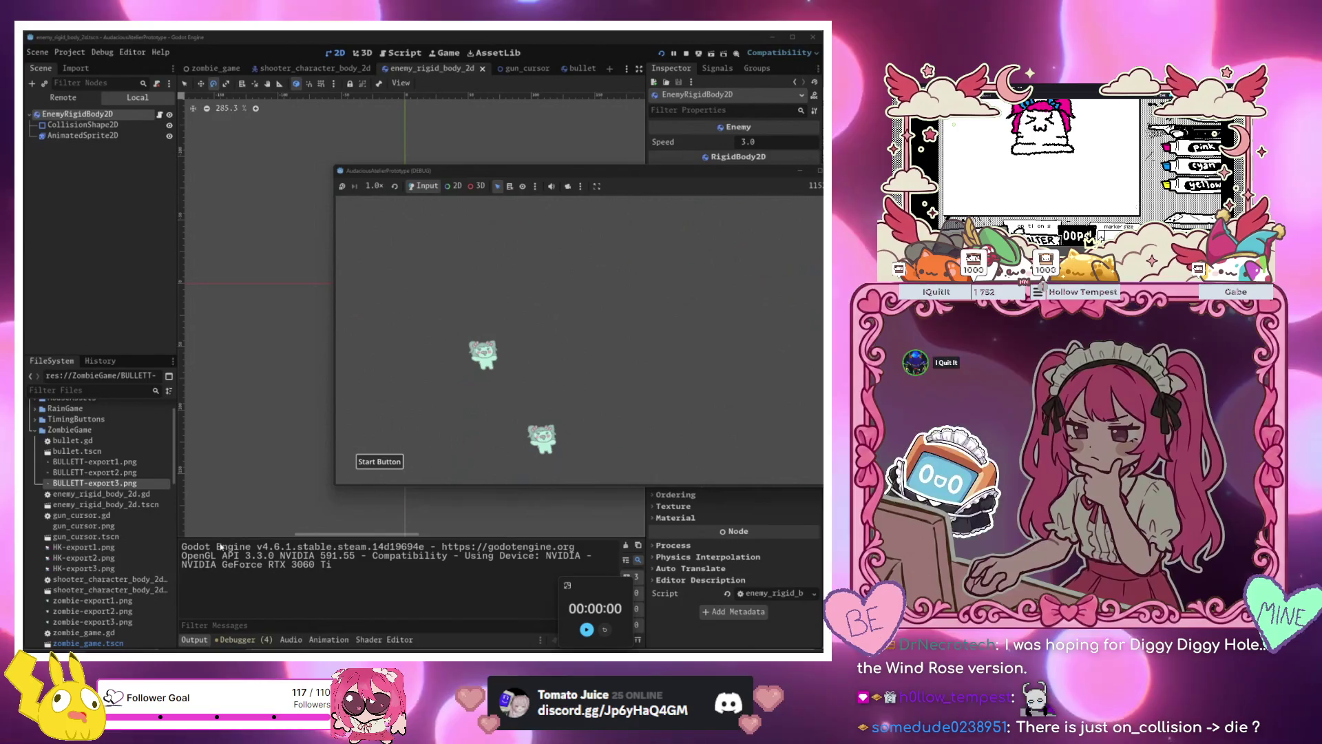
drag(548, 177, 390, 331)
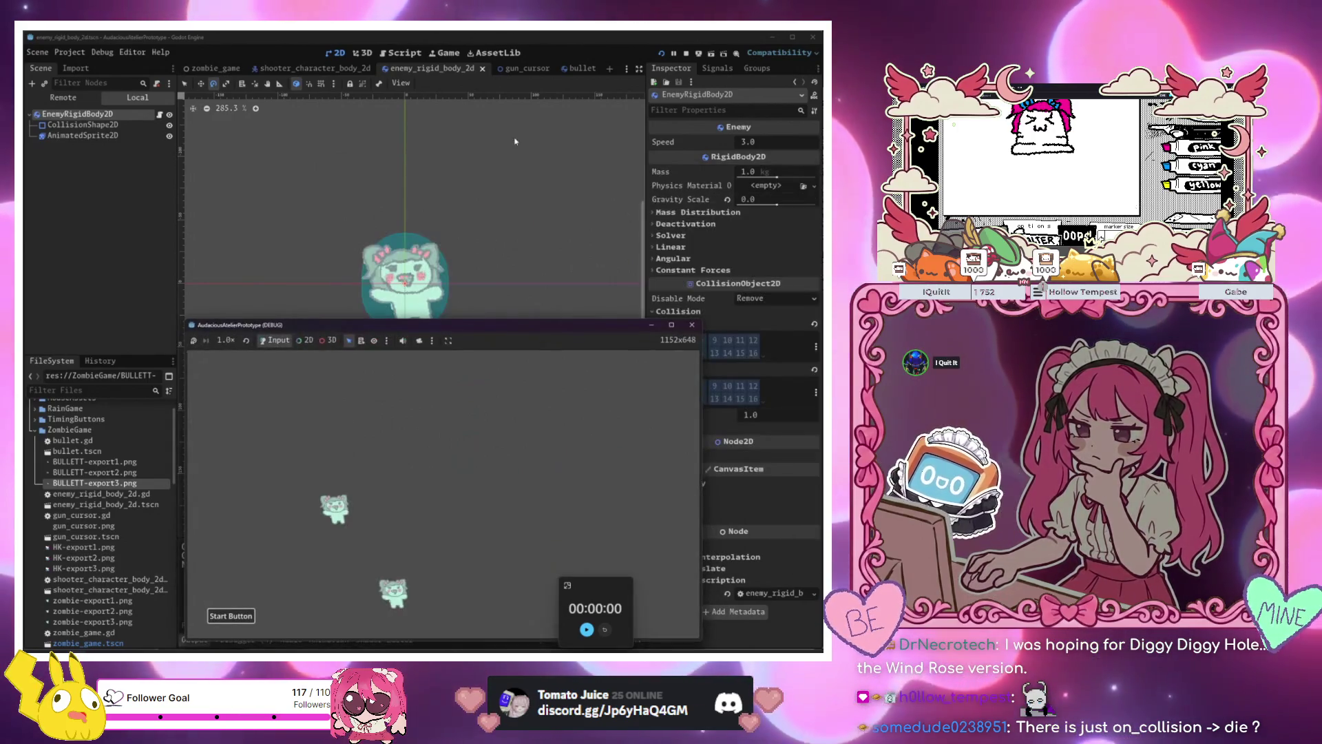
Step: Close the game and go to the _on_body_entered function in bullet.gd
key(F8)
click(517, 68)
click(582, 69)
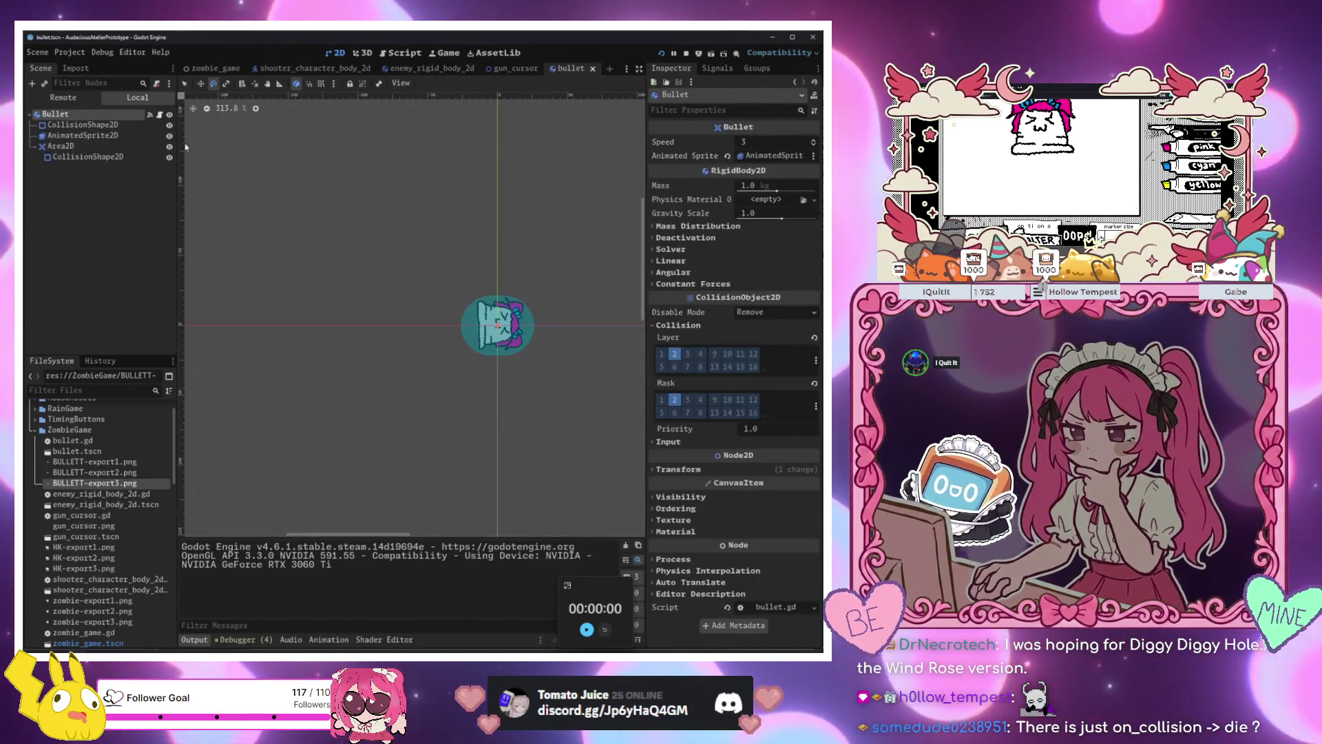
click(401, 52)
click(384, 422)
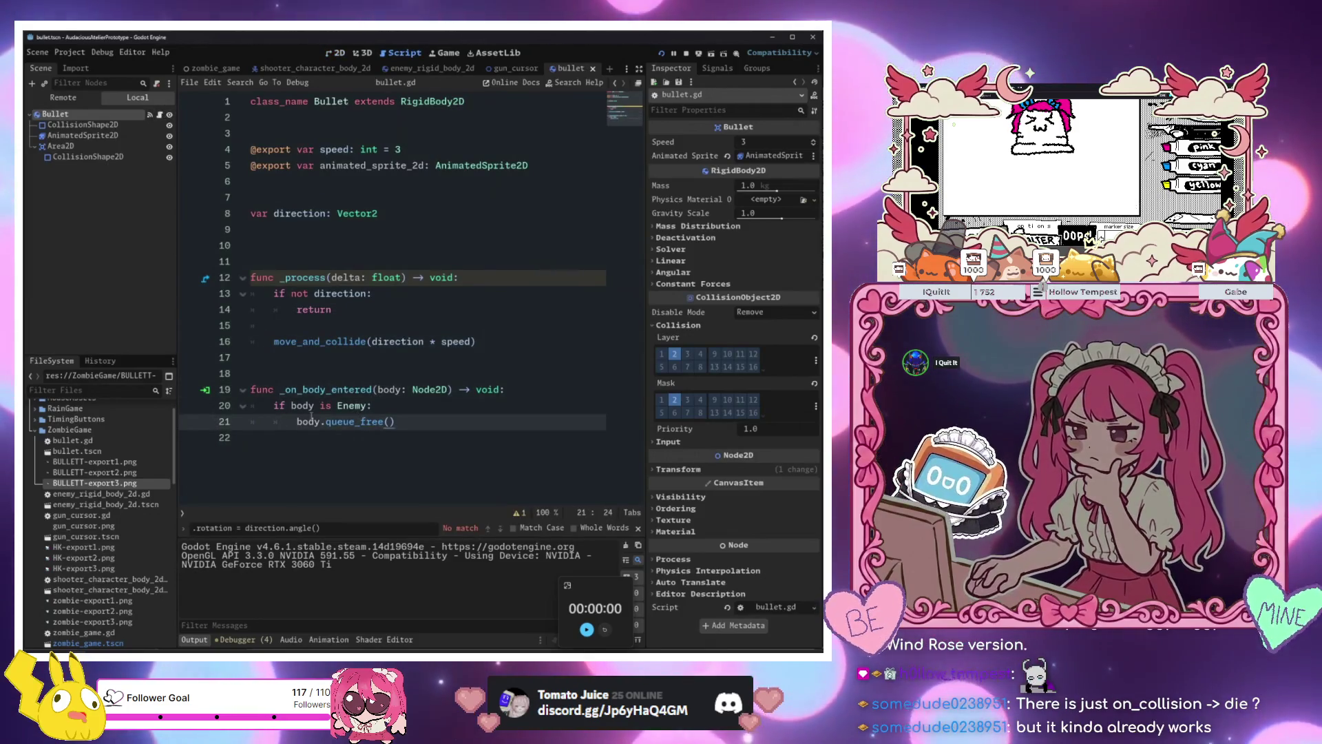
click(337, 390)
Step: Disconnect the Bullet's body_entered signal from _on_body_entered in the Signals dock
click(144, 147)
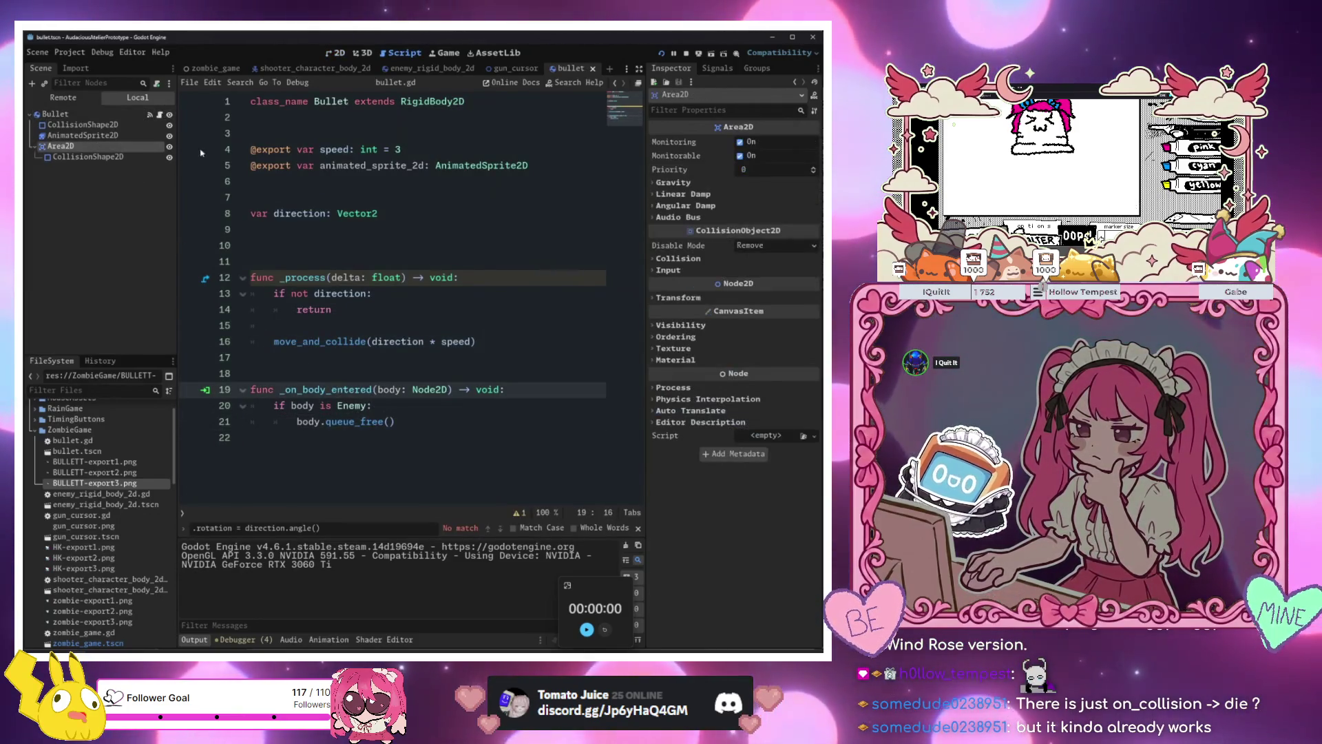
click(717, 69)
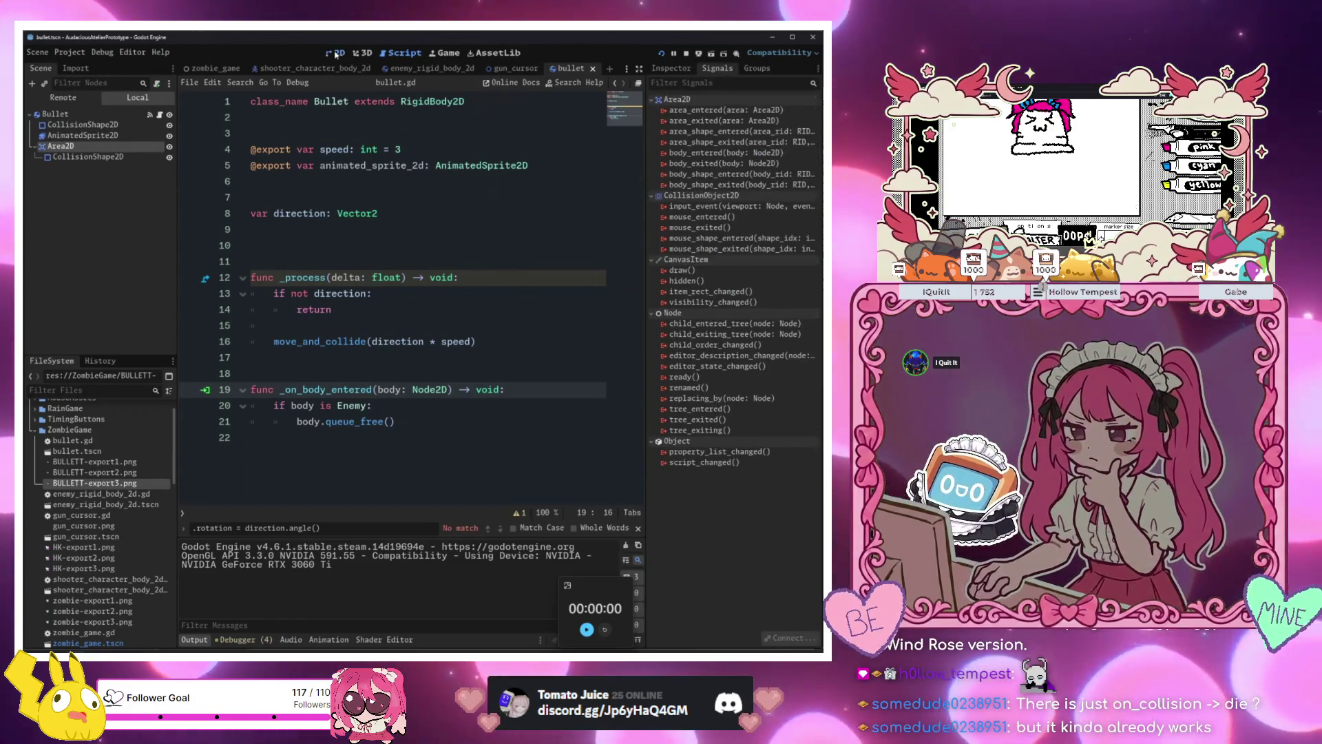
click(336, 54)
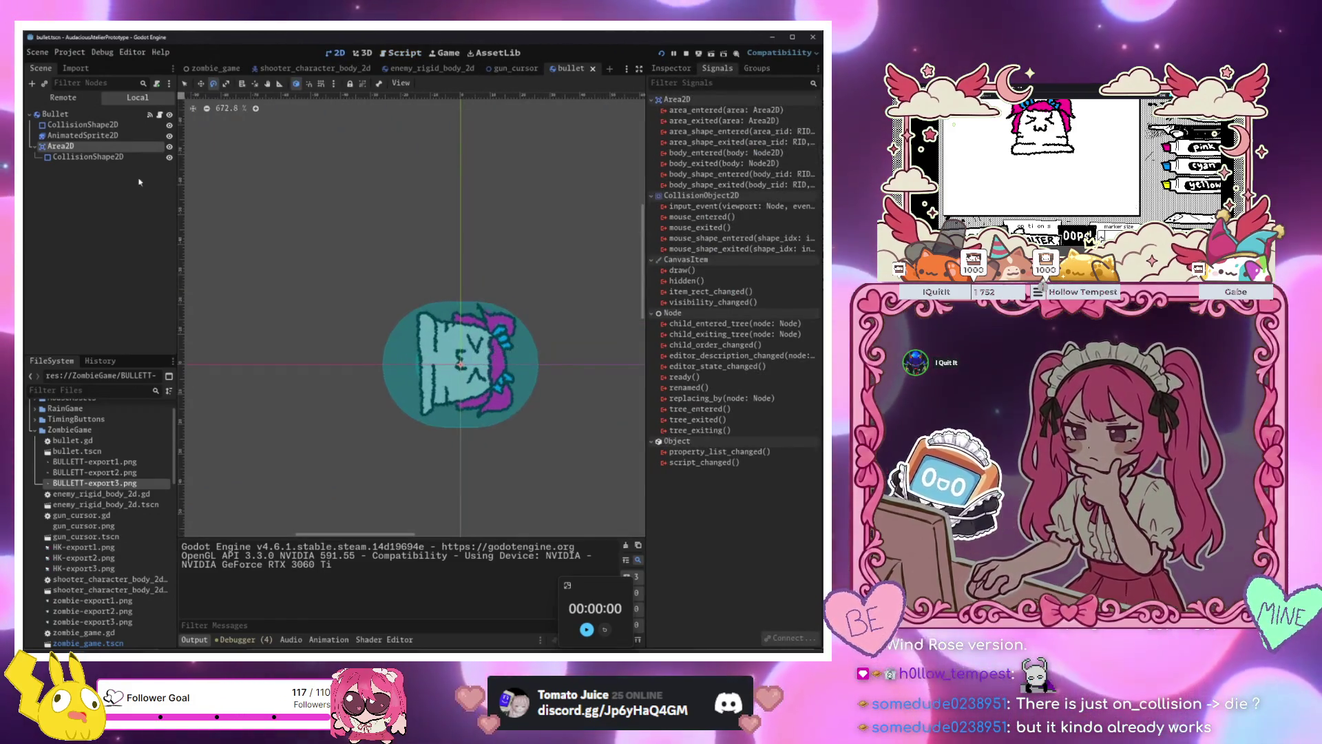
click(104, 157)
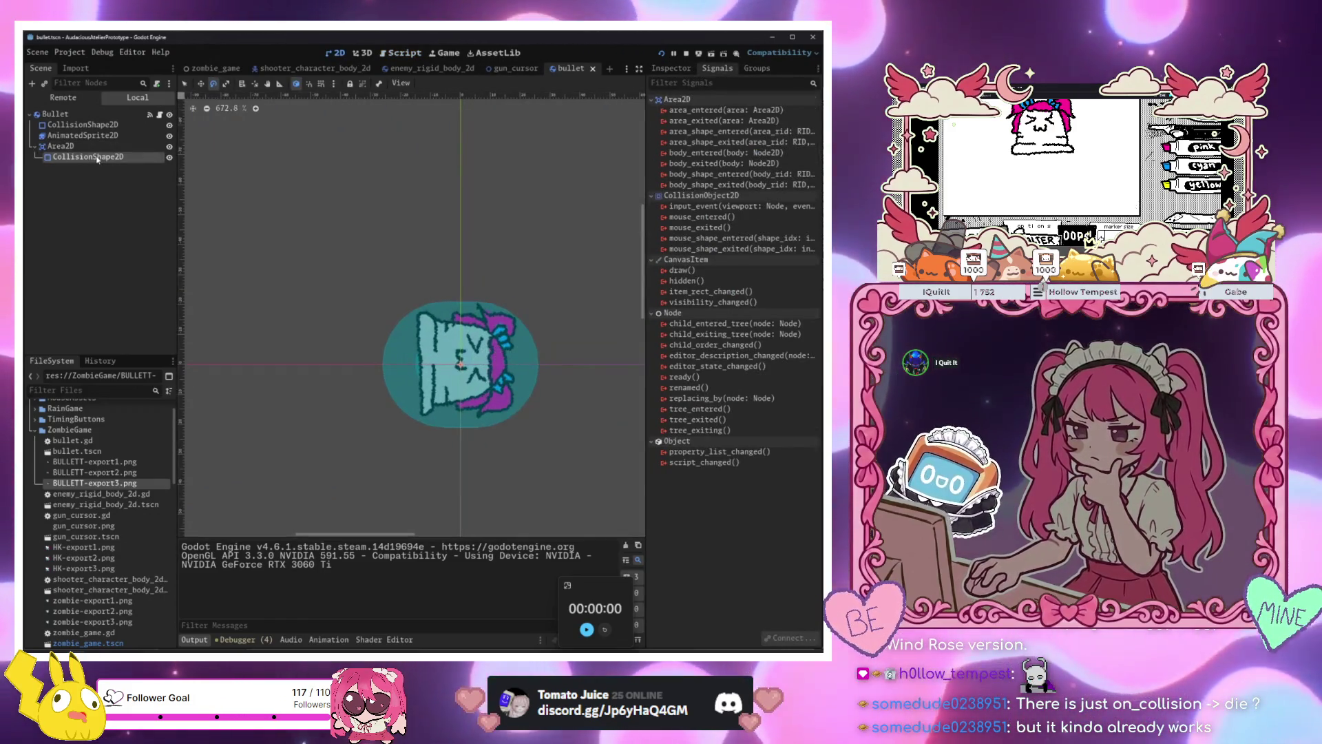
right_click(120, 117)
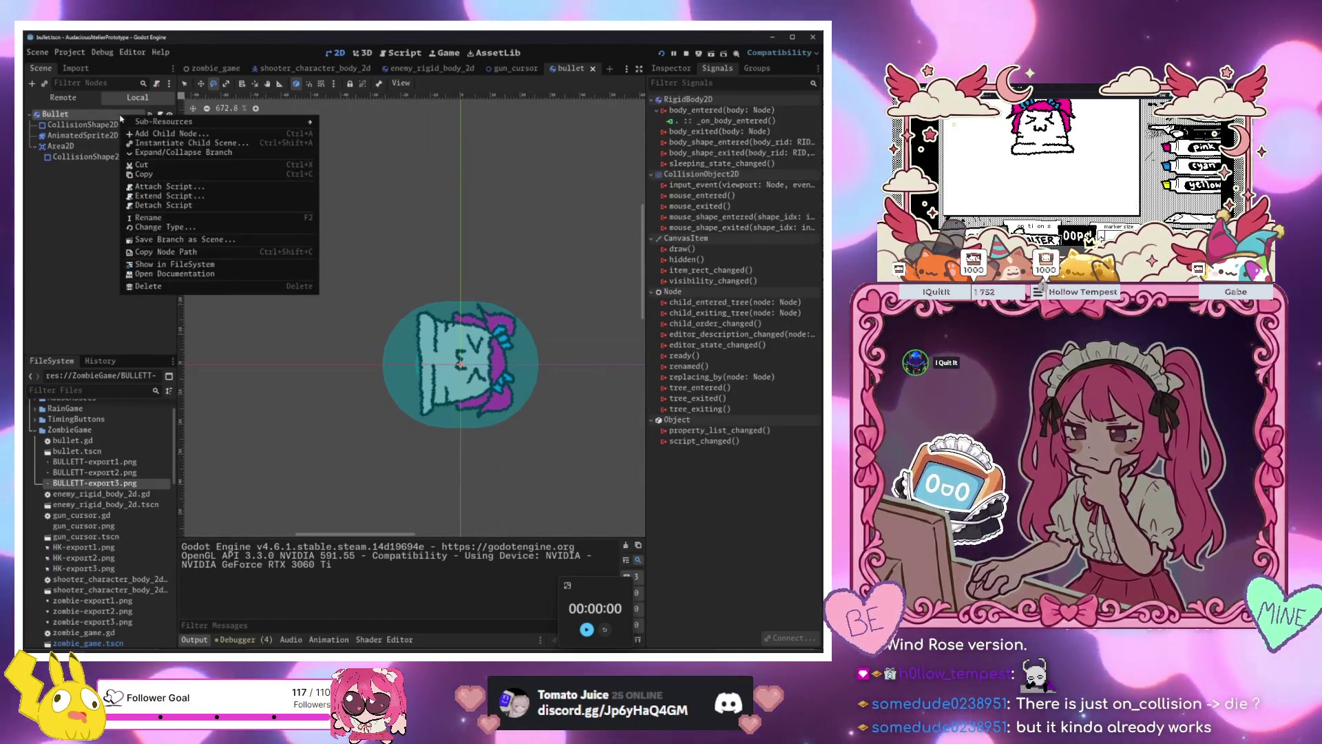
right_click(714, 121)
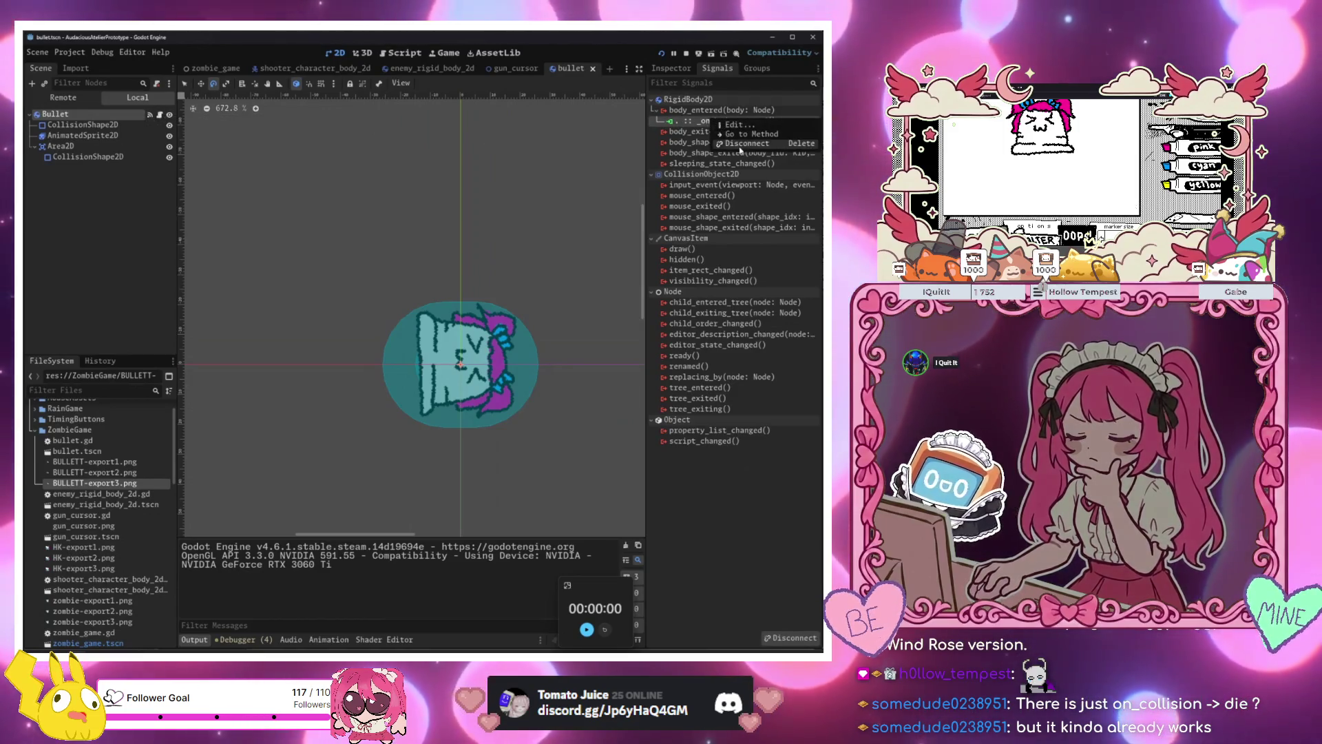
click(741, 145)
Step: Connect Area2D's body_entered, undo the stub, then disconnect _on_area_2d_body_entered
click(61, 146)
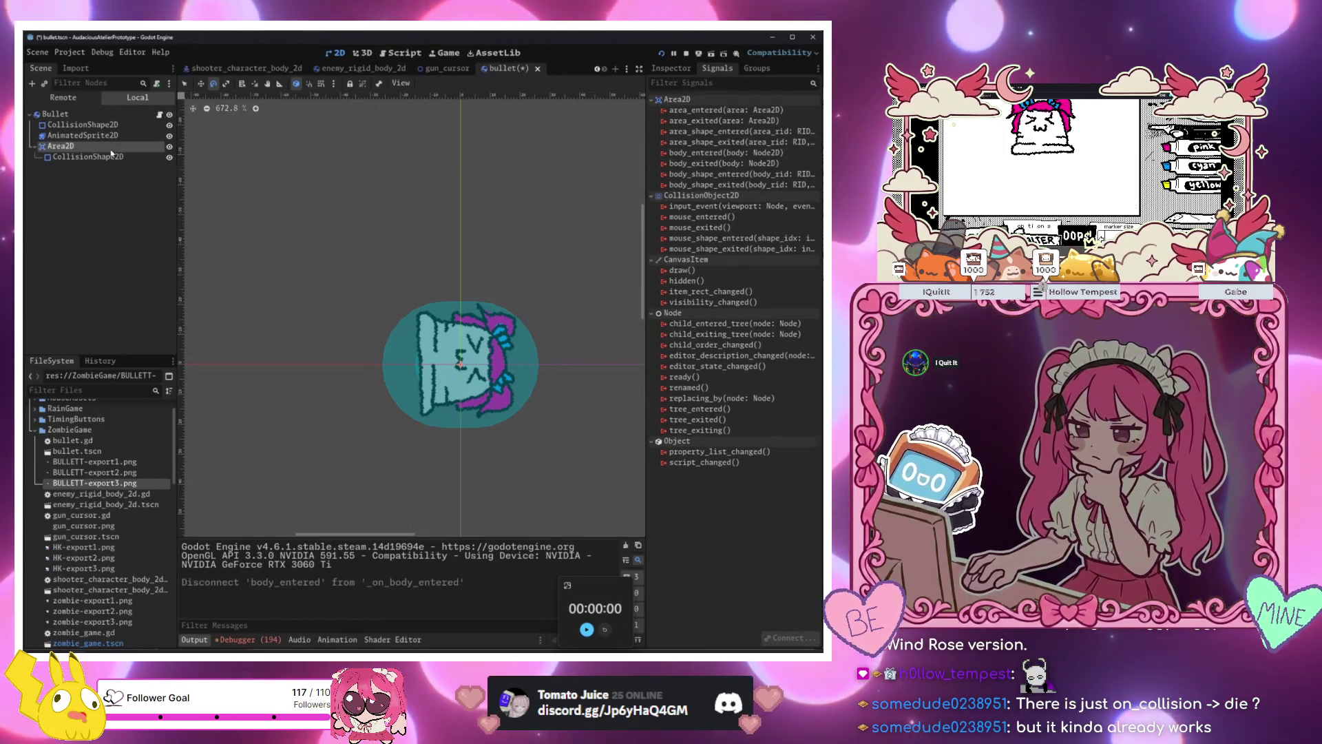
double_click(740, 155)
click(565, 451)
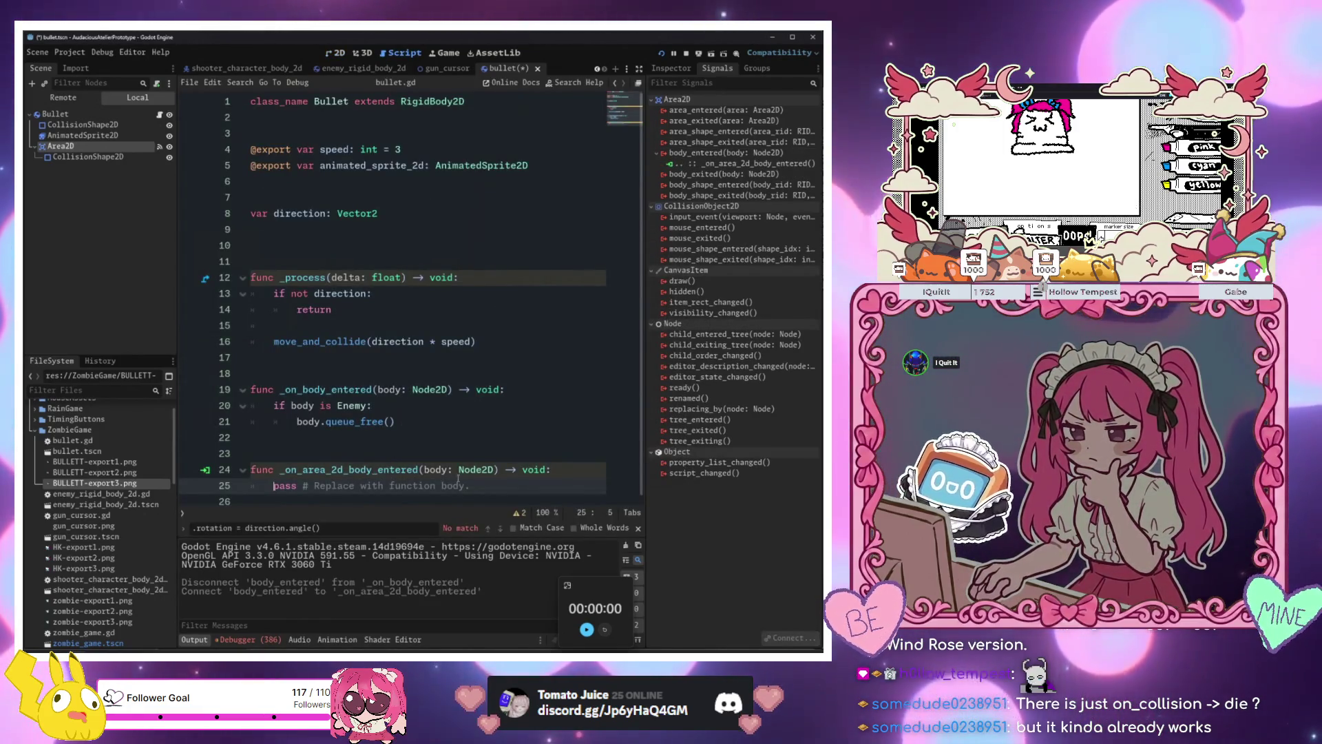
key(ctrl+z)
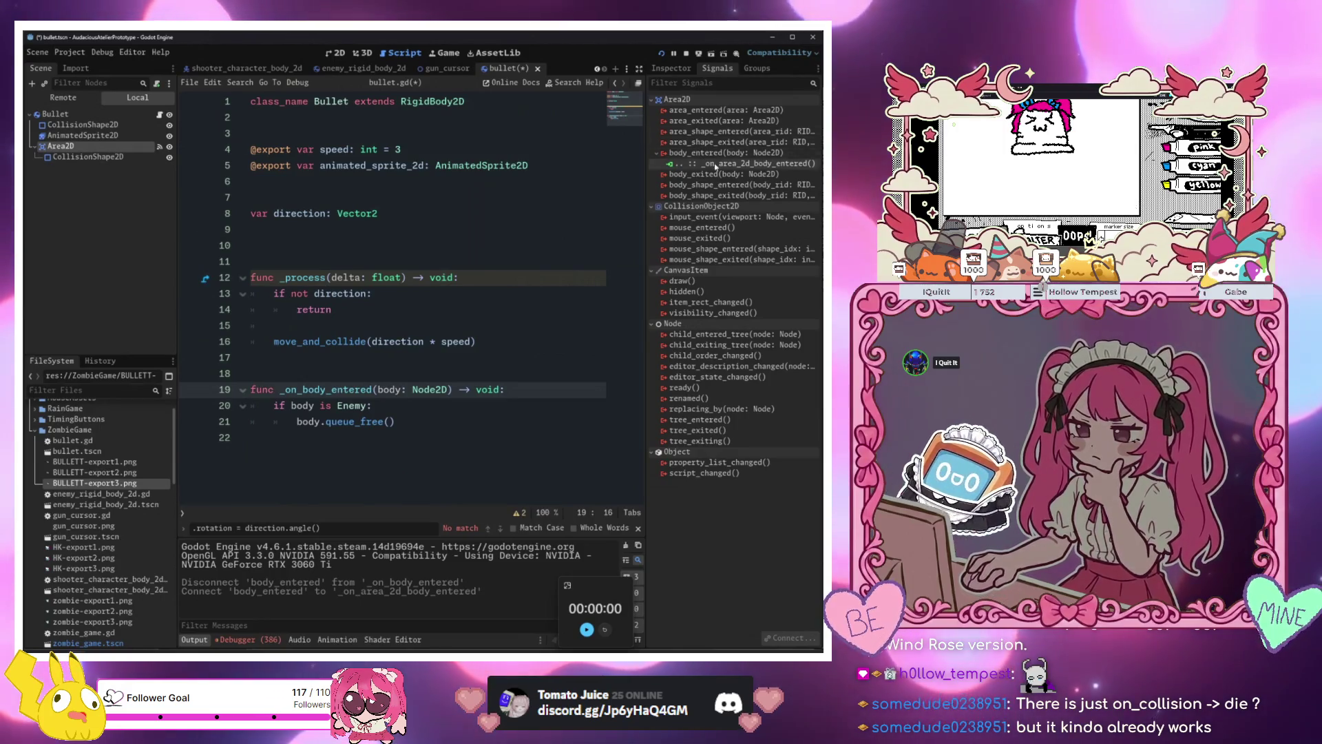
click(747, 190)
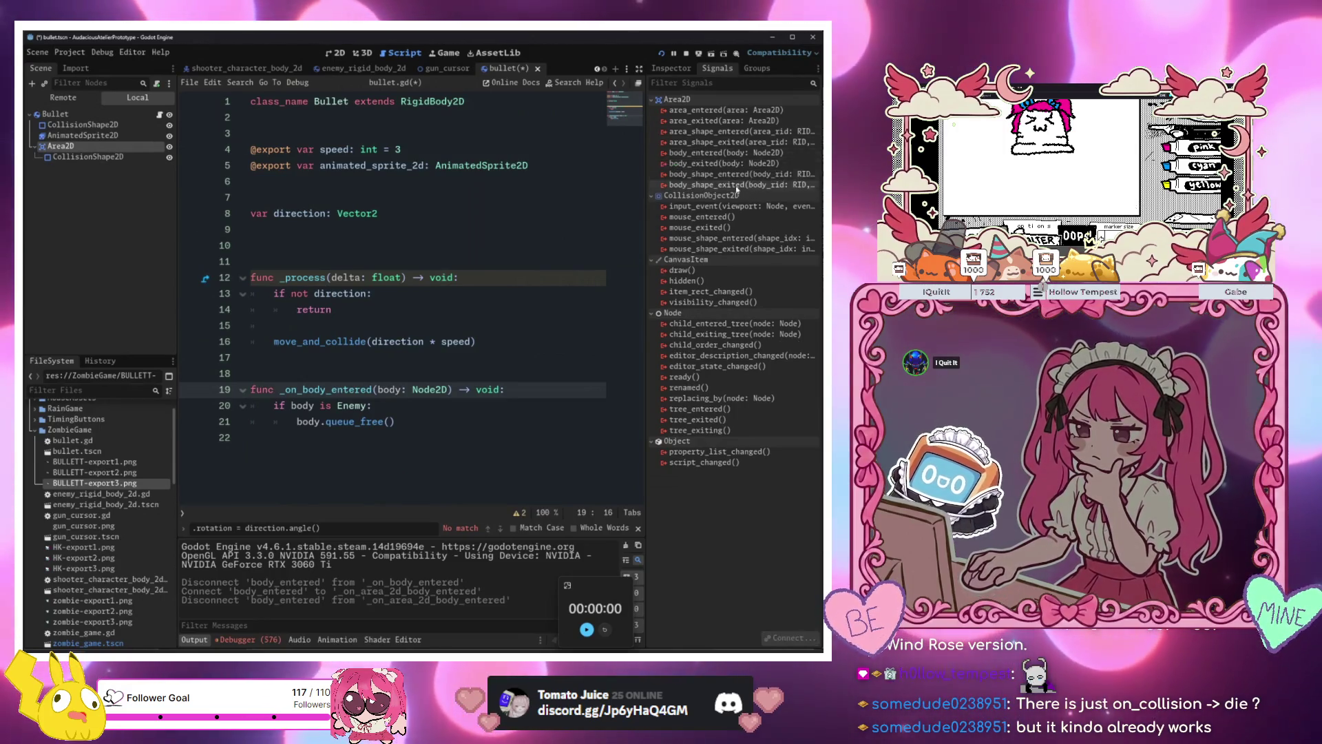
Step: Connect body_entered to a new _on_area_2d_body_entered handler and move the Enemy check into it, replacing pass
double_click(723, 153)
click(553, 450)
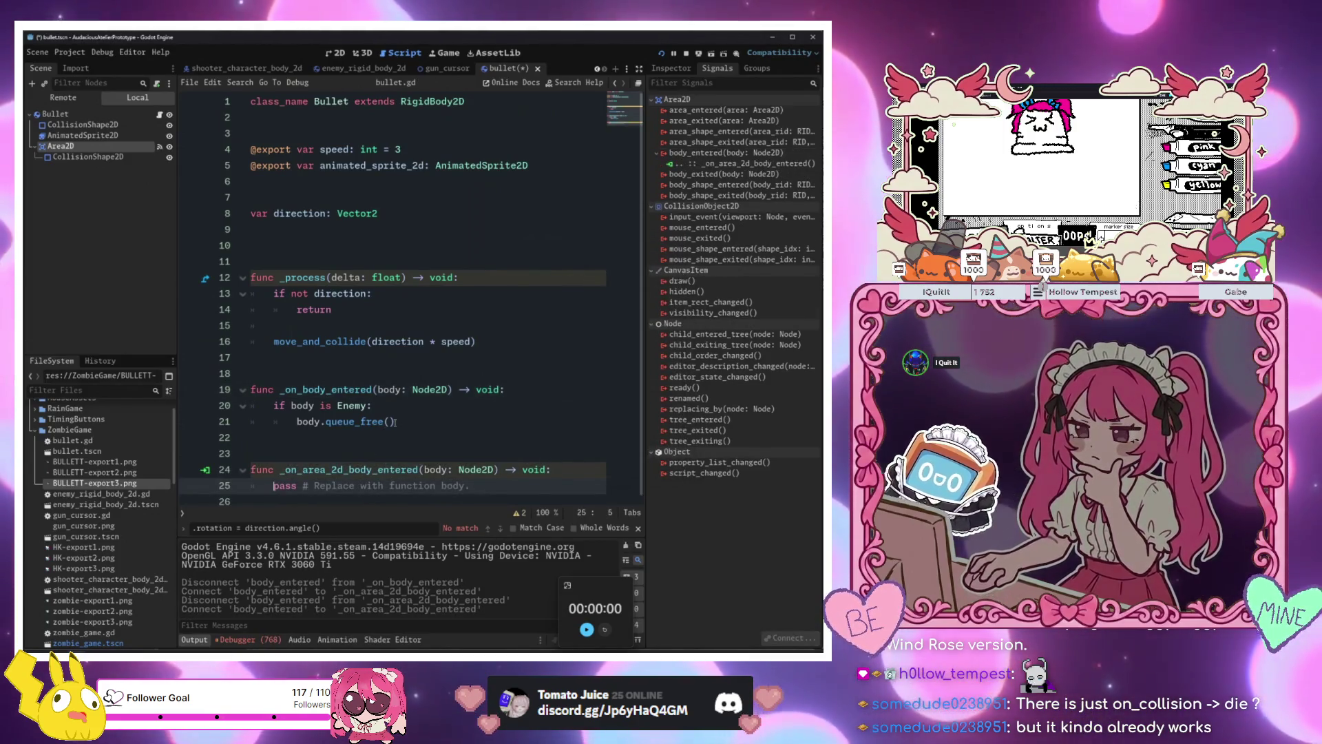
drag(396, 422, 313, 406)
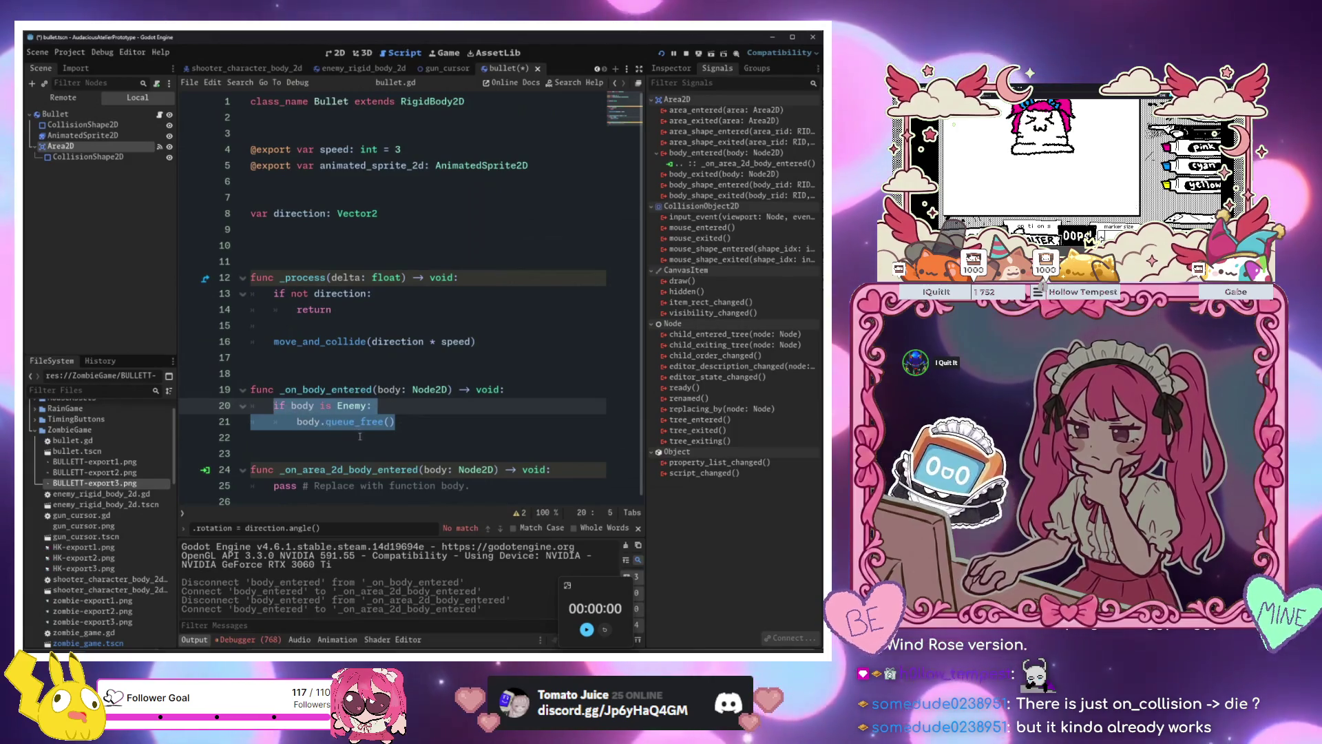
key(ctrl+x)
drag(469, 469, 274, 470)
key(ctrl+v)
Step: Delete the old _on_body_entered function and its blank lines, then save and run with F5
click(320, 405)
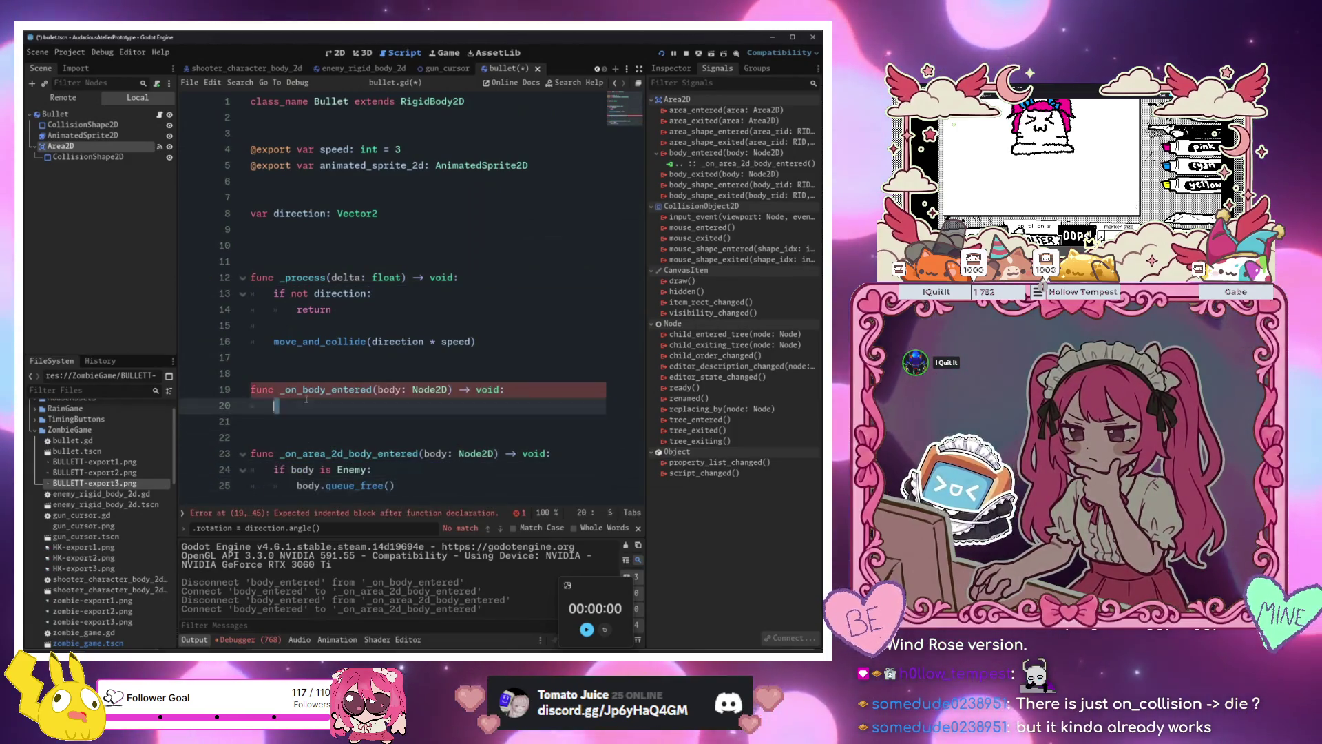
drag(320, 405, 367, 376)
key(BackSpace)
key(Delete)
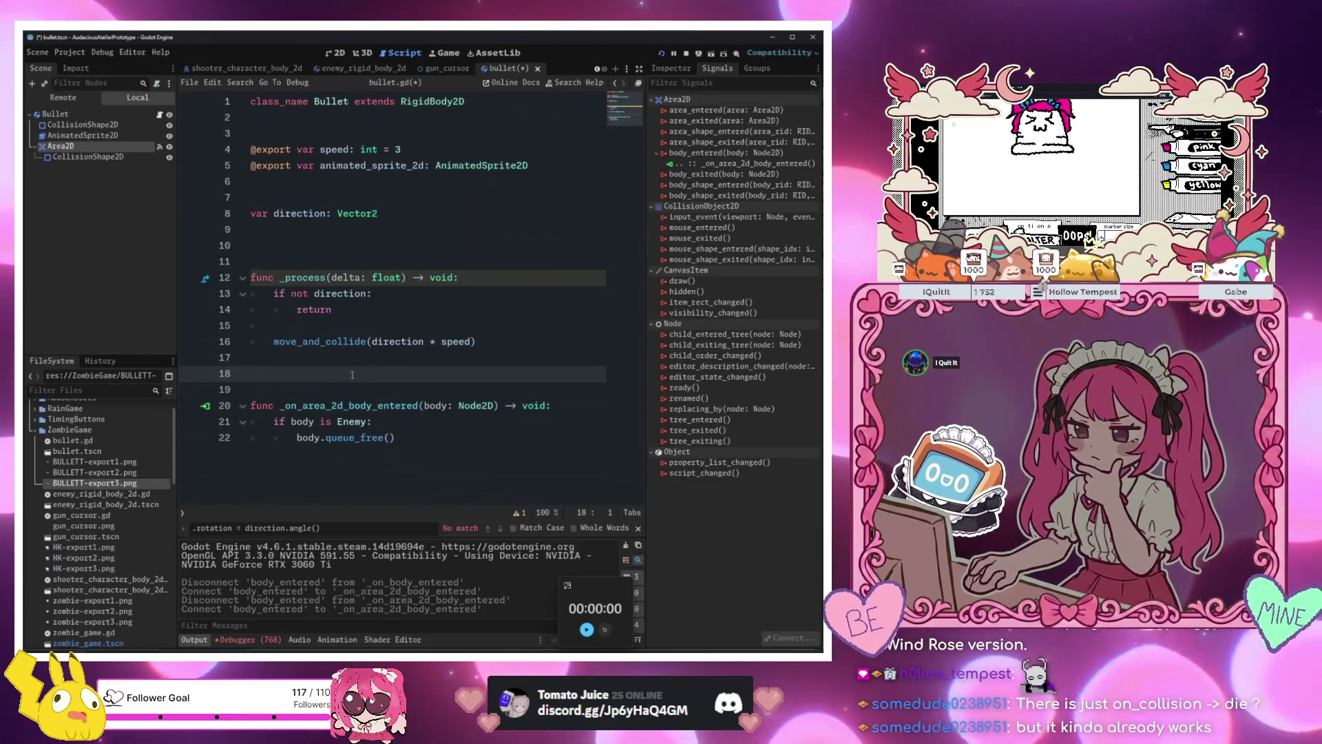
key(F5)
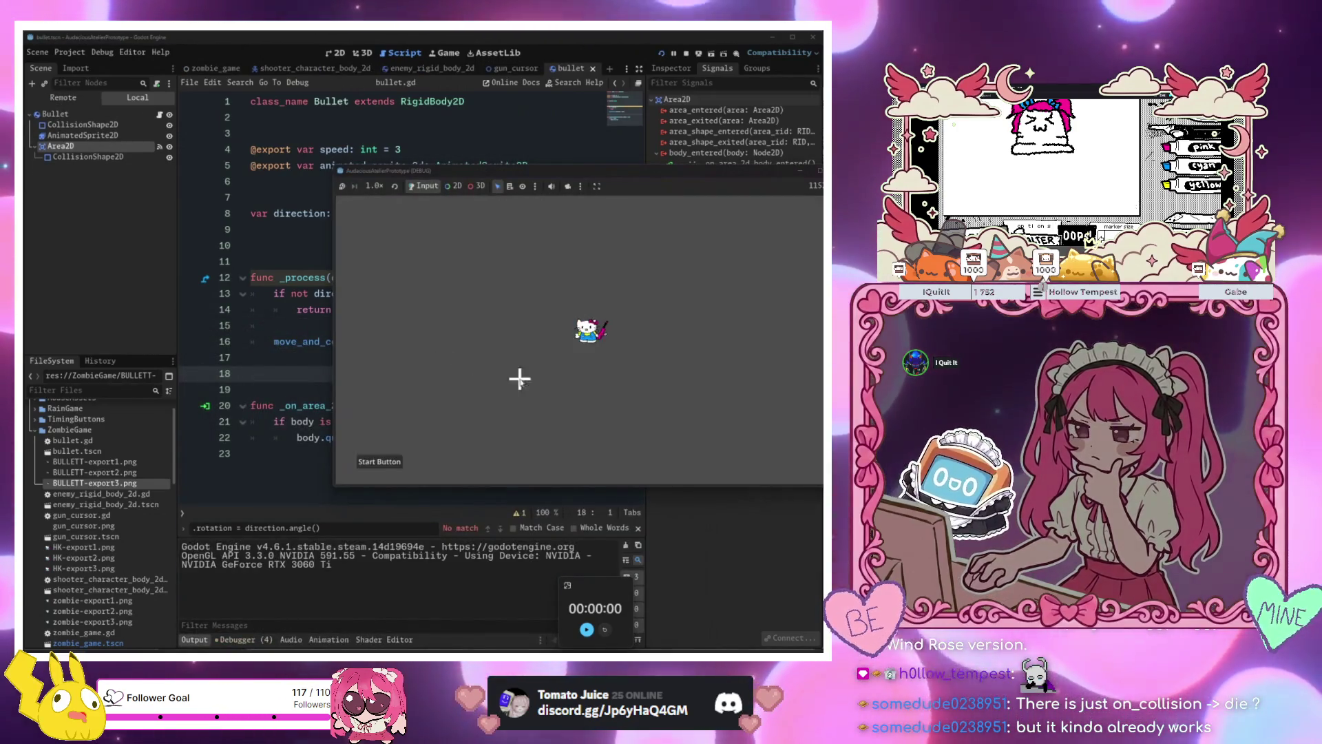
Step: Fire bullets toward the lower left, upper right and other directions, then stop the game
click(431, 384)
click(458, 307)
click(407, 457)
click(447, 459)
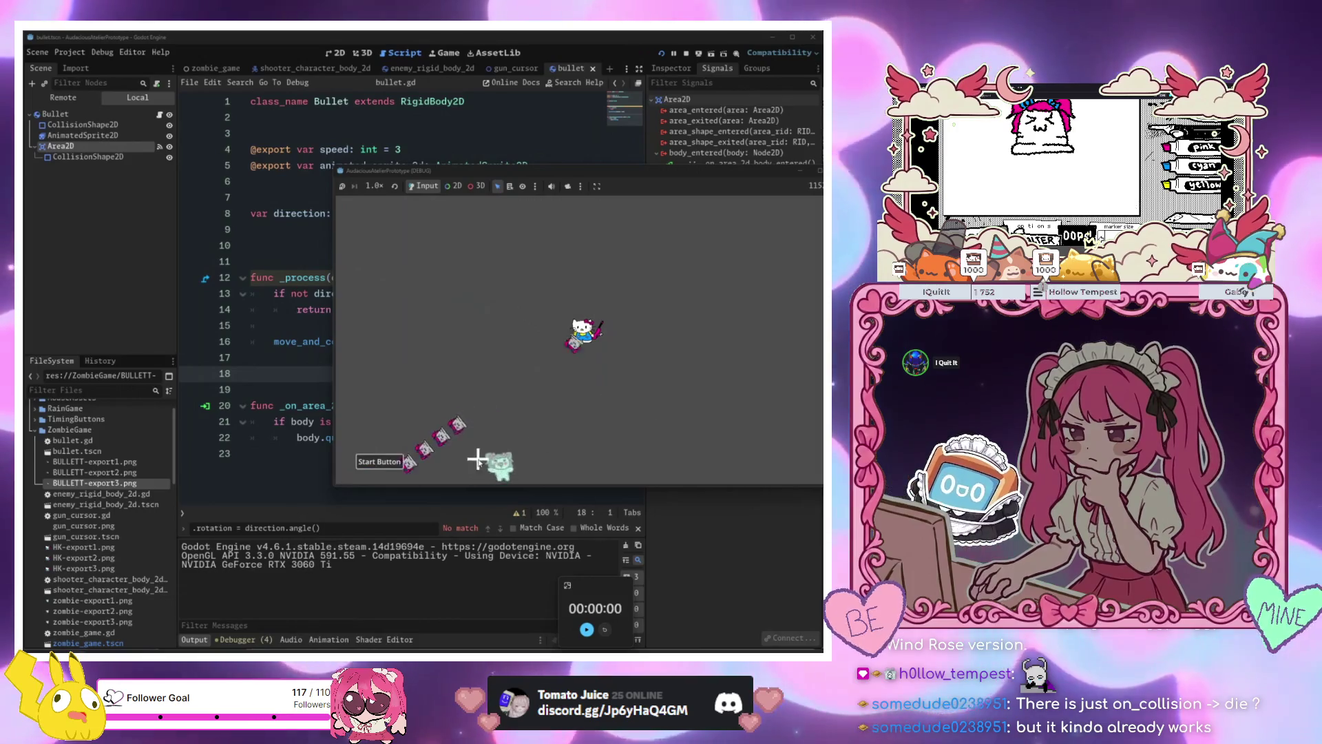
click(689, 249)
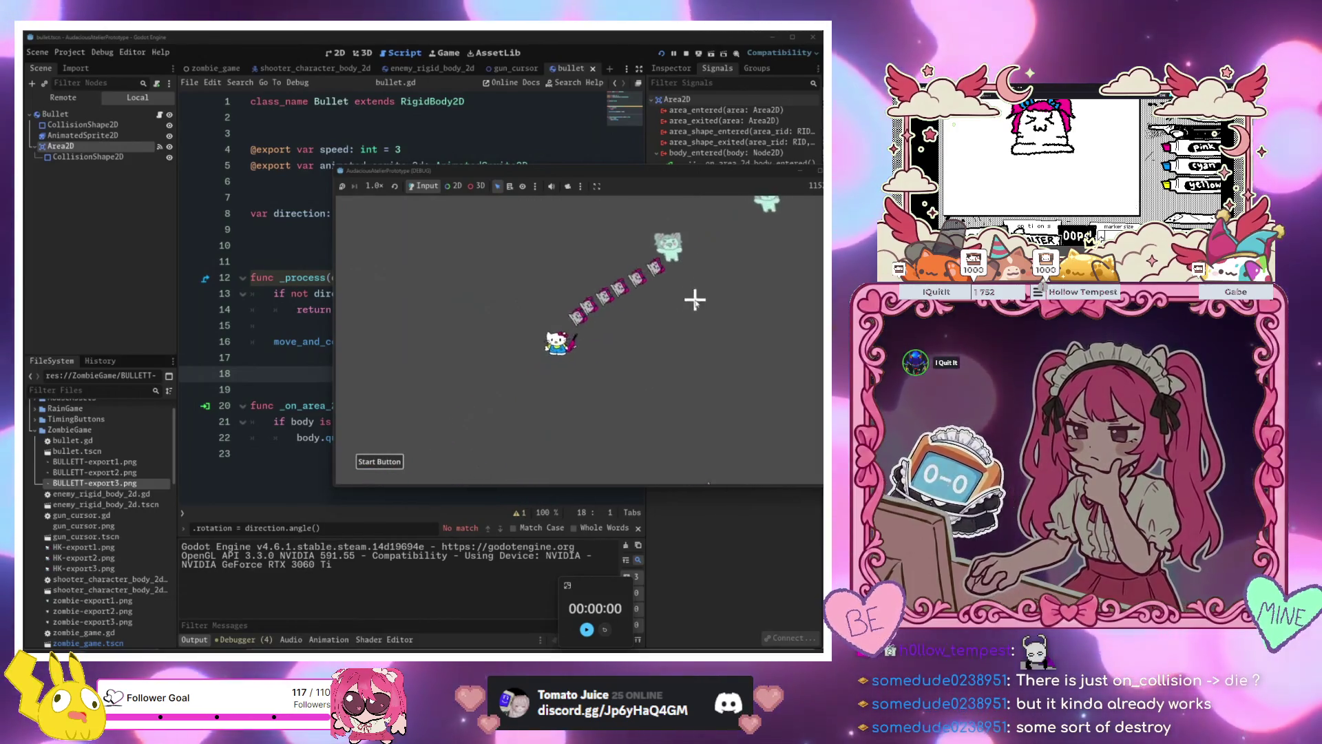
click(490, 358)
click(510, 354)
click(590, 247)
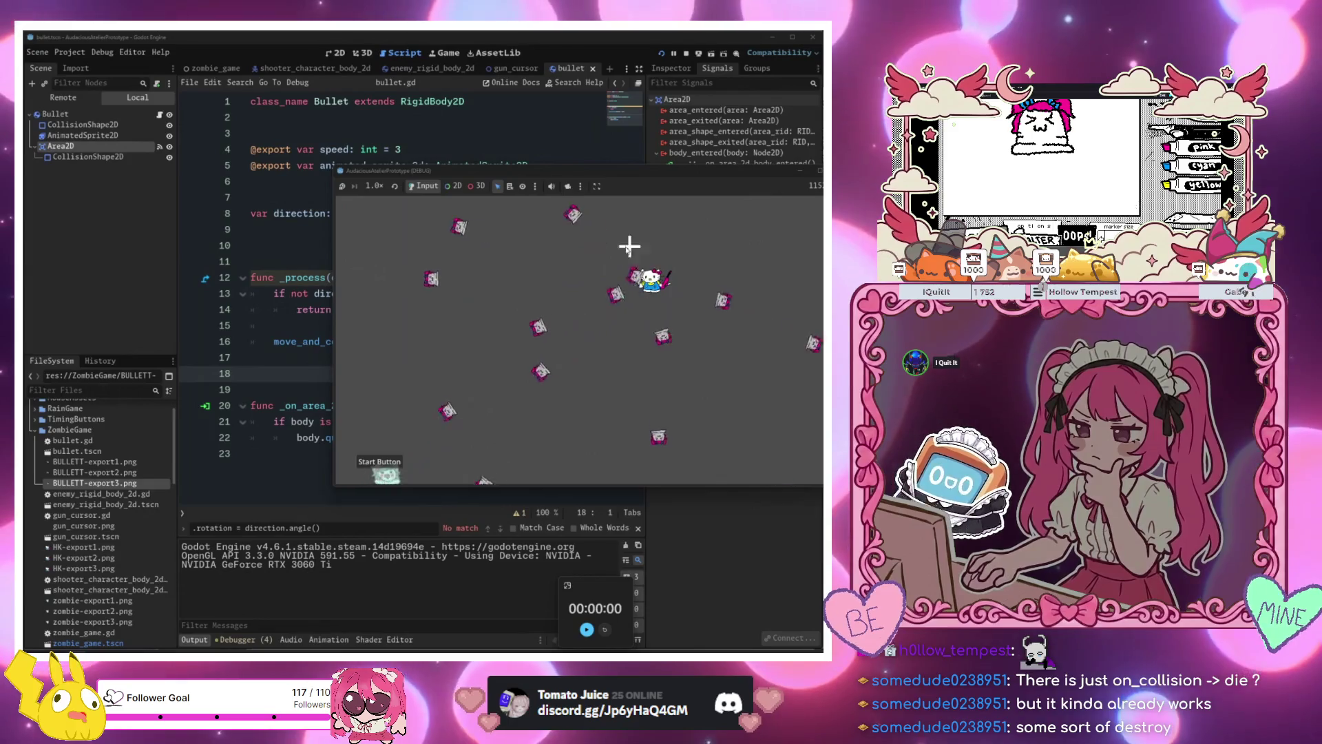
click(584, 343)
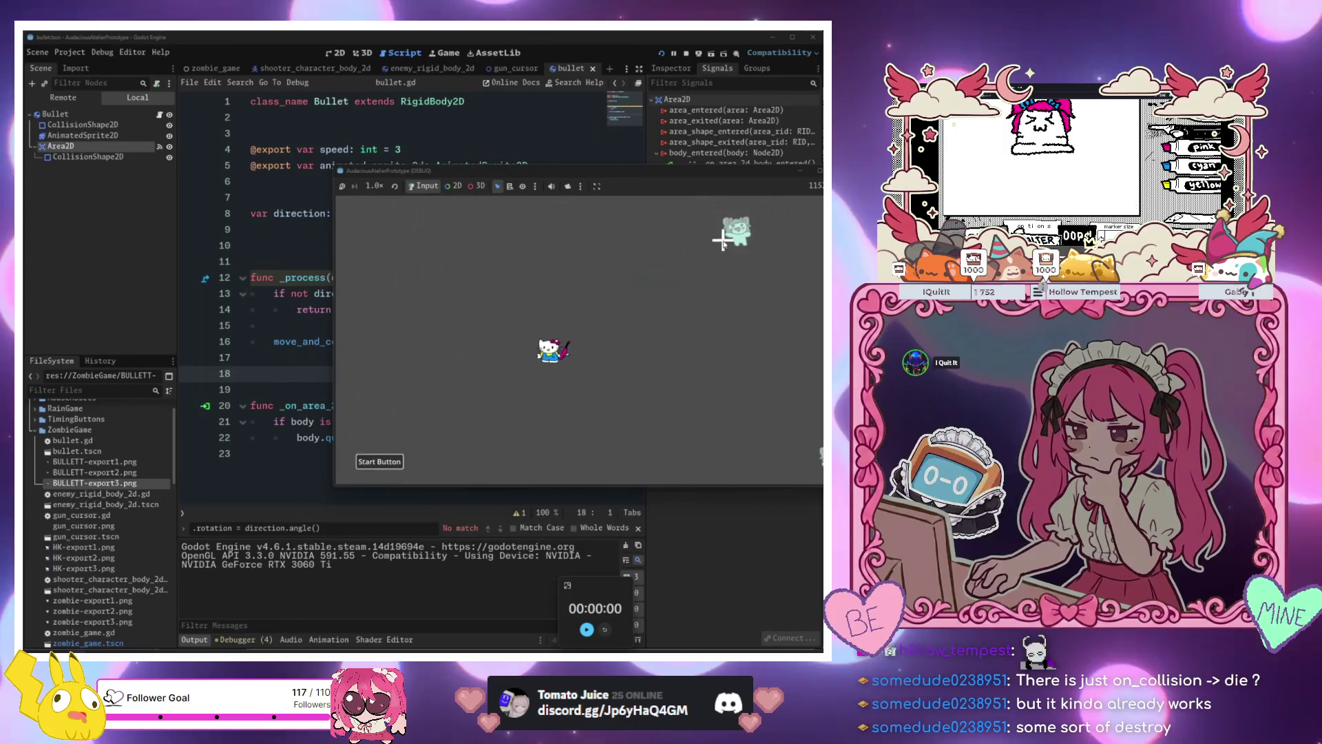
click(712, 430)
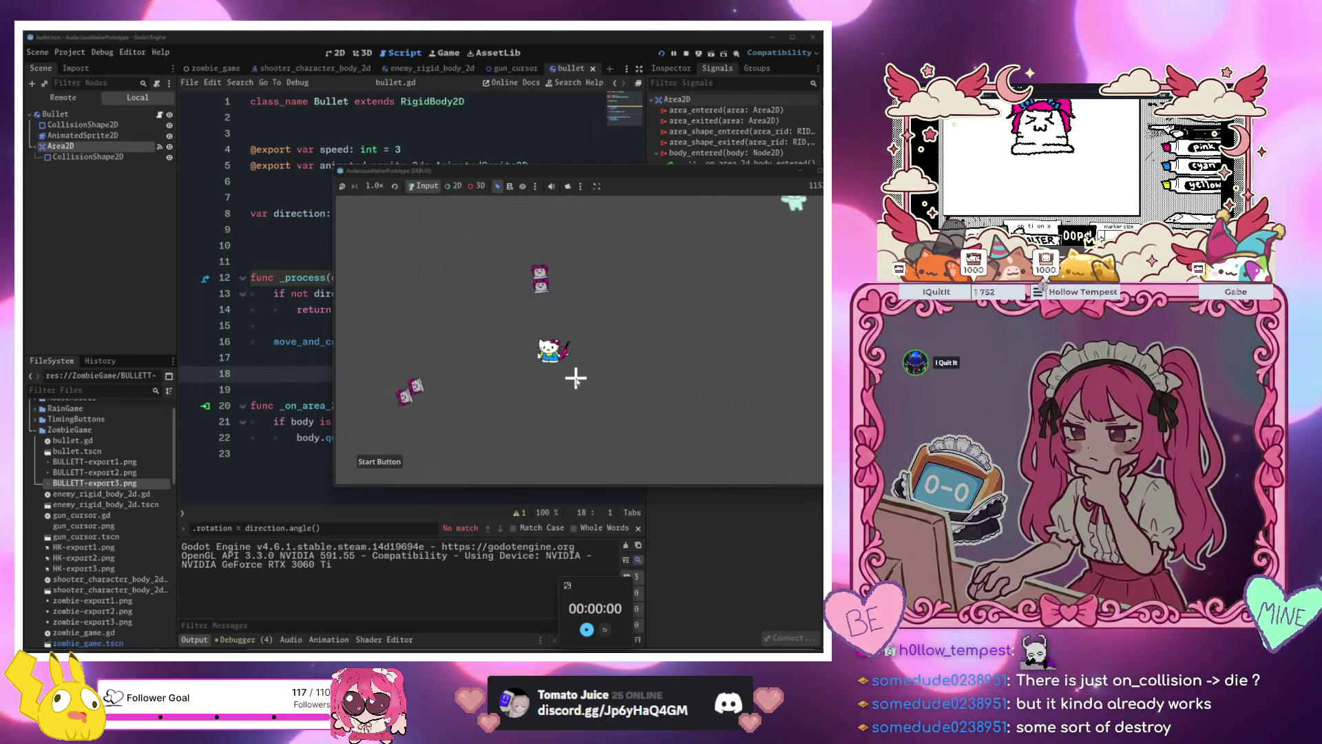
click(819, 170)
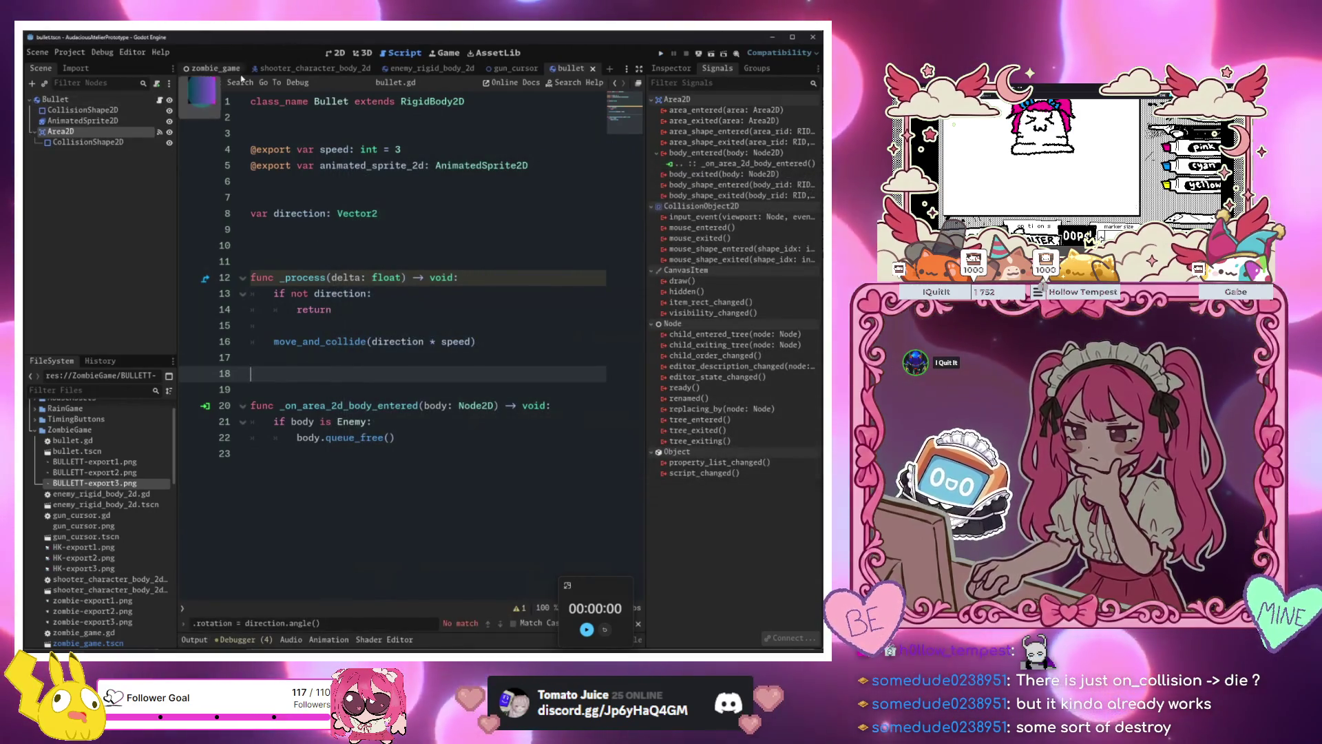
Step: Add a second queue_free() call on a new line after body.queue_free() in bullet.gd
click(206, 69)
scroll(437, 180, up, 8)
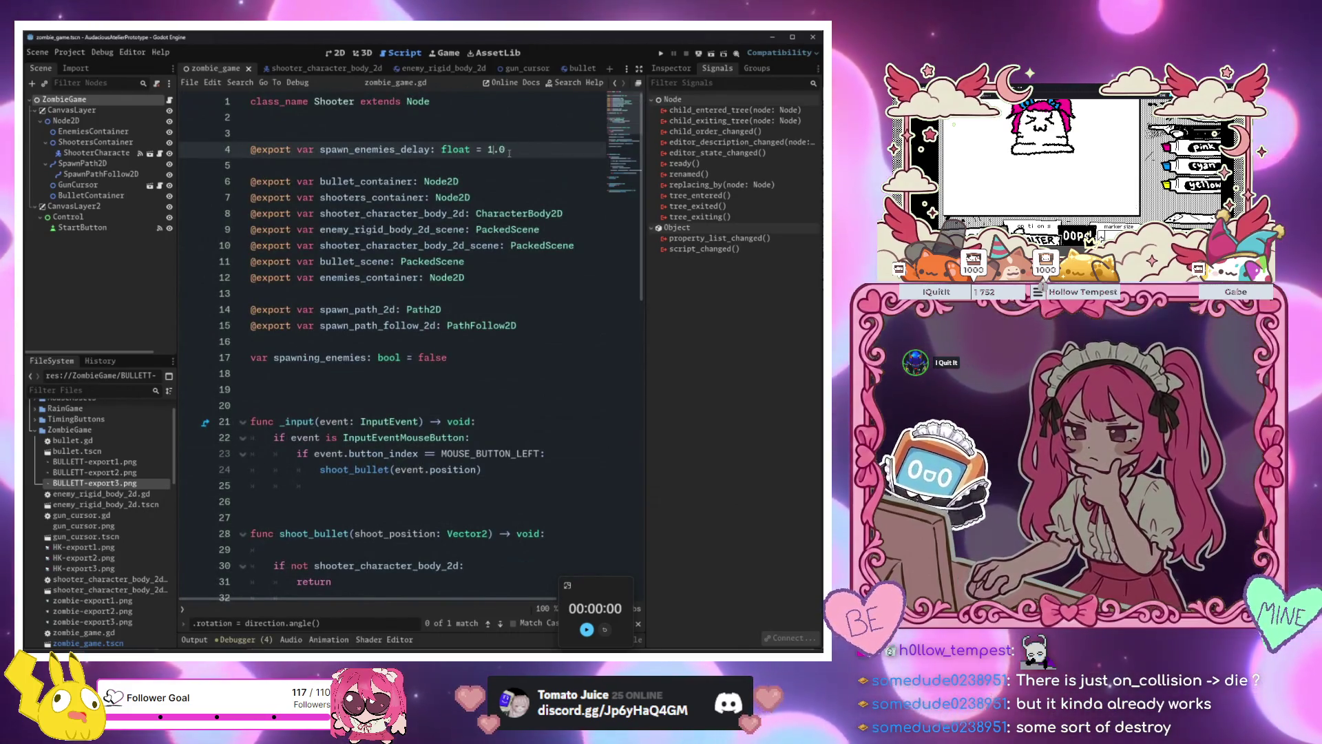
key(ctrl+shift+Tab)
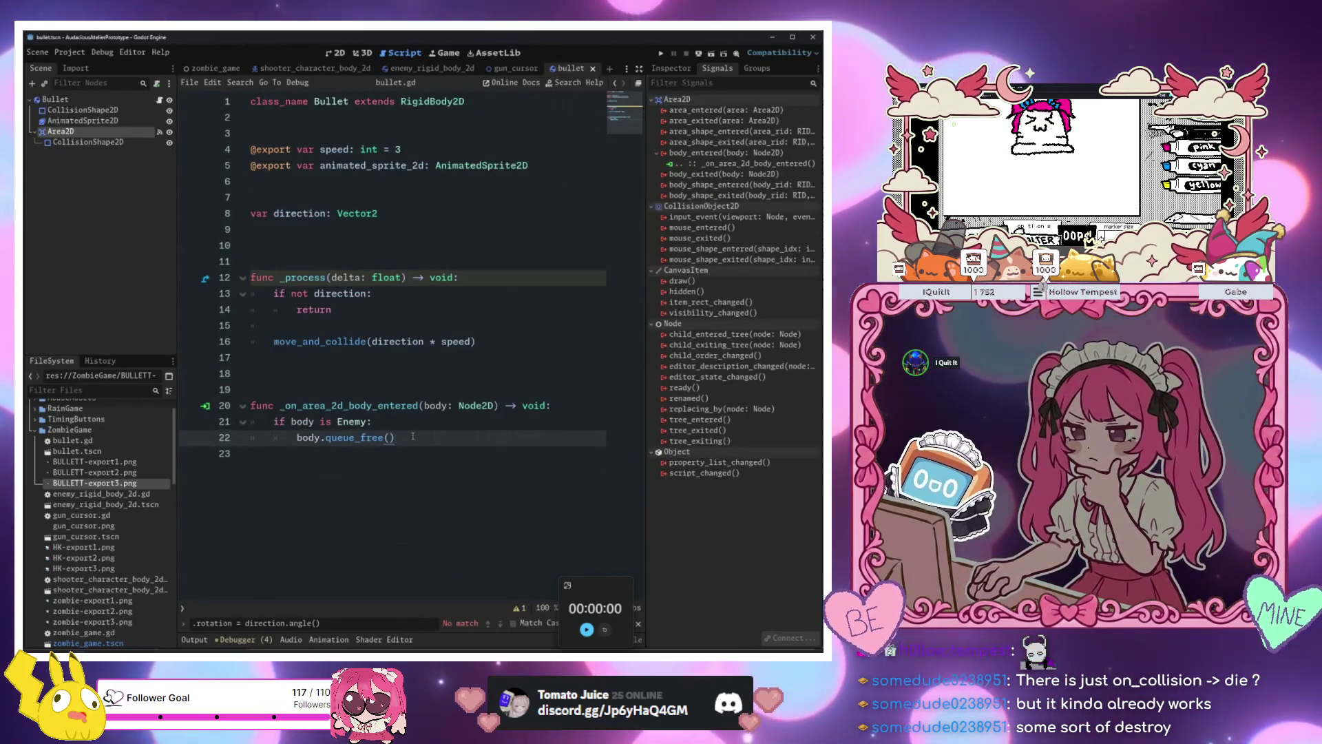
key(Return)
text(que)
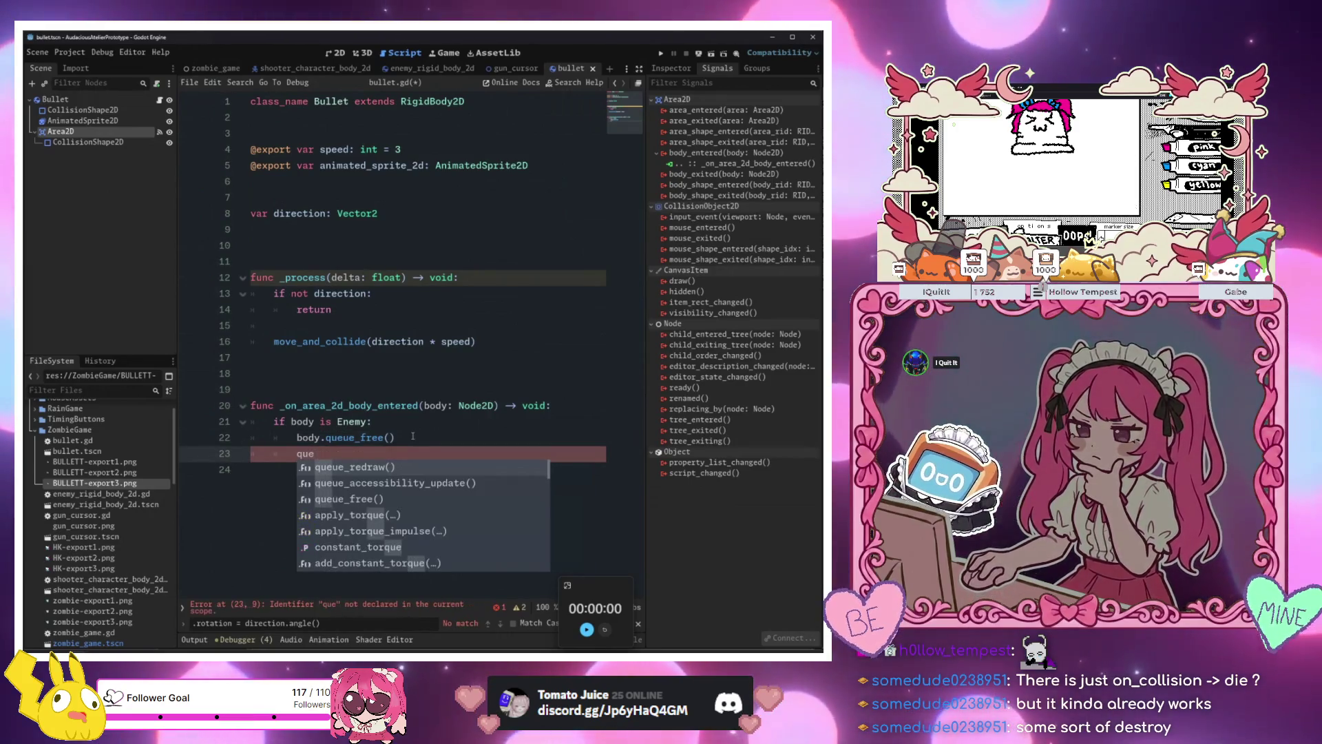
key(Down)
key(Down)
key(Return)
click(412, 436)
Step: Run the game, fire a test bullet, stop it and return to zombie_game.gd
key(F5)
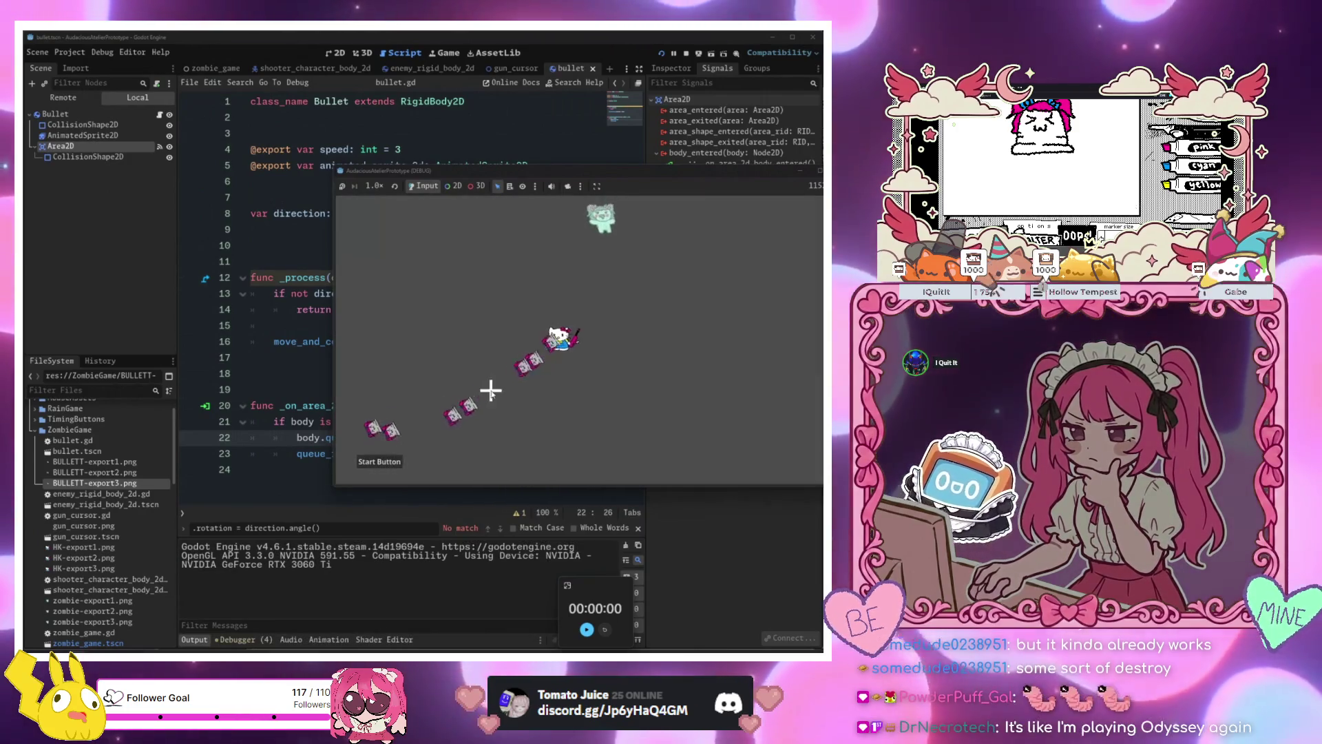
click(758, 279)
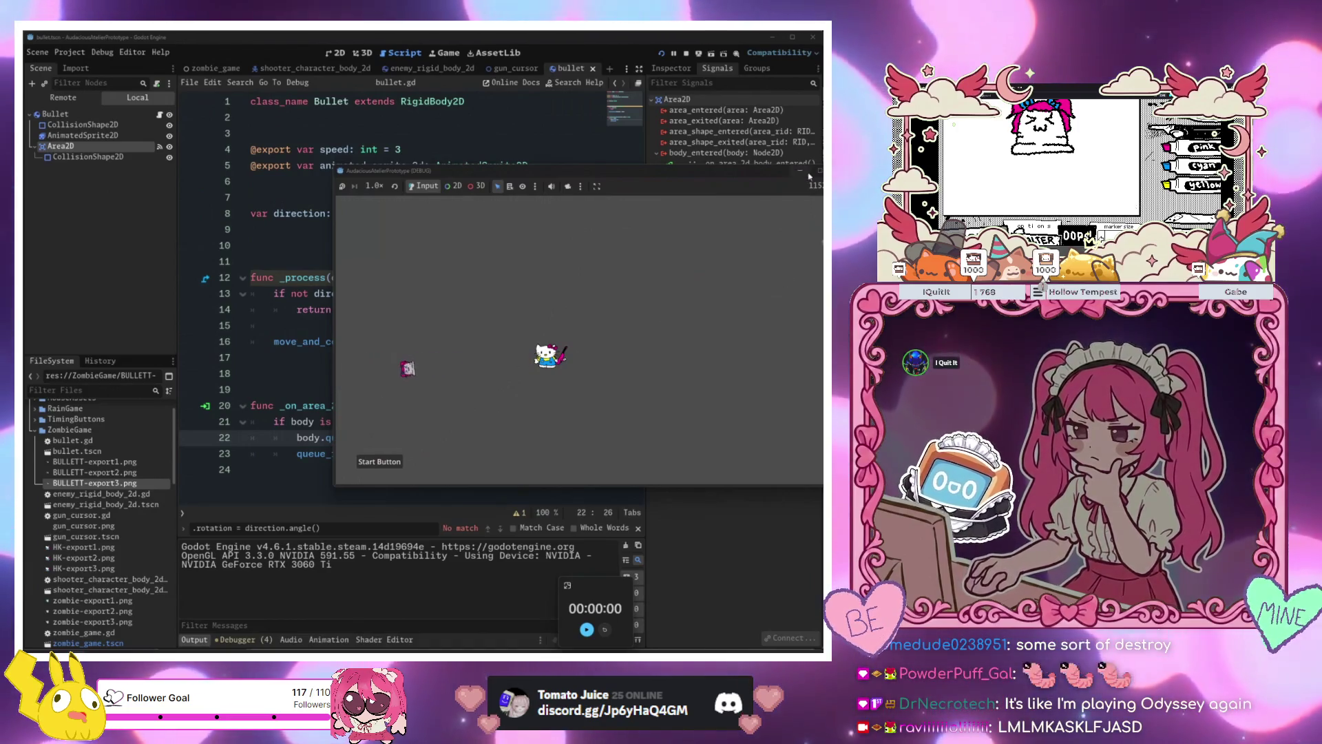
key(F8)
click(210, 68)
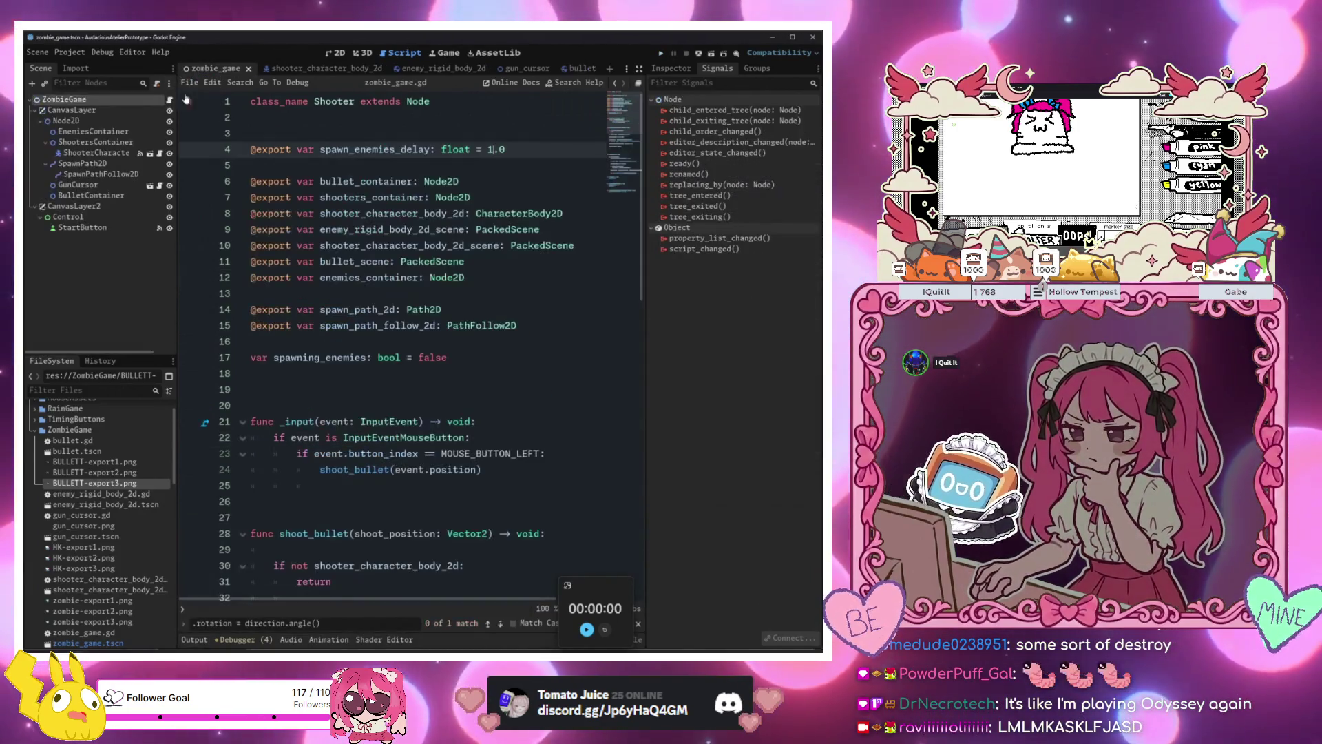
Step: In the Inspector, change the ZombieGame node's Spawn Enemies Delay from 1.0 to 0.3
click(672, 68)
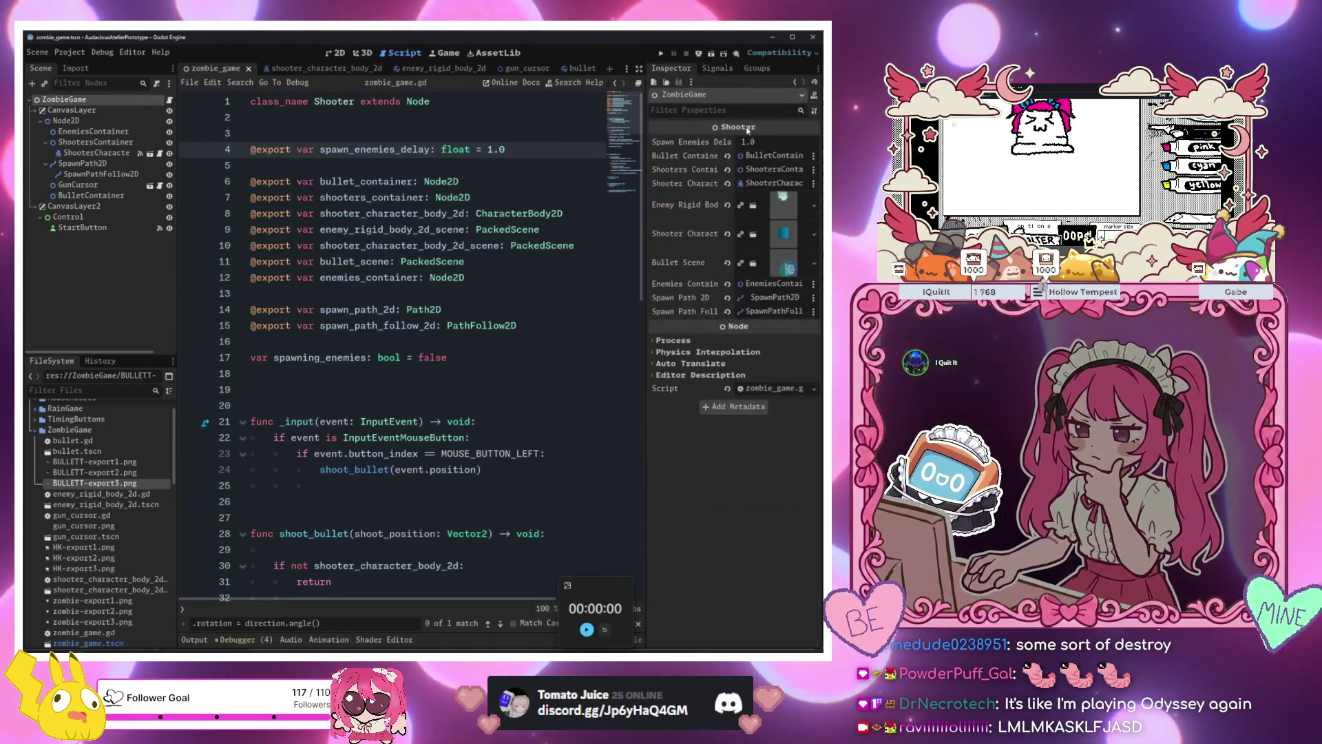
click(292, 150)
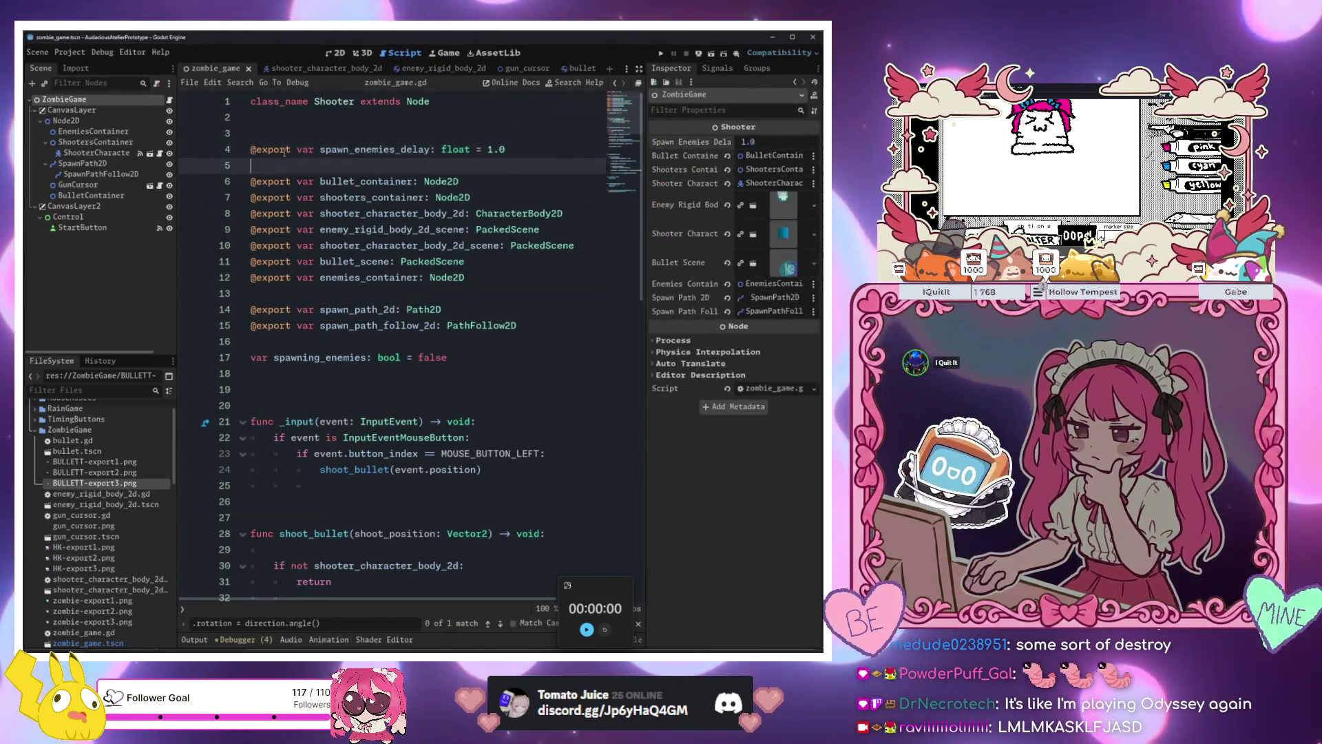
click(767, 141)
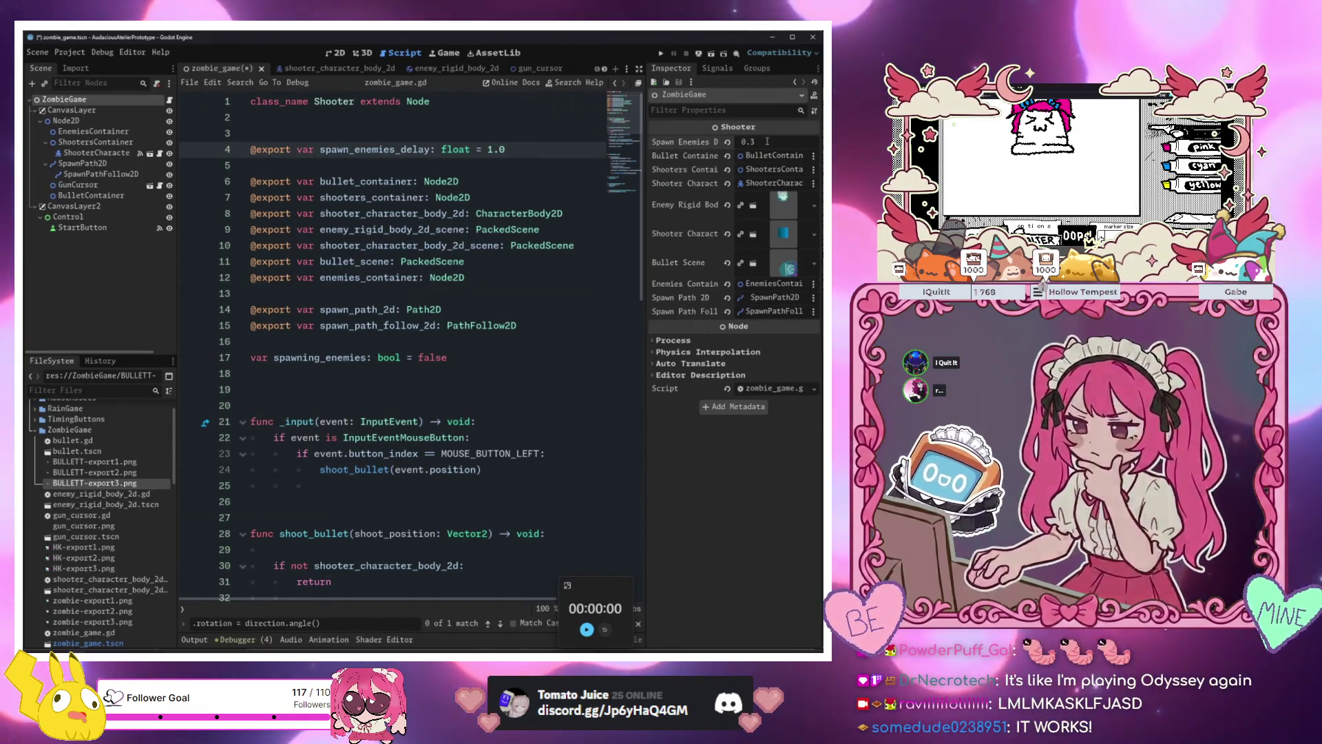
click(491, 278)
Step: Run the game, shoot at enemies spawning on the left and right, then stop it with F8
key(F5)
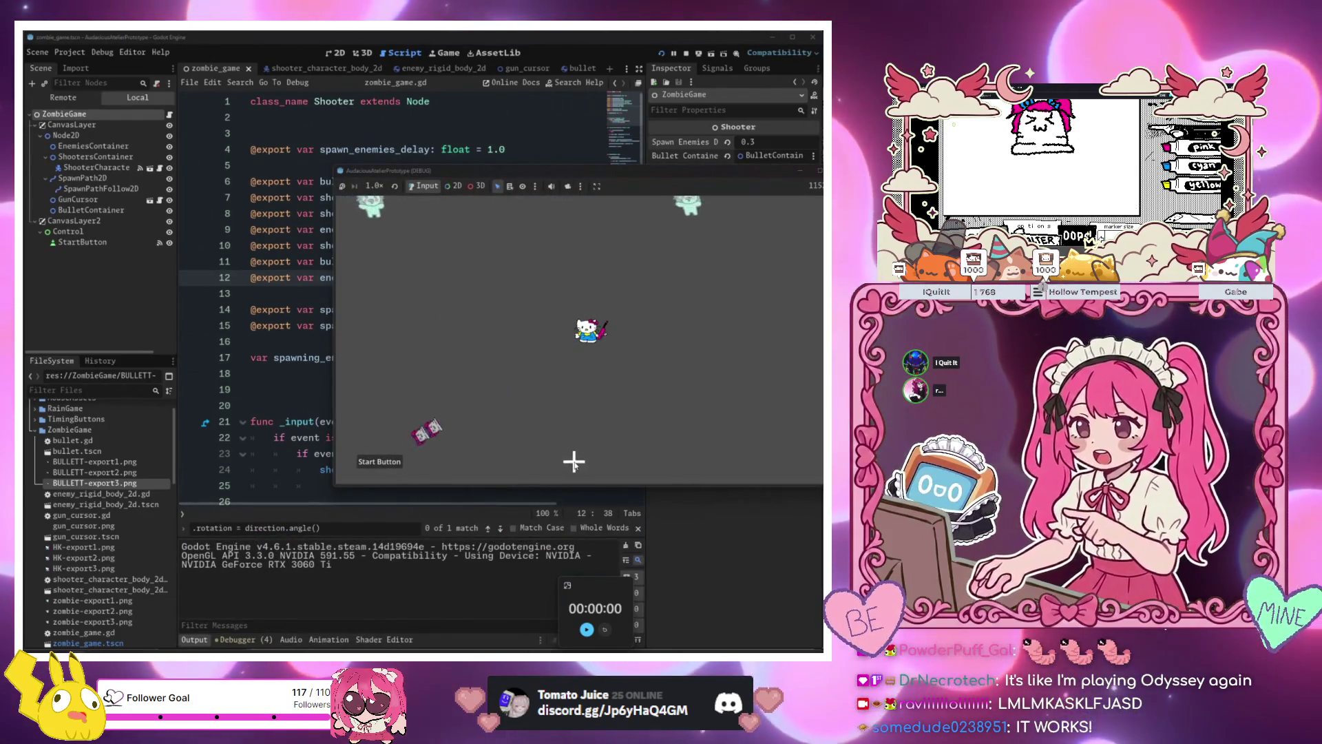
click(611, 221)
click(453, 244)
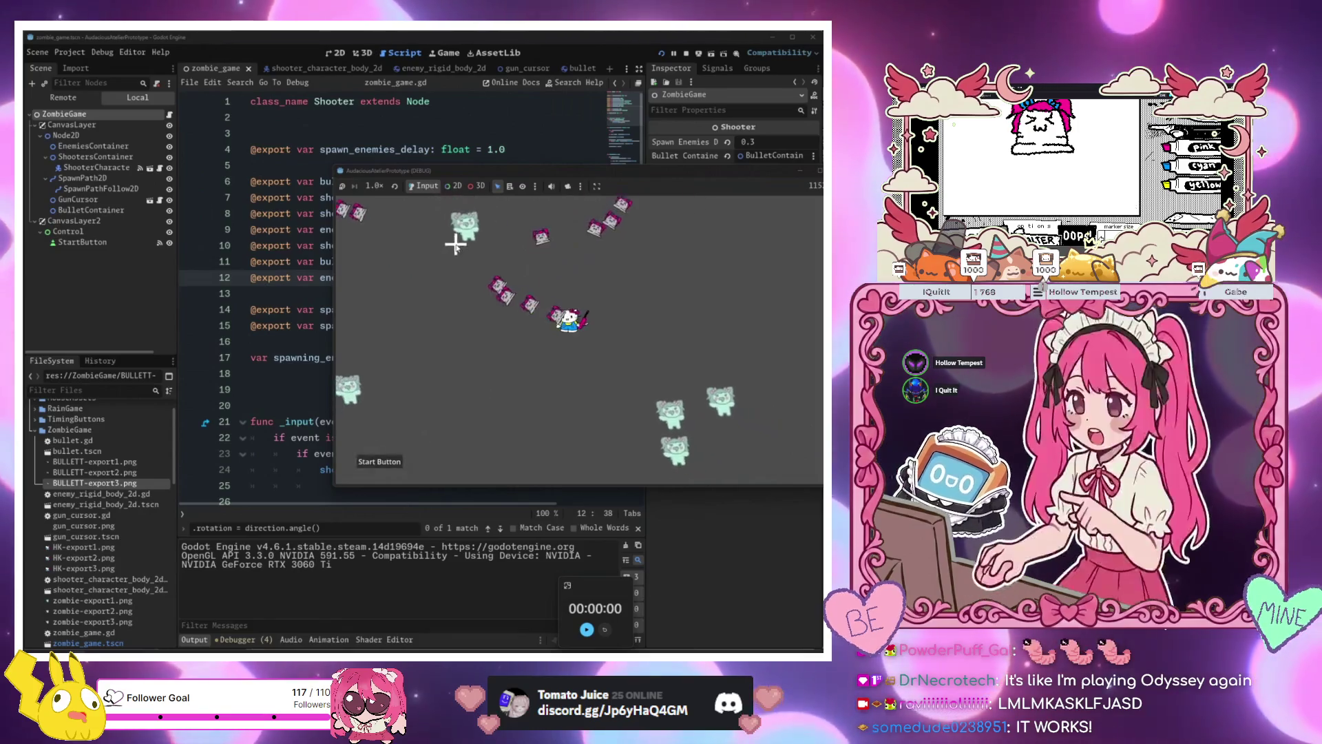
click(712, 436)
click(443, 369)
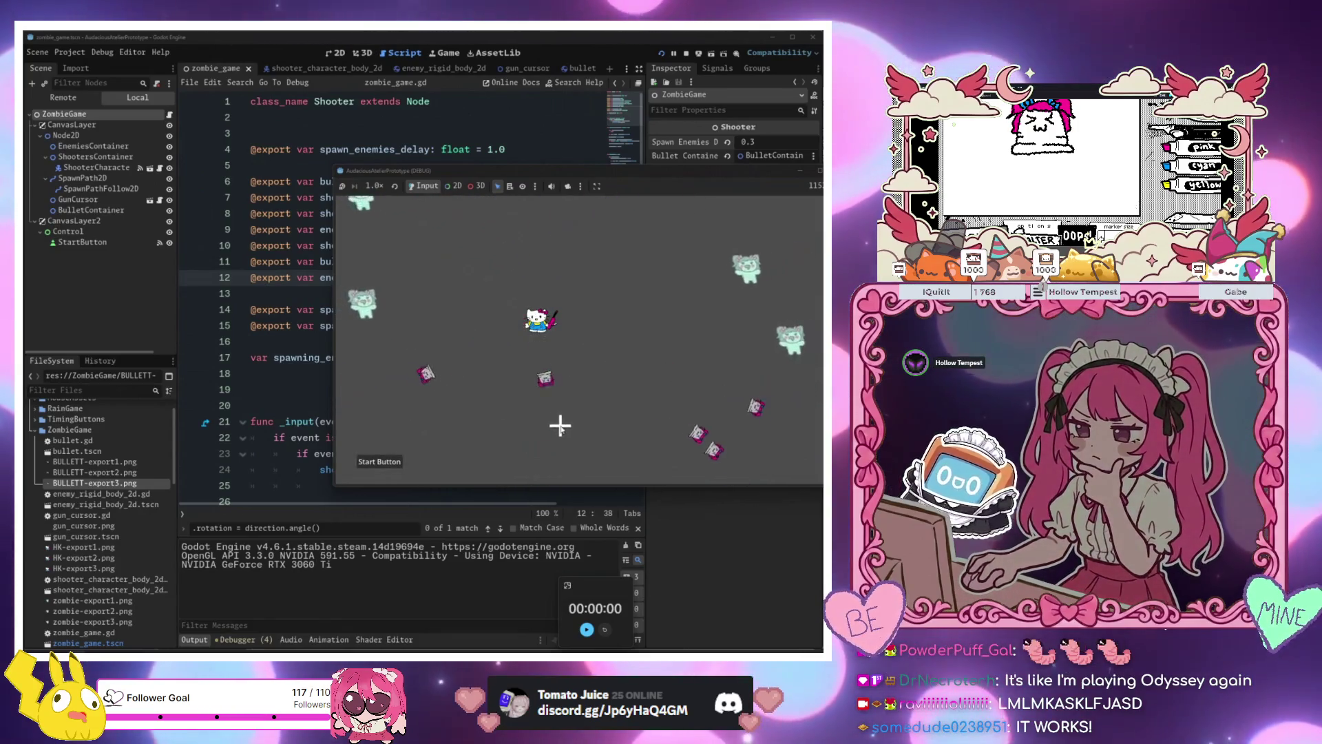
click(749, 330)
click(776, 329)
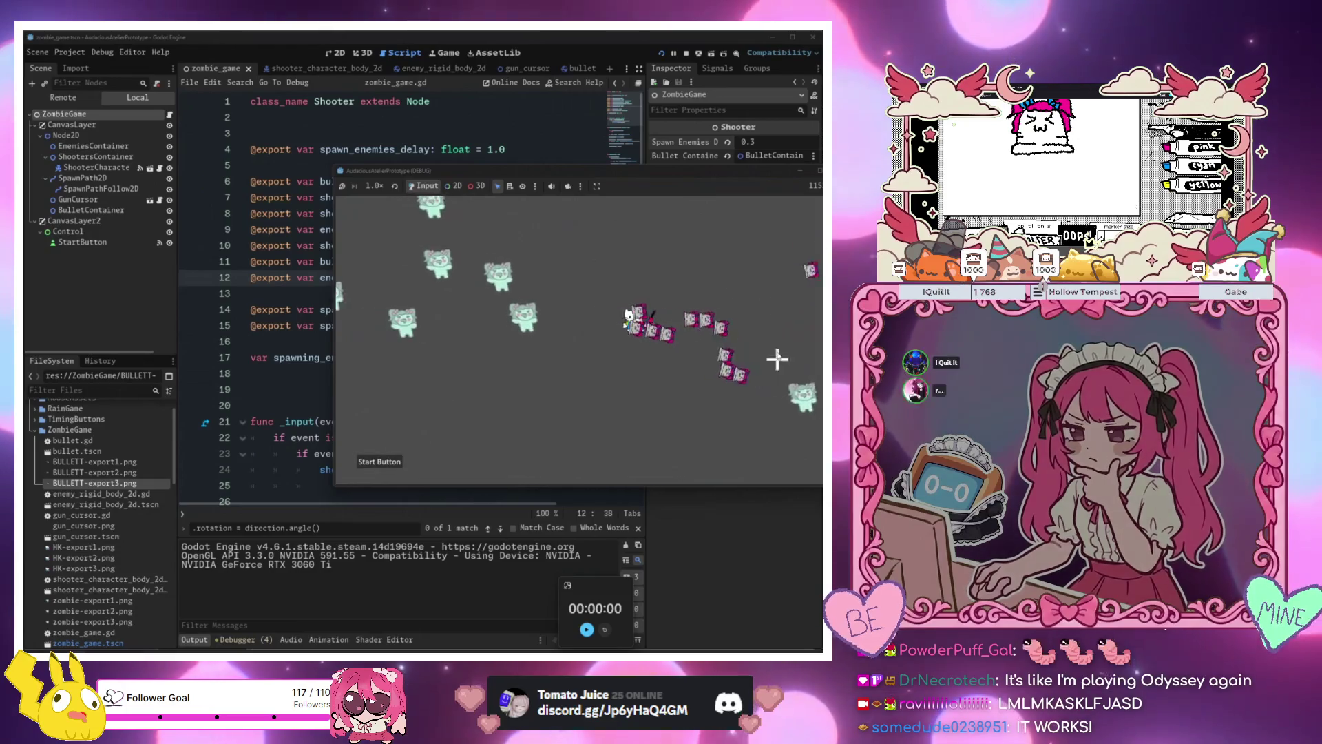
click(508, 283)
click(540, 248)
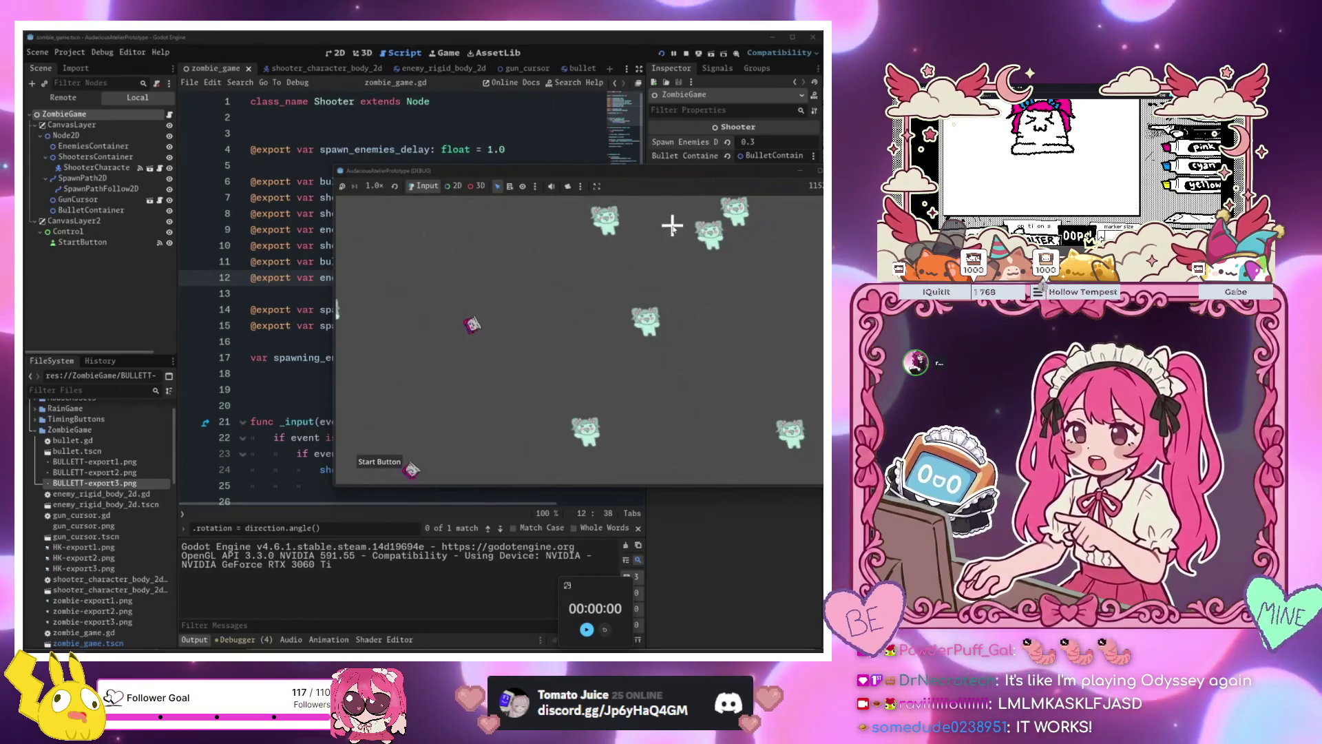
key(F8)
scroll(397, 270, down, 6)
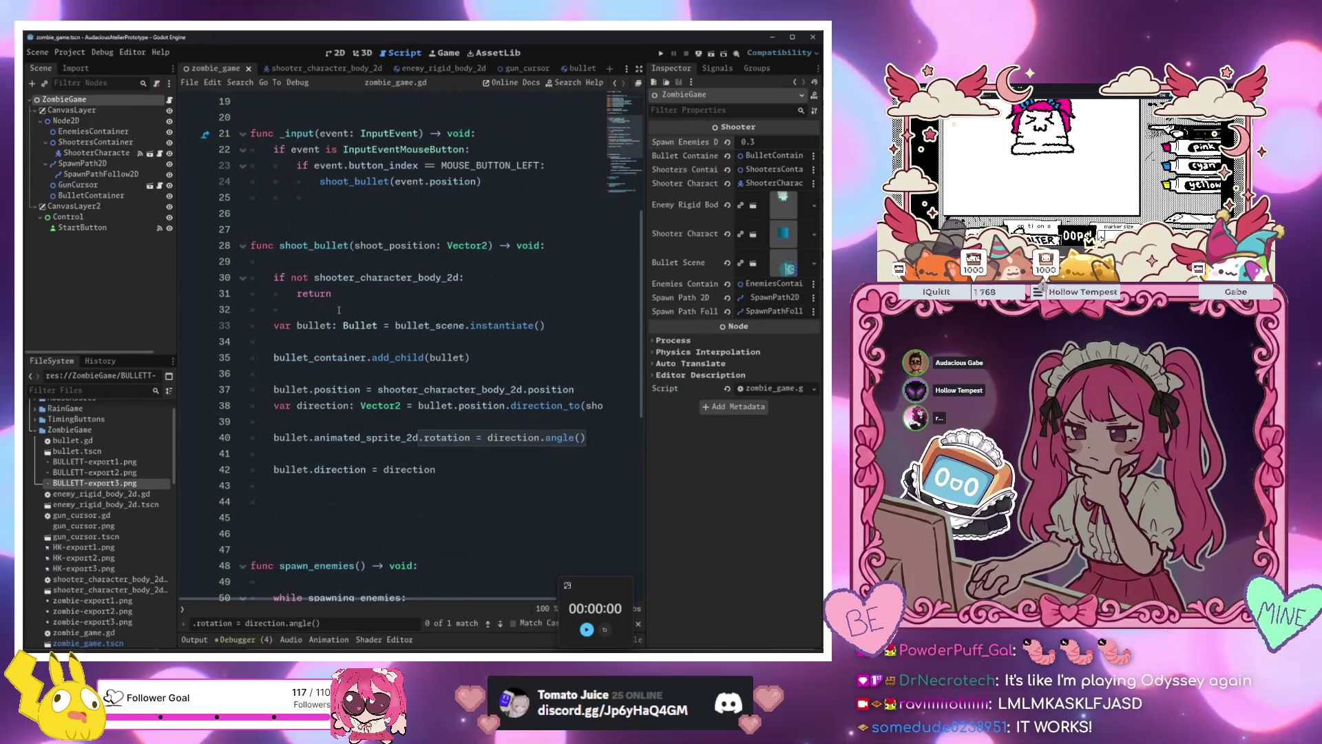
Step: Insert an 'if event.pressed:' line above the shoot_bullet call in _input
click(496, 372)
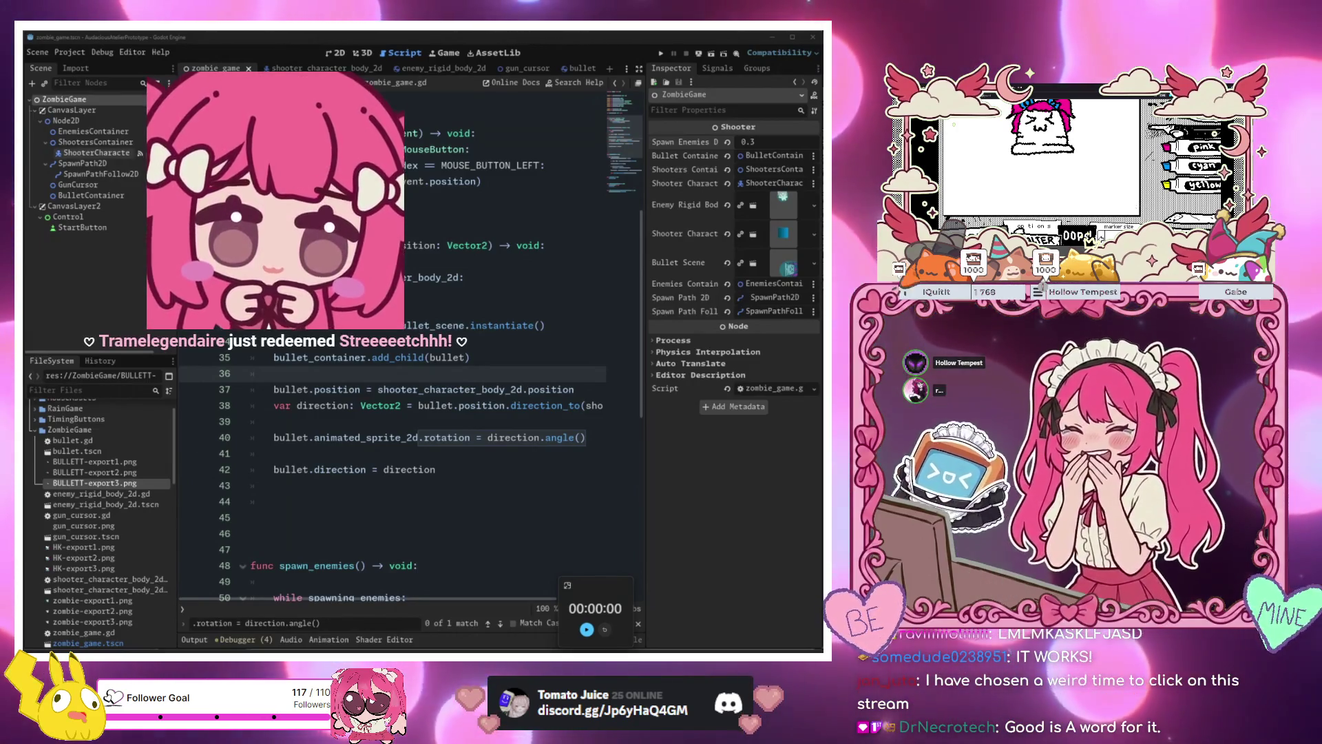
scroll(515, 372, up, 7)
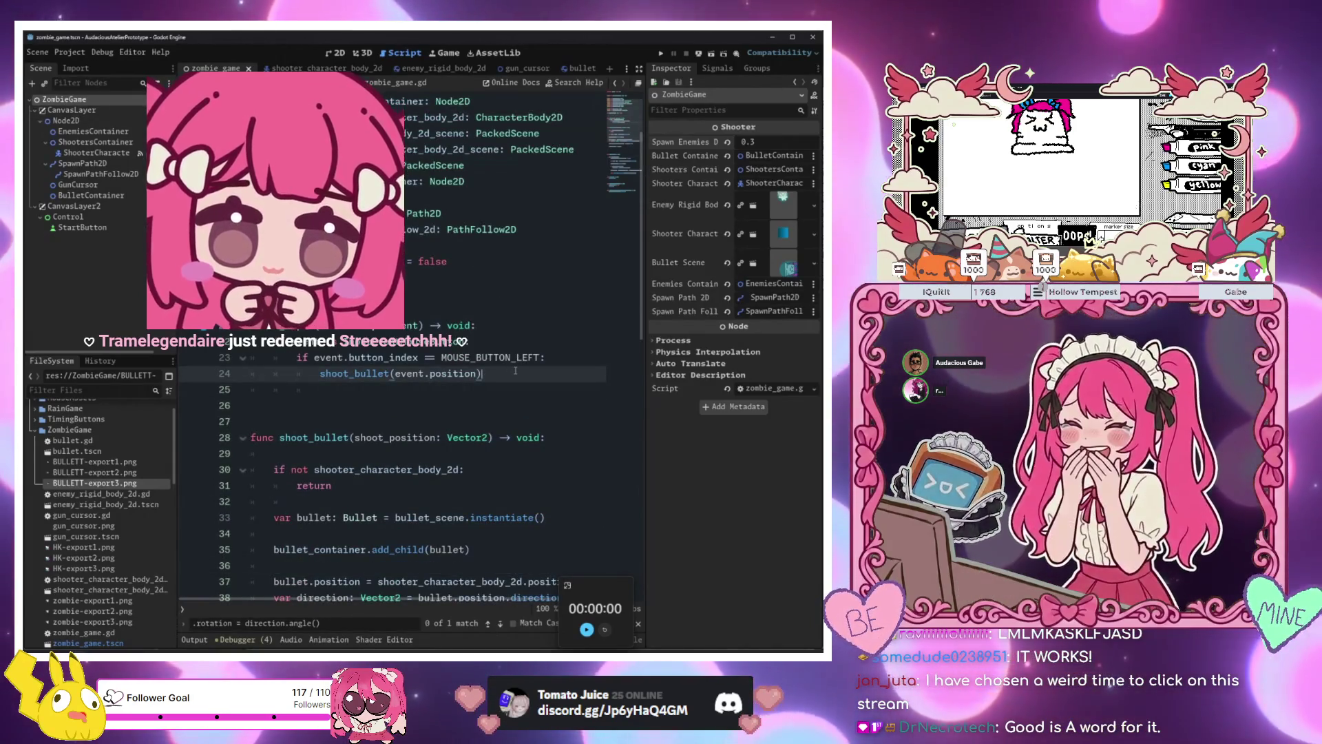
key(Return)
key(Return)
key(Return)
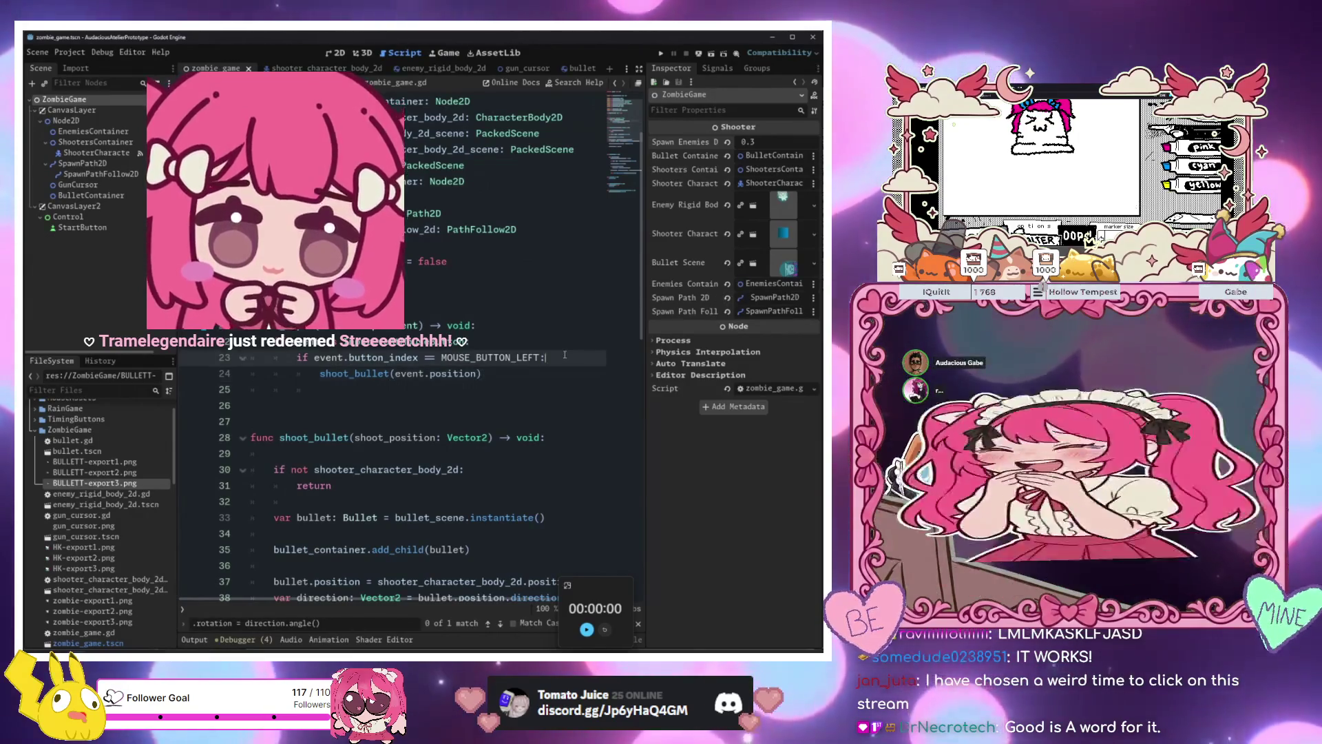
key(Up)
key(Up)
text(if event.p)
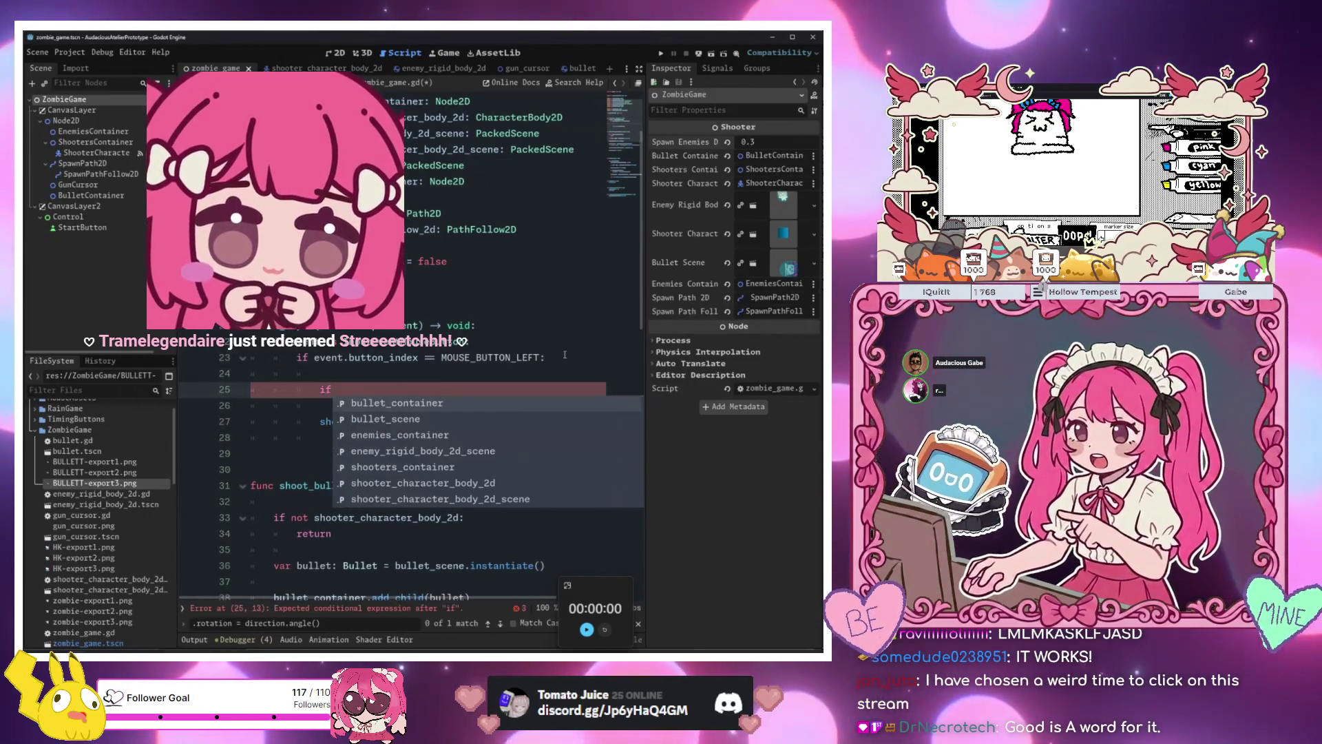
key(Return)
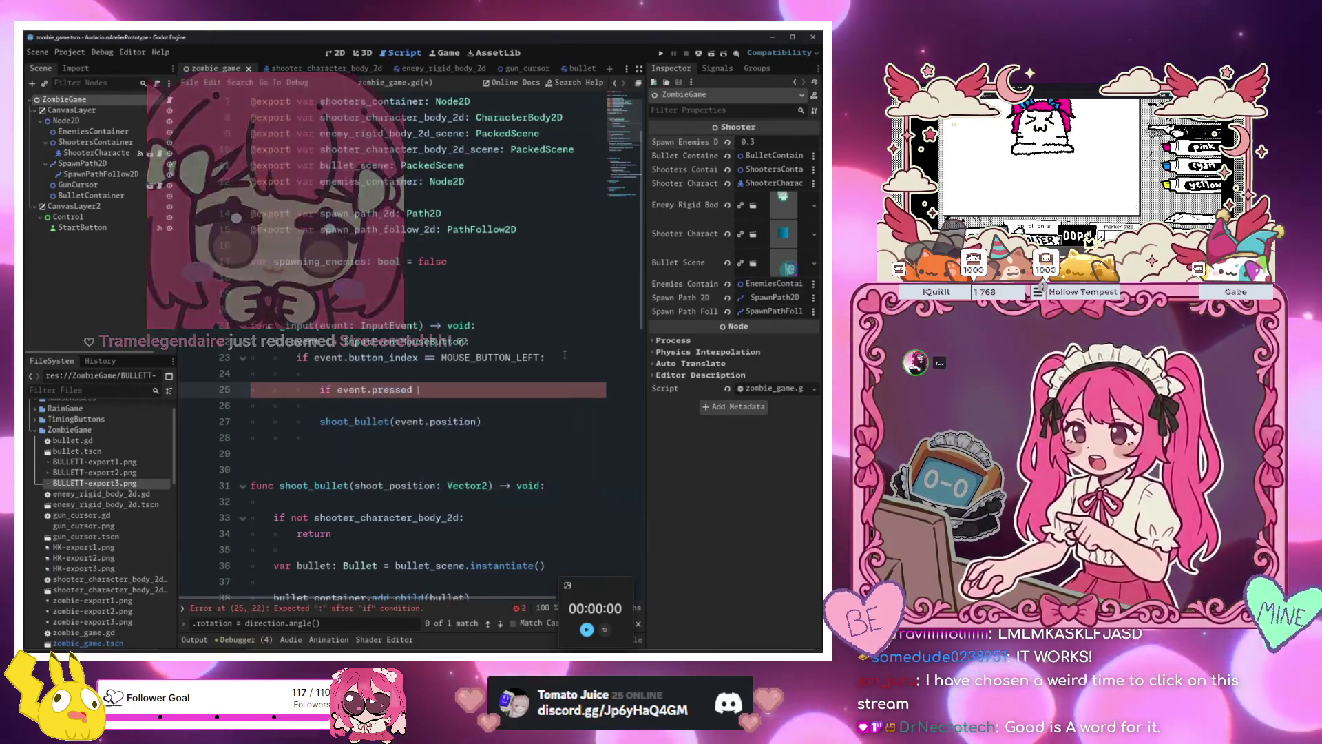
Step: Indent shoot_bullet(event.position) under the pressed check, delete the empty lines, and run with F5
click(321, 421)
key(Tab)
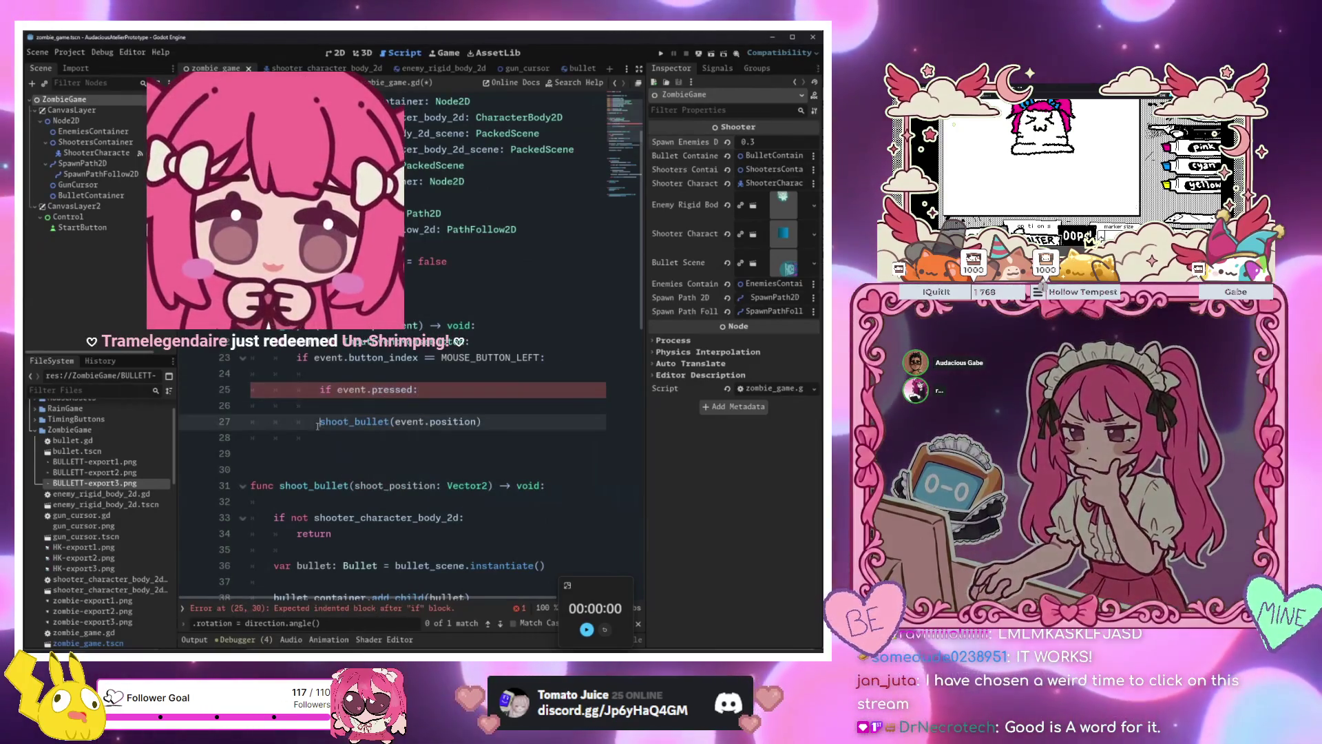
click(361, 407)
key(BackSpace)
key(BackSpace)
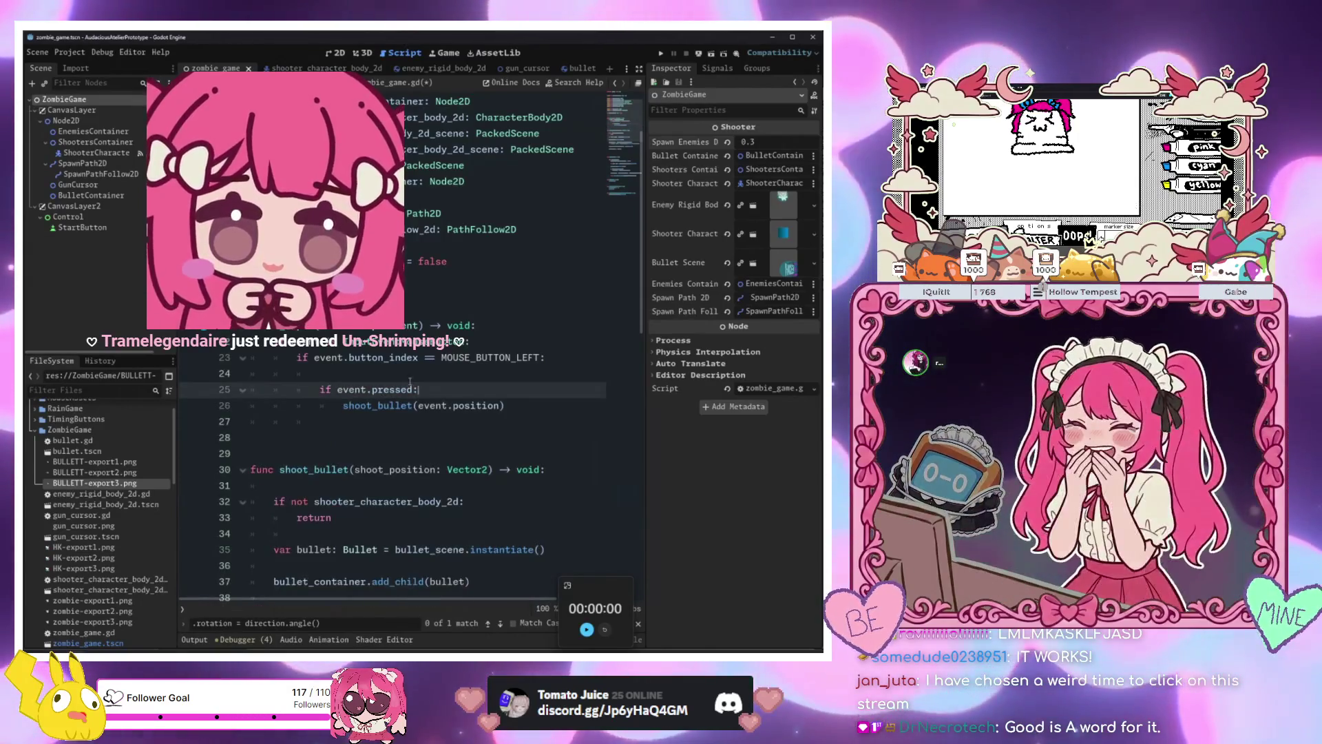
click(419, 376)
key(ctrl+shift+k)
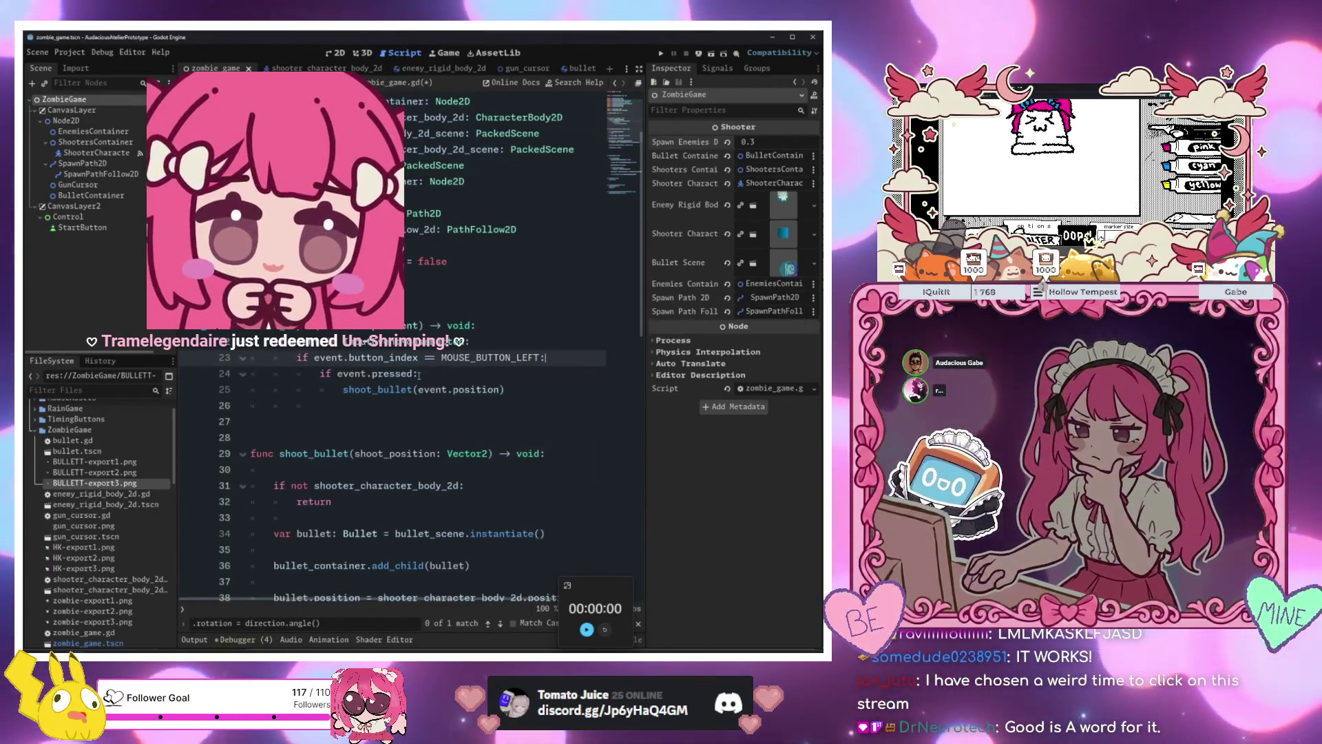
key(F5)
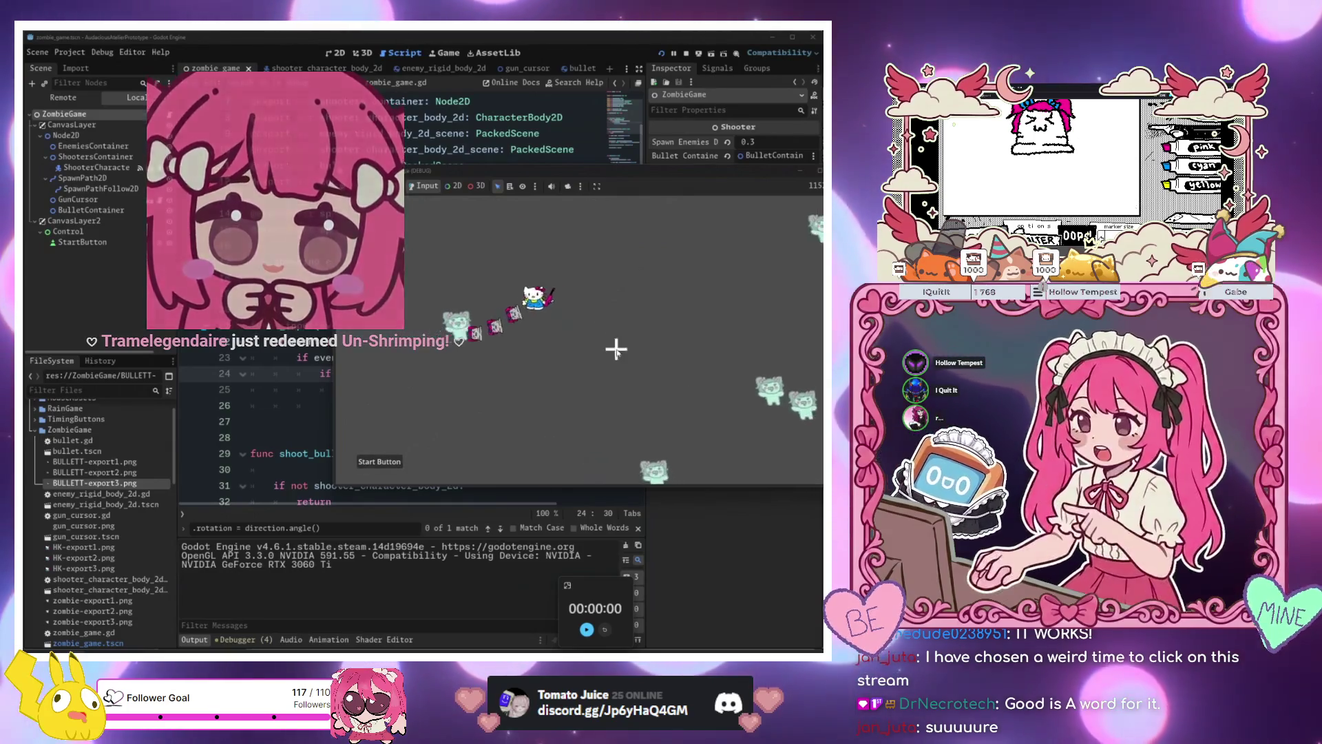
Step: Move the player with W, A, S, D while shooting bullets toward the crosshair
click(655, 449)
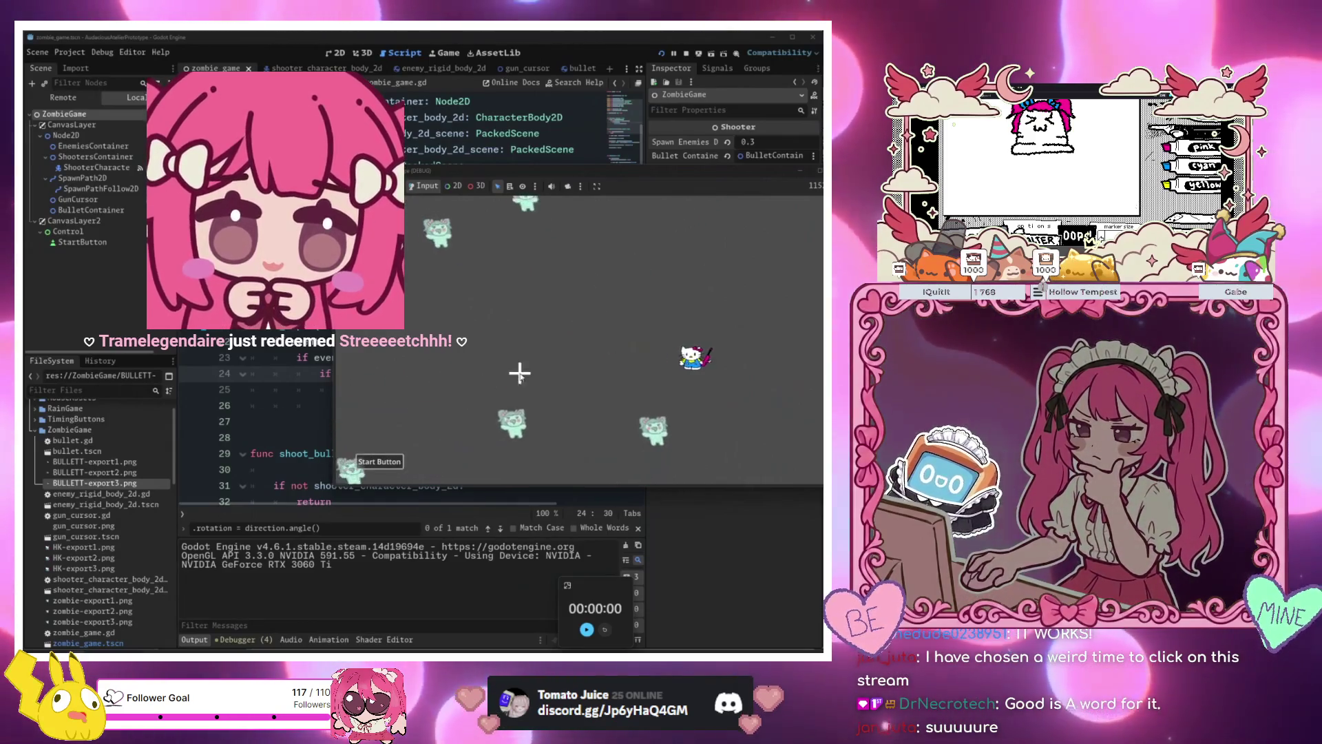
key(a)
key(w)
key(d)
key(a)
key(s)
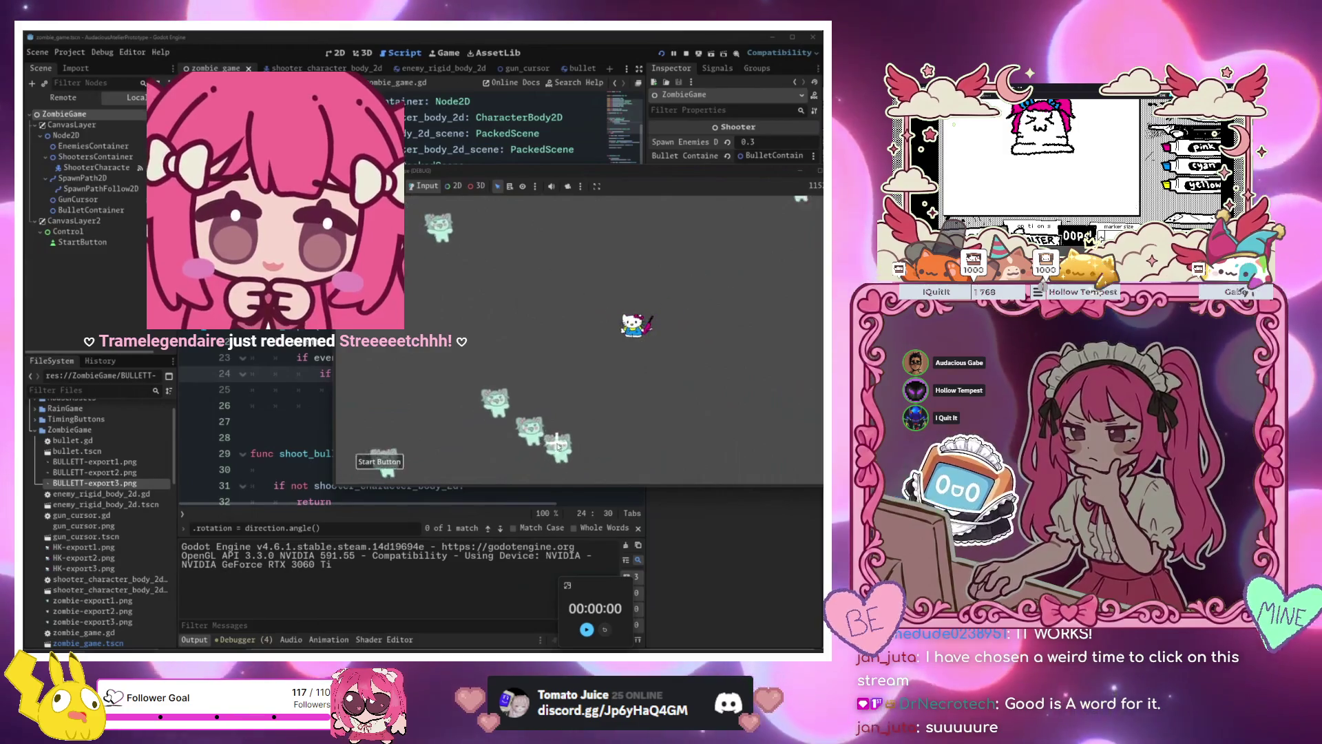
key(a)
click(517, 420)
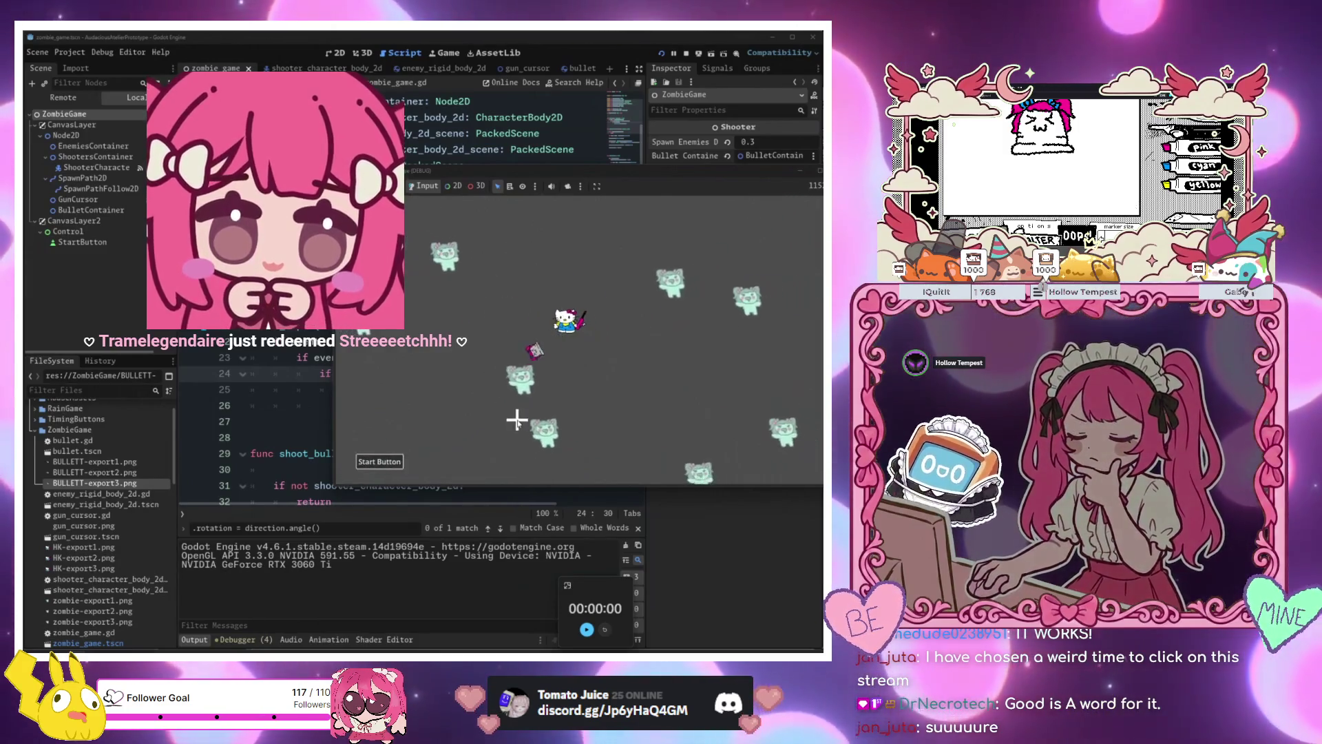
key(w)
key(a)
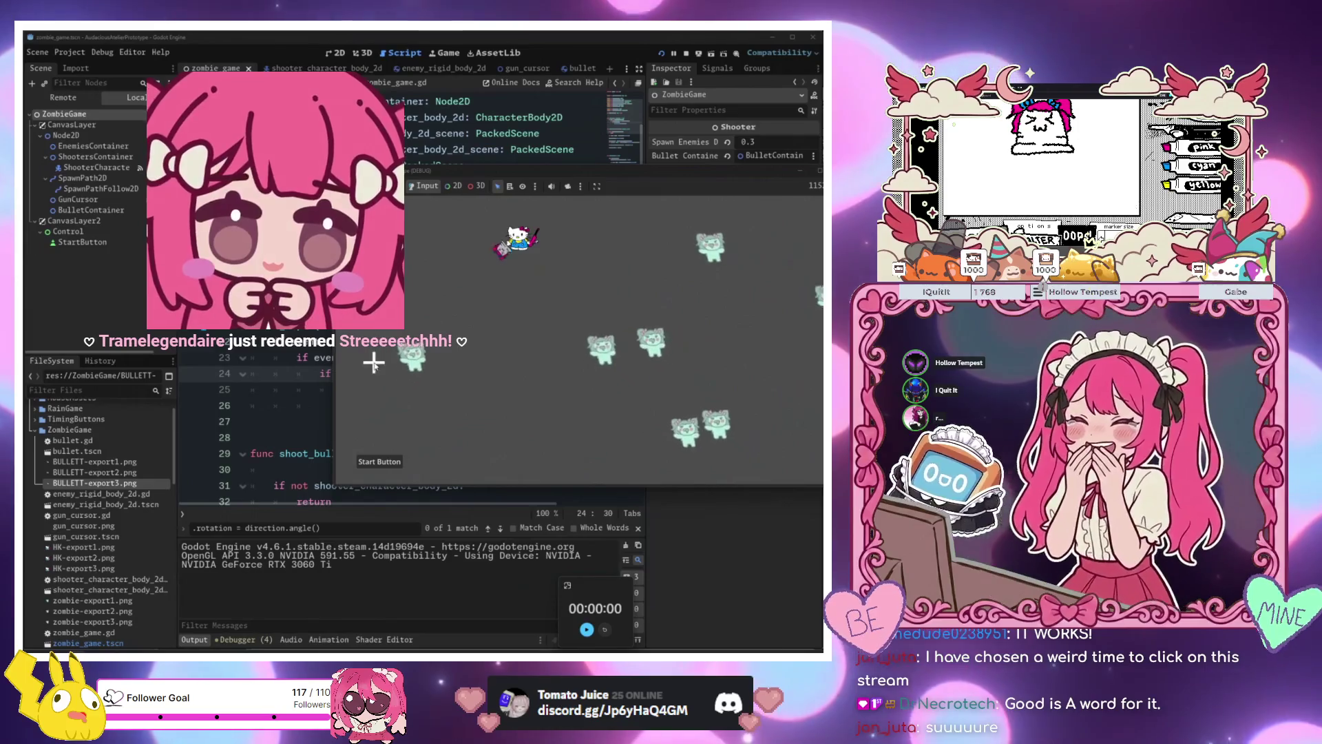
key(s)
key(a)
click(618, 310)
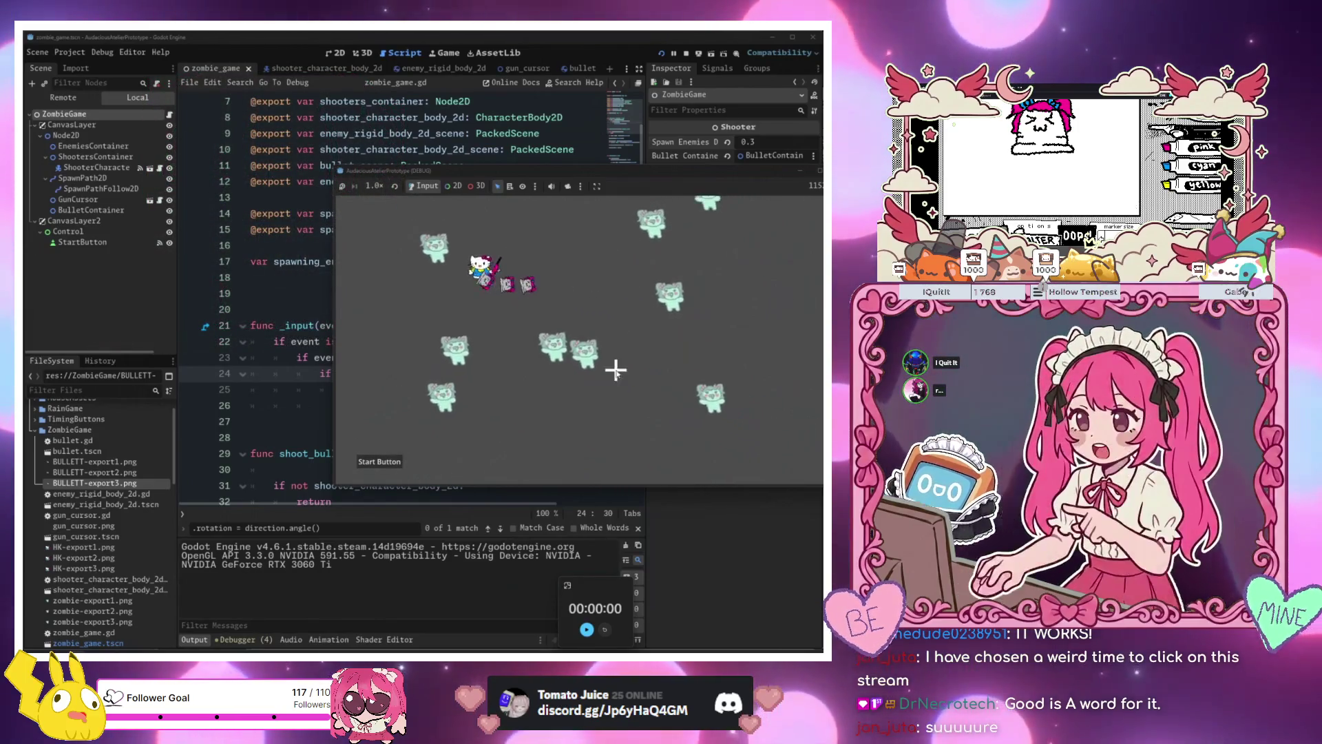
key(d)
key(s)
click(676, 265)
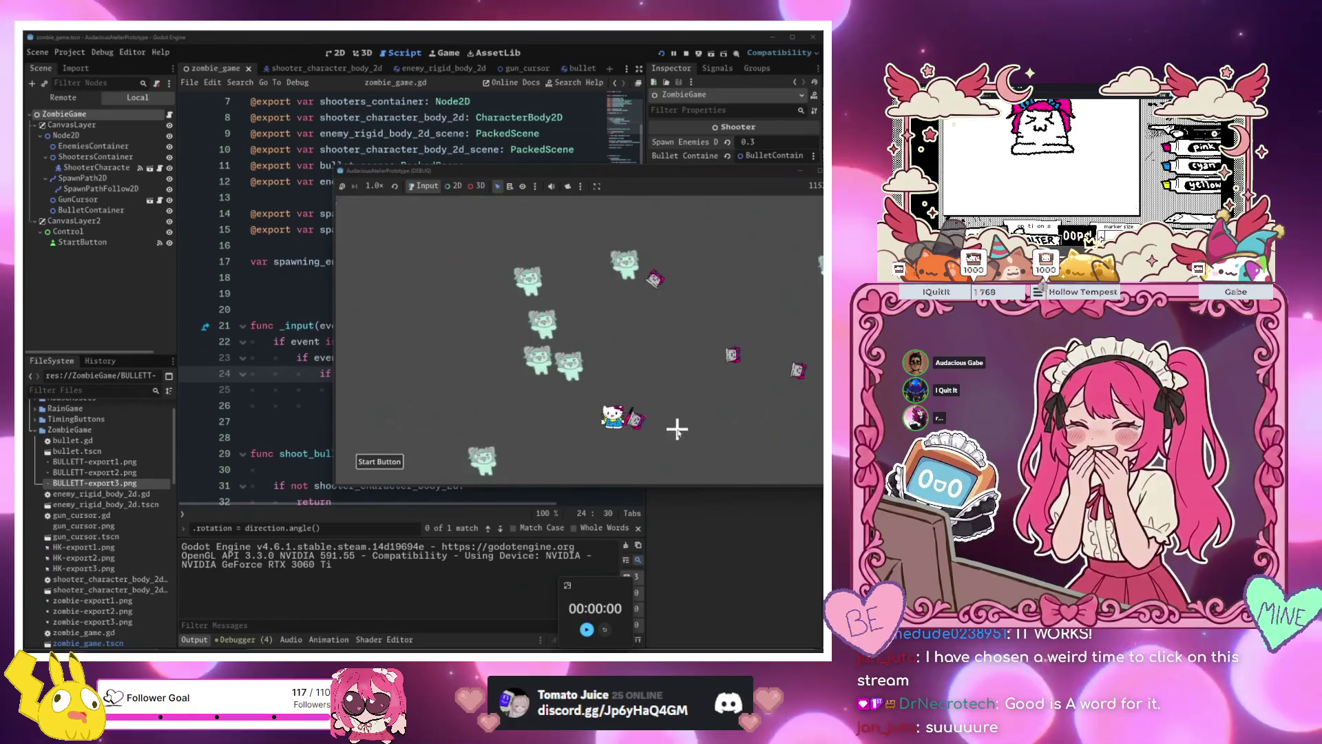
key(d)
click(503, 338)
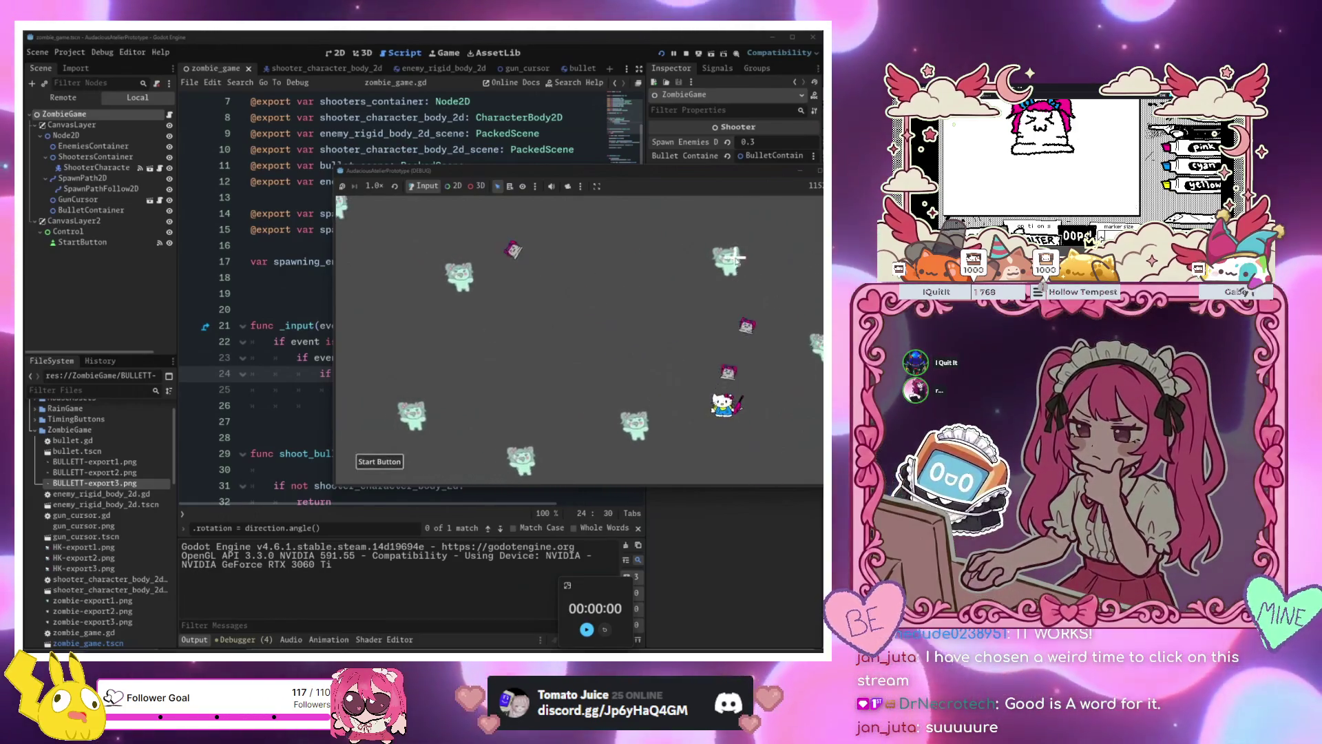
Step: Keep dodging and shooting nearby zombies in all directions, then stop the game with F8
key(w)
key(a)
click(553, 387)
click(553, 306)
key(s)
key(a)
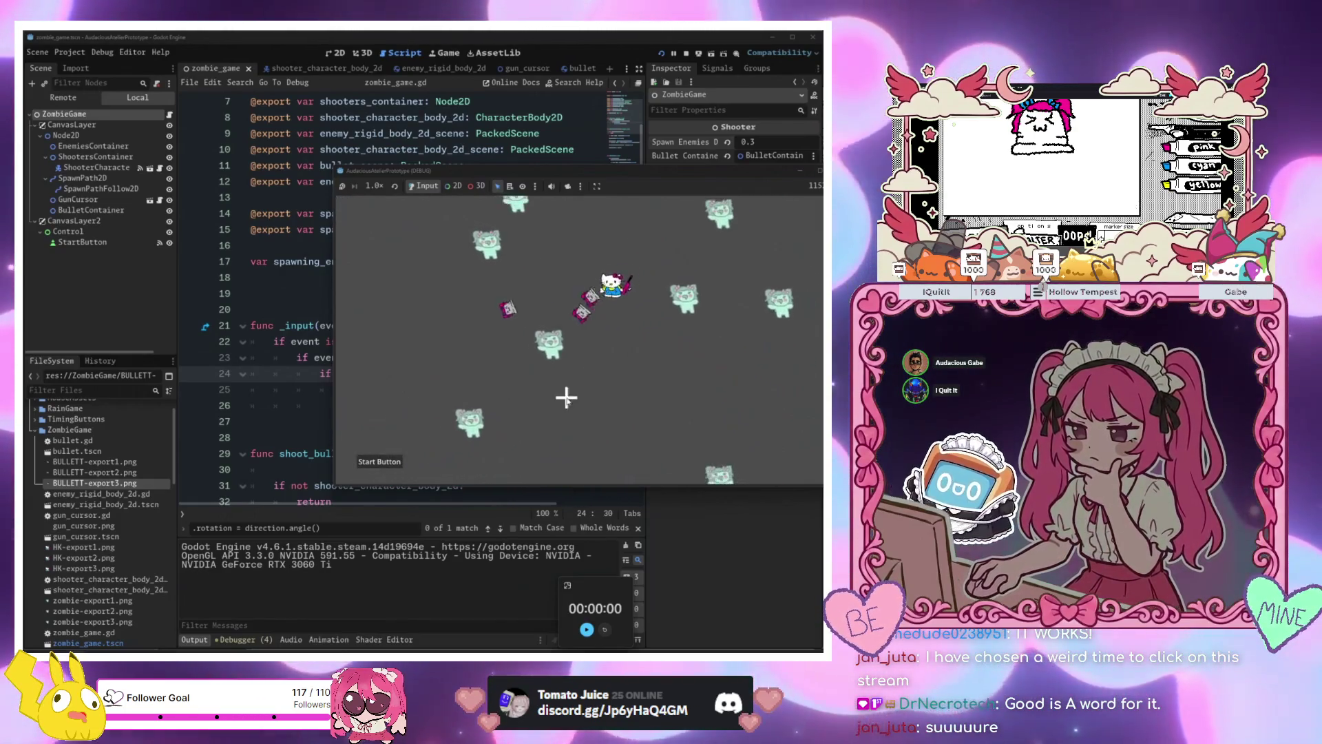
click(696, 255)
click(569, 257)
key(a)
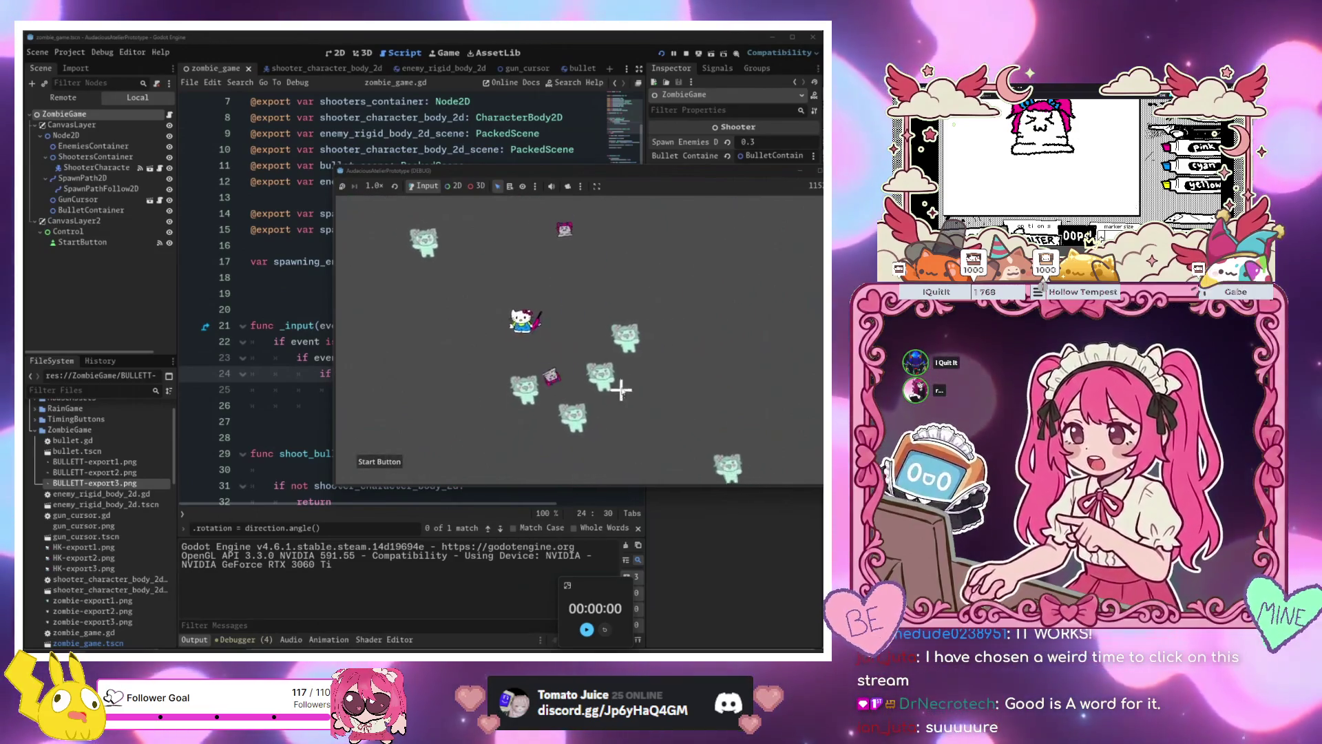
key(w)
key(s)
key(d)
click(729, 280)
key(s)
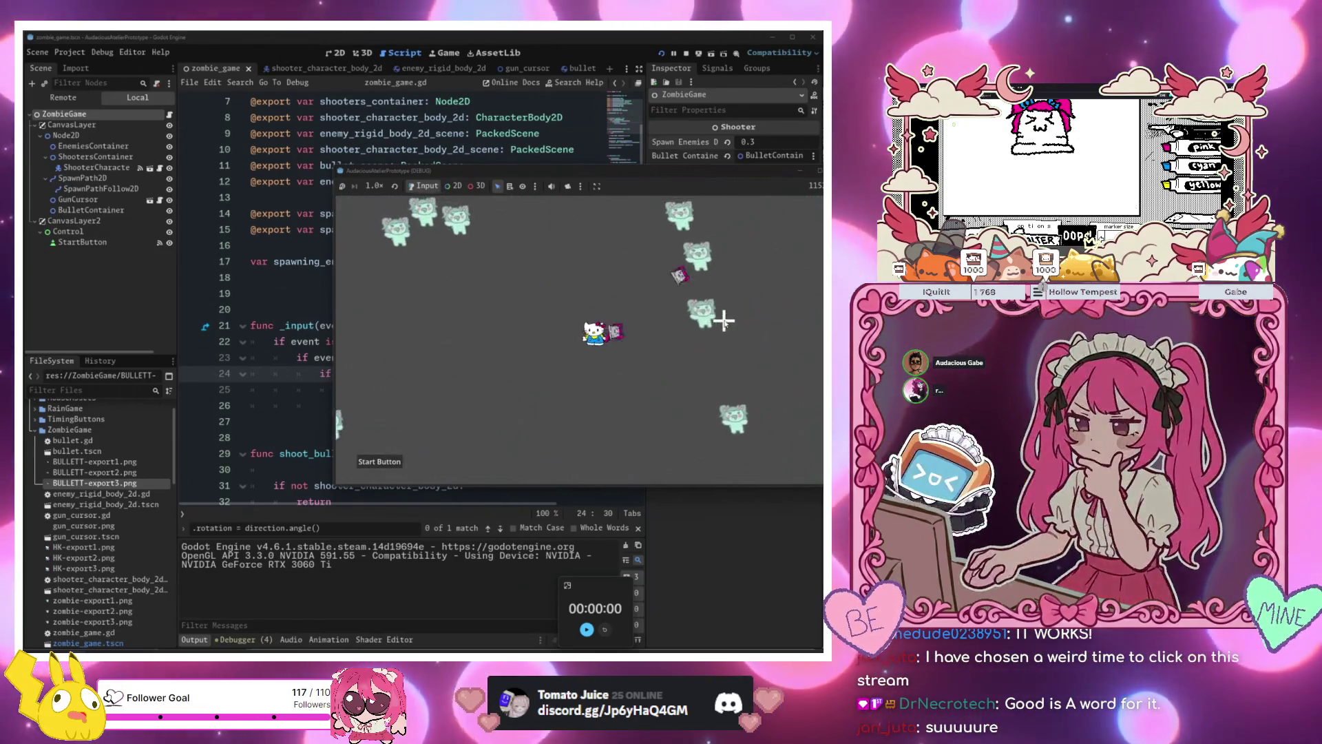
key(d)
click(490, 270)
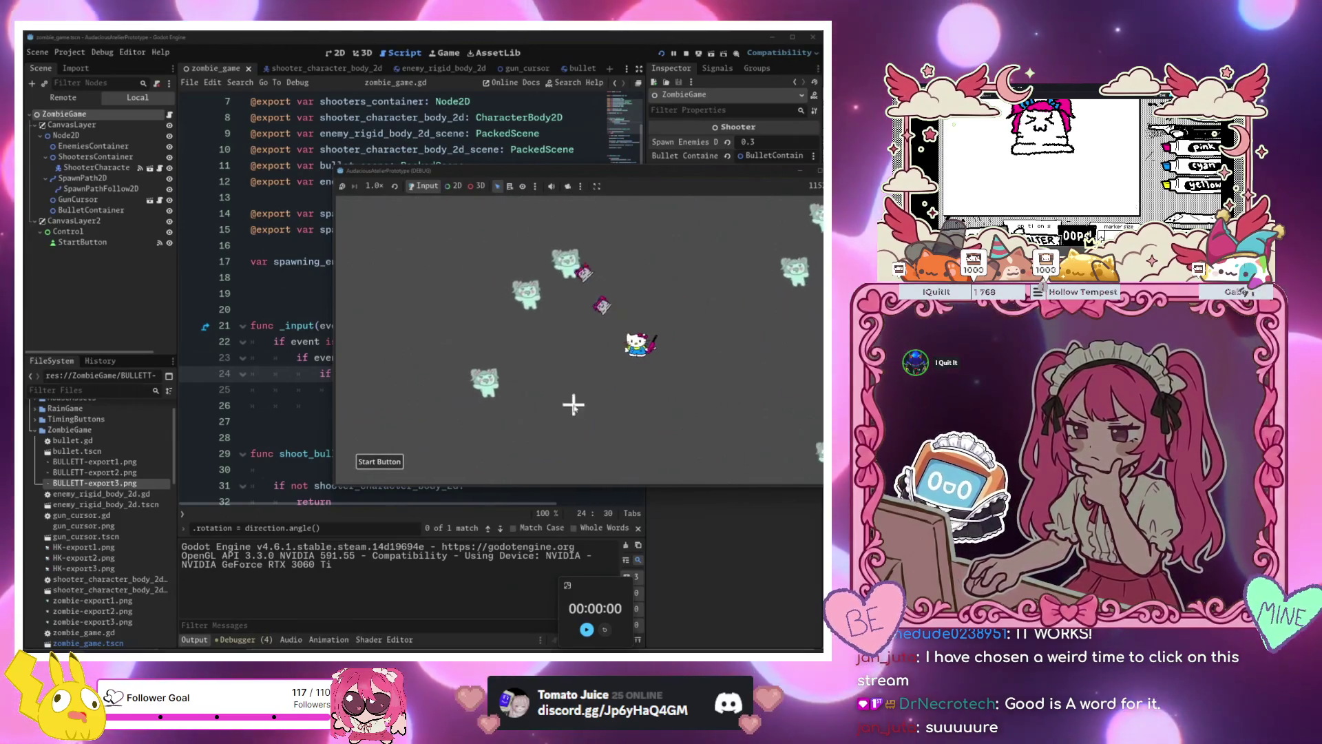
click(754, 440)
key(w)
click(575, 430)
key(a)
click(614, 448)
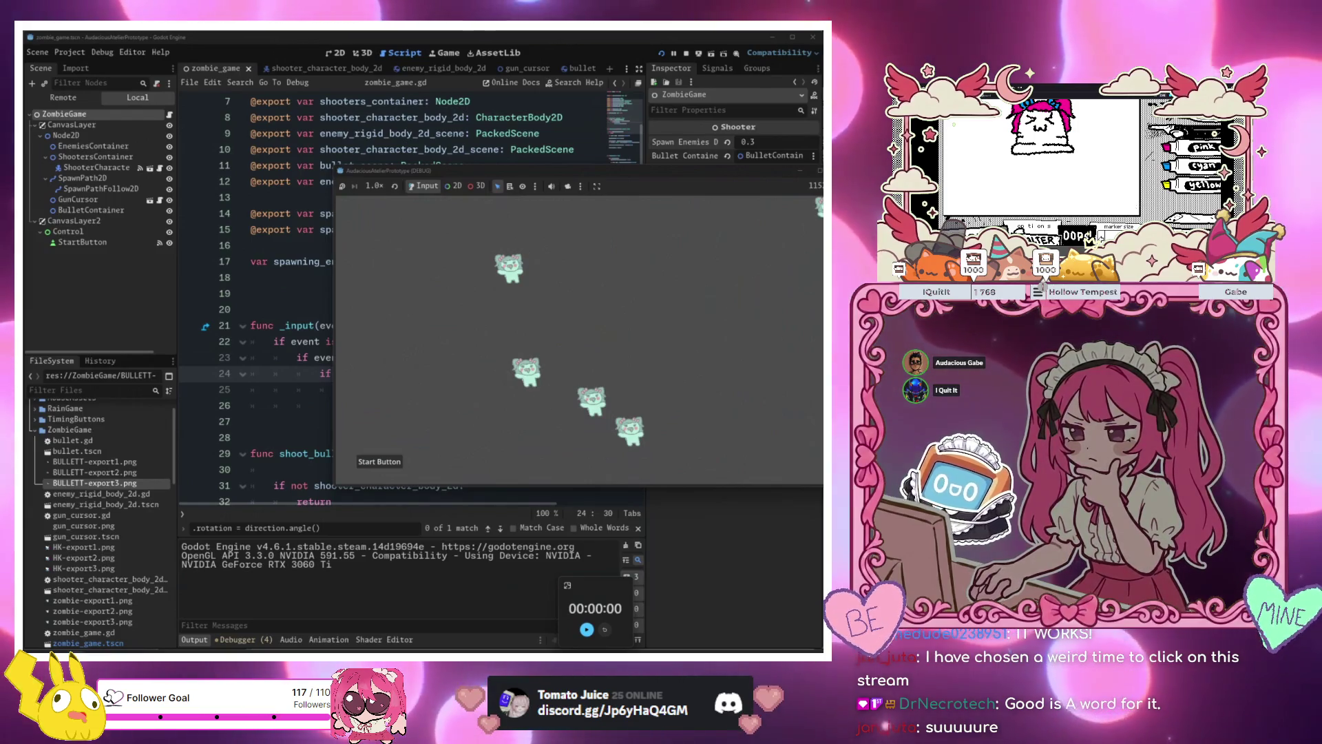
key(F8)
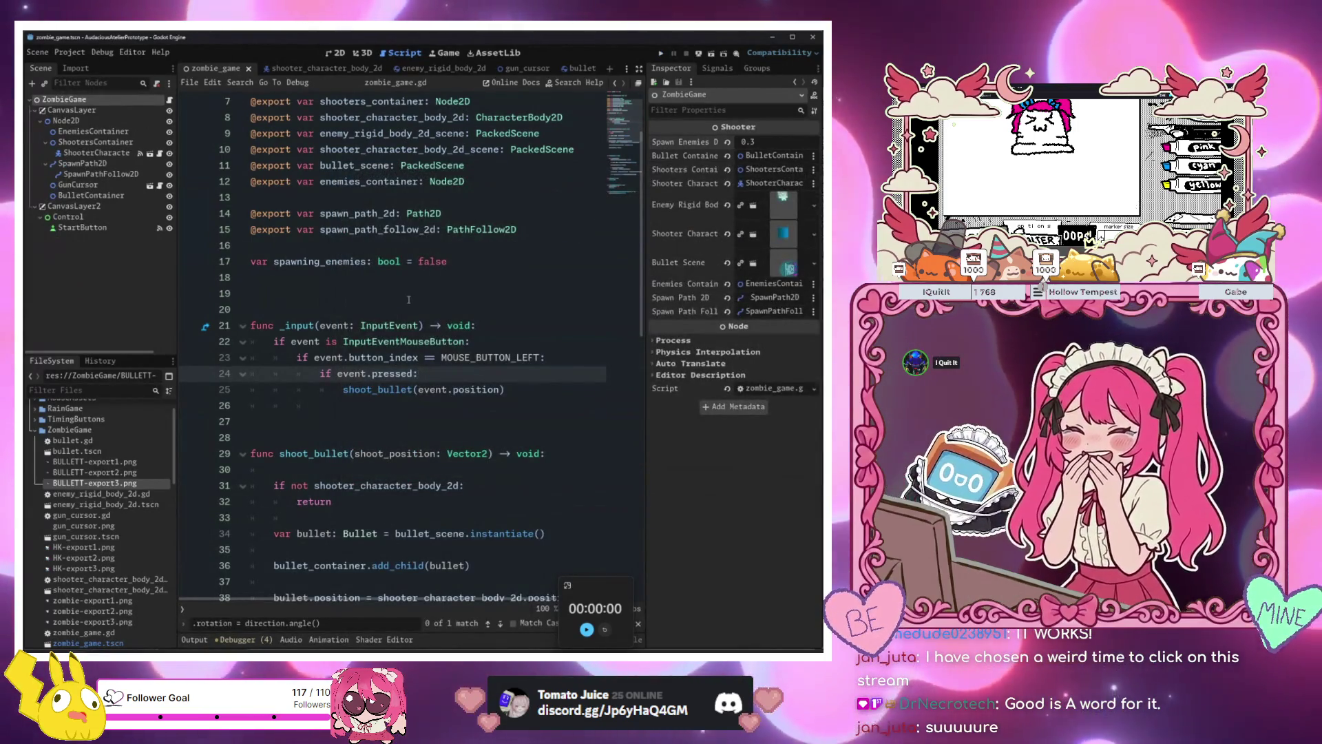
Step: Review the bullet direction code in shoot_bullet of zombie_game.gd, then relaunch the game with F5
scroll(385, 310, down, 4)
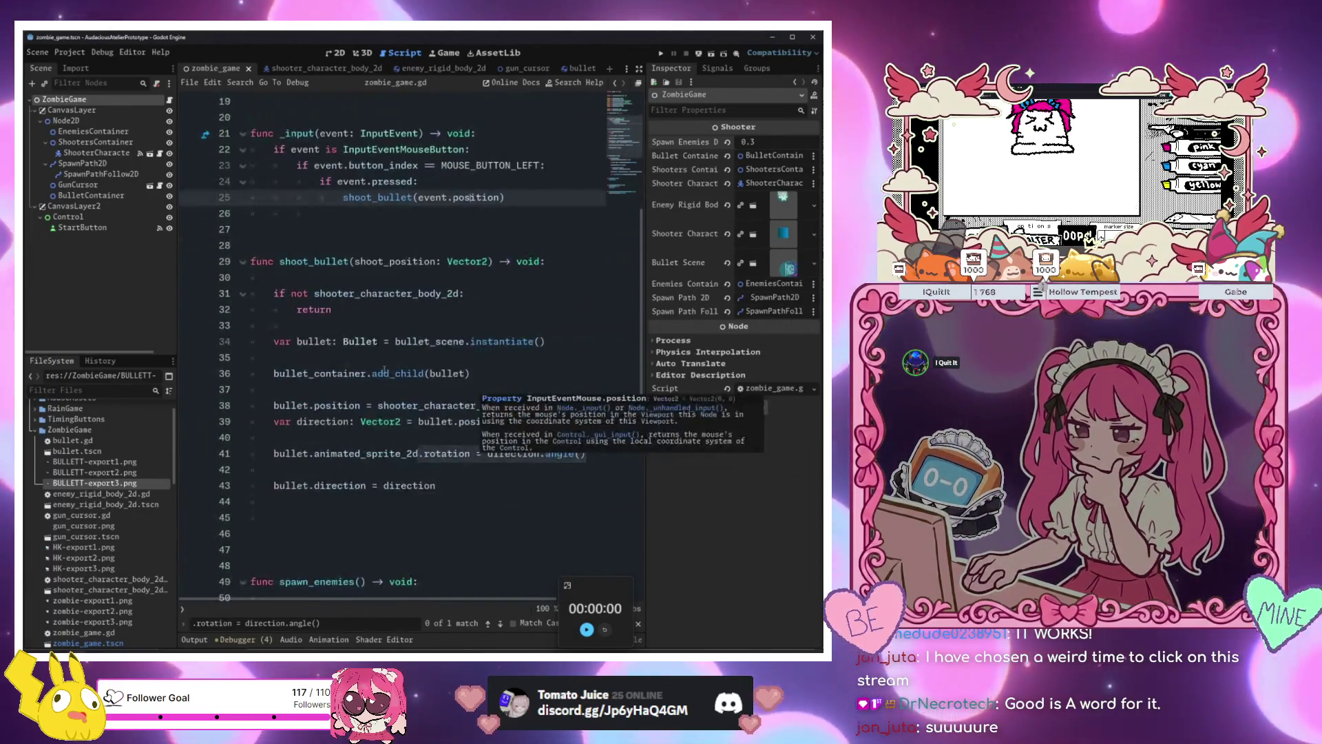
click(379, 282)
scroll(386, 296, down, 4)
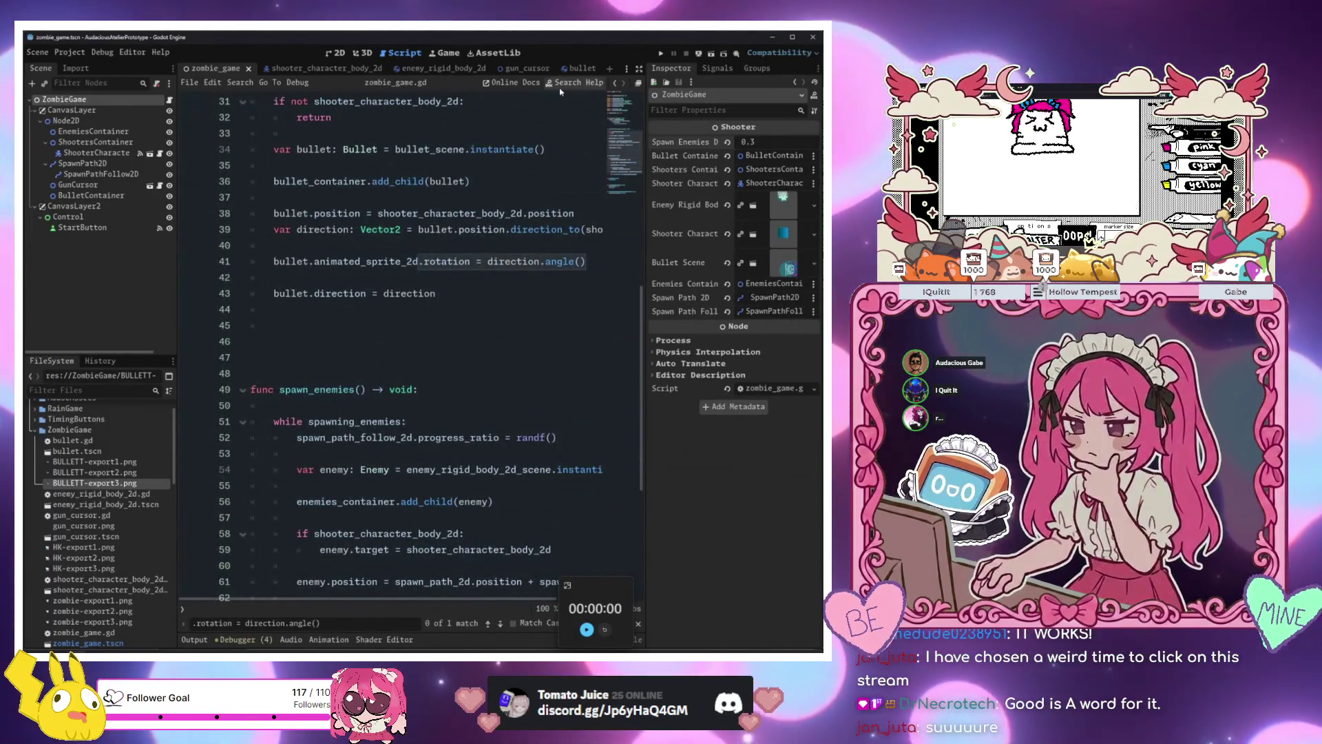
scroll(397, 312, up, 1)
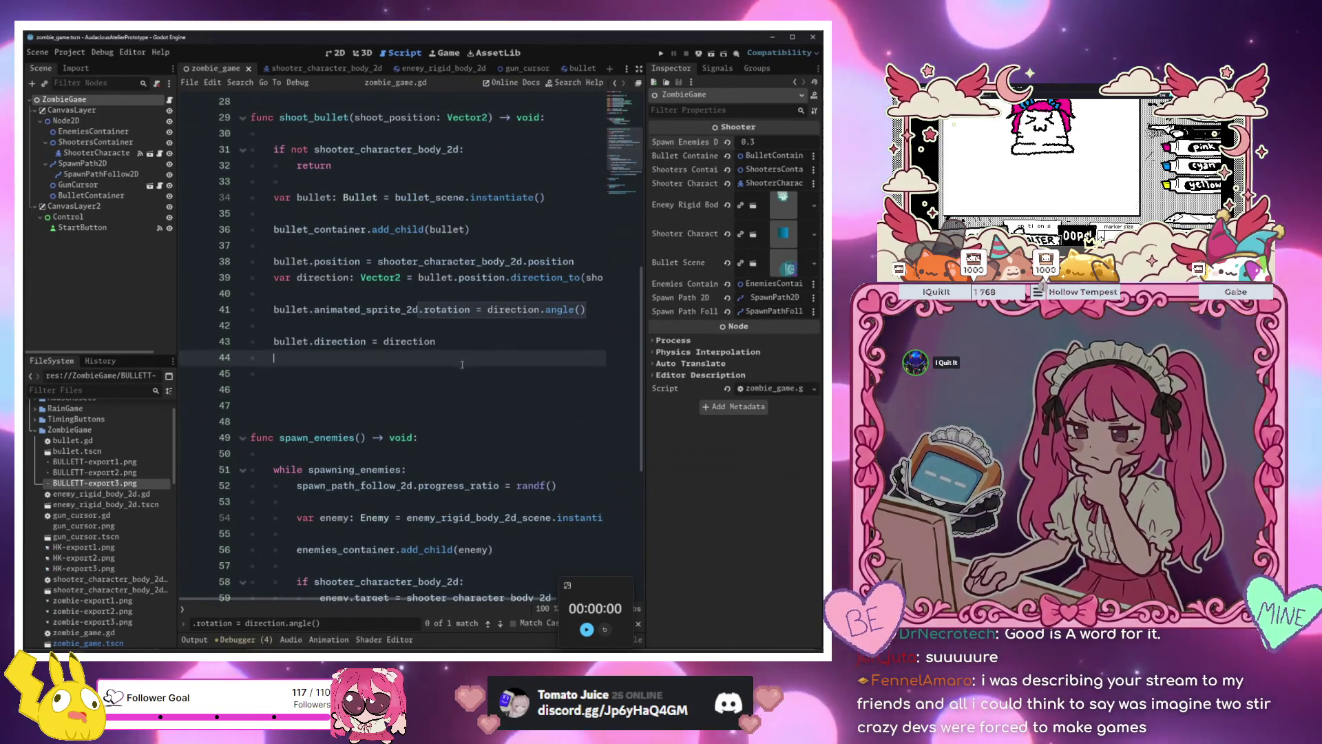
click(477, 344)
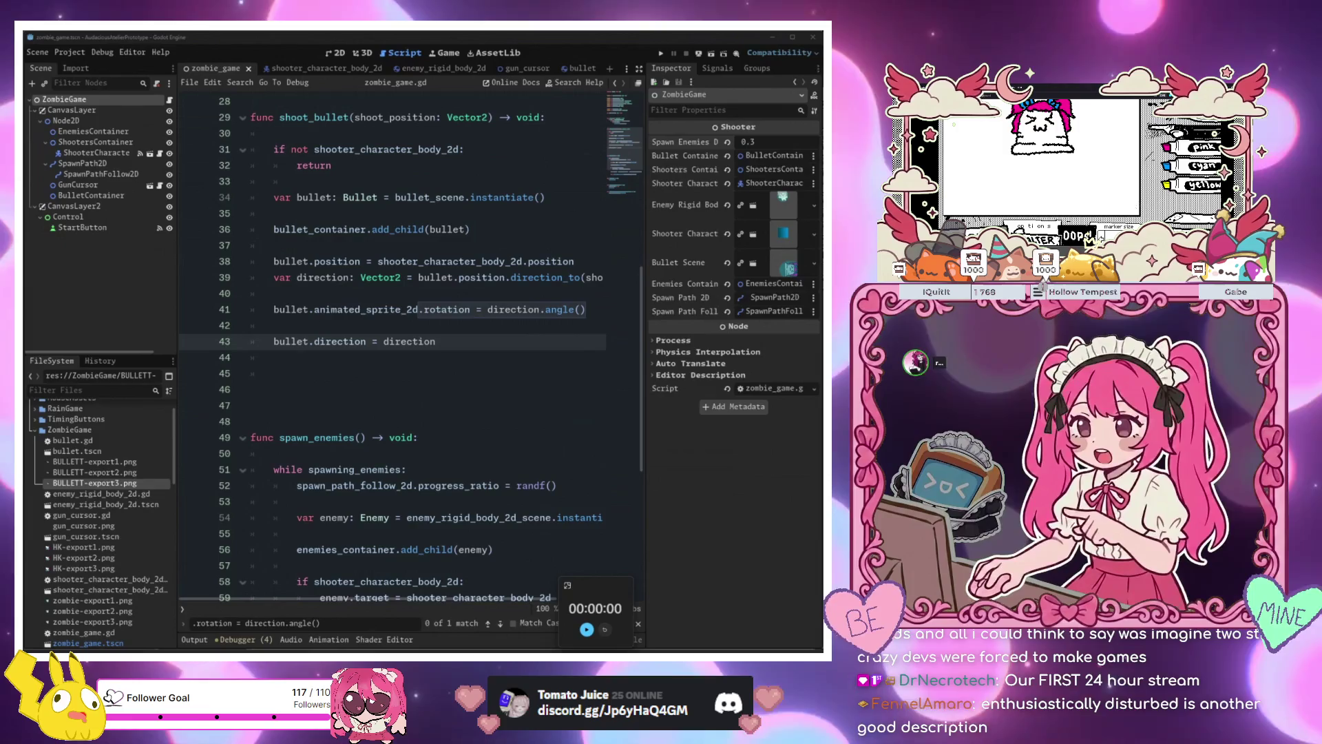
click(482, 421)
click(497, 372)
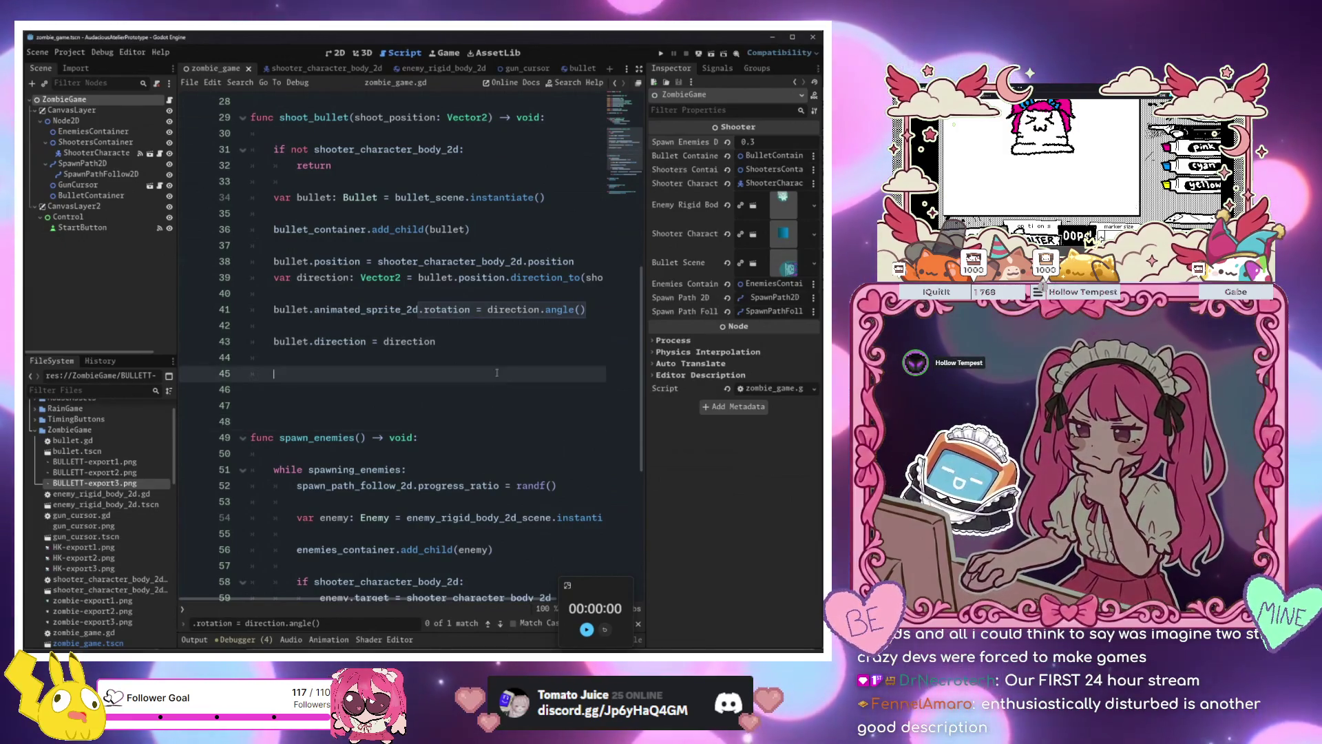
key(F5)
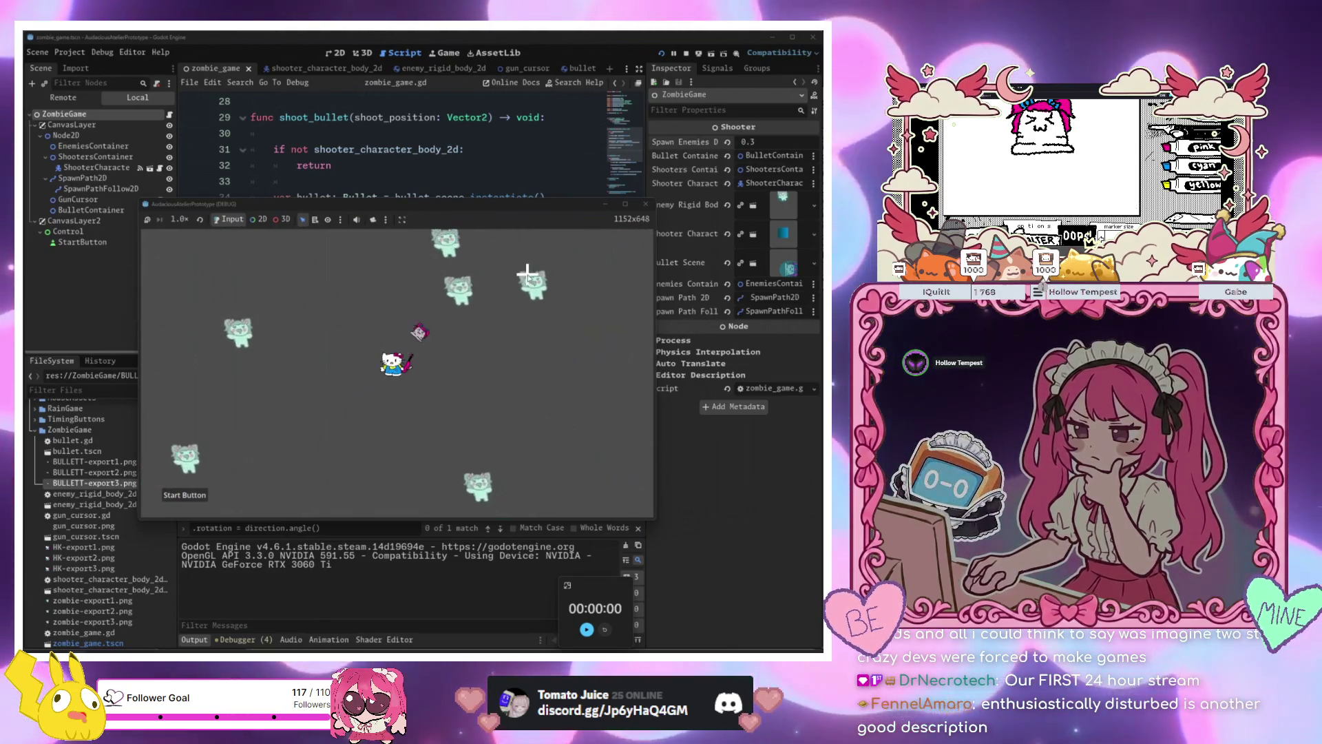
Step: Fire bullets at the crosshair above, below, left and right of the character, then stop the game
click(258, 445)
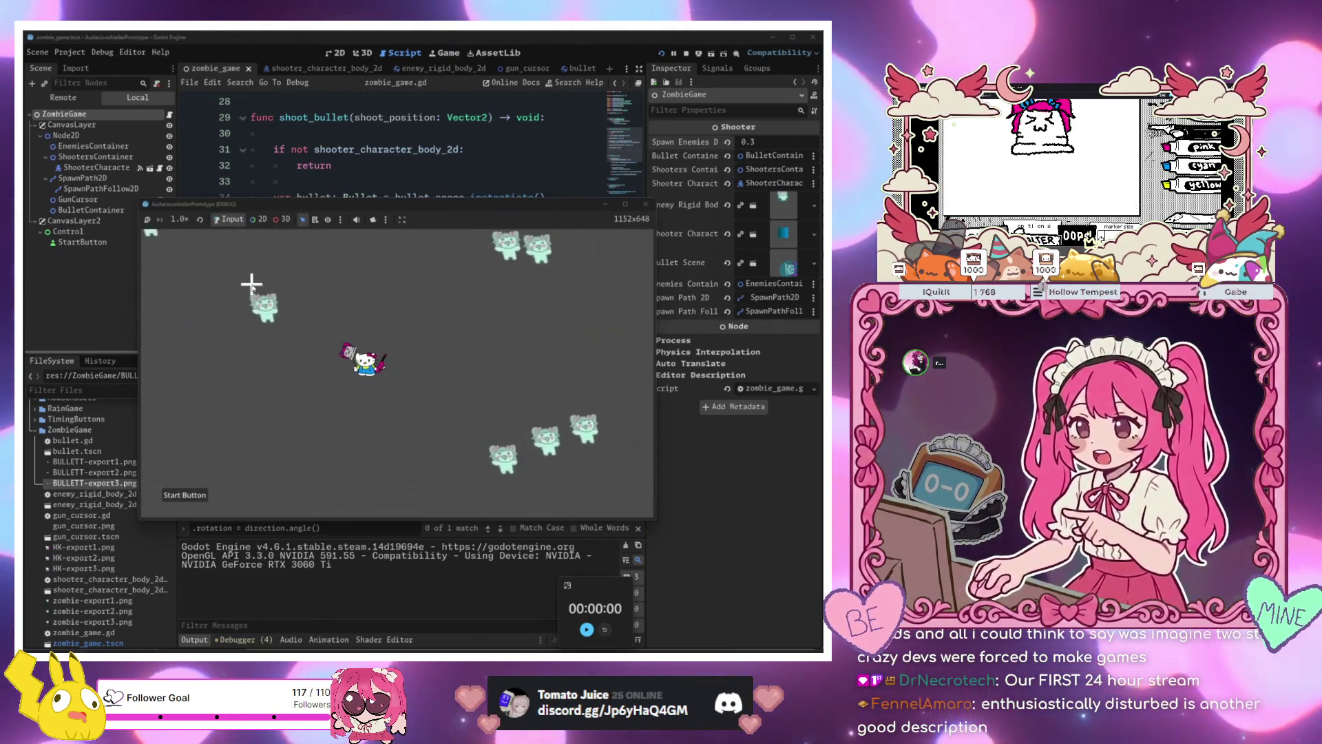
click(509, 409)
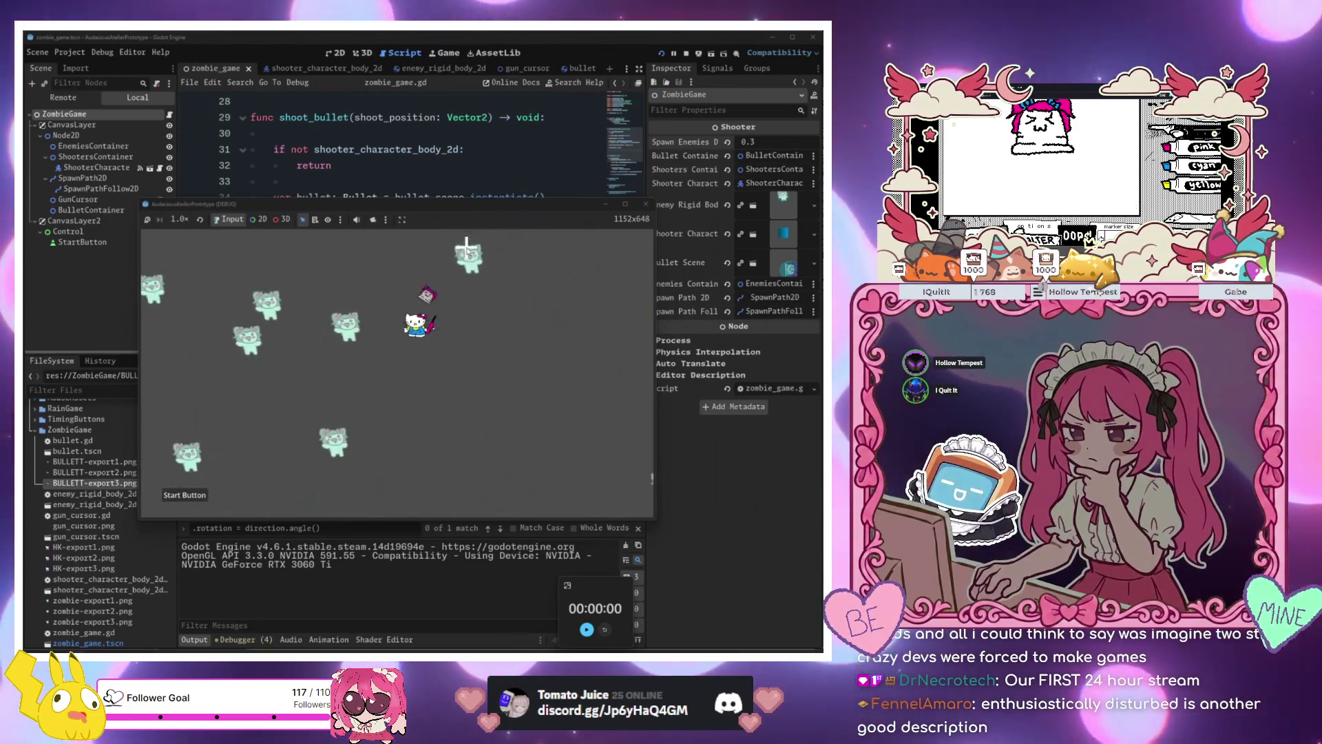
click(334, 306)
click(333, 437)
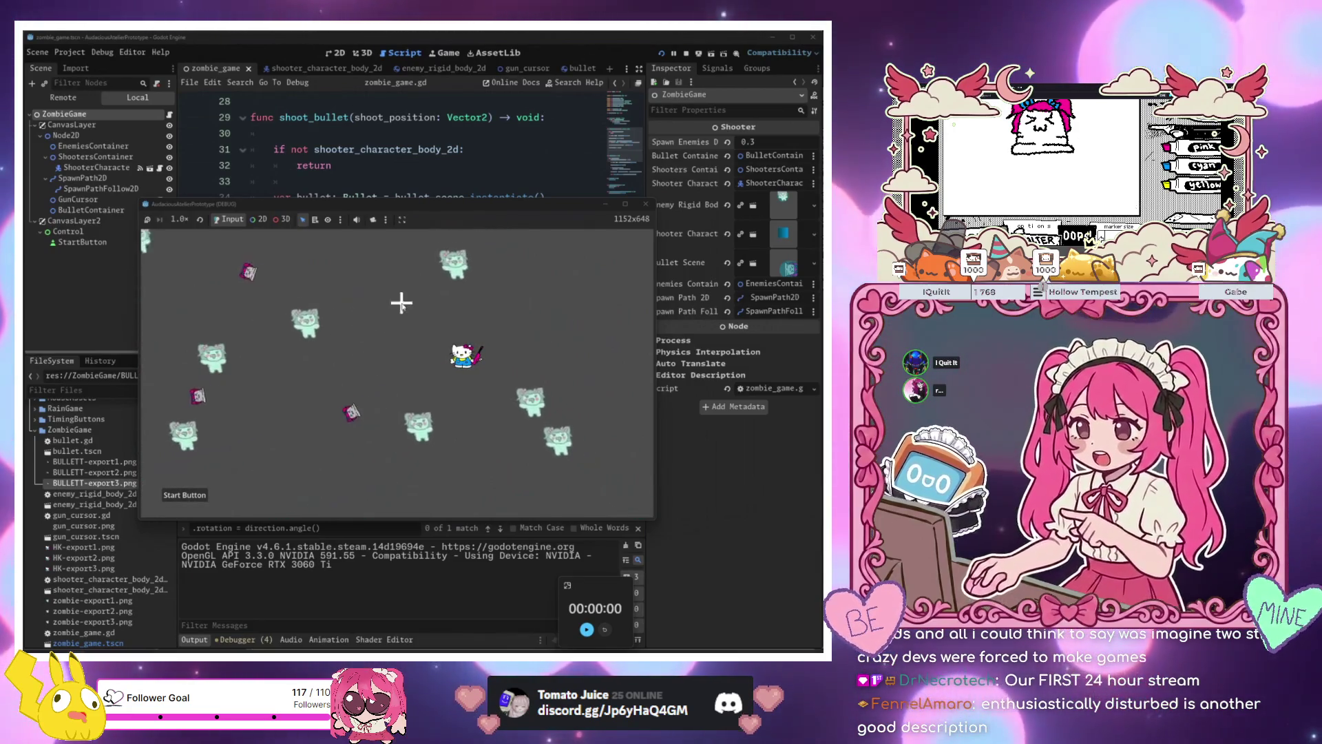
click(434, 413)
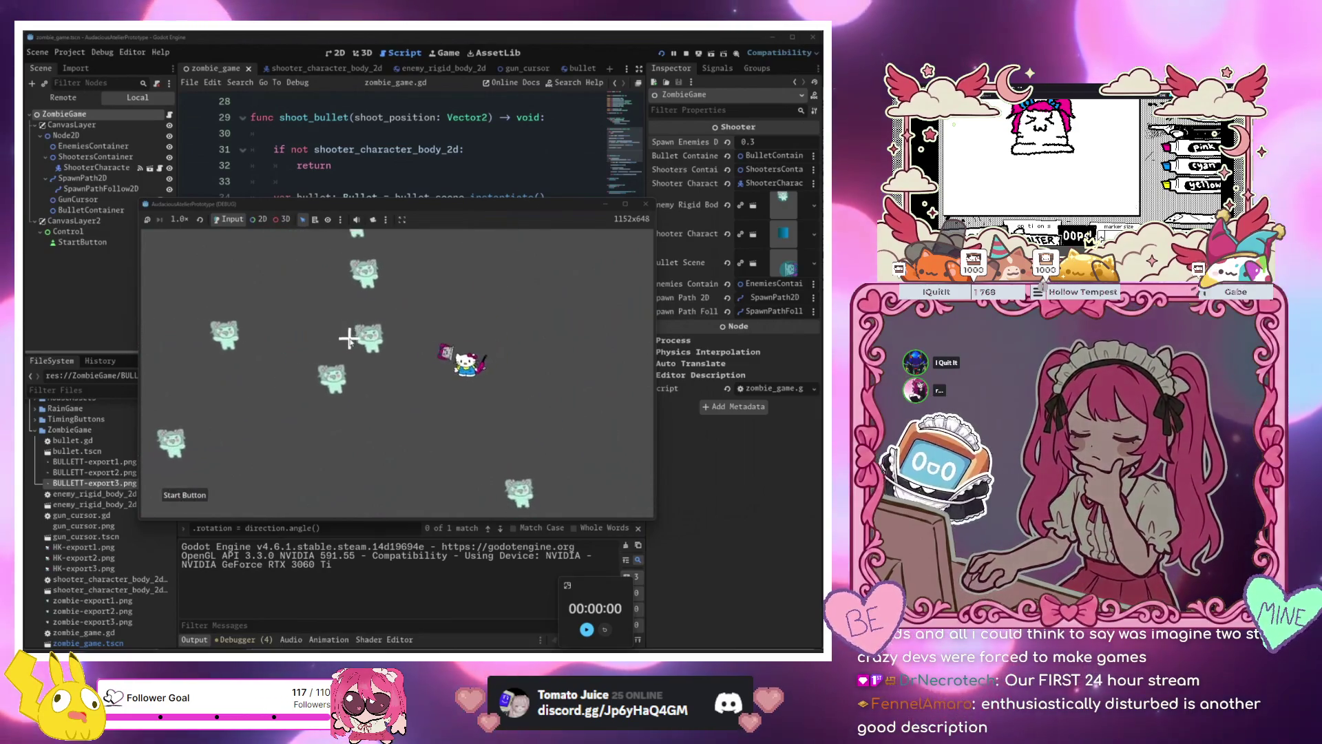
click(433, 317)
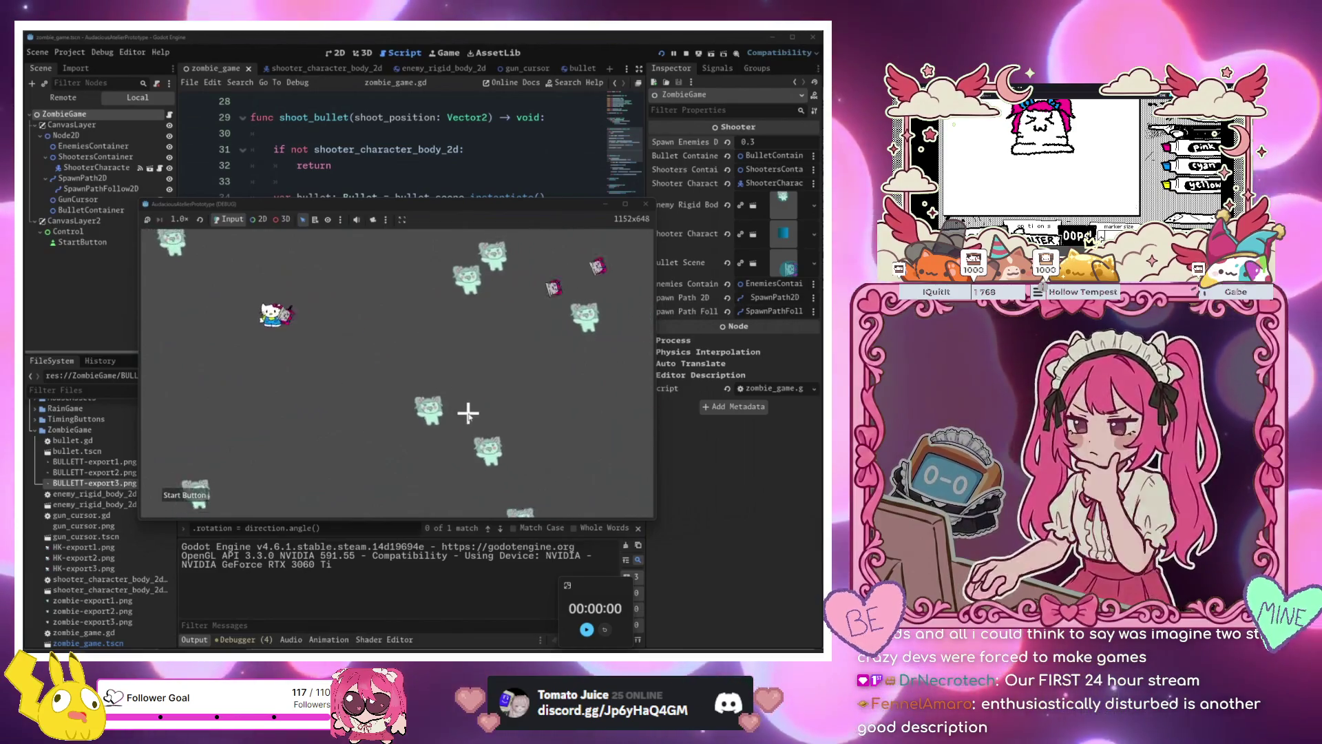
click(407, 445)
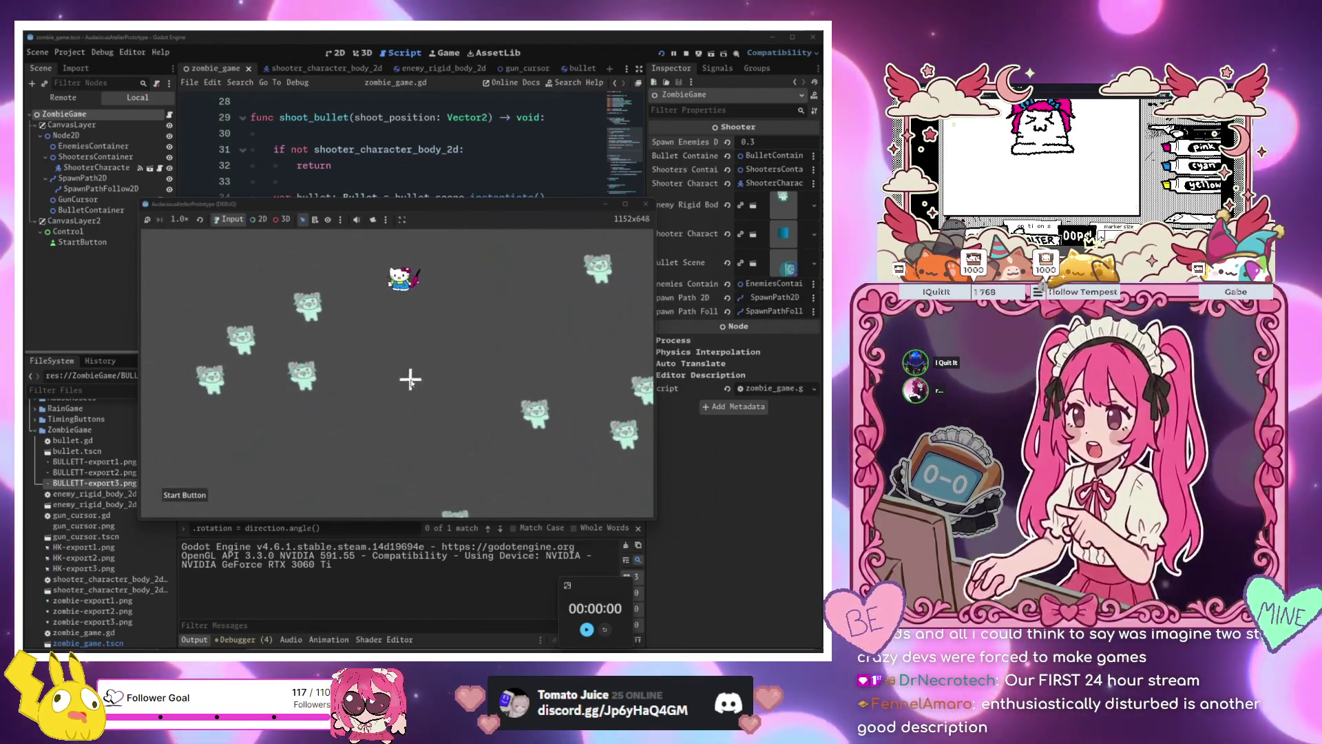
click(319, 295)
click(313, 307)
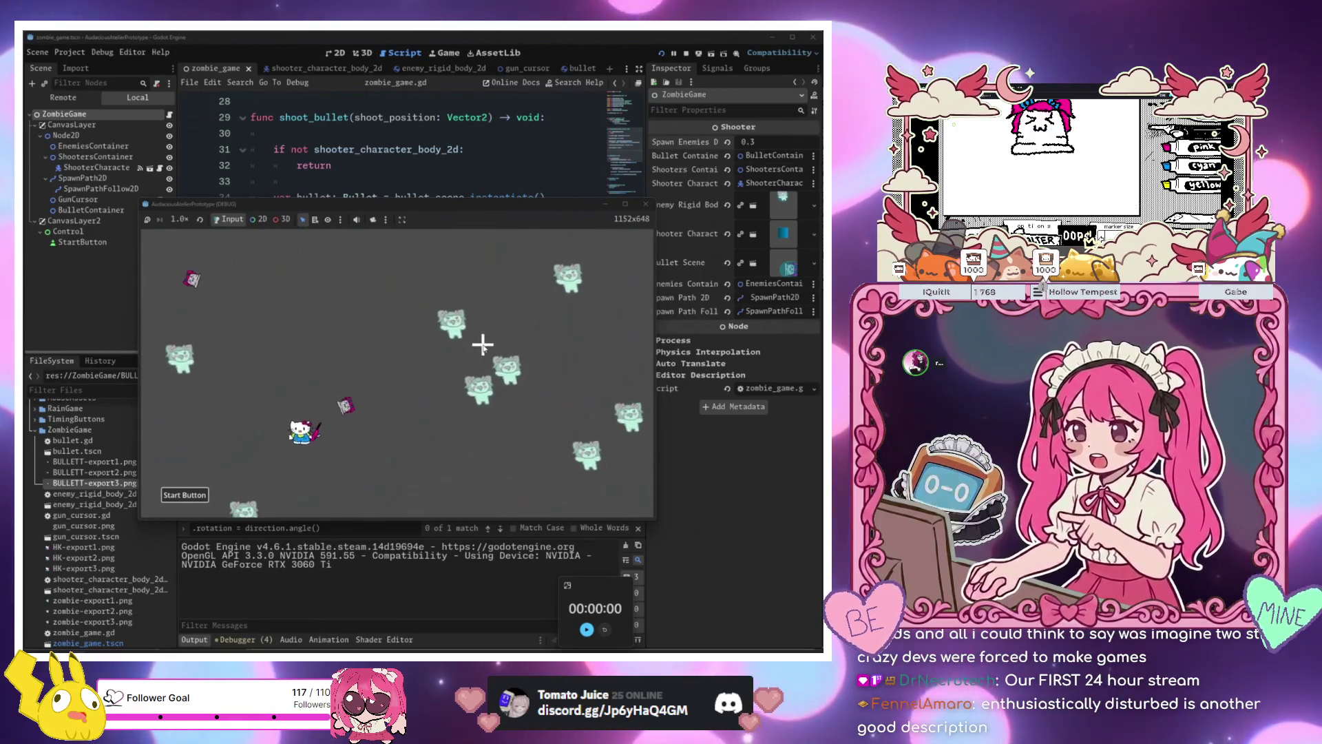
click(482, 367)
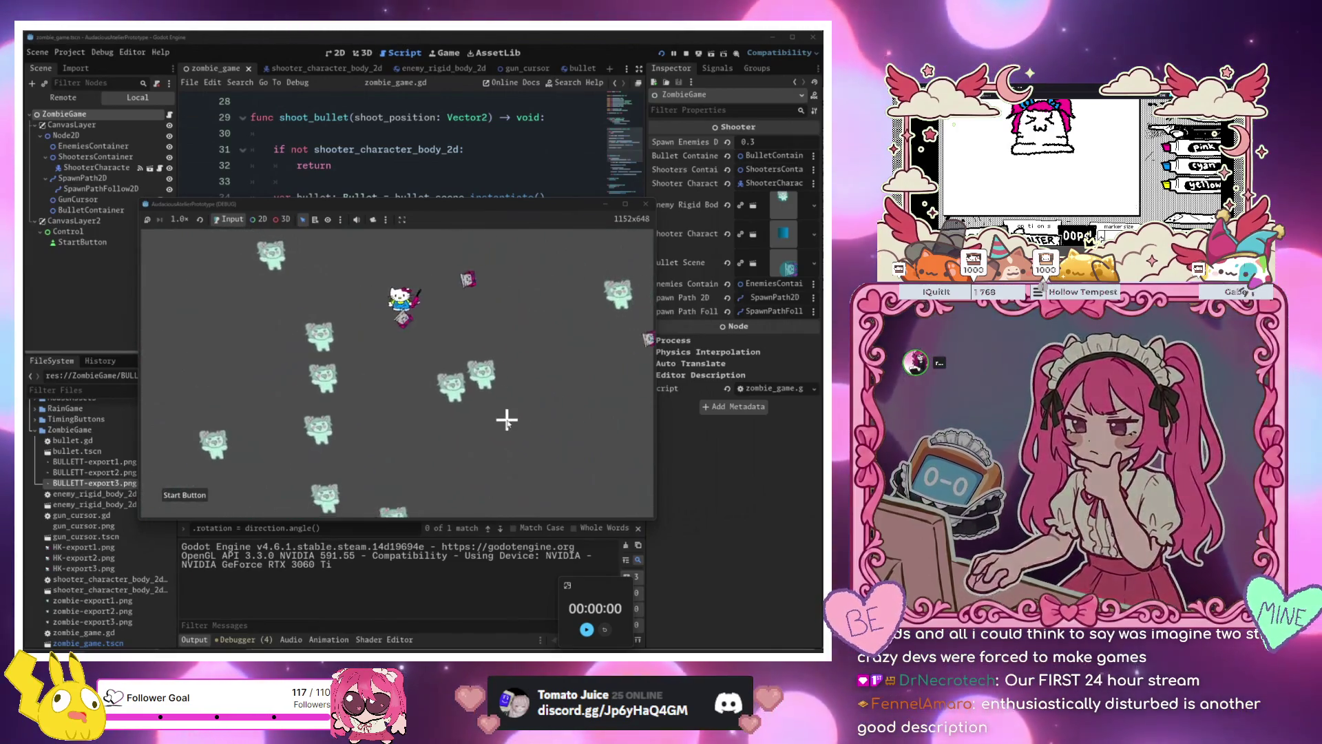
click(345, 313)
click(385, 350)
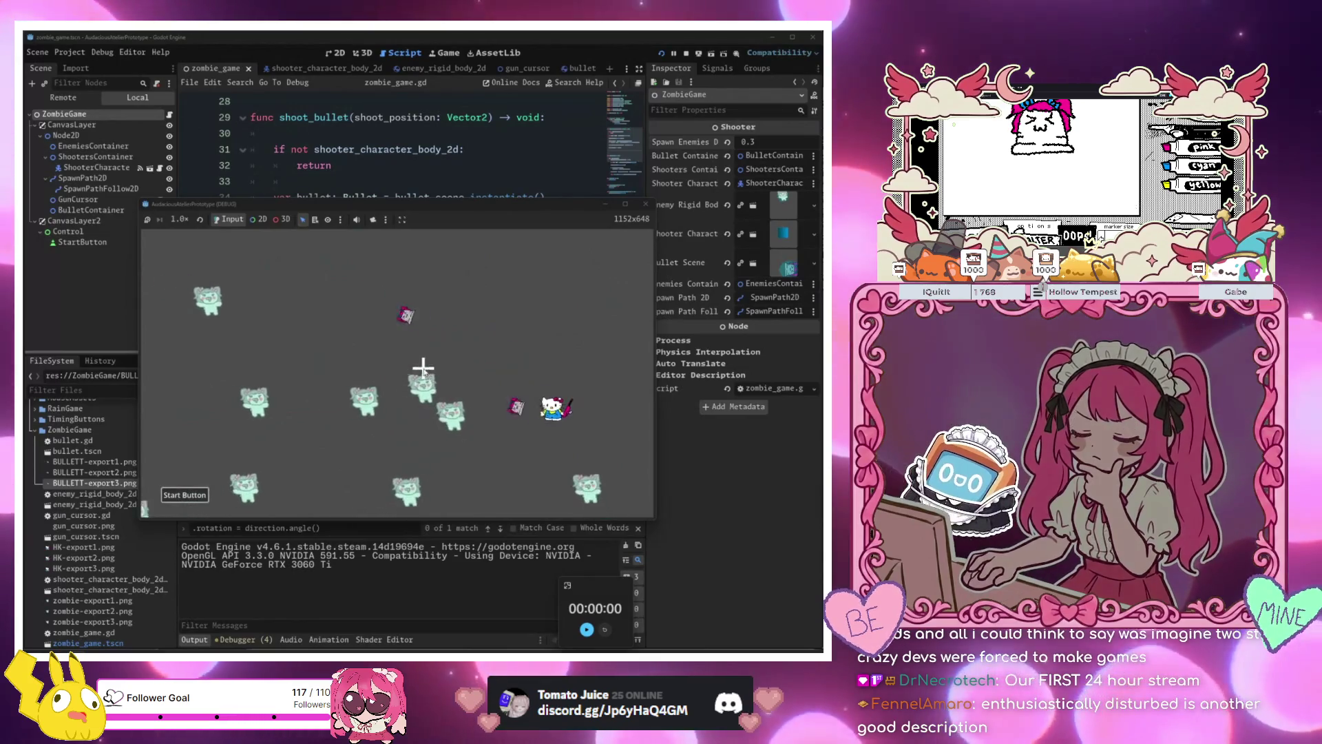
click(434, 406)
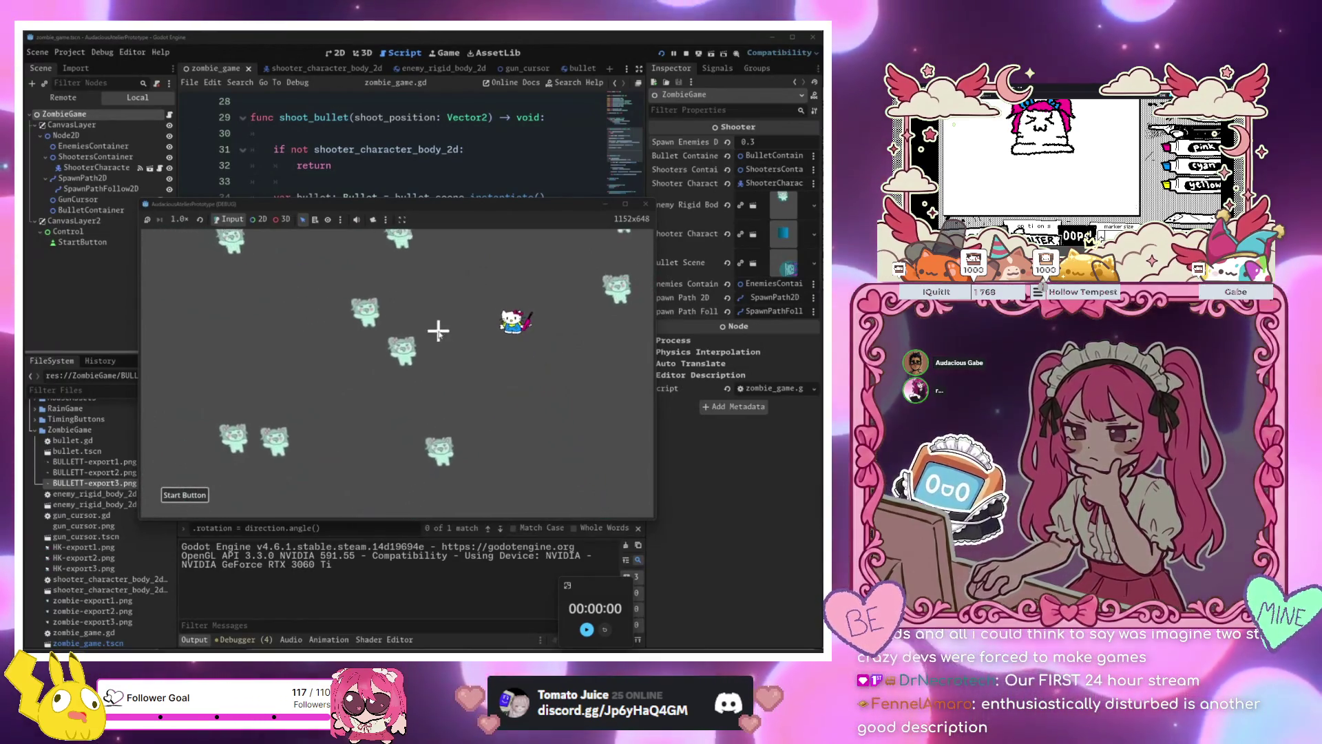
click(427, 330)
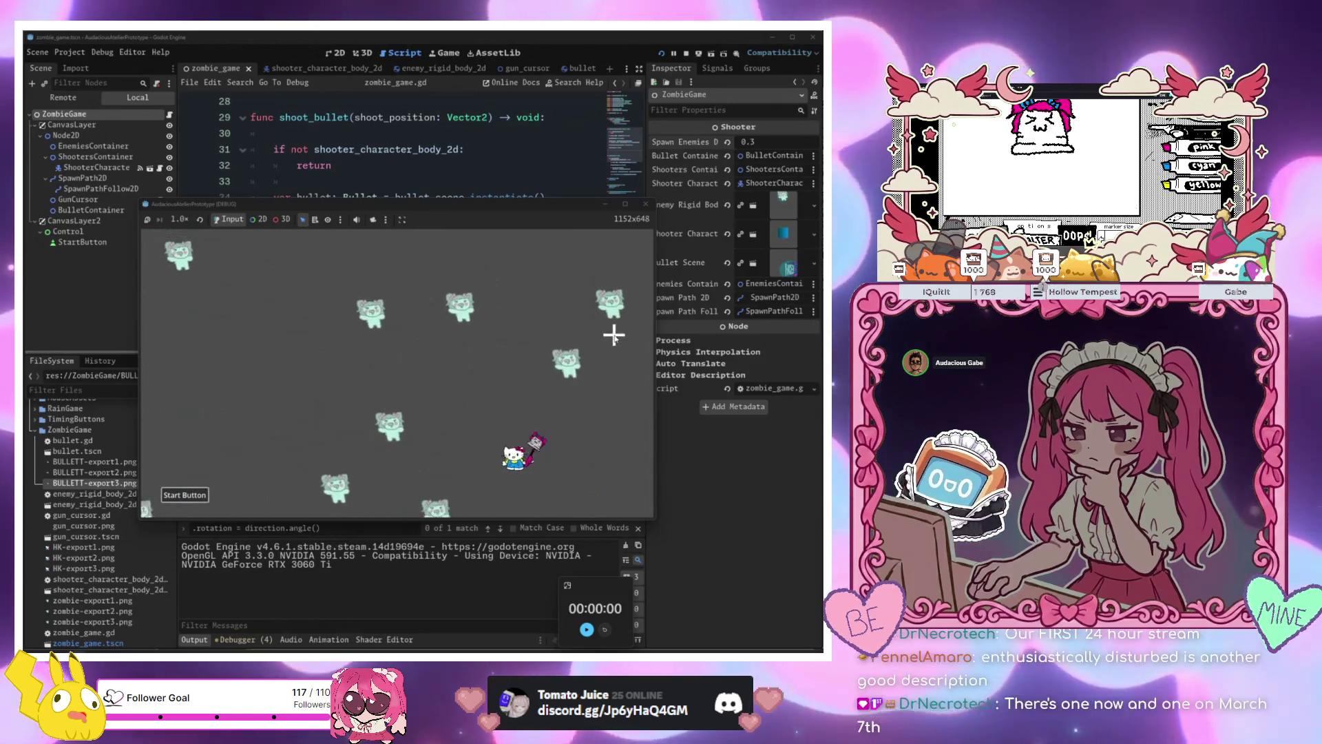
click(609, 304)
click(475, 420)
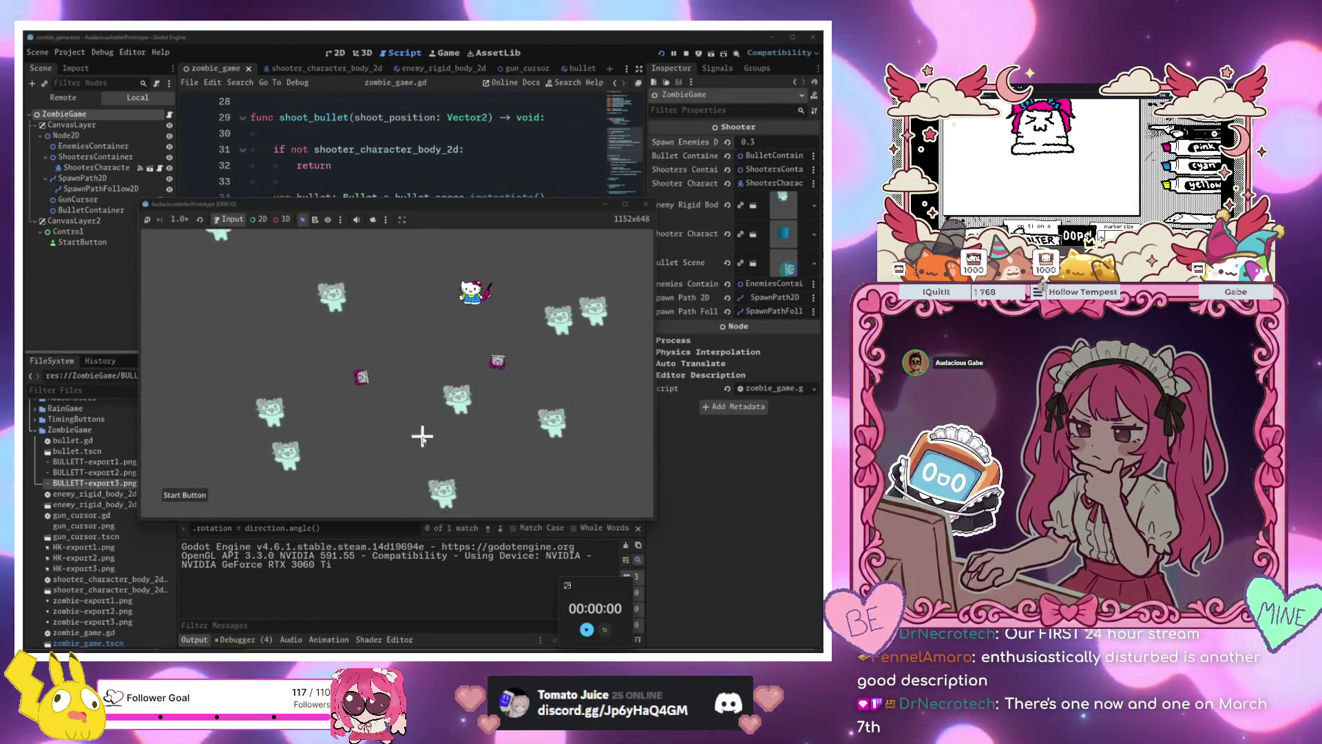
click(534, 334)
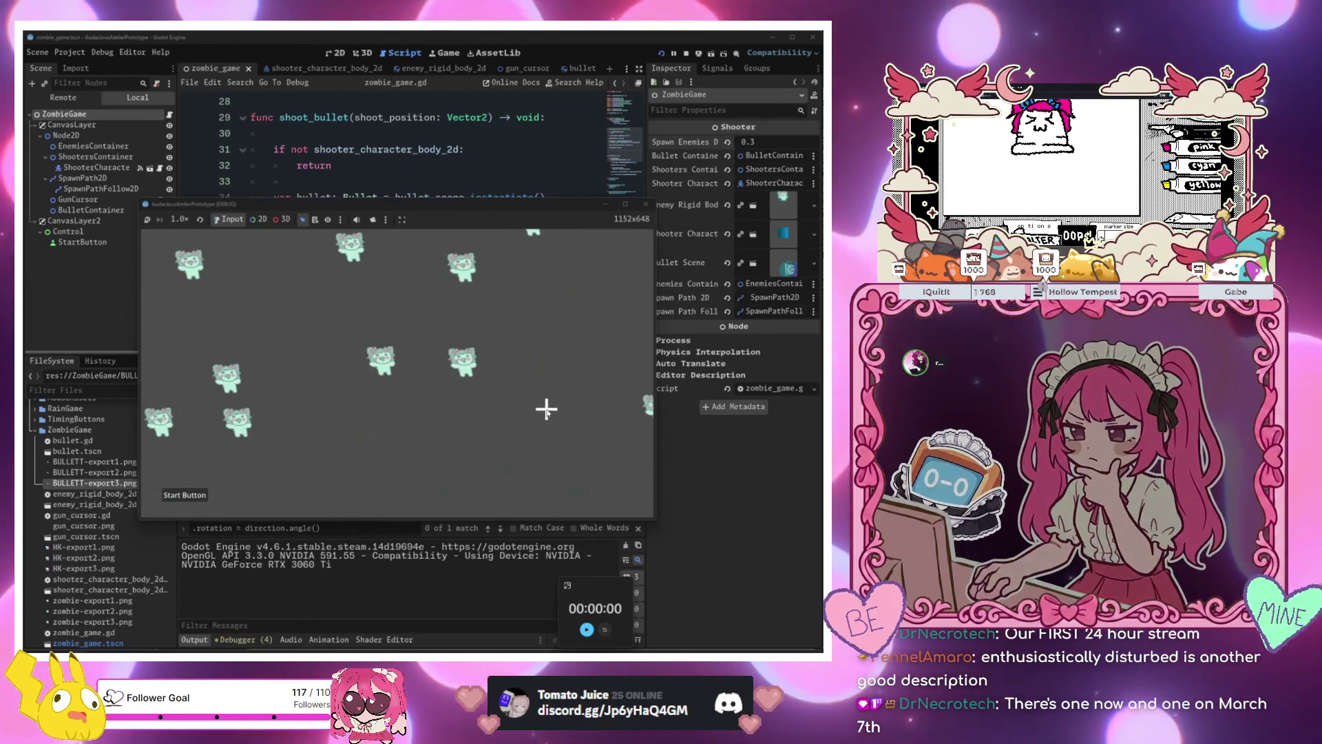
click(648, 205)
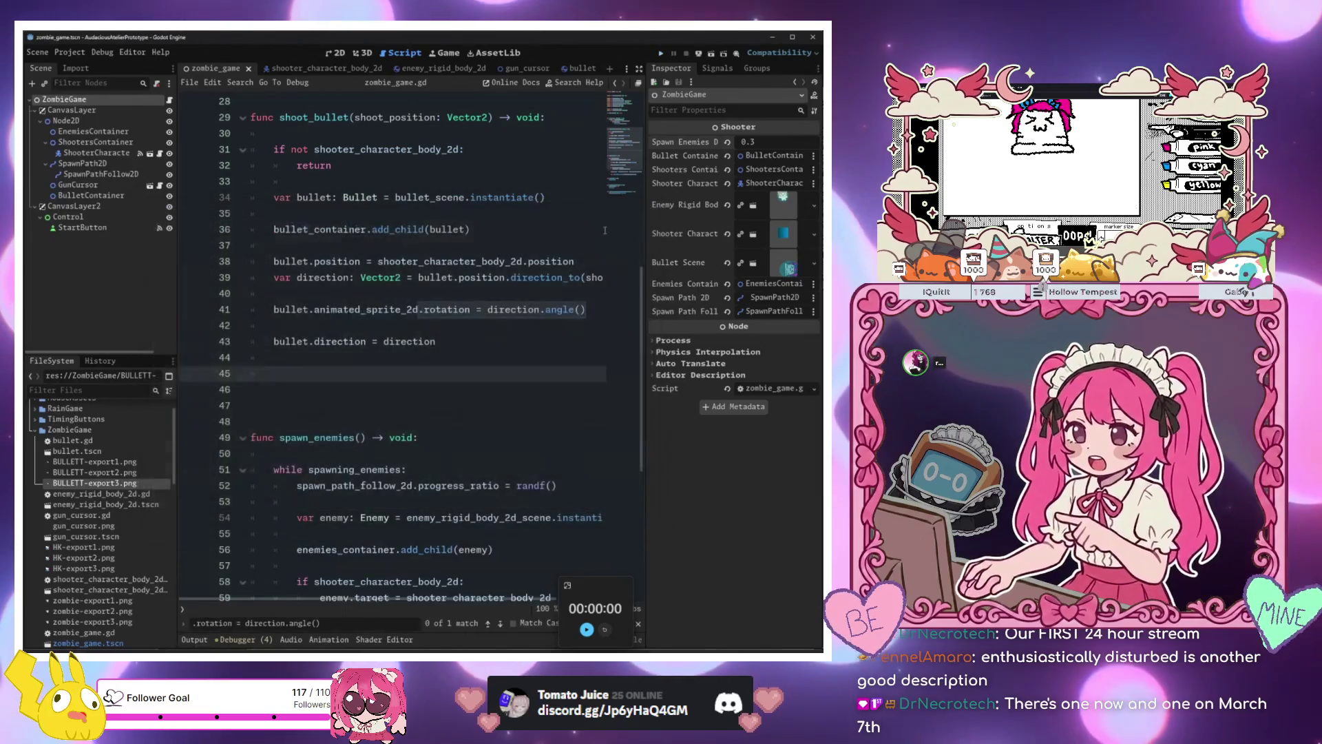
Step: Open the bullet scene, look through the lines of bullet.gd, and relaunch the game with F5
click(571, 68)
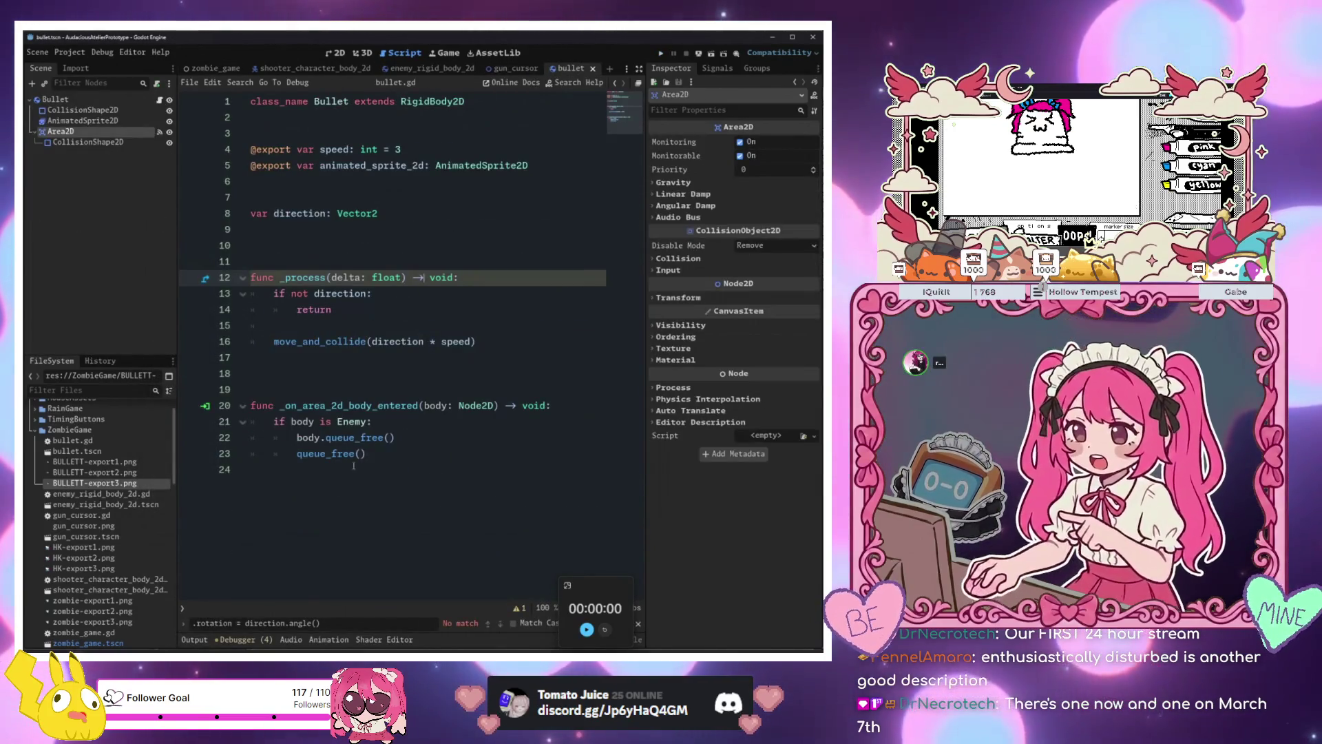
click(404, 455)
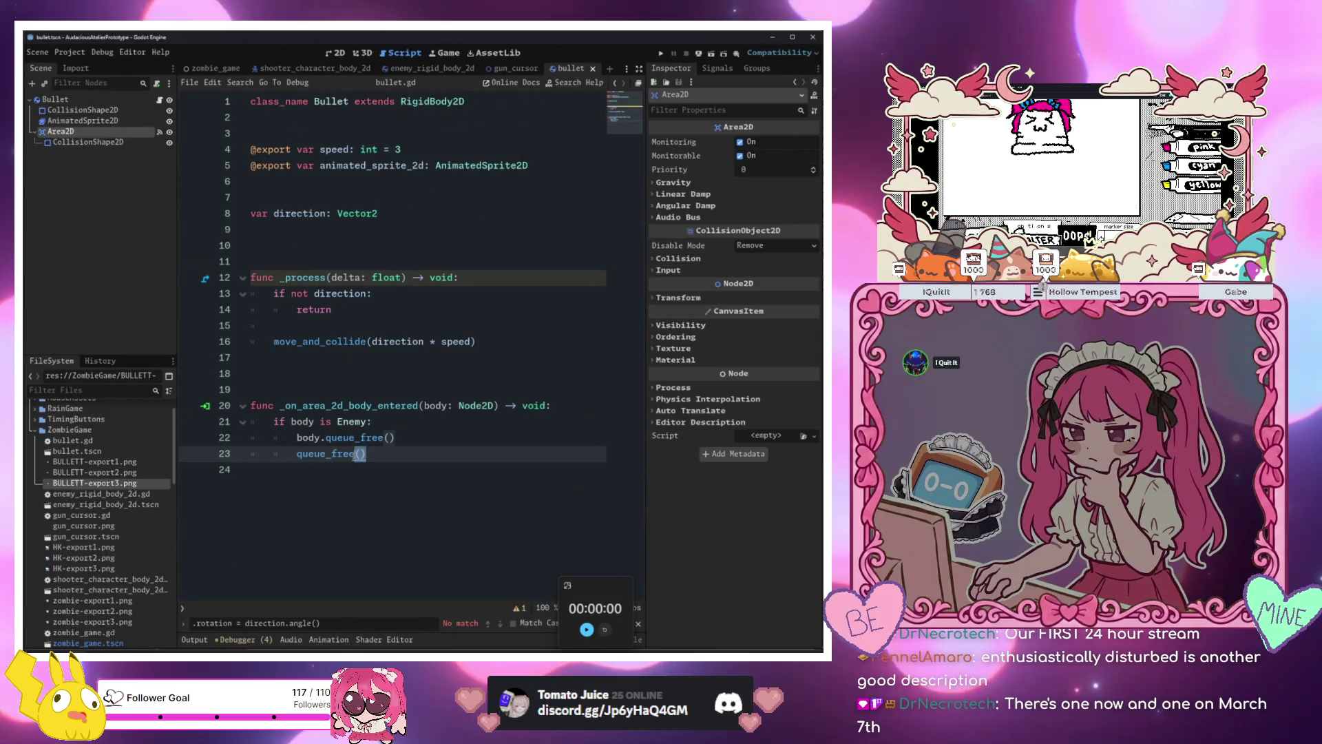
click(342, 181)
click(341, 118)
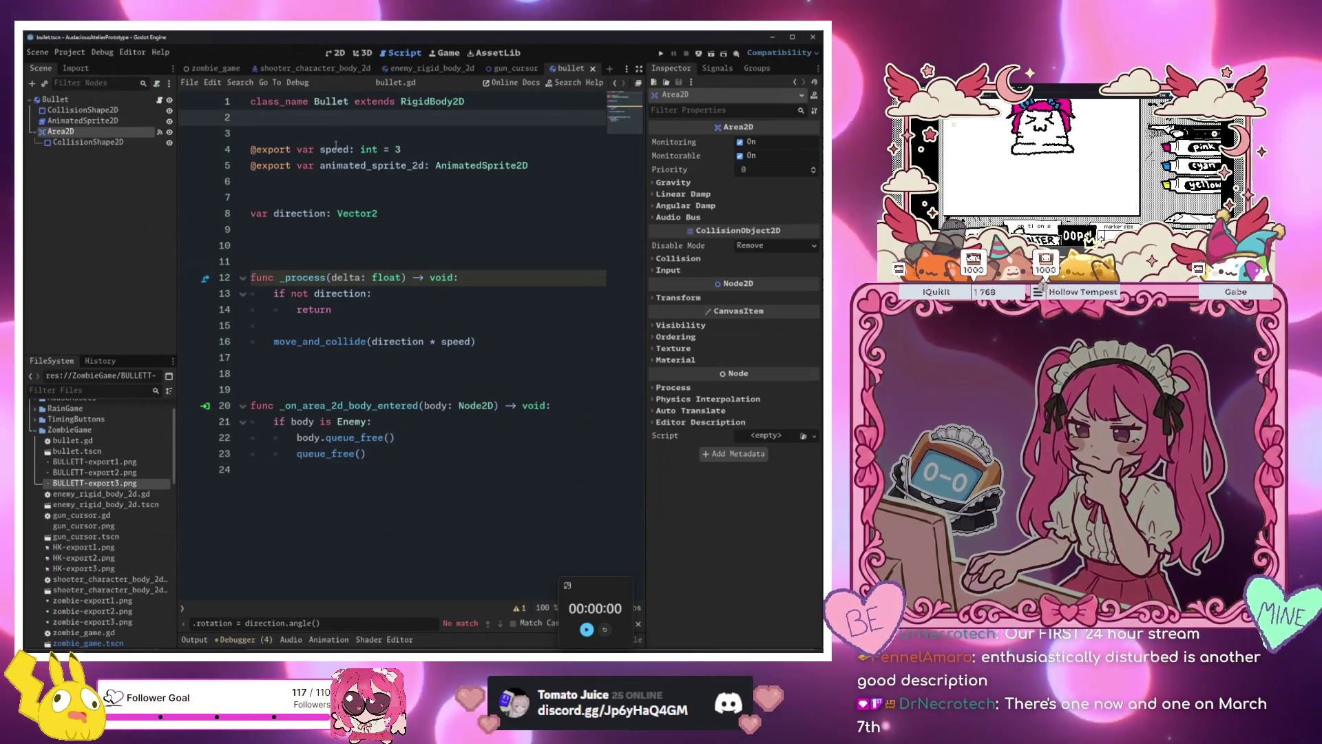
click(397, 197)
click(472, 437)
key(F5)
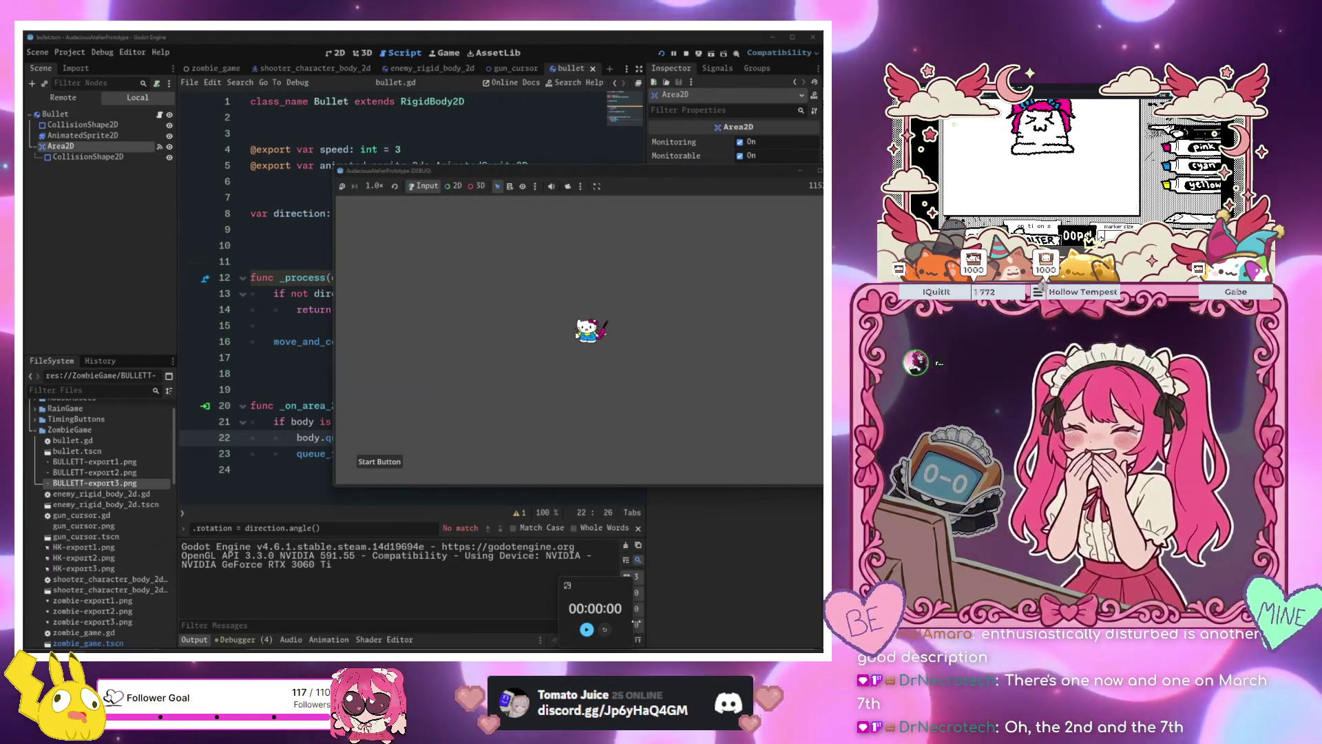
Step: Move the game window aside, close the game, and relaunch it with F5
mouse_move(560, 175)
mouse_down()
mouse_move(518, 195)
mouse_move(422, 195)
mouse_up()
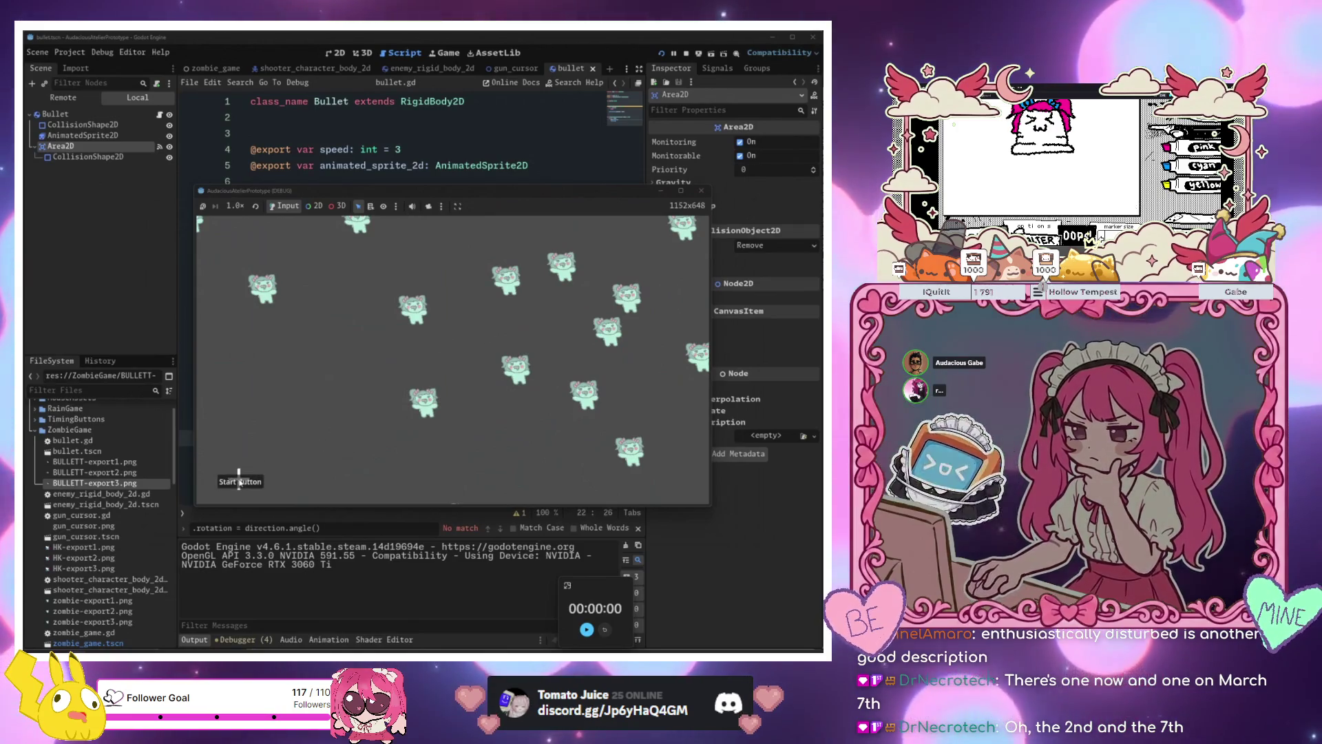
click(701, 191)
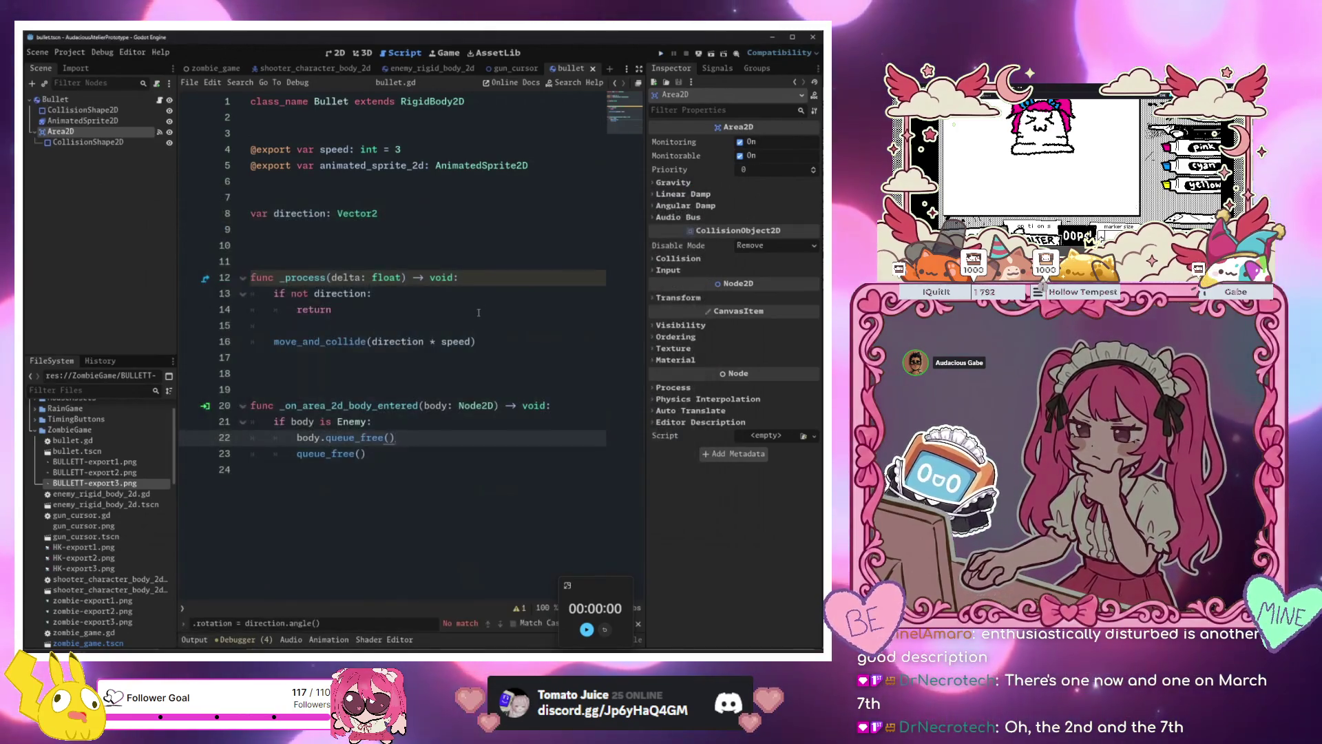
click(475, 309)
key(F5)
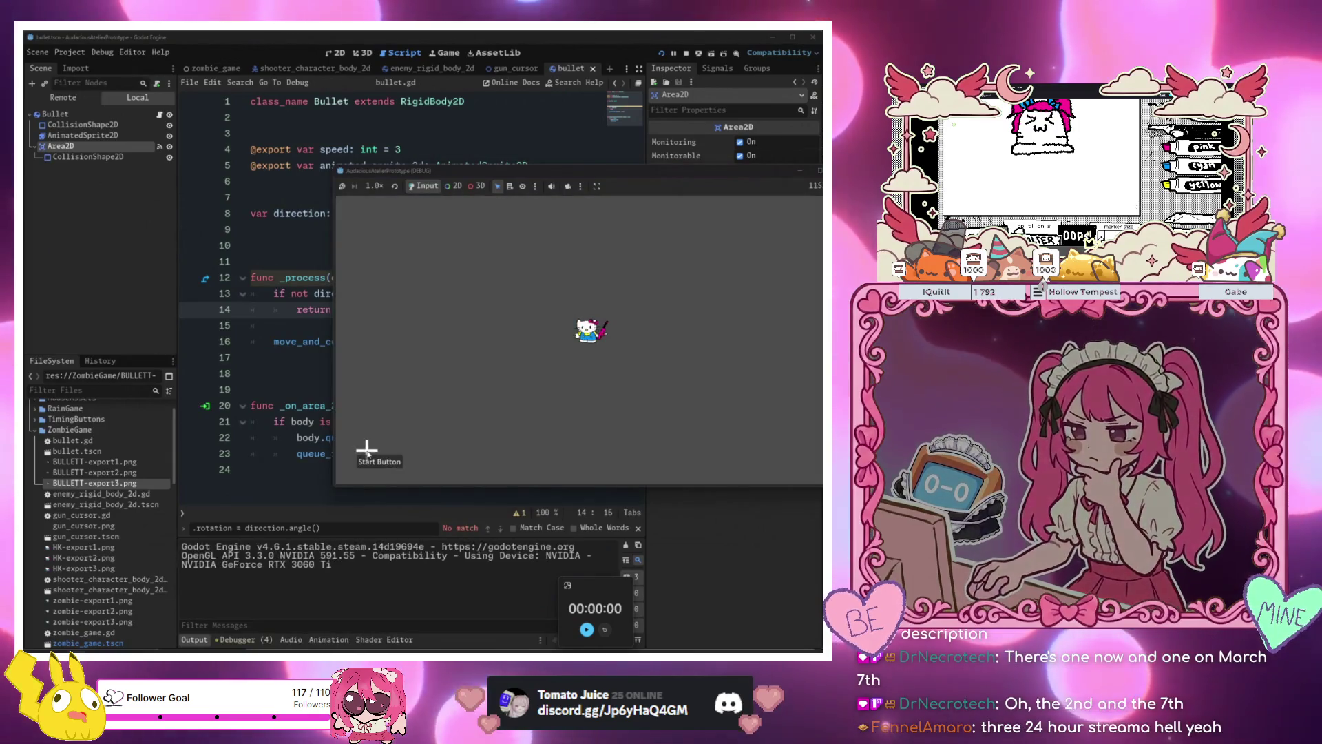
Step: Start the zombie wave, restart the game, and start the wave again
drag(567, 170, 428, 209)
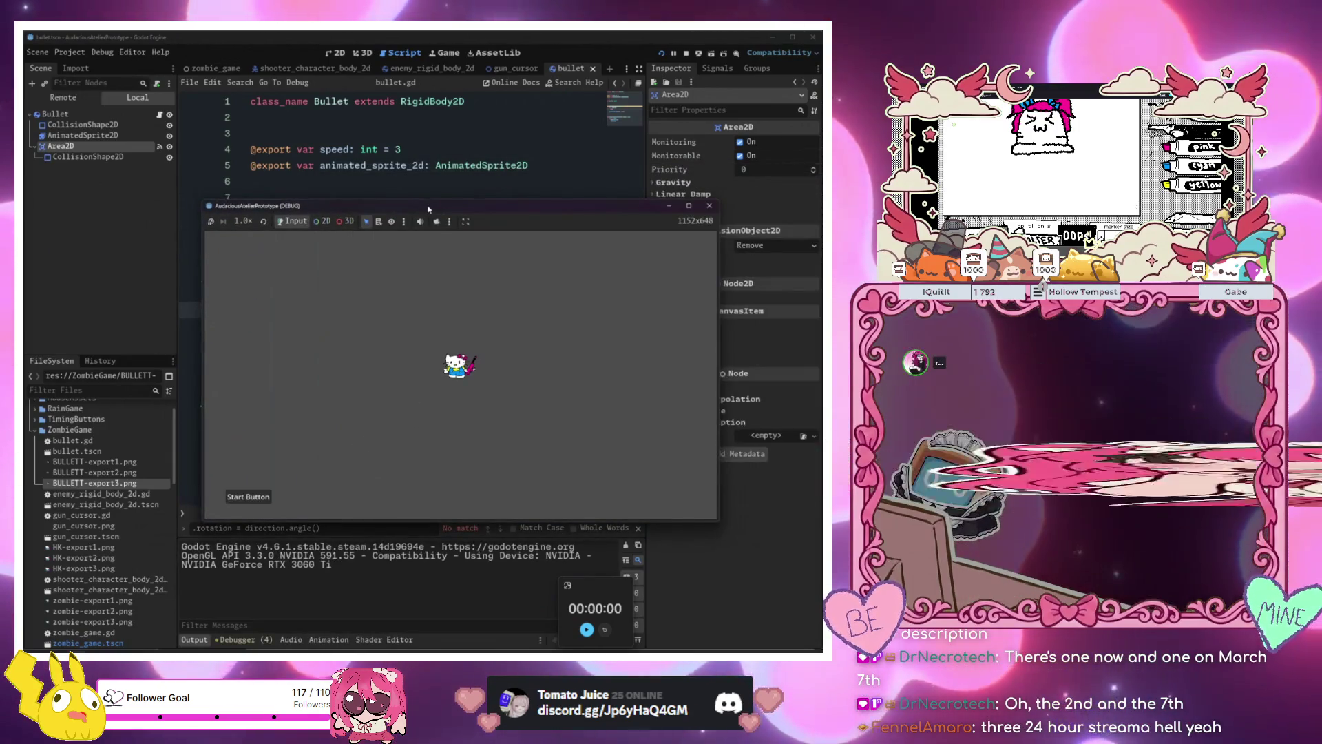
click(248, 497)
click(344, 266)
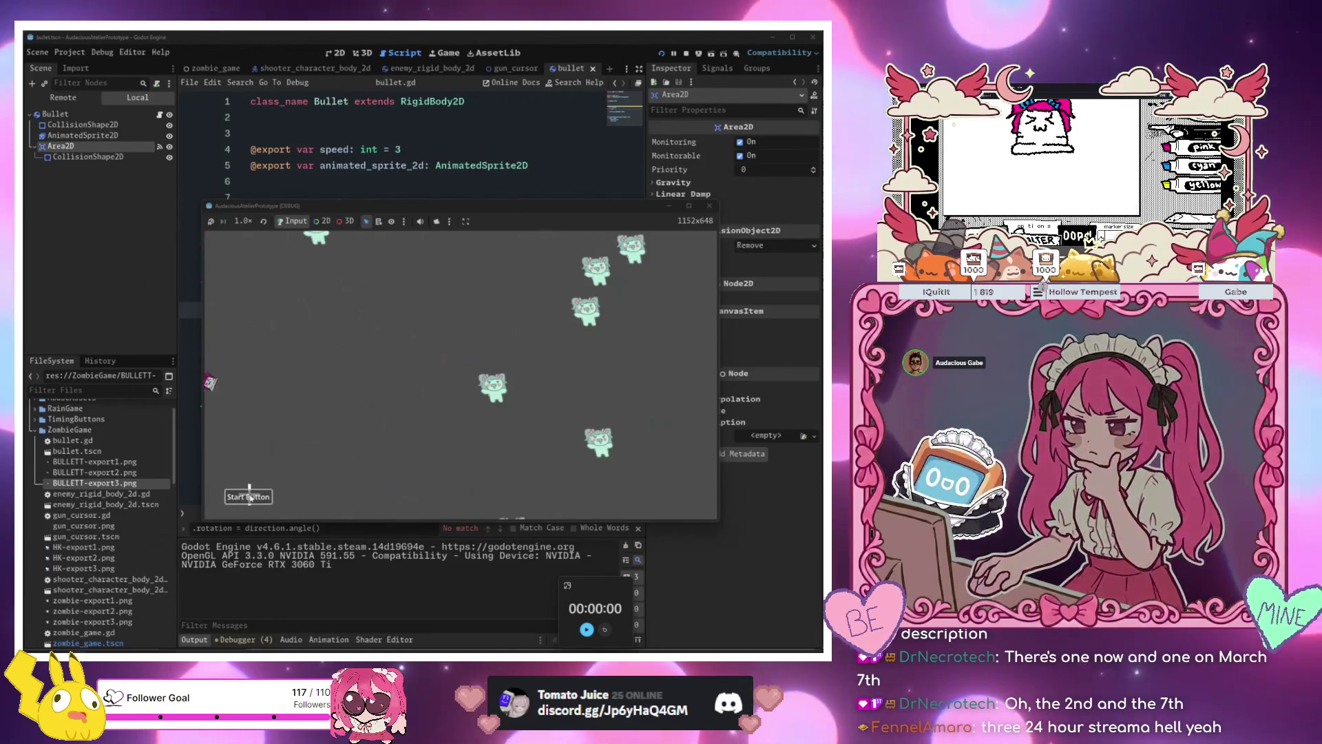
key(F5)
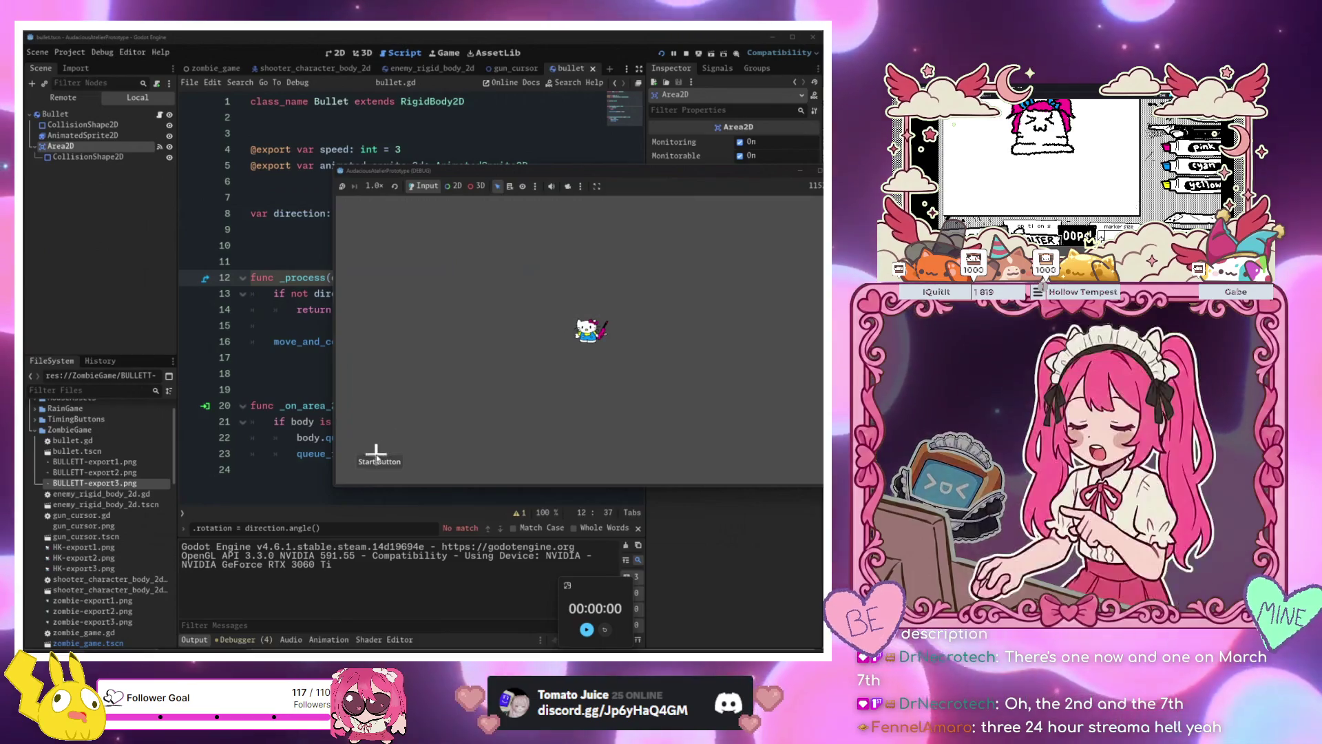
click(376, 452)
Step: Fire bullets at the zombies around the crosshair, then close the game and return to bullet.gd
click(408, 225)
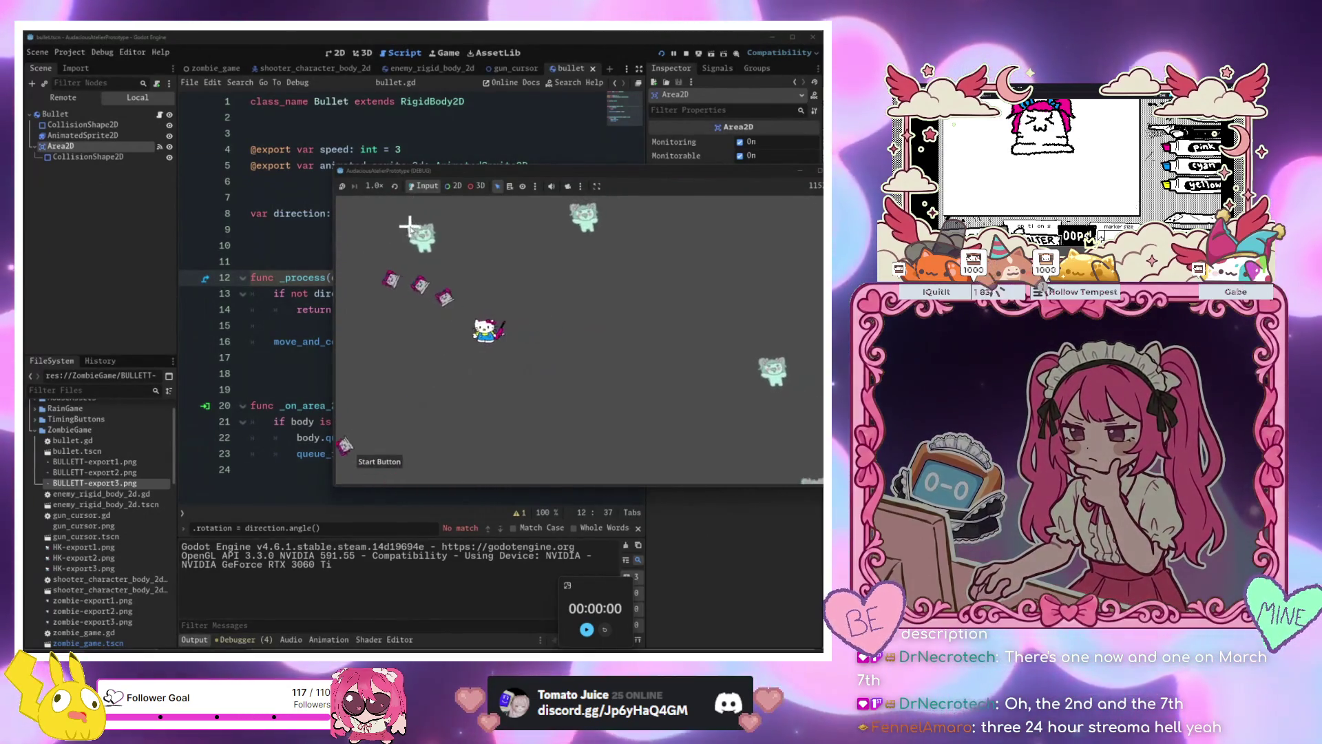
click(603, 358)
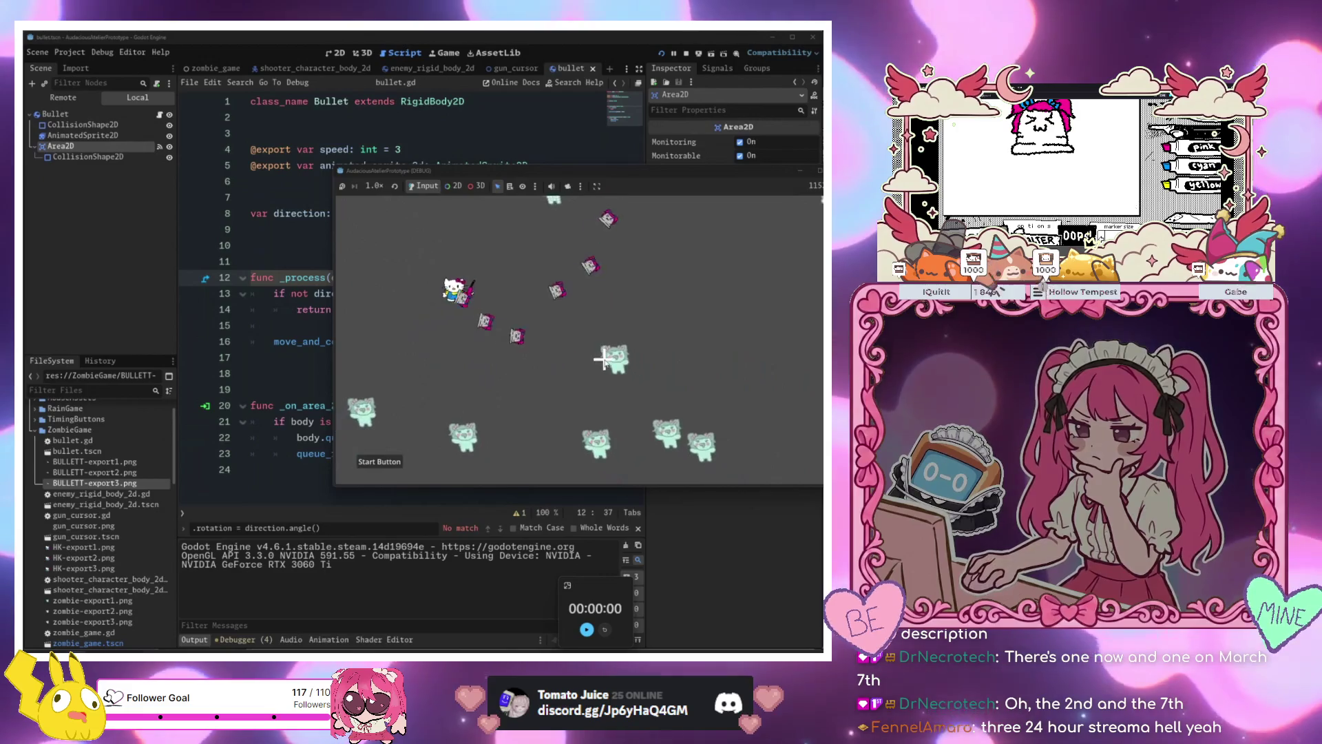
click(579, 311)
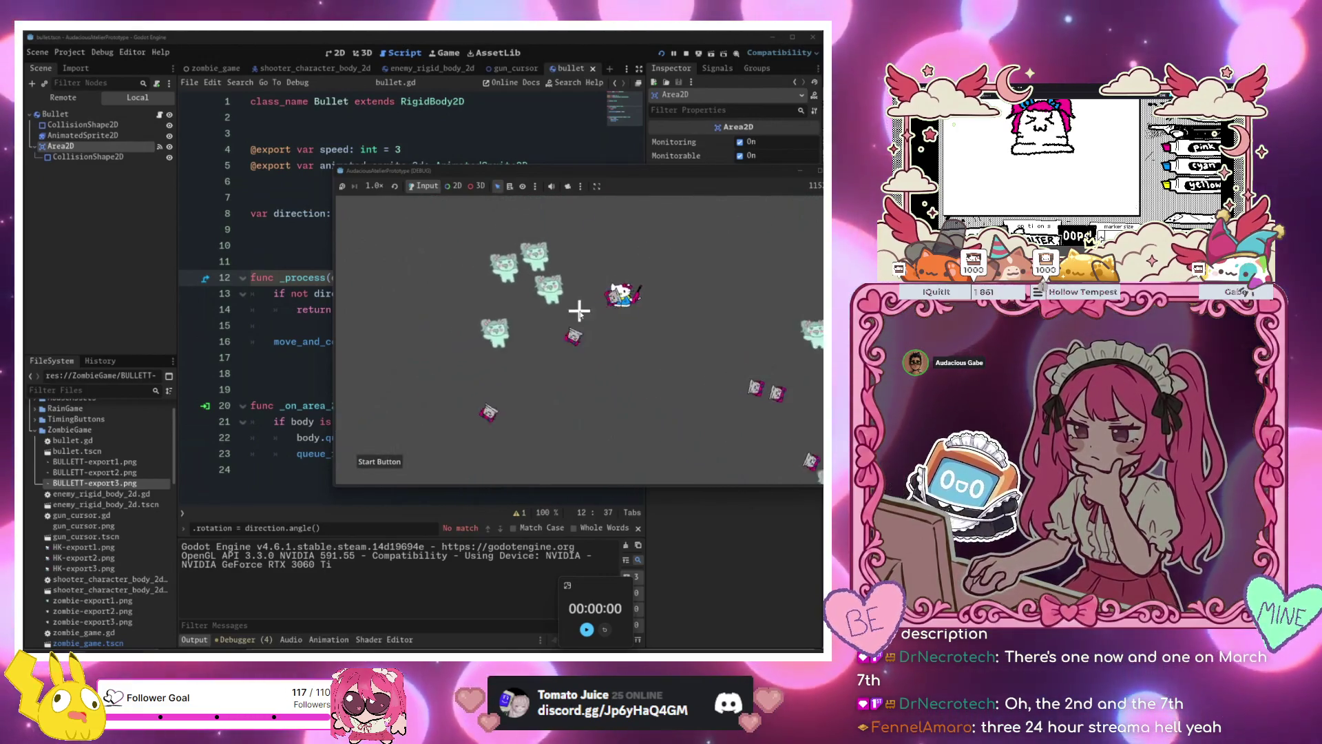
click(691, 266)
click(663, 293)
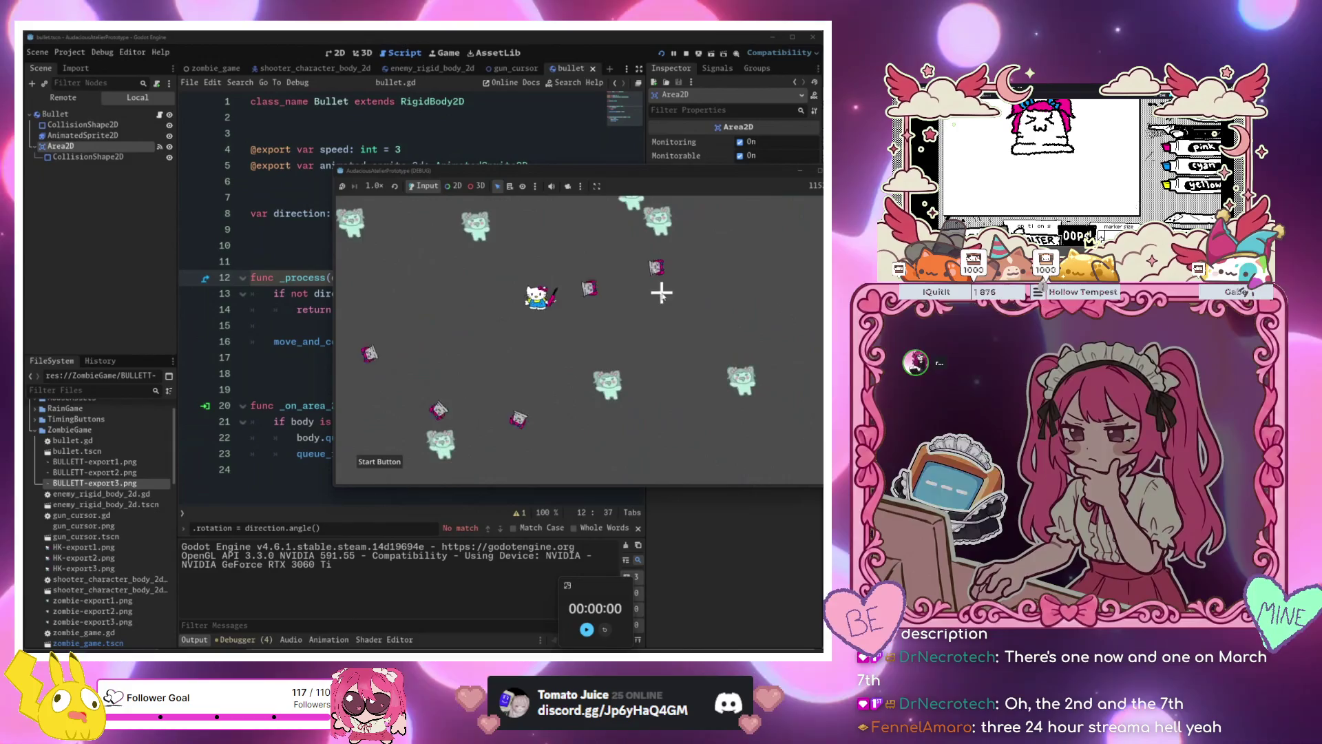
click(561, 413)
click(530, 429)
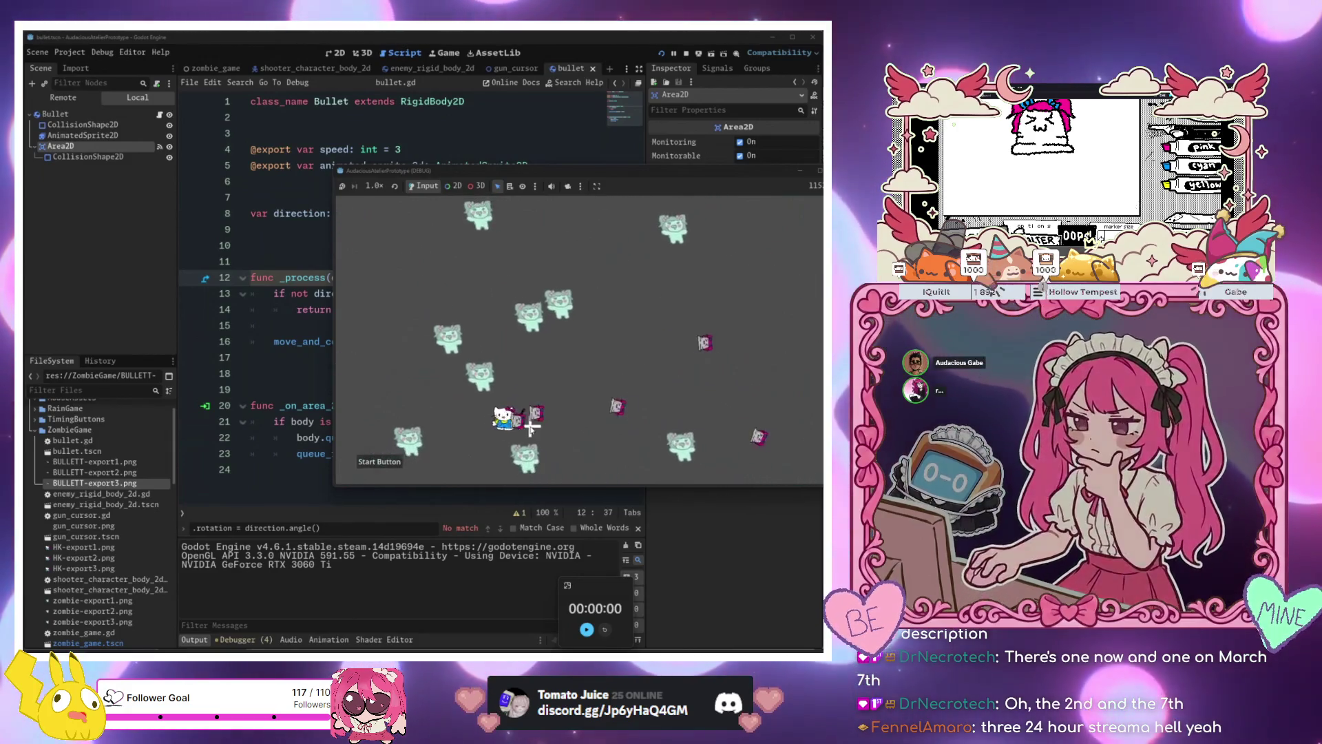
click(453, 395)
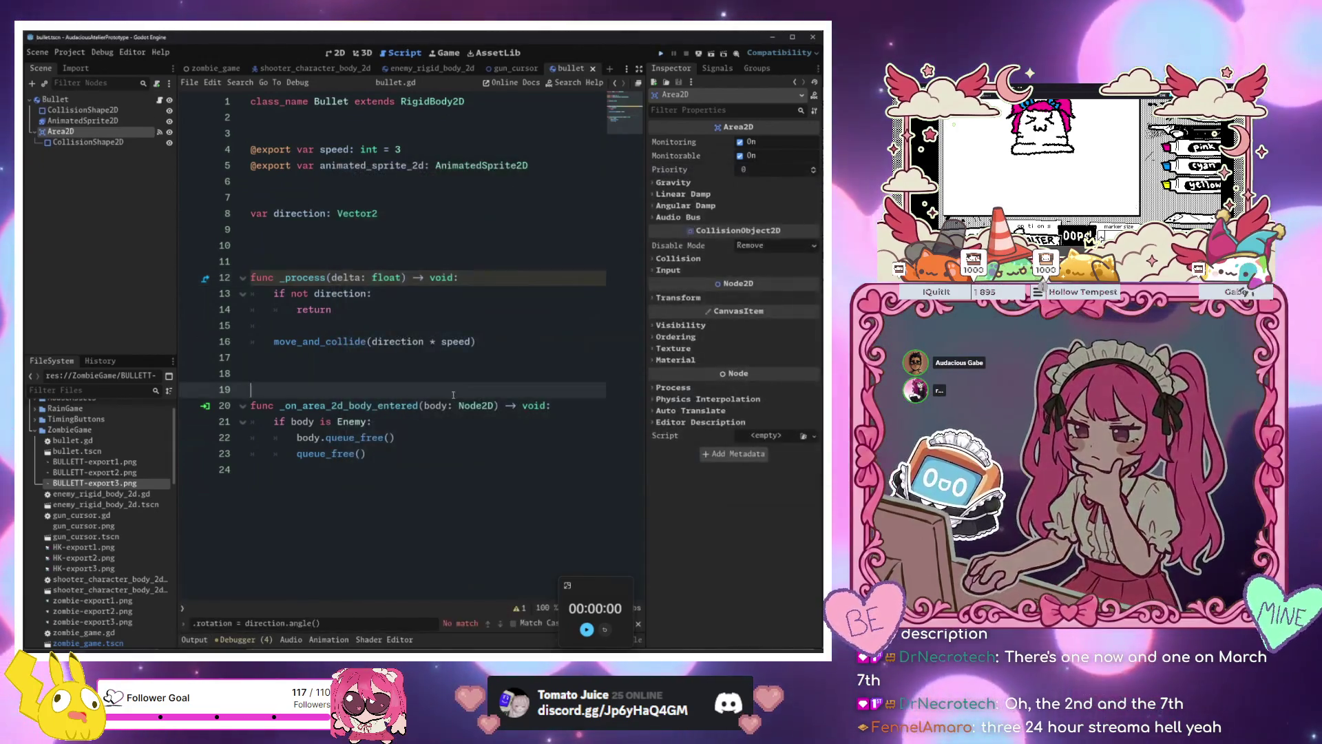
Step: Look over the shooter_character_body_2d and enemy_rigid_body_2d scenes, then return to the bullet scene
click(310, 67)
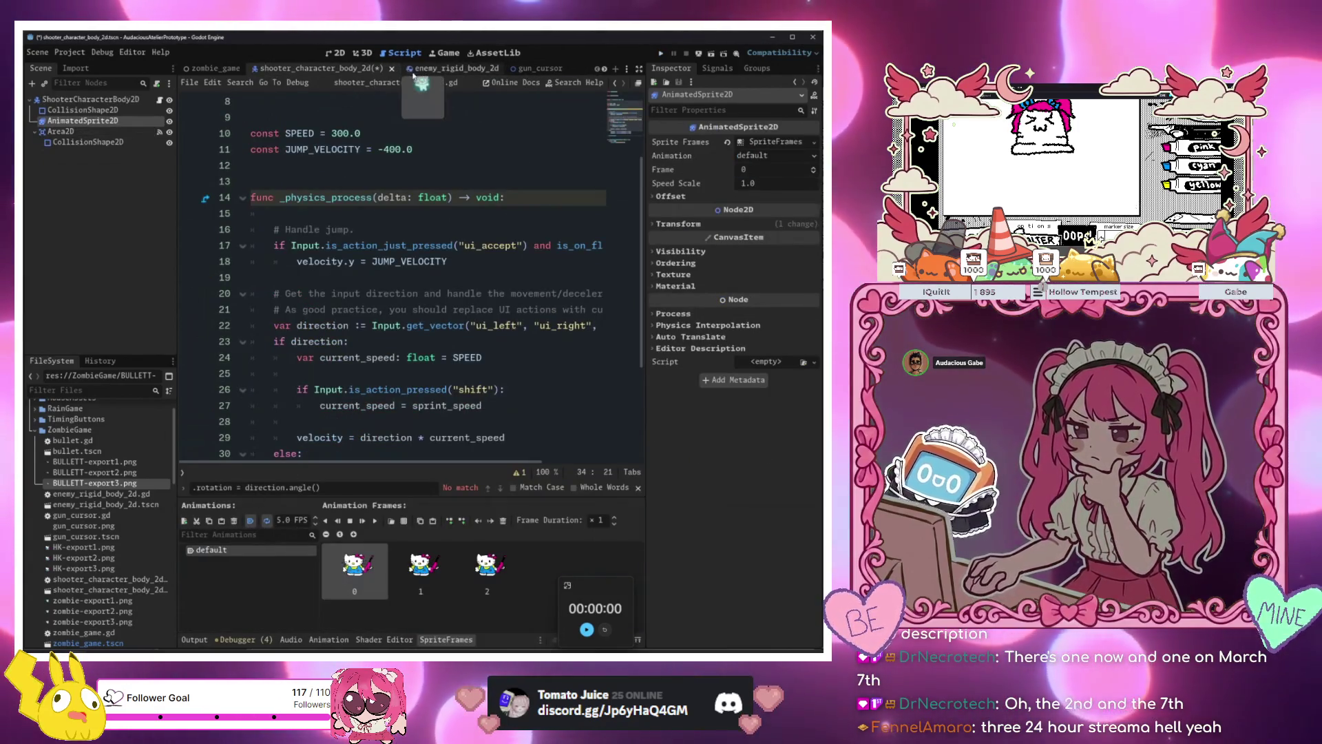
click(413, 71)
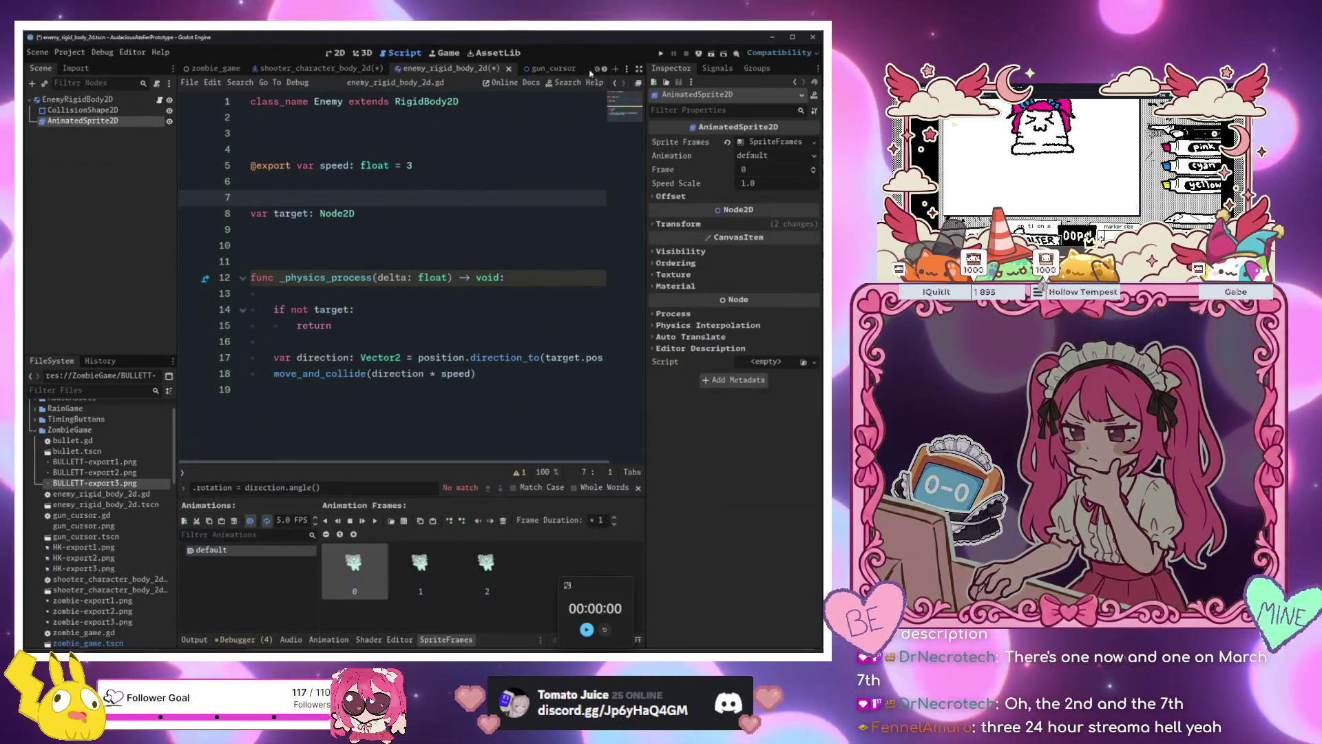
click(538, 68)
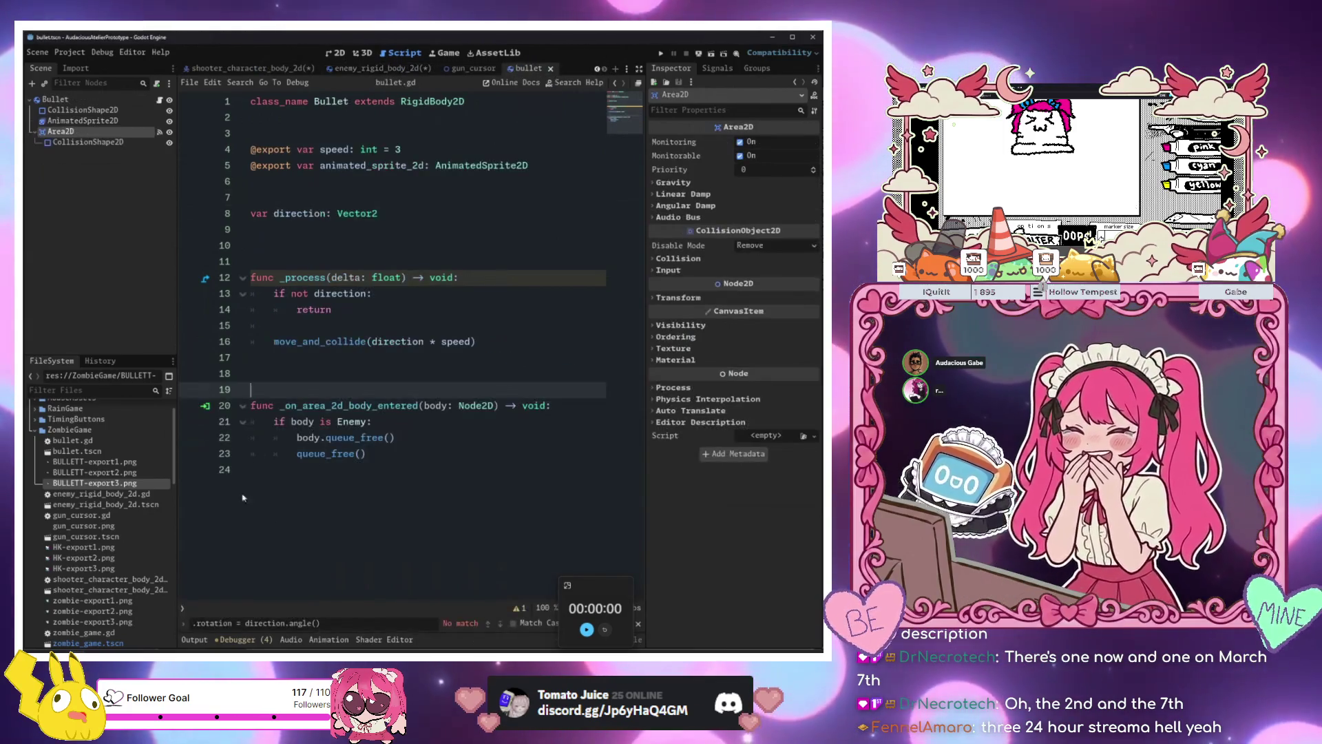
Step: Select the bullet's AnimatedSprite2D node and run the game with F5
click(74, 121)
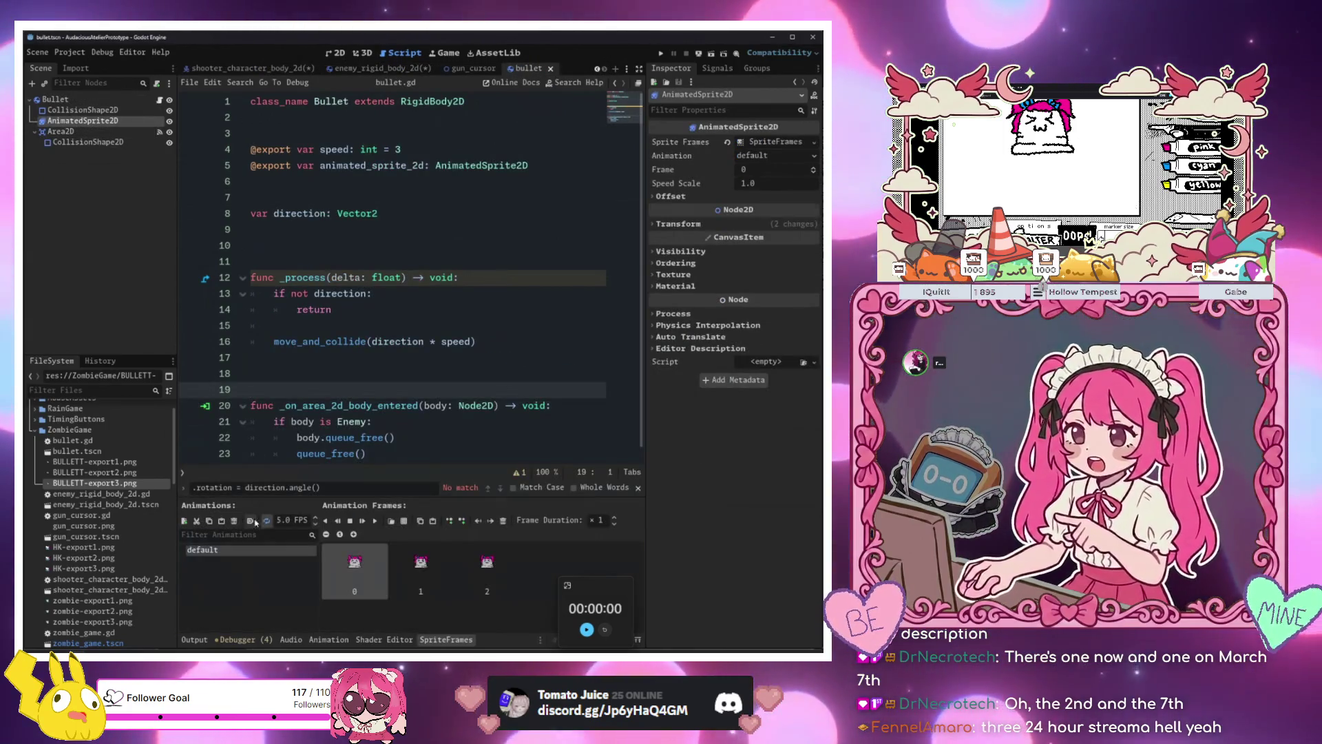
click(441, 294)
key(F5)
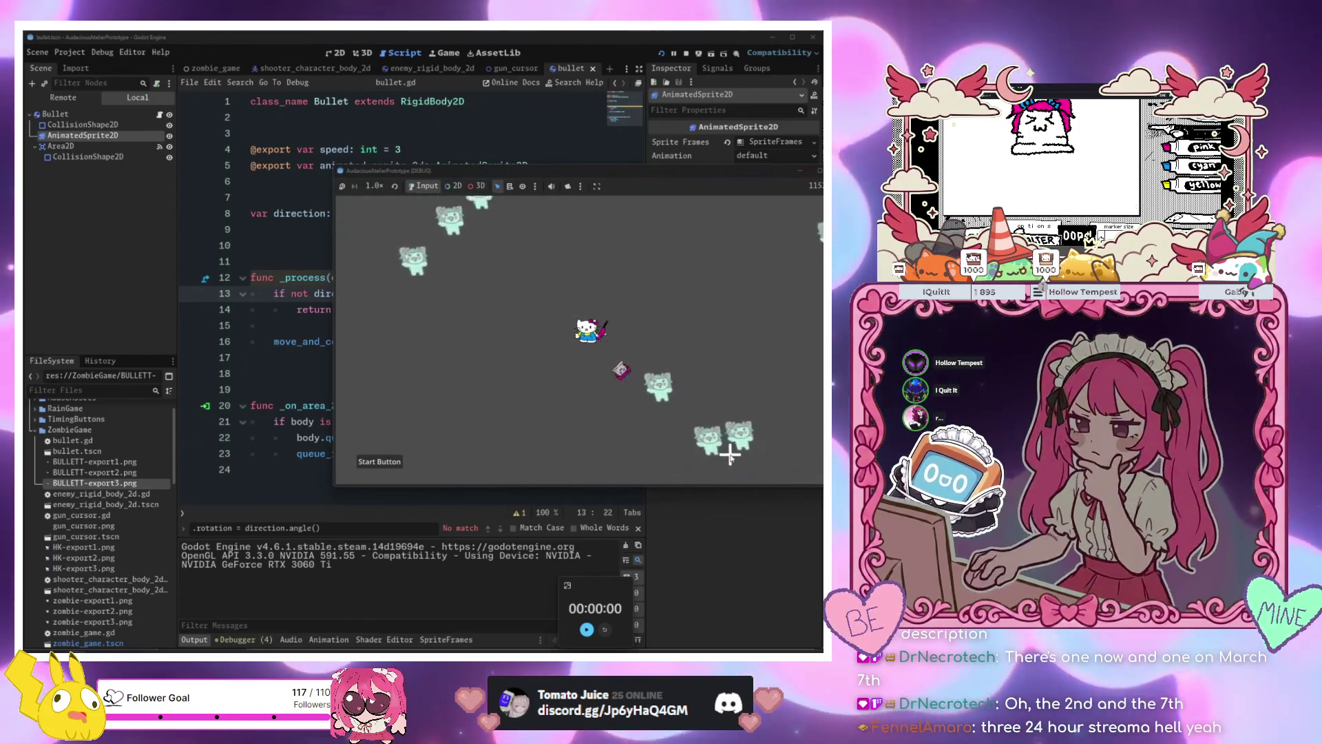
Step: Move the player with WASD while firing bullets at the crosshair, then stop the game with F8
key(a)
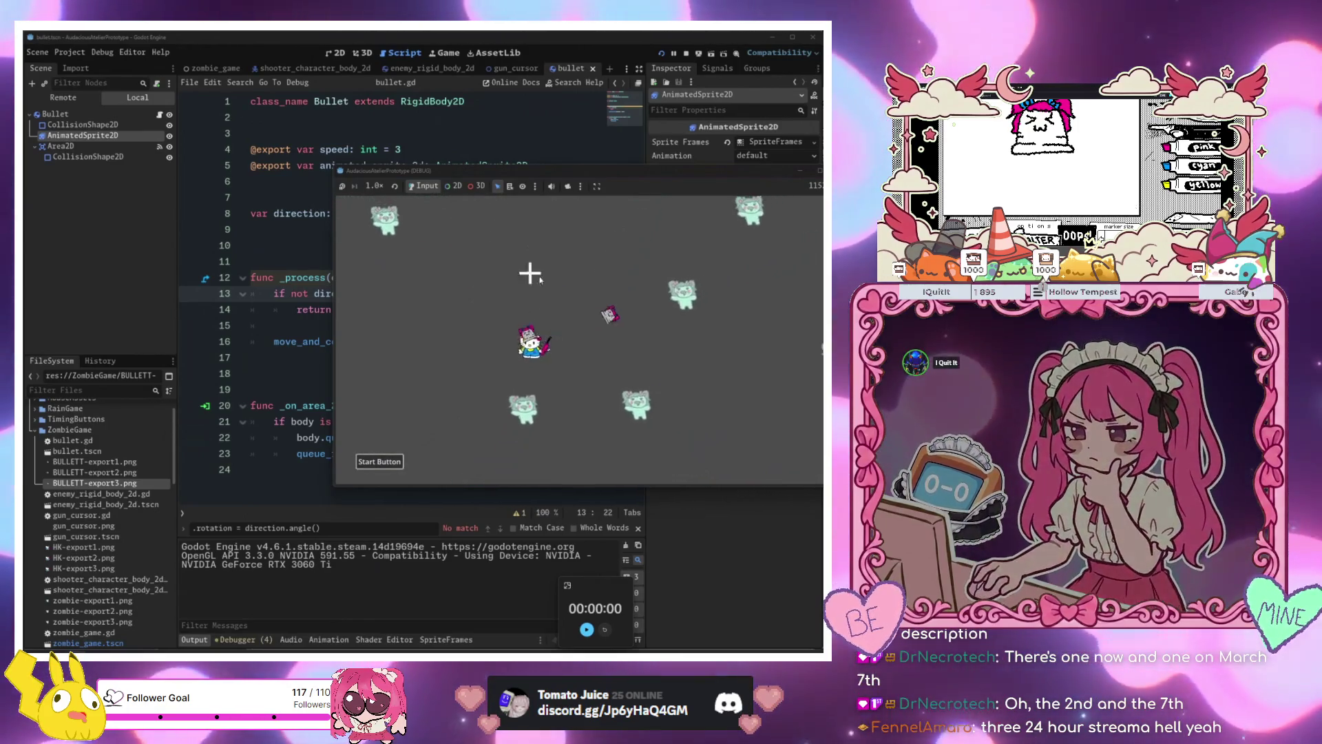
key(d)
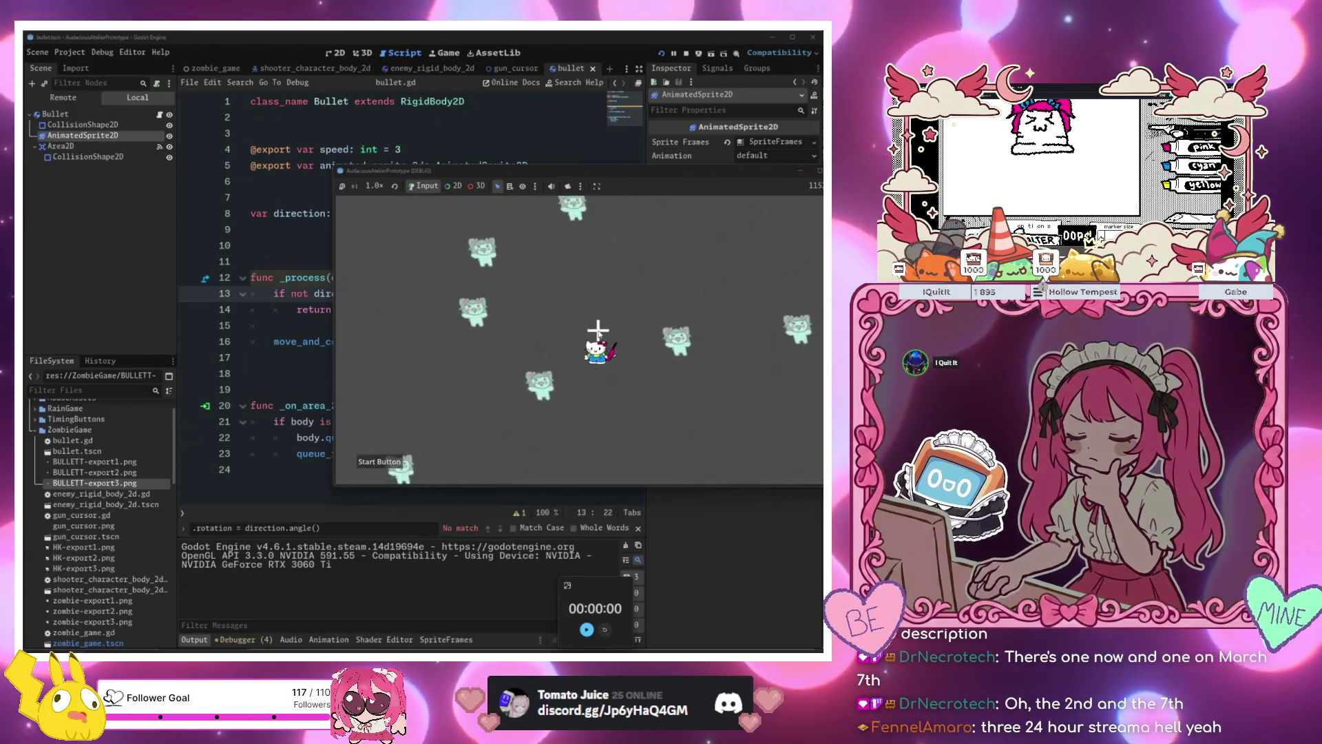
key(s)
key(w)
key(d)
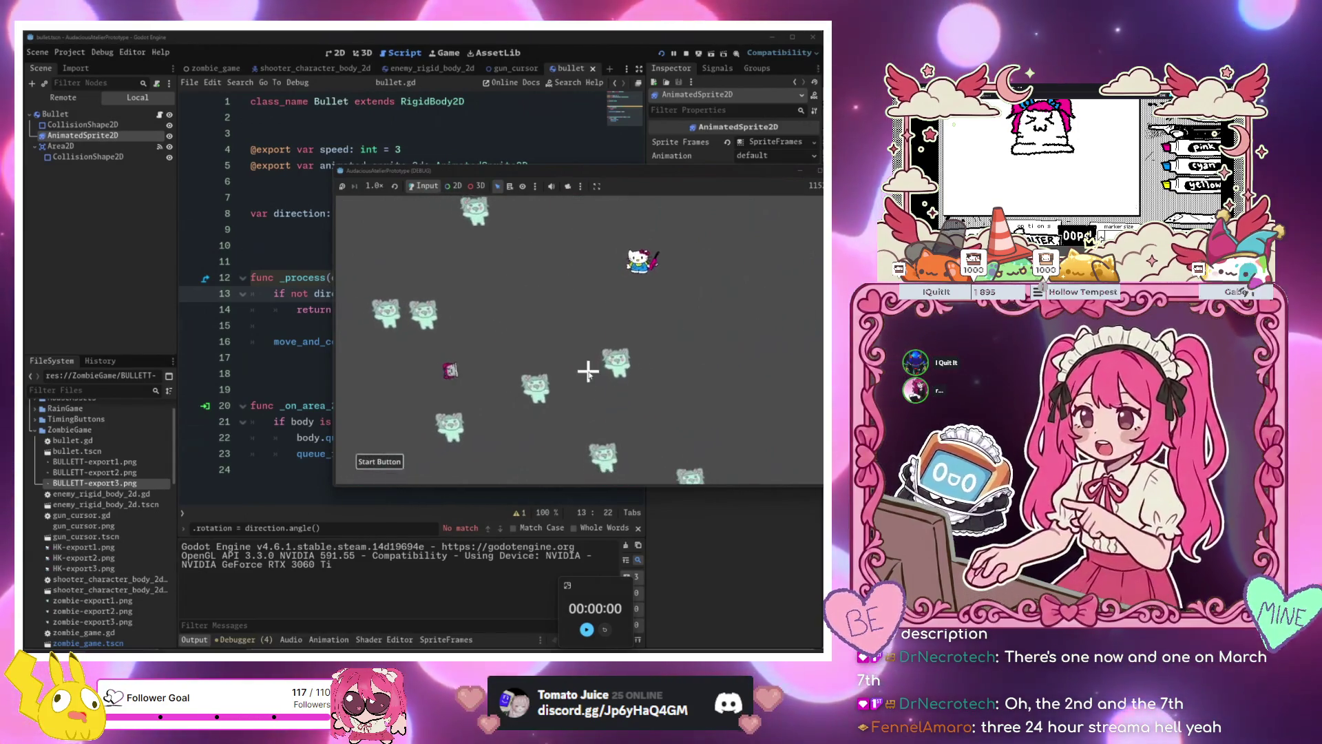
key(s)
click(573, 354)
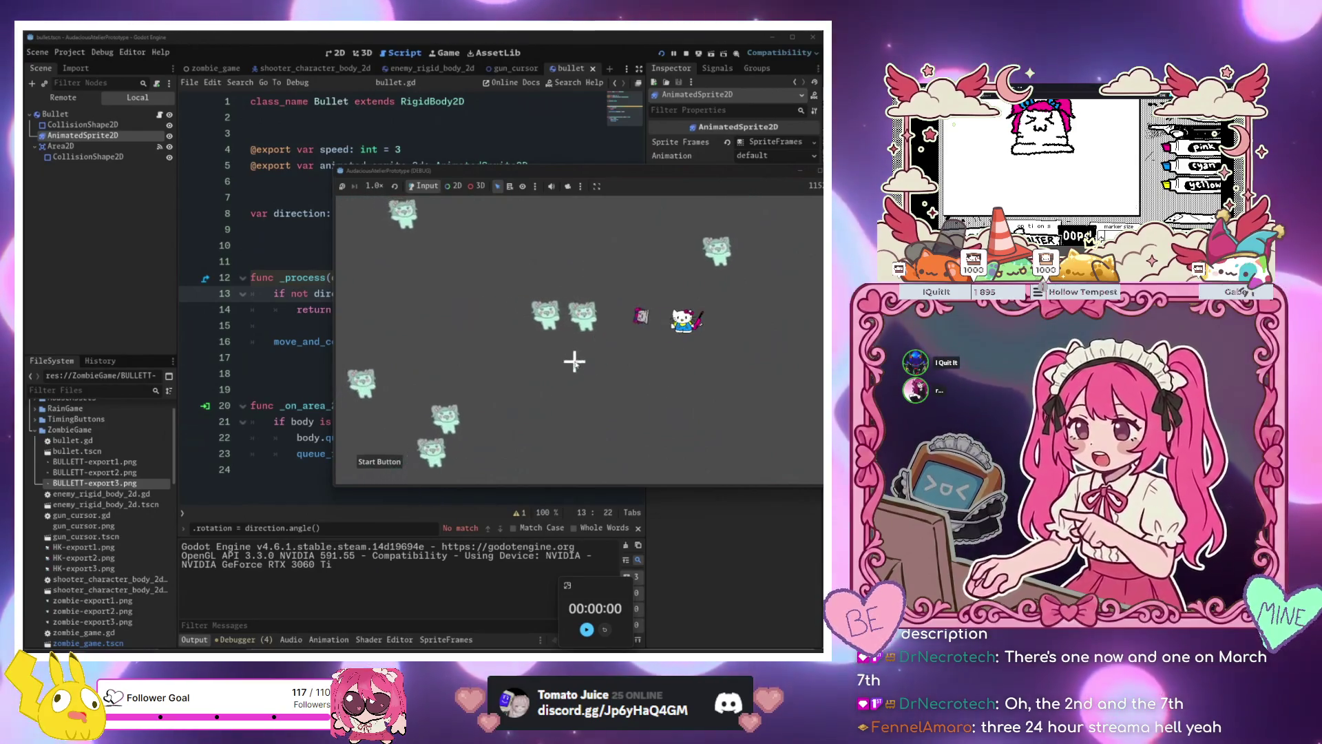
key(s)
key(w)
click(758, 414)
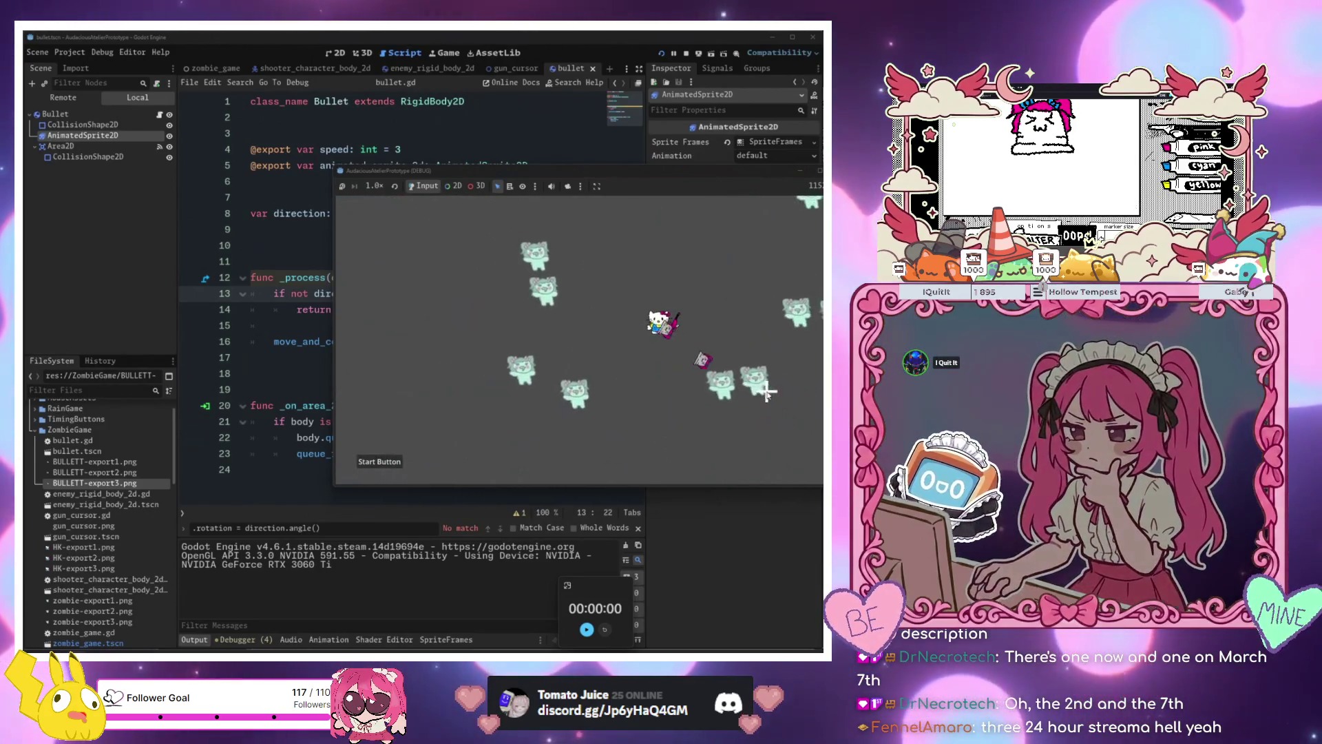
key(w)
click(586, 299)
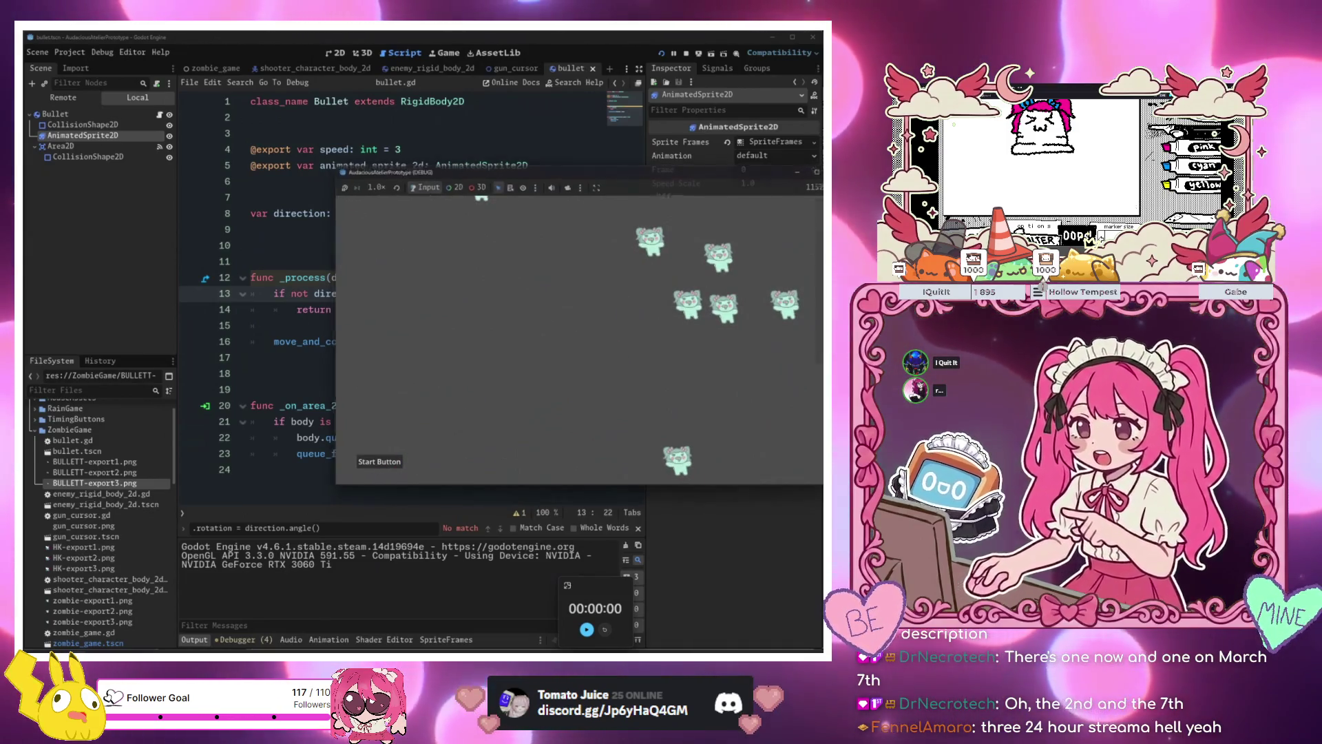
key(F8)
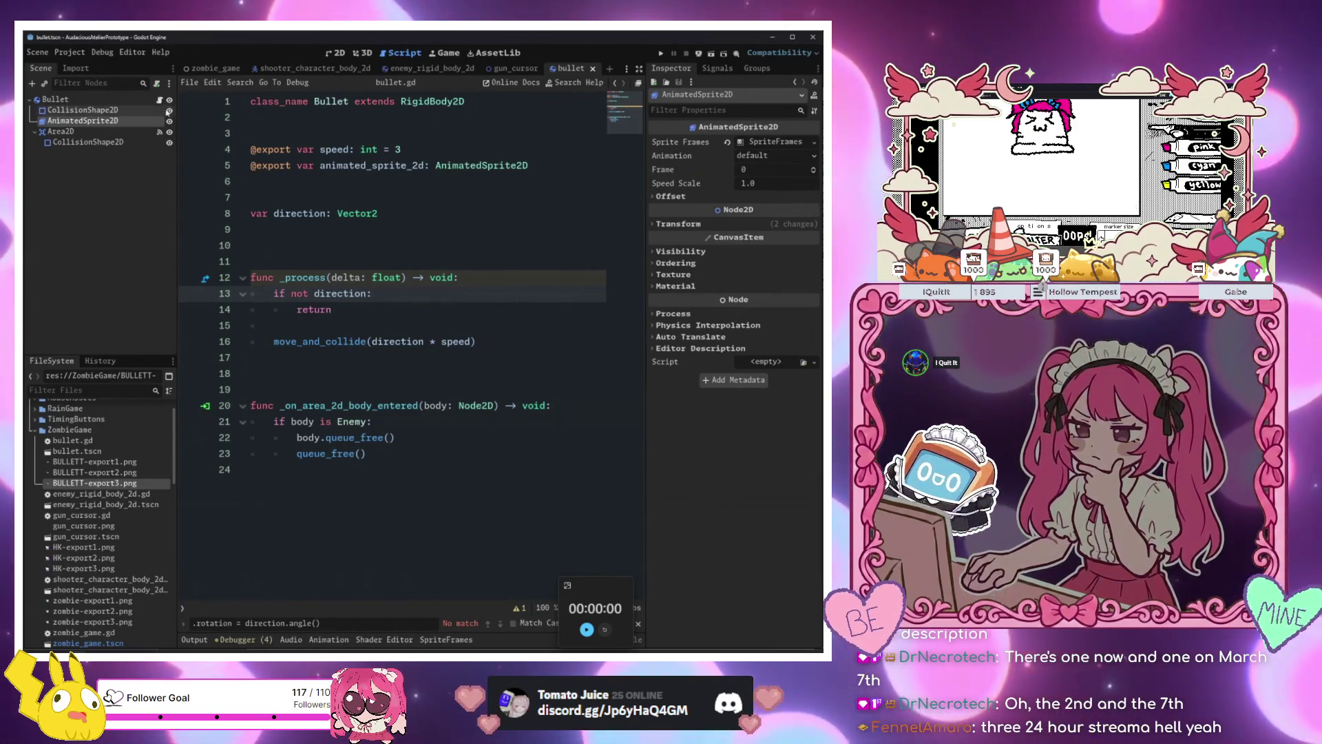
click(324, 405)
click(324, 454)
click(308, 135)
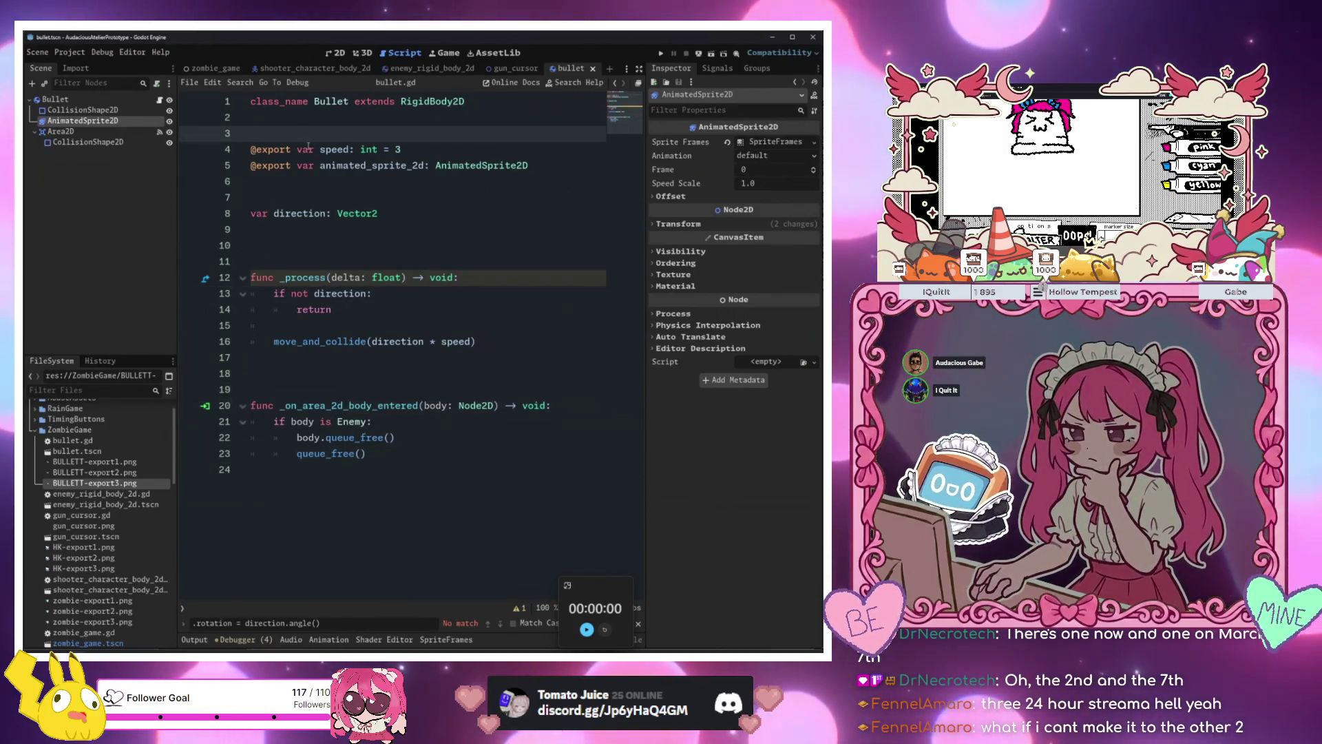
text(@)
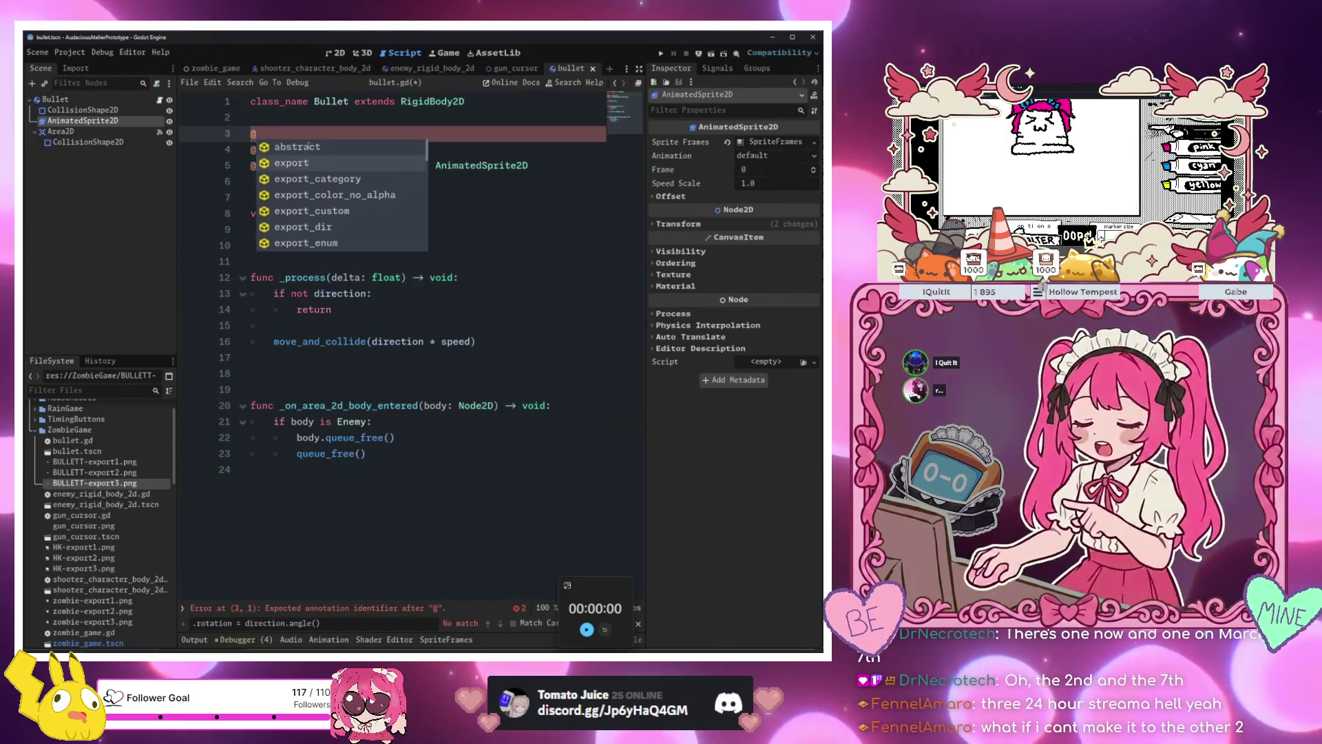
text(export mode: )
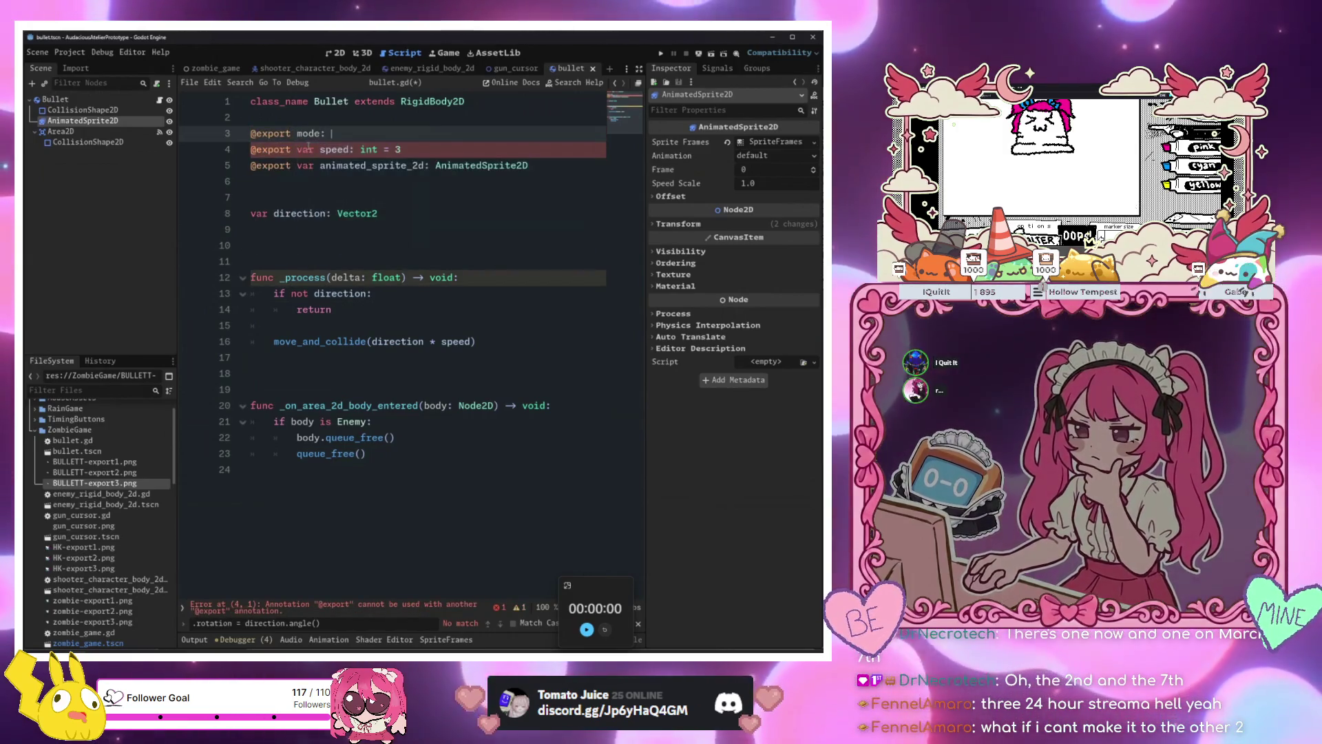
text(Mode =)
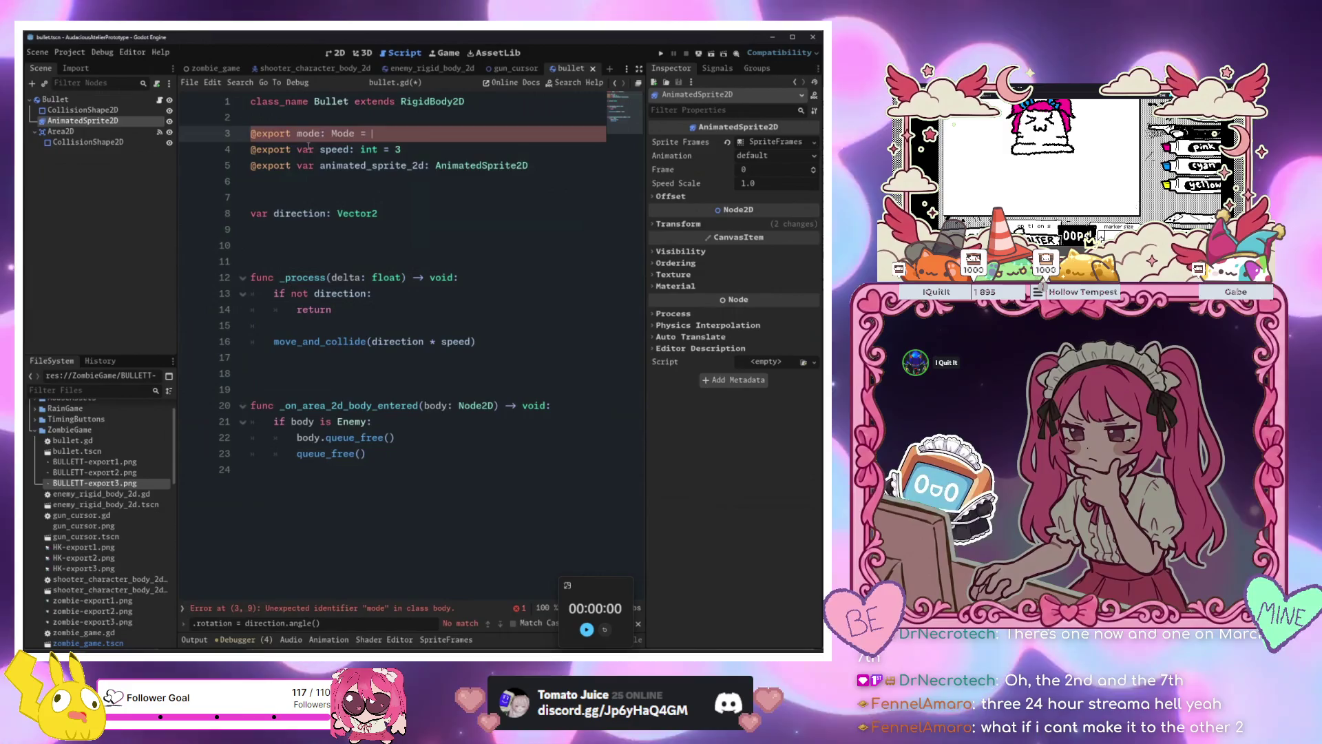
Step: Add an enum Mode with DESTROY and COLLIDE values above the export
key(Up)
key(Return)
key(Return)
key(Return)
key(Up)
key(Up)
text(enu)
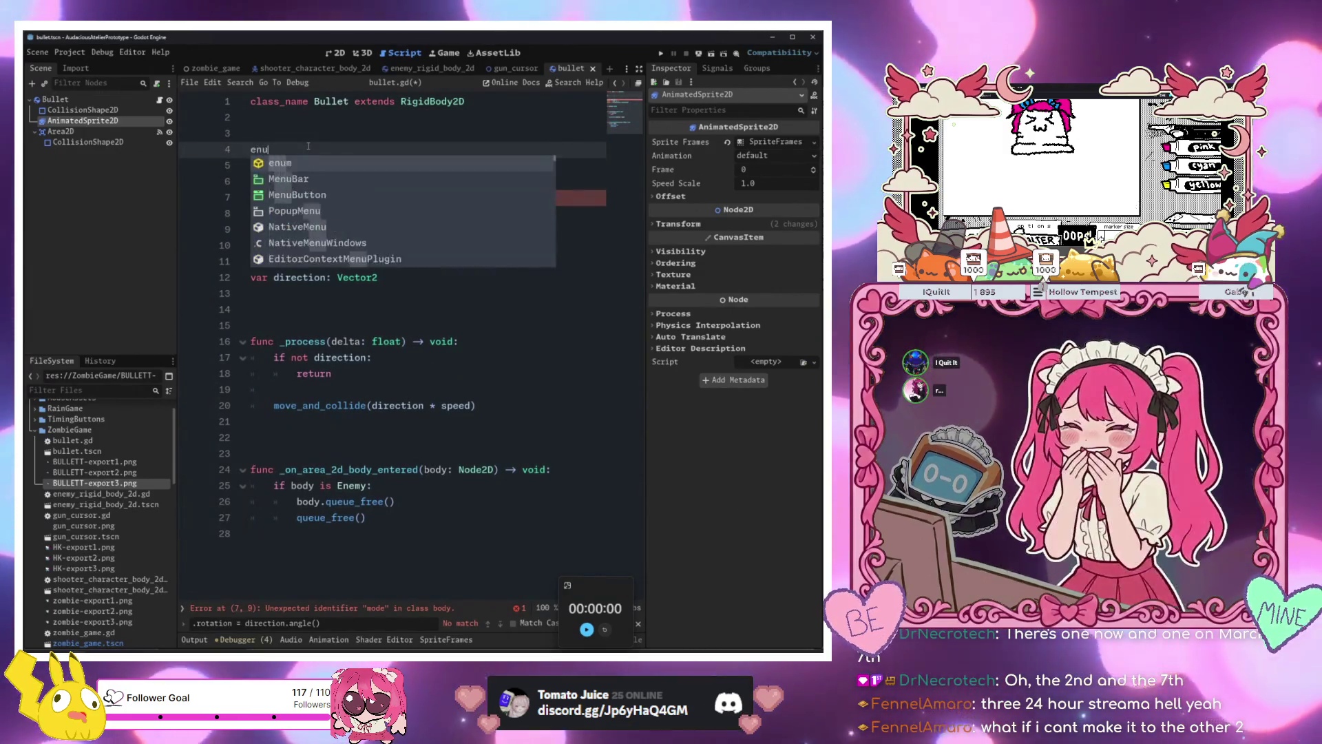
text(m MOdeode {)
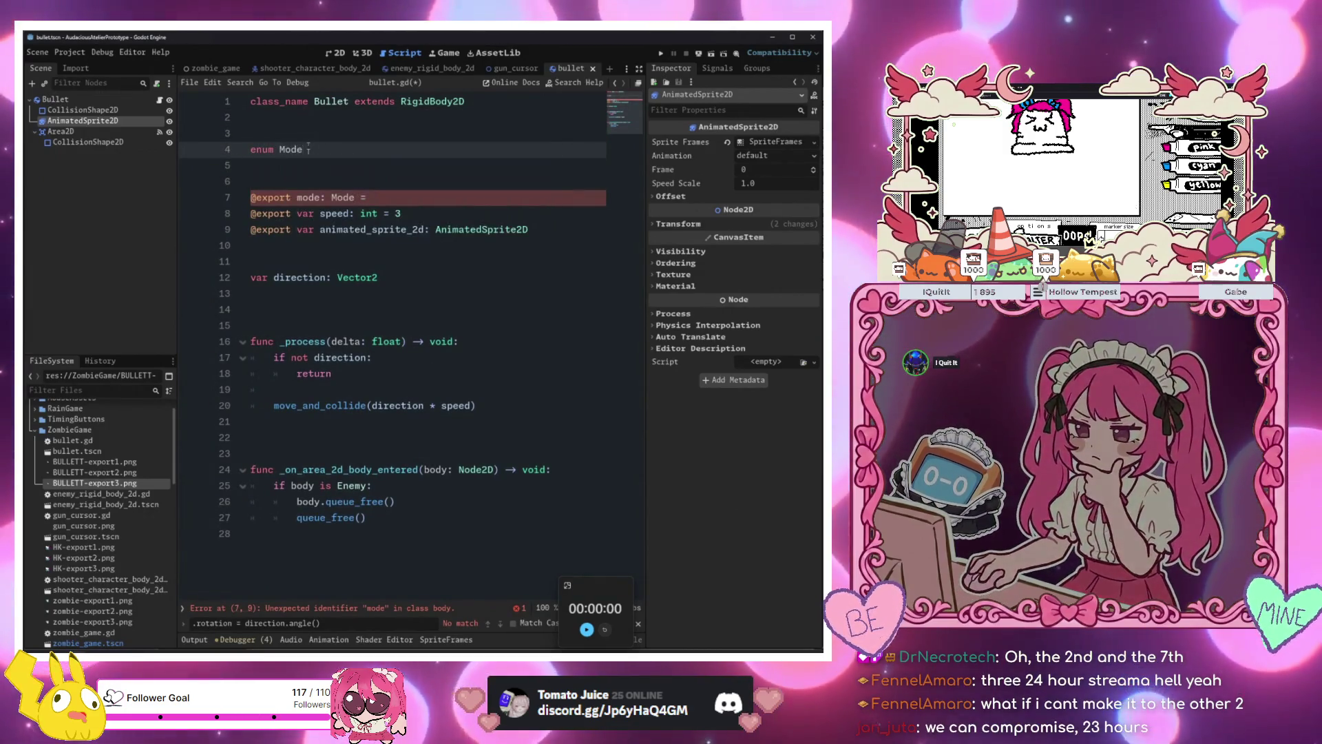
key(Return)
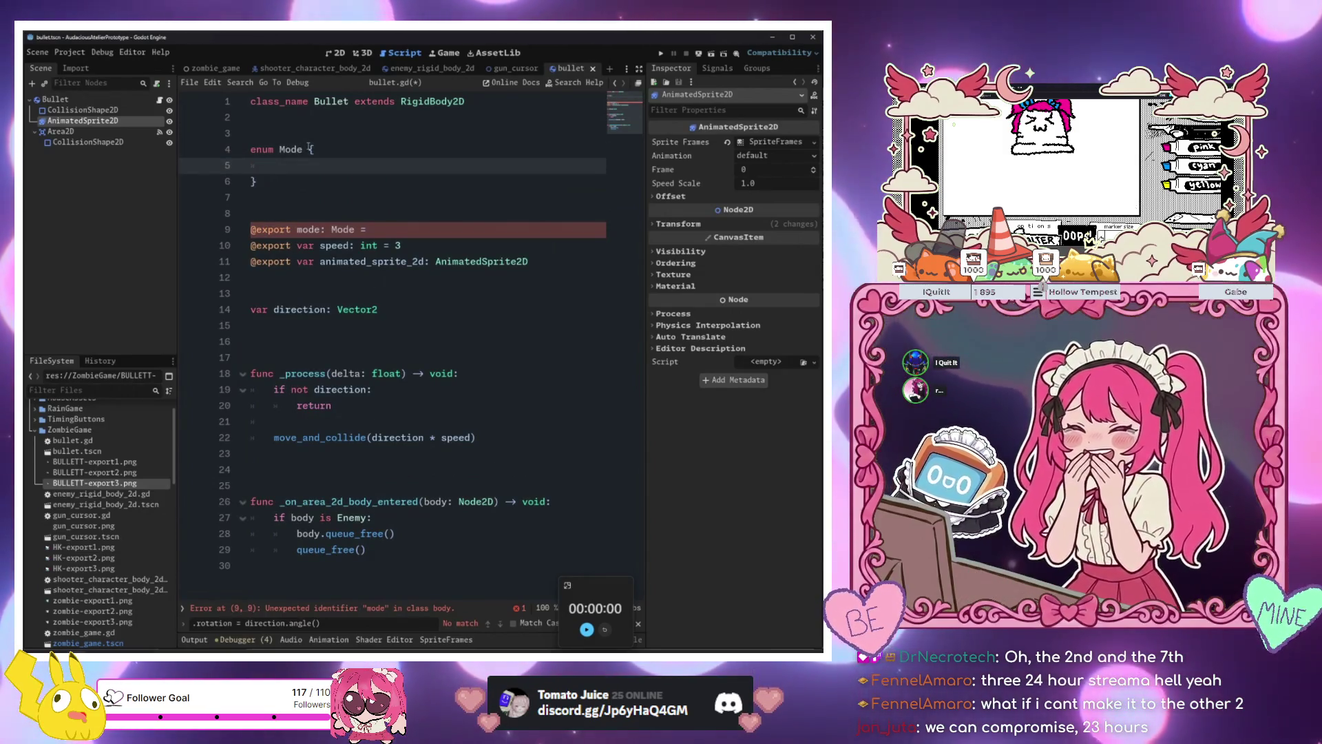
text(DESTROY,)
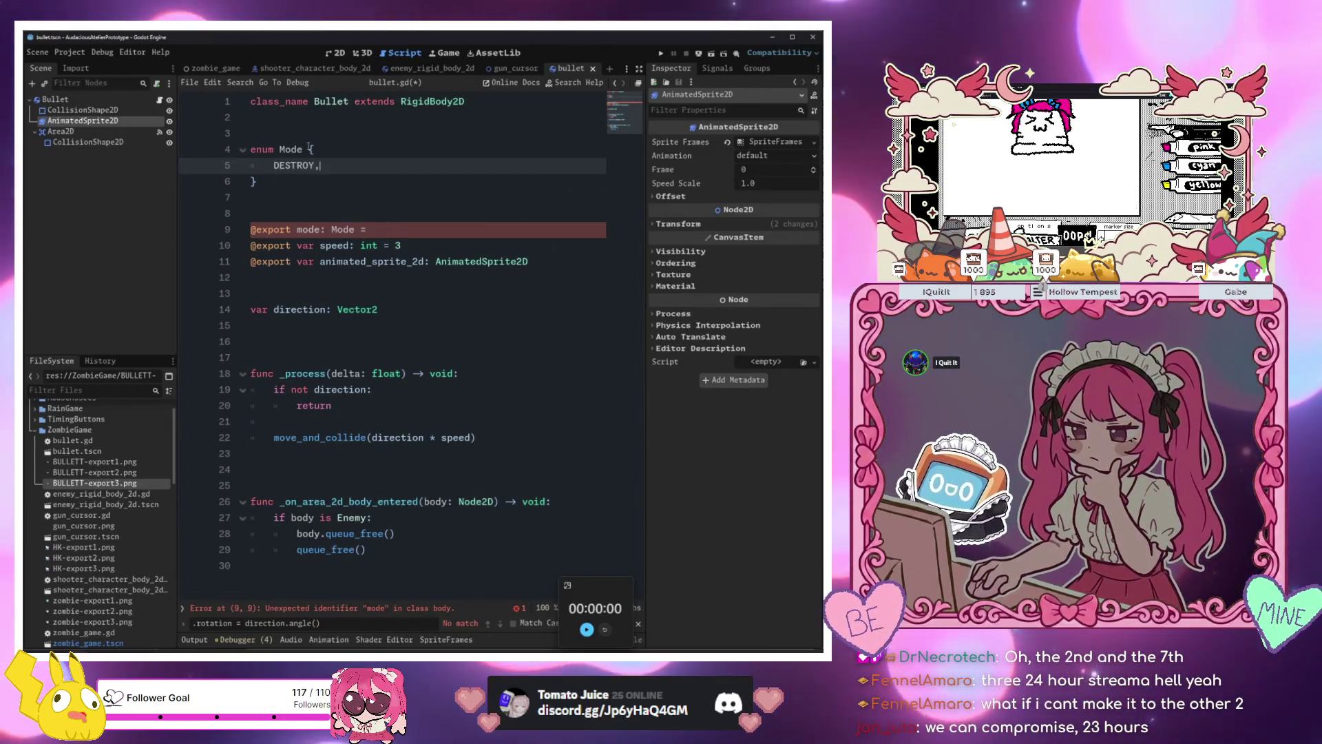
key(Return)
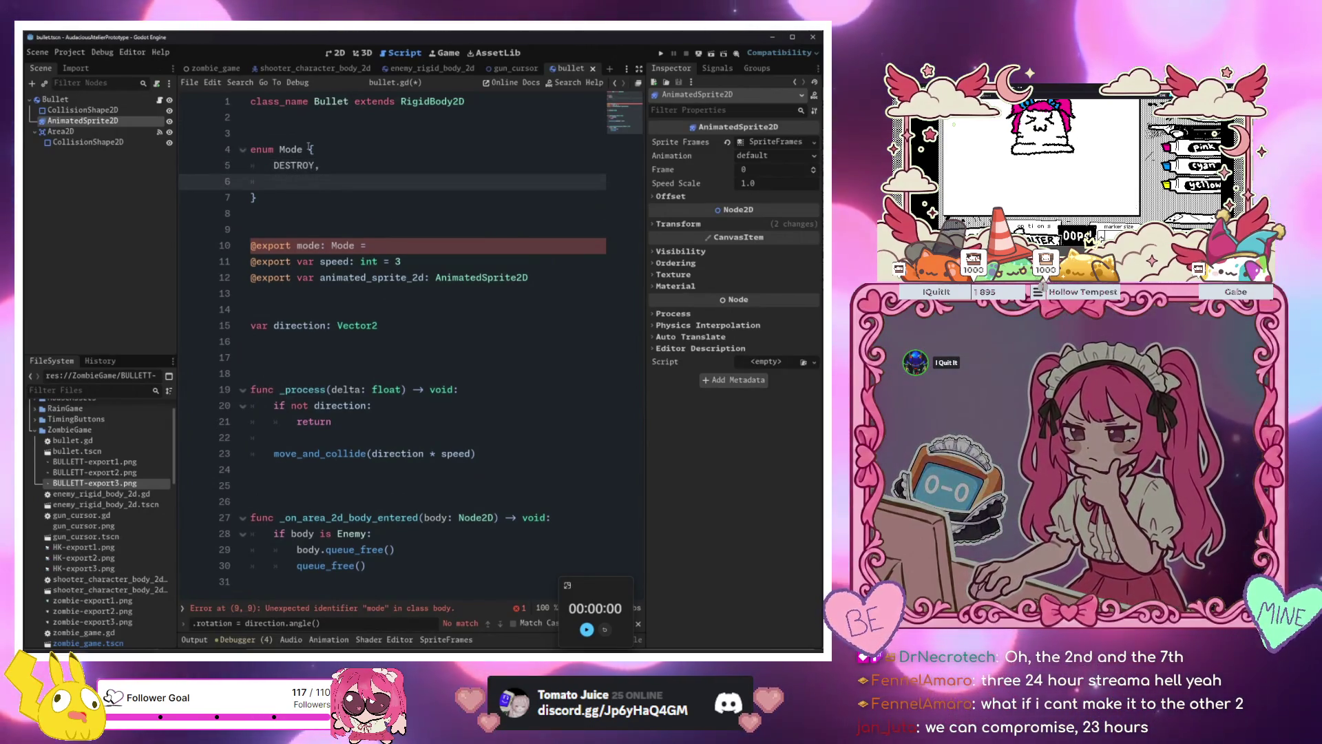
text(,)
key(Return)
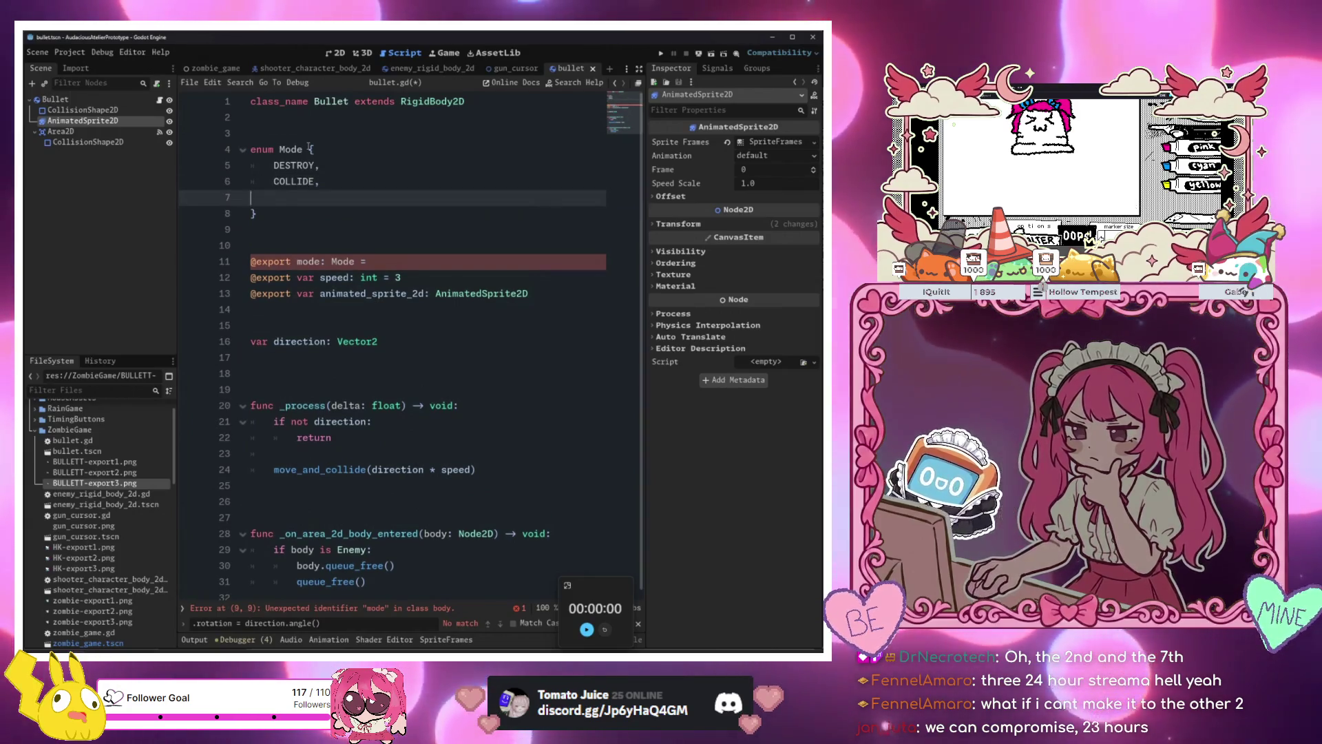
key(BackSpace)
click(386, 250)
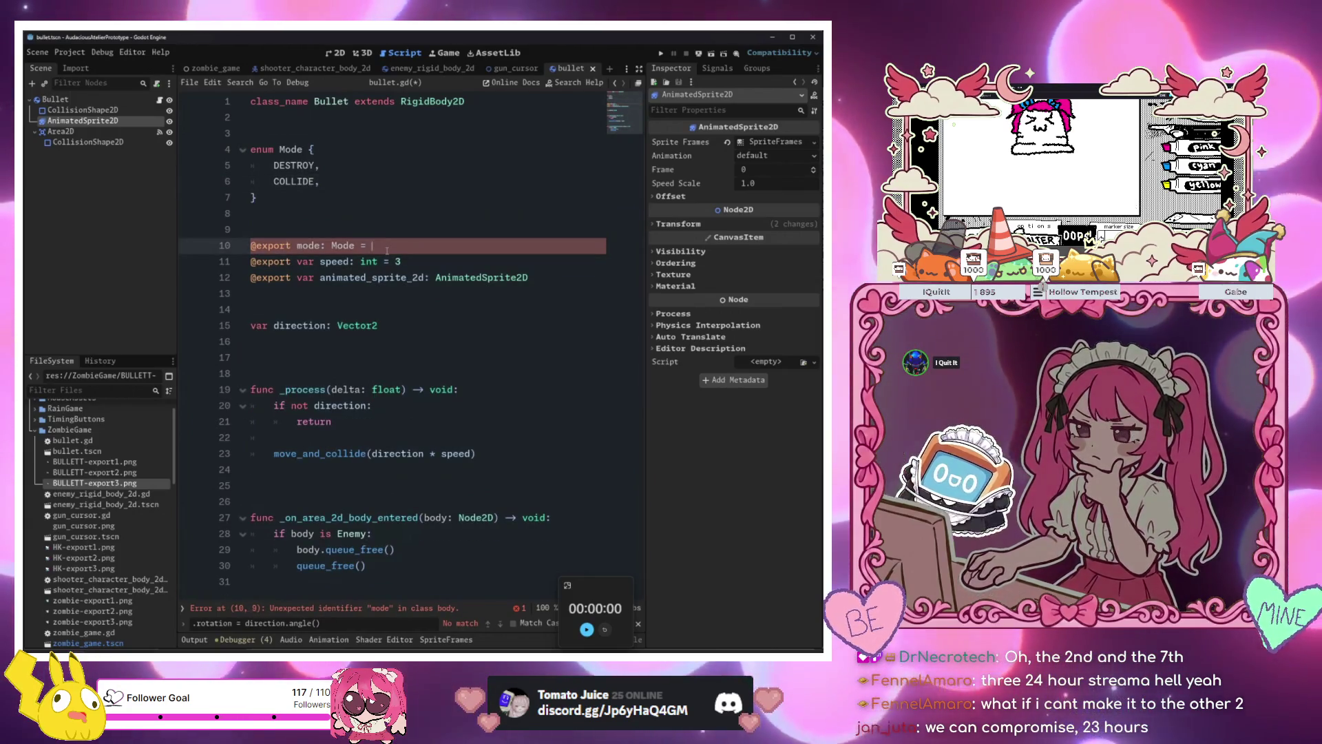
text(Mo)
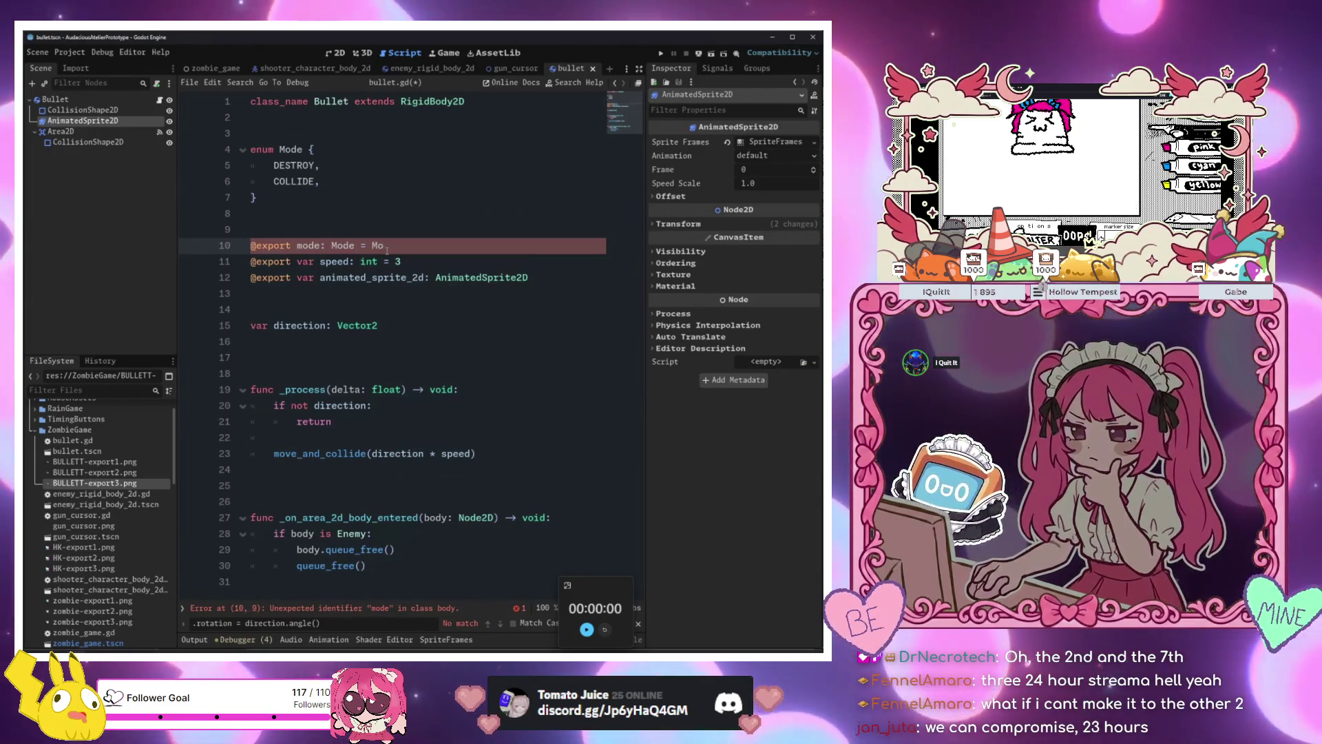
click(300, 246)
text(var)
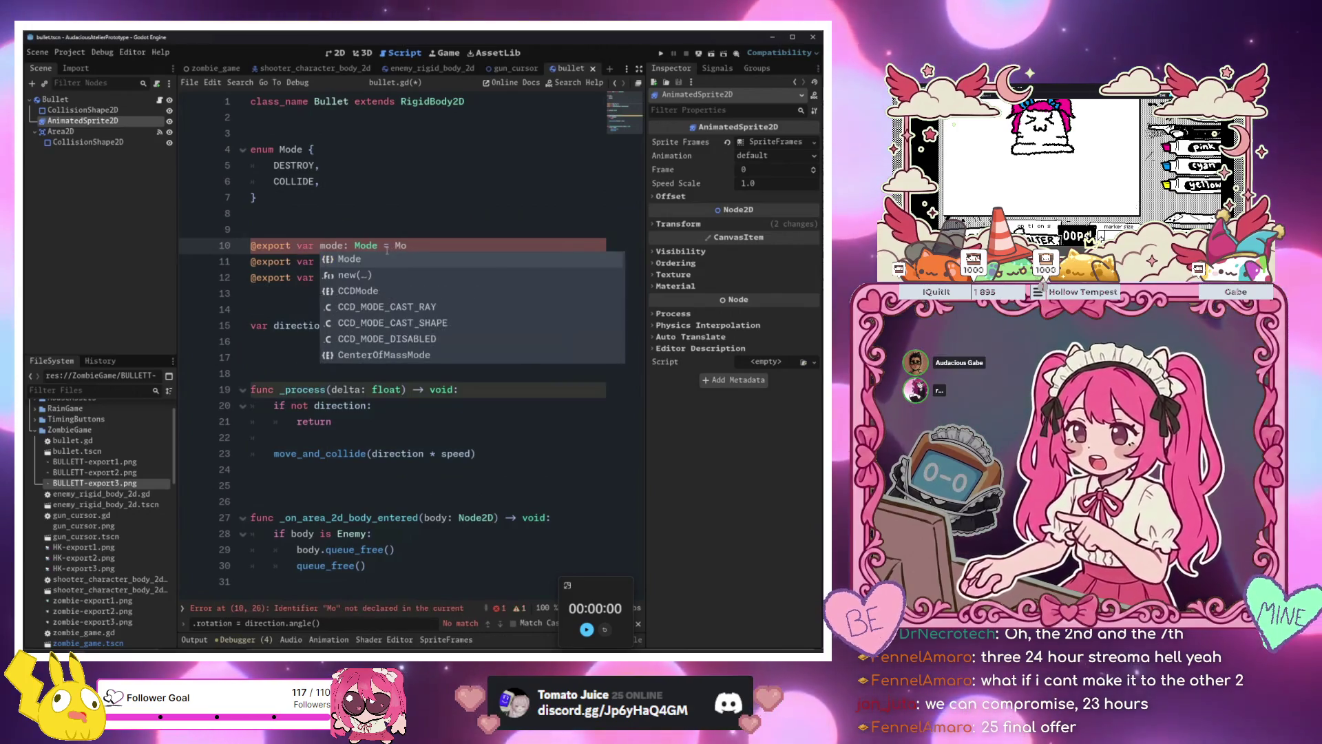
text( de)
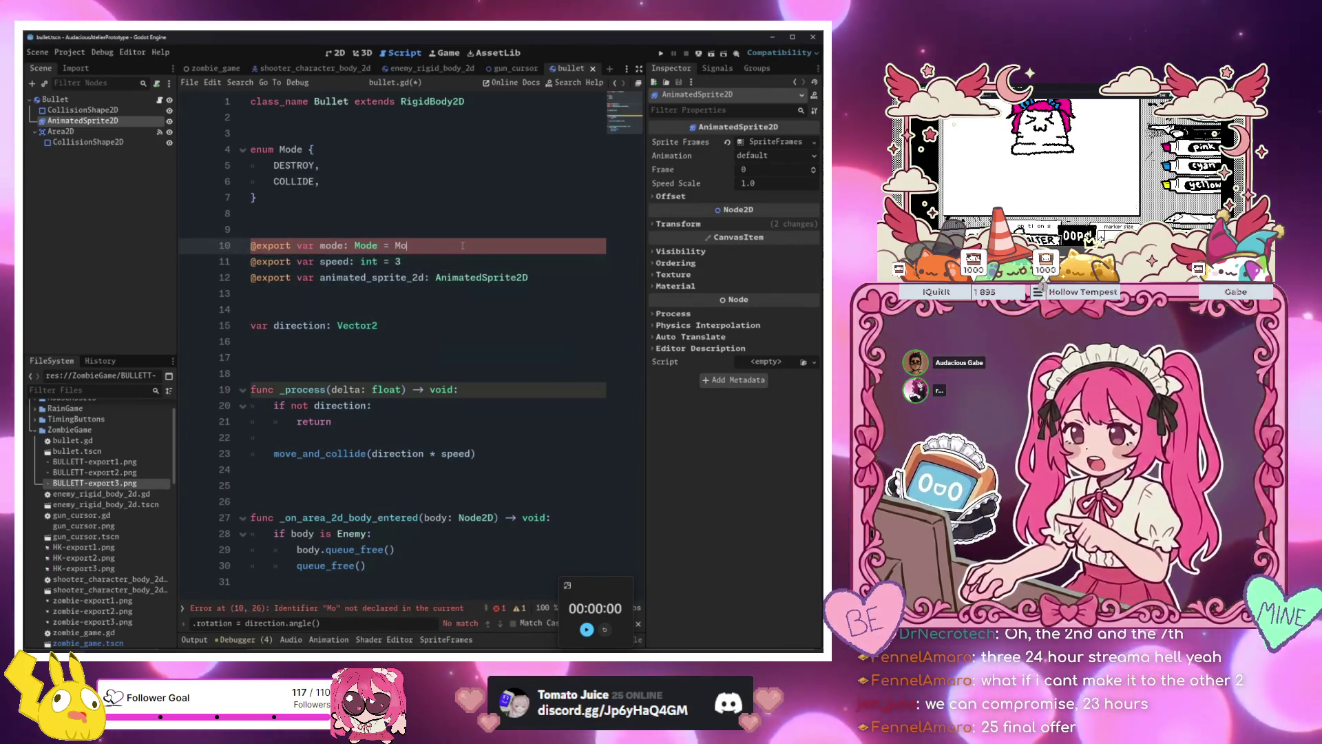
text(.)
key(Return)
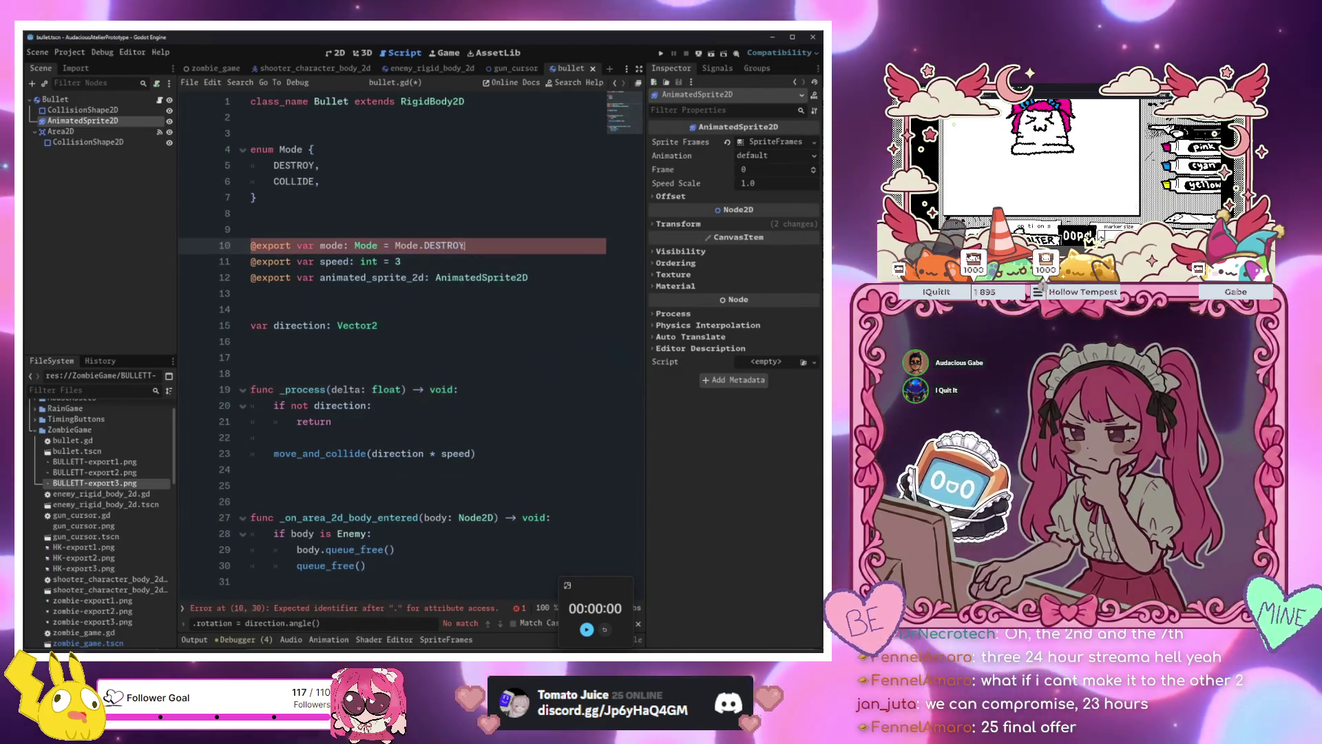
key(ctrl+s)
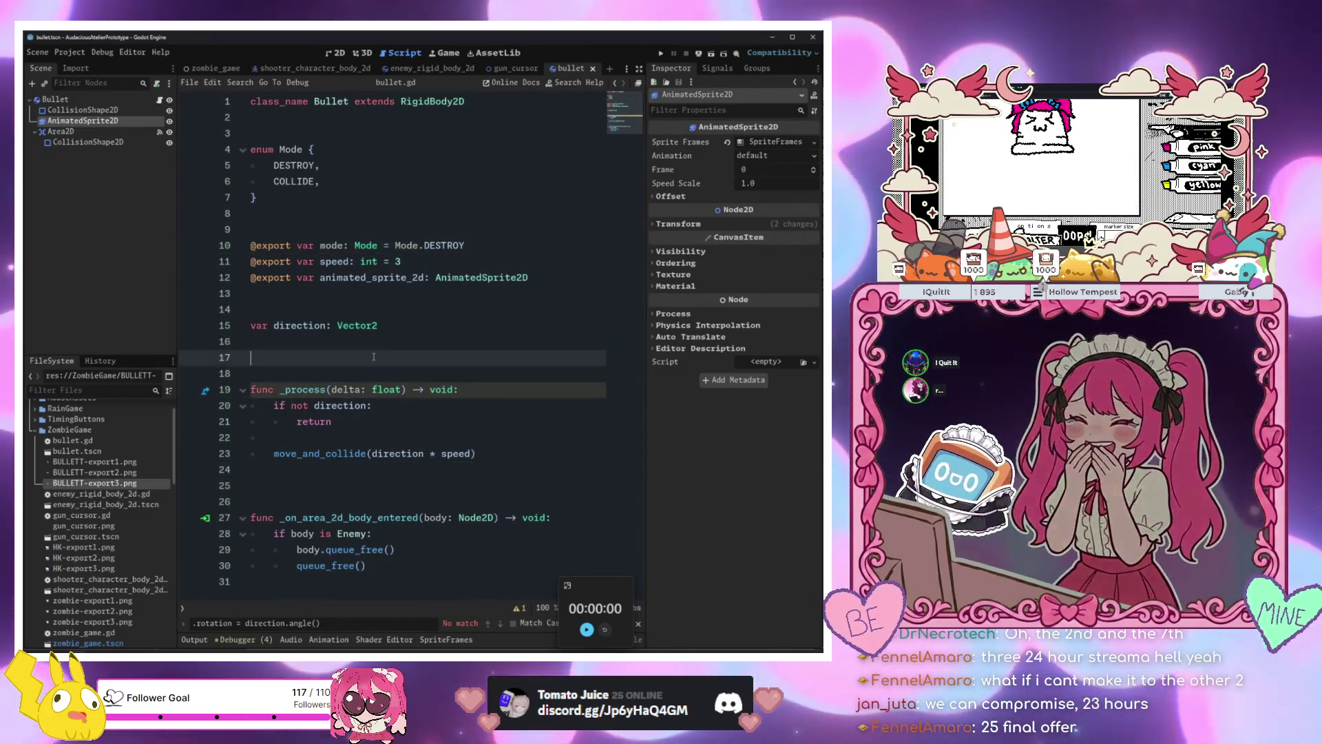
Step: Remove an extra blank line above the body-entered handler
click(435, 502)
click(393, 534)
click(392, 566)
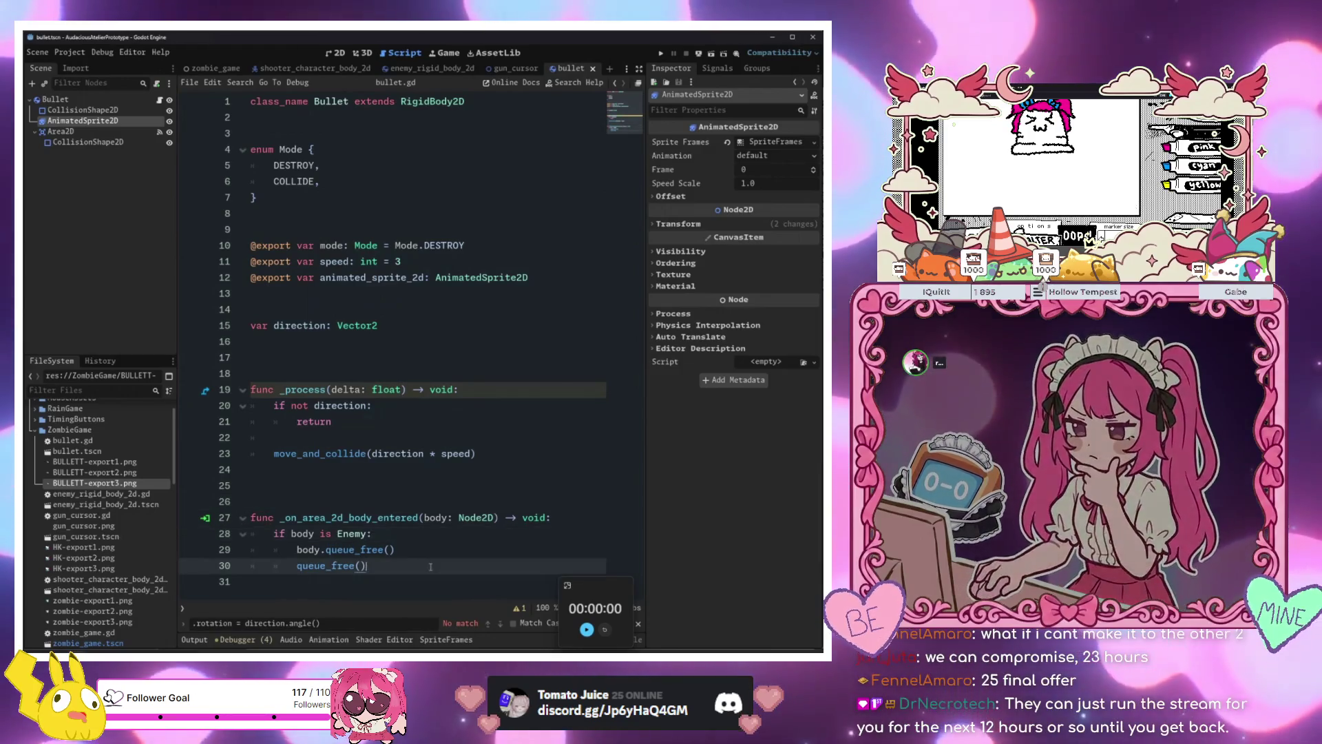
click(391, 534)
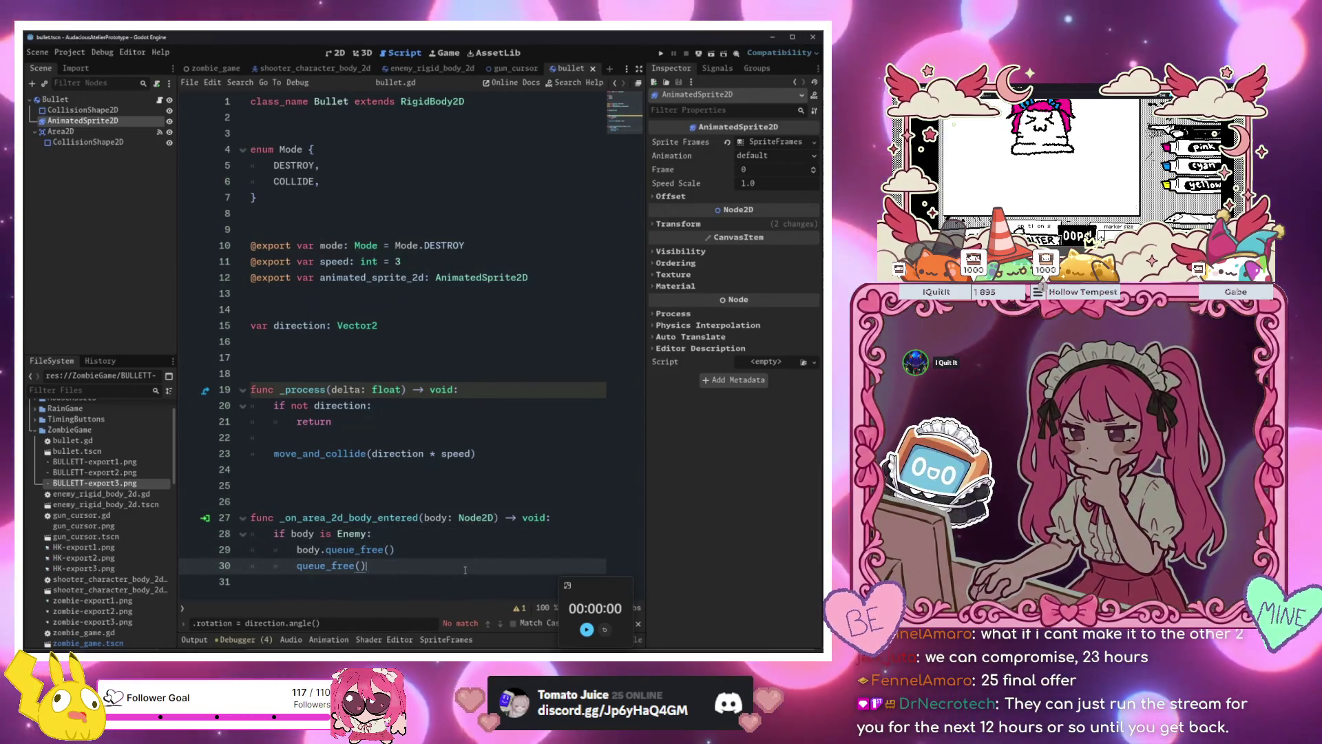
click(350, 502)
key(BackSpace)
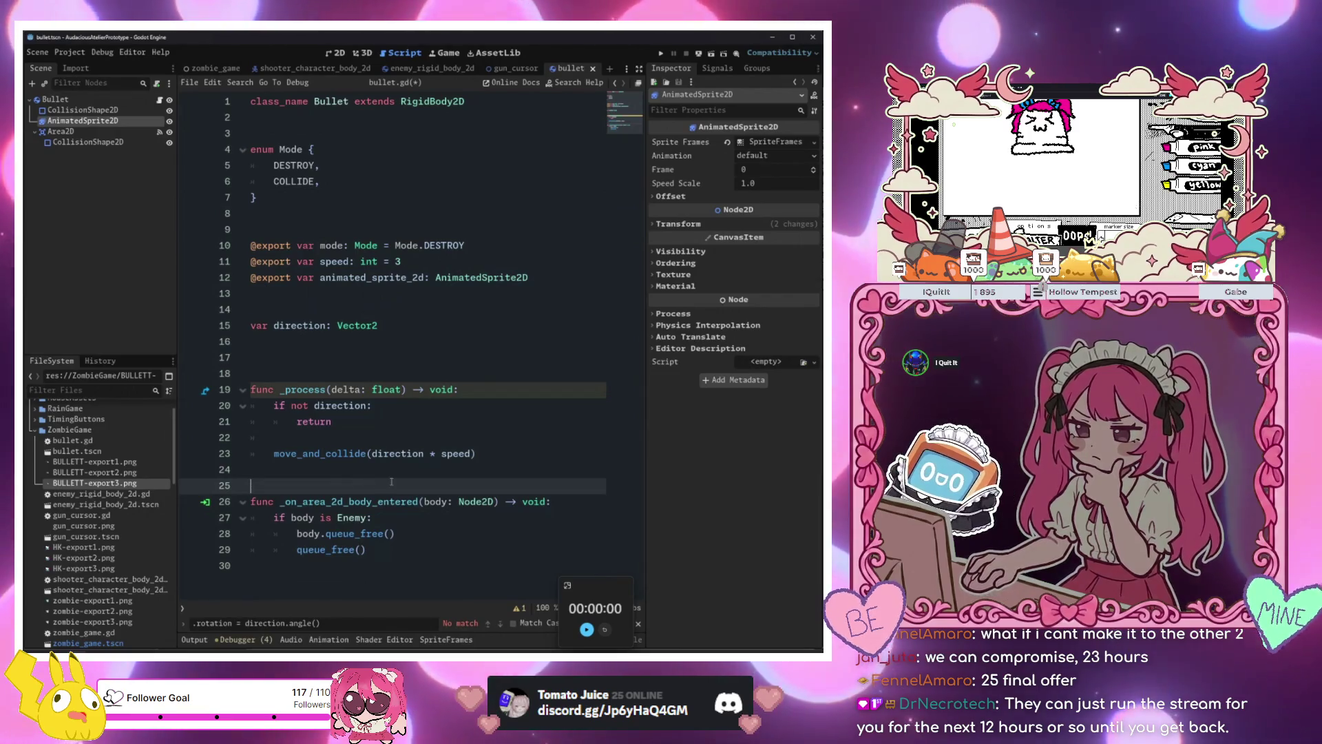
Step: Insert 'if mode == Mode.COLLIDE:' with an indented 'return' at the top of _on_area_2d_body_entered
click(413, 536)
click(446, 556)
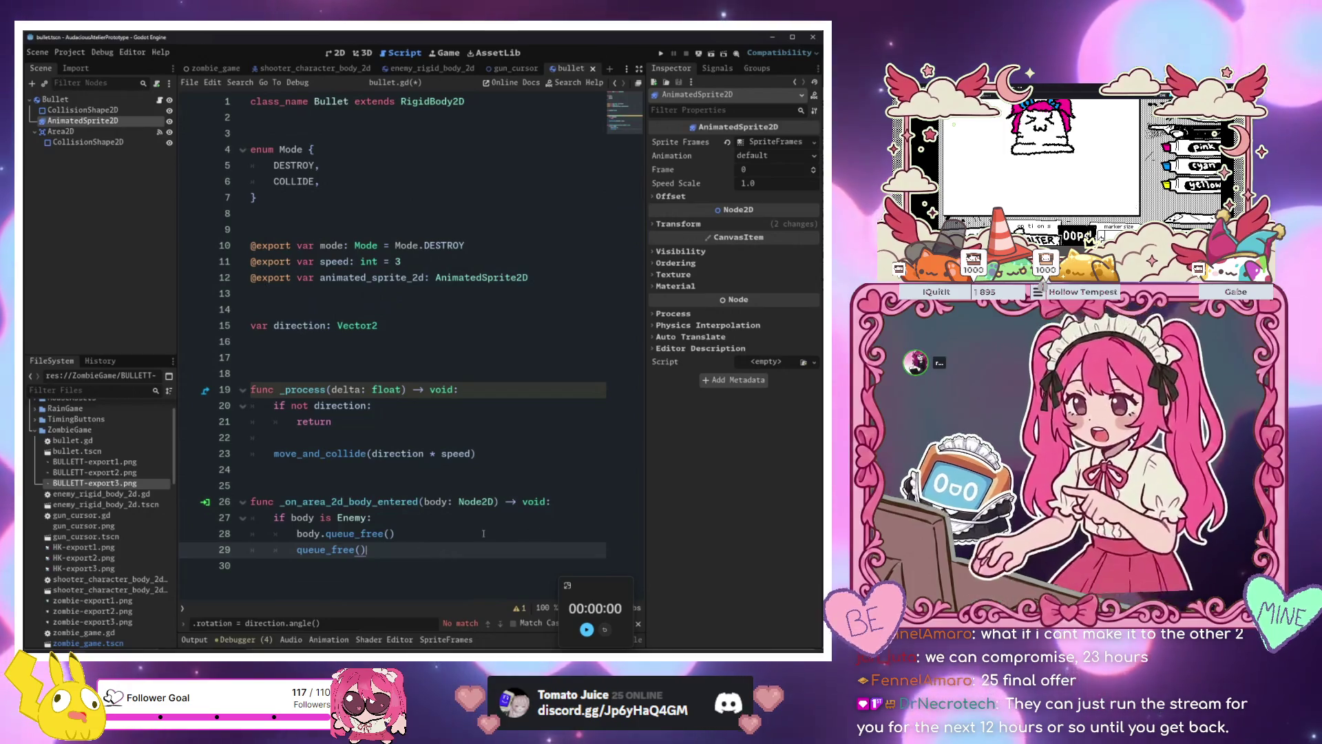
click(562, 508)
key(Return)
key(Return)
key(Return)
key(Up)
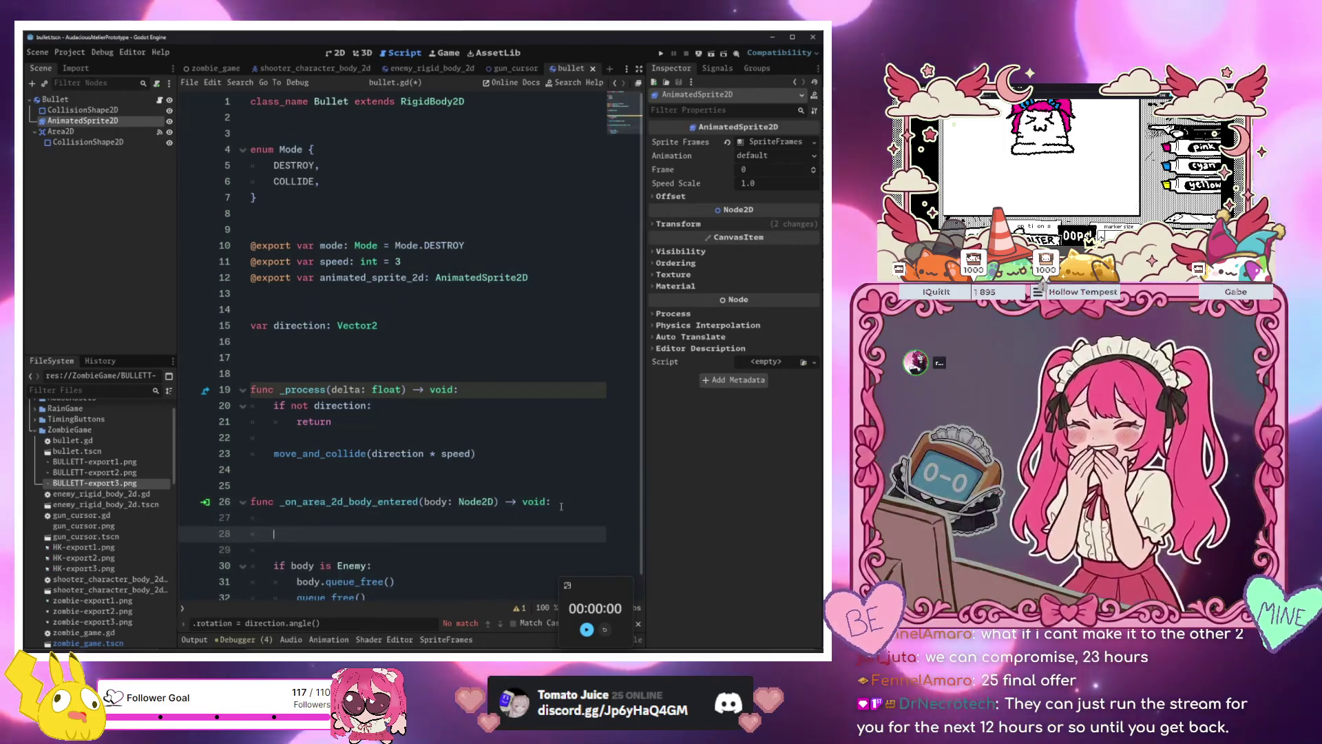
text(if )
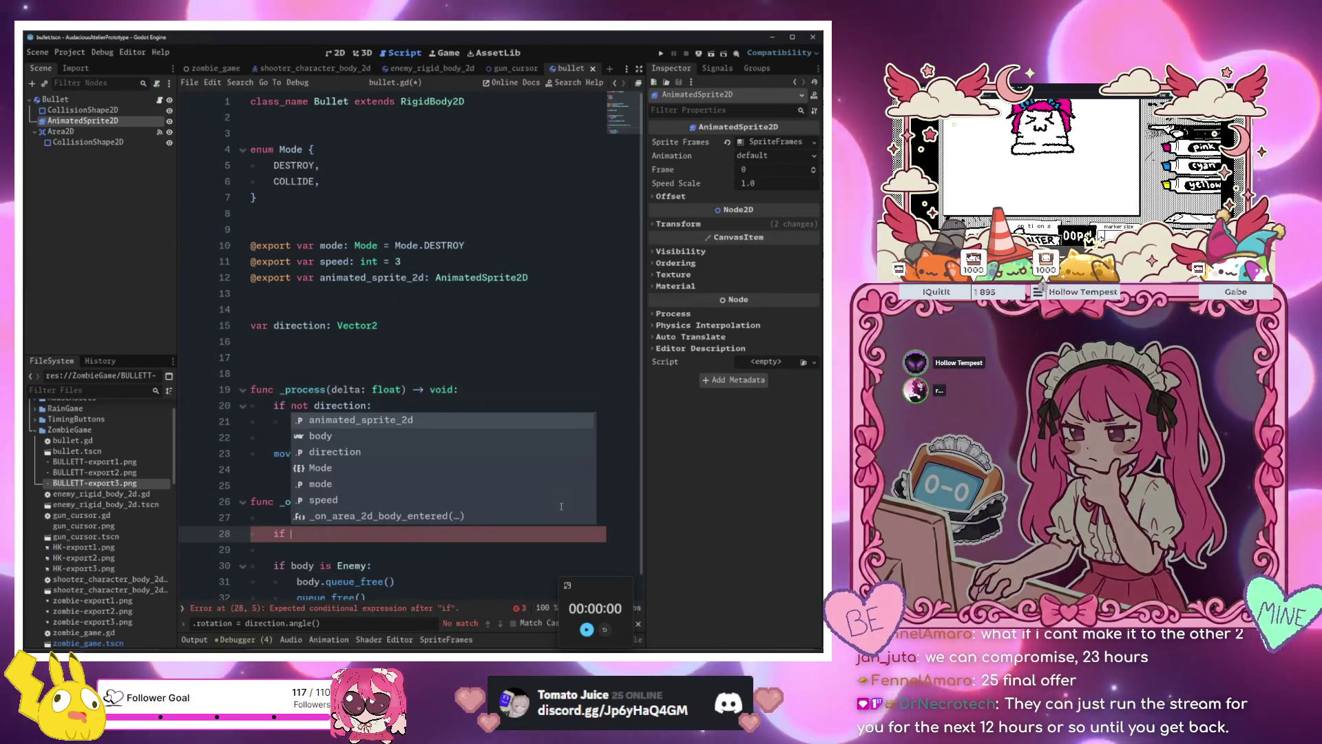
text(co)
key(BackSpace)
key(BackSpace)
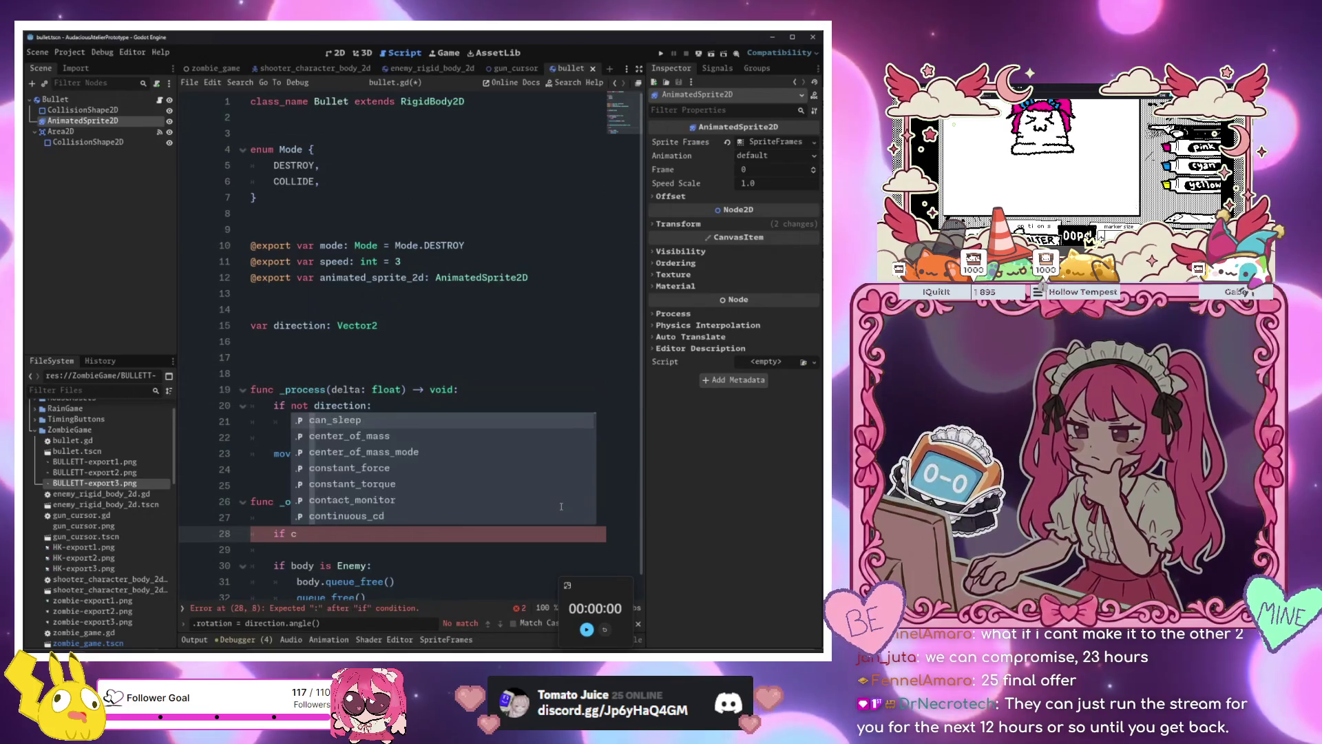
text(mode )
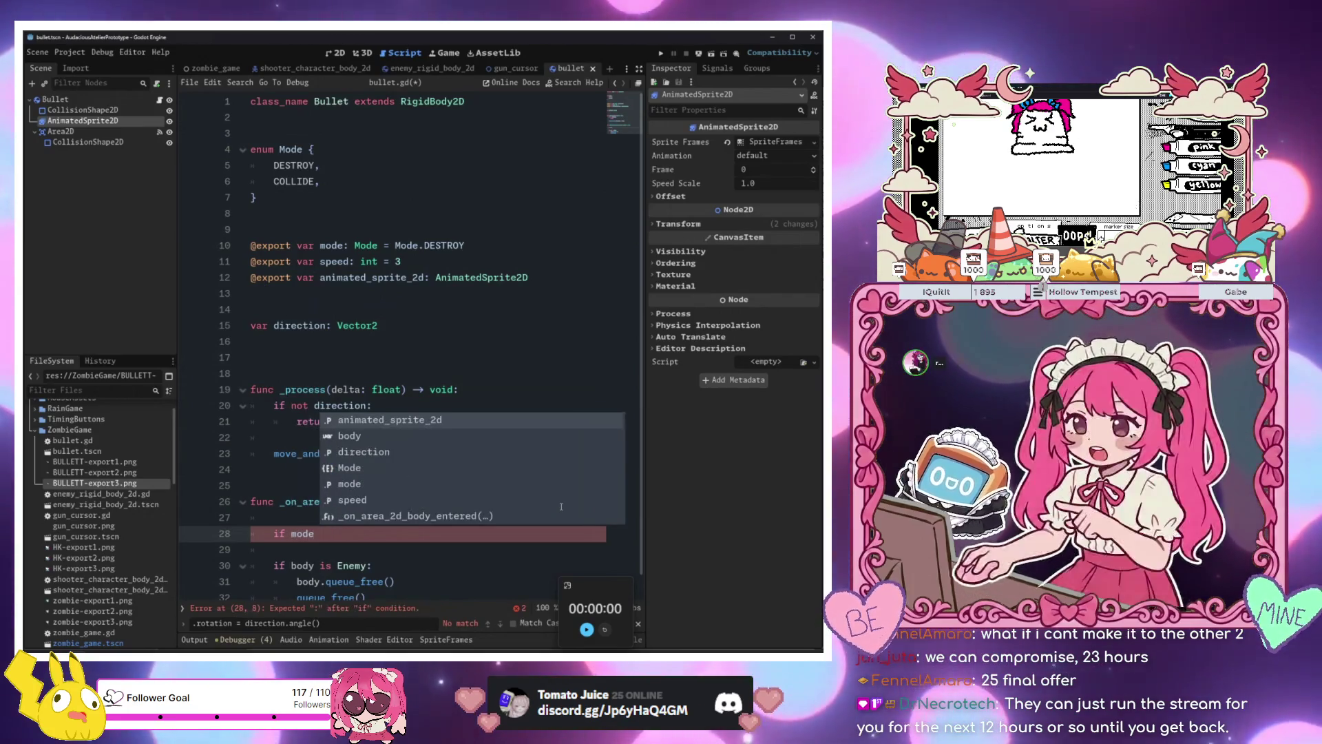
text(== Mod)
text(e.)
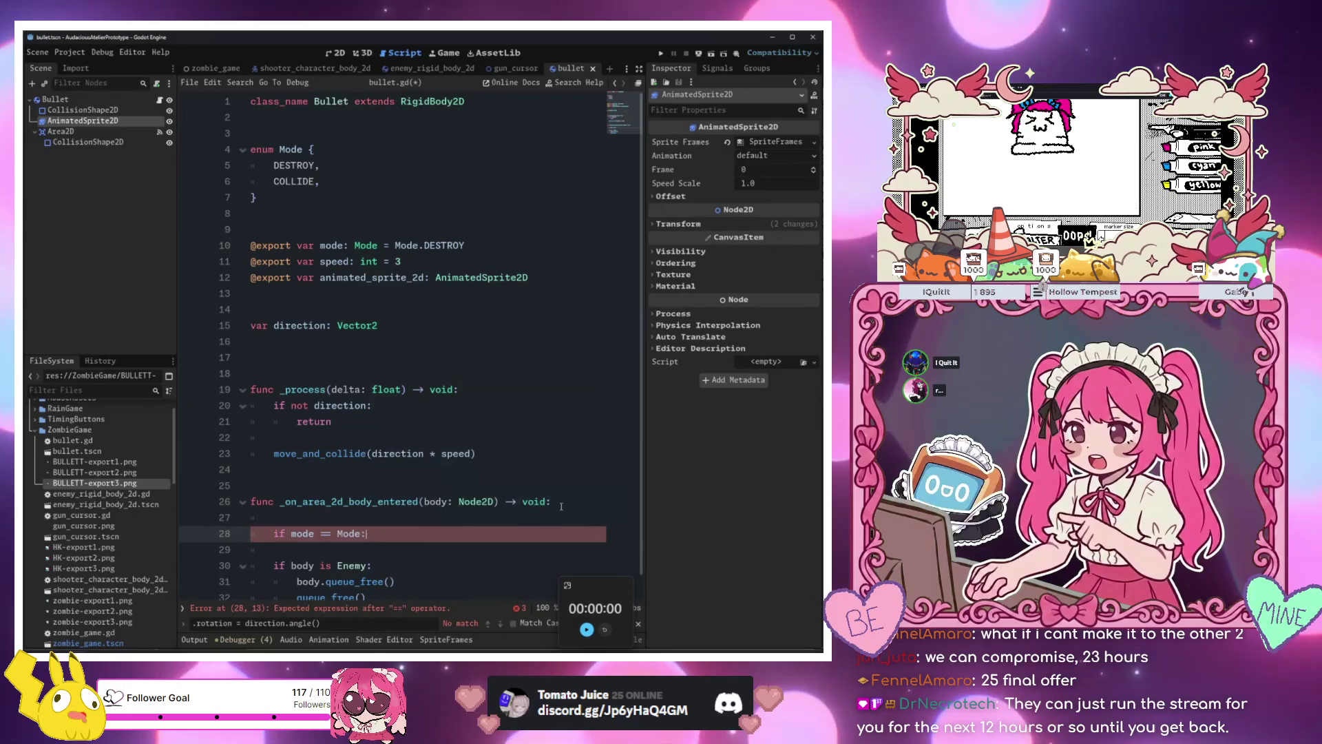
key(Return)
text(:)
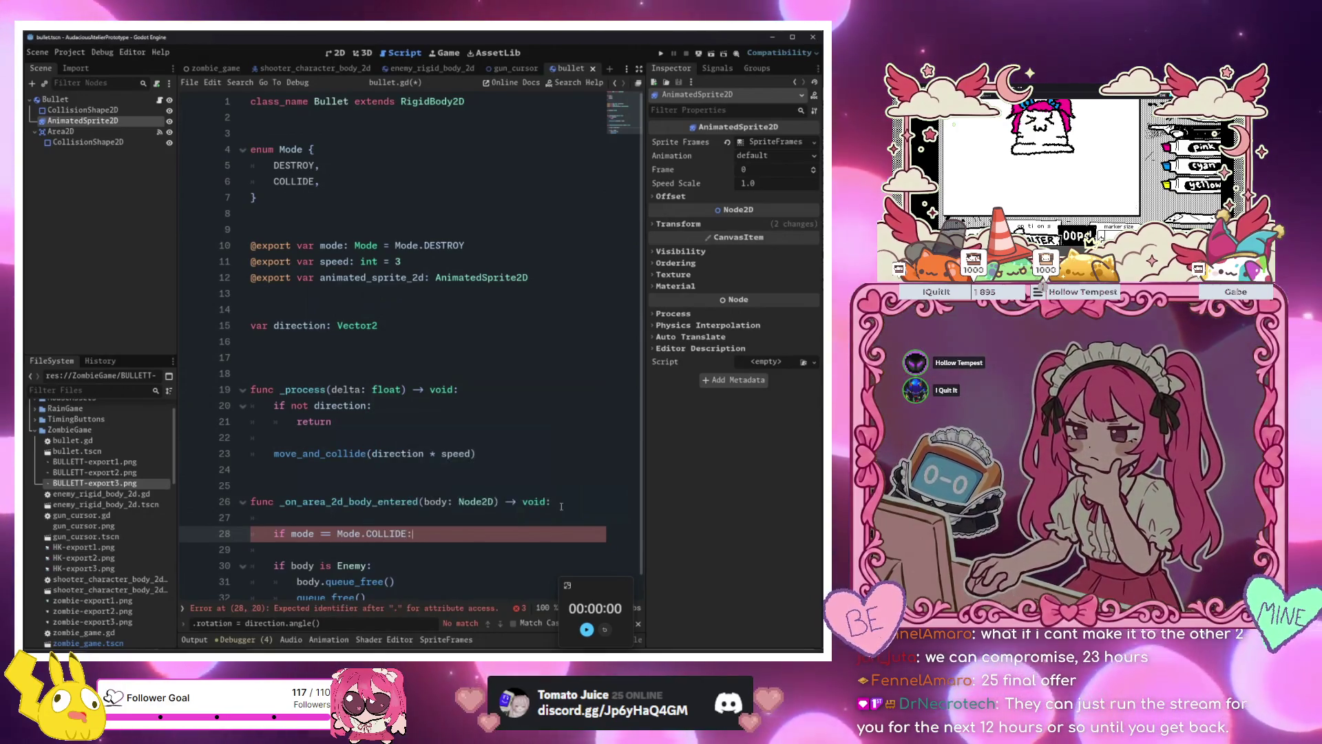
key(Return)
text(return)
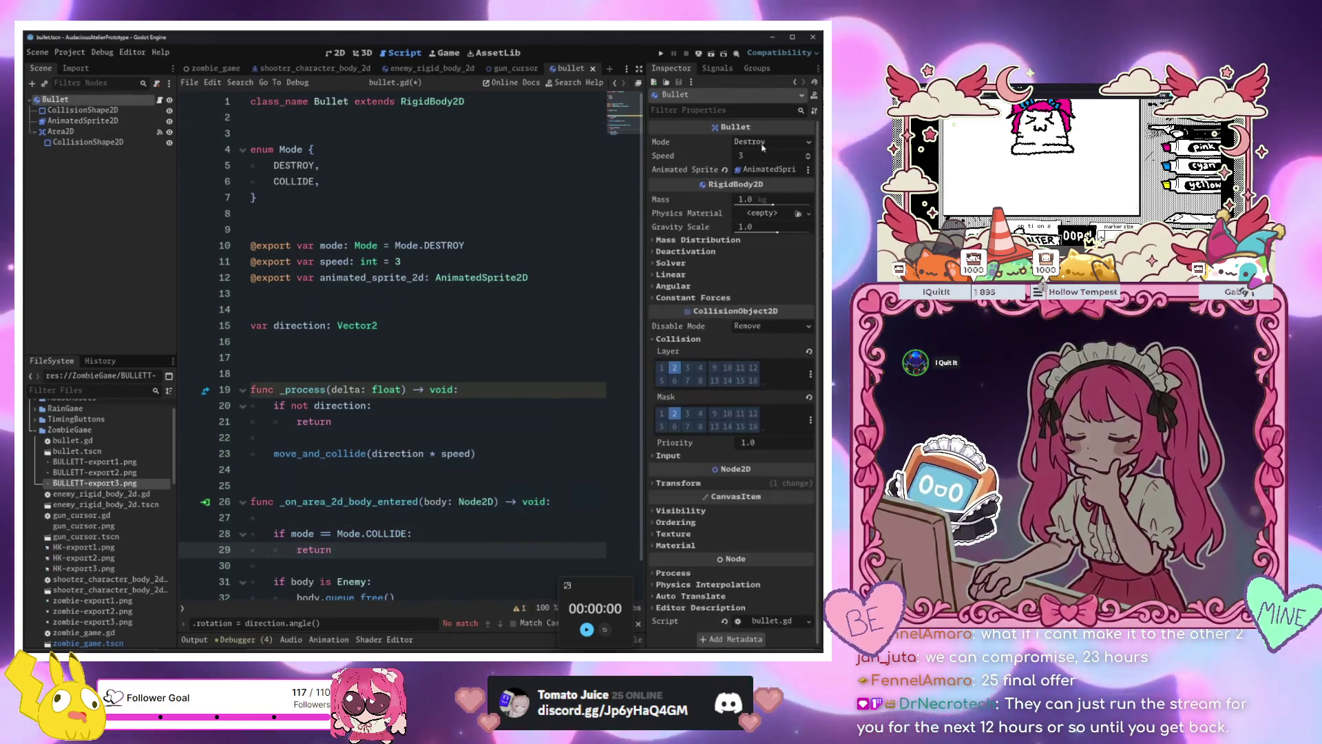
click(491, 228)
Step: Run the game to test the new mode, stop it with F8, and switch to the zombie_game scene
key(F5)
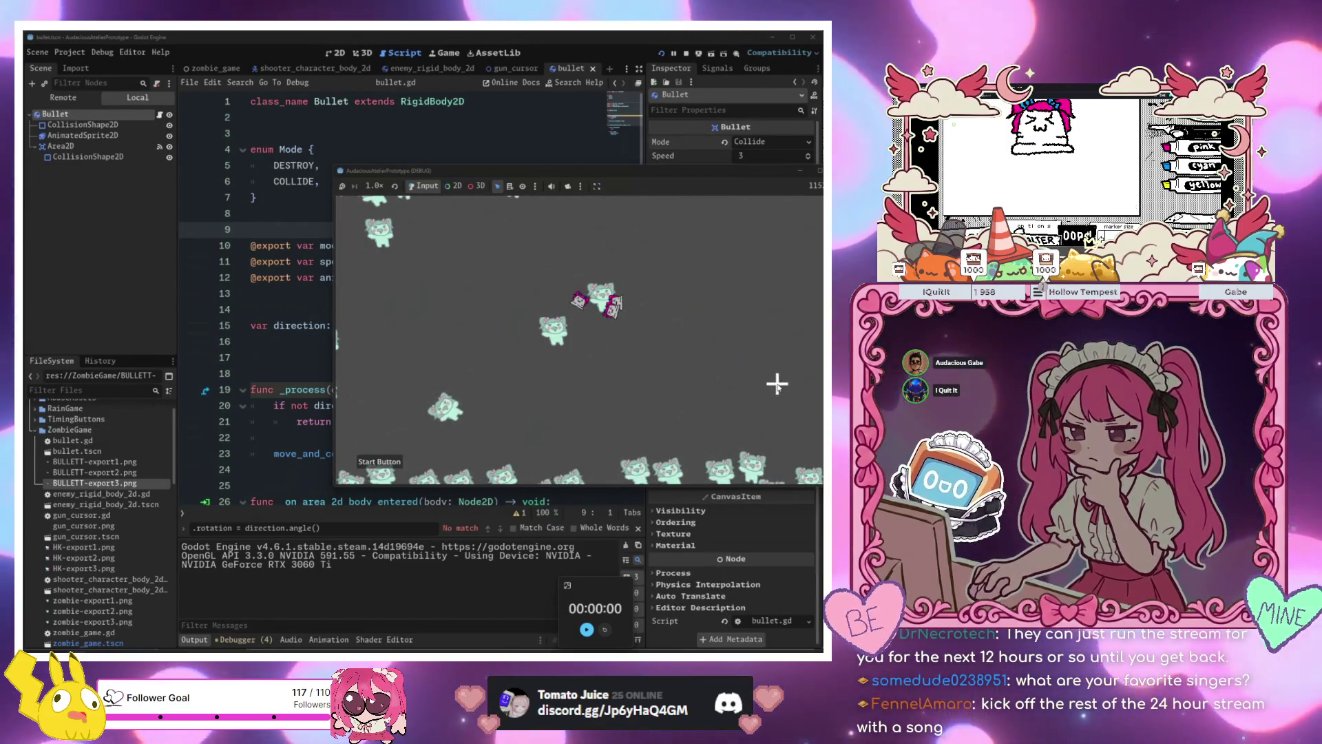
key(F8)
scroll(351, 412, down, 1)
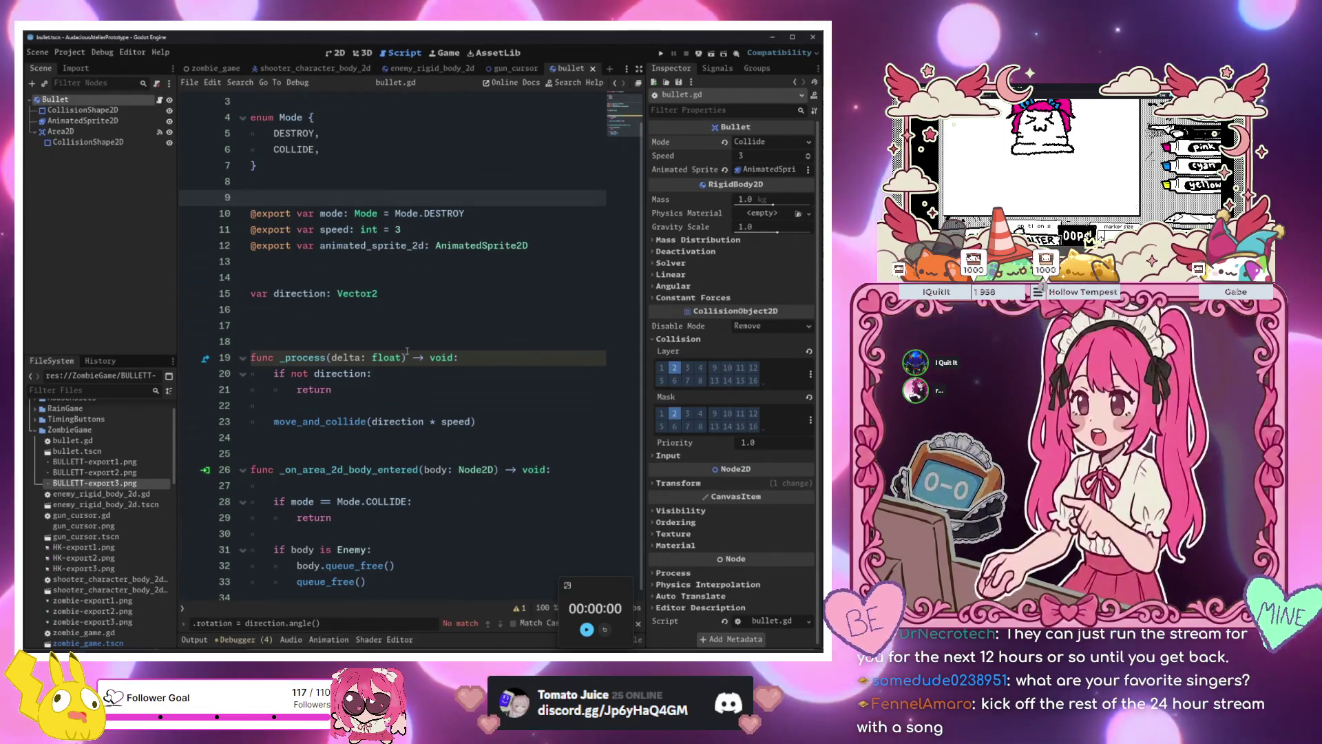
click(242, 70)
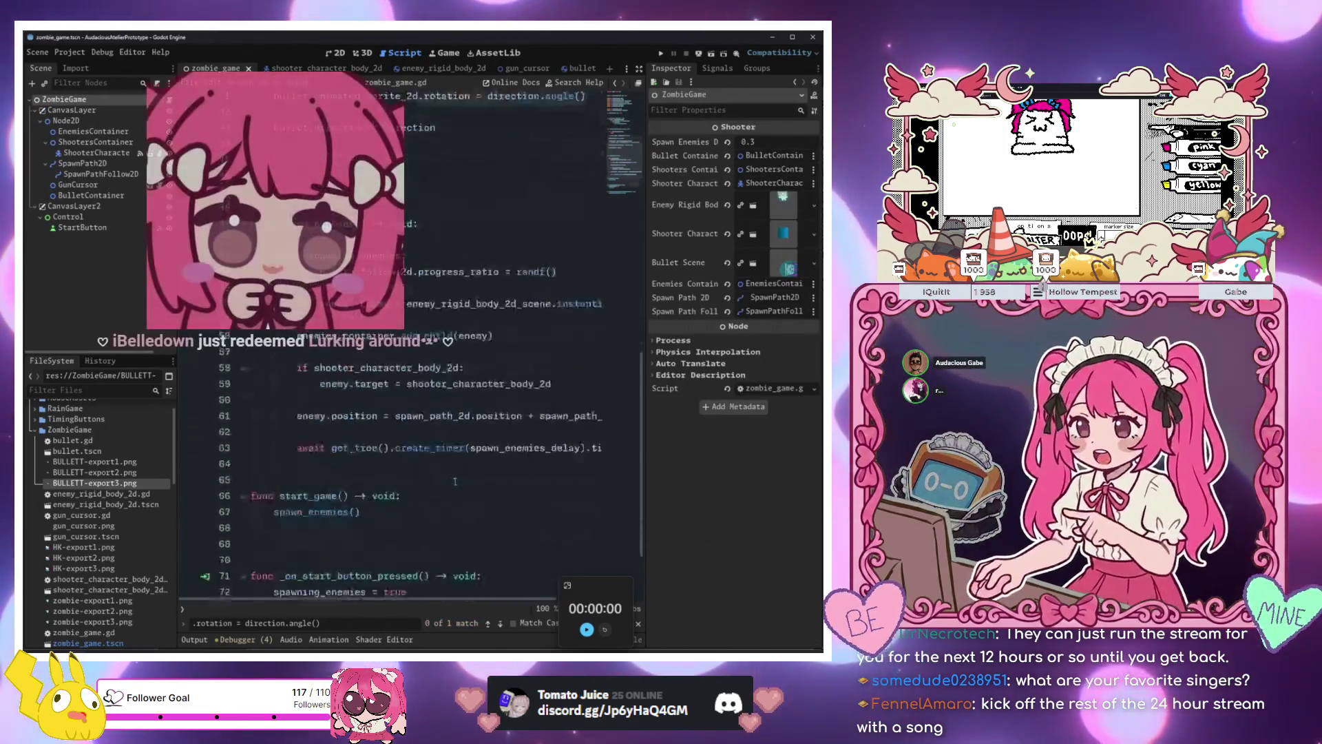
Step: Check zombie_game.gd and its 2D scene view, then return to the top of the script
click(427, 522)
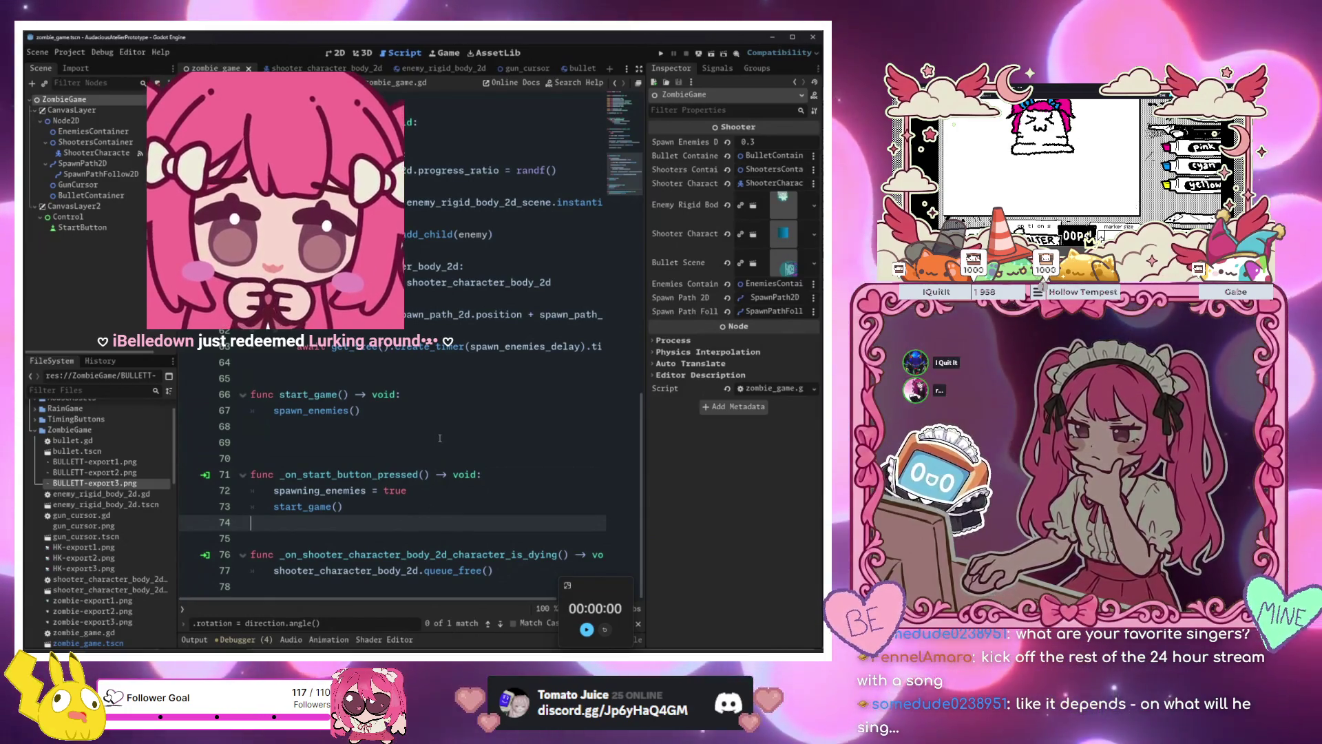
click(400, 444)
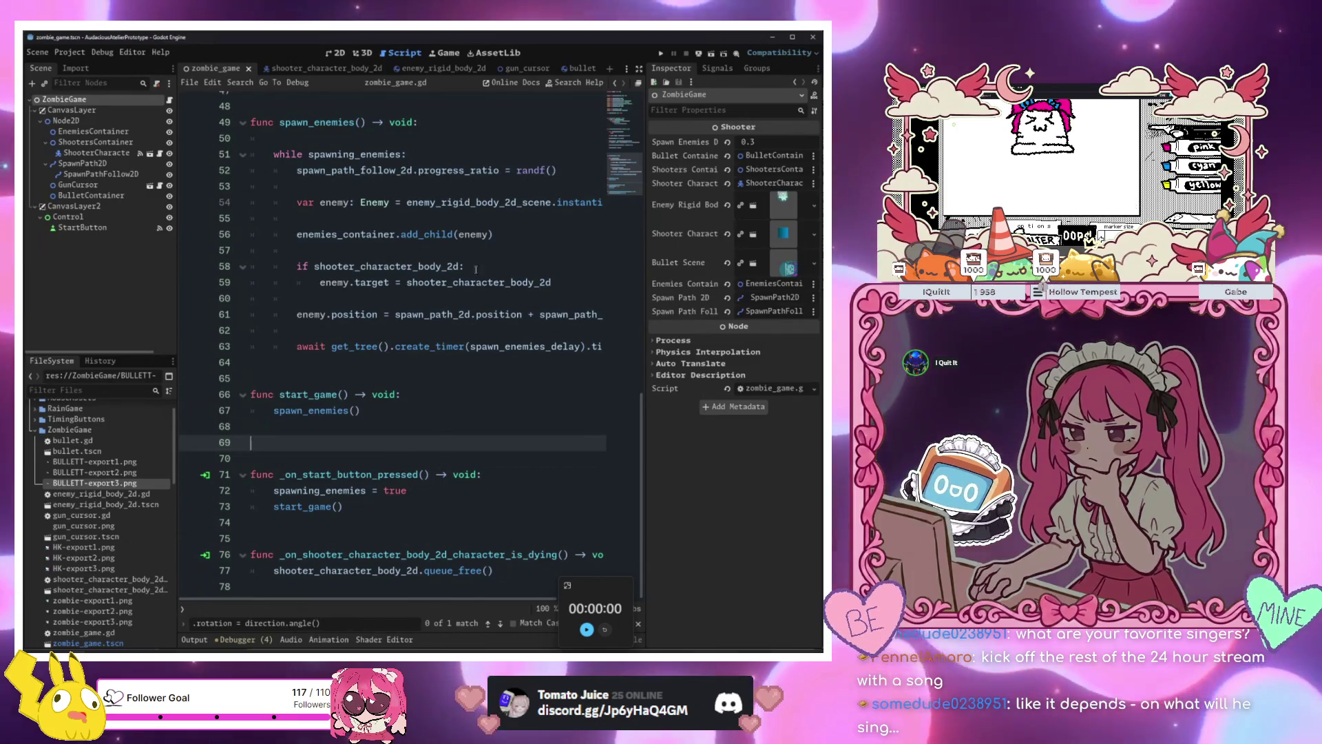
key(ctrl+F1)
scroll(377, 409, up, 2)
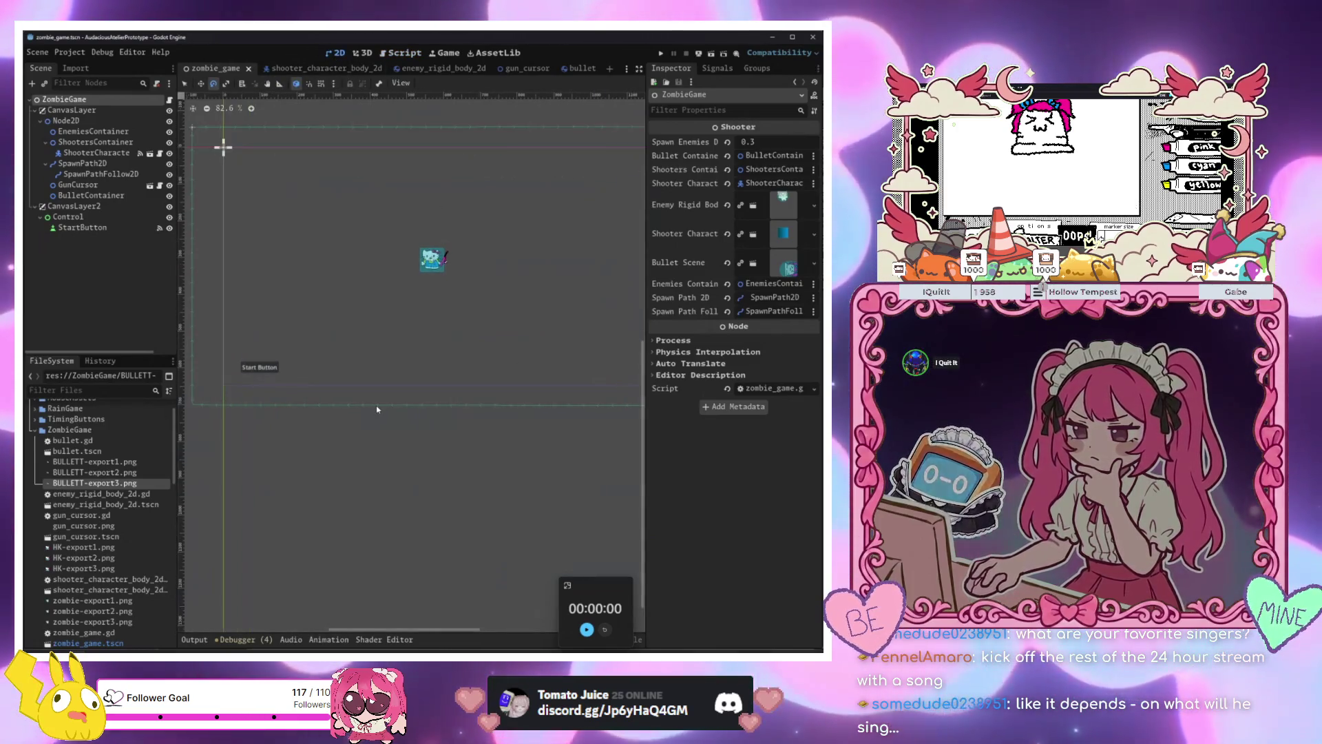
mouse_move(410, 376)
mouse_down()
mouse_move(407, 386)
mouse_move(425, 375)
mouse_up()
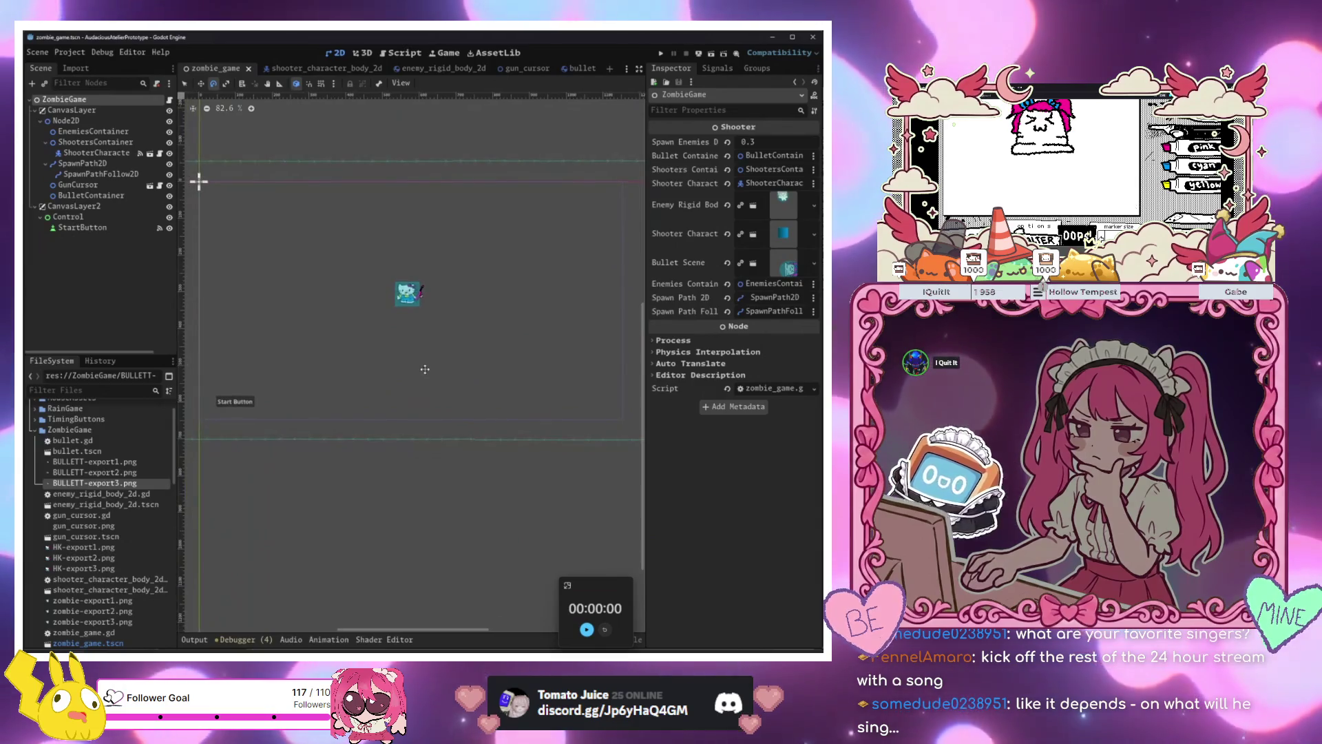
scroll(426, 374, up, 1)
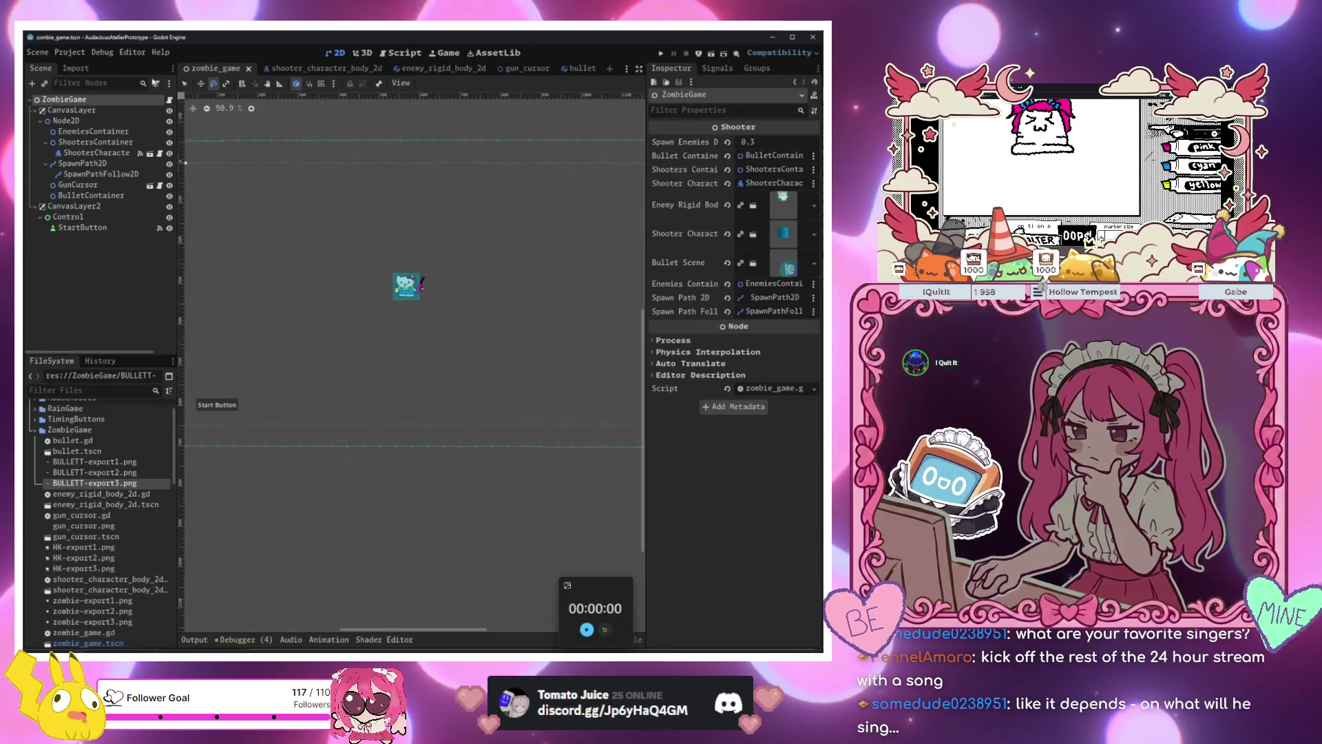
key(ctrl+F3)
scroll(413, 344, up, 10)
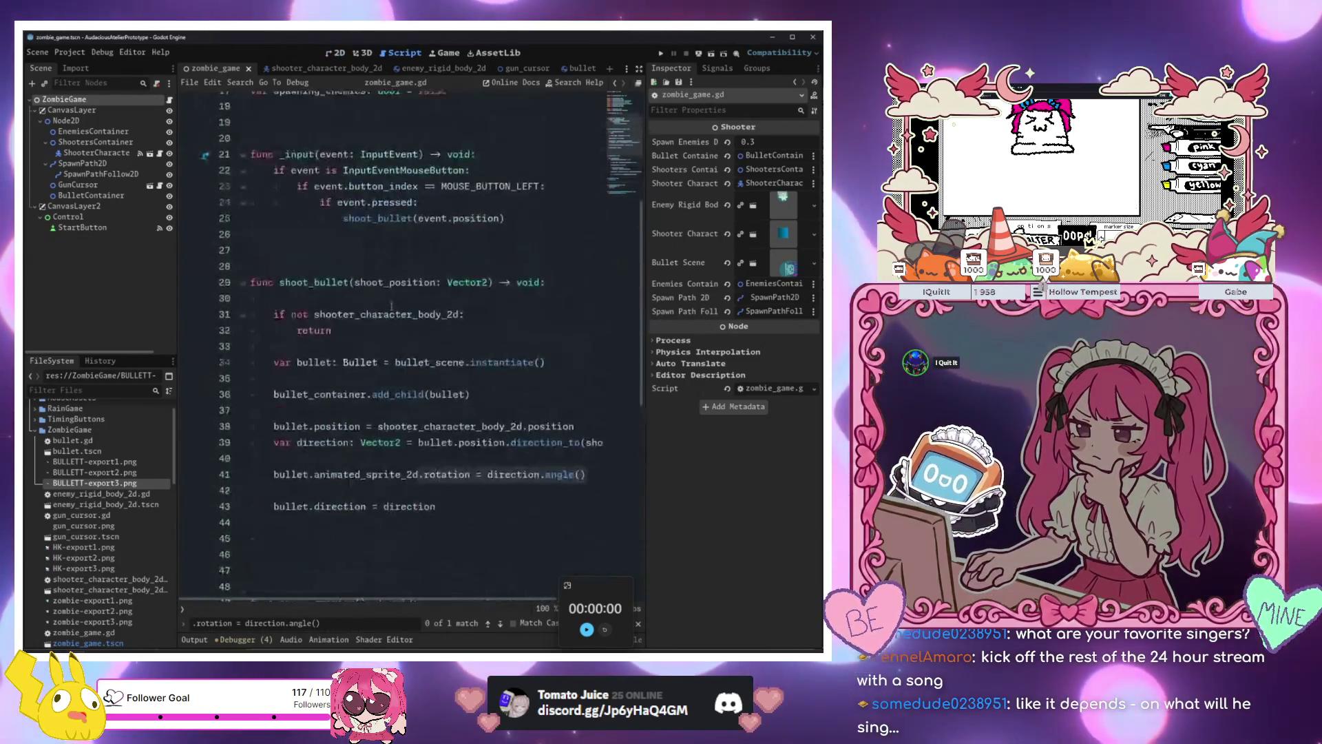
Step: Select and review the left-mouse-button check inside the _input function
scroll(504, 364, up, 2)
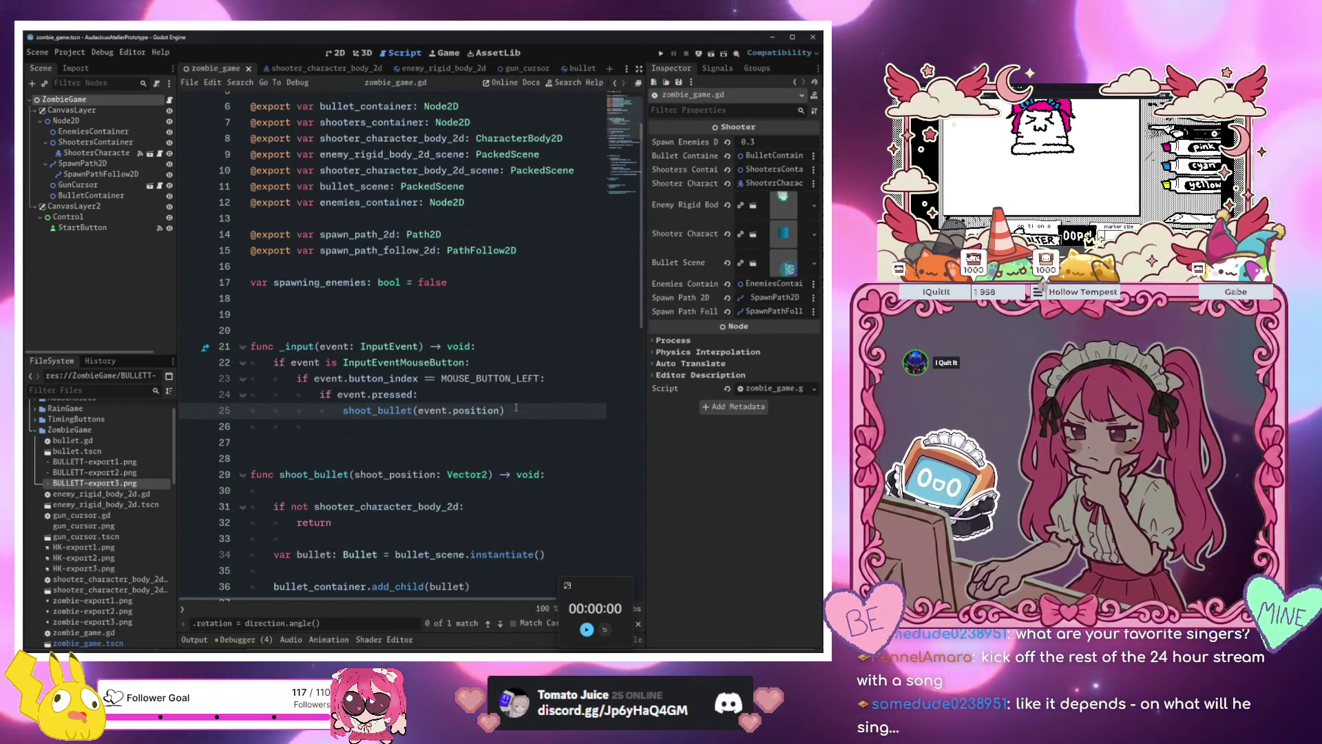
click(467, 363)
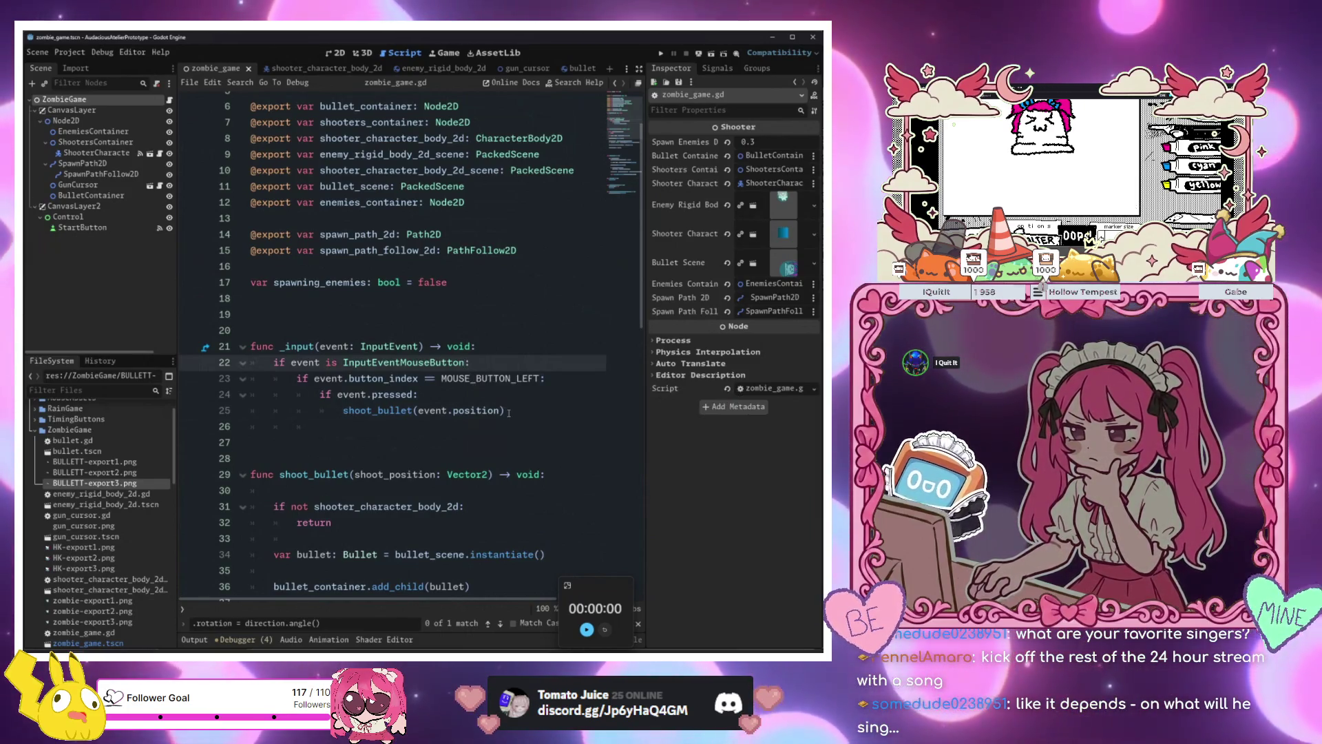
drag(508, 412, 303, 363)
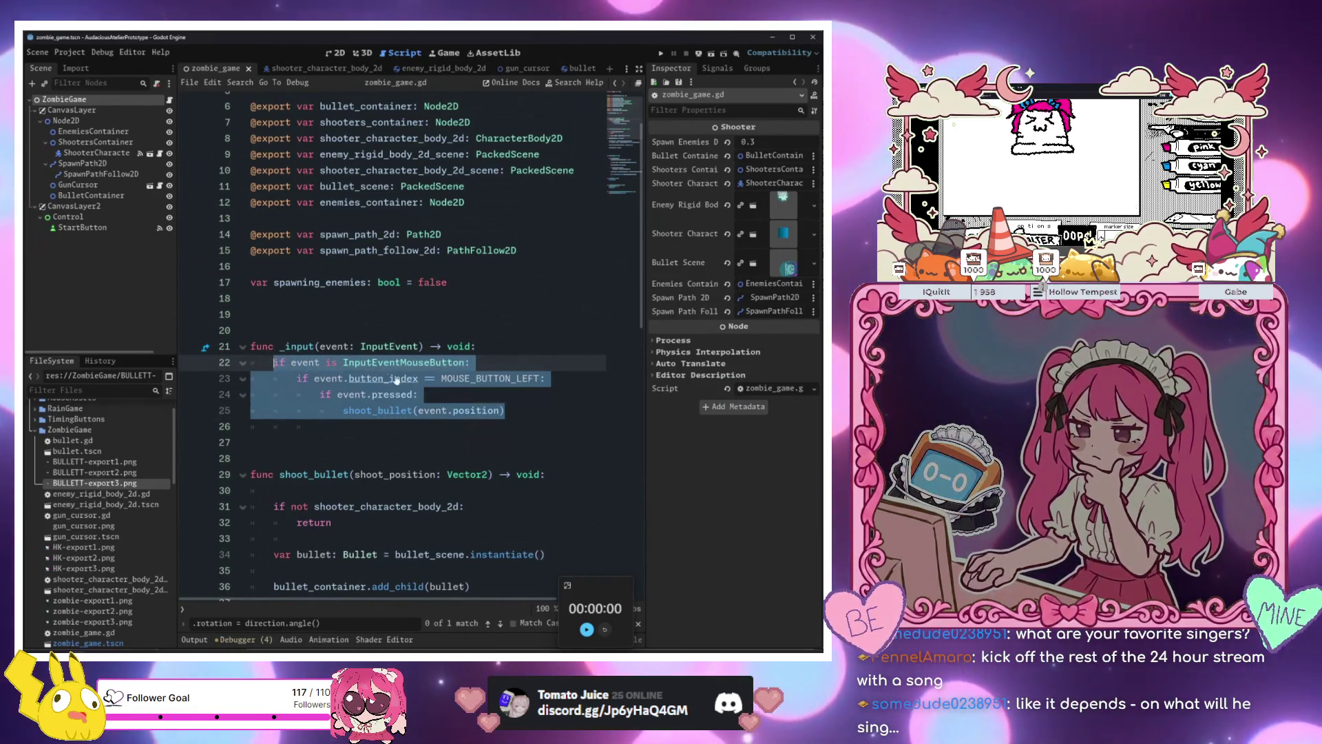
click(546, 413)
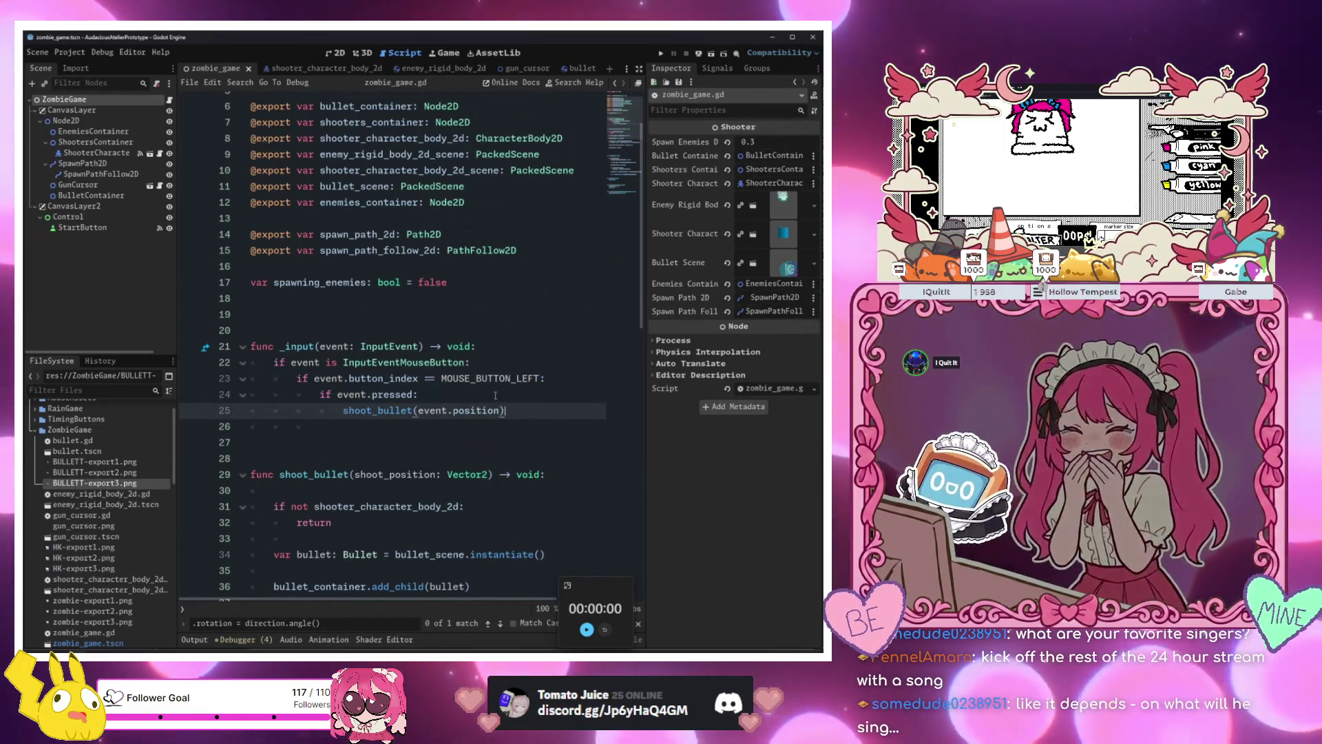
Step: Open Project Settings on the Input Map tab
mouse_move(464, 387)
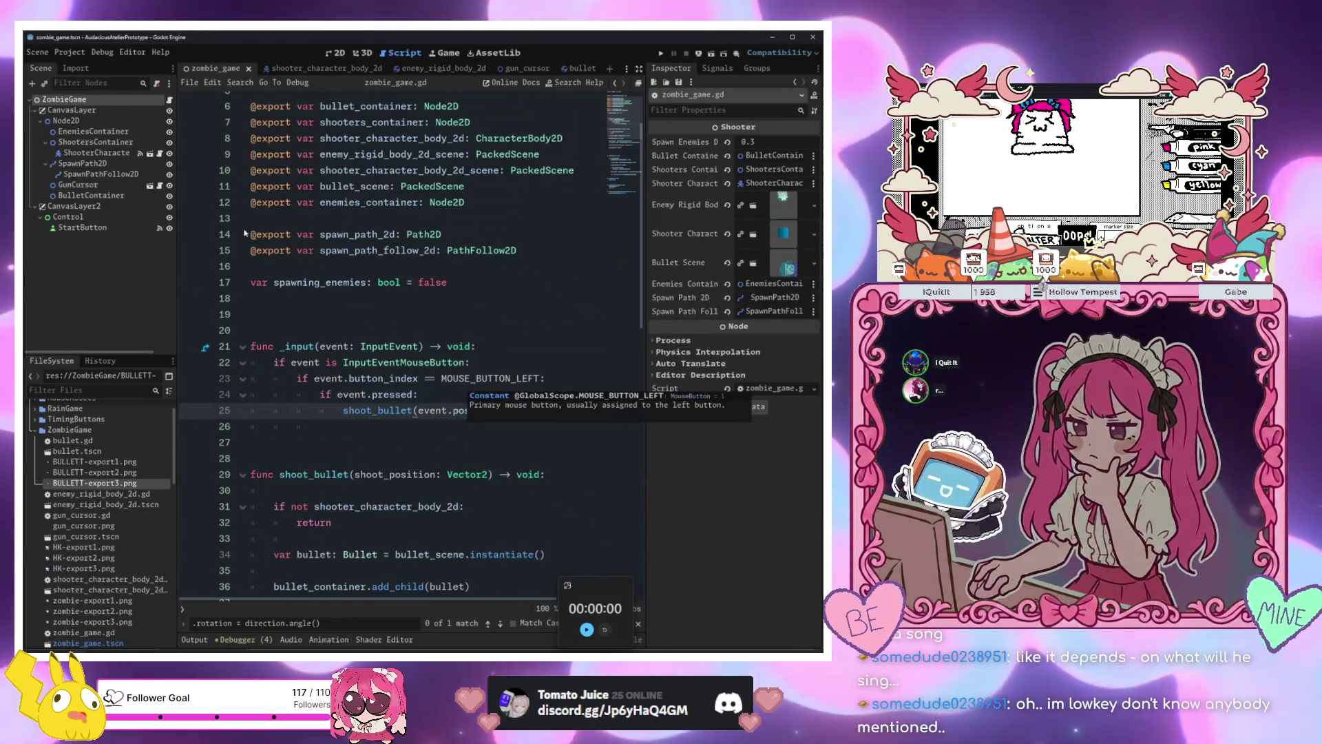
click(69, 52)
click(78, 66)
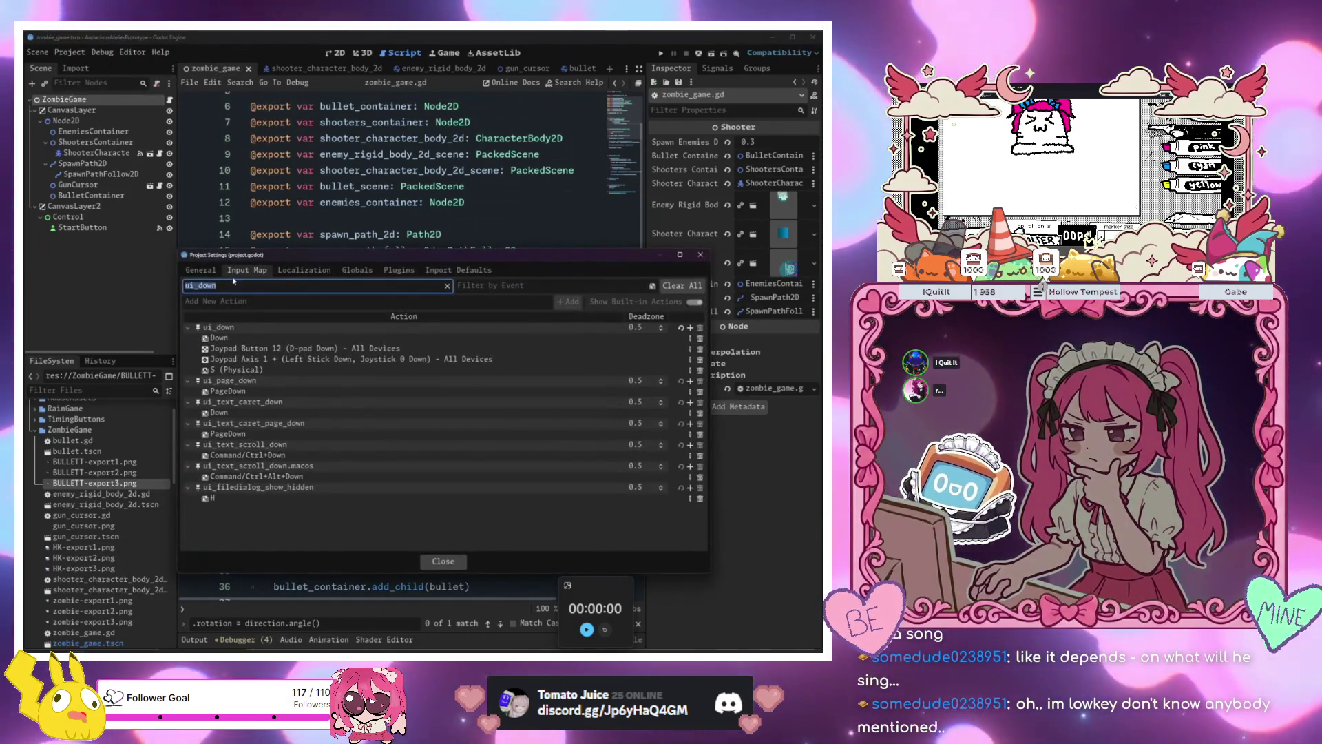
Step: Add a 'clicked' input action bound to Left Mouse Button and close Project Settings
text(click)
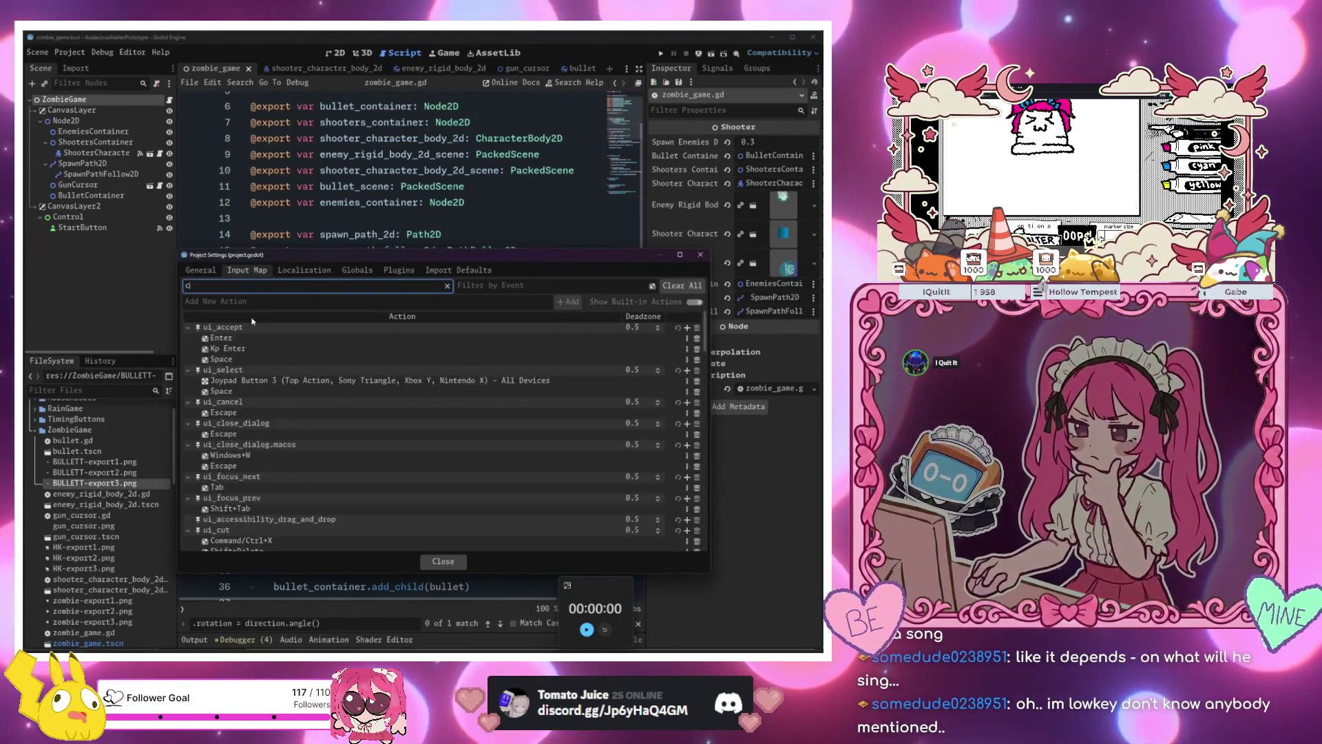
key(BackSpace)
key(BackSpace)
key(BackSpace)
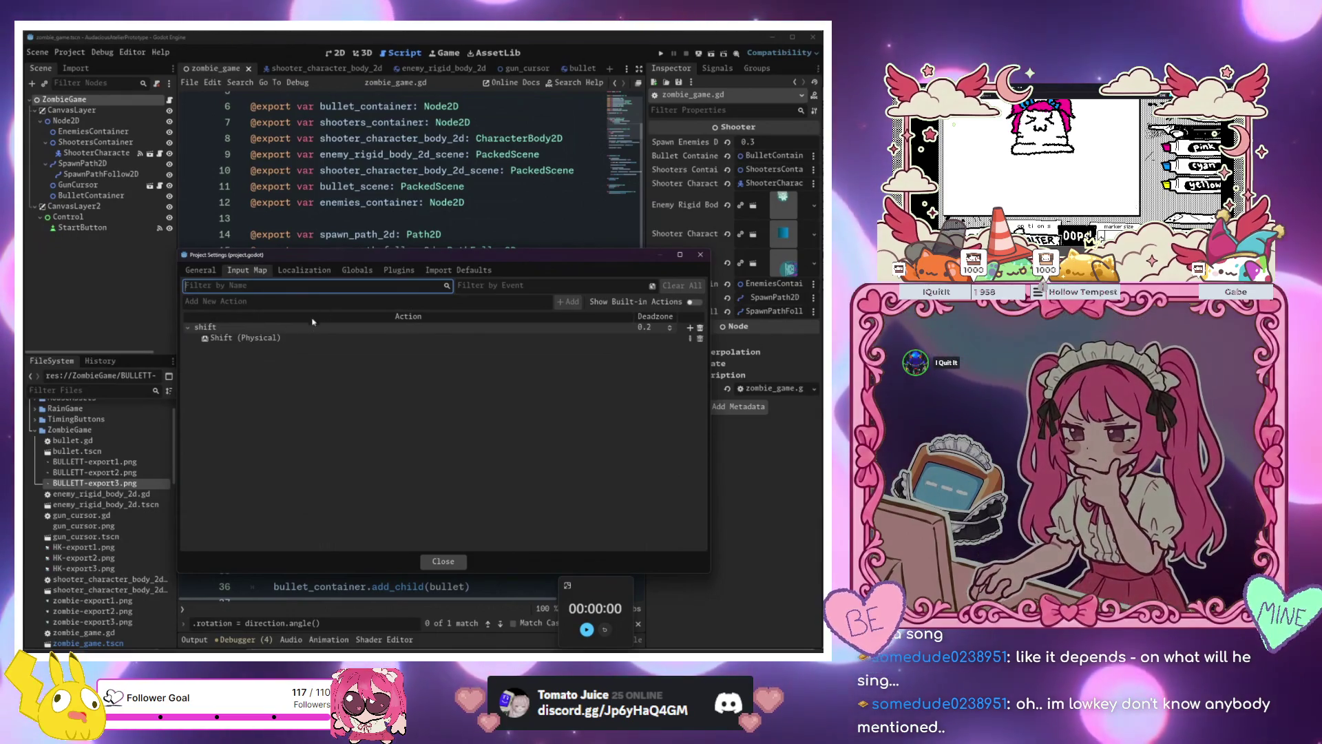
text(clicked)
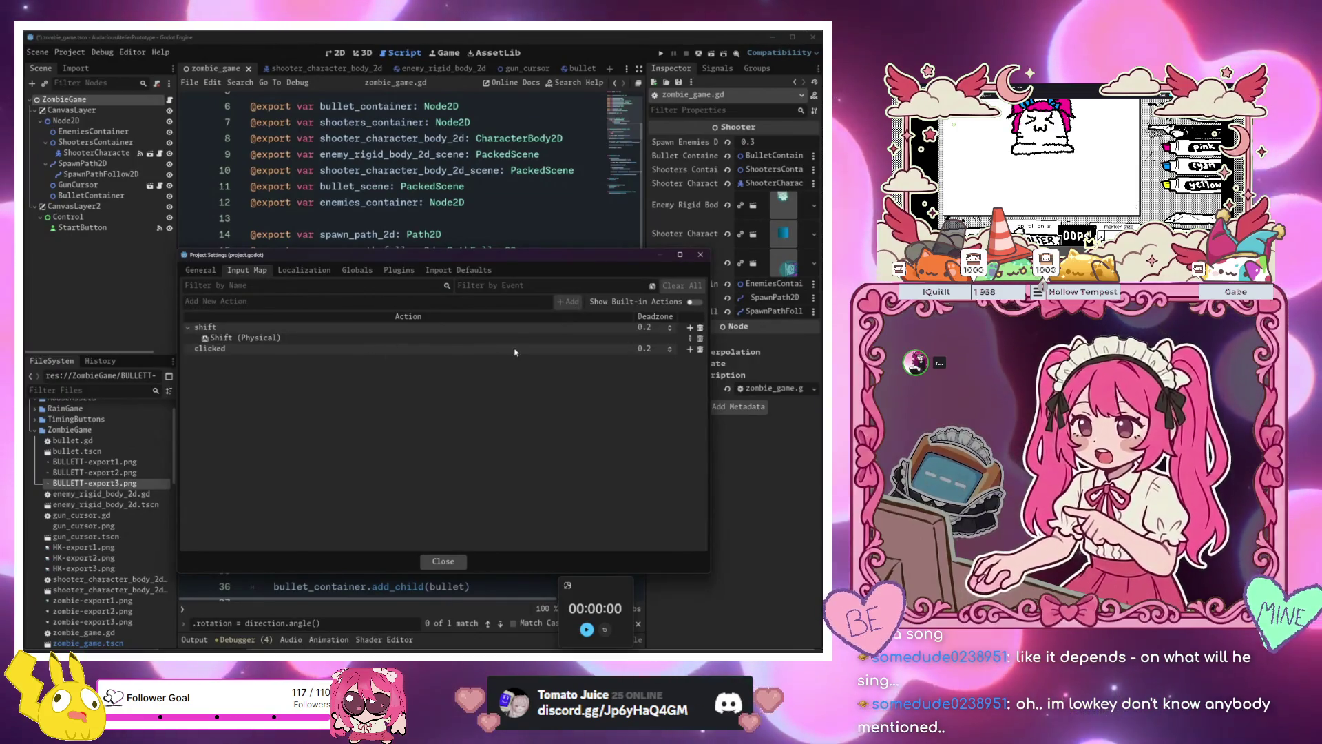
click(689, 349)
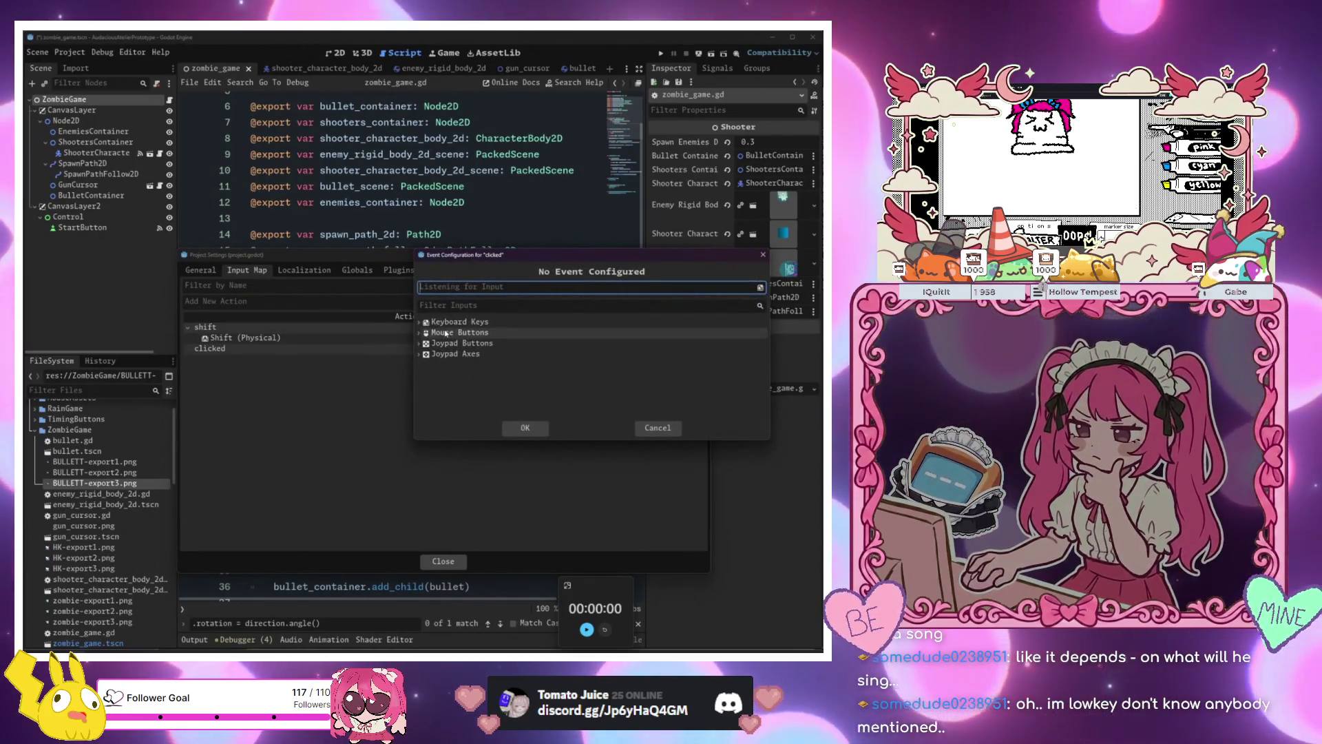
click(519, 428)
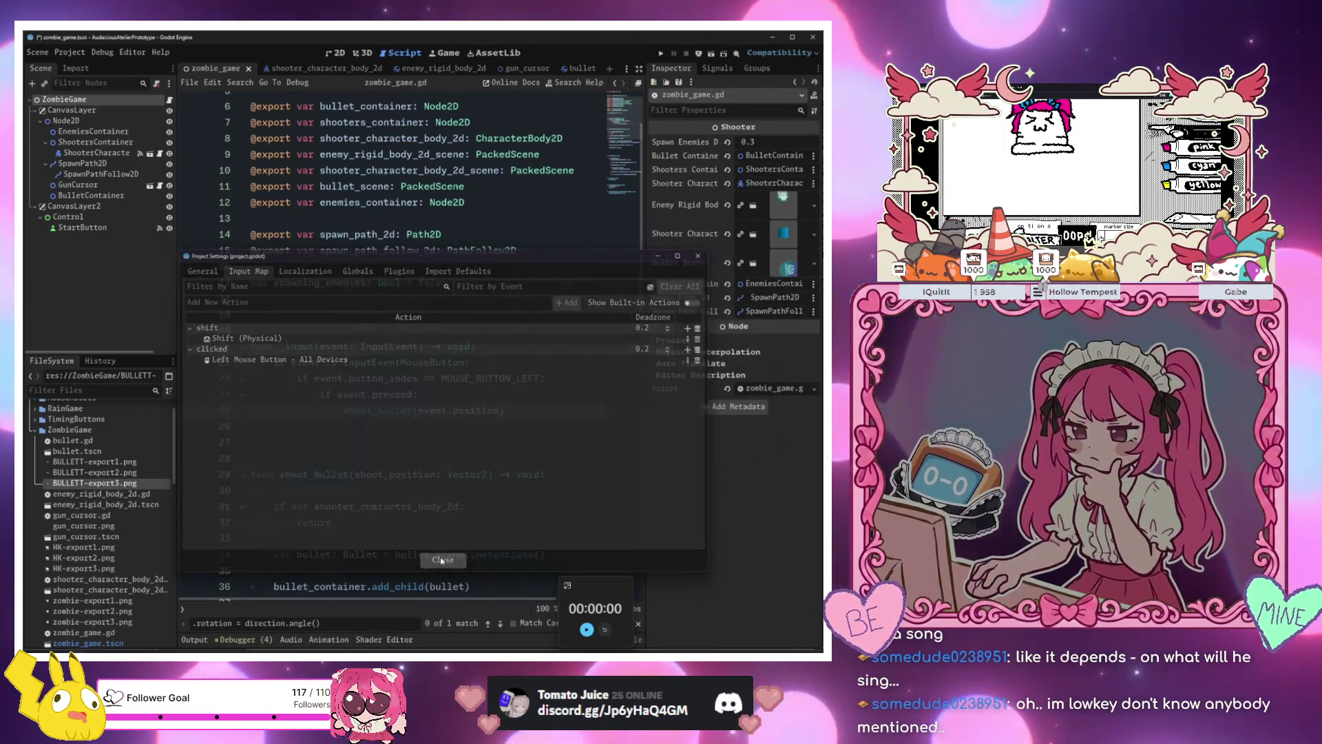
click(443, 561)
click(408, 474)
click(315, 316)
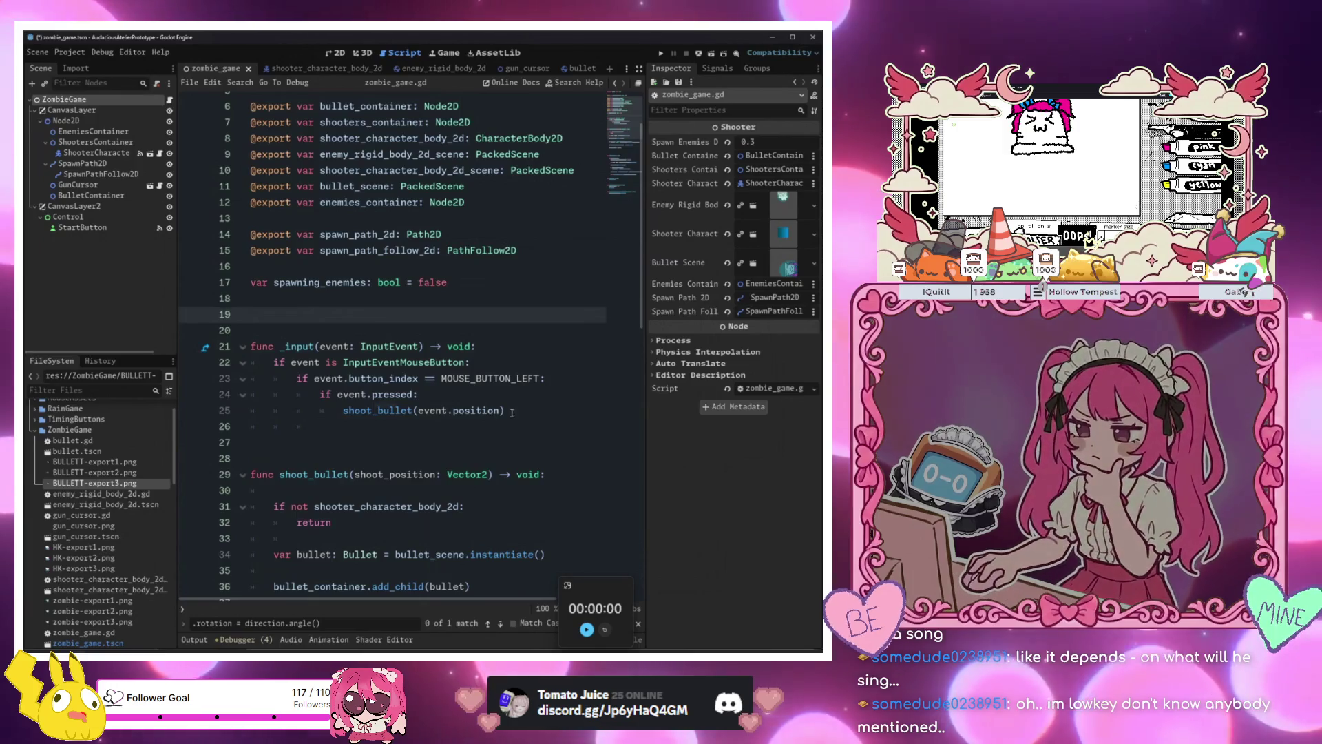
Step: Replace the old _input function with a new _process function
drag(514, 415, 213, 332)
key(BackSpace)
text(func)
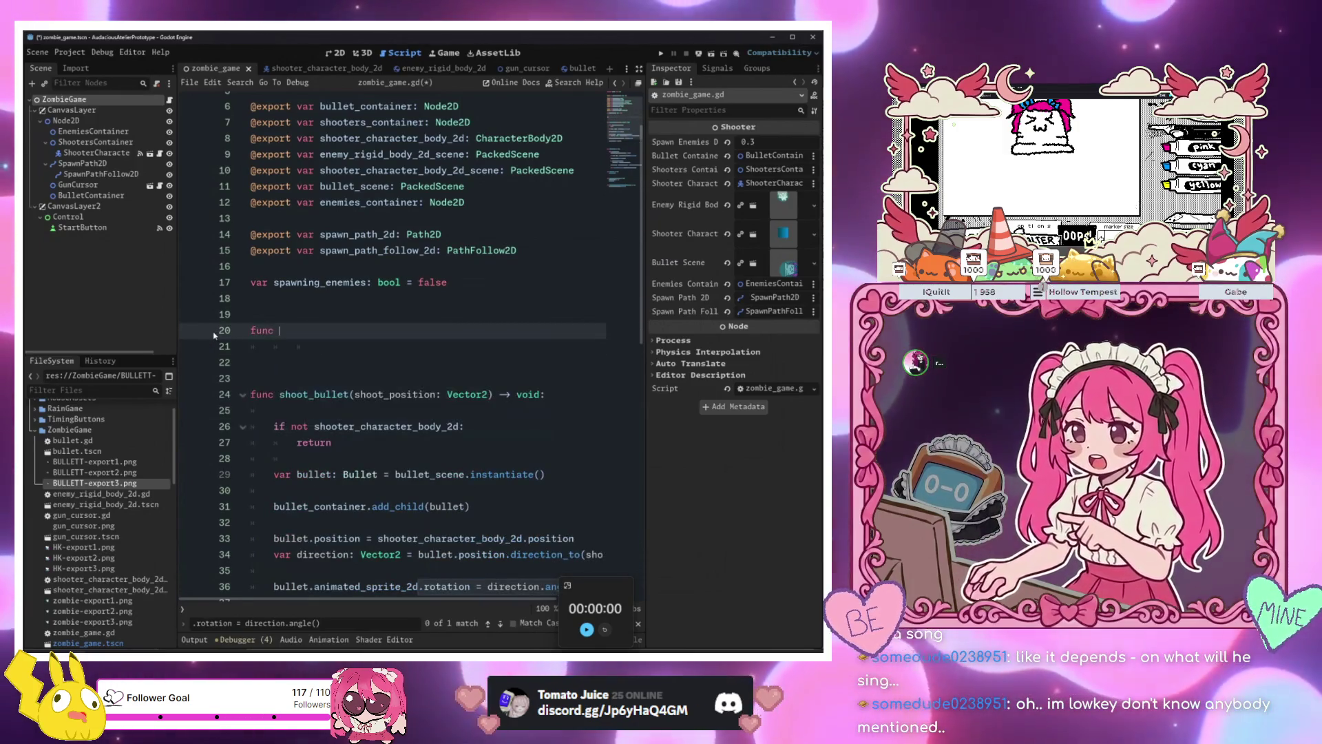
key(Delete)
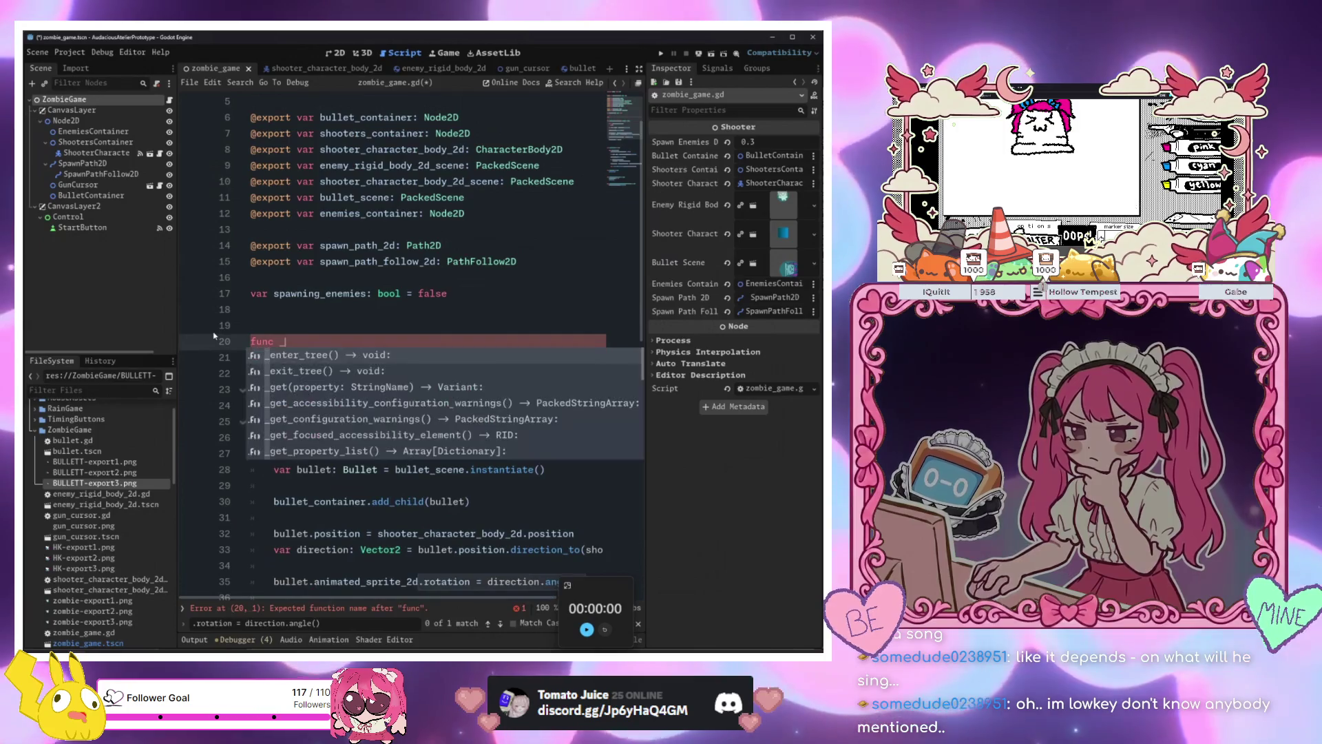
text(_pro)
key(Return)
key(Return)
Step: Inside _process, add an if Input.is_action_pressed("clicked") check
text(if)
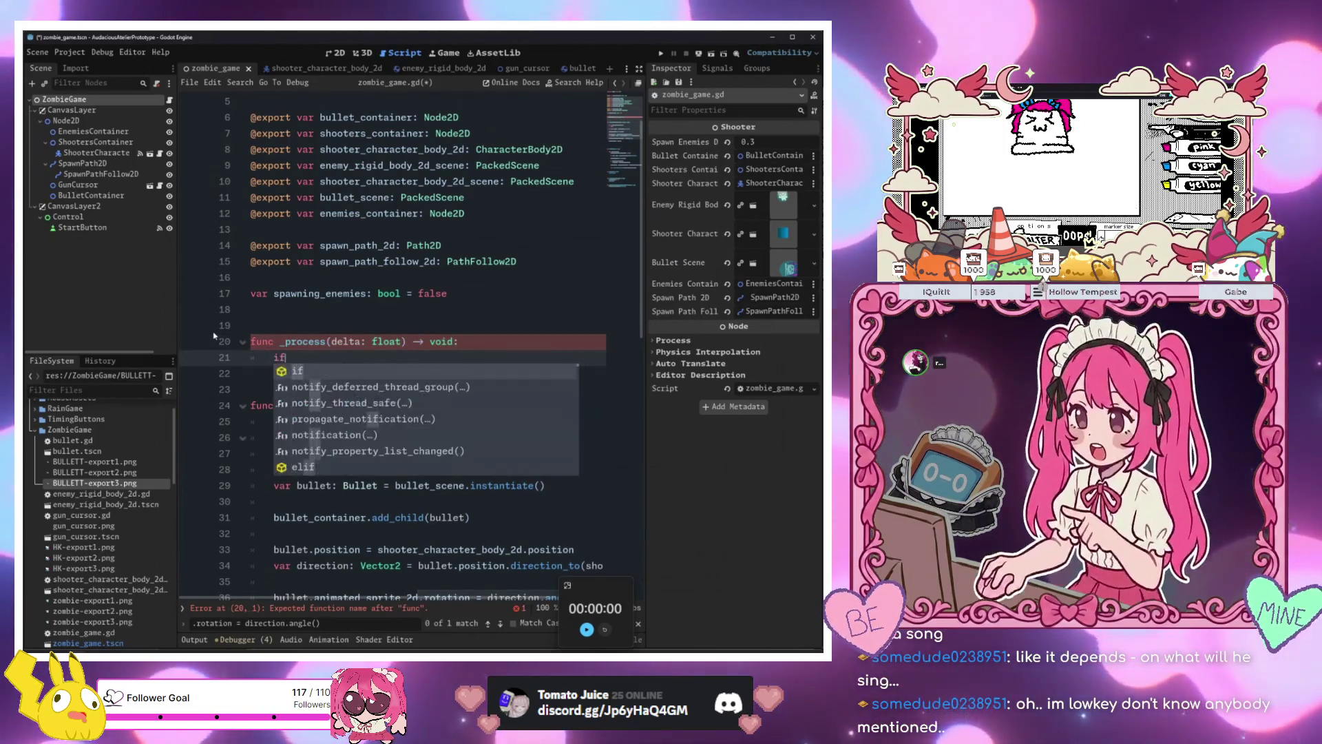
text( Input.ev)
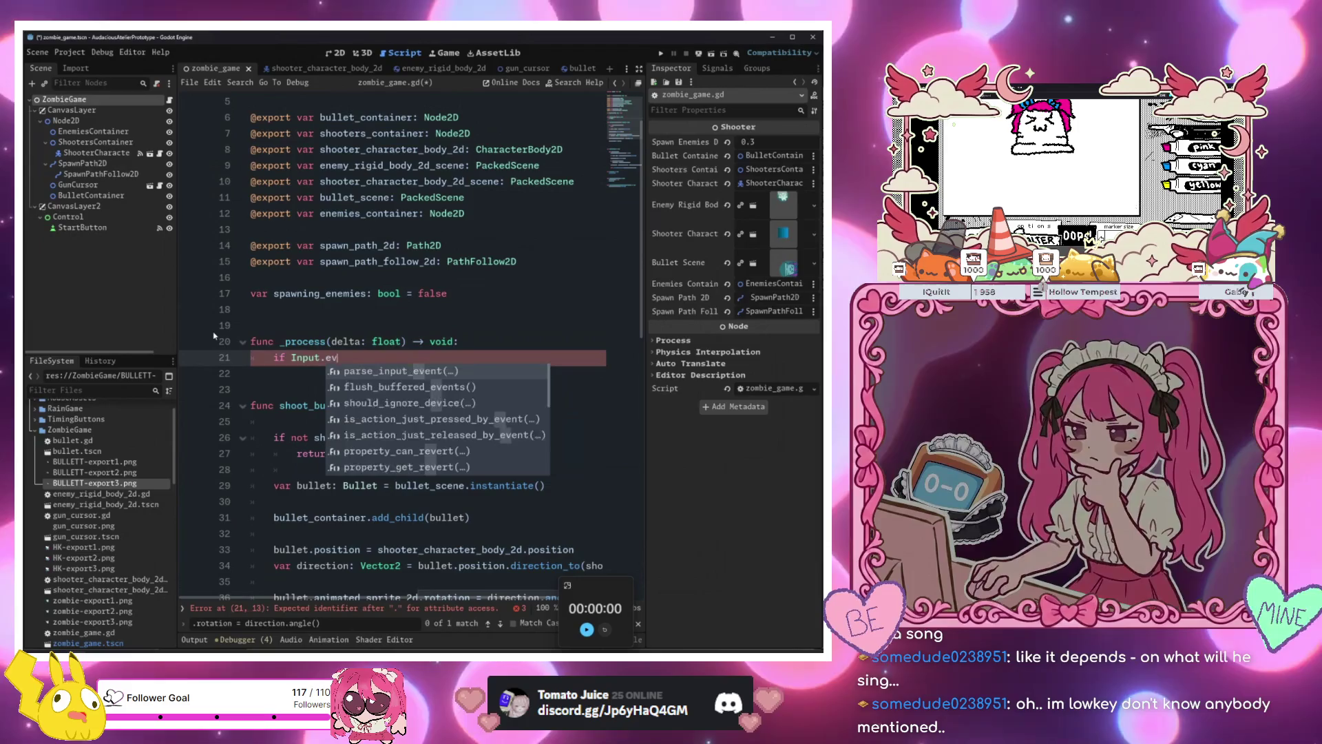
key(BackSpace)
key(BackSpace)
text(is)
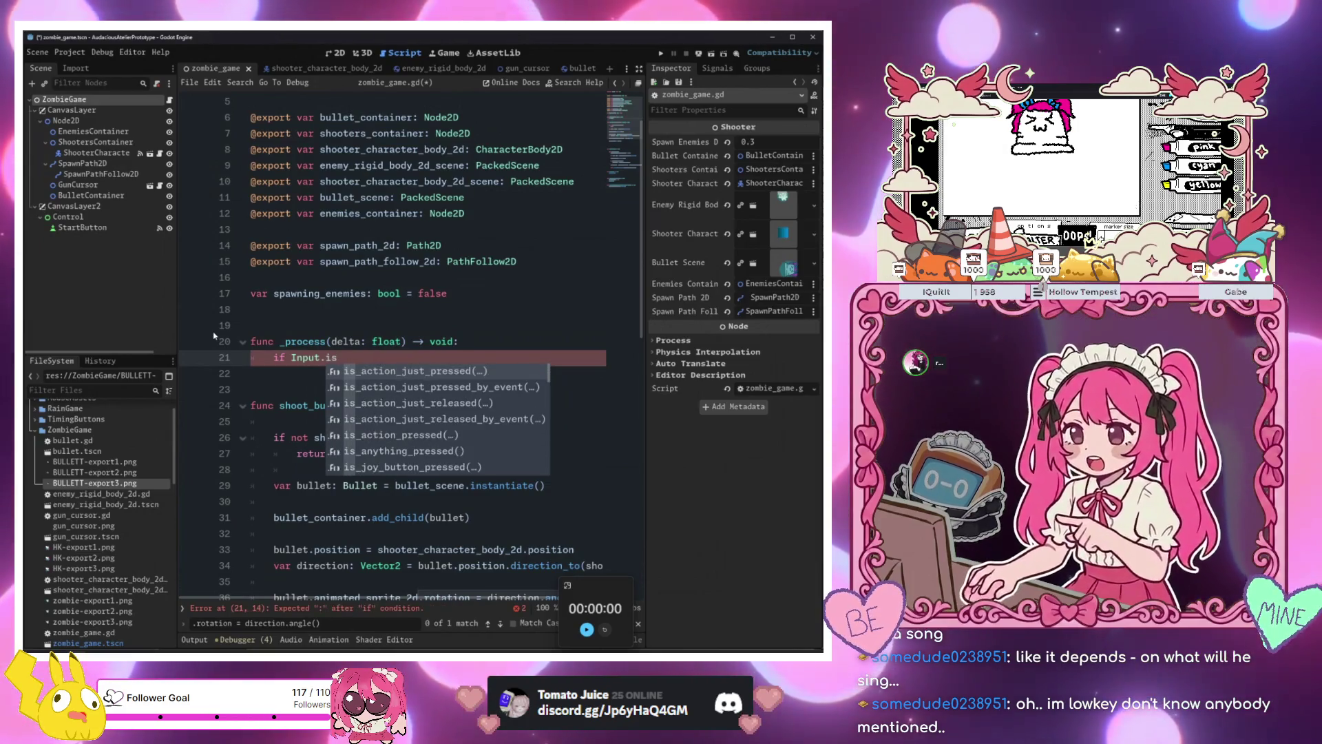
key(Down)
key(Down)
key(Down)
key(Return)
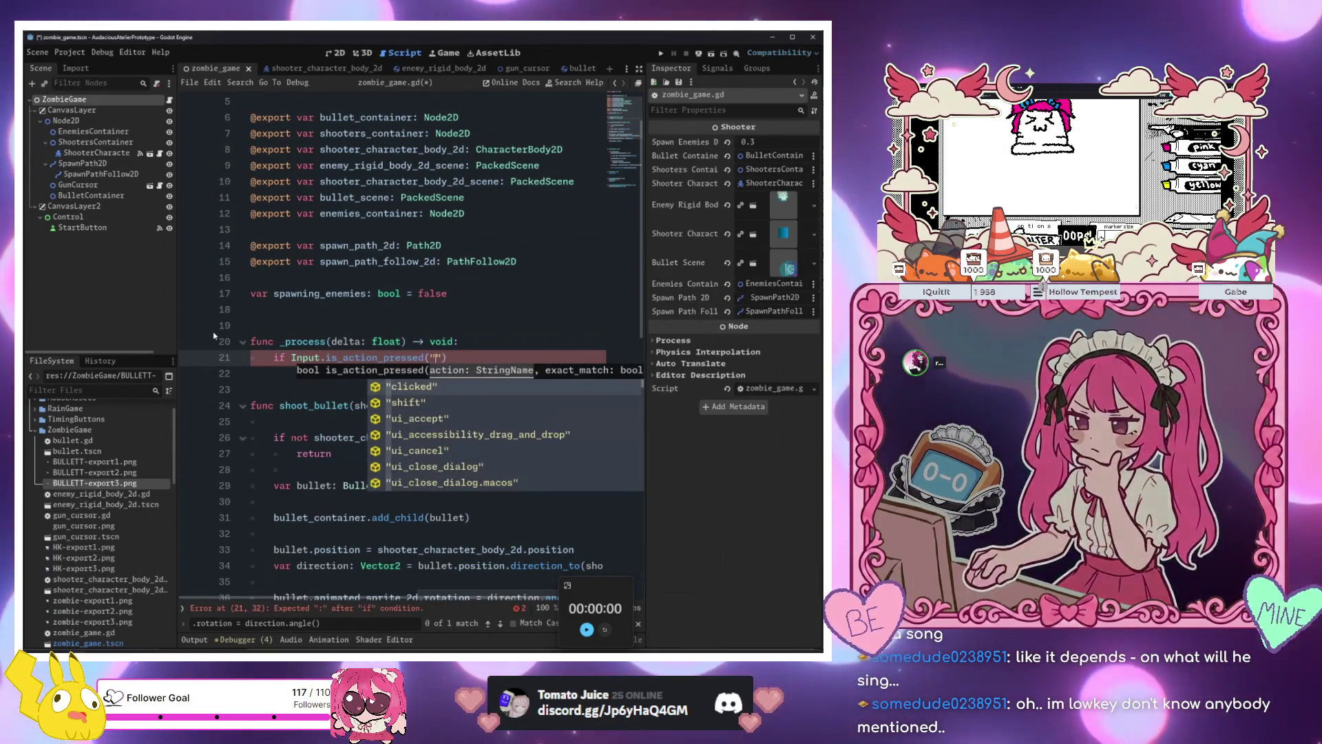
text(mo)
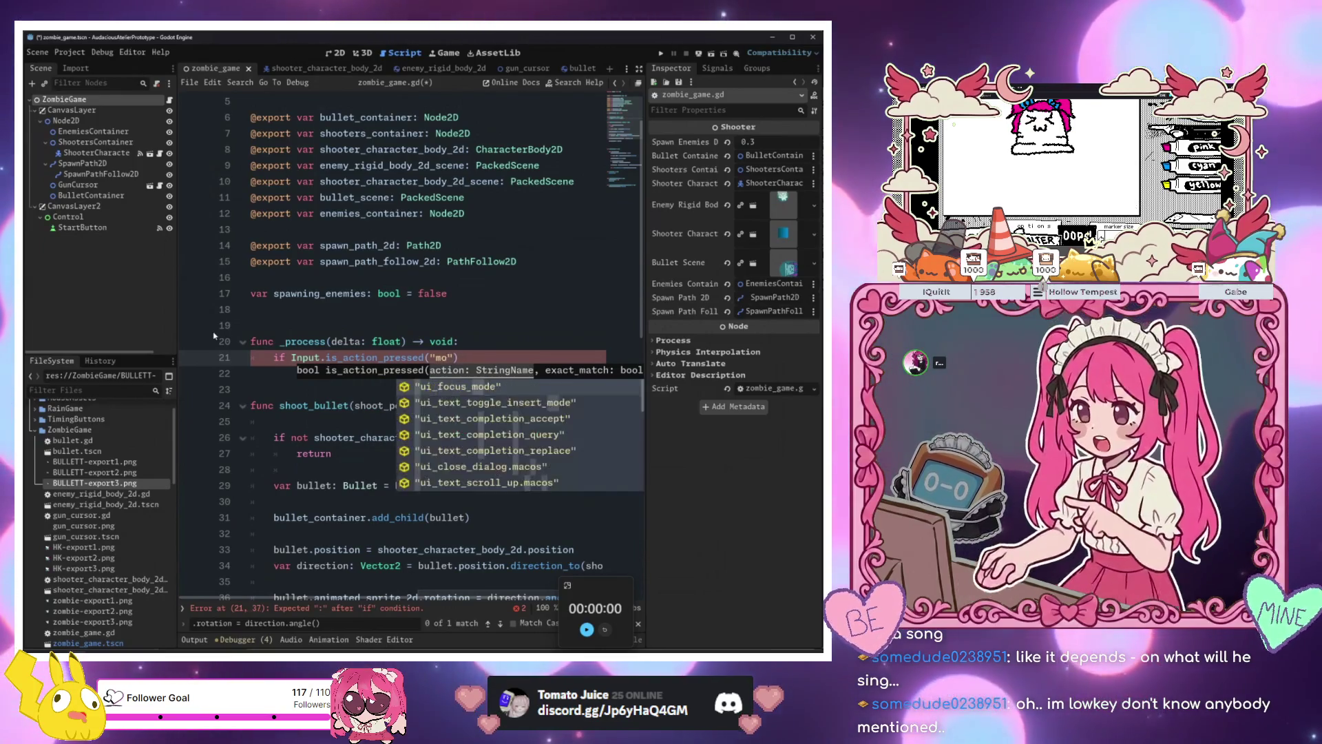
key(BackSpace)
key(BackSpace)
text(clicked")len()
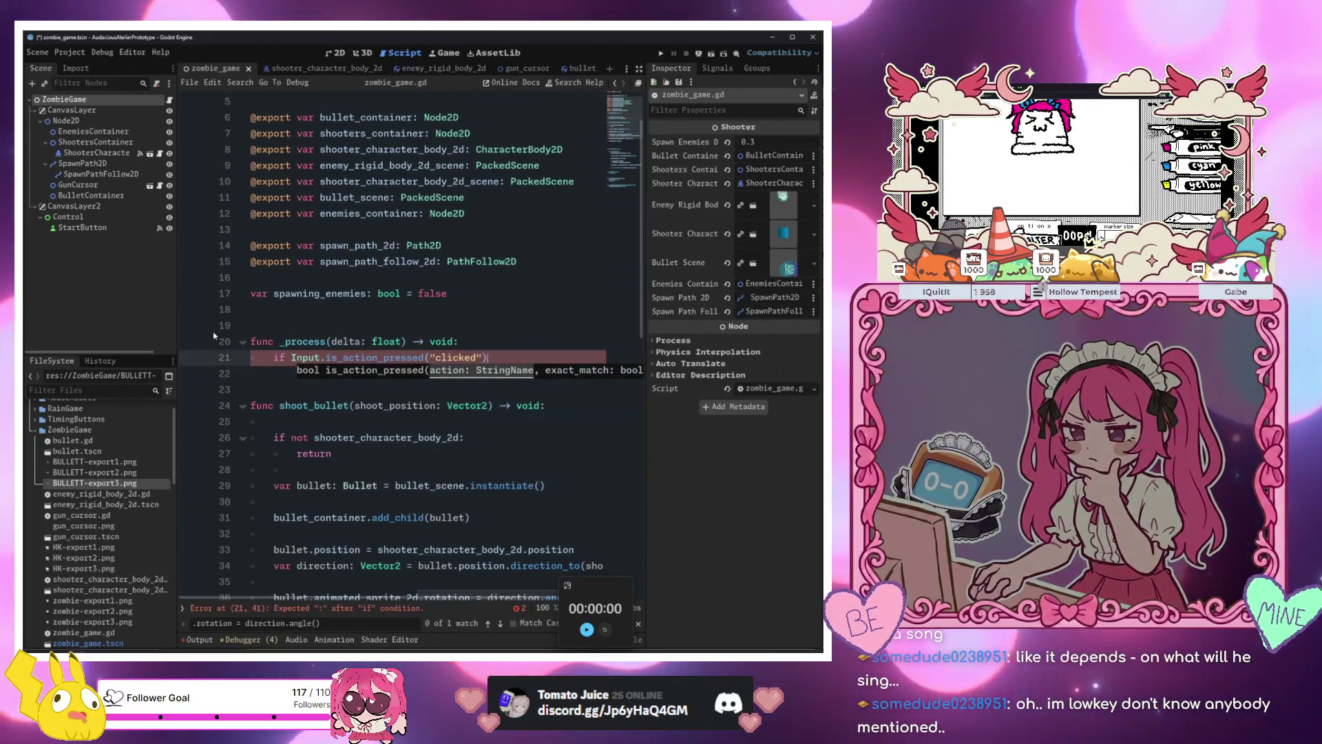
key(Return)
Step: Call shoot_bullet() inside the if block, leaving it without an argument
text(sho)
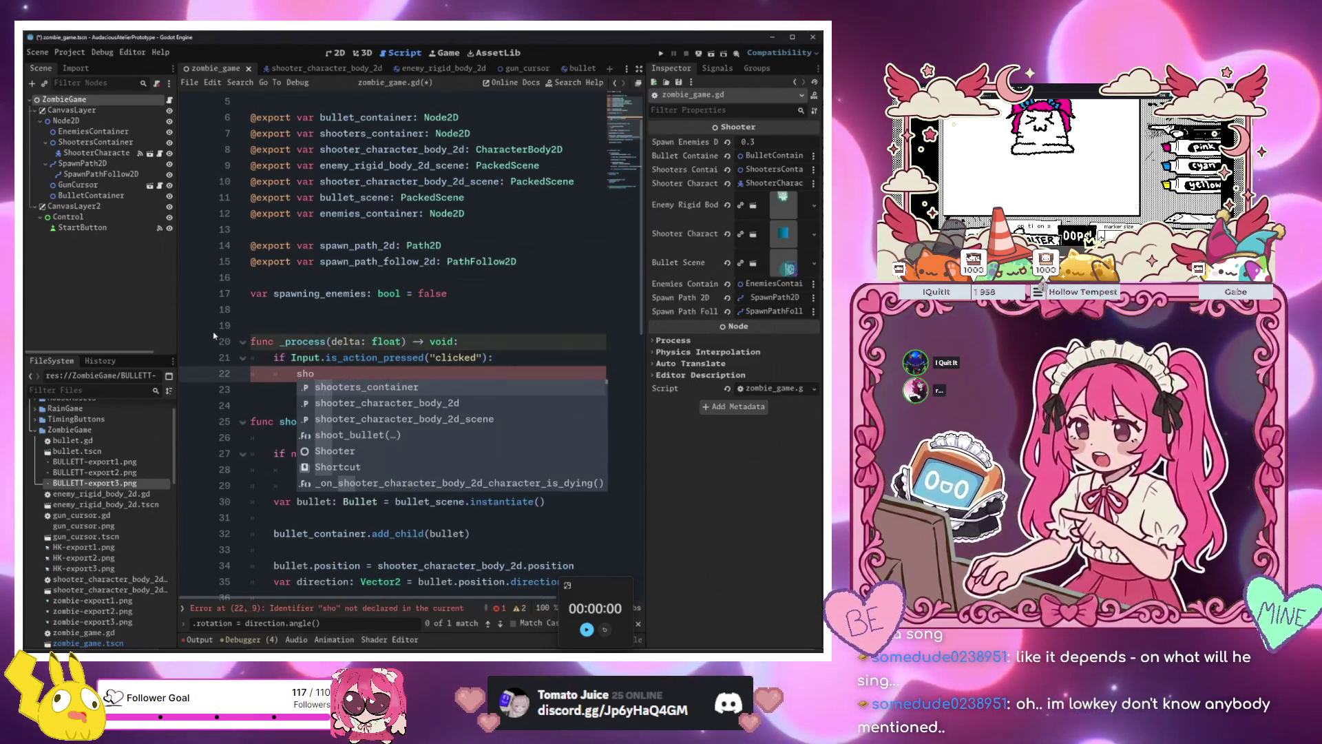
key(Down)
key(Down)
key(Down)
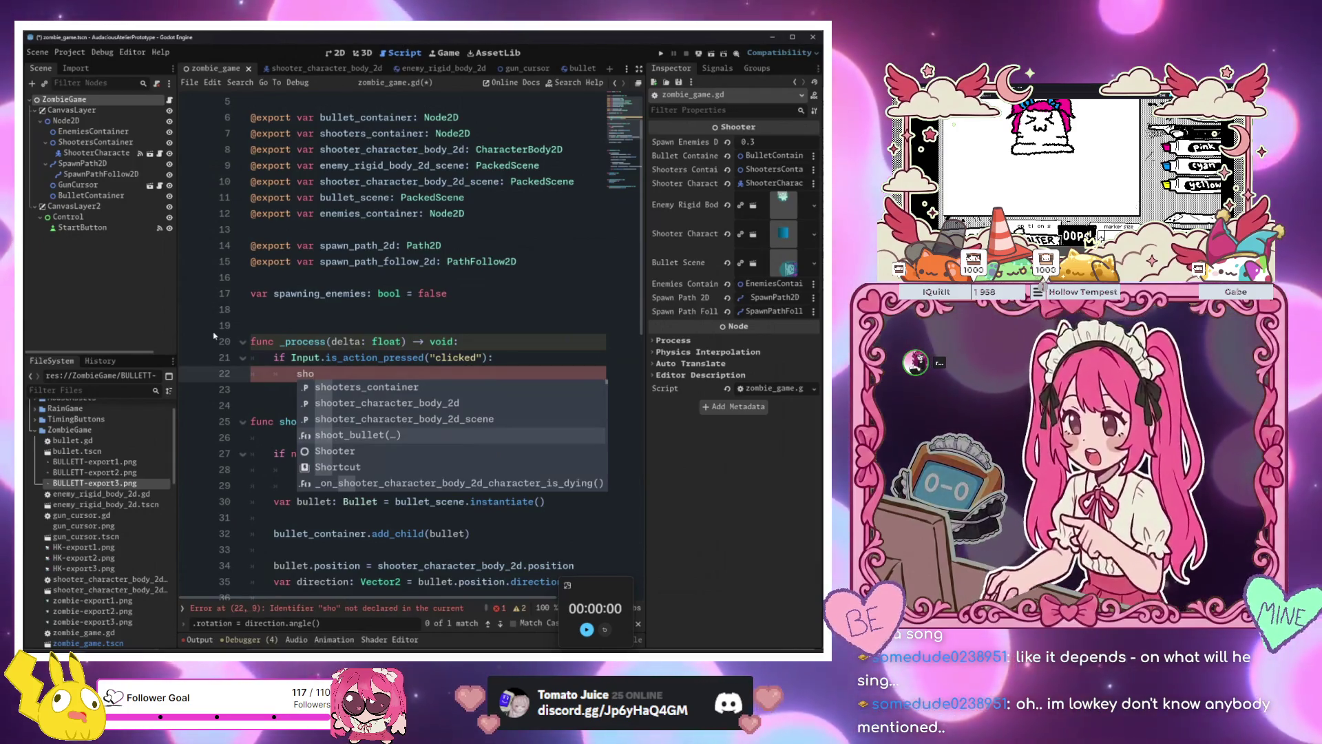
key(Return)
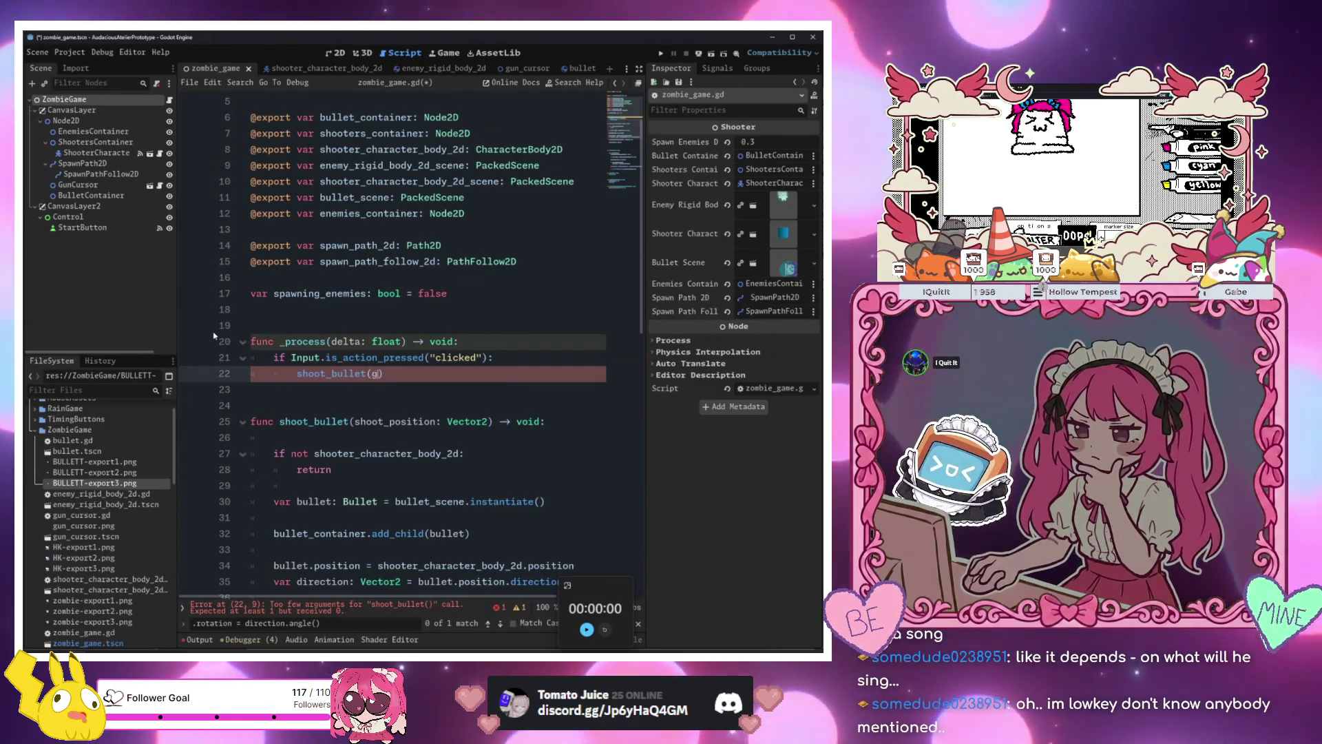
text(get_glo)
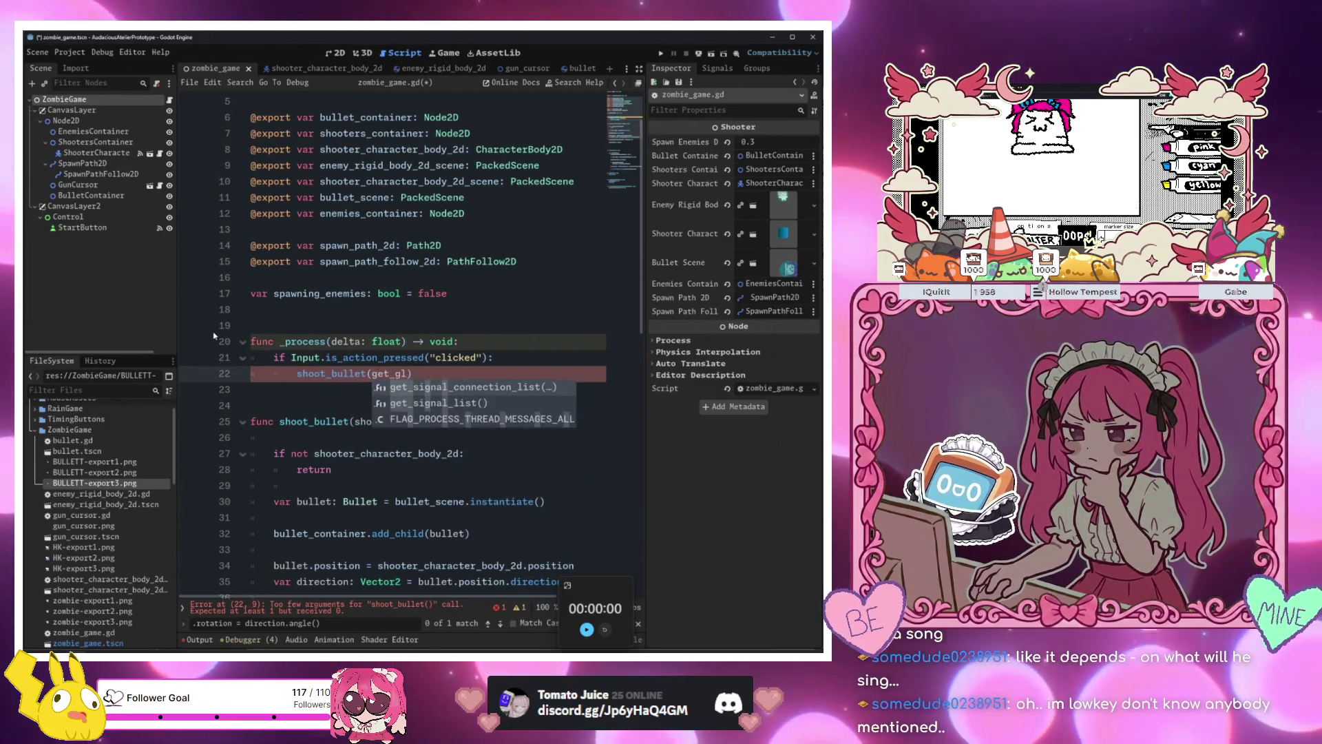
key(BackSpace)
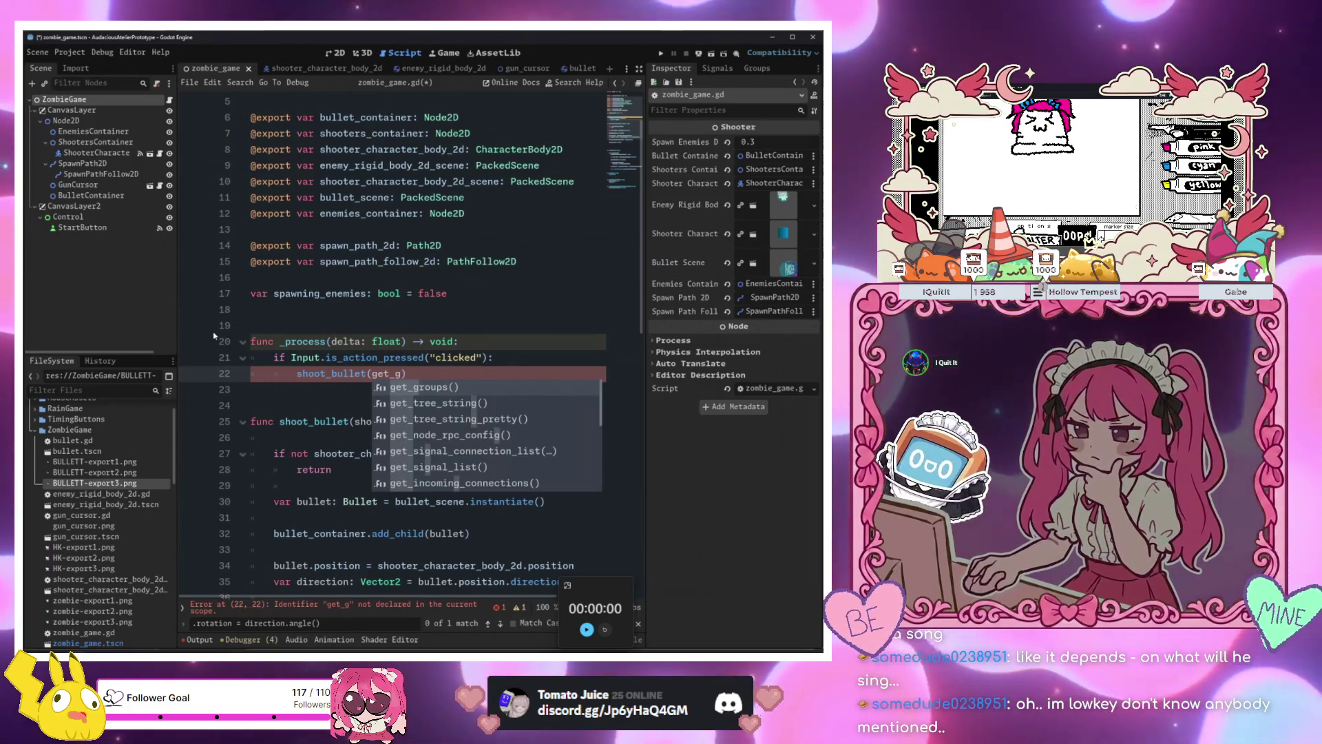
key(BackSpace)
text(mouse)
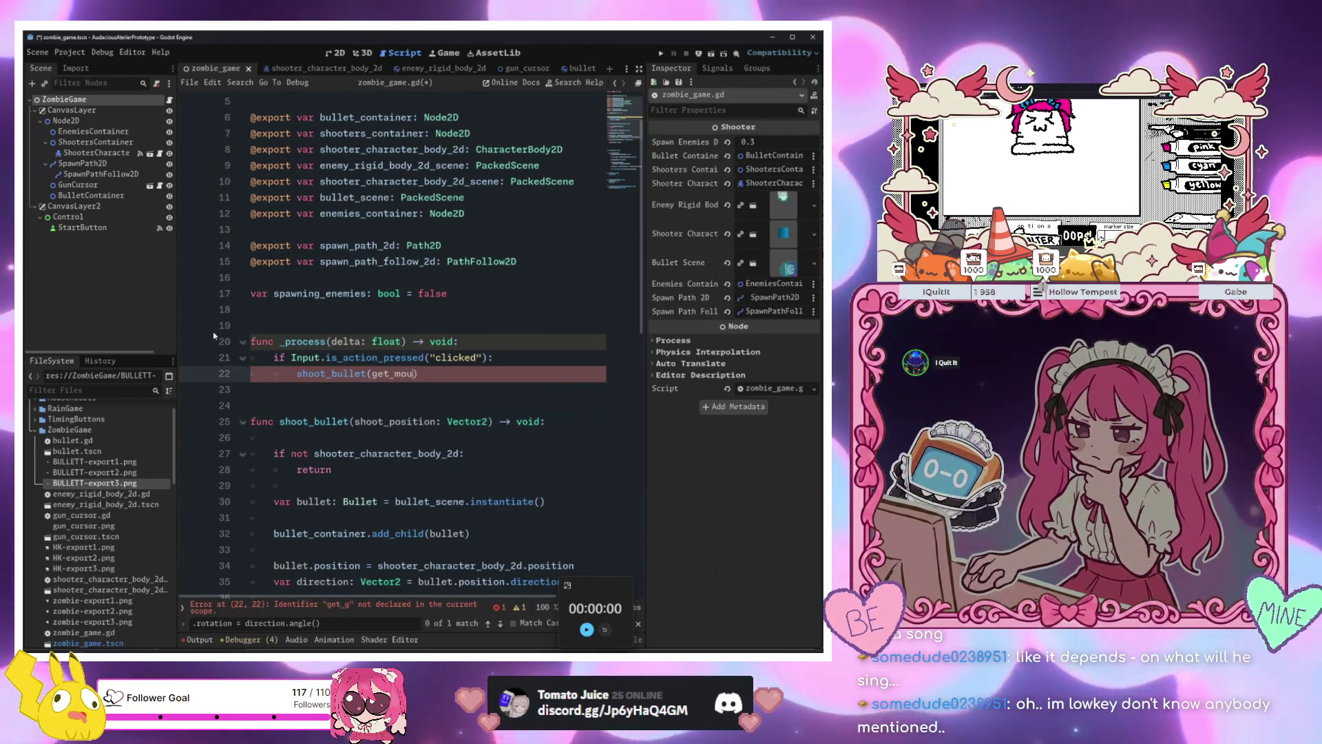
key(ctrl+BackSpace)
text(mouse_)
key(BackSpace)
key(BackSpace)
key(BackSpace)
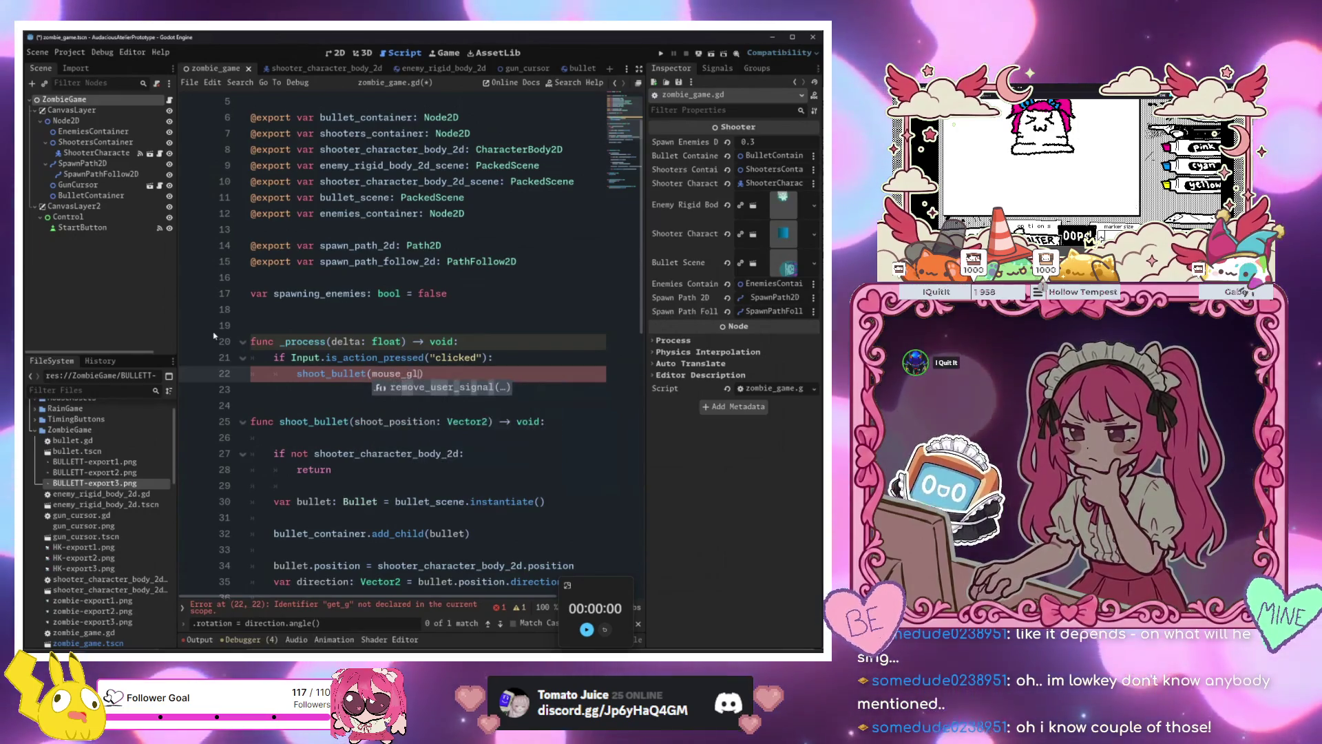
key(BackSpace)
key(BackSpace)
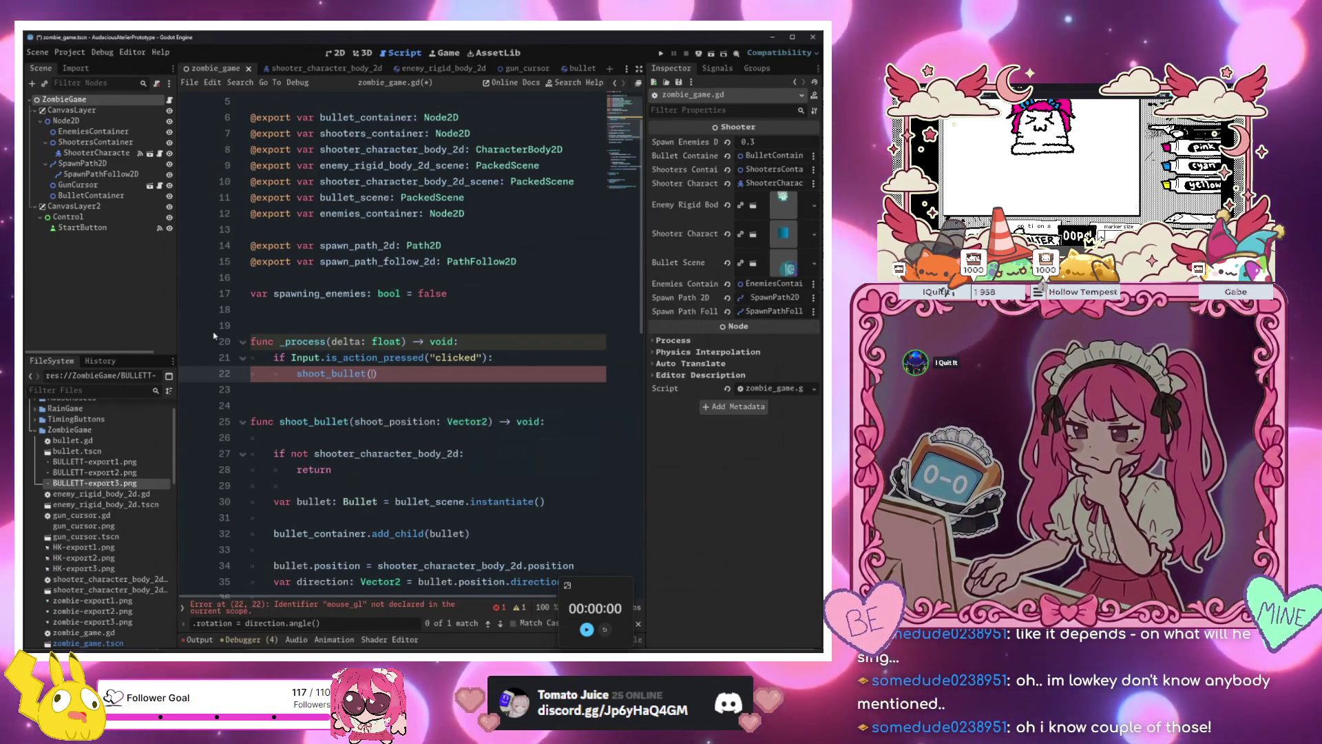
Step: Clear line 23 and open the help search to look up get functions
key(Down)
text(get_glo)
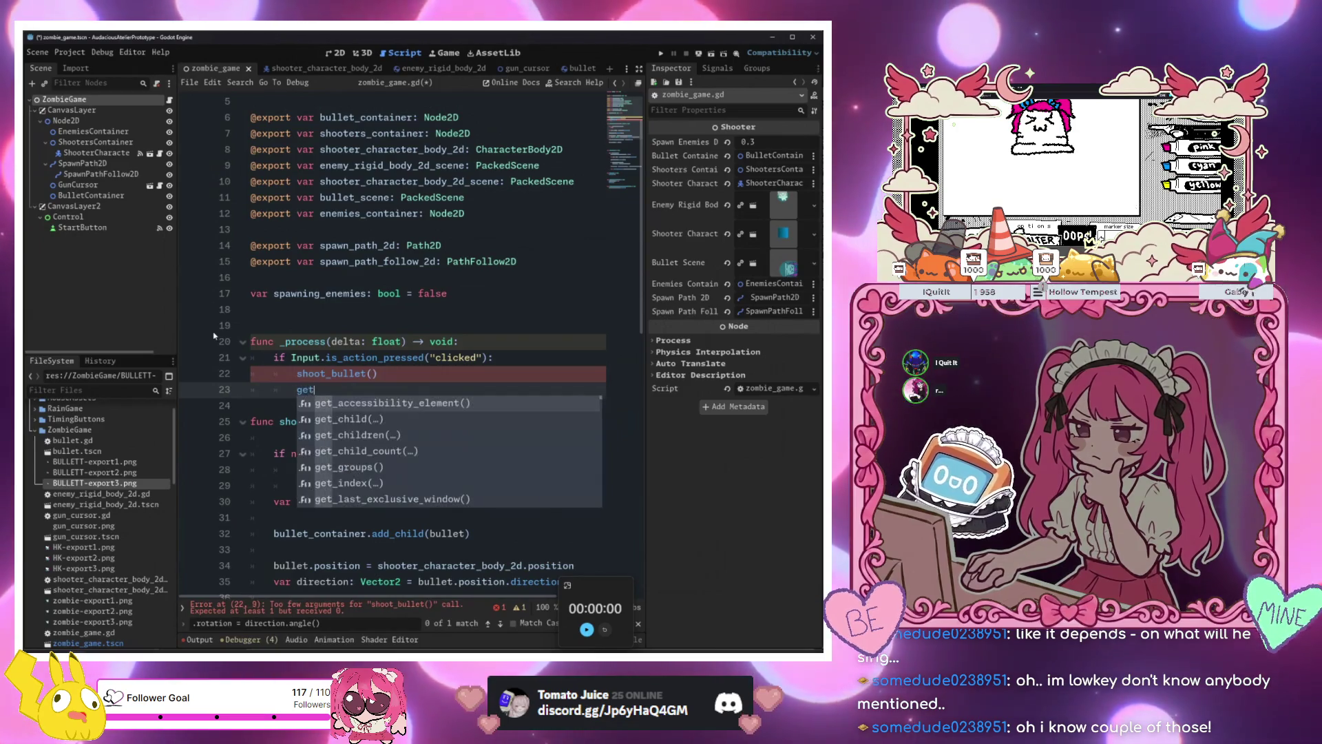
key(BackSpace)
key(BackSpace)
key(BackSpace)
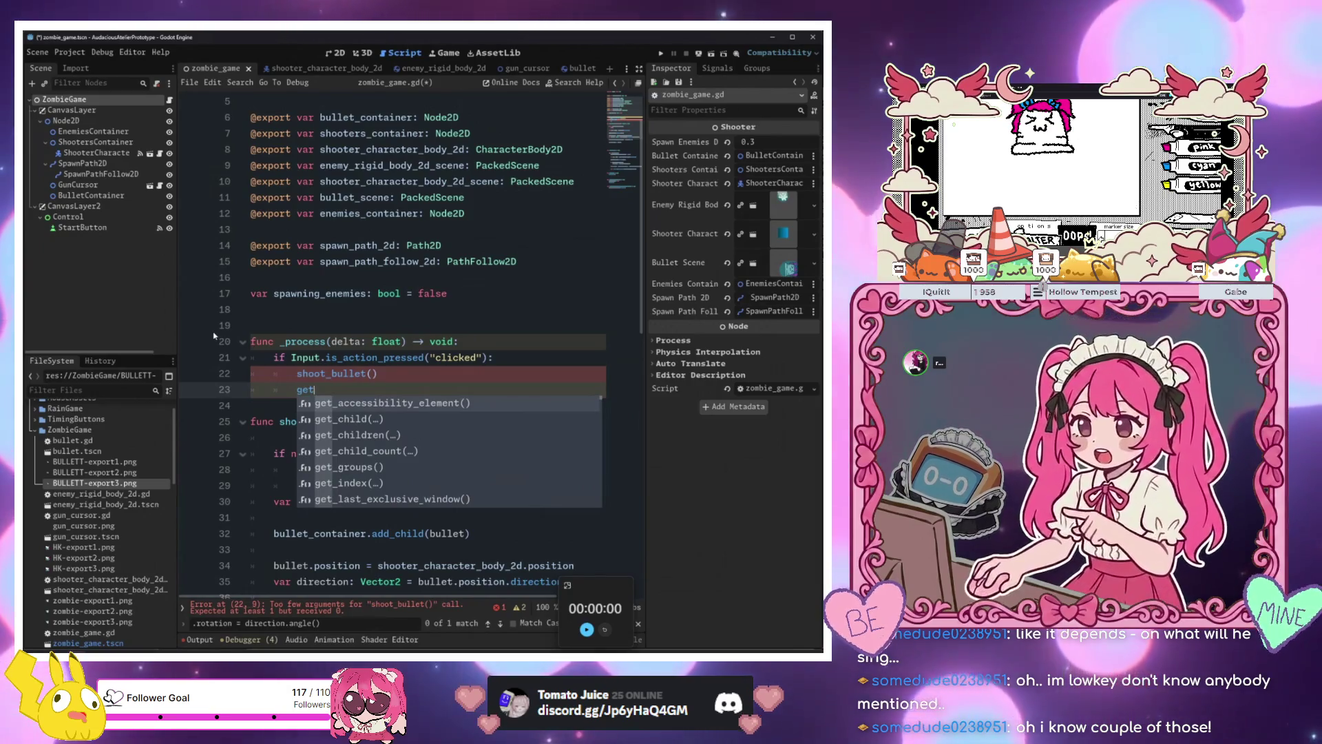
key(BackSpace)
key(BackSpace)
key(BackSpace)
key(F1)
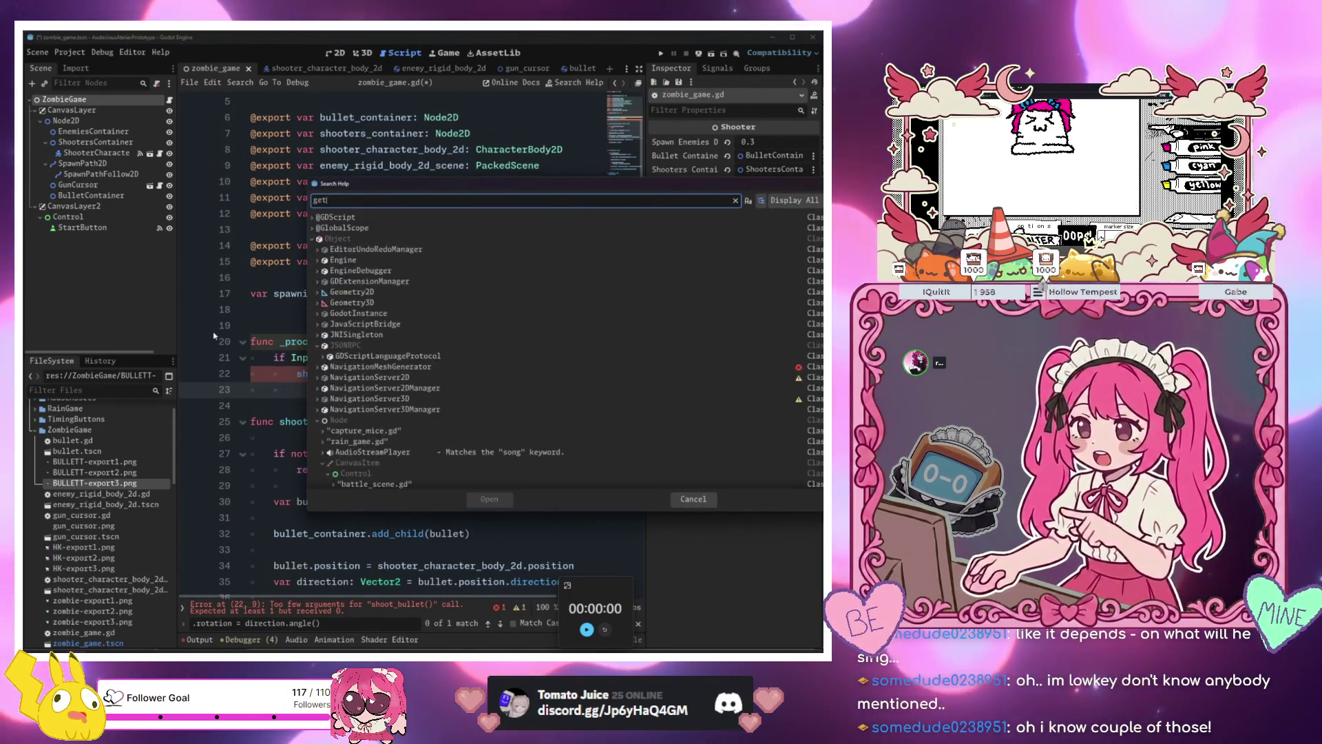
Step: Search the help for 'mouse', browse the matching entries, then close the help search
text(get)
key(BackSpace)
key(BackSpace)
key(BackSpace)
text(mouse)
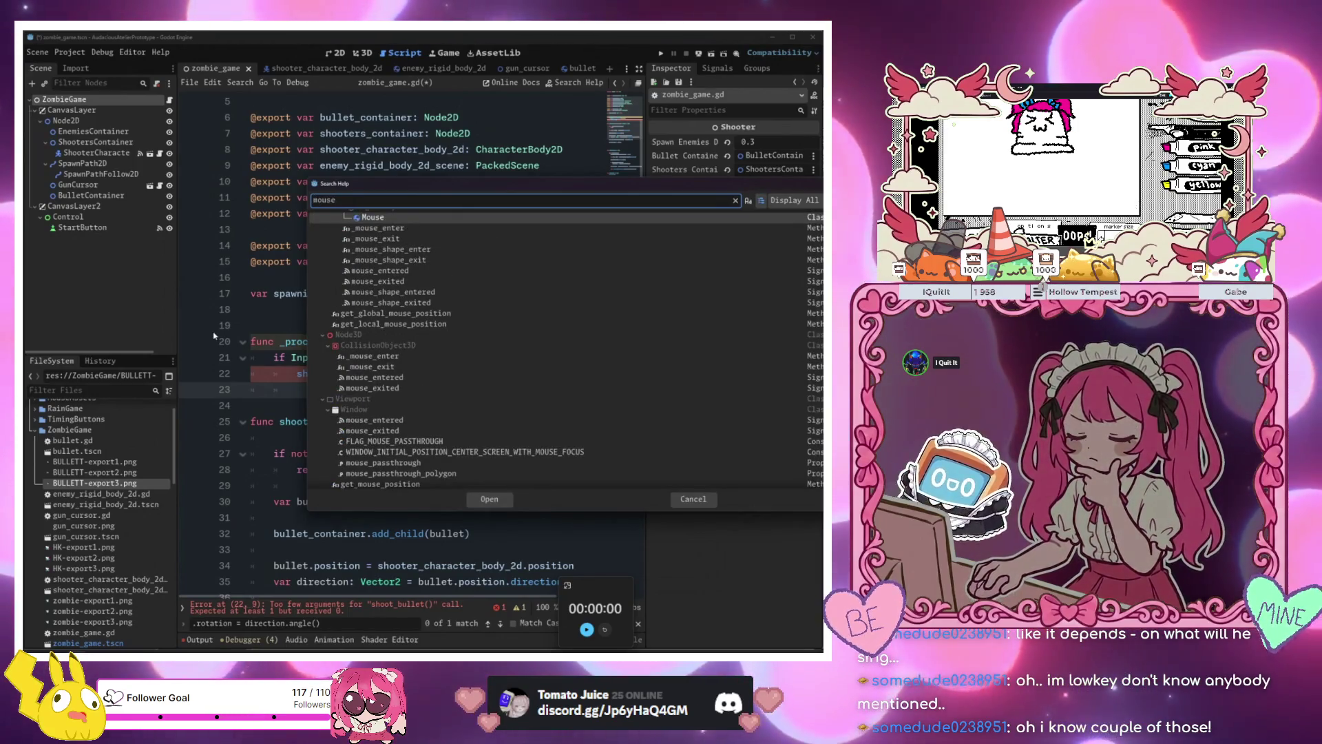
scroll(486, 347, down, 5)
scroll(487, 348, up, 2)
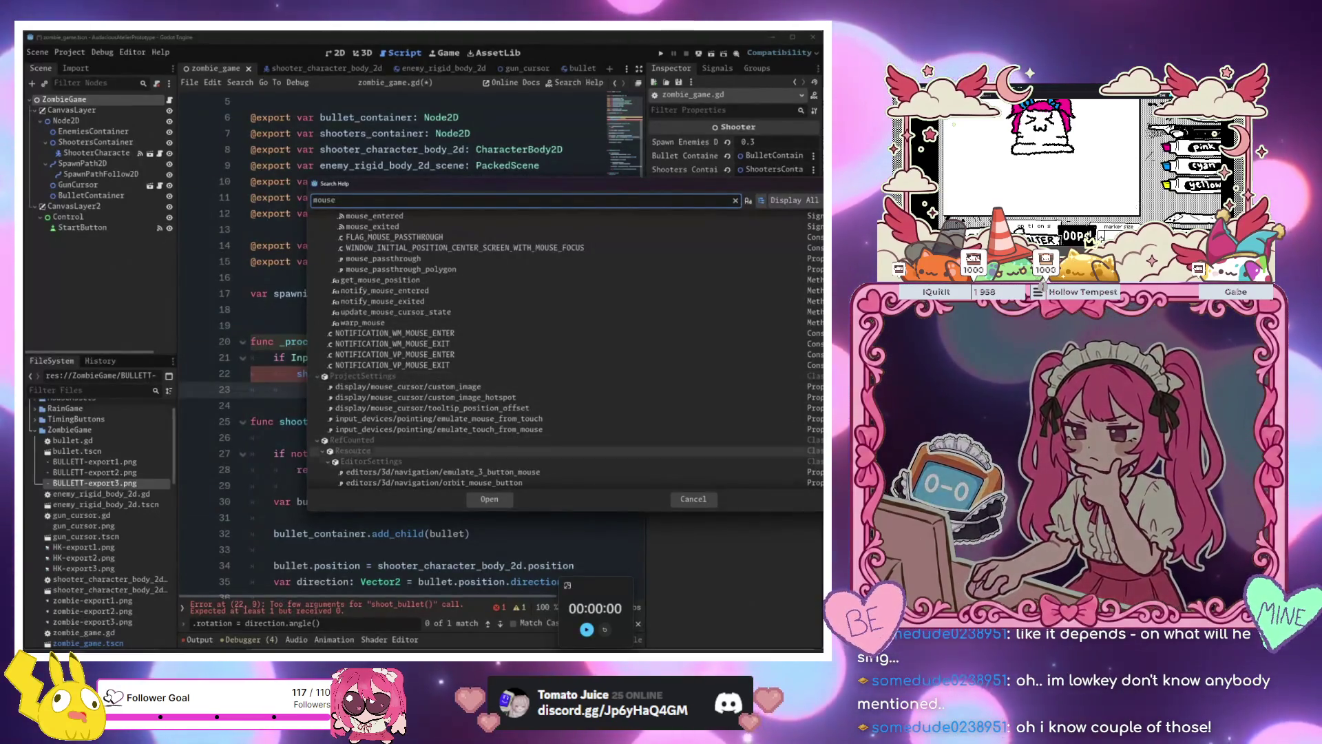
scroll(486, 348, down, 10)
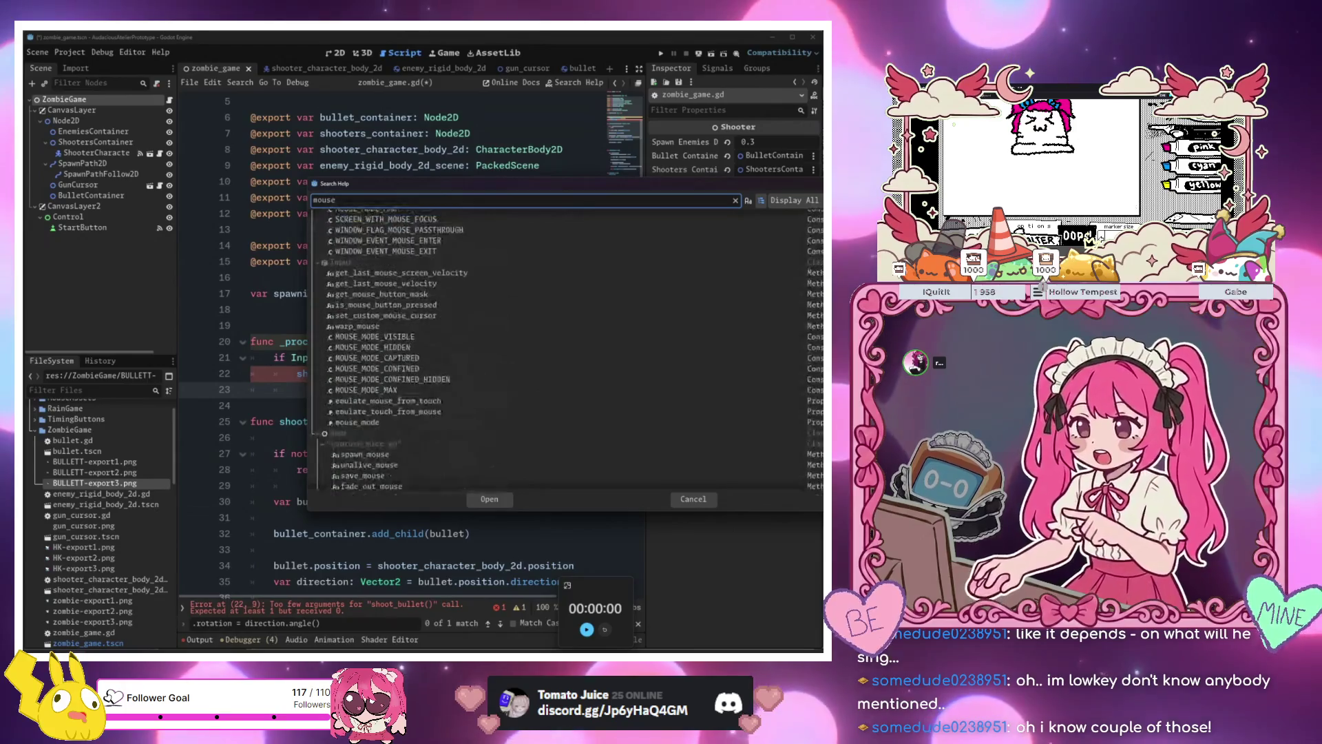
scroll(486, 348, up, 7)
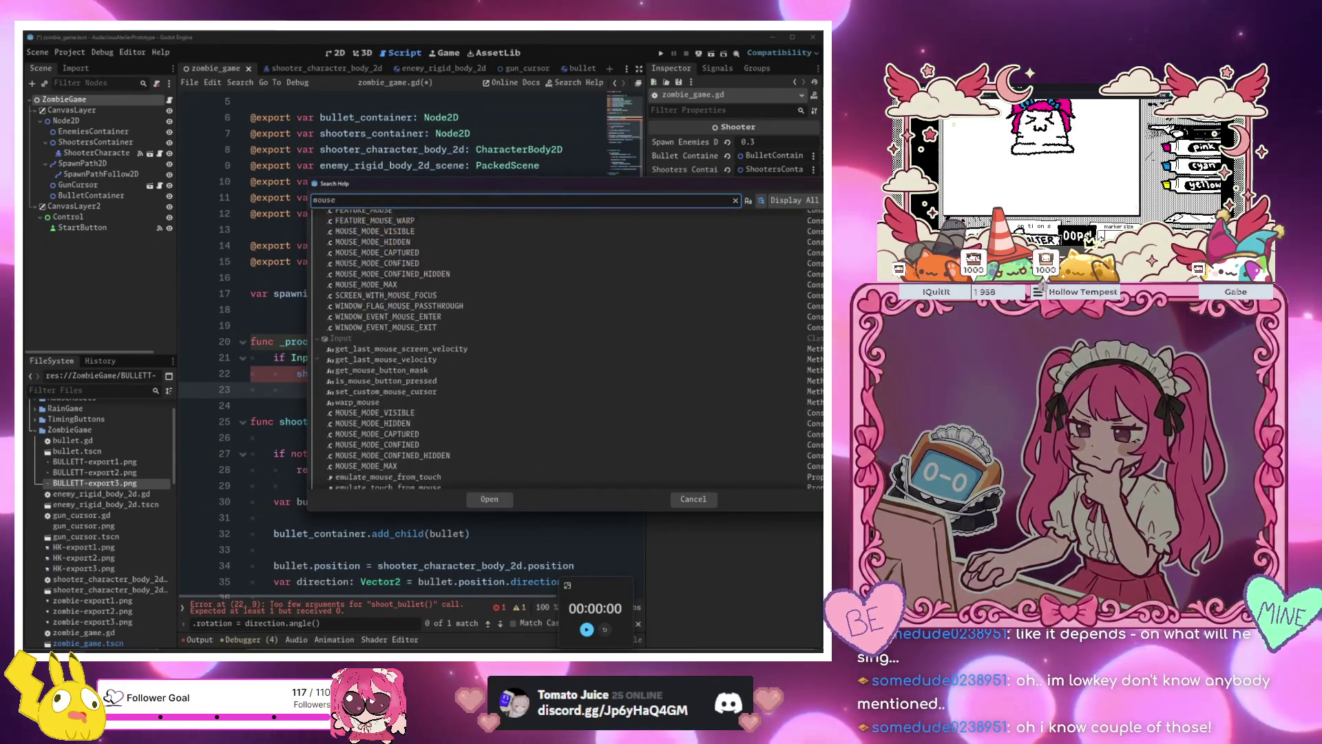
scroll(486, 348, down, 10)
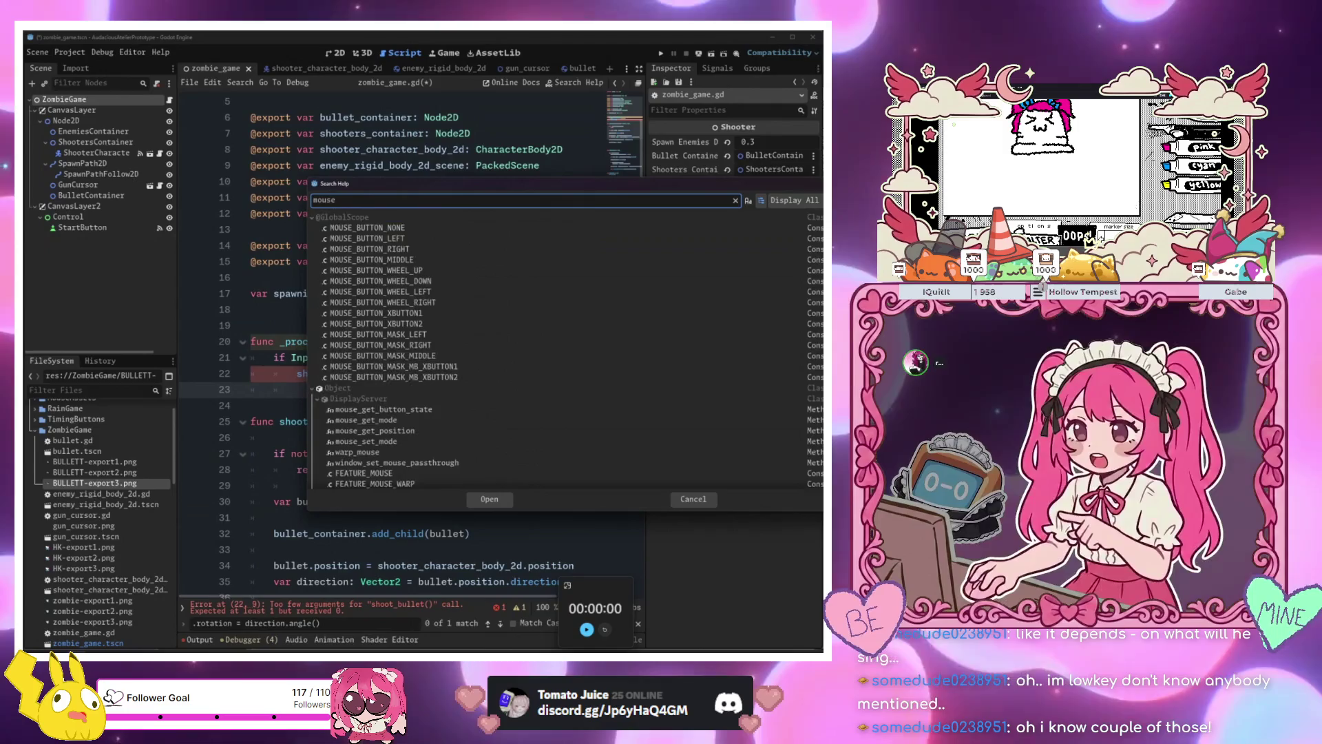
scroll(486, 347, down, 10)
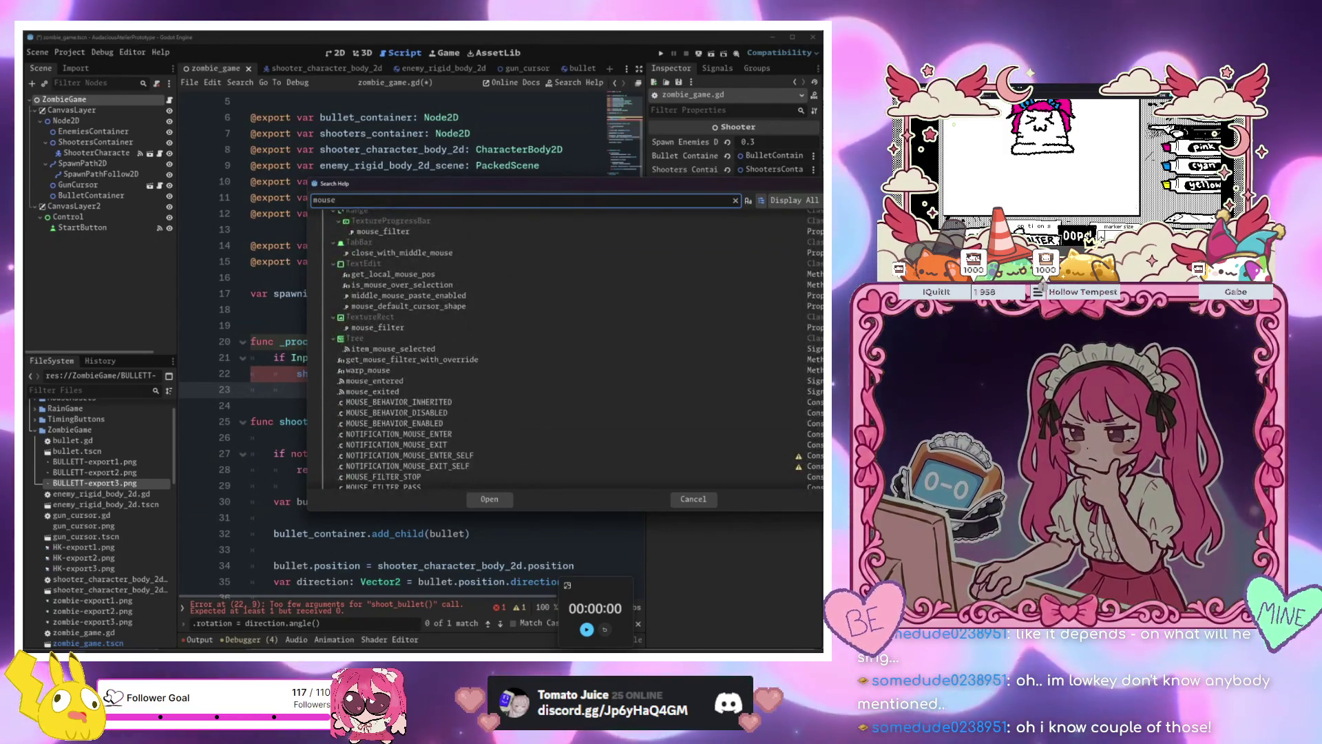
key(Escape)
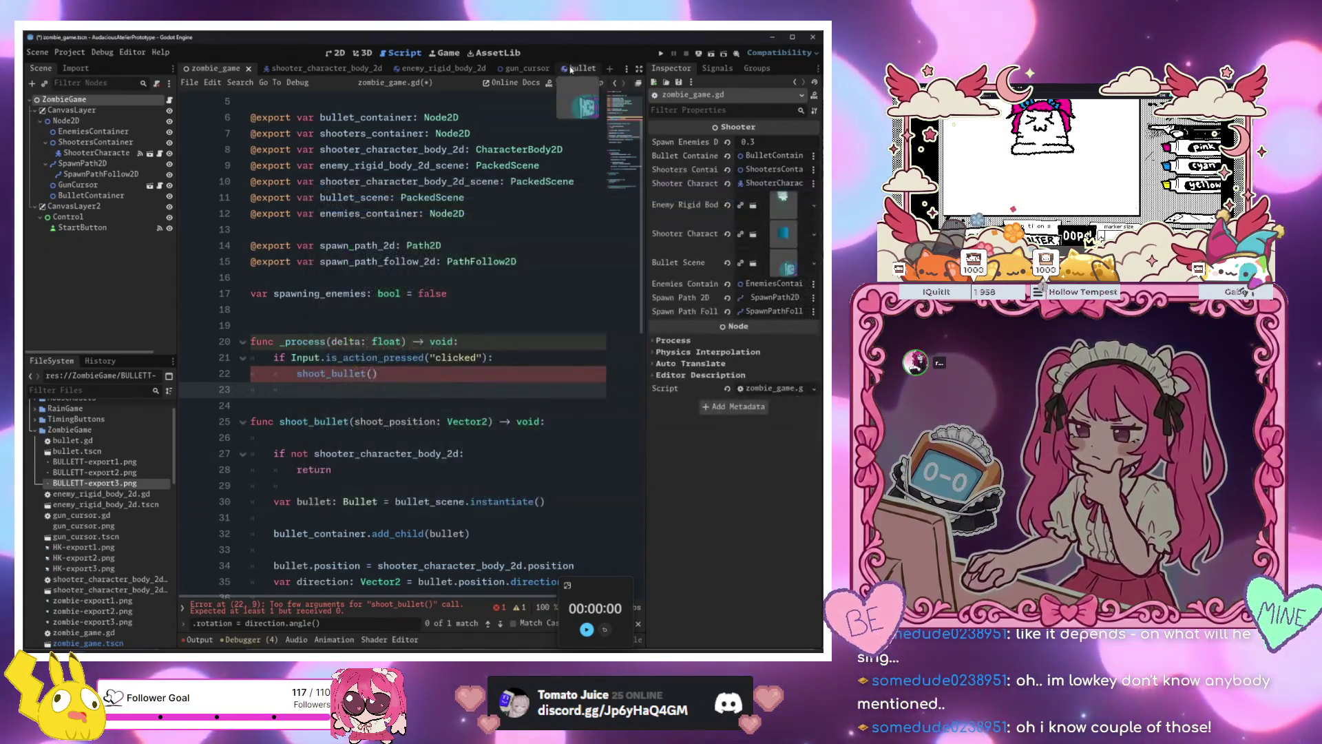
click(583, 68)
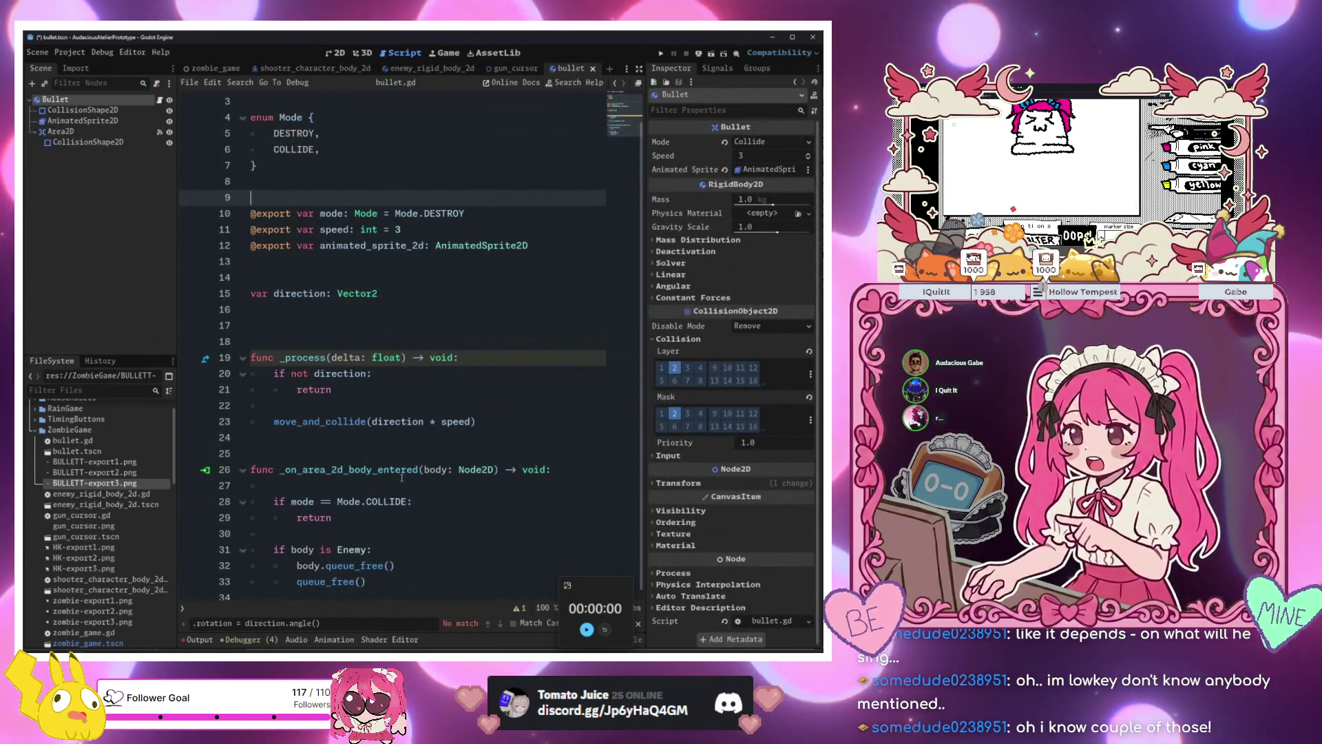
click(515, 68)
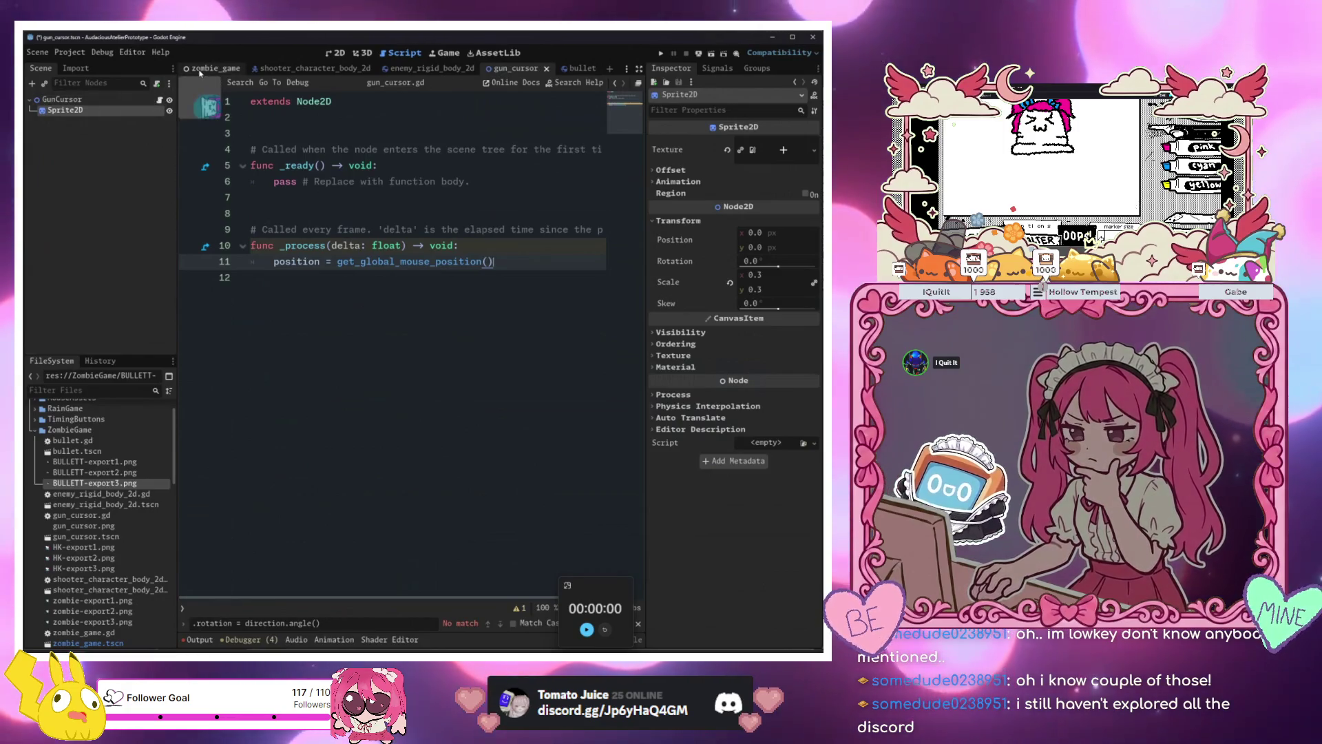
click(200, 71)
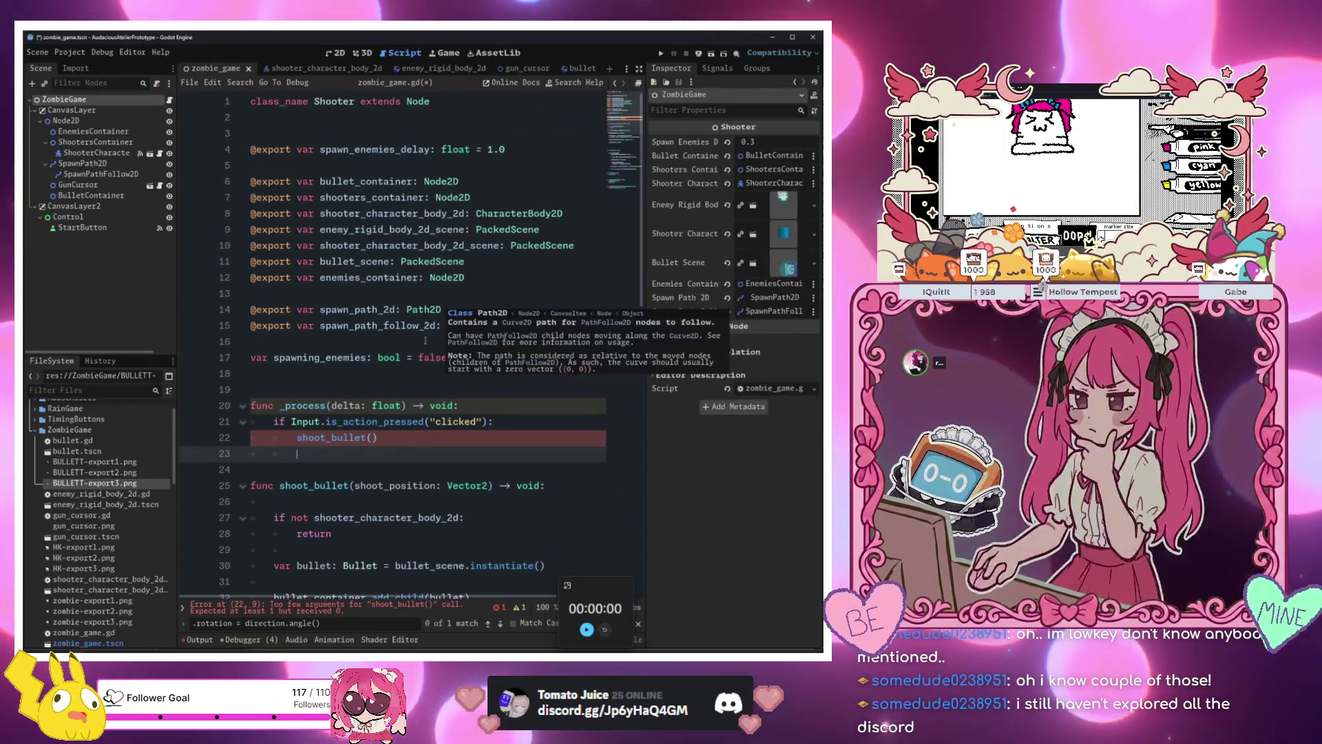
Step: Pass shooters_container.get_global_mouse_position() to shoot_bullet on line 22, save, and run the game
click(383, 442)
key(ctrl+s)
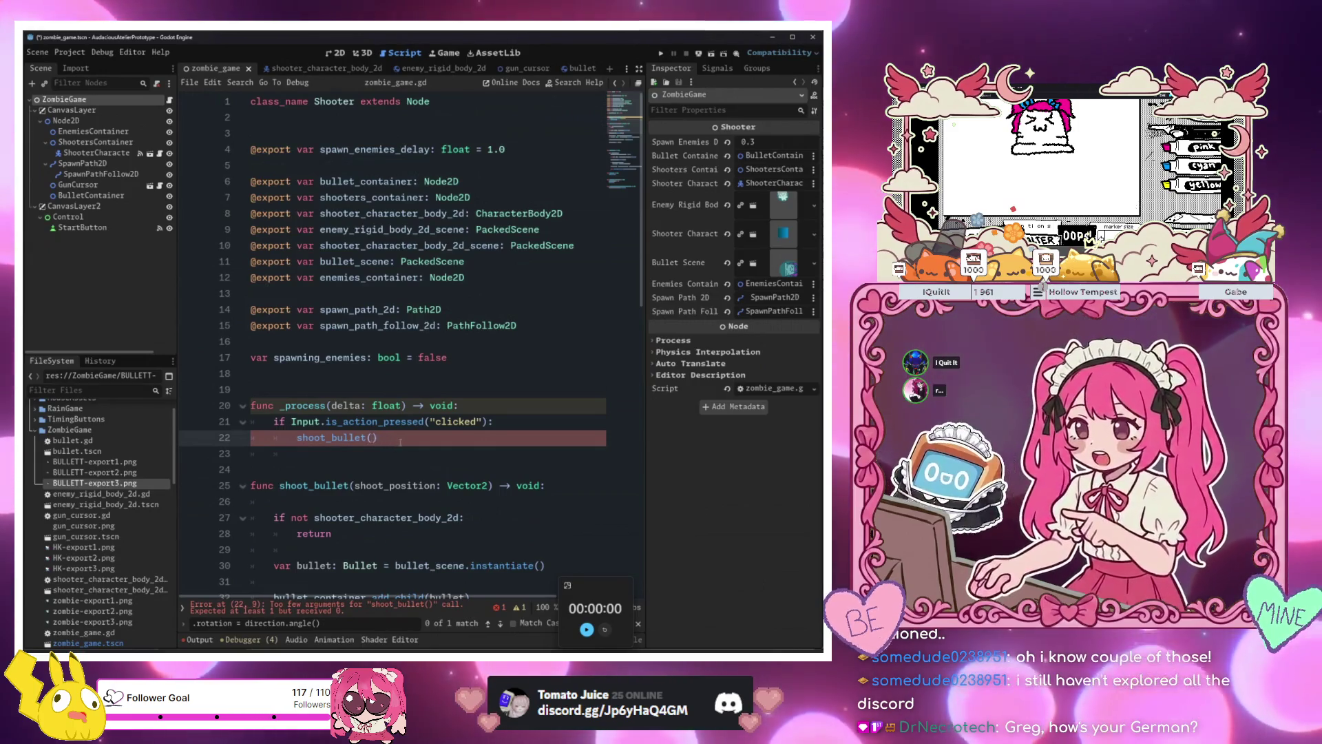
text(shooters_container.get)
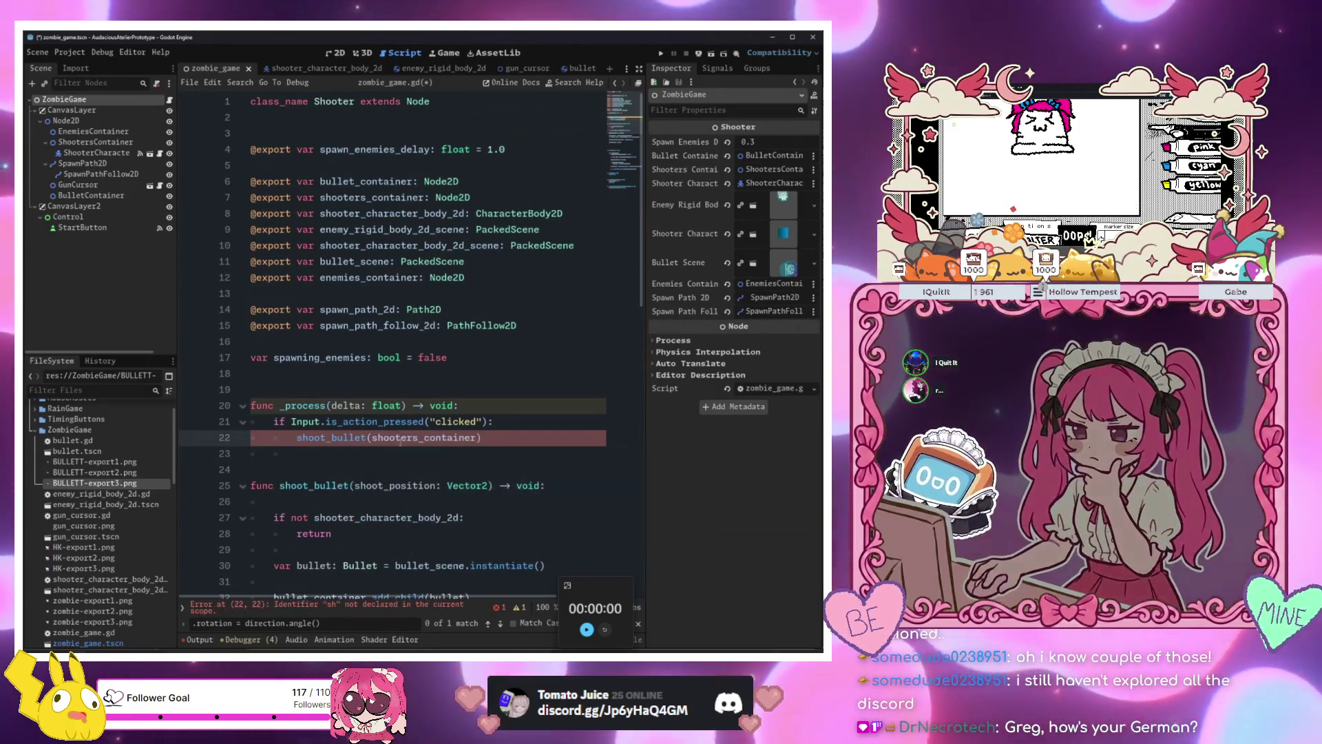
text(_glo)
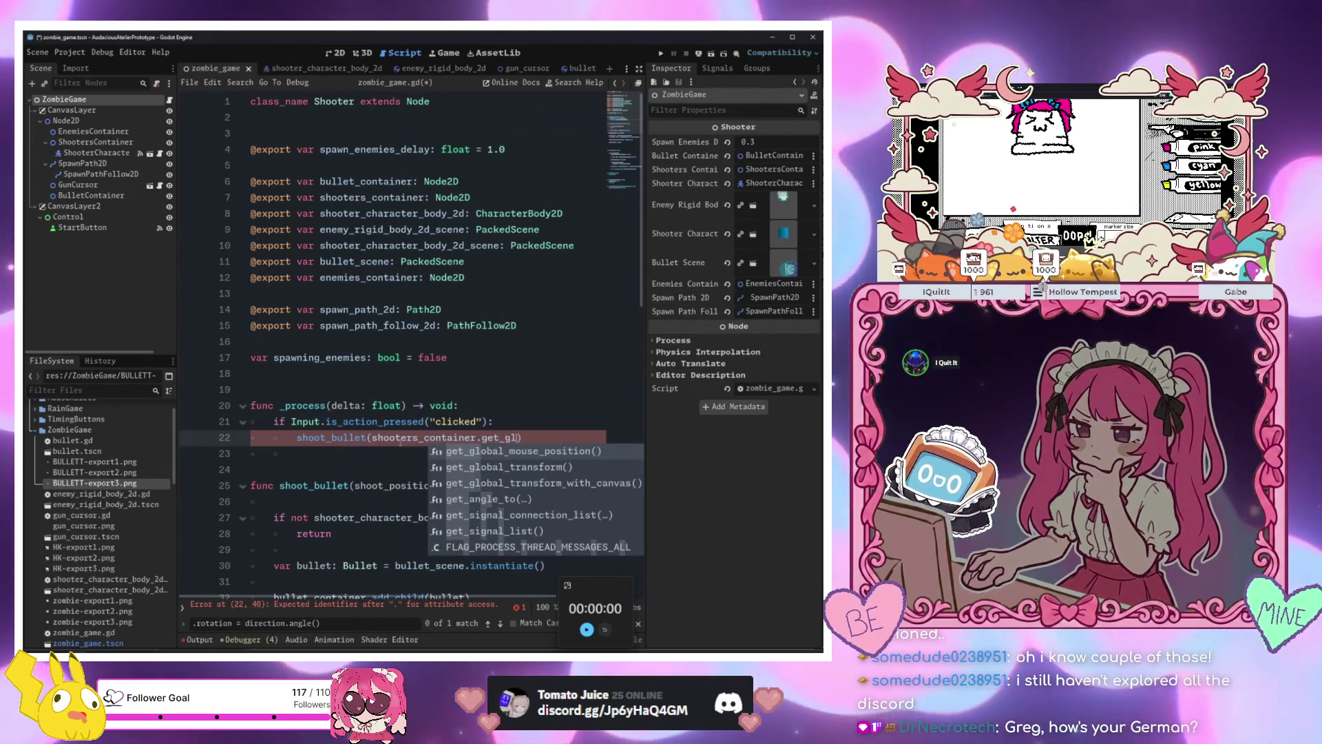
key(Return)
key(Return)
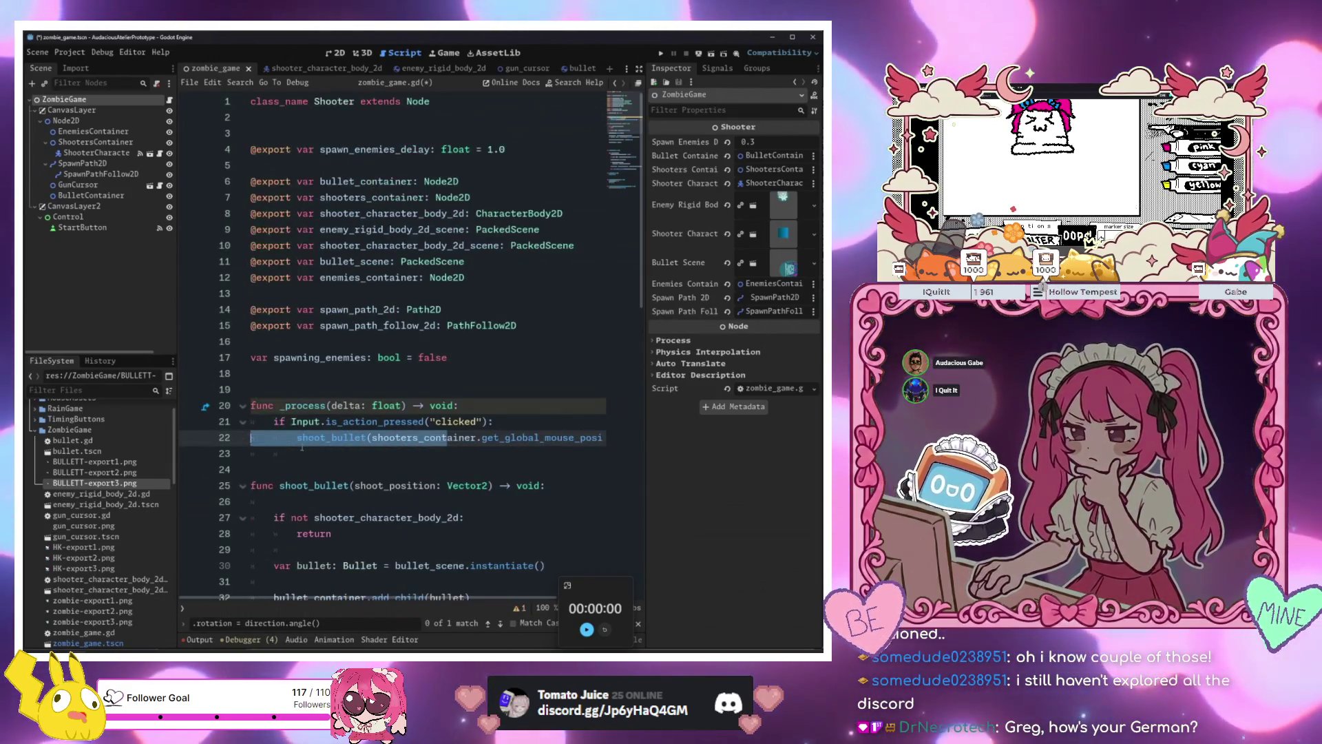
key(ctrl+s)
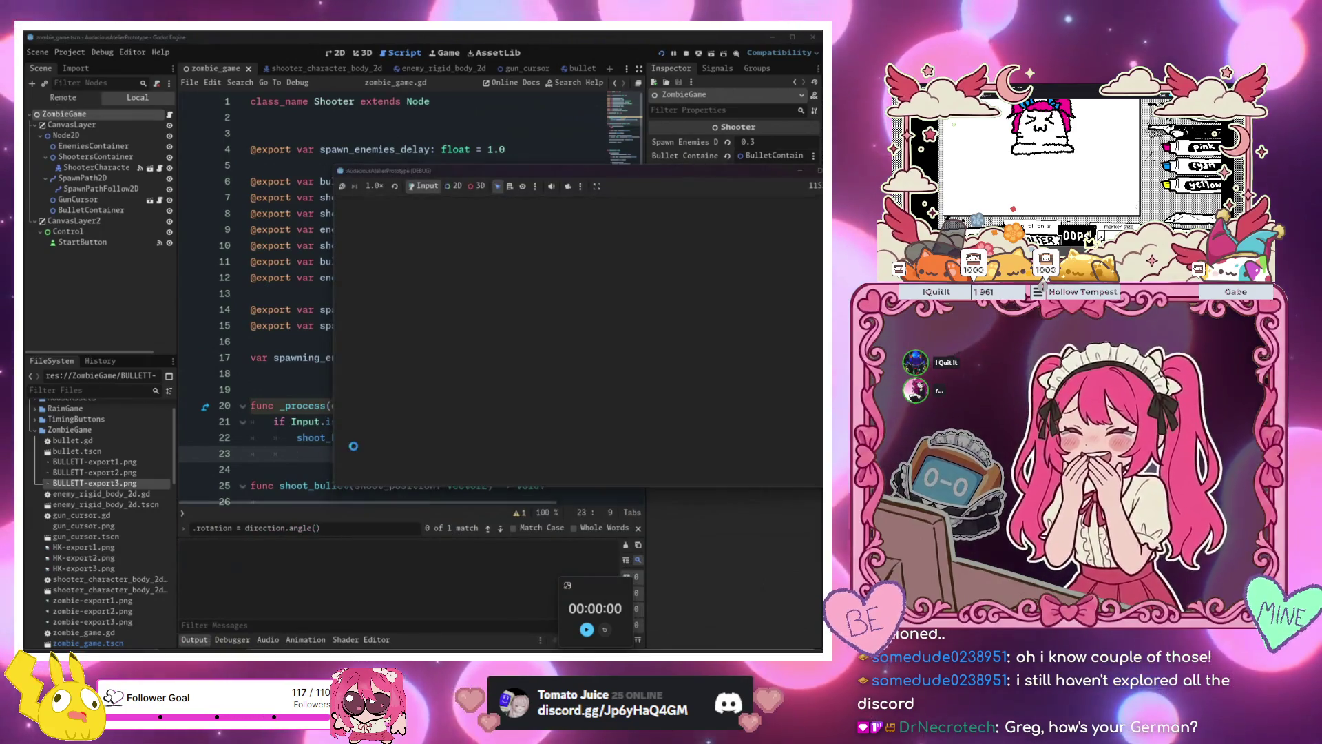
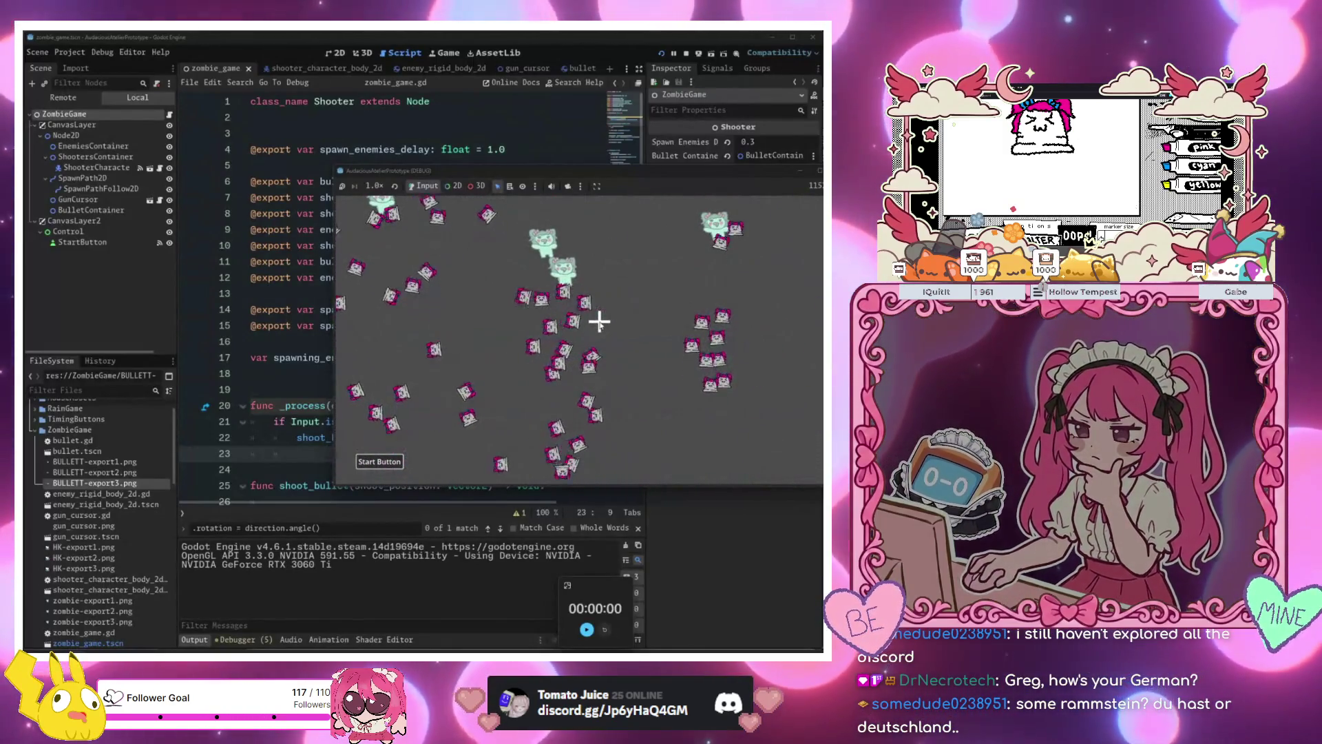
key(F8)
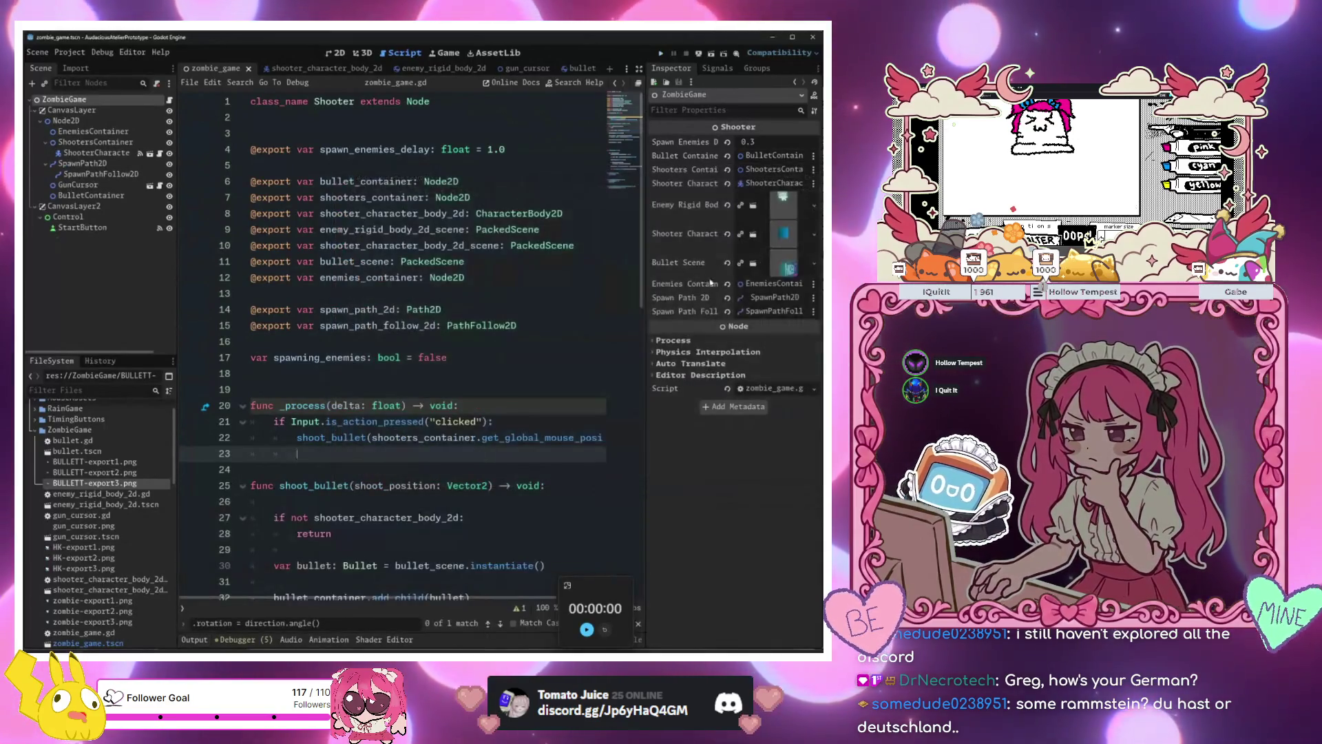
click(564, 151)
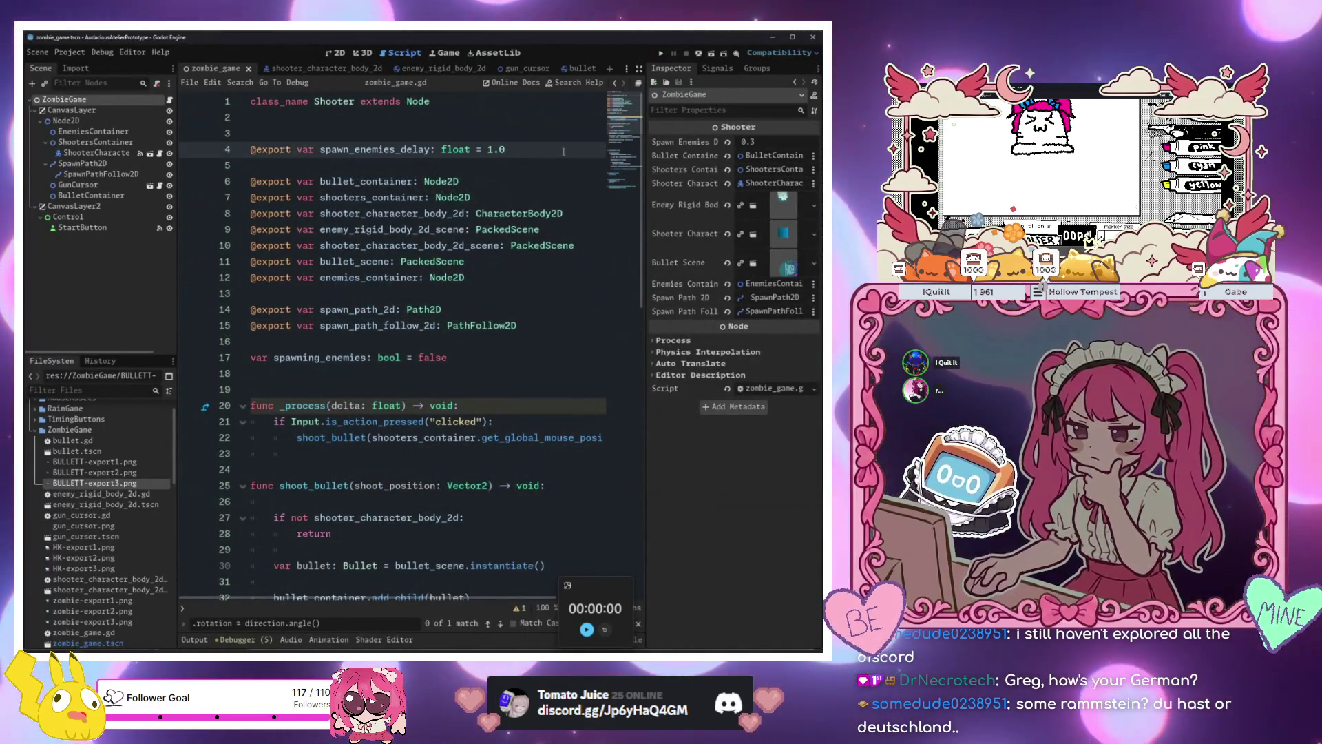
key(Return)
key(Return)
key(Return)
key(Up)
text(p)
key(Escape)
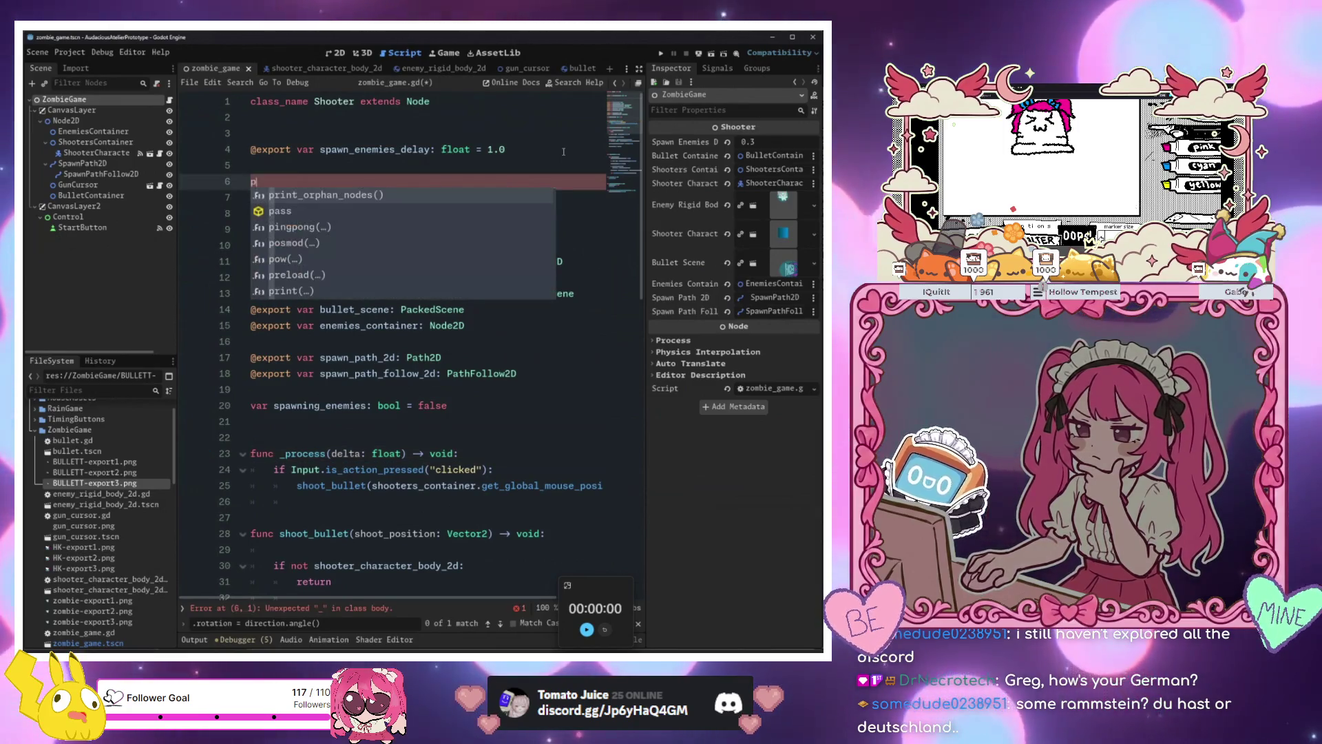
key(BackSpace)
text(@export var bullet_spa)
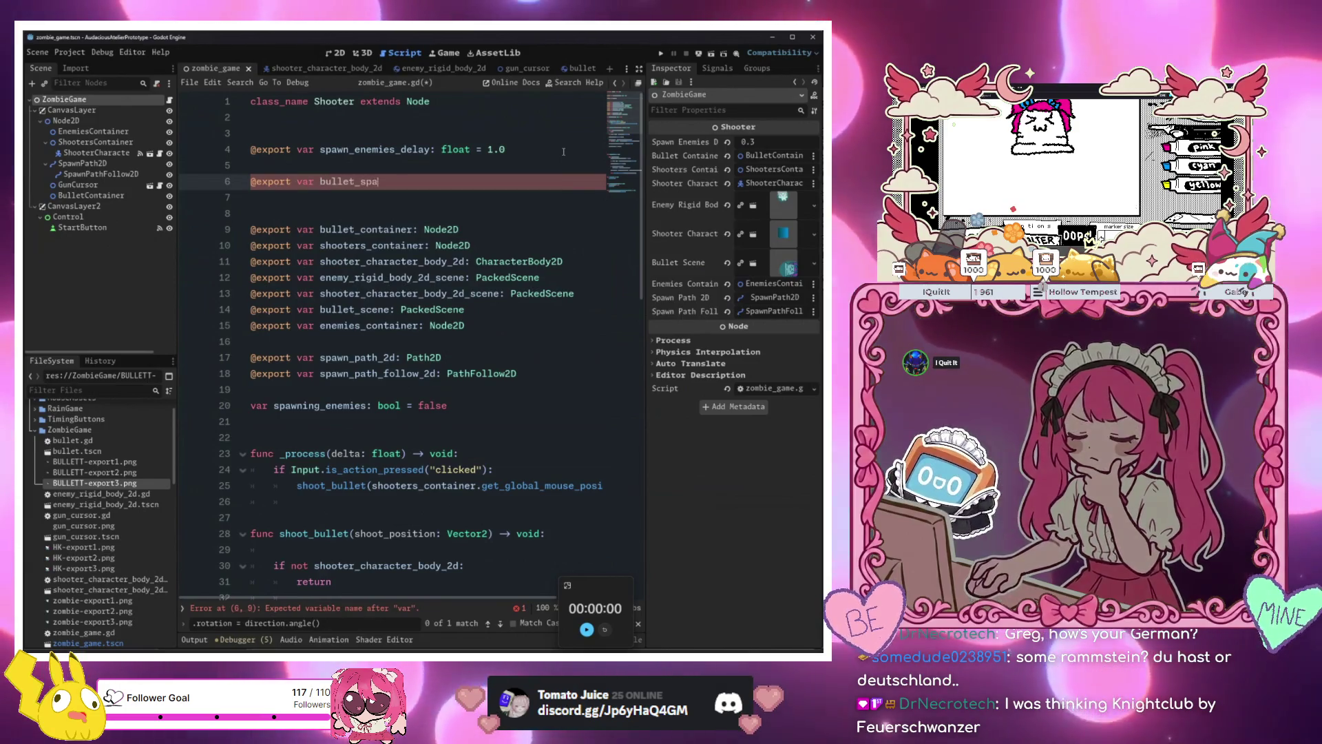
text(wn: 0)
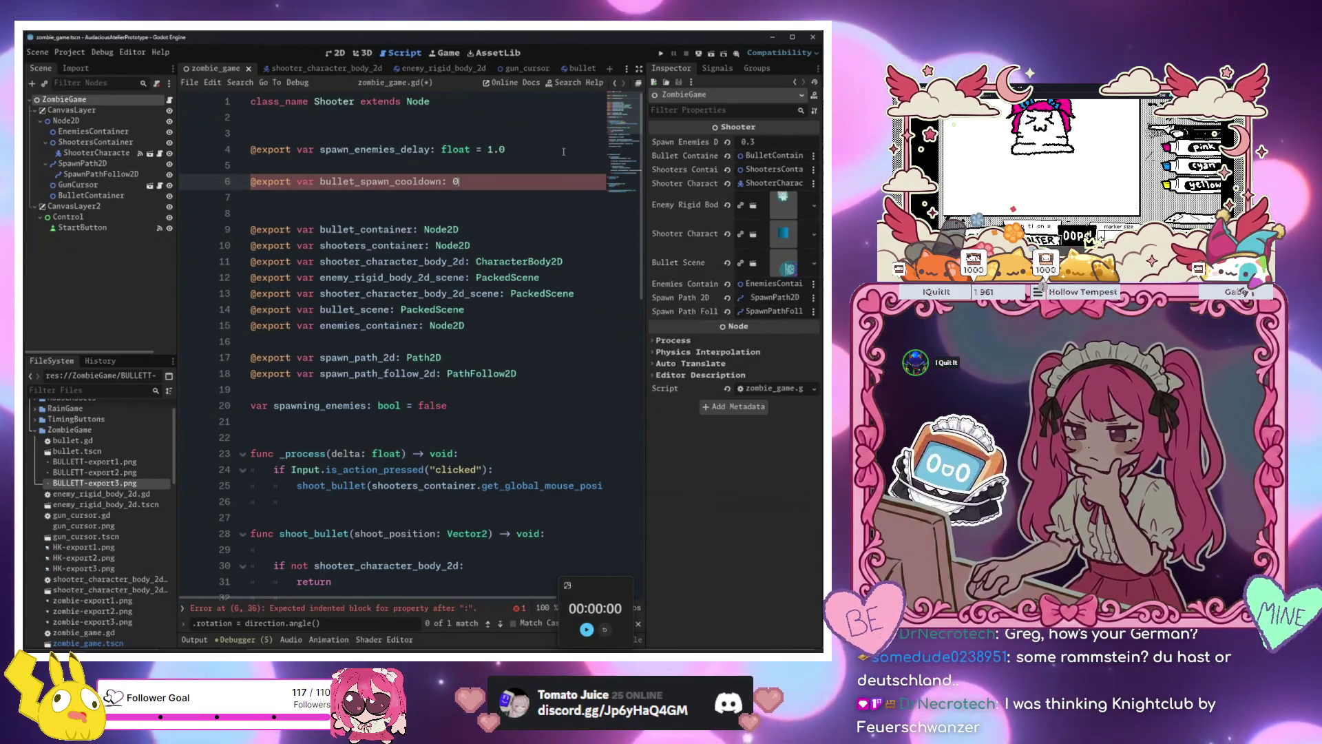
text(.2)
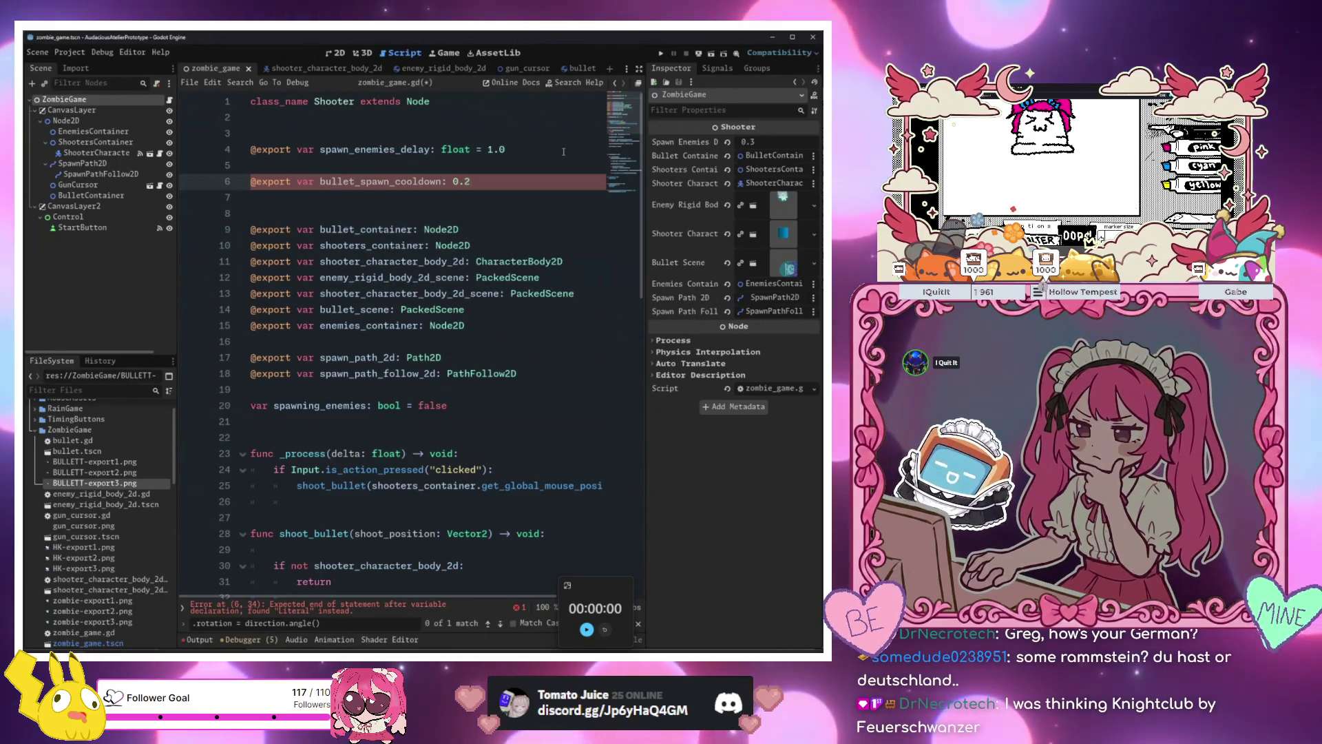
text(float =)
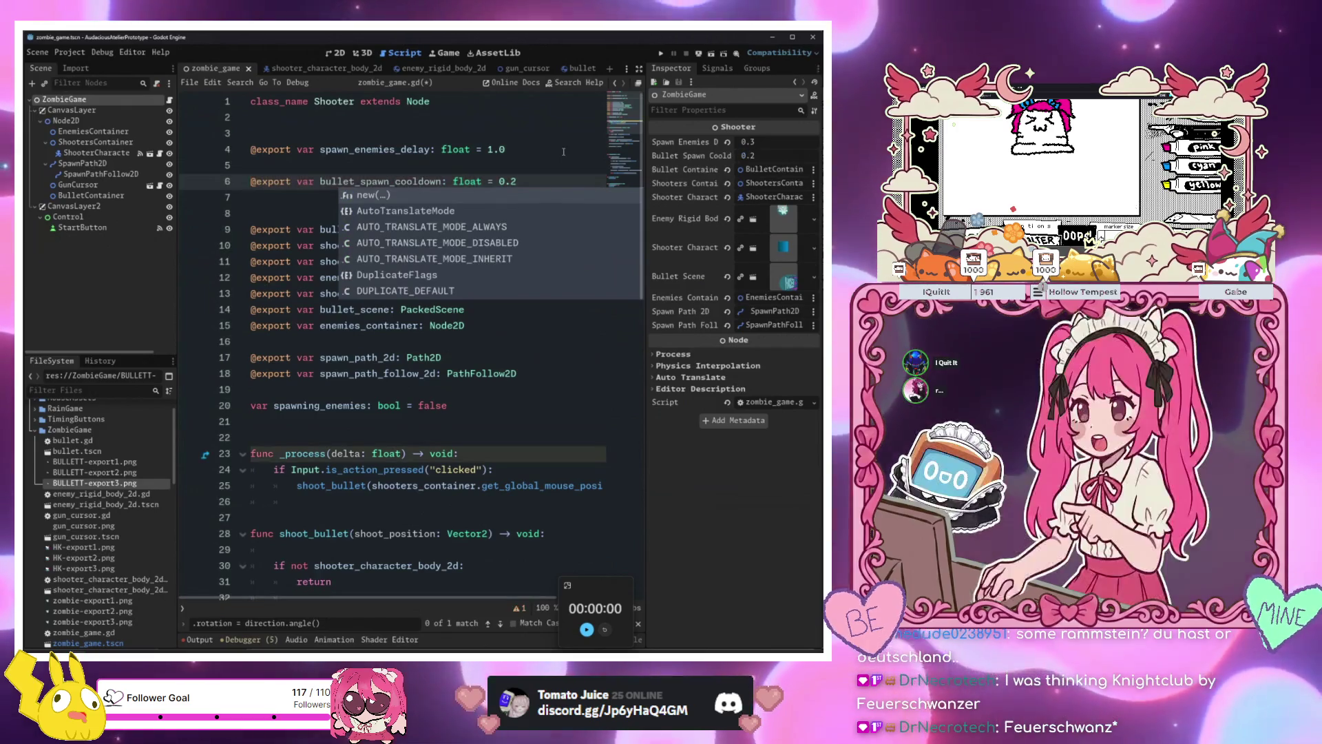
click(505, 485)
scroll(482, 414, down, 3)
Step: Declare var bullet_cooldown_timer: Timer and add an early-return check and Timer.new() to shoot_bullet
click(460, 357)
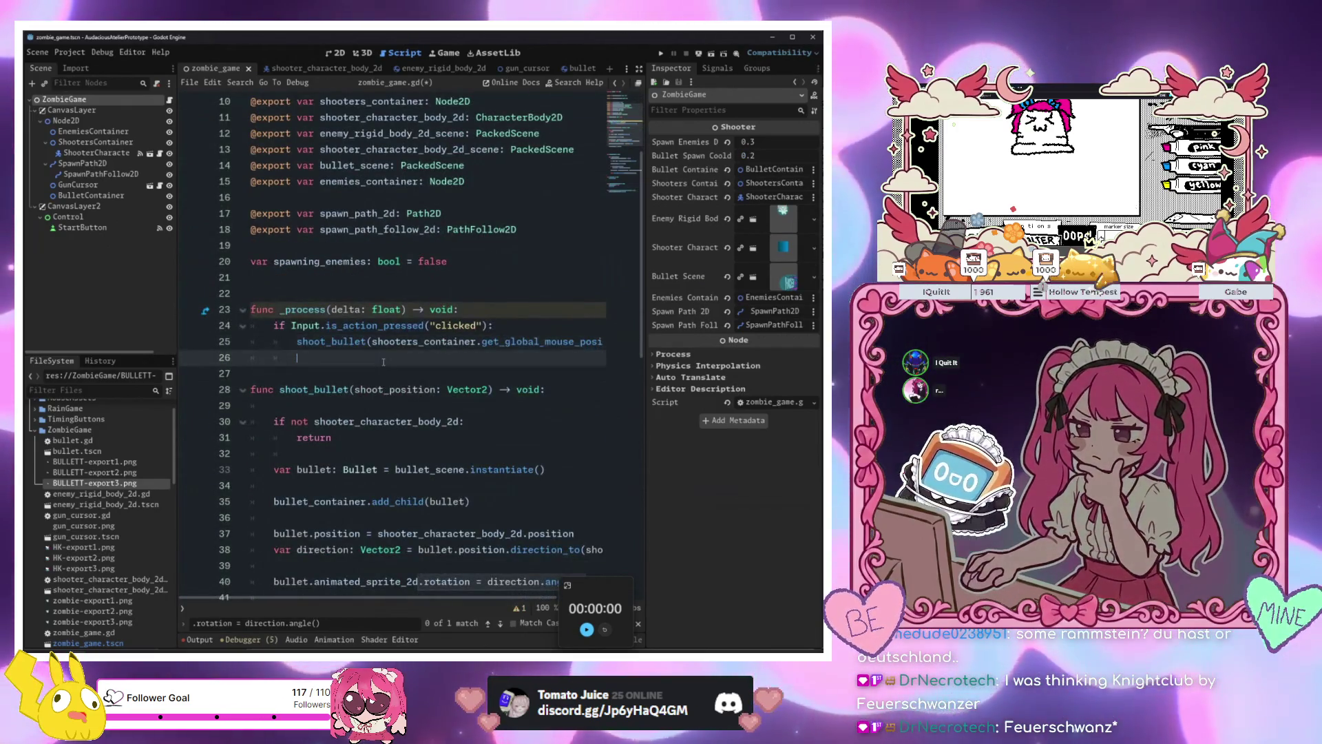
click(369, 408)
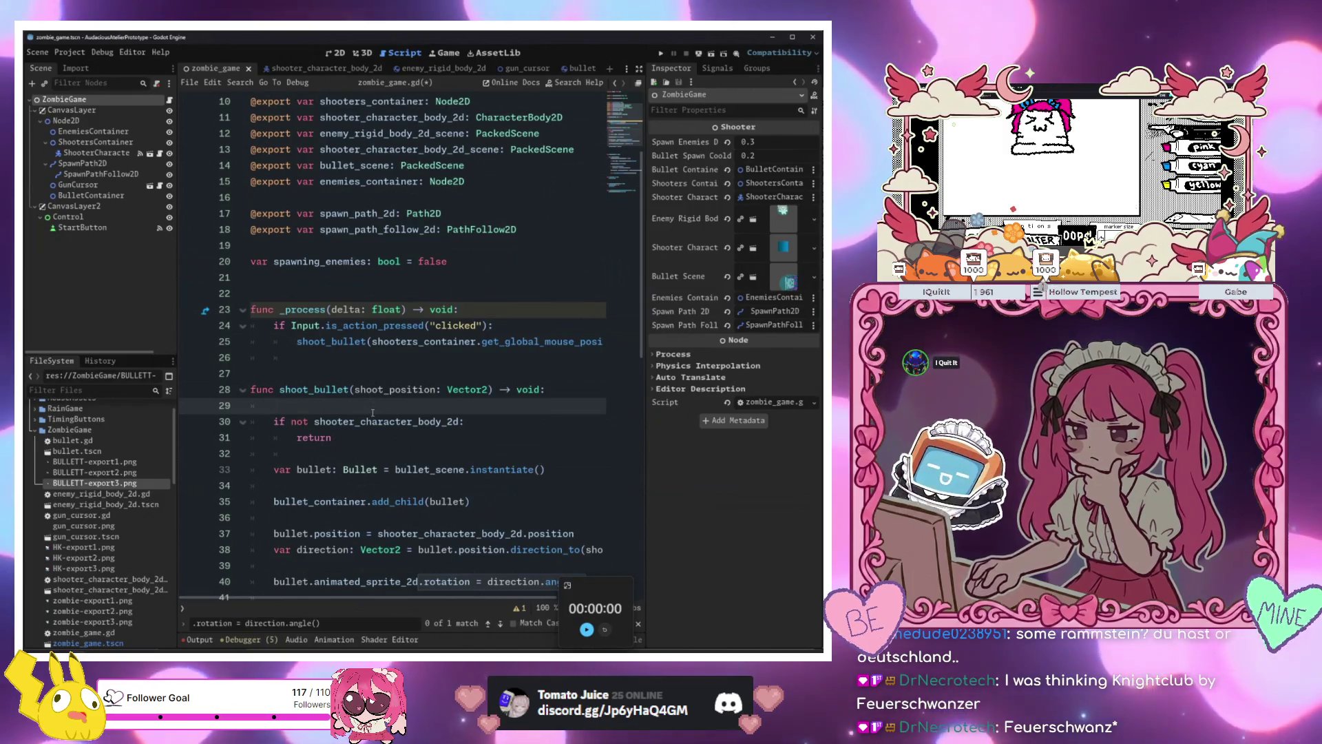
key(Return)
key(Return)
key(Up)
key(Up)
text(if)
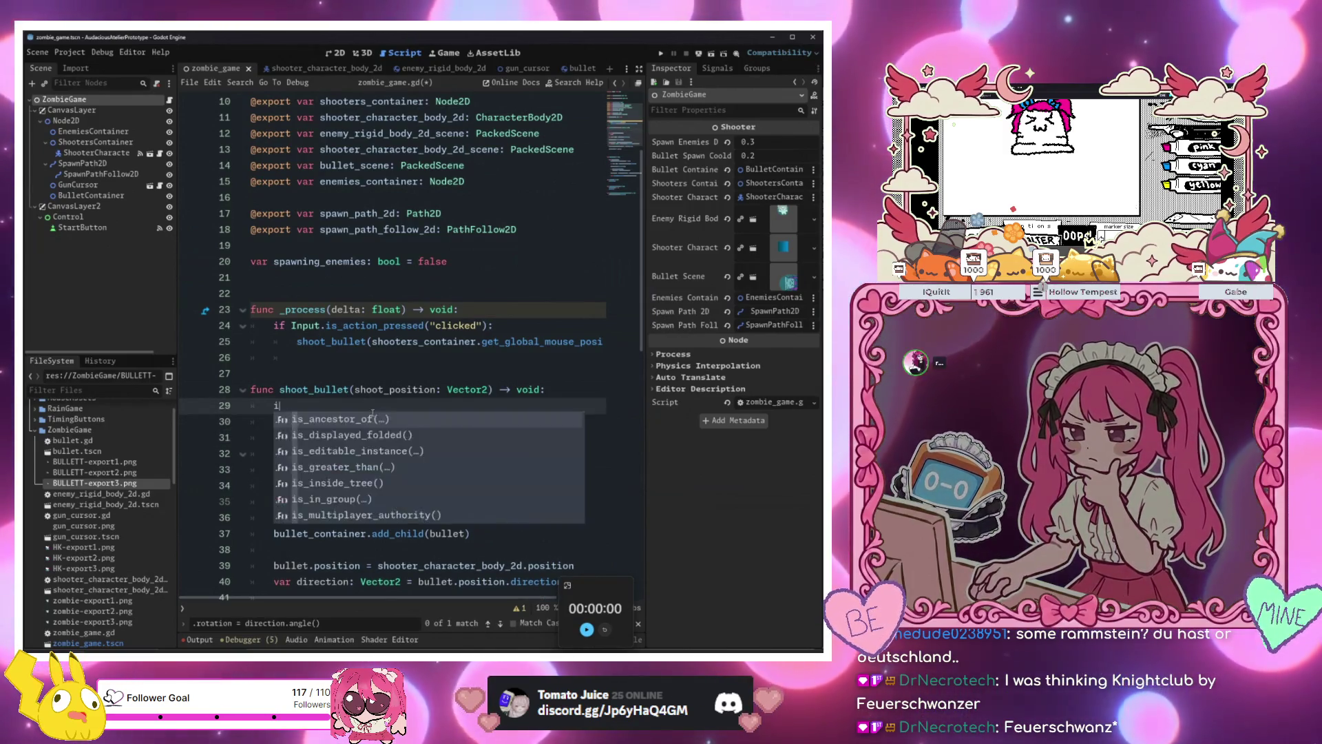
click(391, 279)
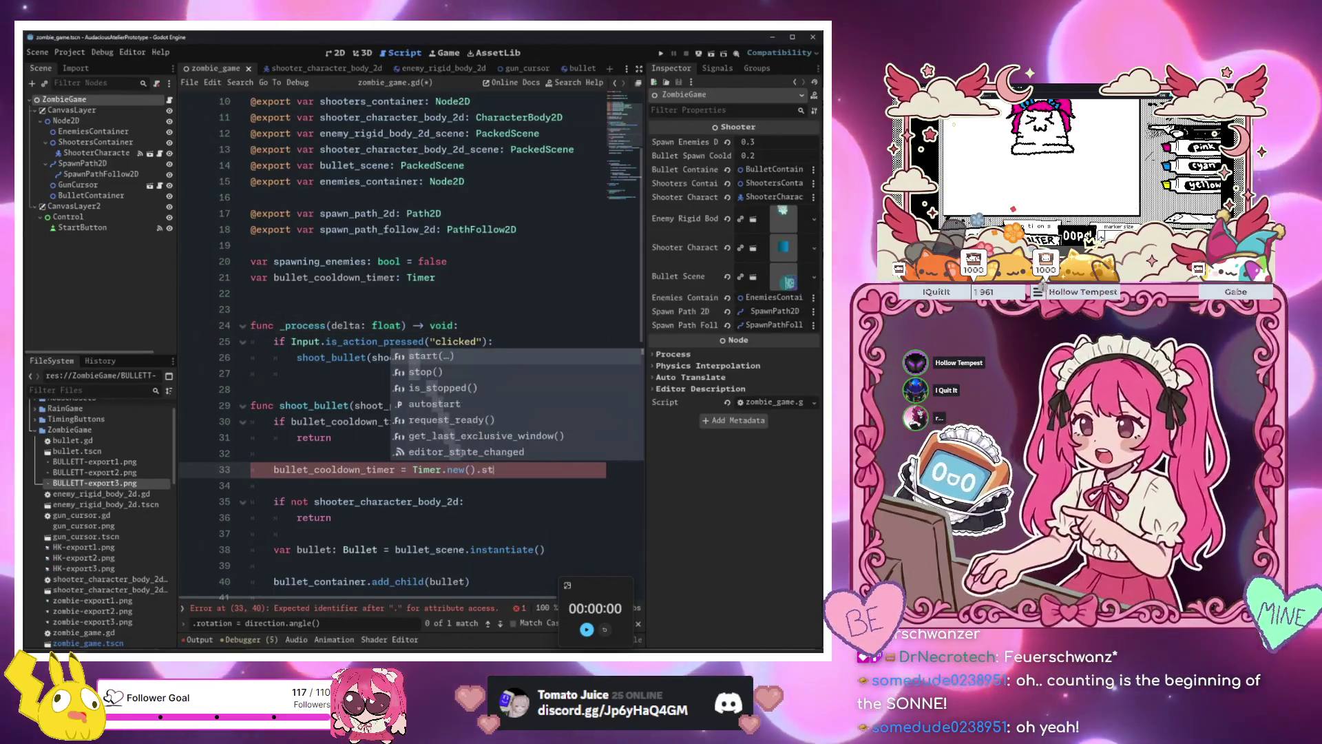
double_click(462, 452)
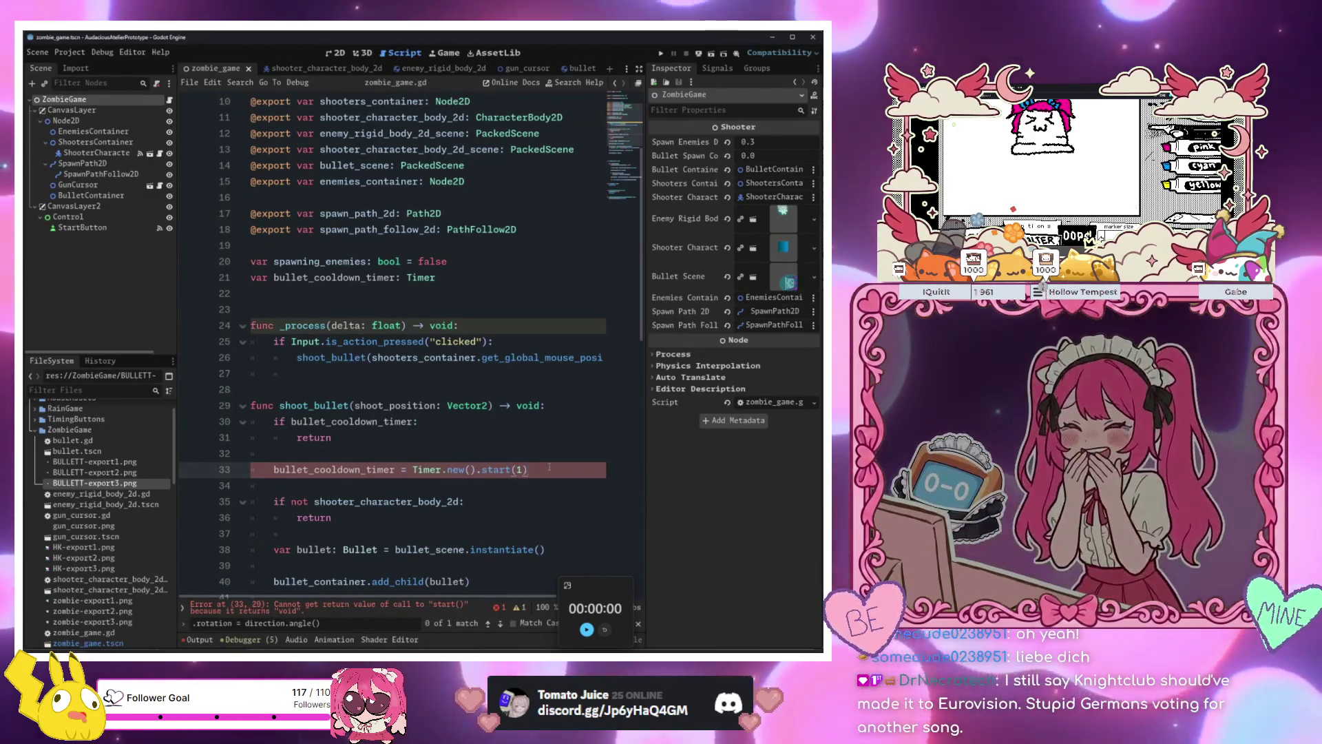
key(BackSpace)
key(BackSpace)
key(BackSpace)
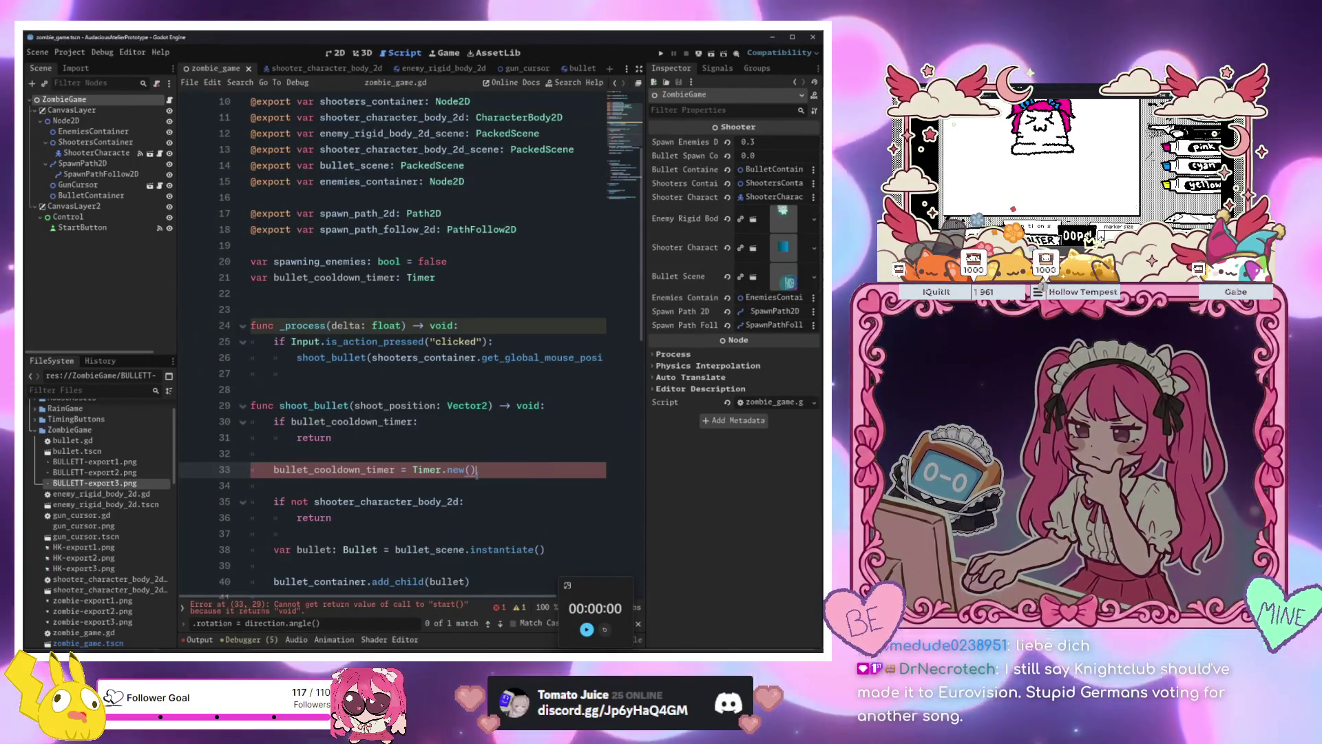
Step: Start bullet_cooldown_timer with bullet_spawn_cooldown as its duration
key(Return)
text(bu)
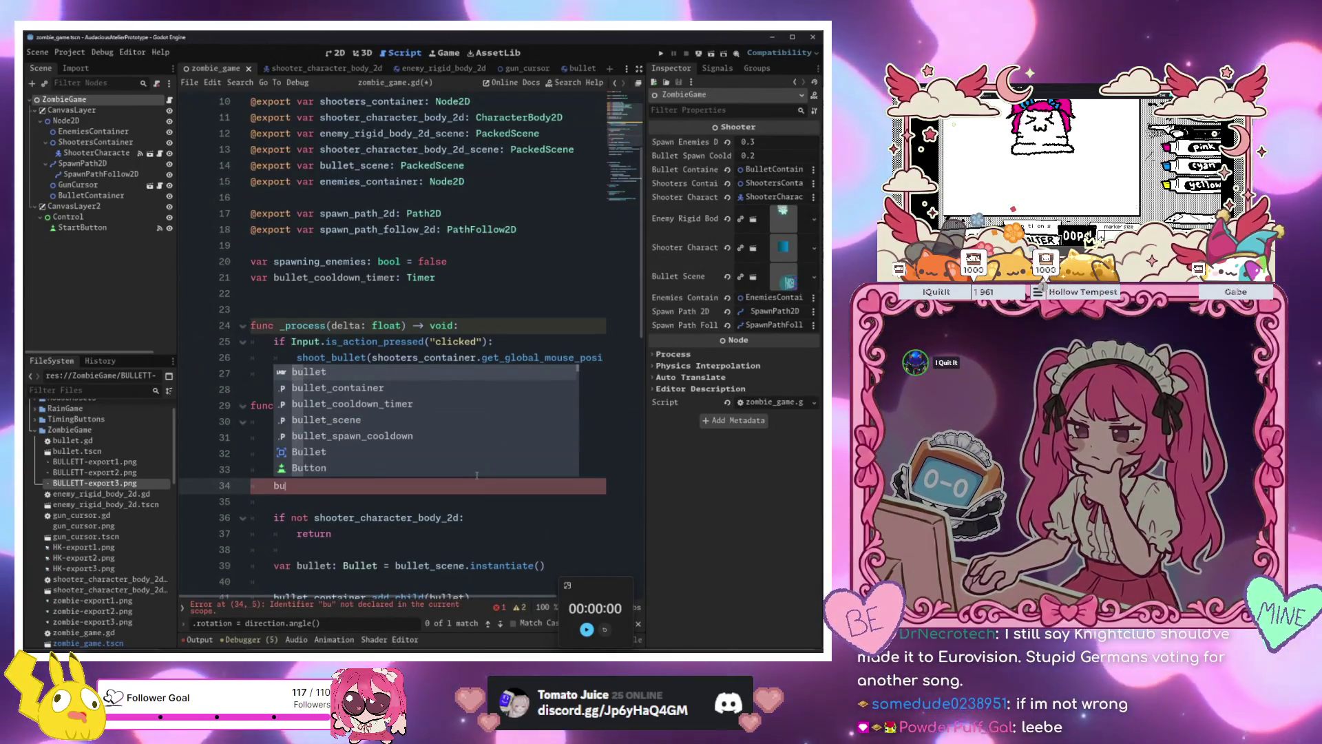
key(Down)
key(Down)
key(Return)
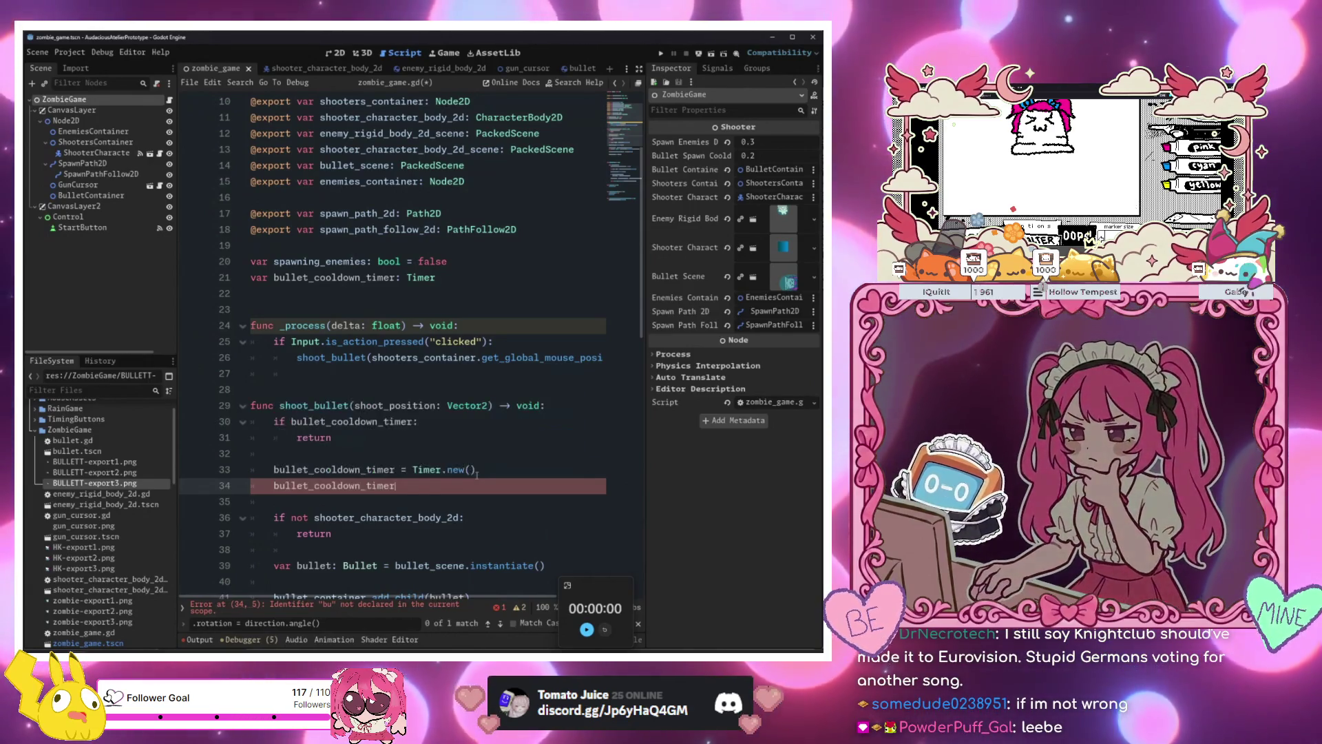
text(.st)
key(Return)
text(1)
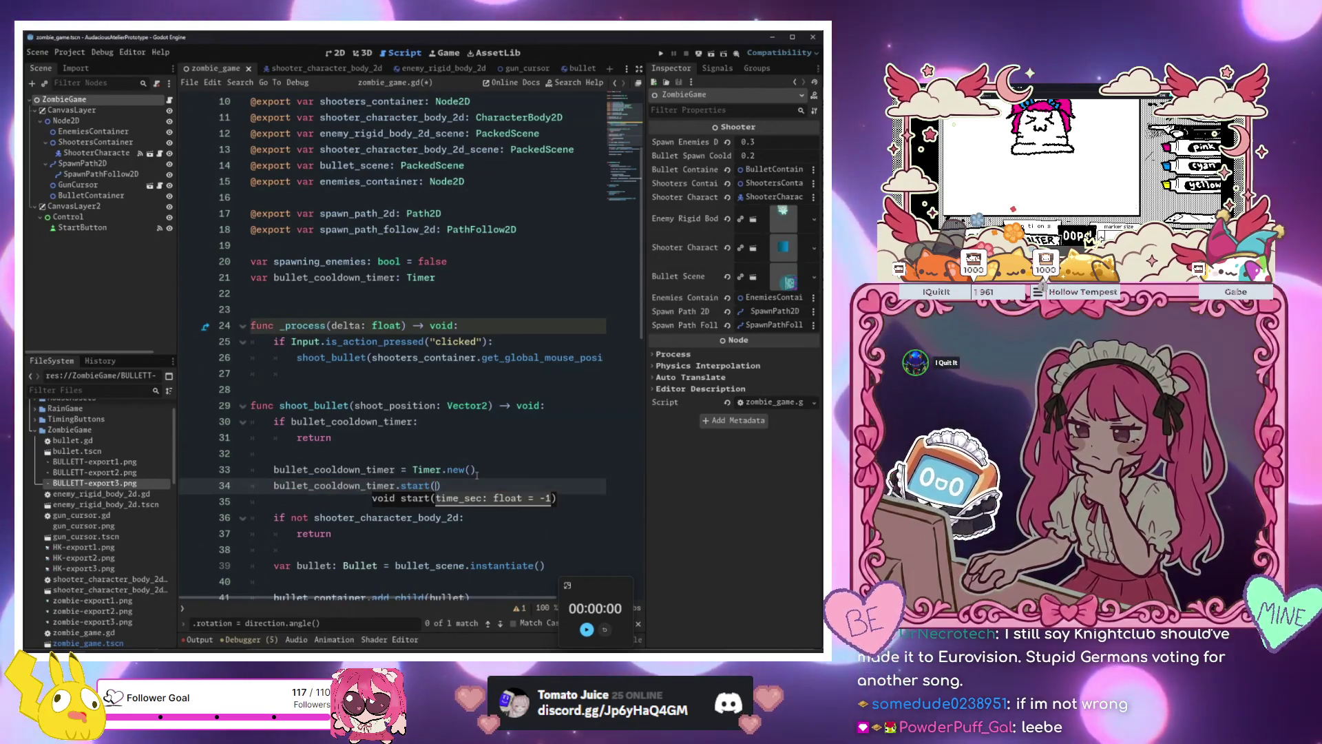
text(cool)
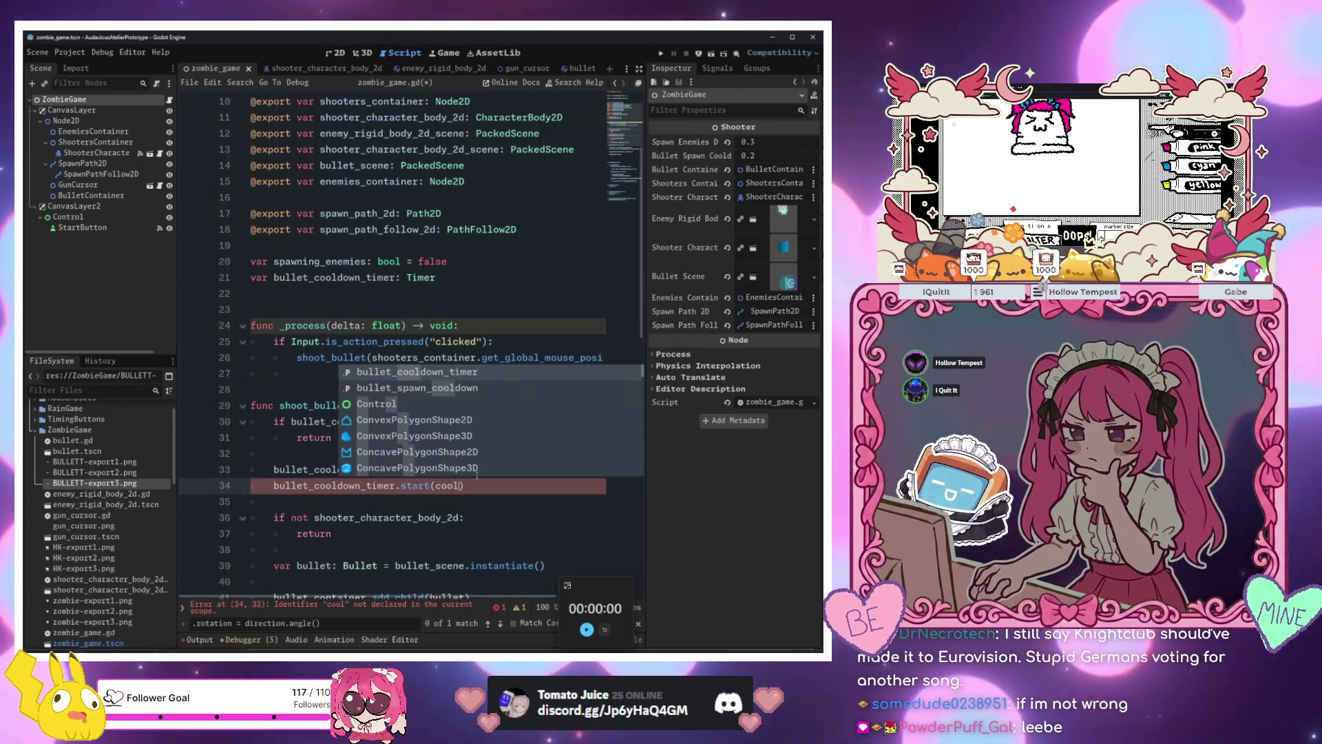
key(Down)
key(Return)
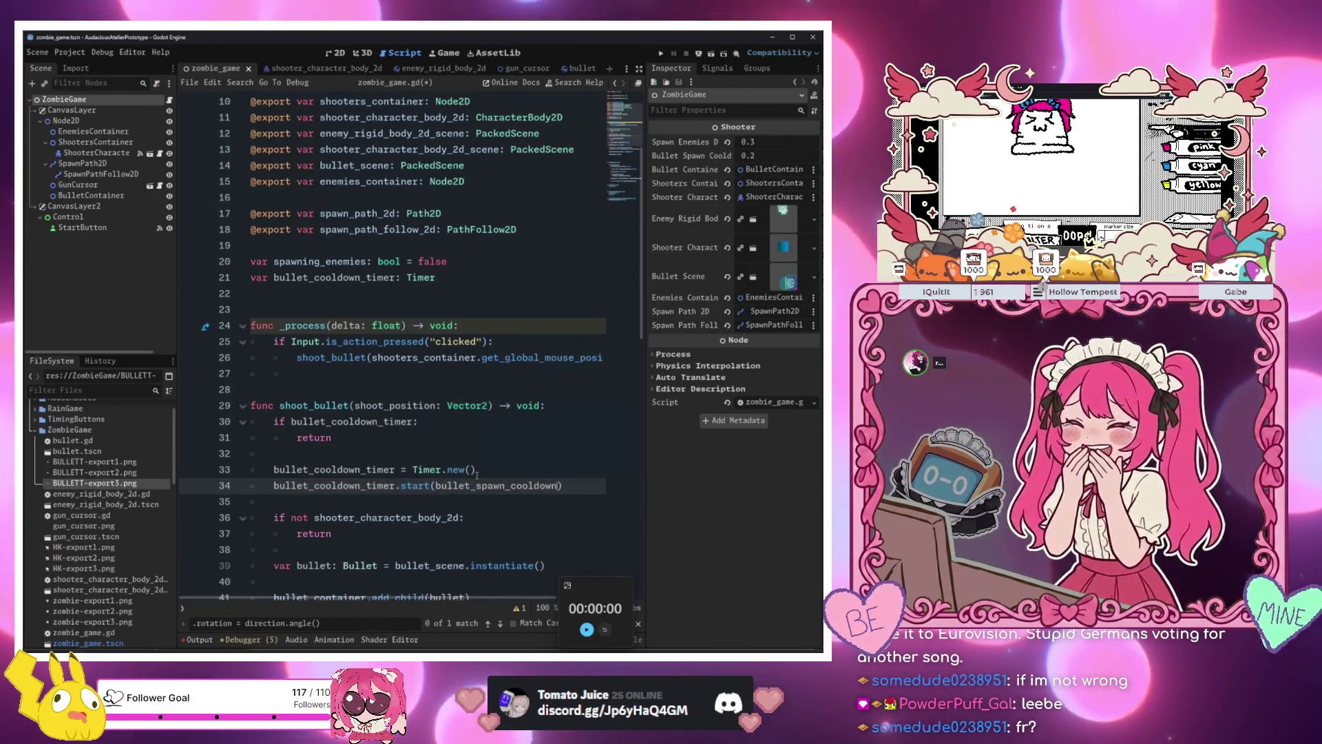
key(Return)
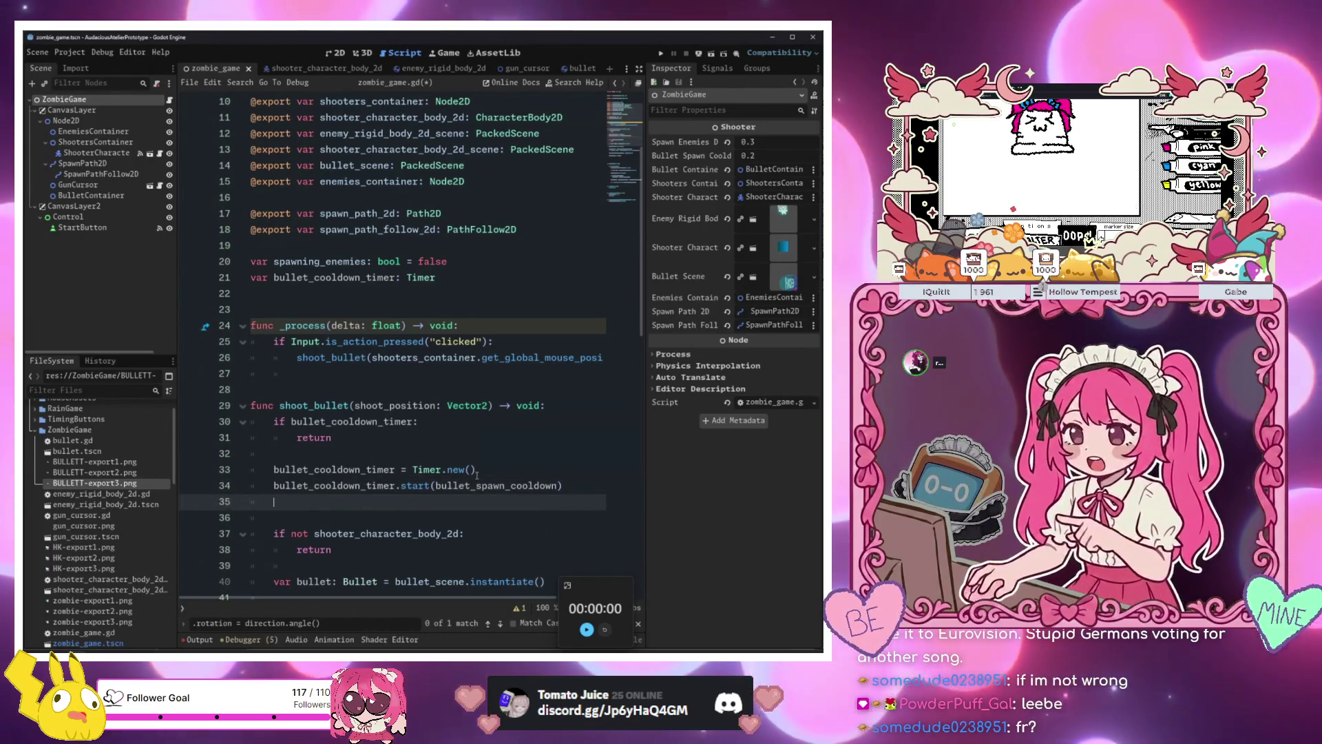
Step: Write bullet_cooldown_timer.timeout.connect( on line 35
text(bullet_)
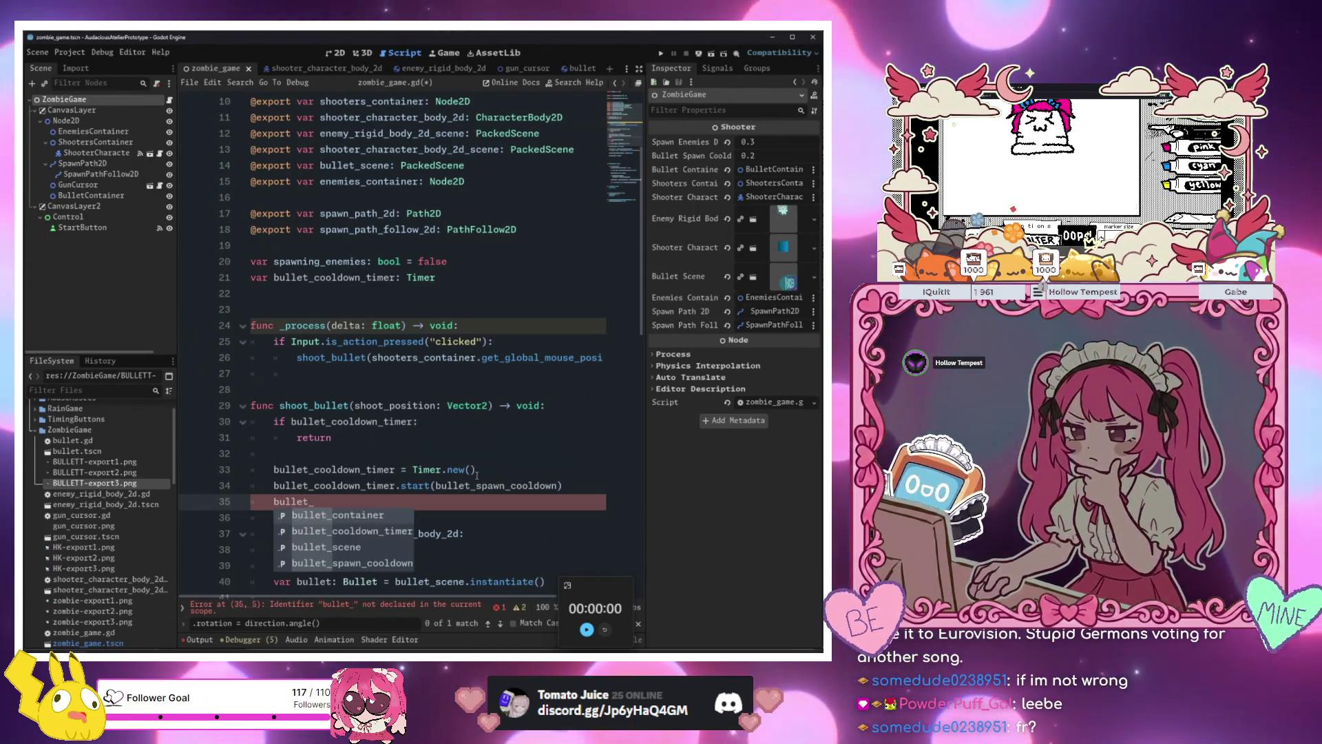
key(Return)
text(.)
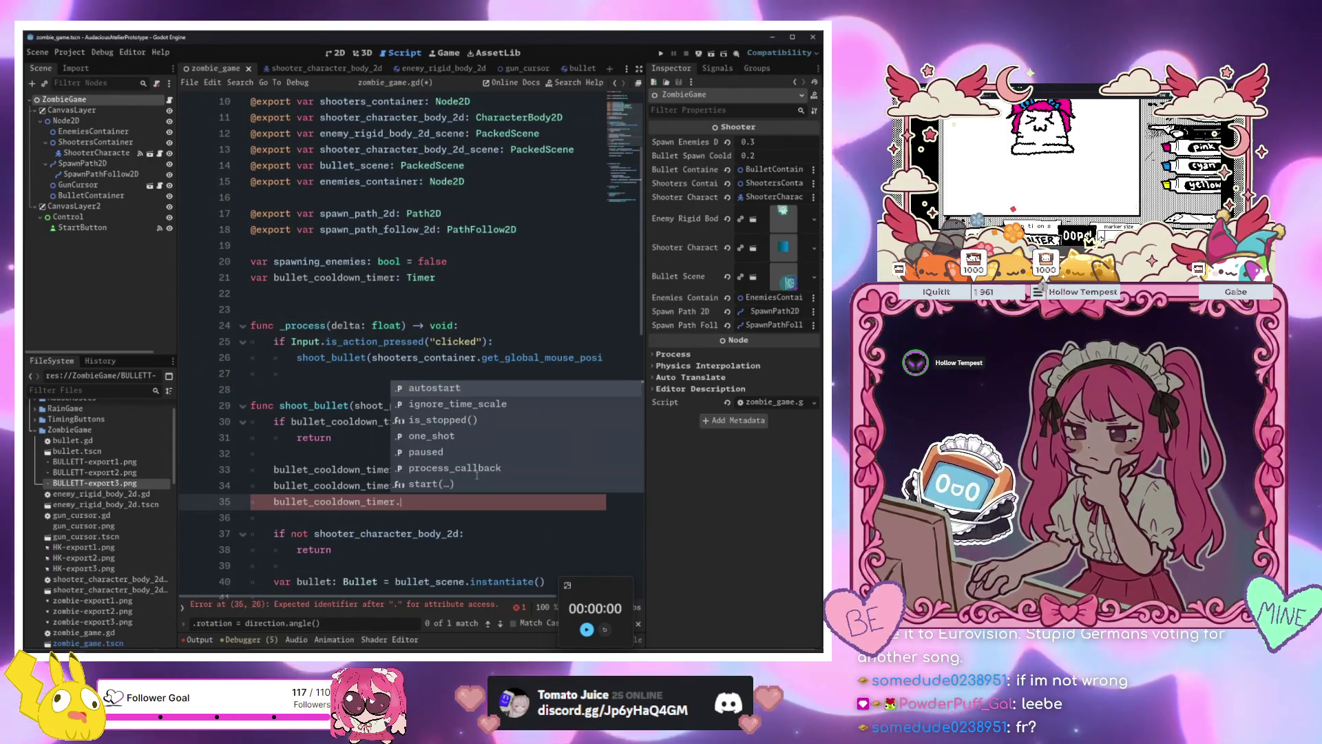
text(con)
key(Return)
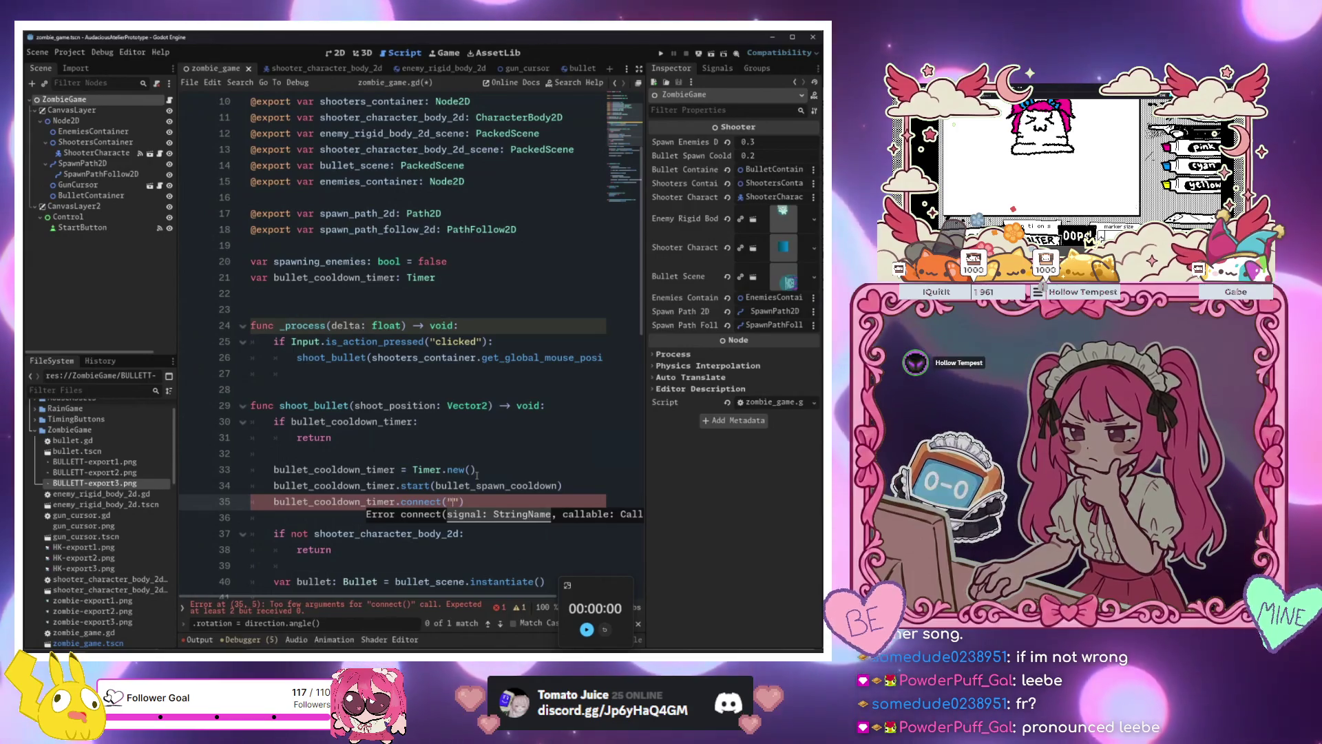
key(BackSpace)
key(BackSpace)
key(BackSpace)
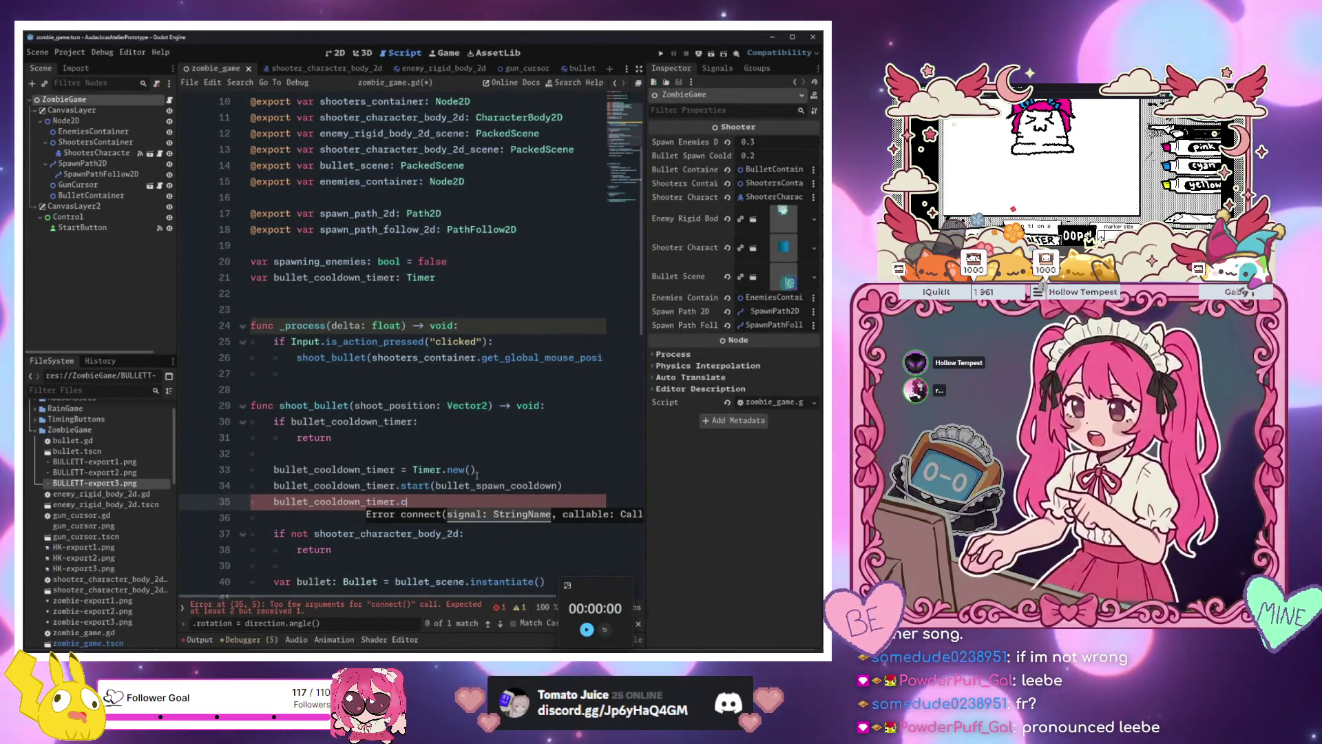
text(ti)
key(Return)
text(.)
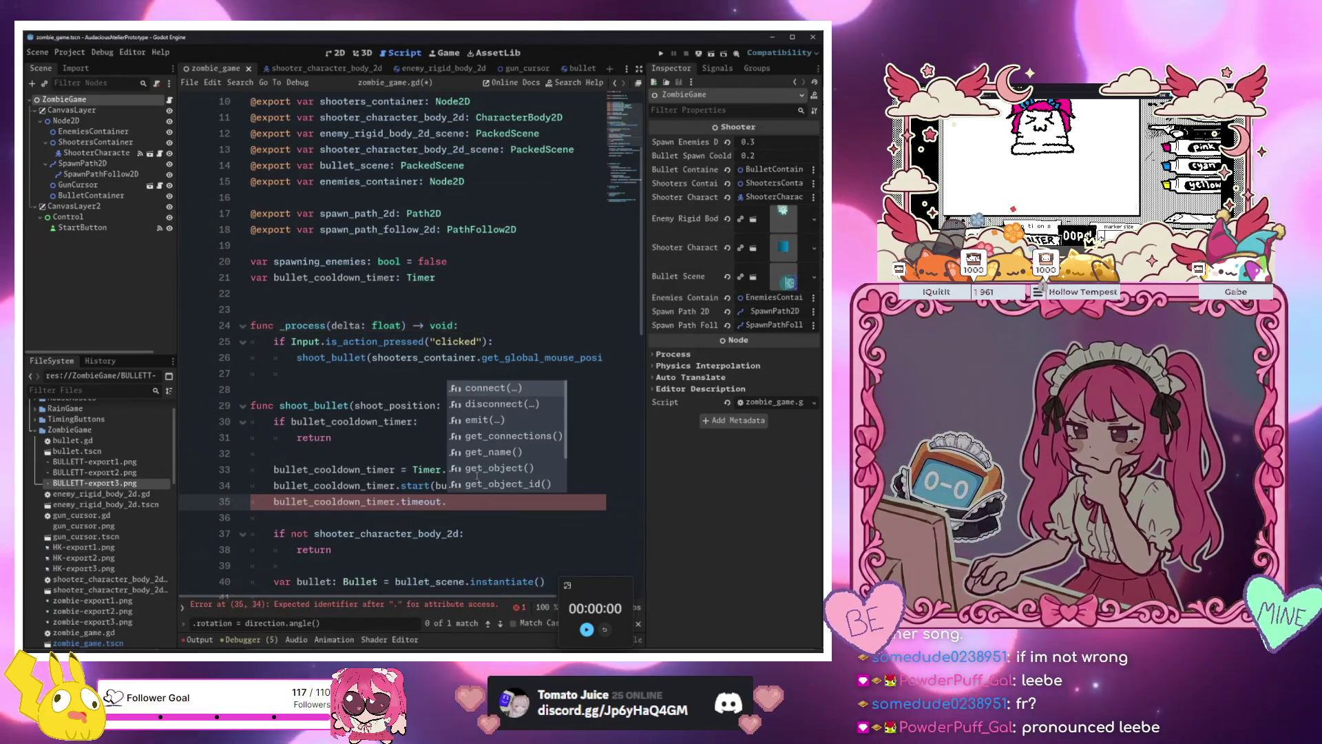
key(Return)
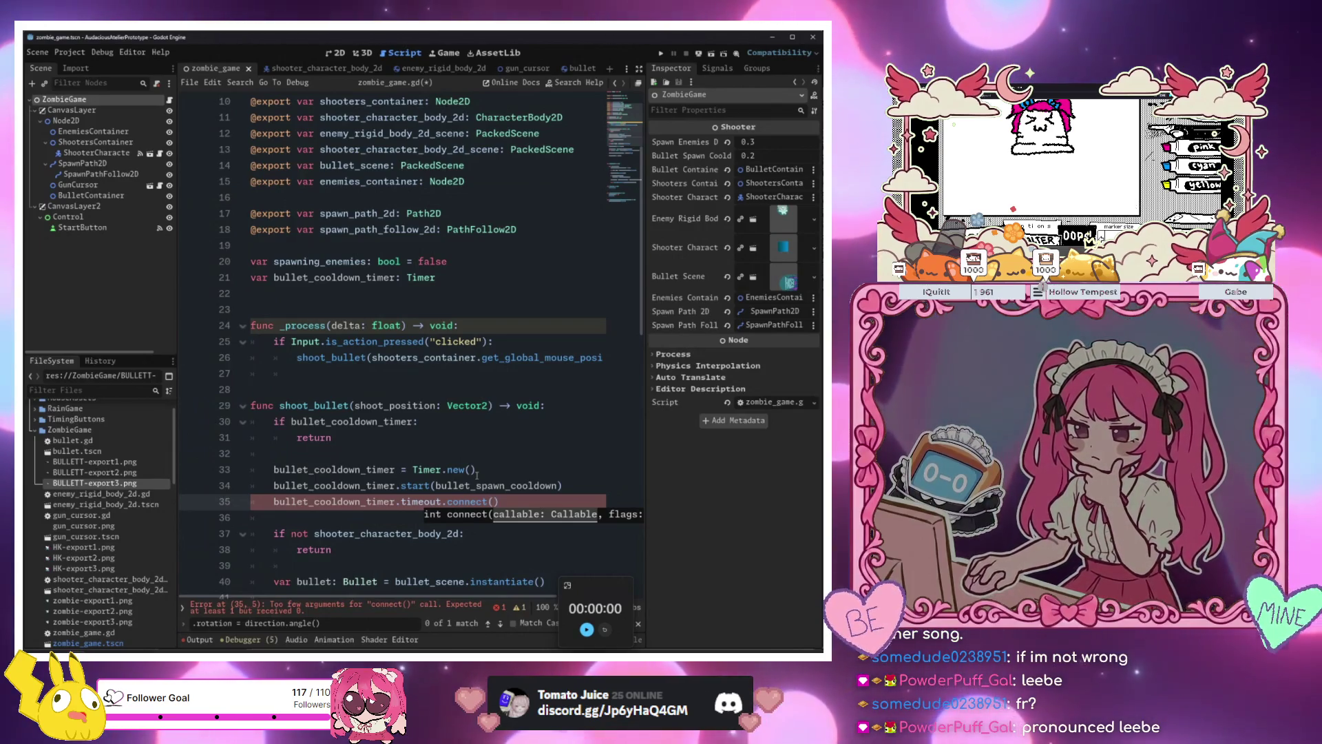
Step: Pass bullet_cooldown_timer.queue_free as the timeout callback, then save and run the game
text(qu)
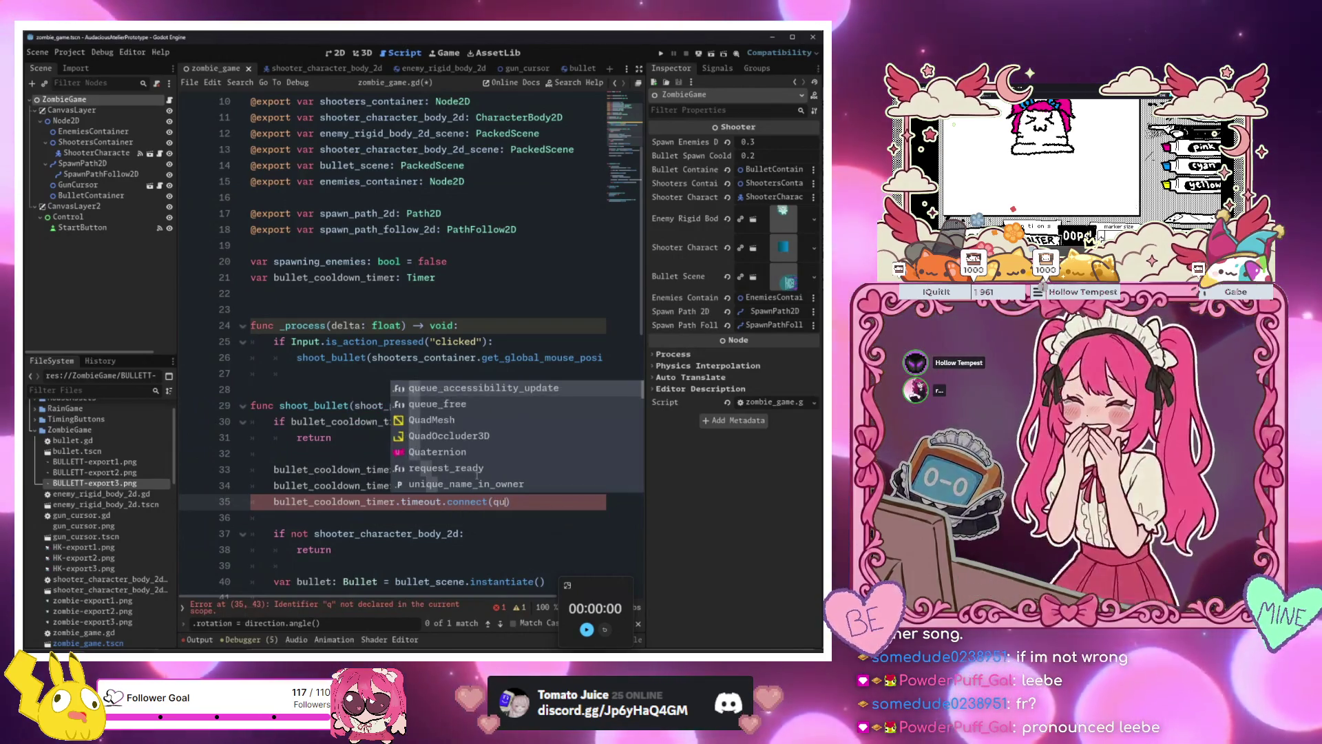
key(BackSpace)
key(BackSpace)
text(bul)
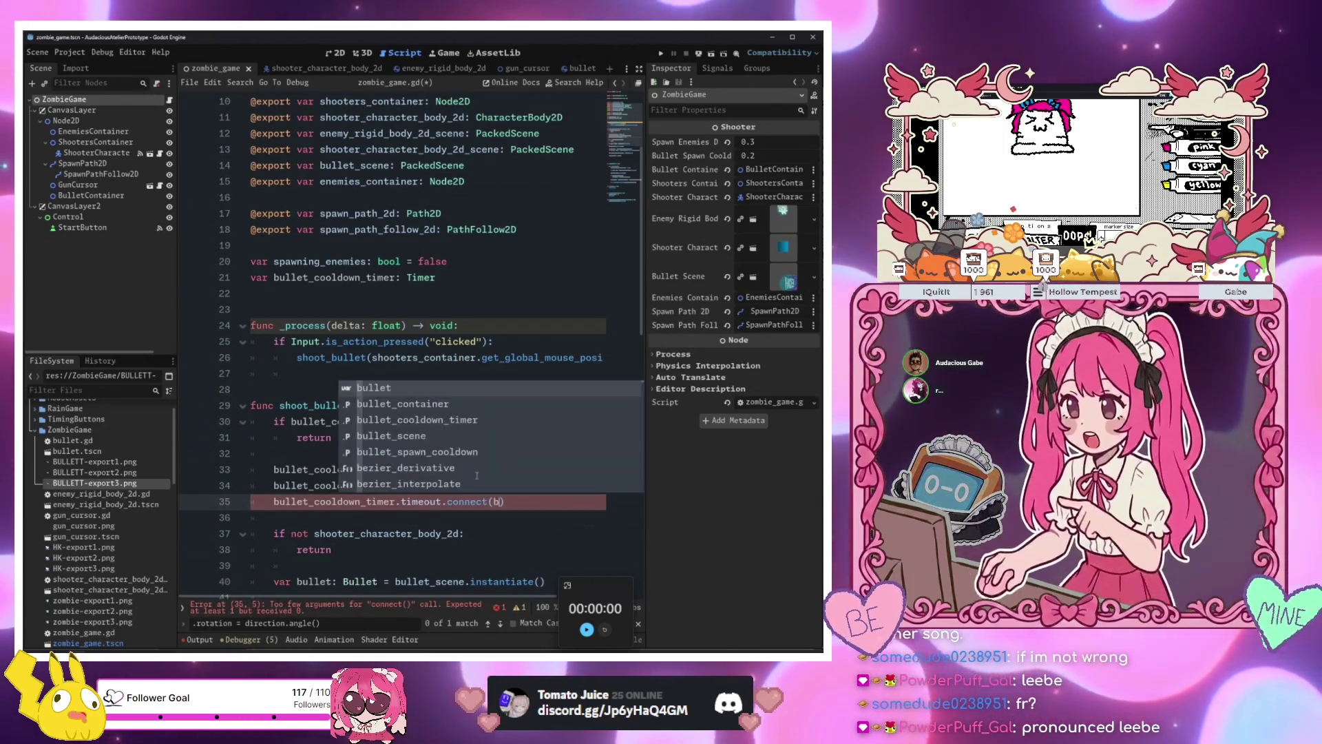
key(Down)
key(Down)
key(Return)
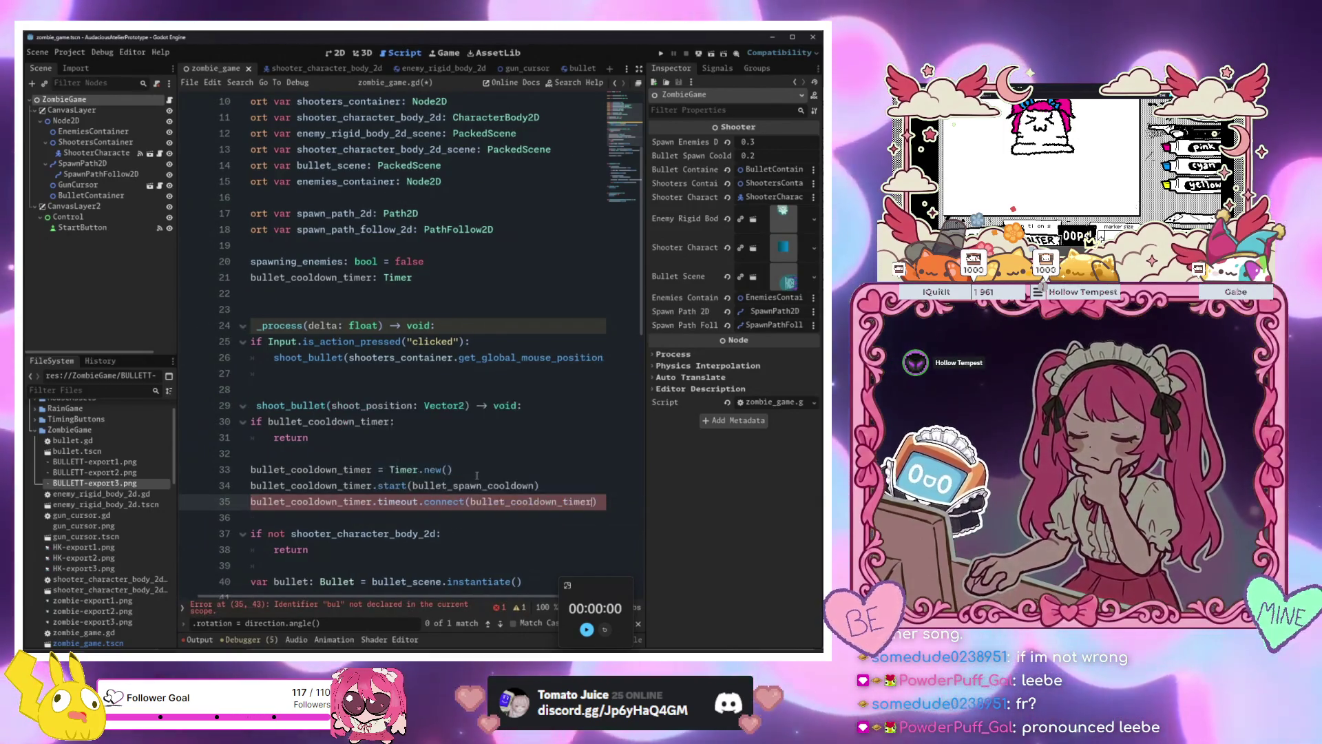
text(.queue)
key(Return)
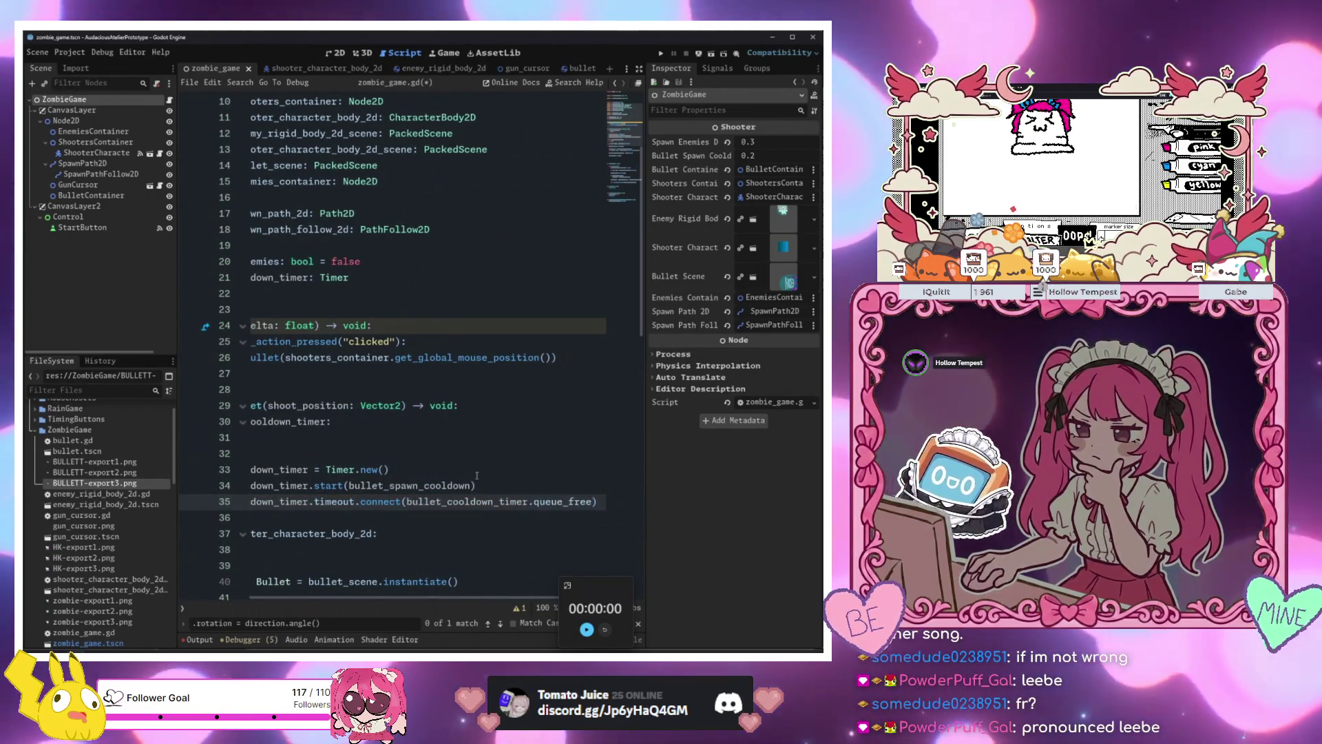
key(F5)
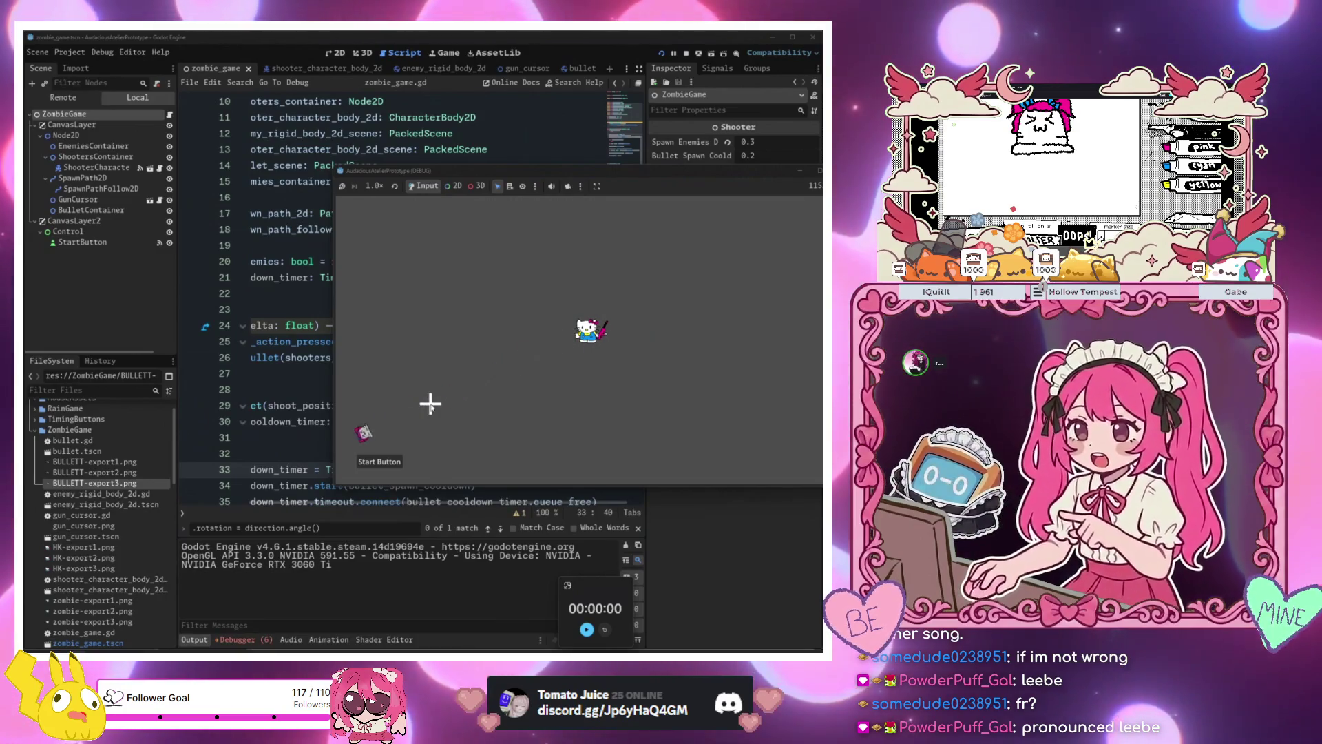
Step: Close the game window and open blank lines at line 36, below the timeout connect call
click(809, 174)
click(403, 421)
scroll(403, 411, down, 2)
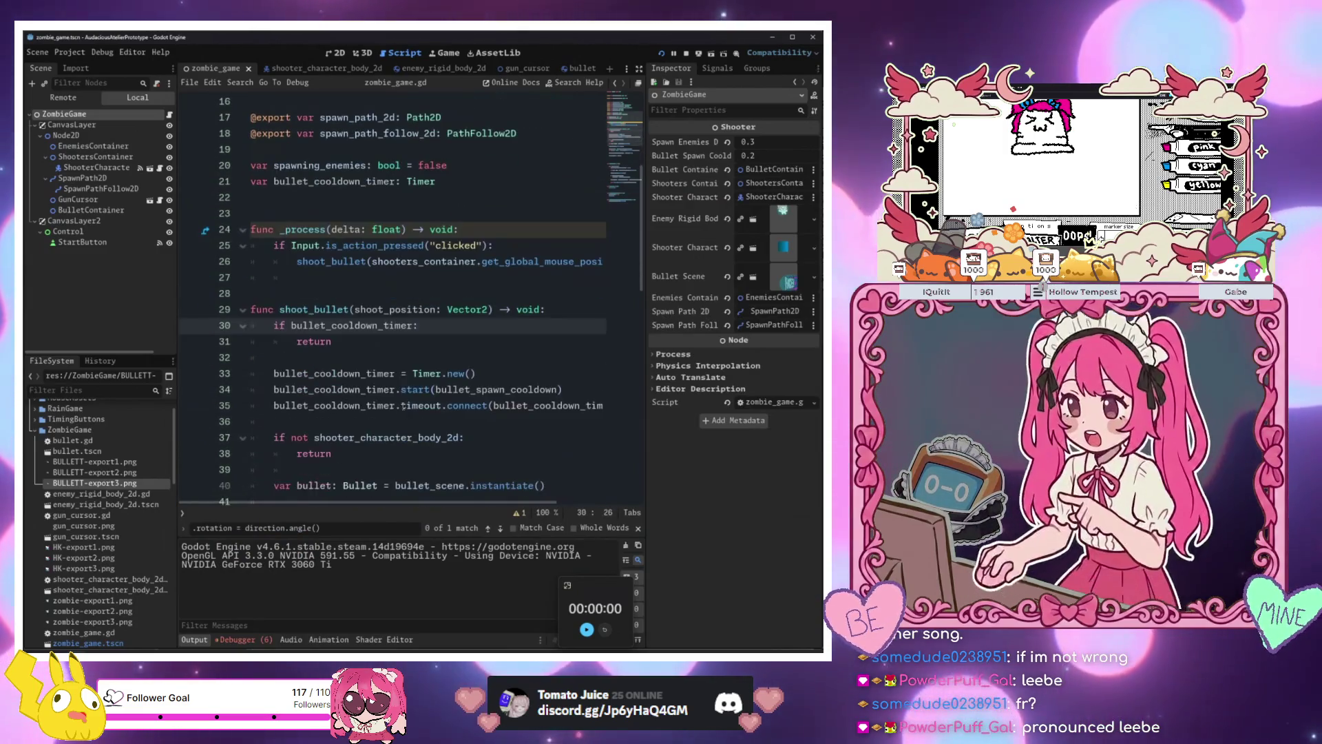
key(Down)
key(Down)
key(Down)
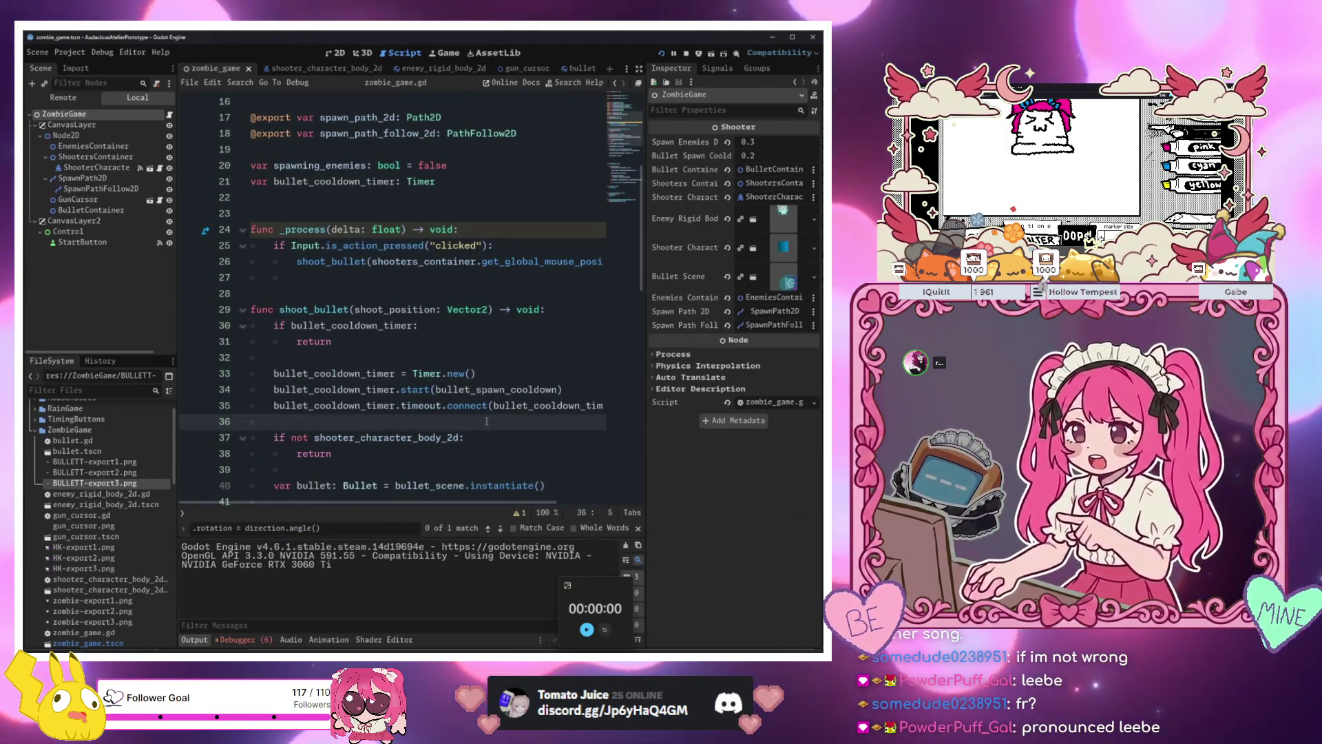
key(Return)
key(Return)
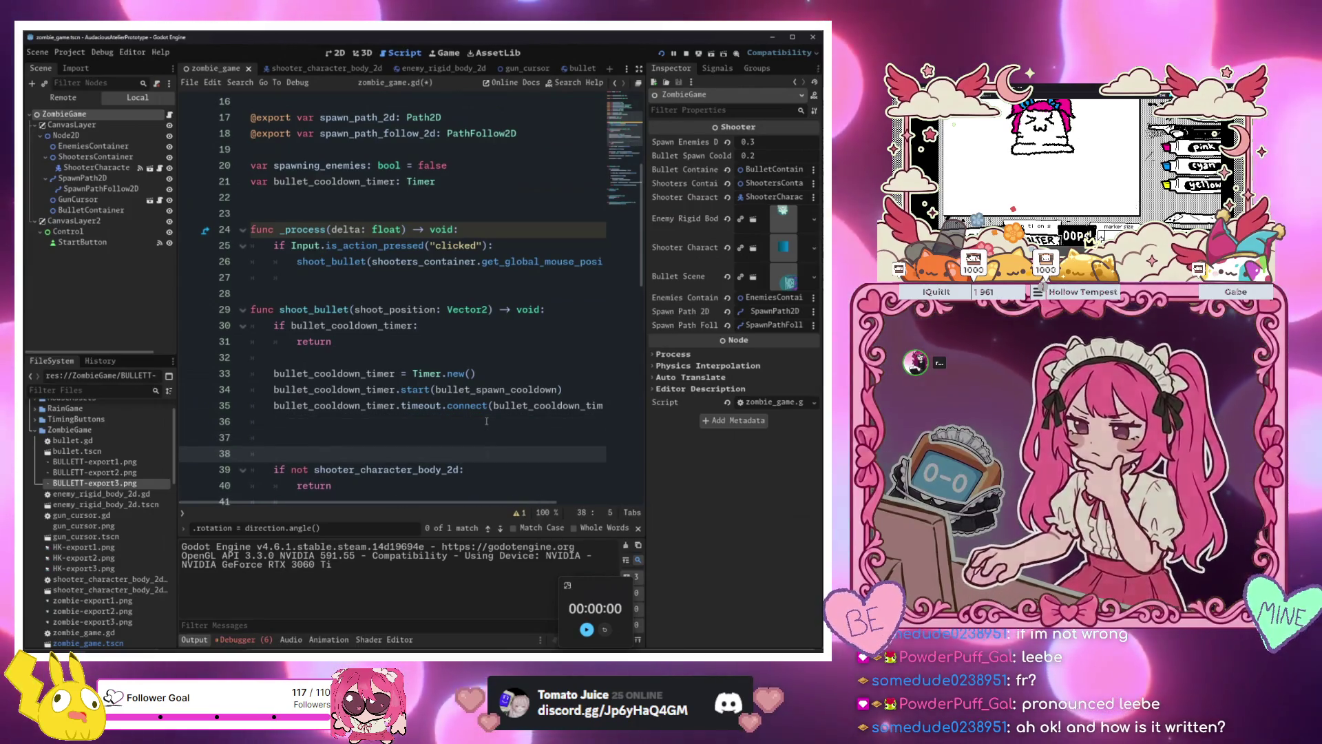
key(Up)
key(Up)
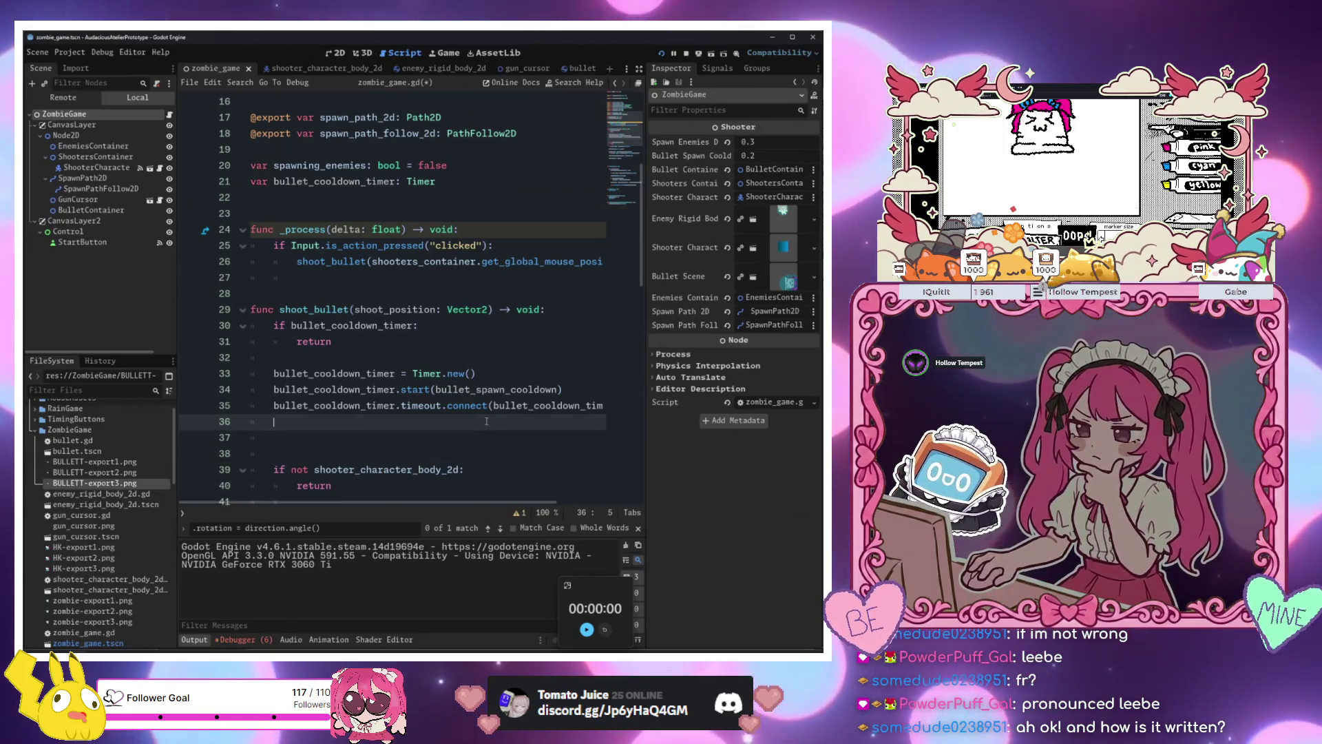
Step: Replace the queue_free callback on line 35 with reset_bullet_cooldown
drag(522, 405, 585, 410)
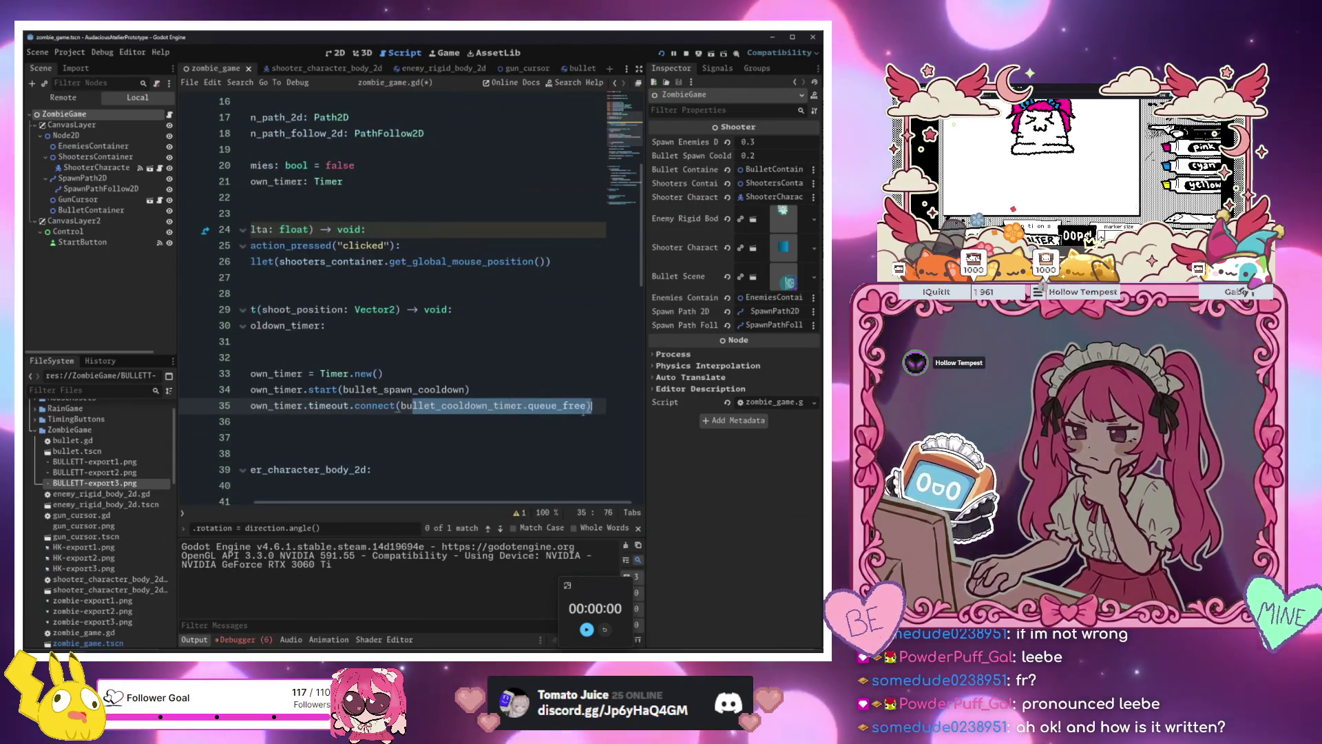
drag(588, 408, 472, 410)
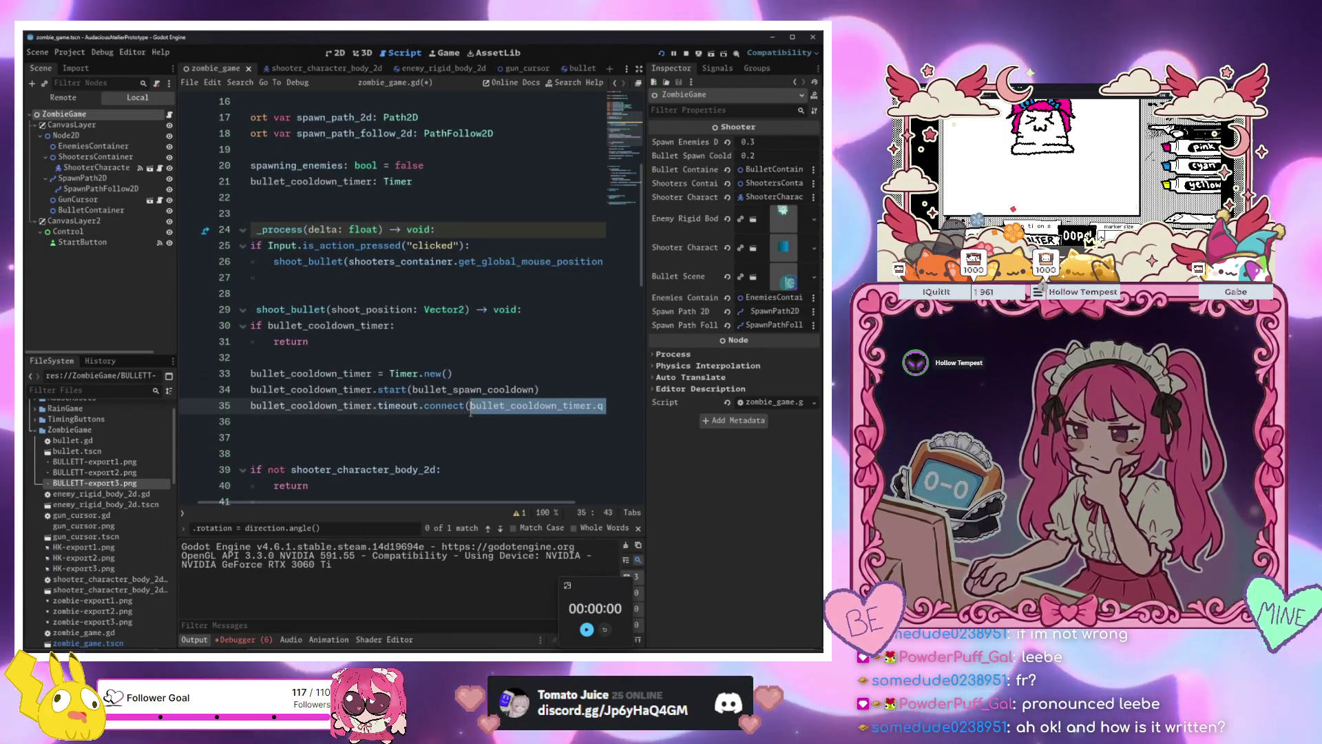
key(BackSpace)
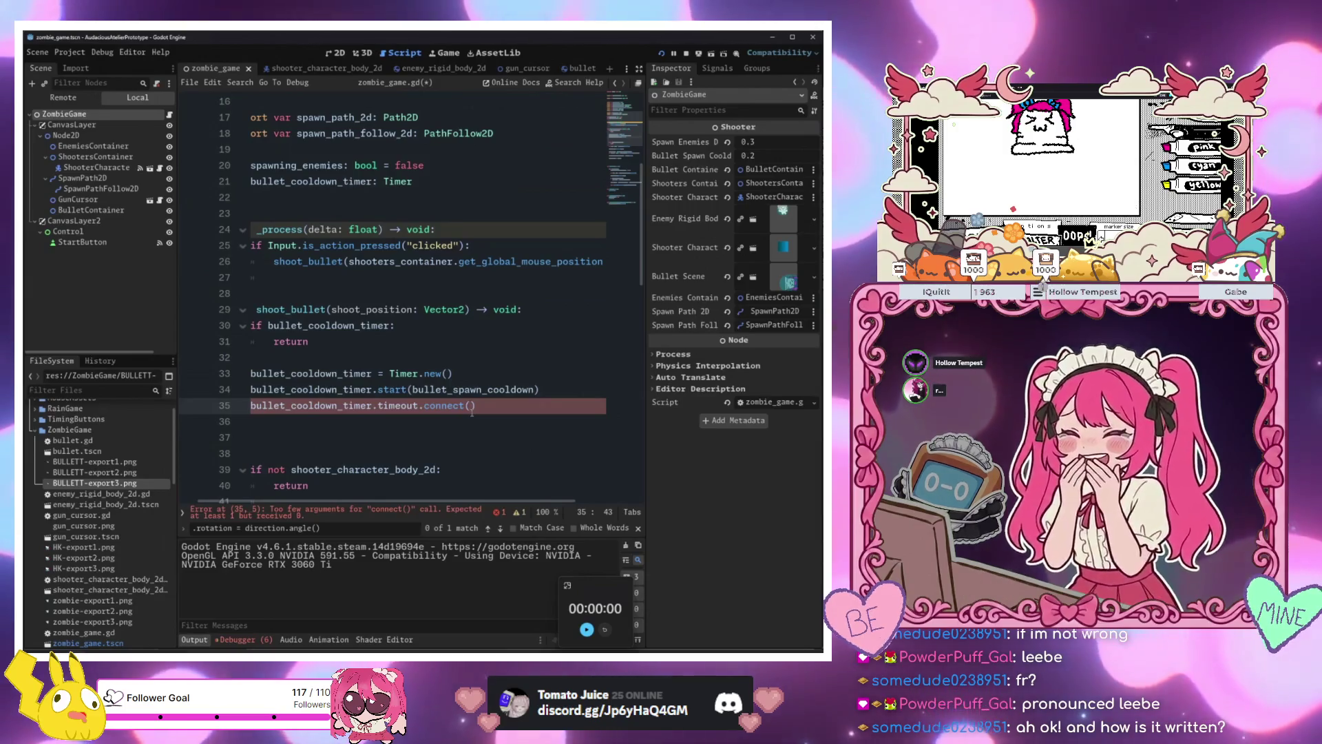
text(reset_bullet_cooldown)
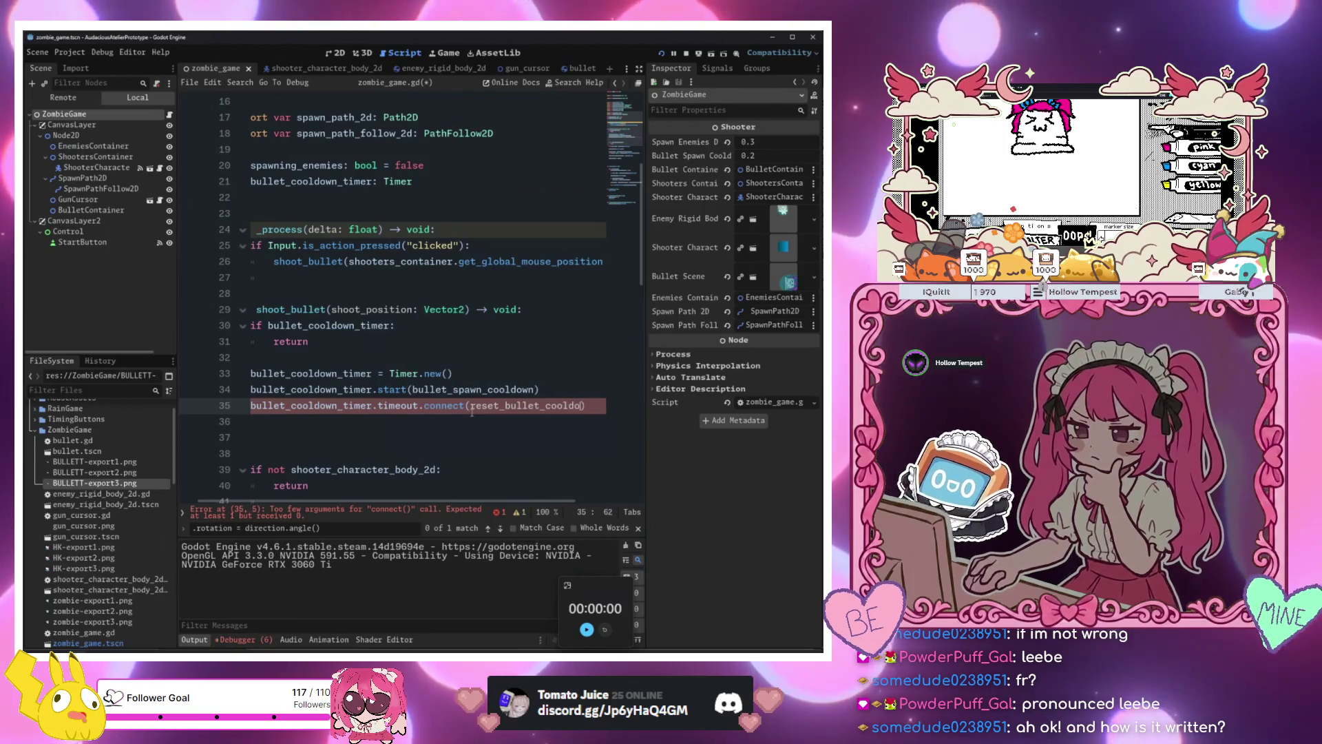
text(.)
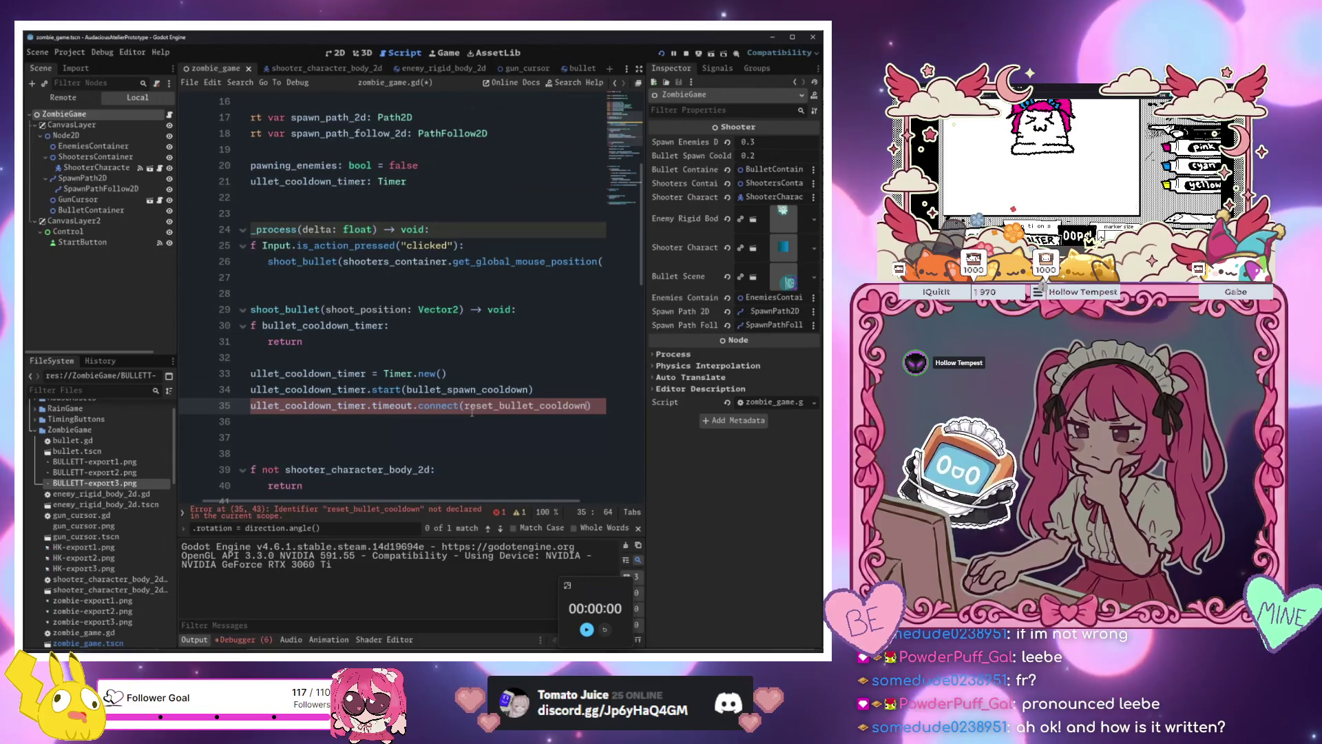
Step: Add func reset_bullet_cooldown() -> void: that calls bullet_cooldown_timer.queue_free()
scroll(463, 416, down, 5)
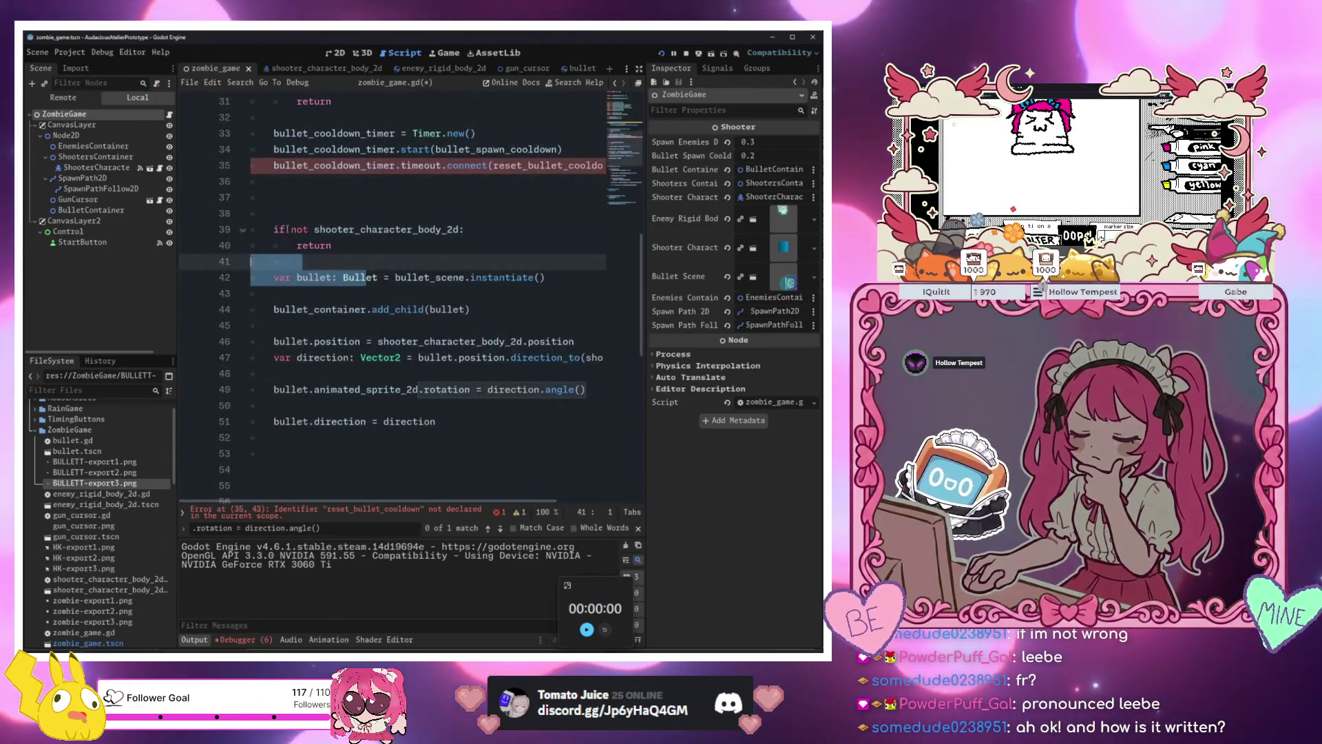
click(300, 197)
scroll(299, 201, down, 3)
click(324, 310)
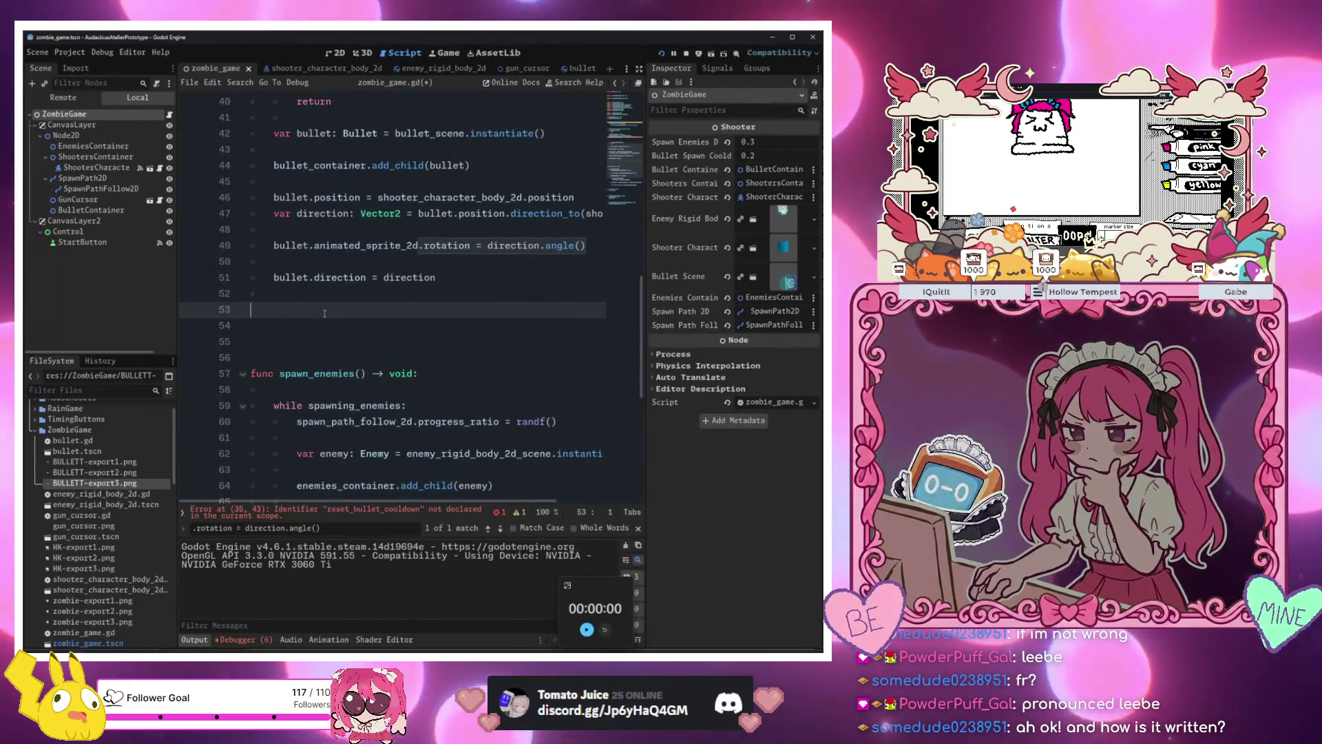
text(func )
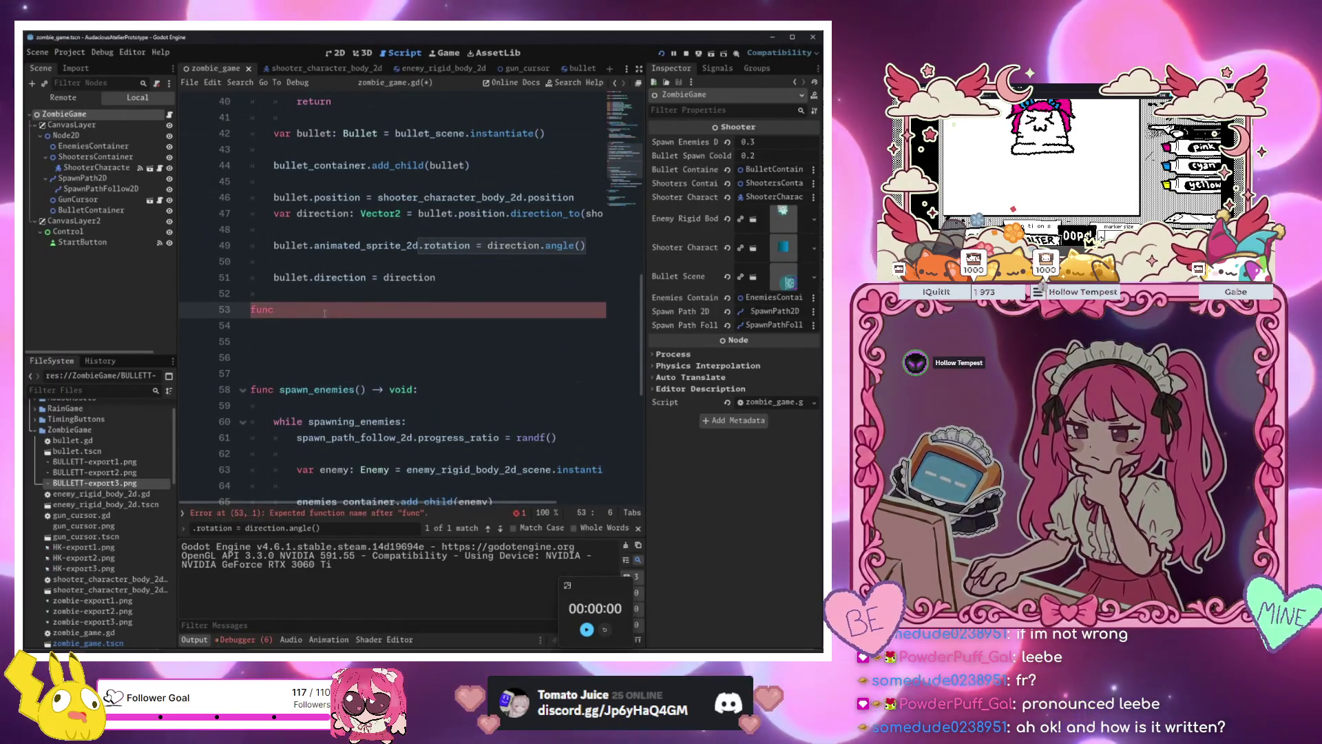
text(reset_bulle)
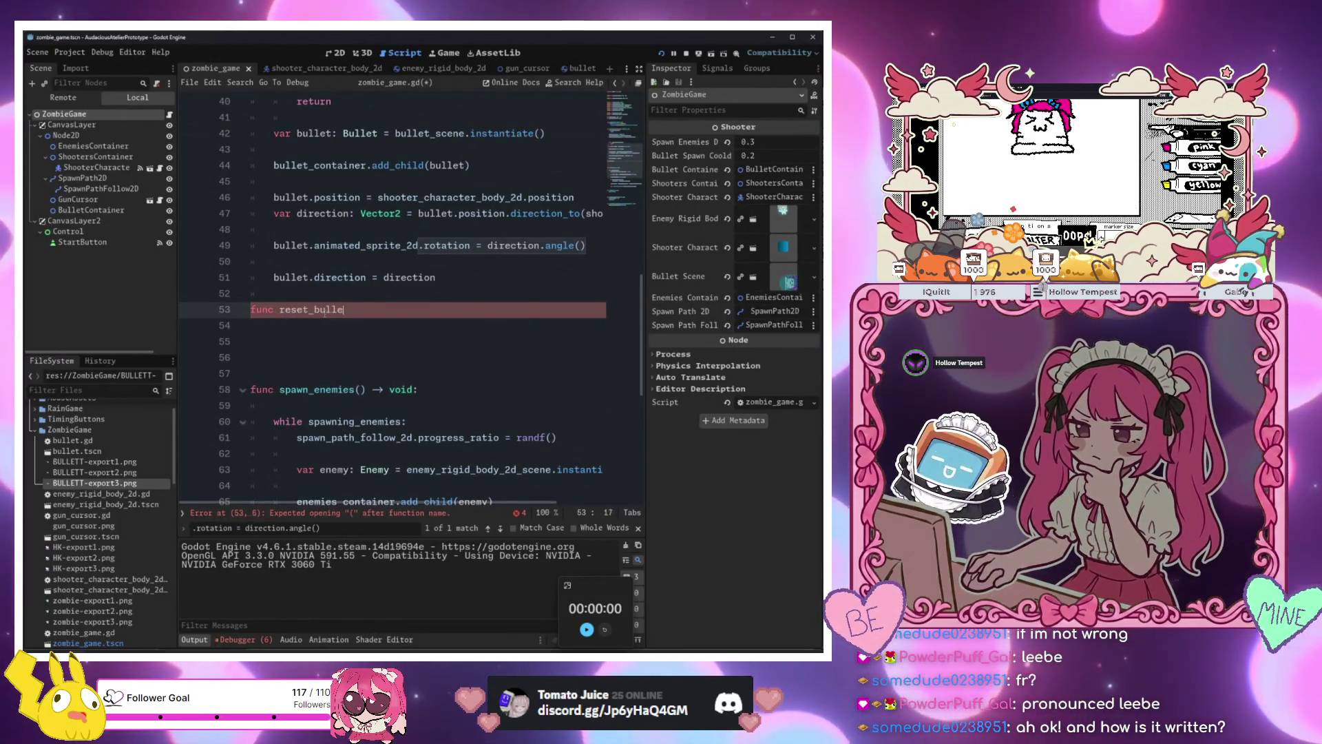
text(t_cooldown() -> void:)
key(Return)
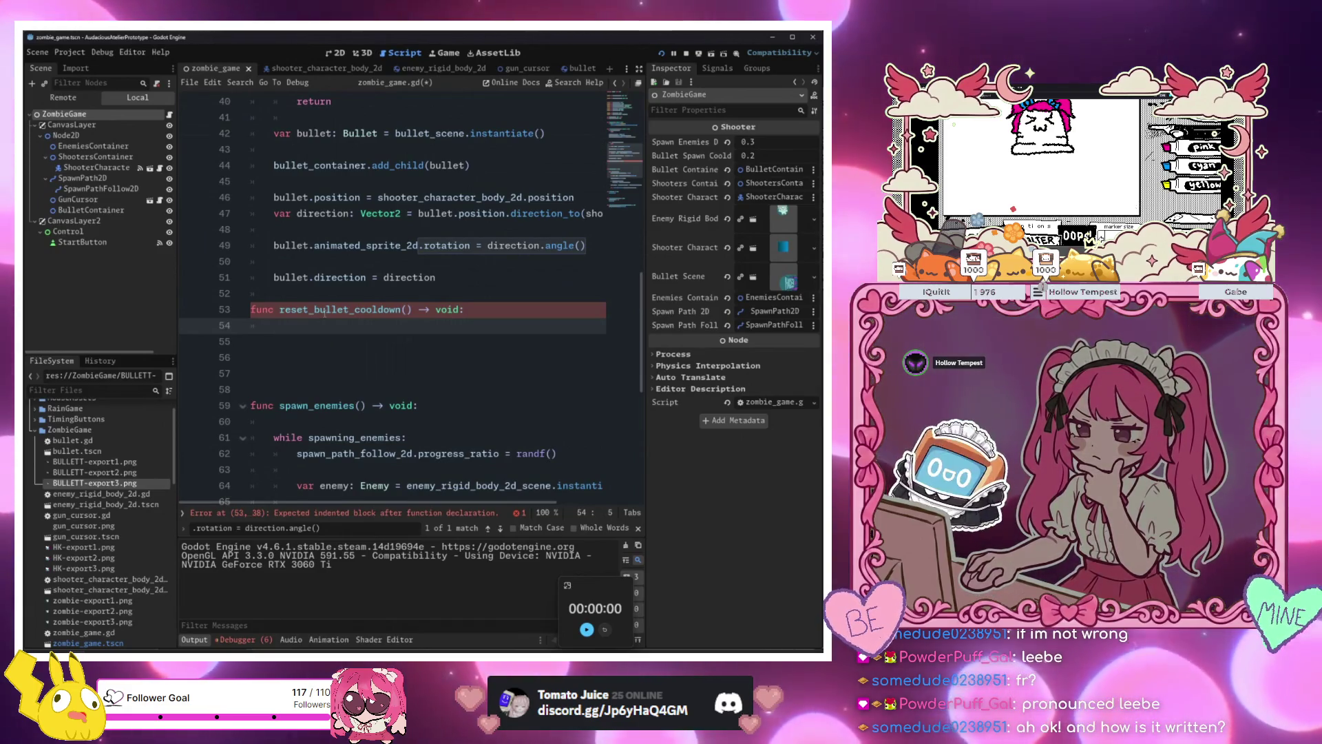
text(cool)
key(Return)
text(.)
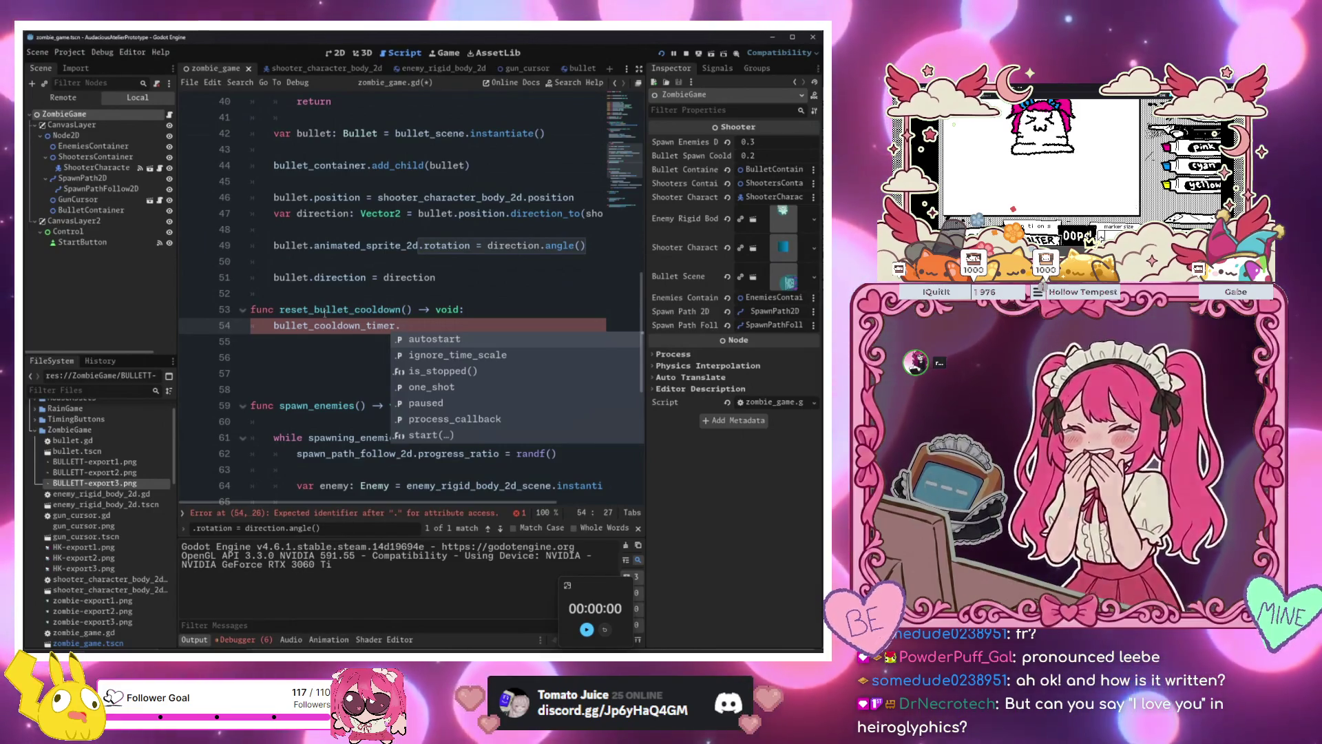
text(quu)
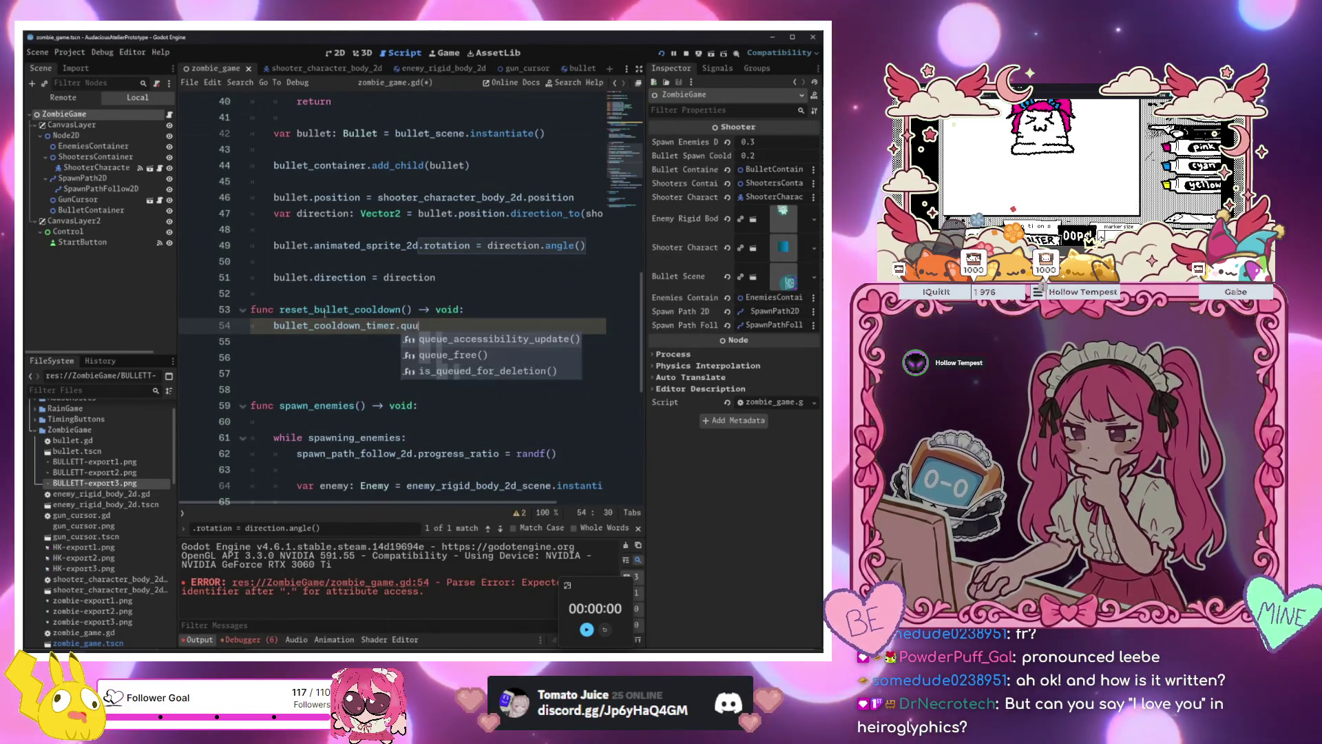
key(Down)
key(Return)
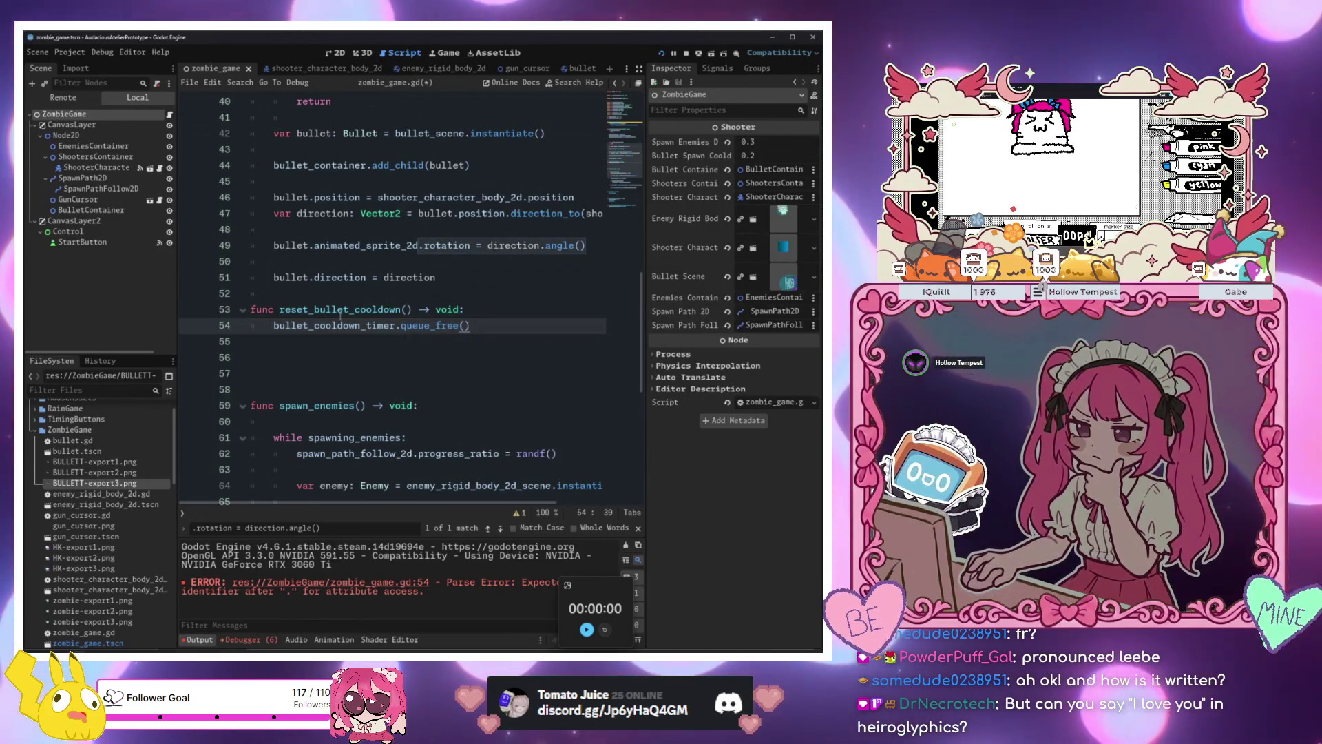
Step: Remove extra blank lines before spawn_enemies, test-run the game, and check the line 35 callback
click(387, 374)
key(BackSpace)
key(BackSpace)
click(501, 326)
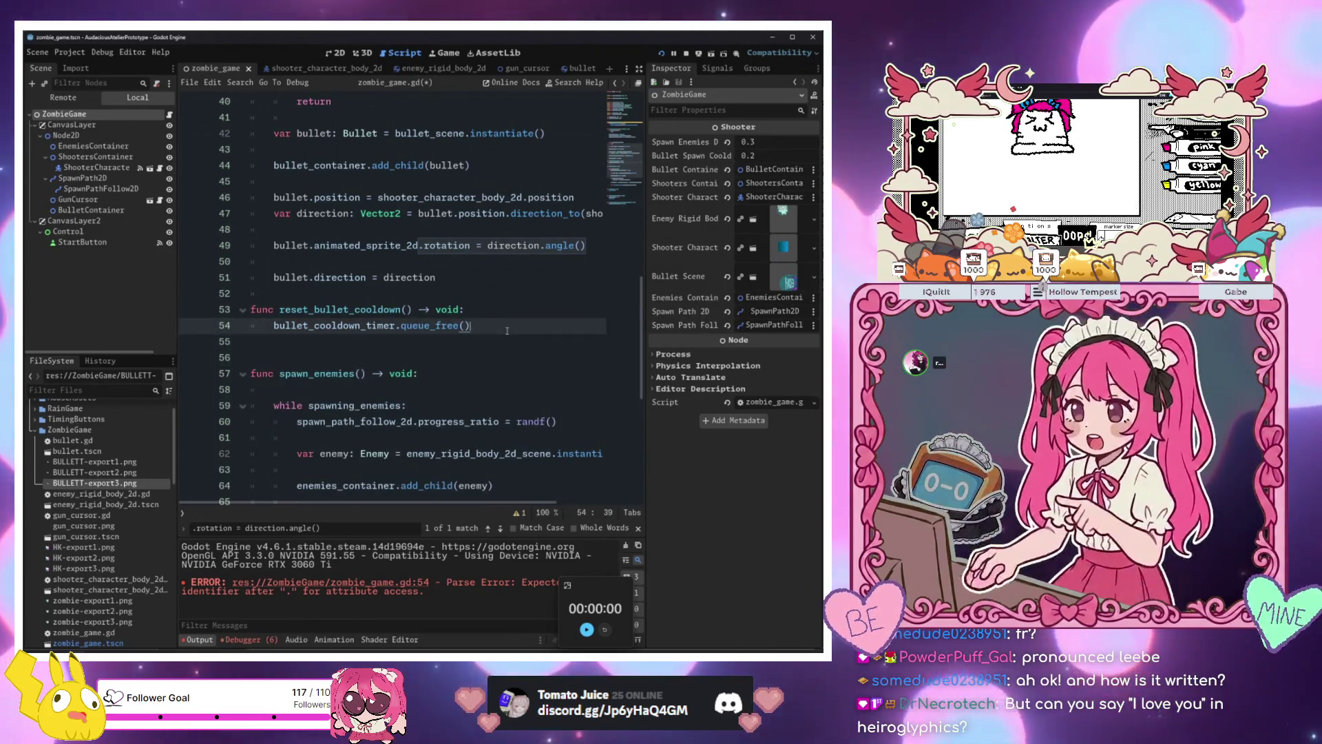
scroll(500, 330, up, 7)
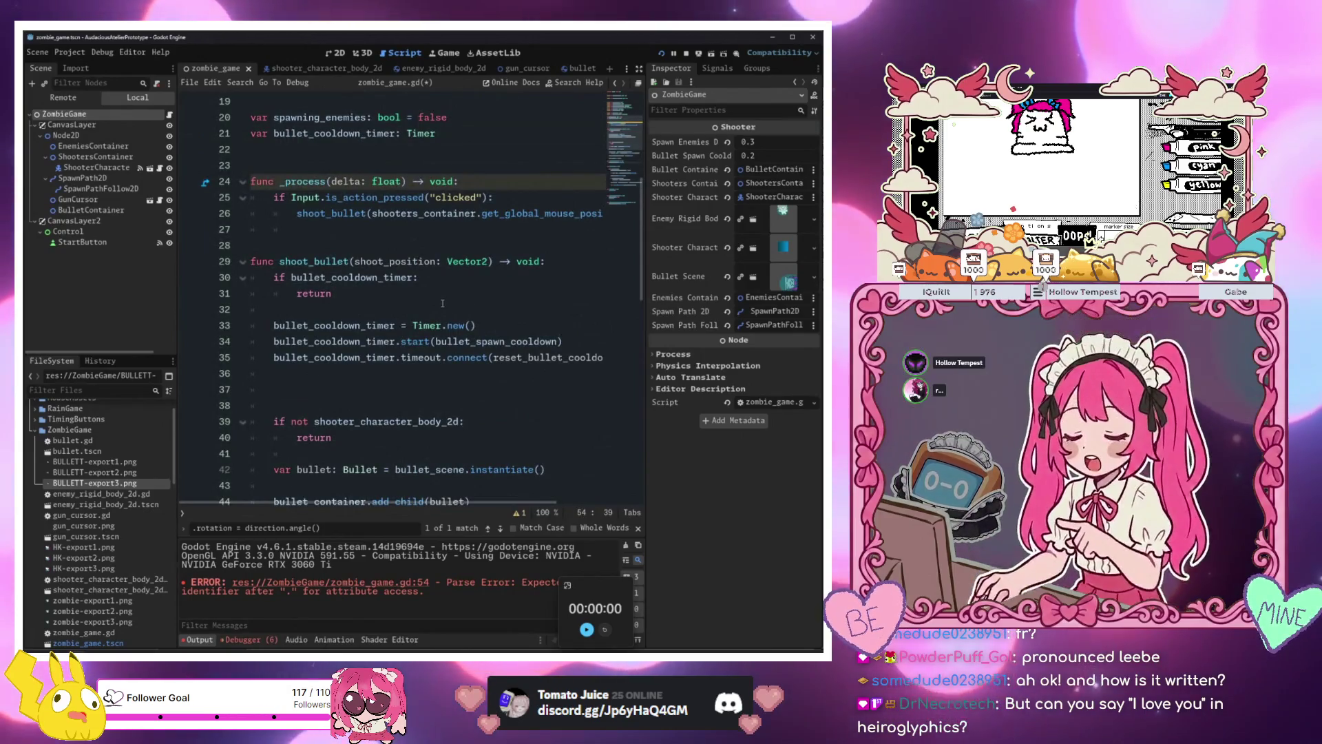
click(437, 321)
key(F5)
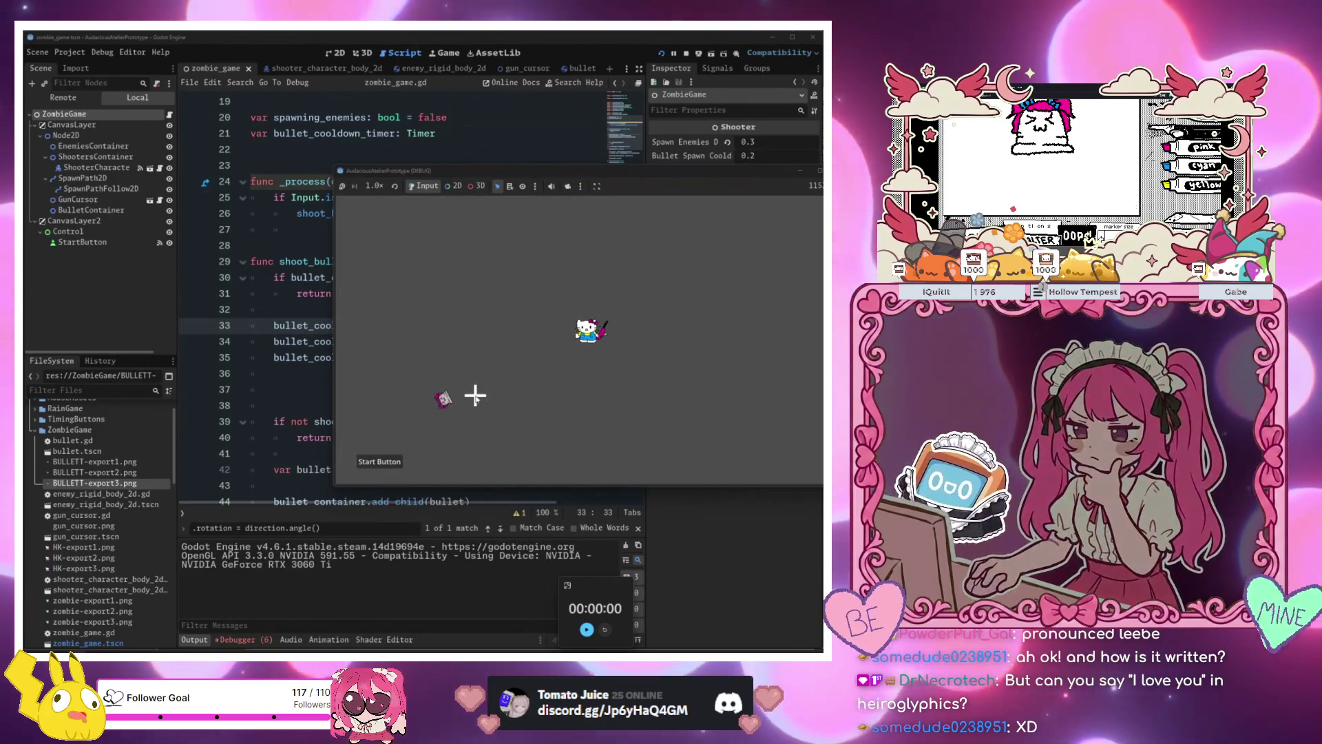
key(F8)
click(448, 358)
drag(449, 357, 603, 357)
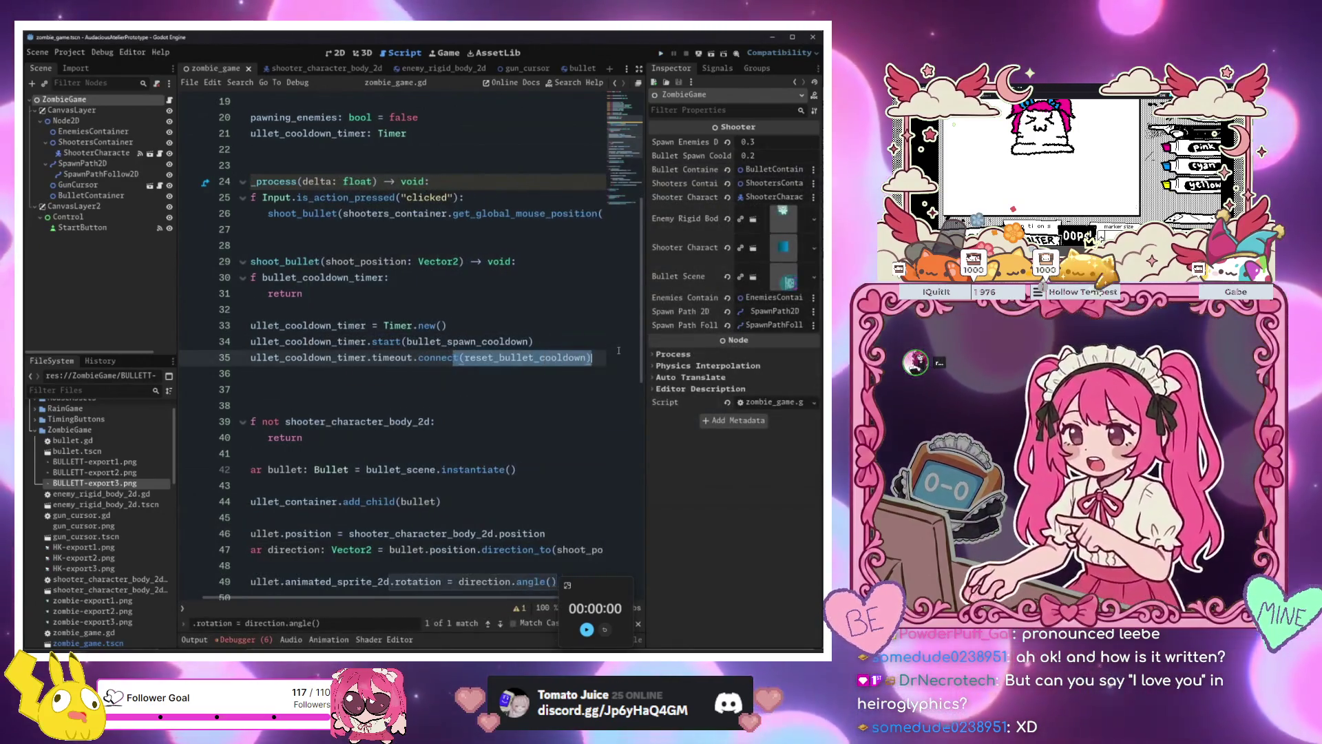
click(534, 358)
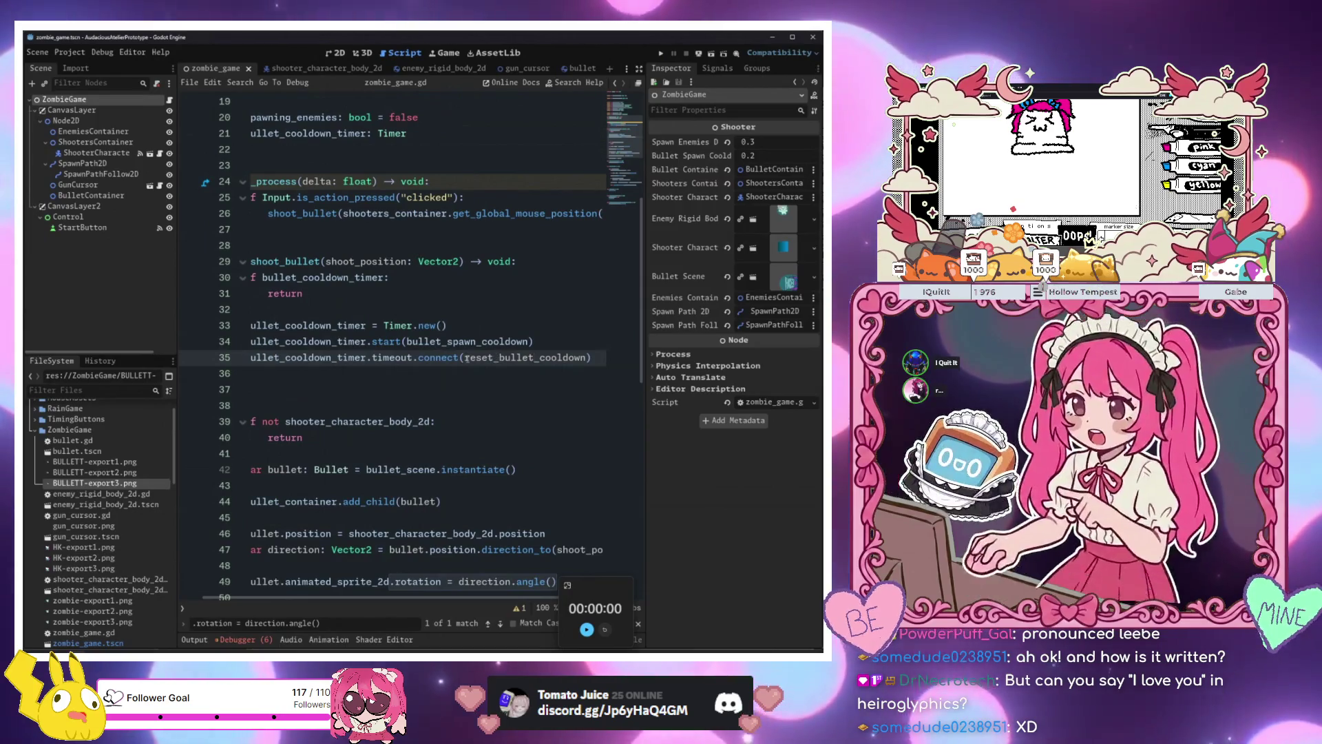
Step: Add bullet_cooldown_timer = null after the queue_free call in reset_bullet_cooldown
scroll(447, 490, down, 12)
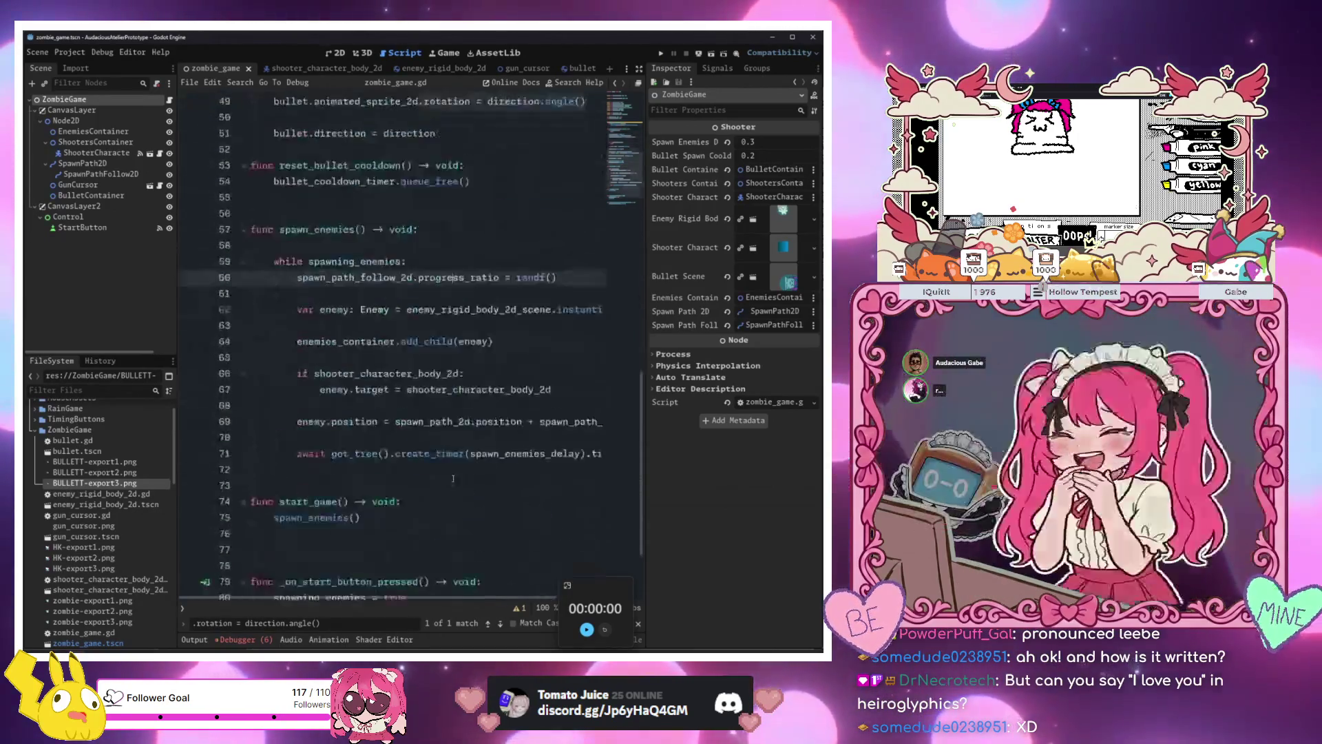
scroll(447, 490, up, 3)
click(516, 216)
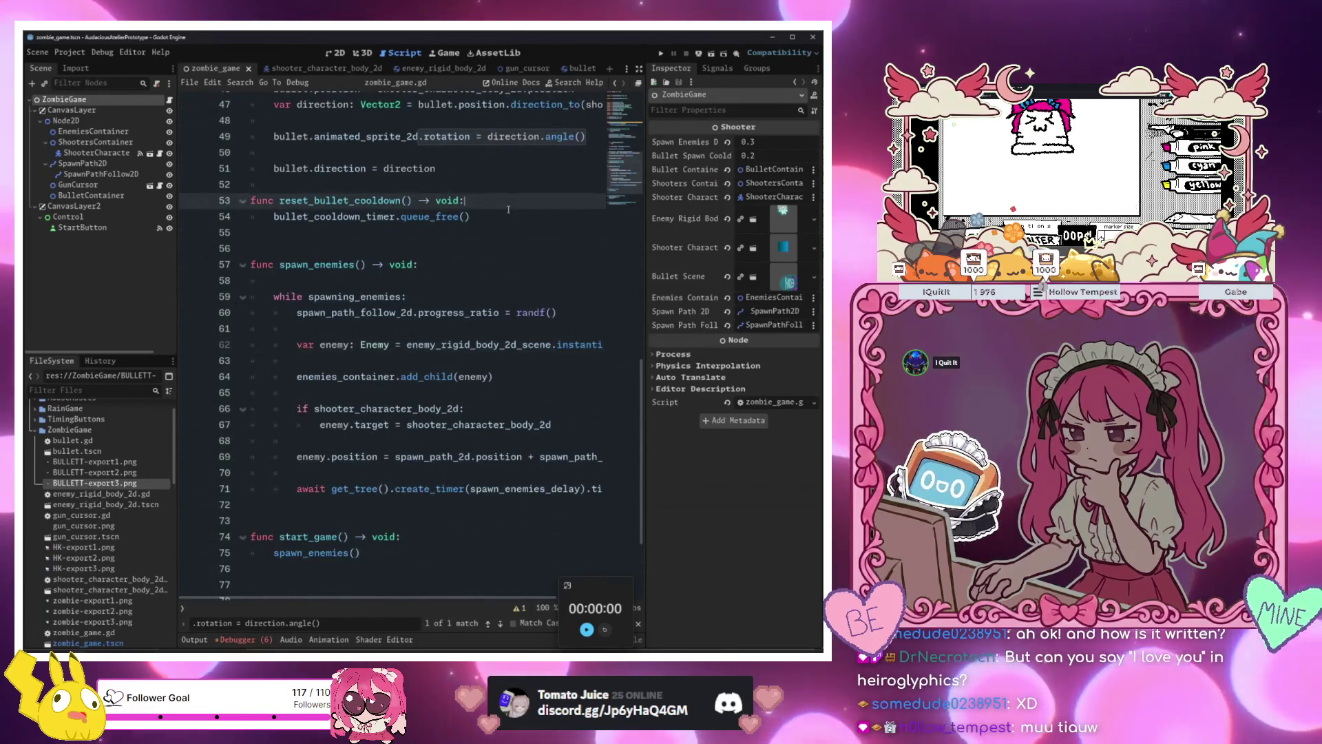
key(Return)
text(bu)
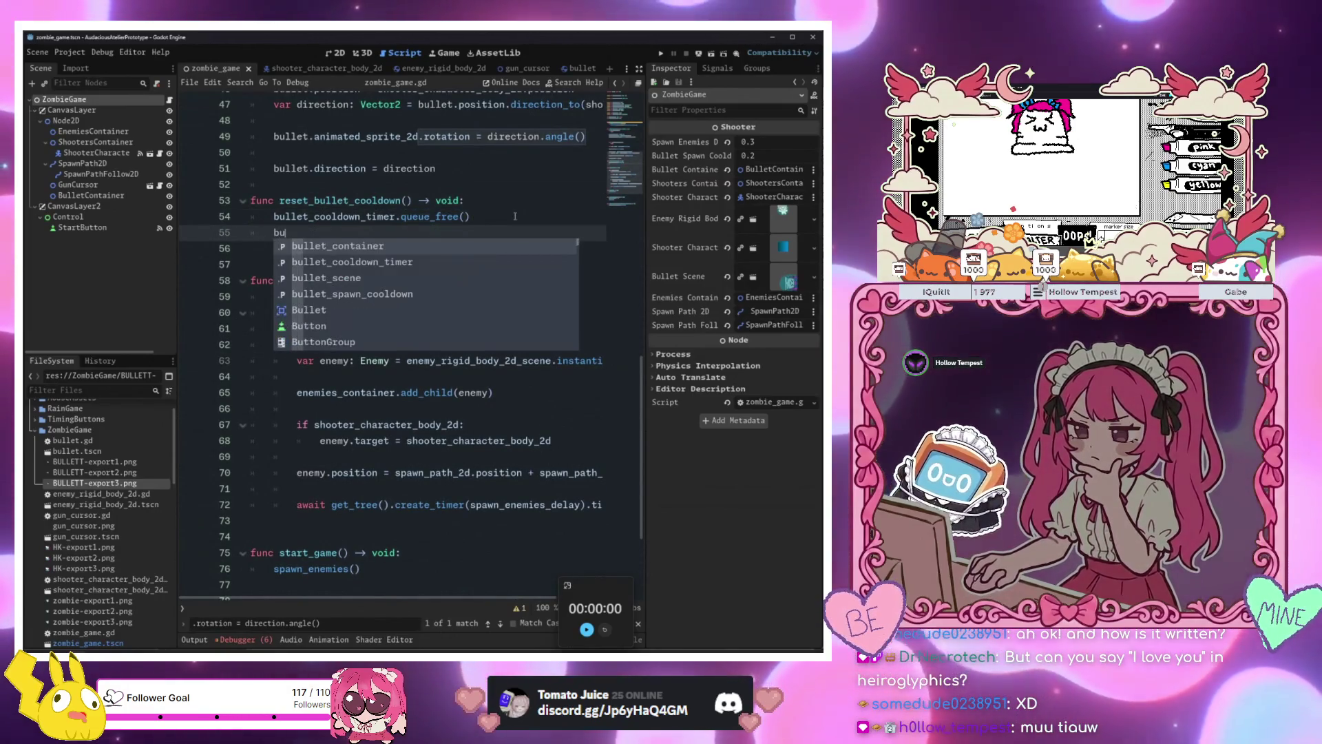
key(Down)
key(Return)
text(= )
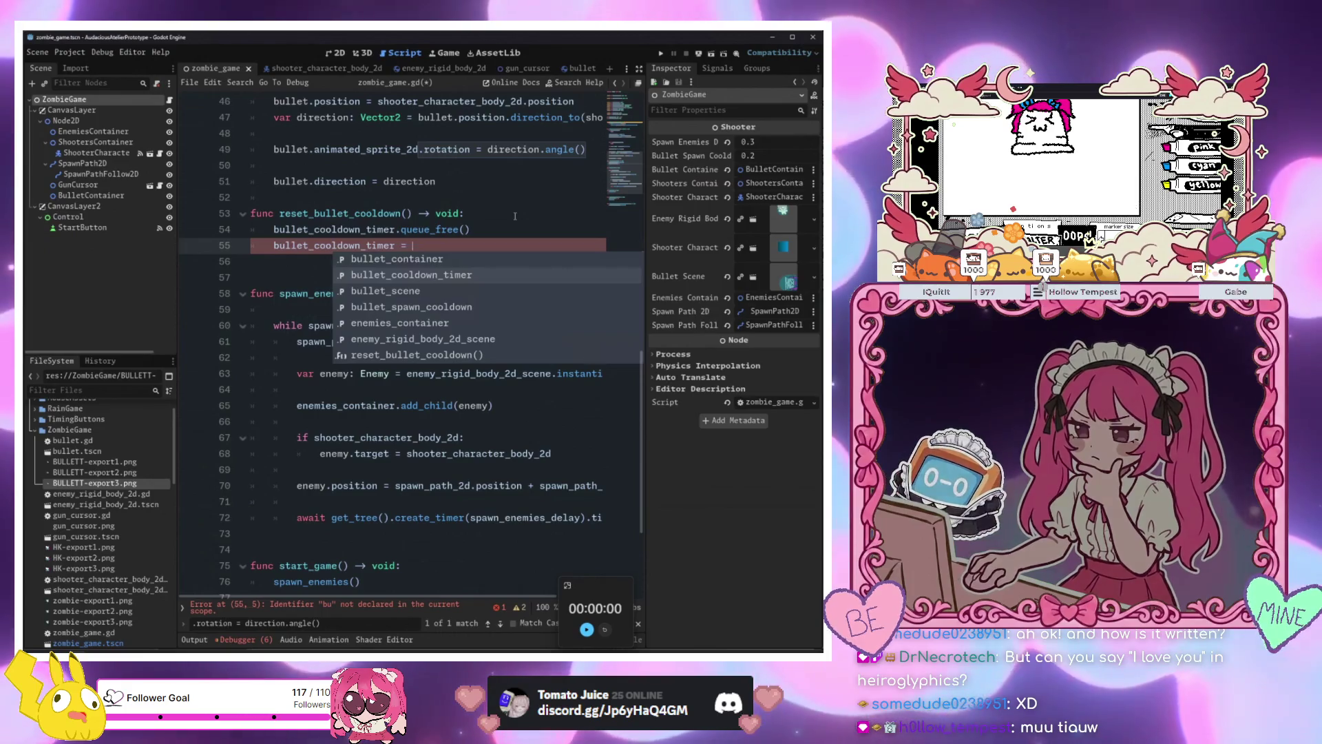
text(null)
click(515, 216)
Step: Run the game to test the reset, stop it, and return to the timer check on line 30
key(F5)
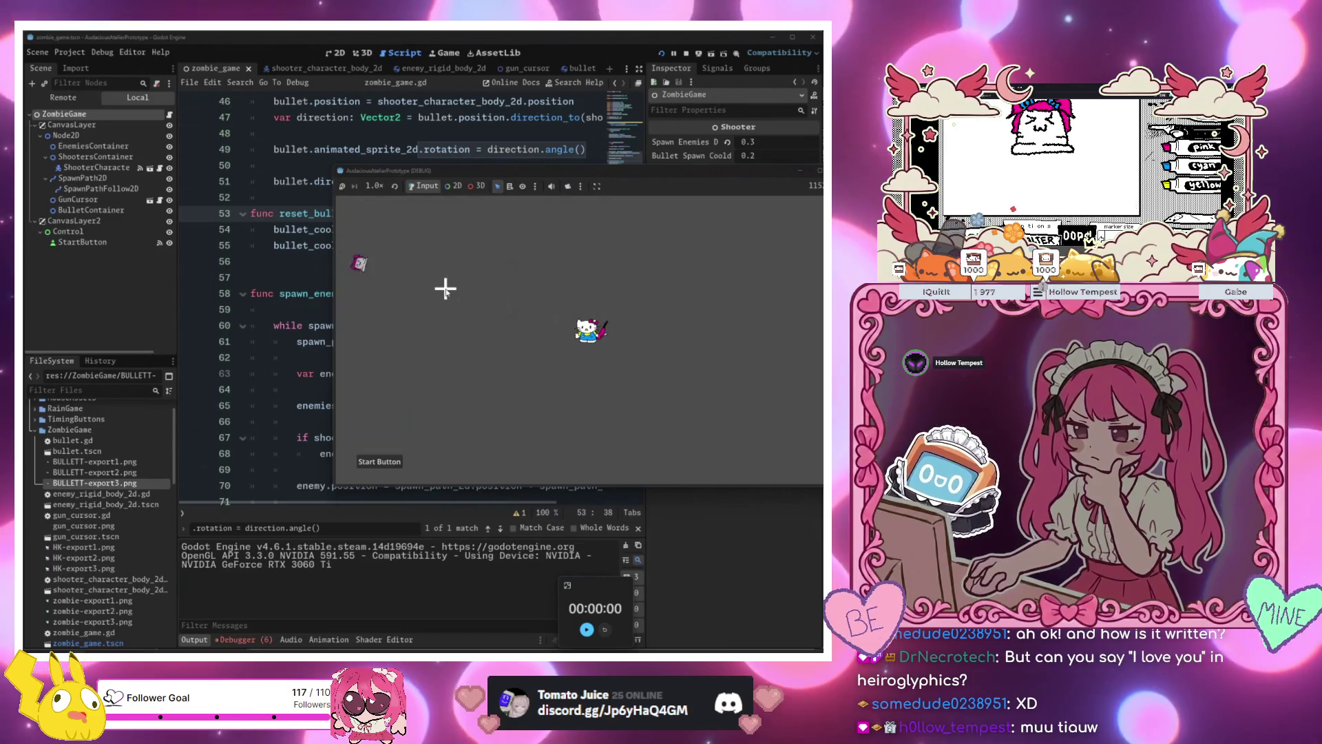
key(F8)
scroll(454, 276, up, 6)
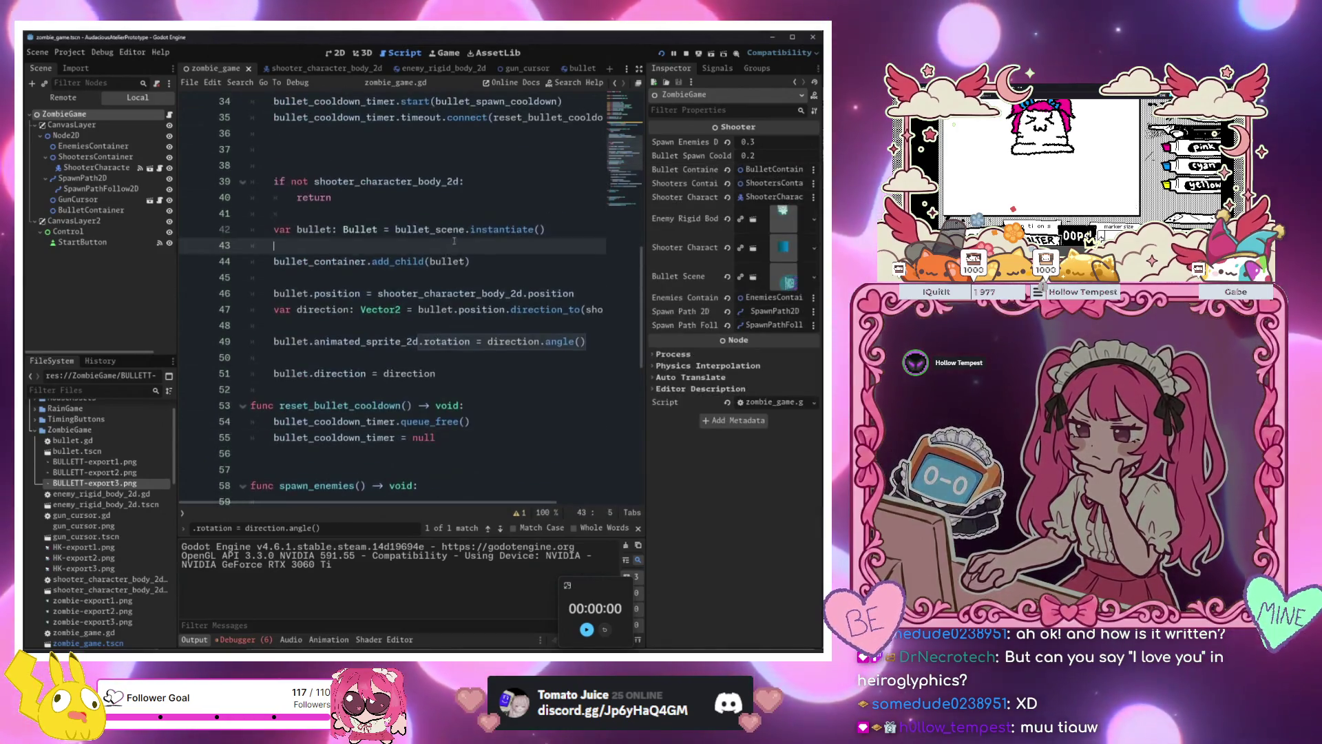
click(454, 261)
scroll(454, 262, up, 1)
click(418, 182)
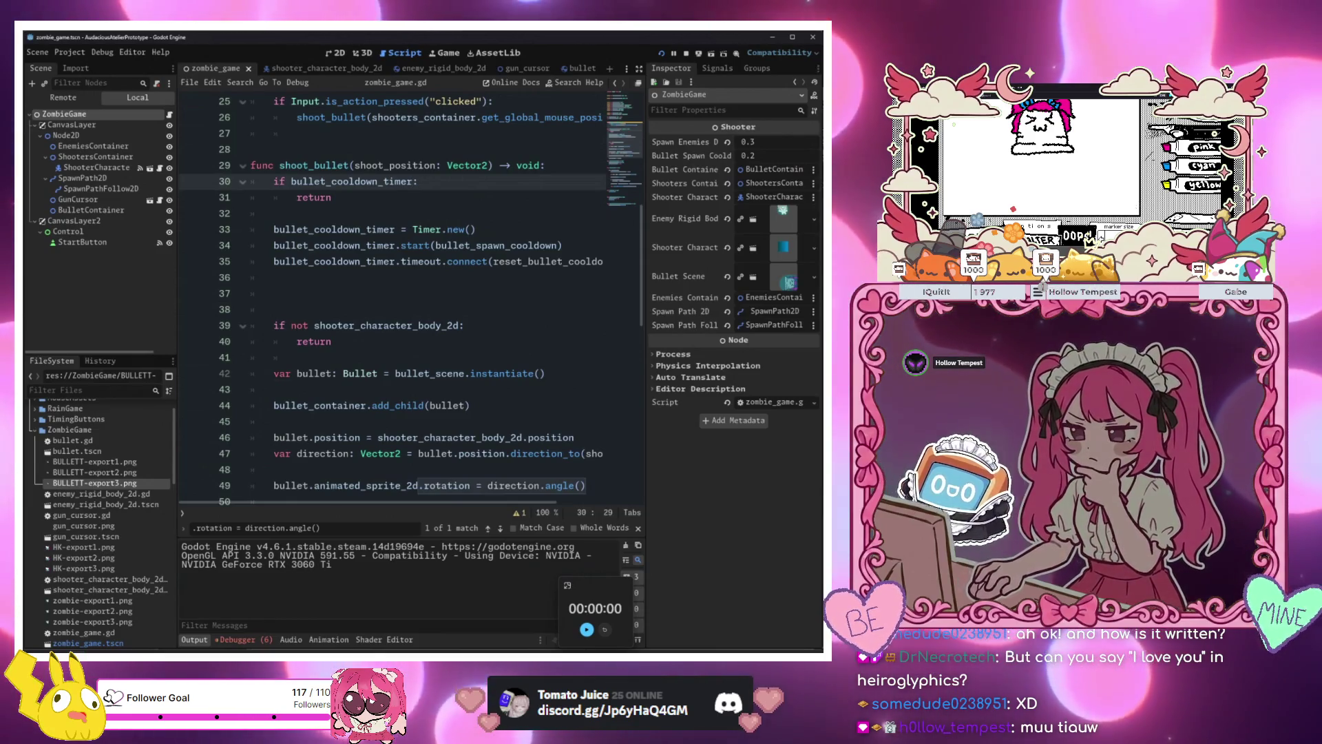
Step: Append '= null' to the line 30 timer check and test-run the game
text(= null)
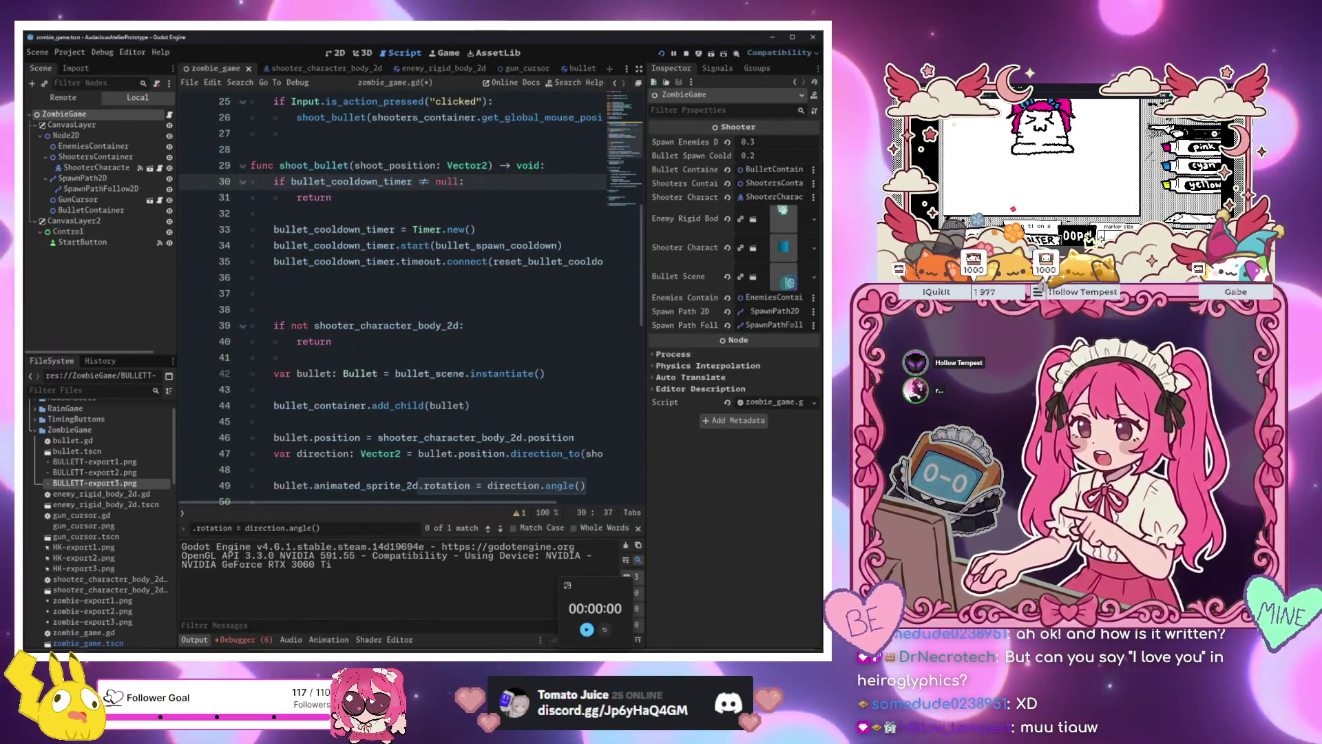
click(527, 320)
key(F5)
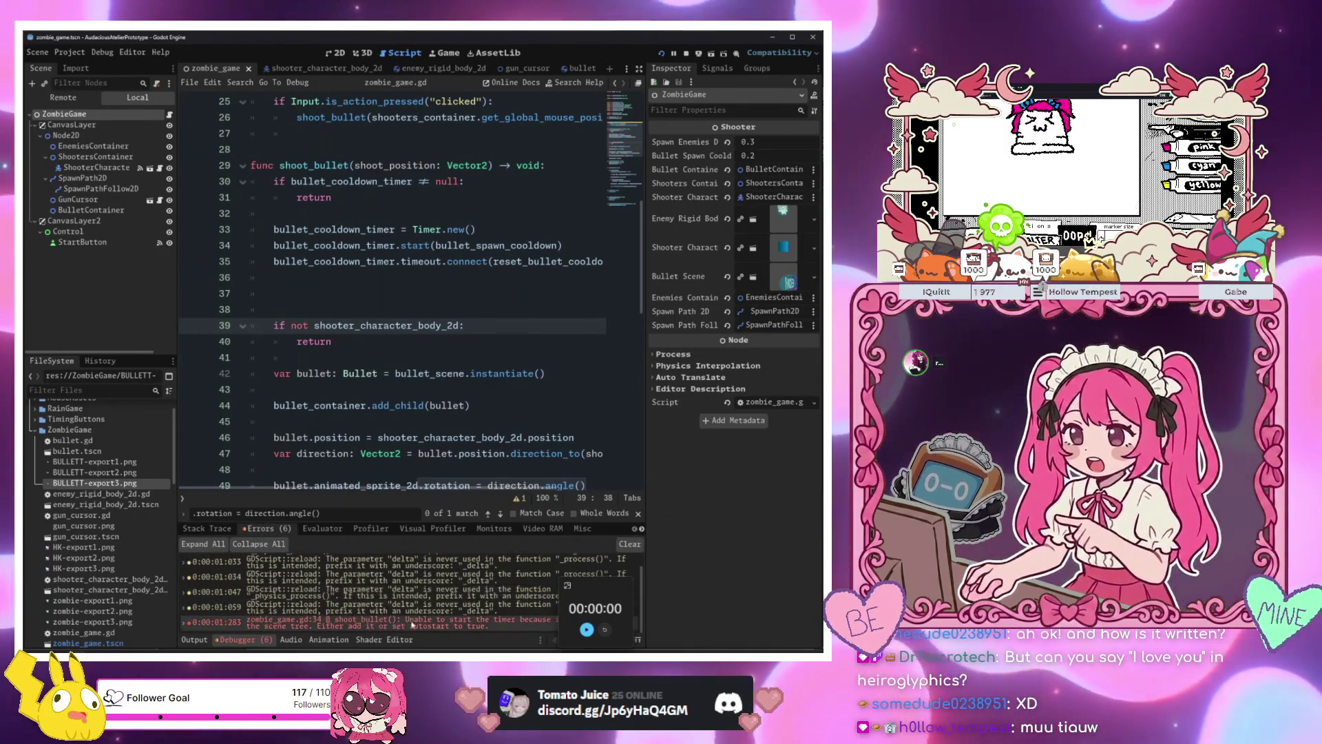
mouse_move(585, 586)
mouse_down()
mouse_move(717, 585)
mouse_move(547, 570)
mouse_up()
scroll(482, 275, down, 2)
scroll(482, 276, up, 2)
click(489, 242)
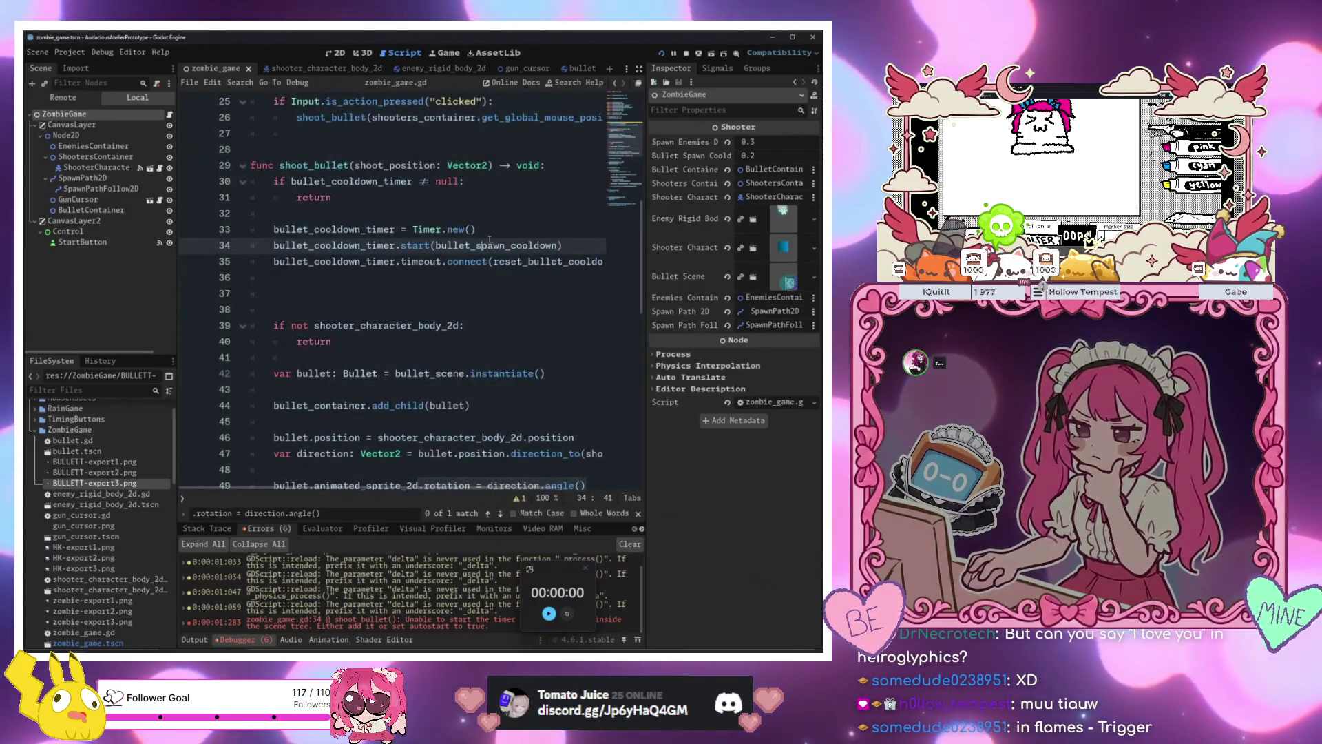
click(501, 234)
Step: Insert add_child(bullet_cooldown_timer) after Timer.new() and save the script
key(Return)
text(bul)
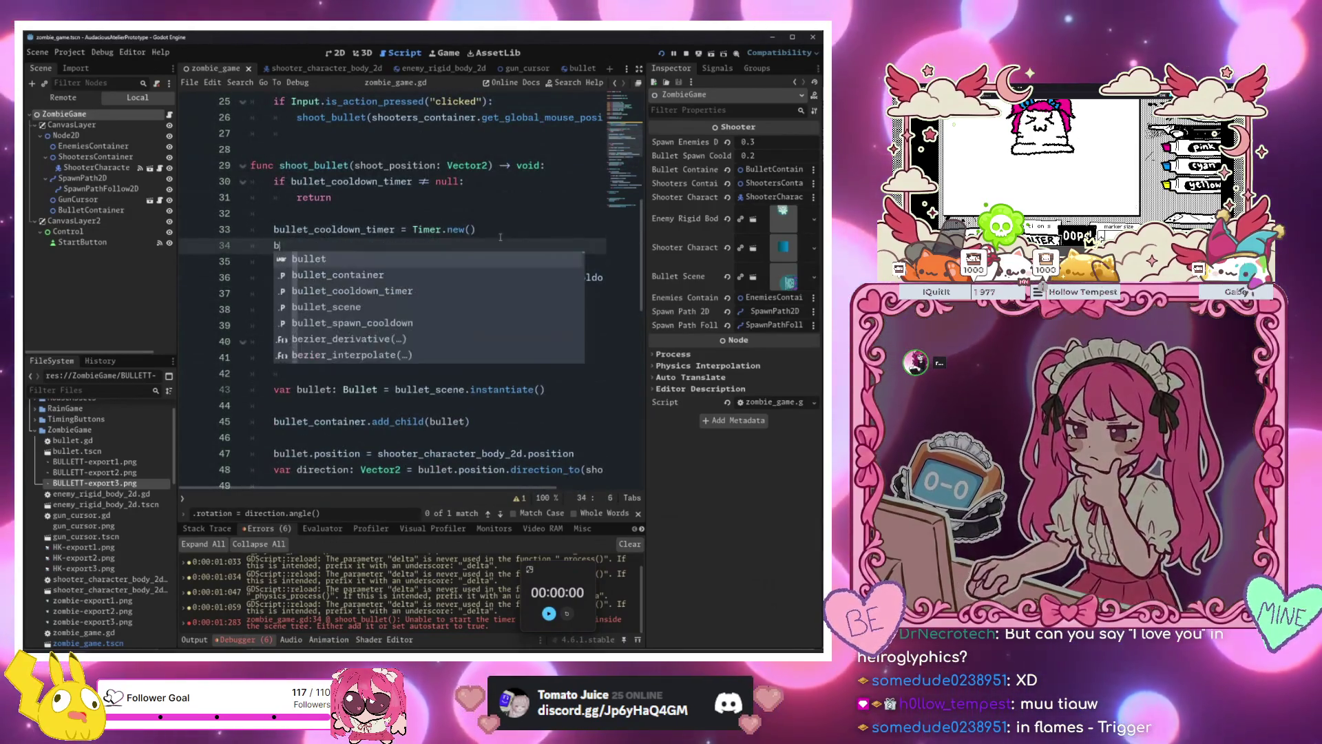
key(BackSpace)
key(BackSpace)
key(BackSpace)
text(add_child()
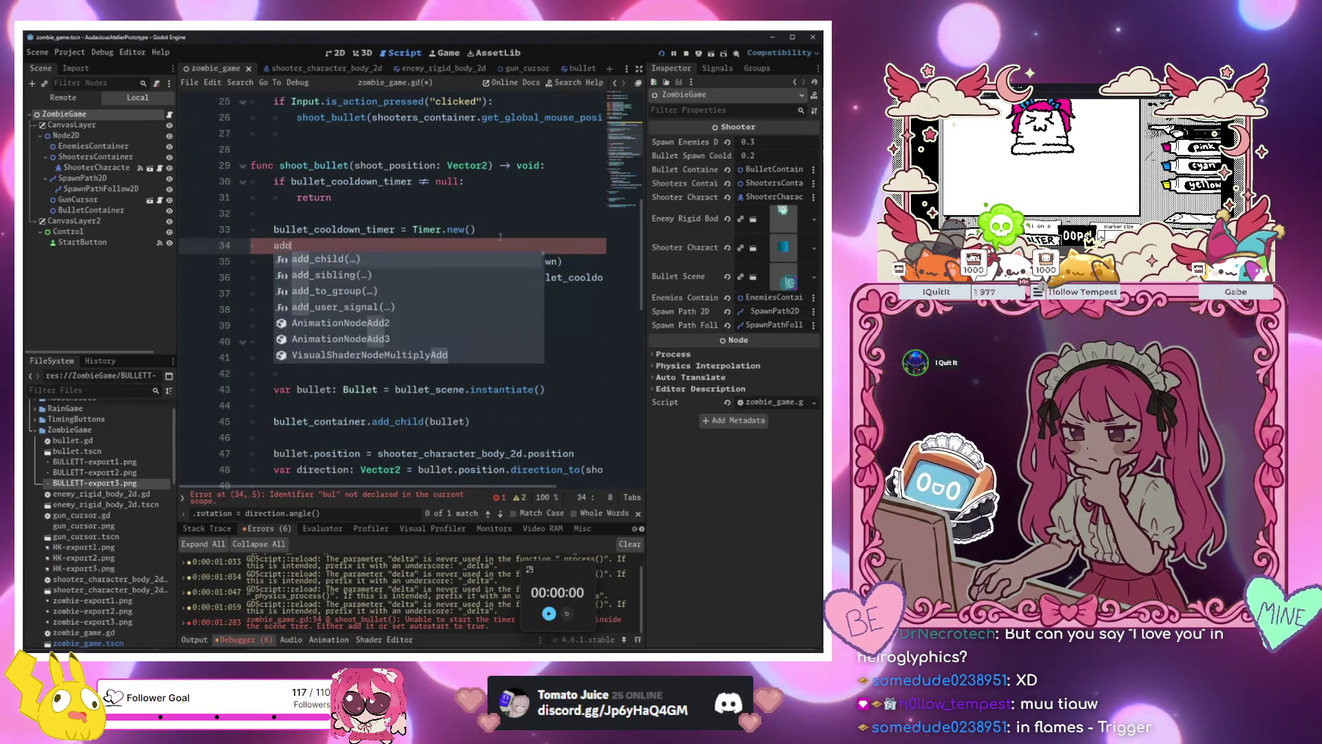
key(Return)
text(bul)
key(Down)
key(Return)
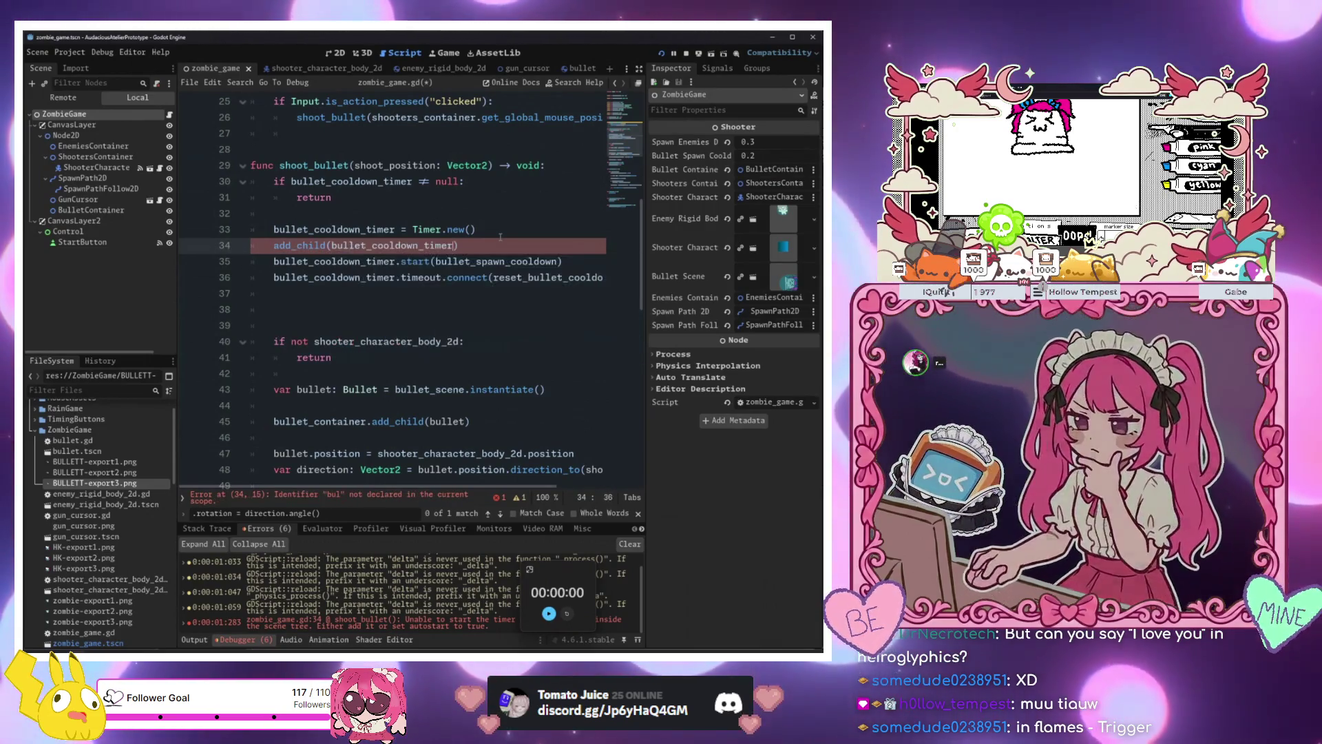
key(ctrl+s)
Step: Return to the bullet_cooldown_timer check on line 30 in shoot_bullet
scroll(514, 287, down, 7)
scroll(515, 286, up, 8)
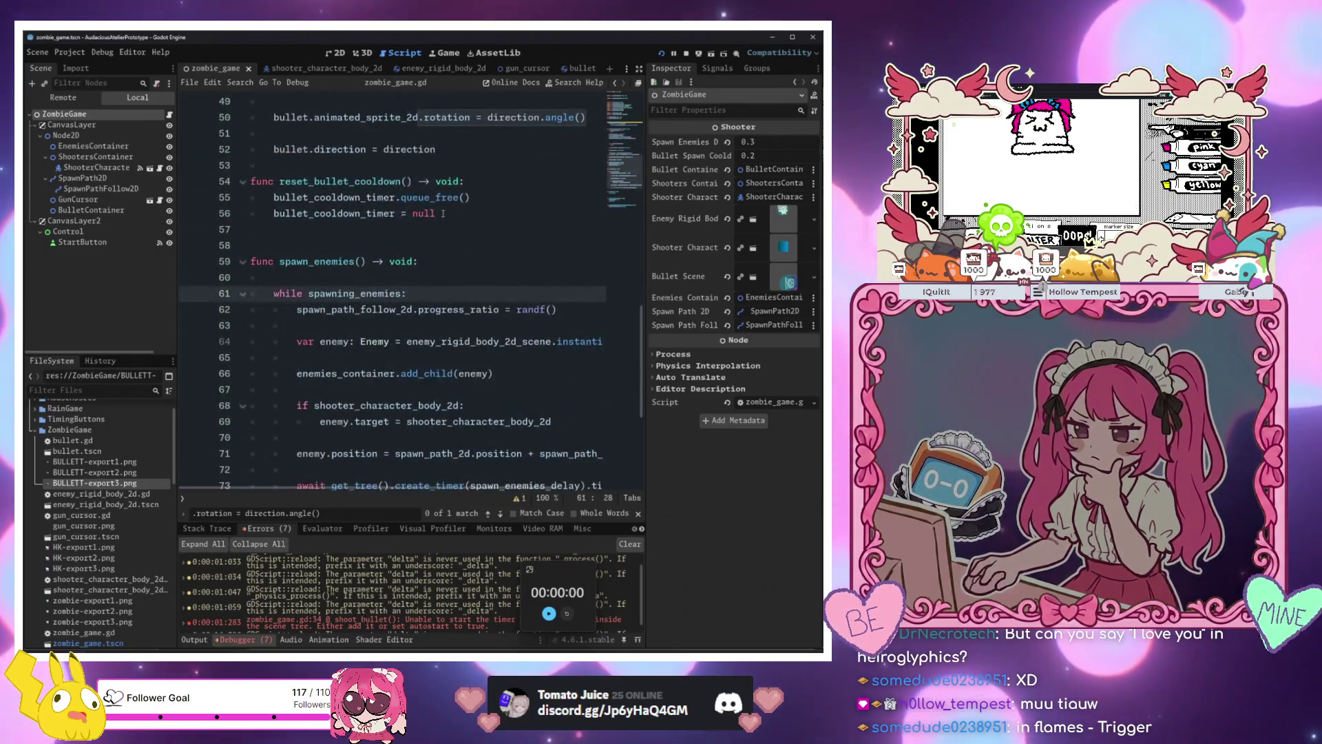
click(465, 277)
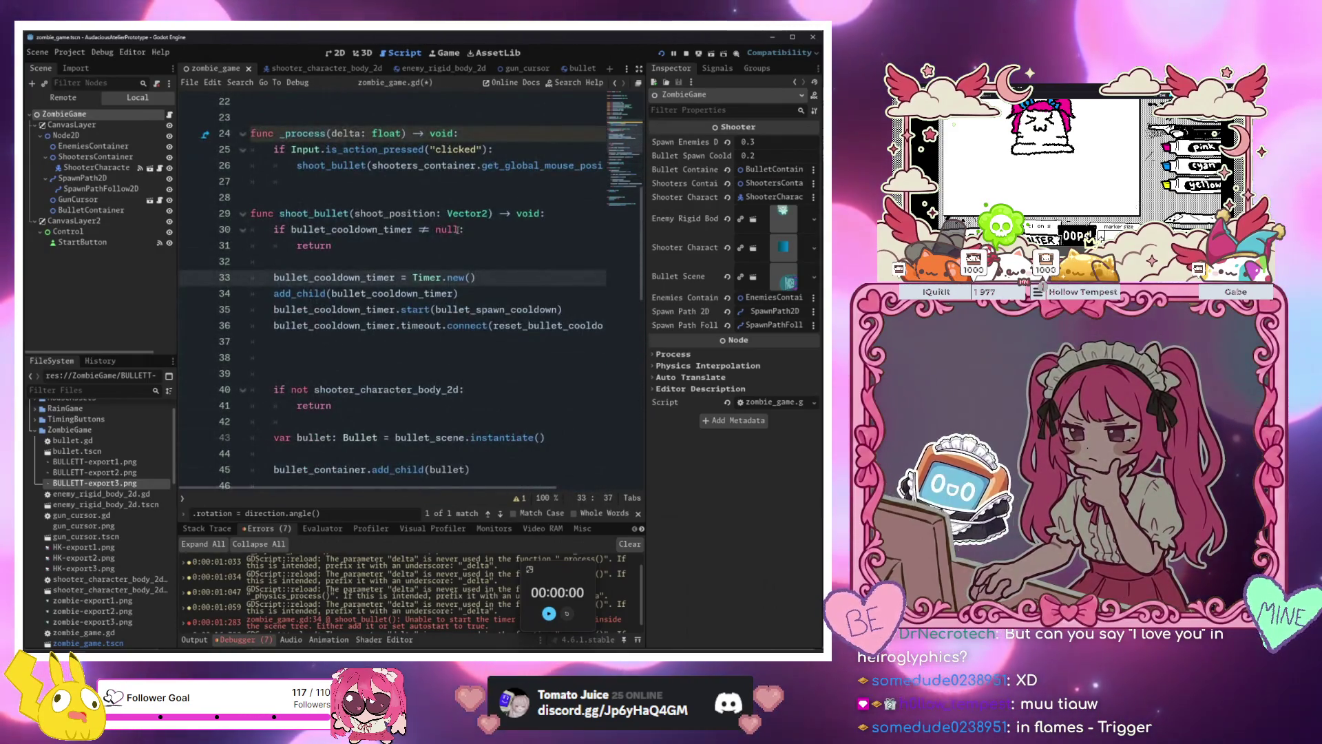
click(458, 229)
key(Down)
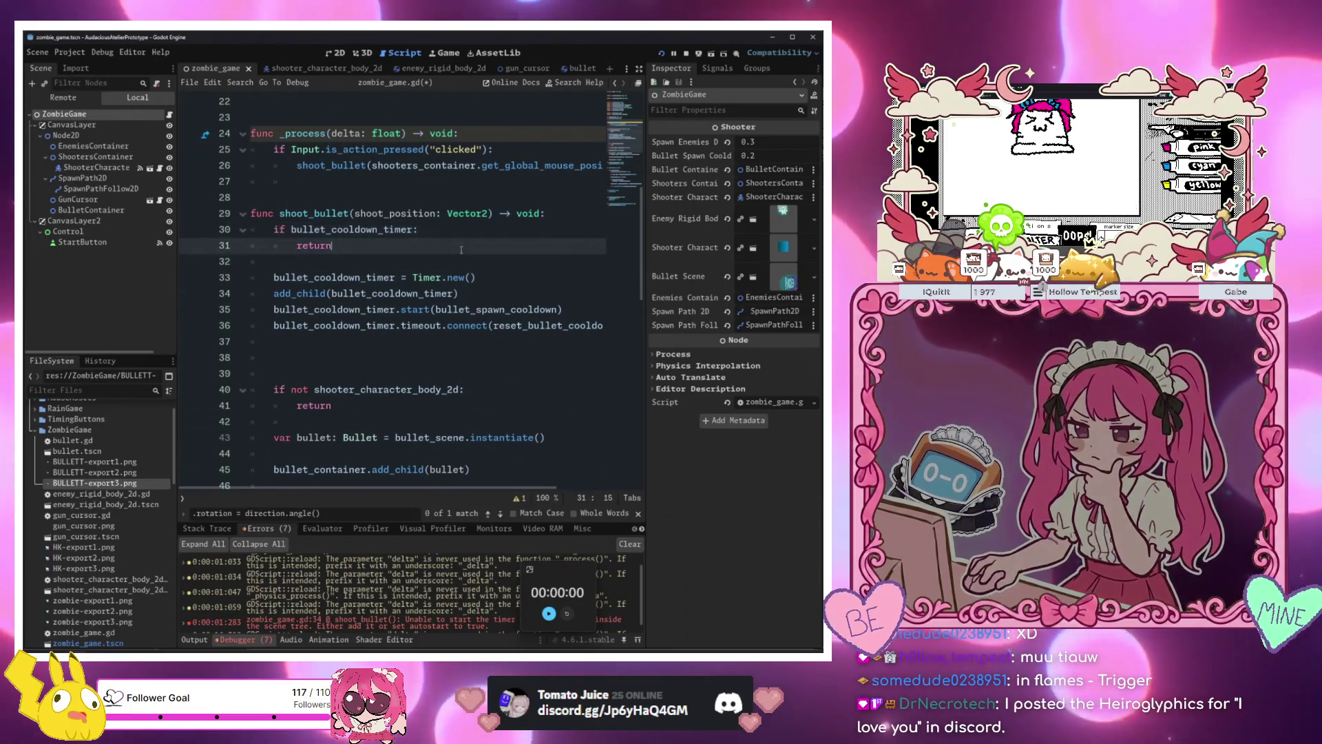
Step: Run the game, fire bullets at the zombies in several directions, then stop it
key(F5)
mouse_move(450, 284)
mouse_down()
mouse_move(448, 369)
mouse_move(640, 333)
mouse_move(441, 336)
mouse_move(558, 365)
mouse_move(390, 340)
mouse_move(525, 431)
mouse_move(540, 437)
mouse_move(413, 242)
mouse_move(466, 262)
mouse_up()
mouse_move(690, 335)
mouse_down()
mouse_move(702, 440)
mouse_move(637, 290)
mouse_move(492, 311)
mouse_move(496, 324)
mouse_move(572, 260)
mouse_move(601, 316)
mouse_move(735, 283)
mouse_move(613, 459)
mouse_move(644, 378)
mouse_move(662, 405)
mouse_move(647, 369)
mouse_move(820, 199)
mouse_up()
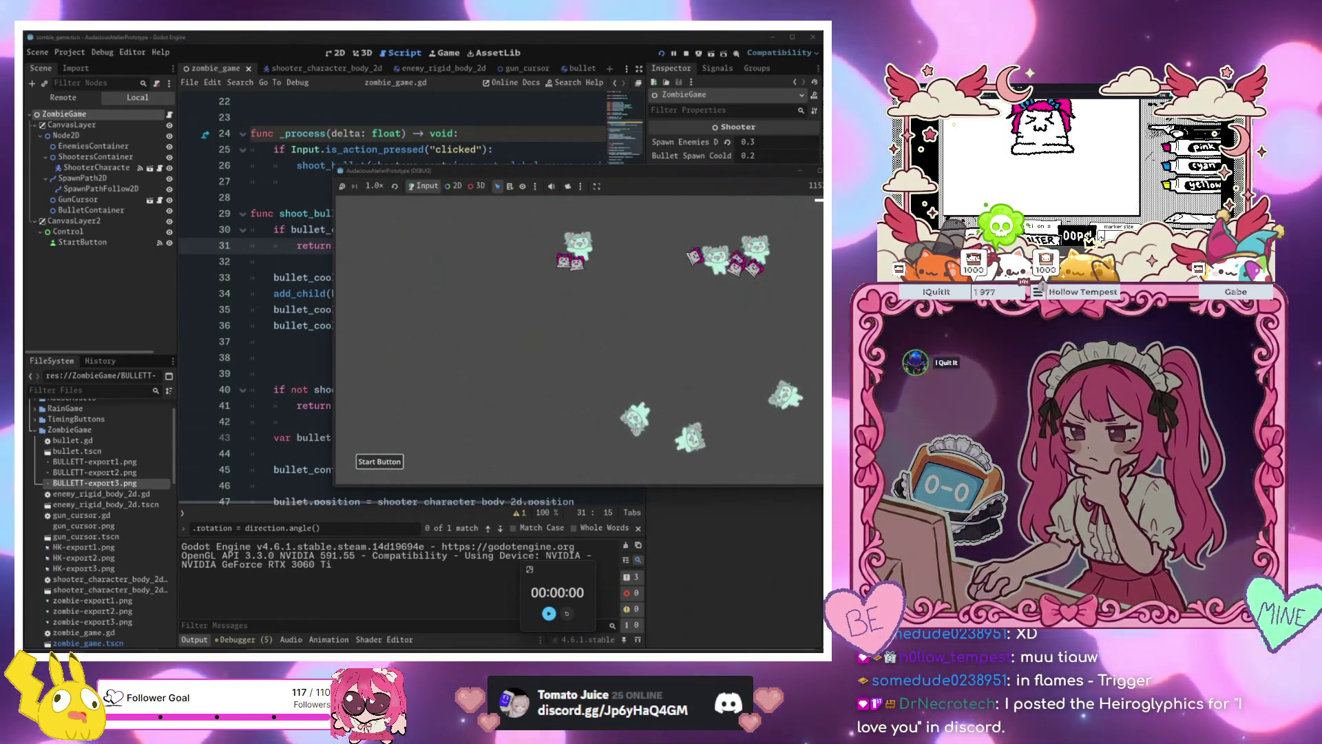
key(F8)
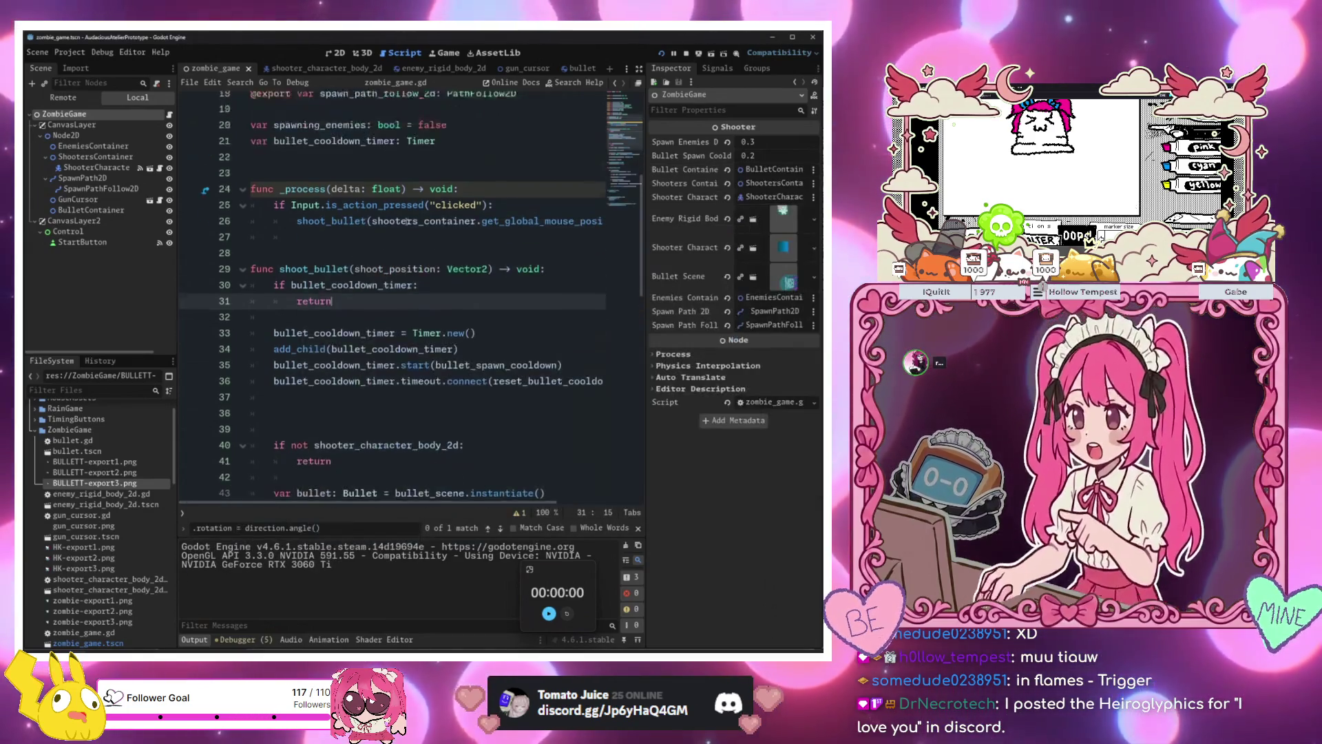
Step: Lower Bullet Spawn Cooldown to 0.1, then rerun the game to test shooting and stop it
scroll(407, 221, up, 6)
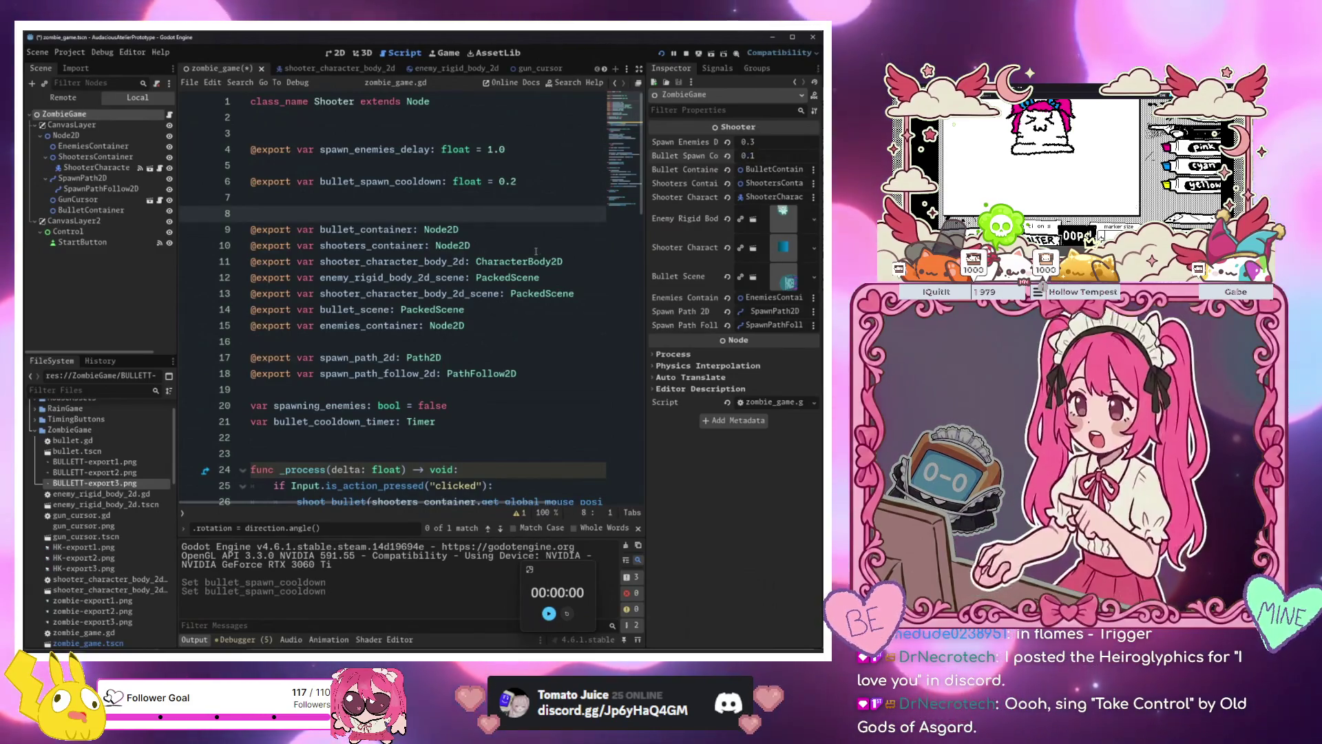
key(F5)
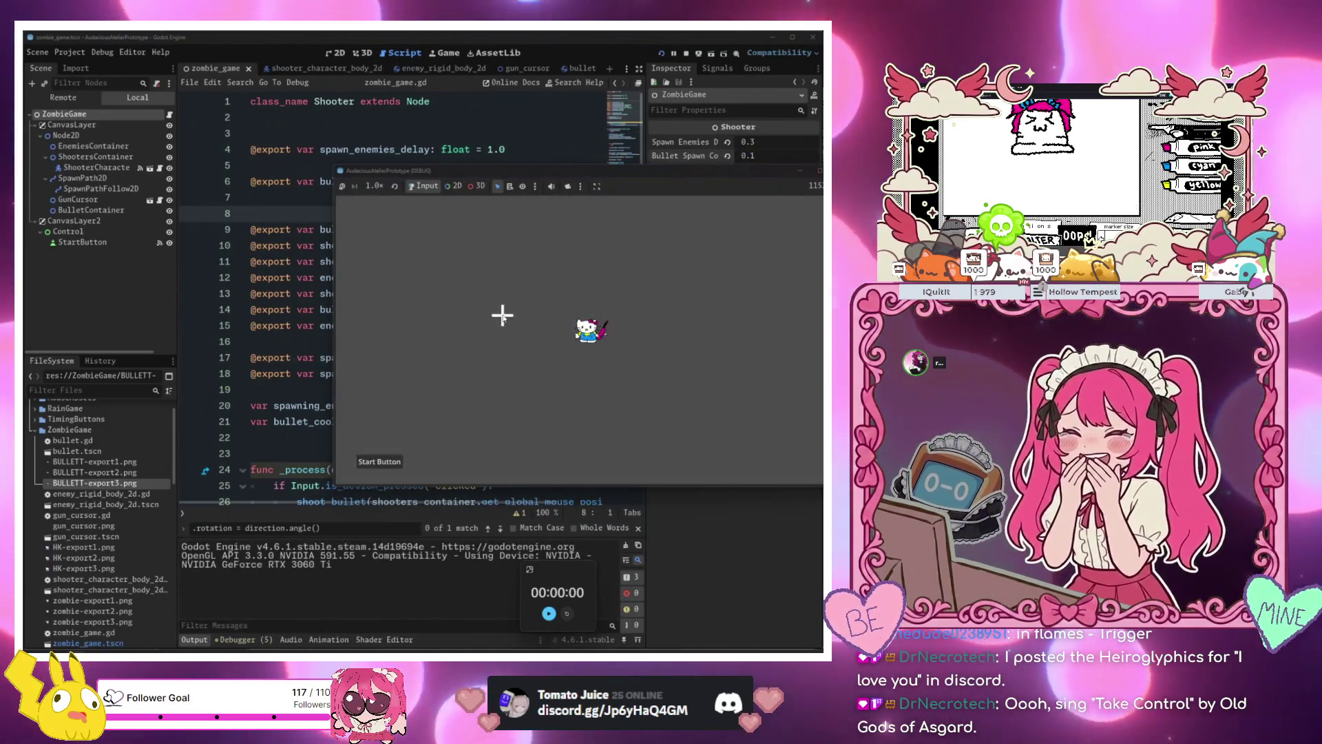
mouse_move(480, 325)
mouse_down()
mouse_move(434, 413)
mouse_move(679, 310)
mouse_move(629, 386)
mouse_move(586, 419)
mouse_move(688, 331)
mouse_move(688, 298)
mouse_move(540, 301)
mouse_move(551, 413)
mouse_move(758, 289)
mouse_move(790, 415)
mouse_move(776, 443)
mouse_move(750, 316)
mouse_move(733, 435)
mouse_move(721, 298)
mouse_move(507, 386)
mouse_move(403, 475)
mouse_move(508, 418)
mouse_move(717, 215)
mouse_move(733, 272)
mouse_up()
key(F8)
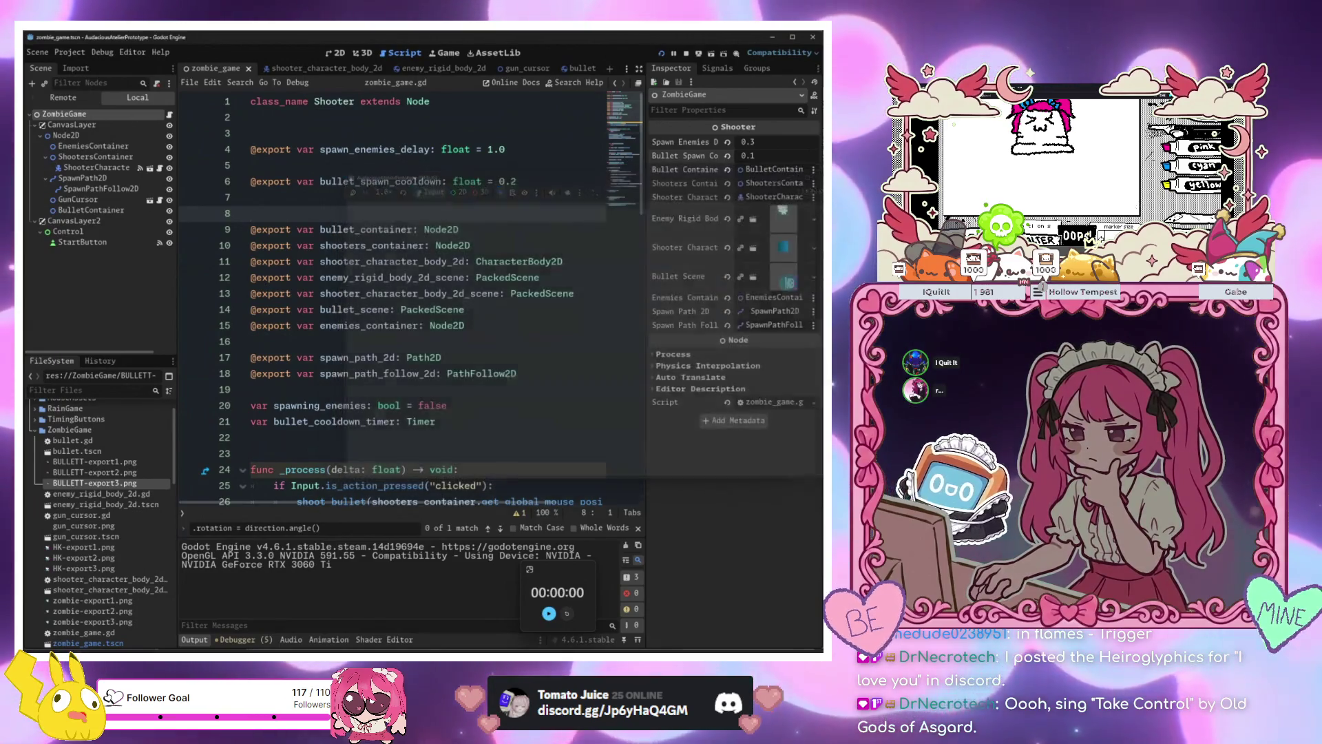
scroll(519, 267, down, 15)
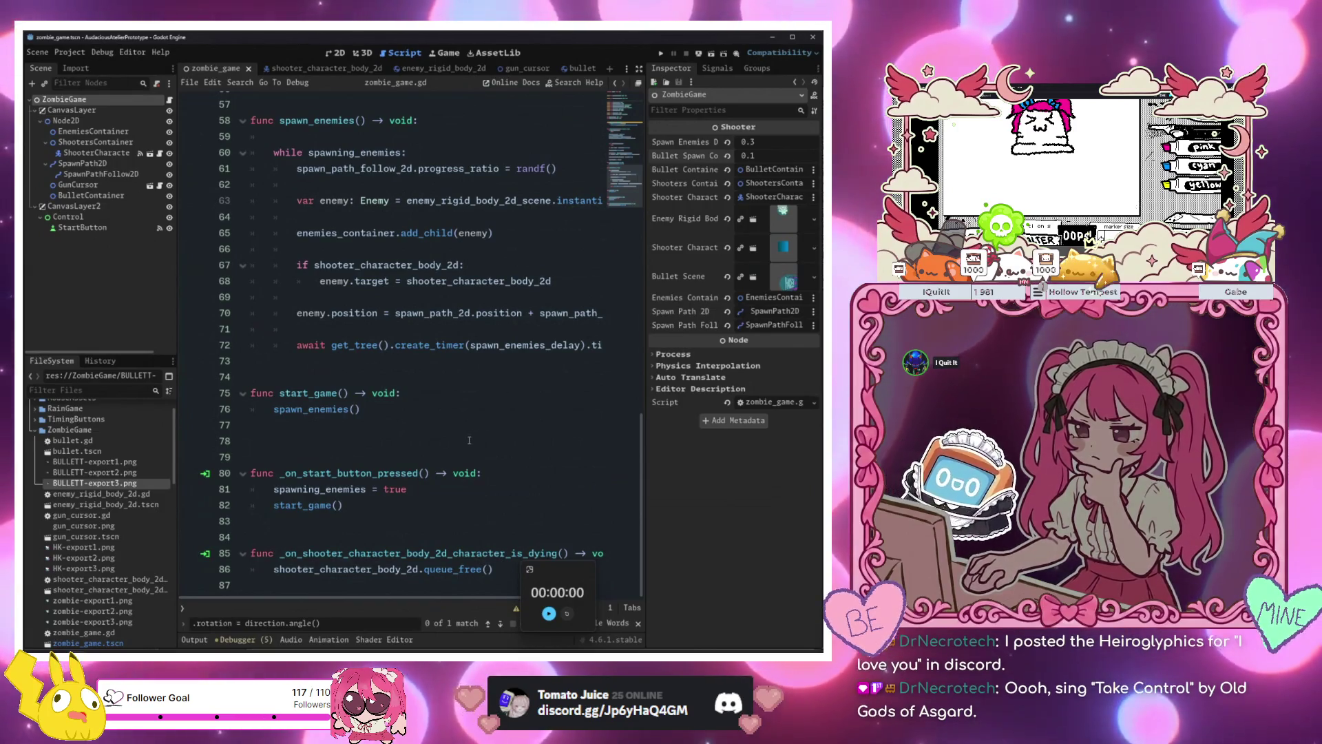
click(440, 505)
click(410, 525)
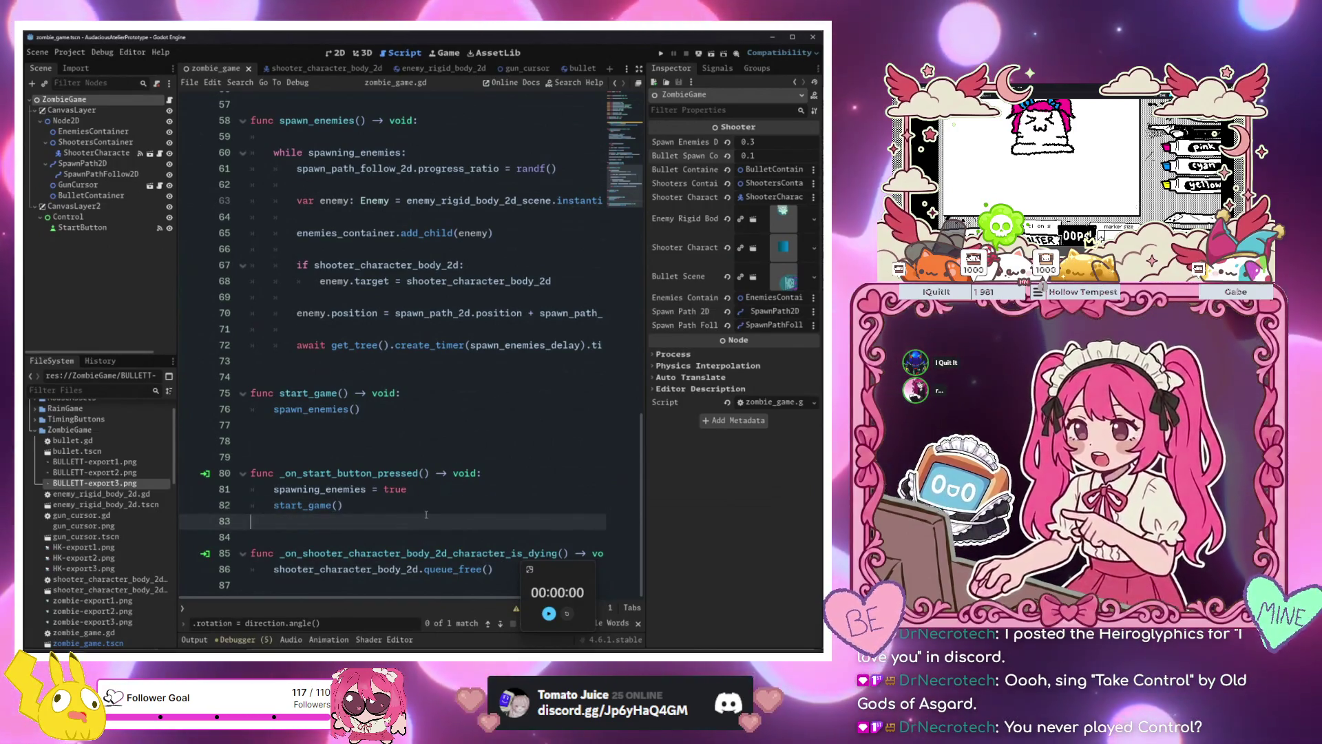
click(435, 507)
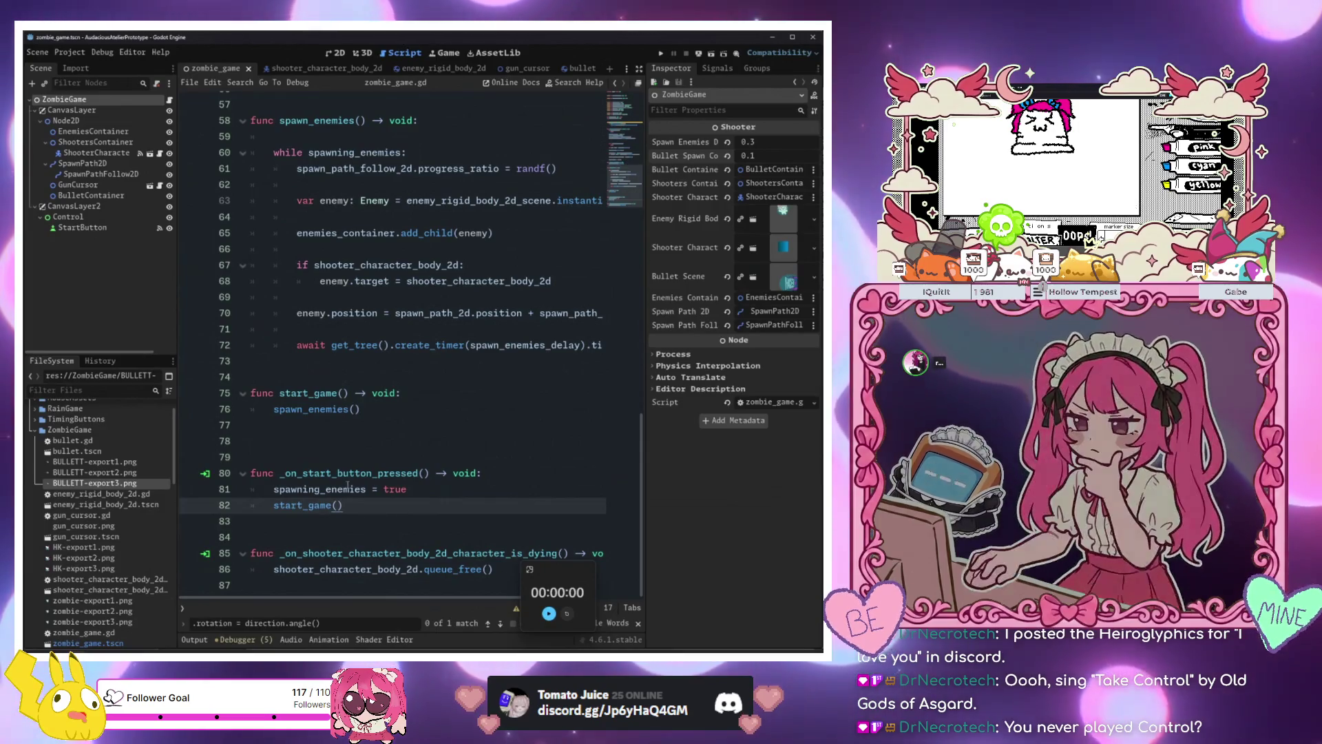
scroll(349, 487, up, 8)
scroll(350, 496, down, 8)
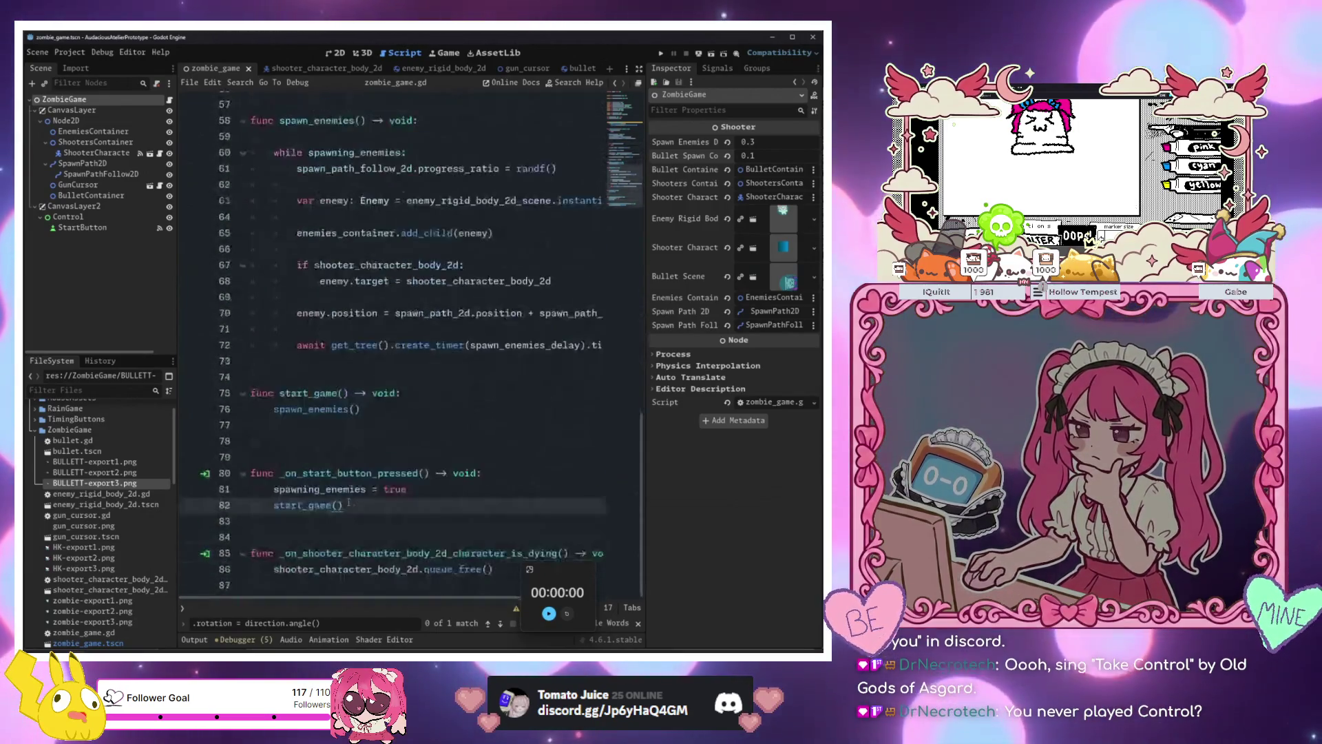
click(412, 414)
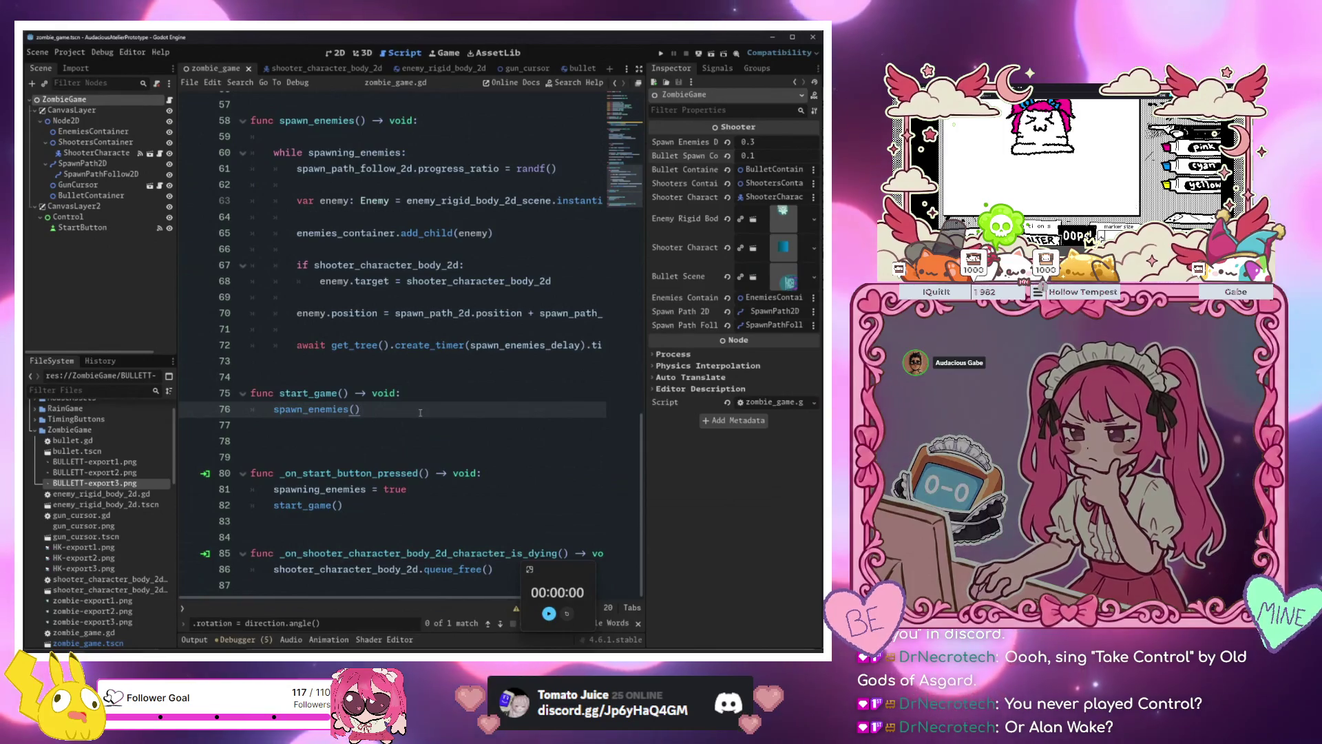
click(434, 397)
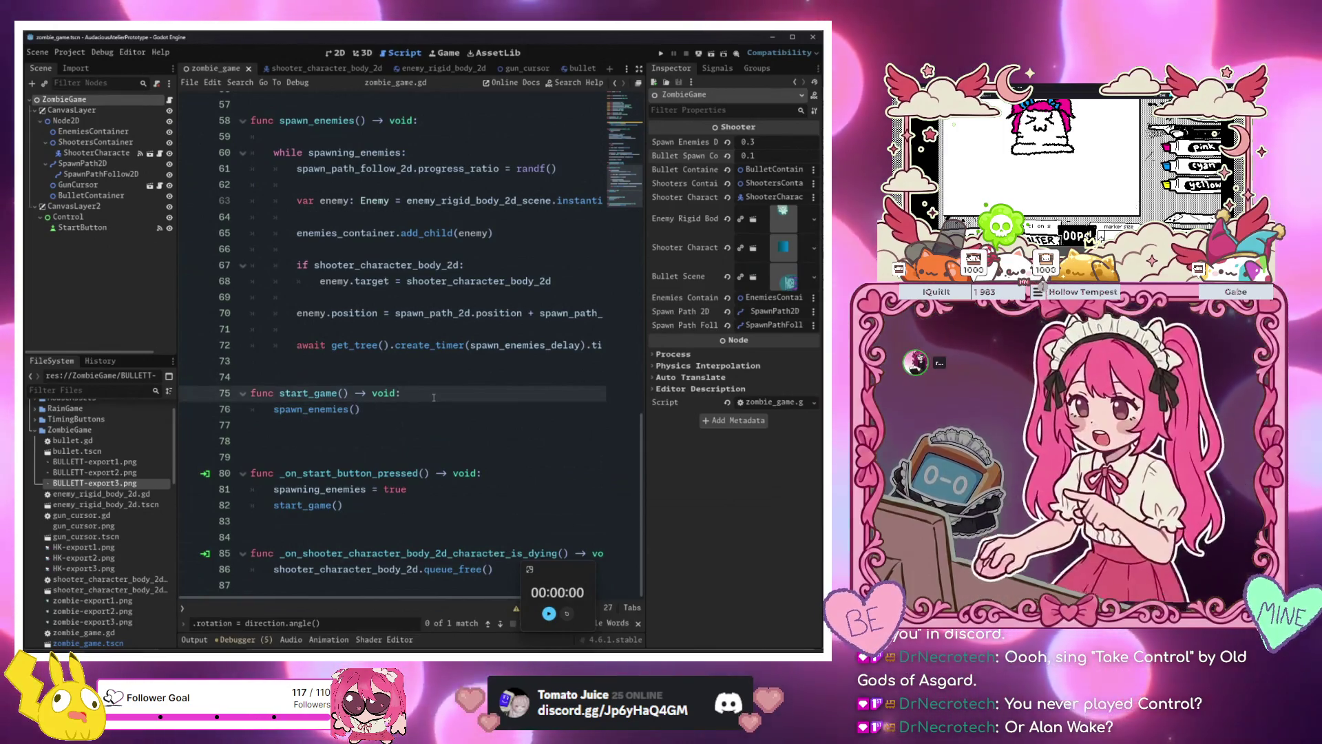
key(Return)
key(Return)
key(Return)
key(Up)
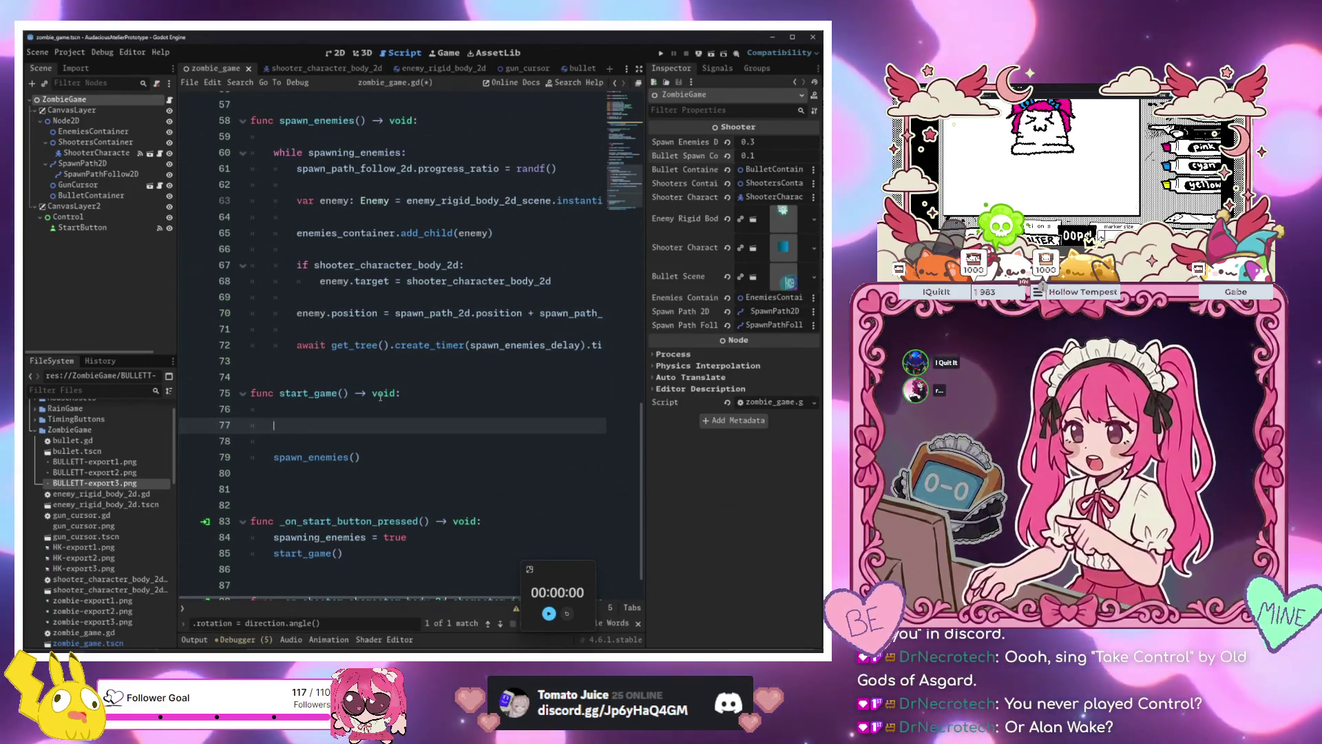
text(spawn_player()
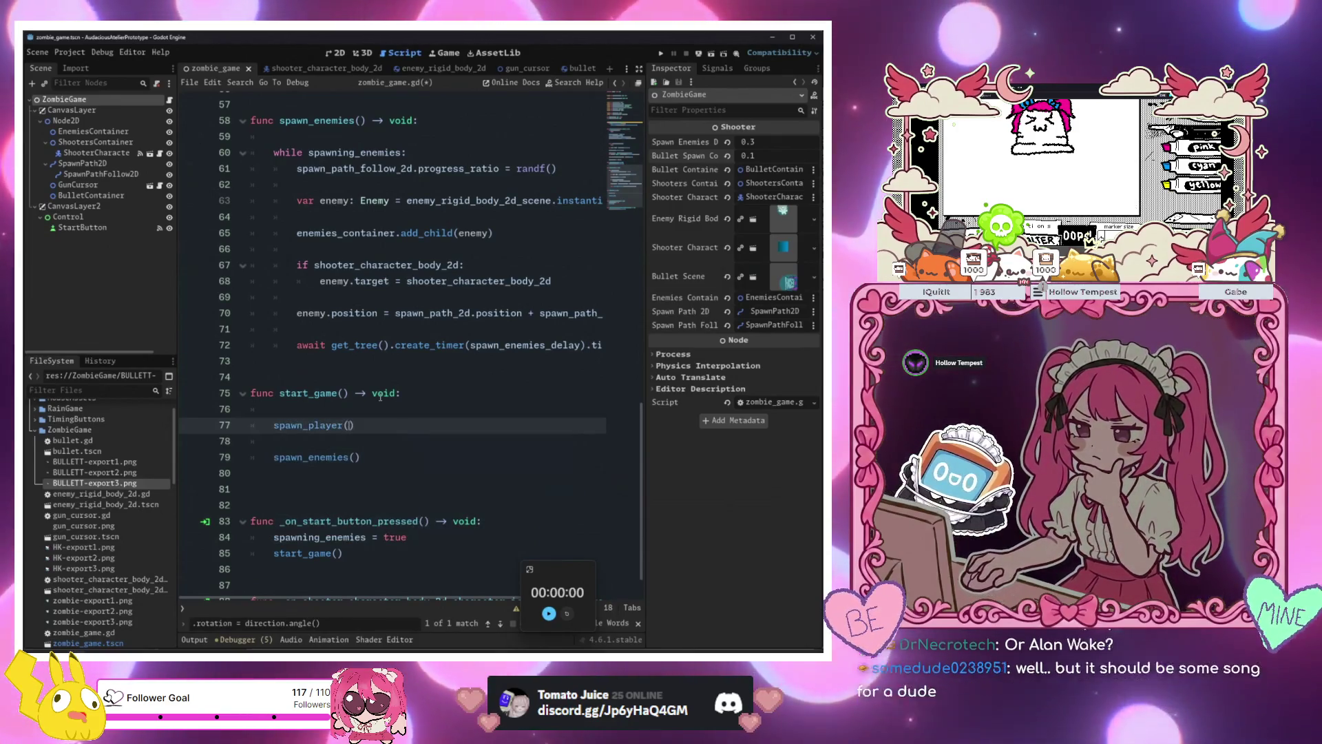
text())
key(Down)
key(Down)
key(Down)
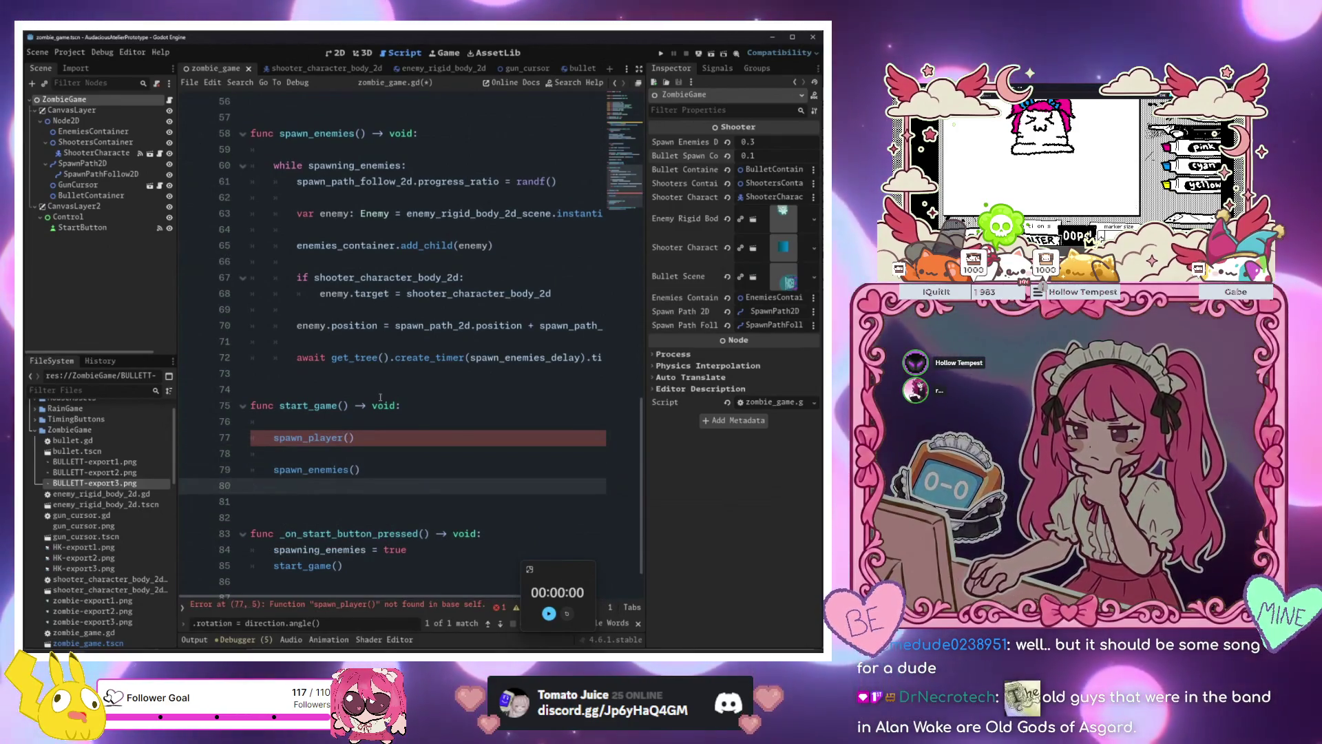
key(Return)
text(func spawn_)
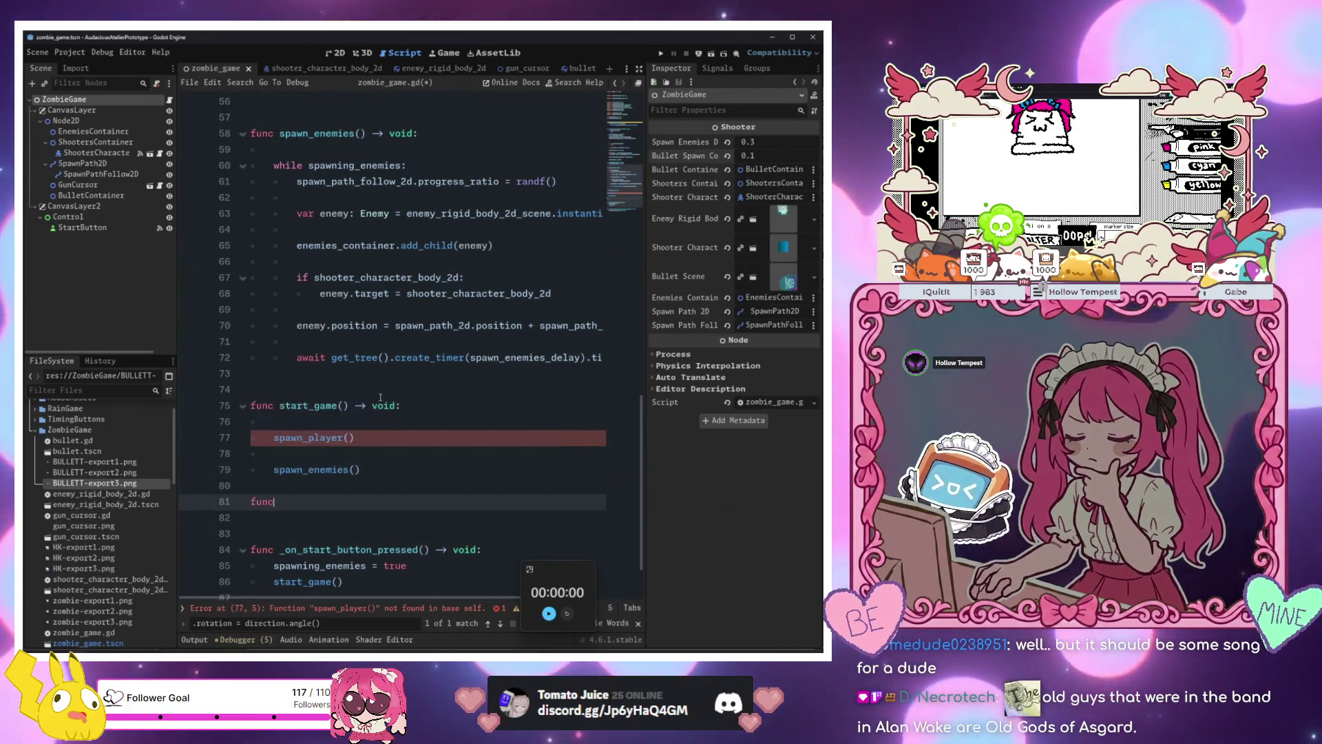
text(player() -)
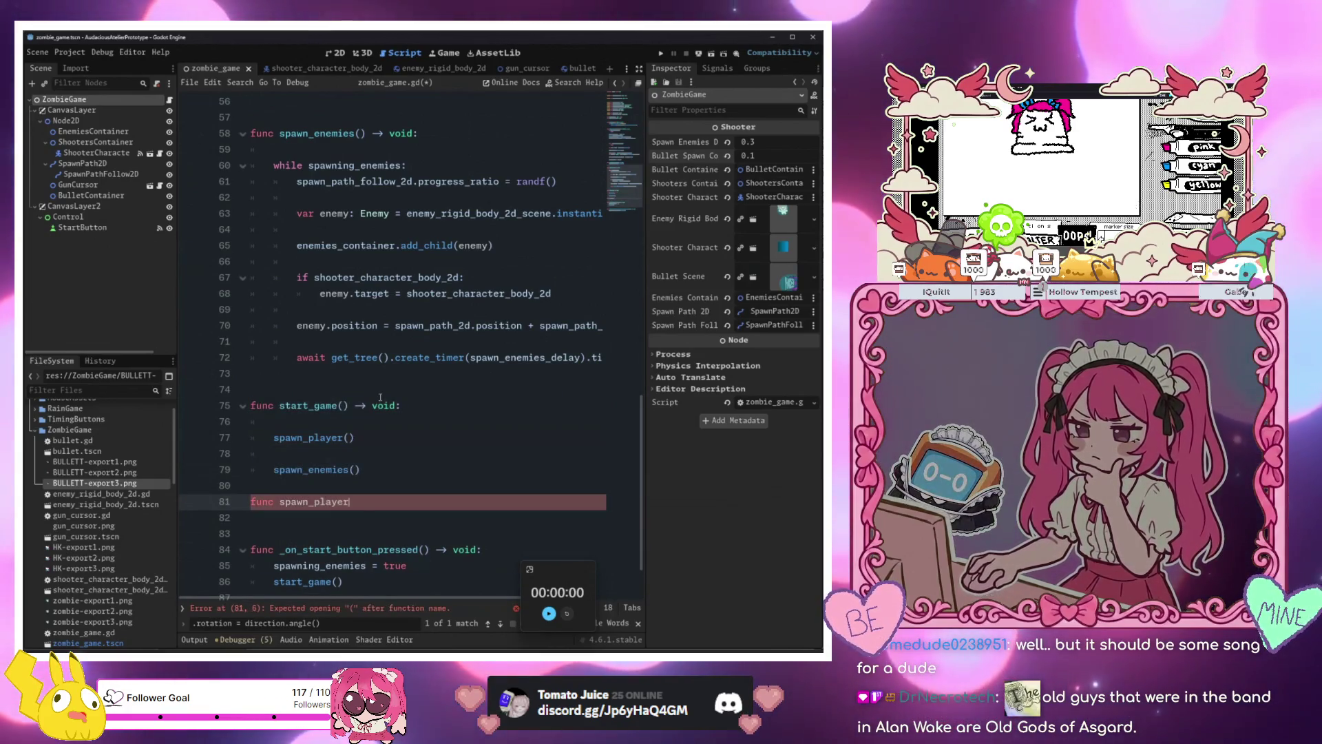
text(> void:)
key(Return)
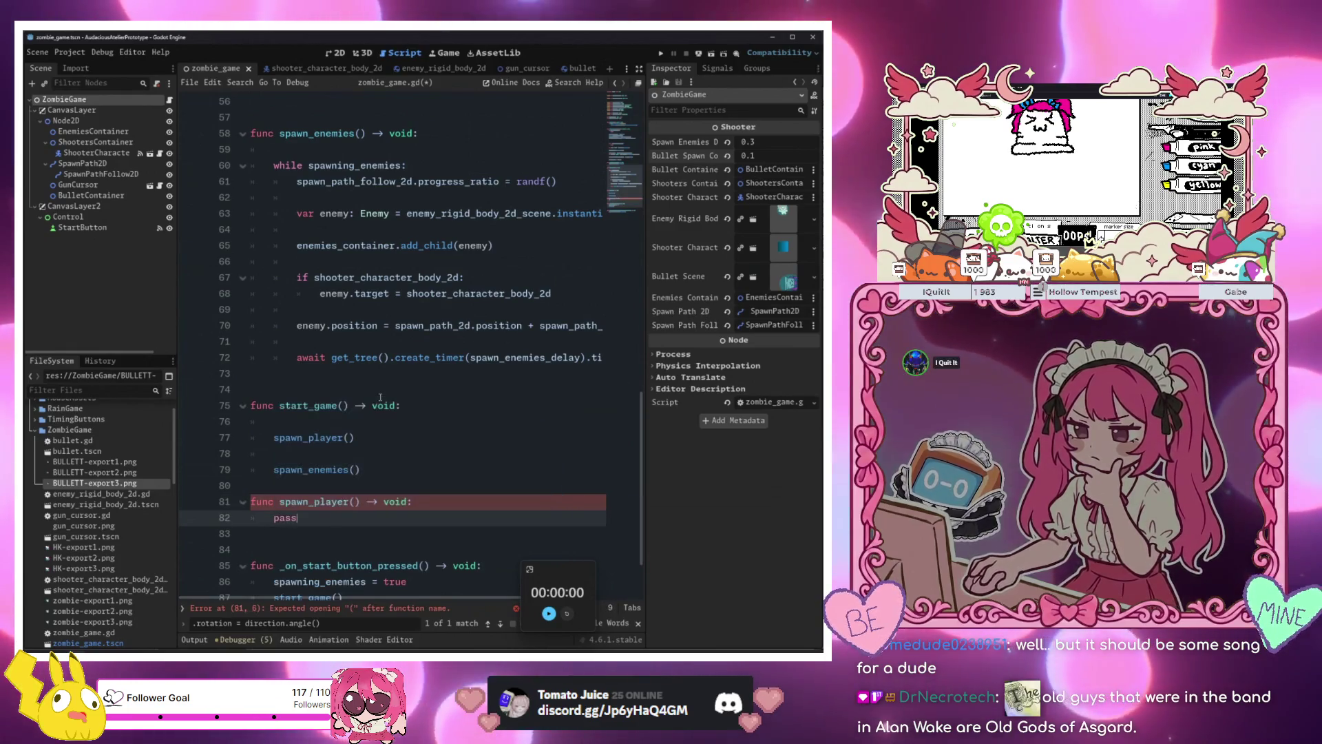
text(pass)
scroll(381, 397, up, 15)
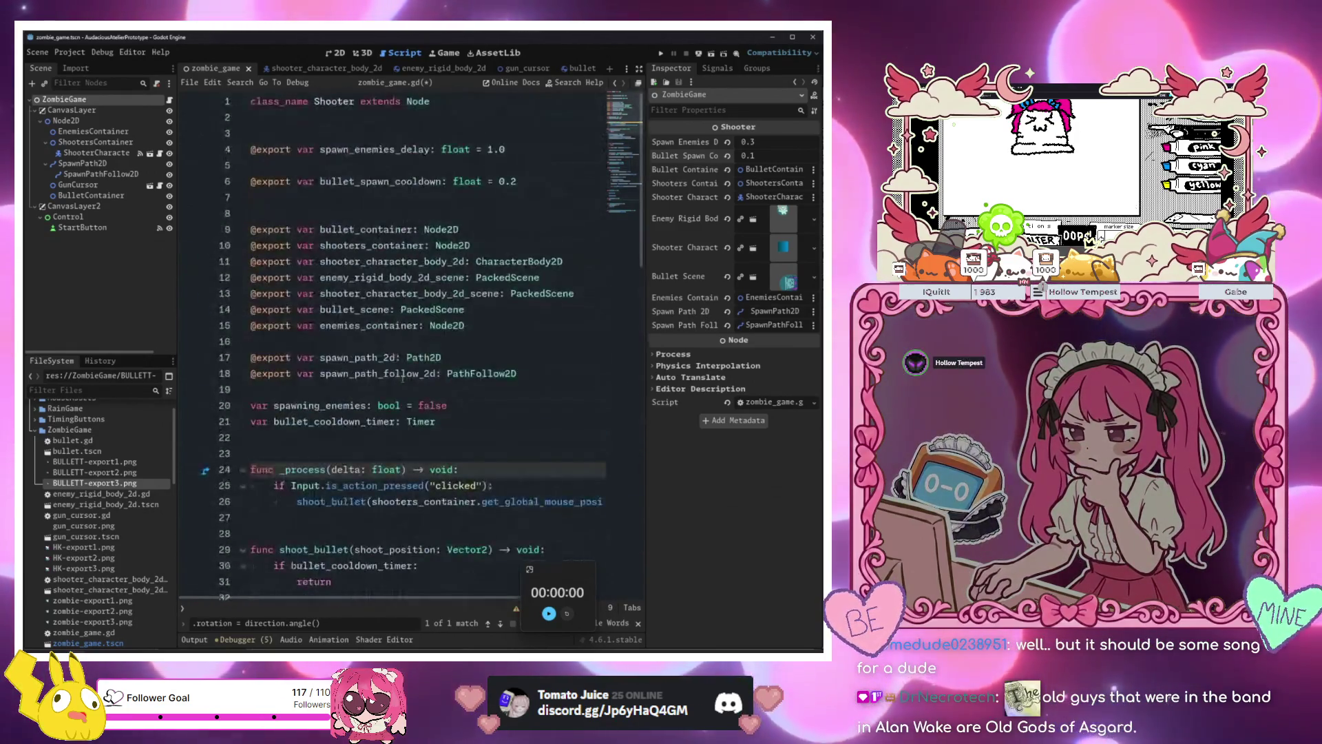
click(453, 279)
click(476, 262)
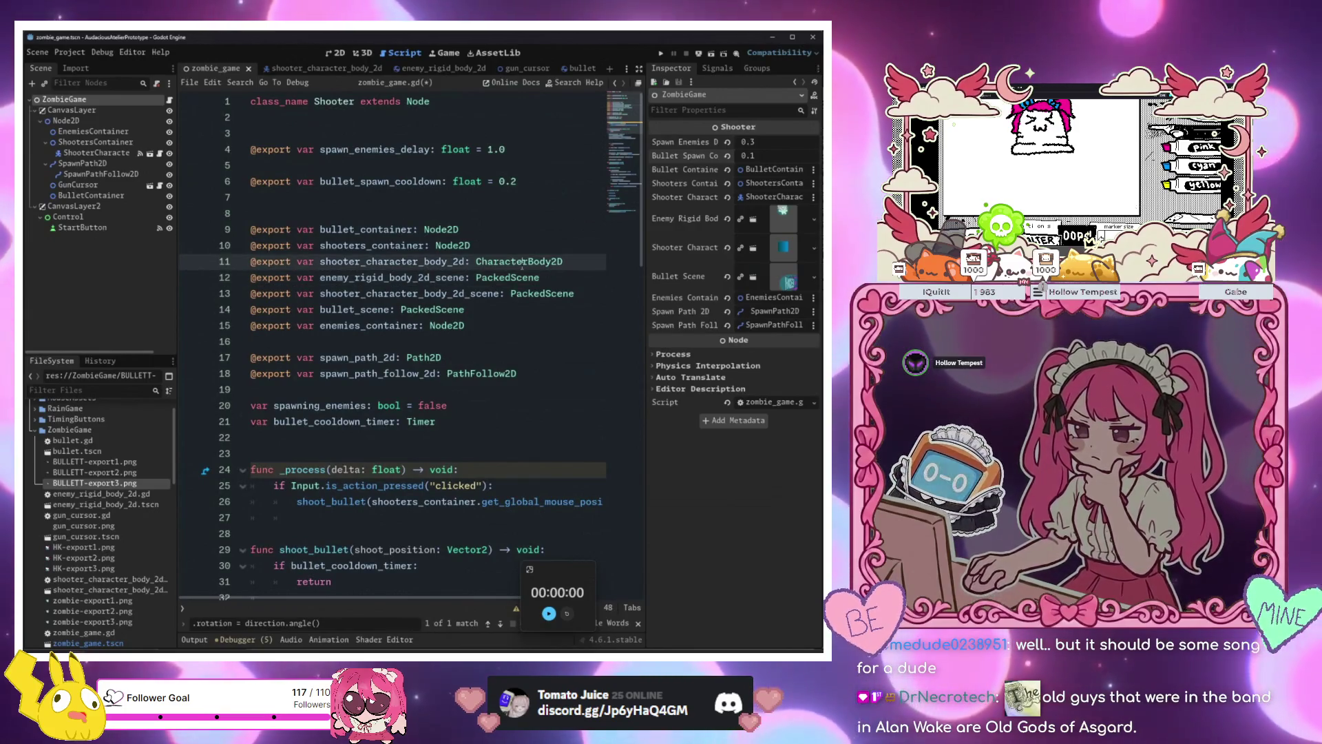
click(488, 279)
click(472, 294)
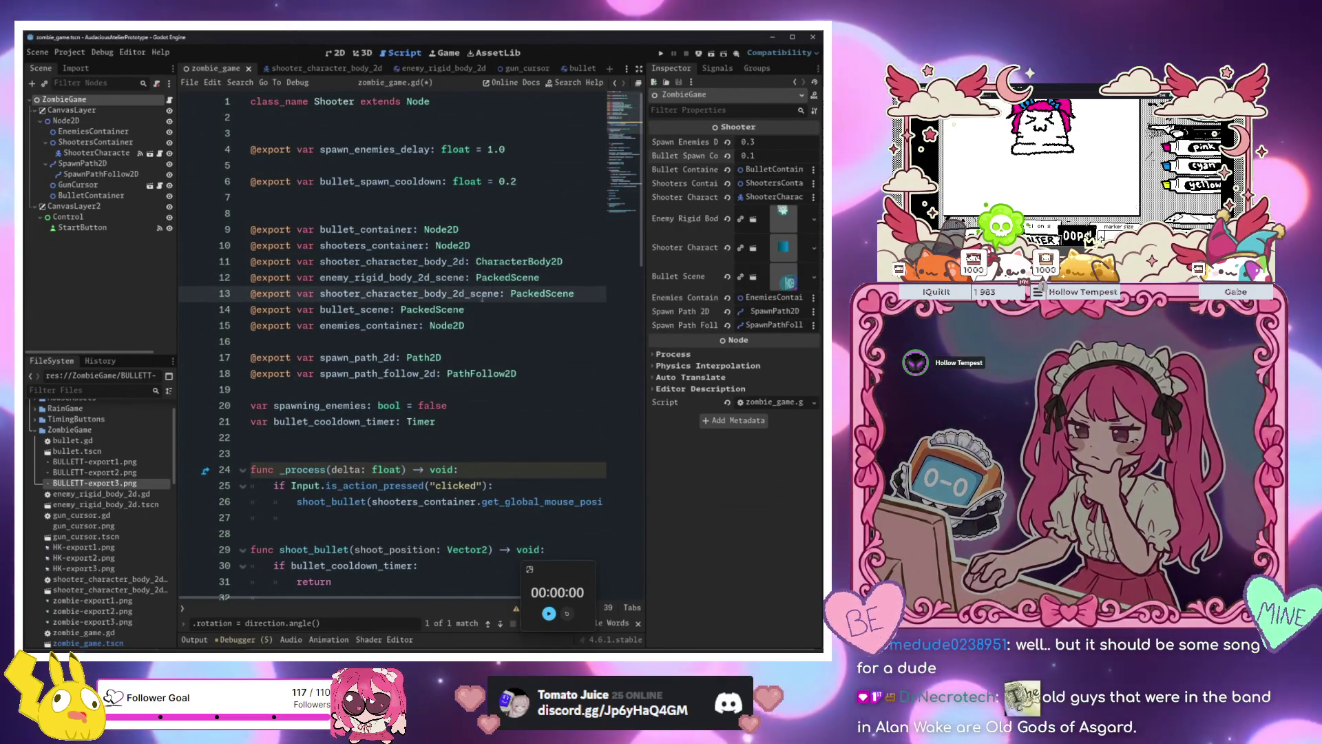
Step: Replace pass in spawn_player with var shooter: Shooter = shooter_character_body_2d_scene.instantiate()
scroll(498, 297, down, 20)
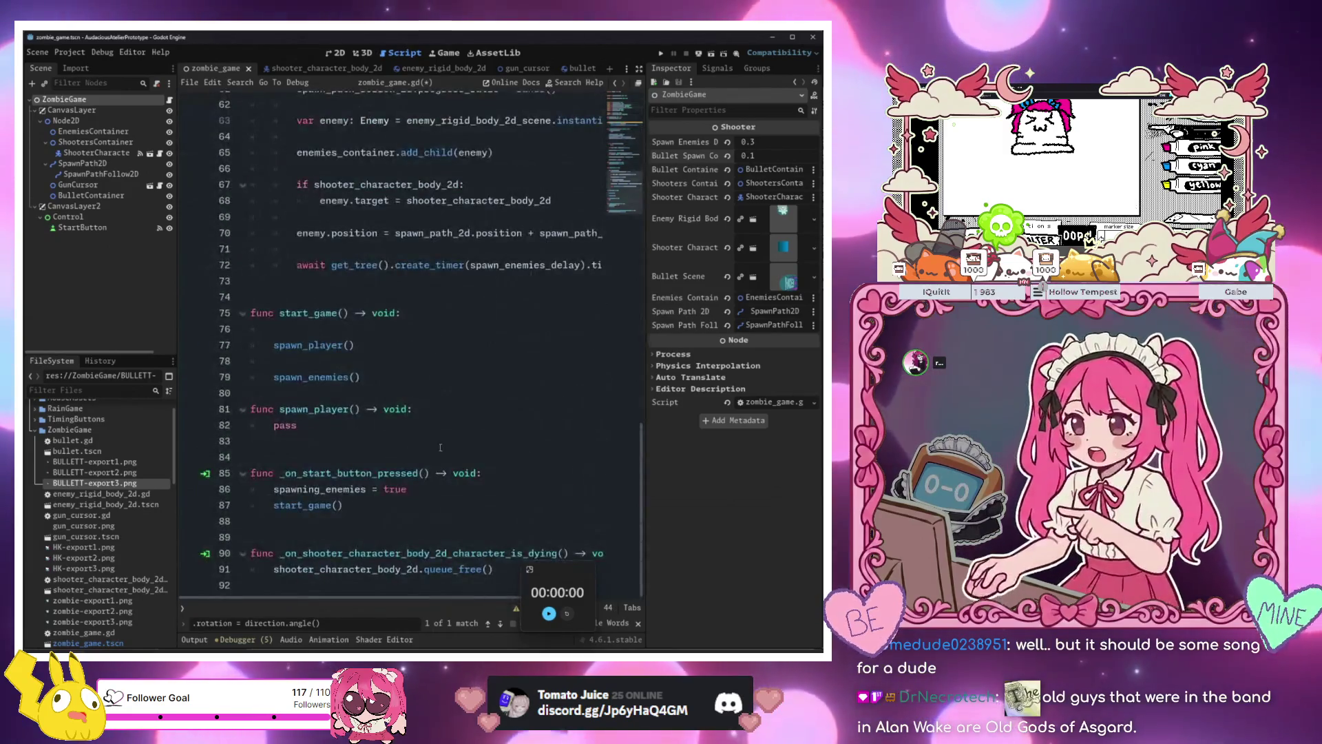
click(347, 428)
key(BackSpace)
text(shoot)
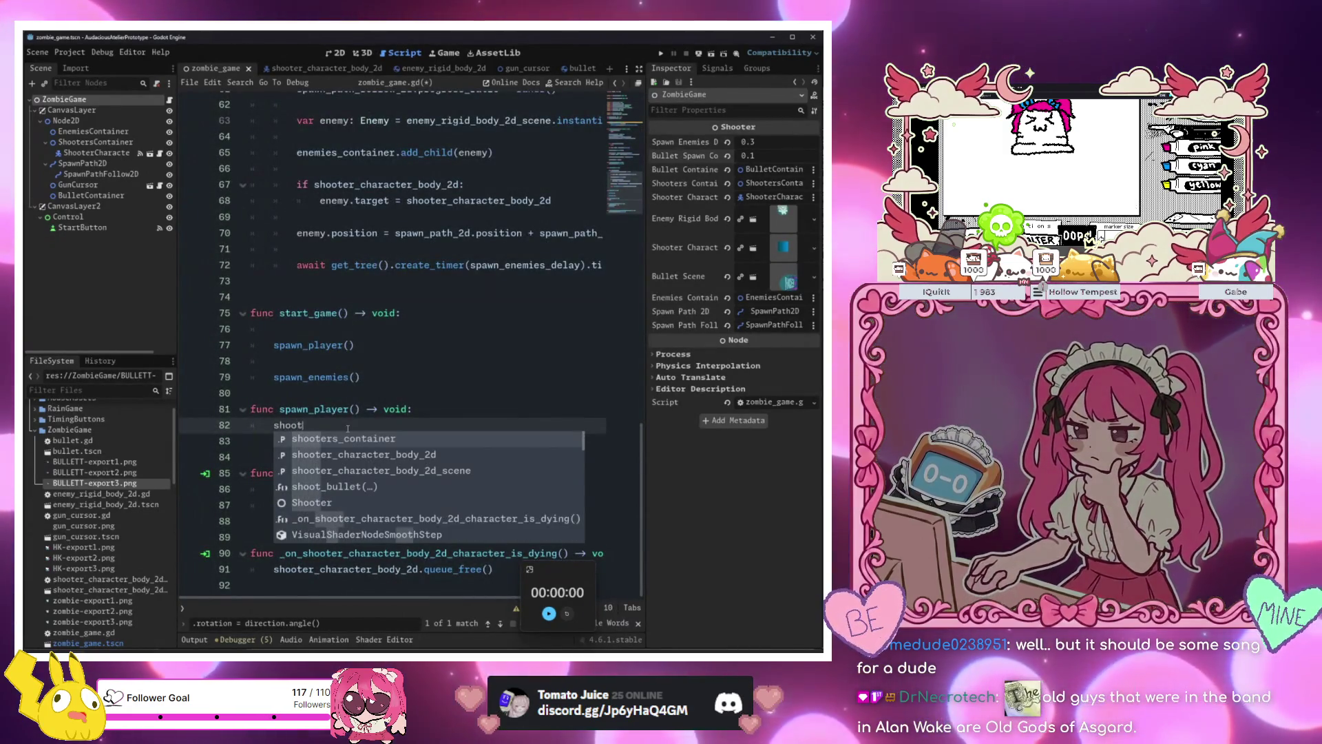
key(Down)
key(Down)
key(Return)
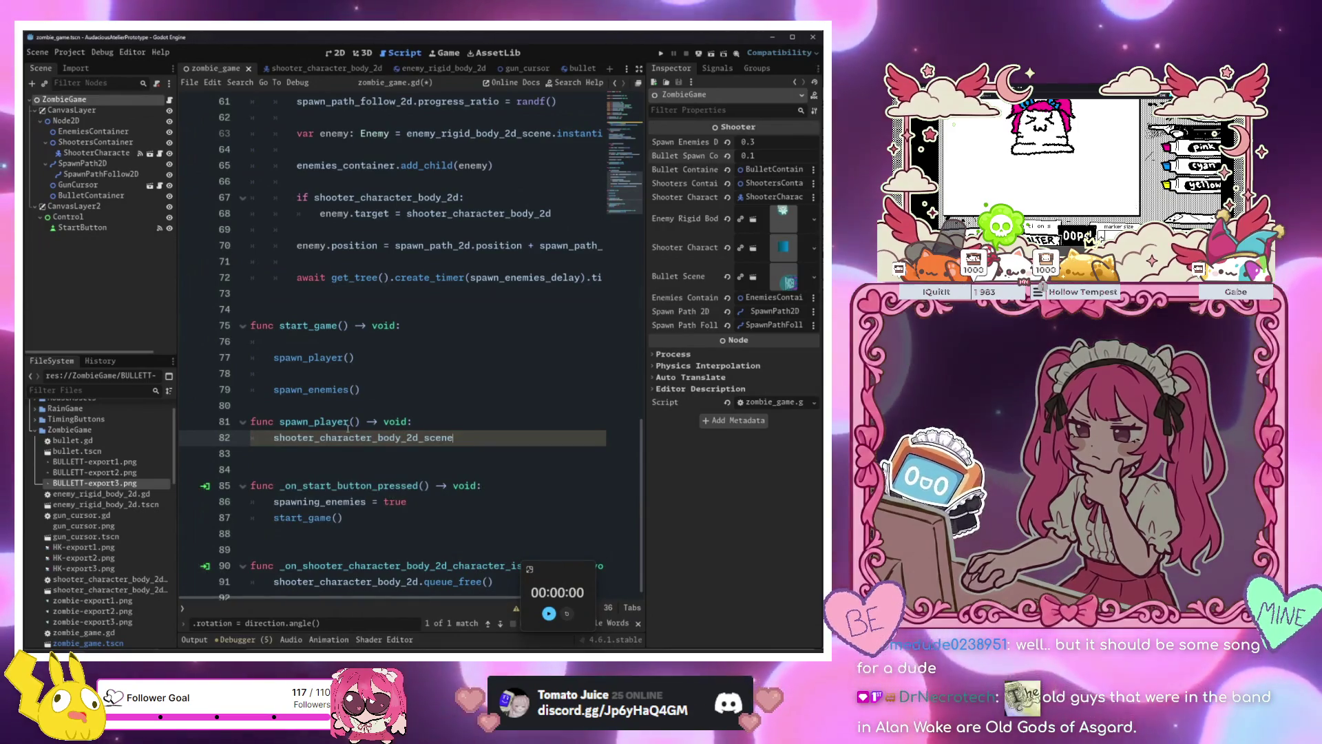
text(.inst)
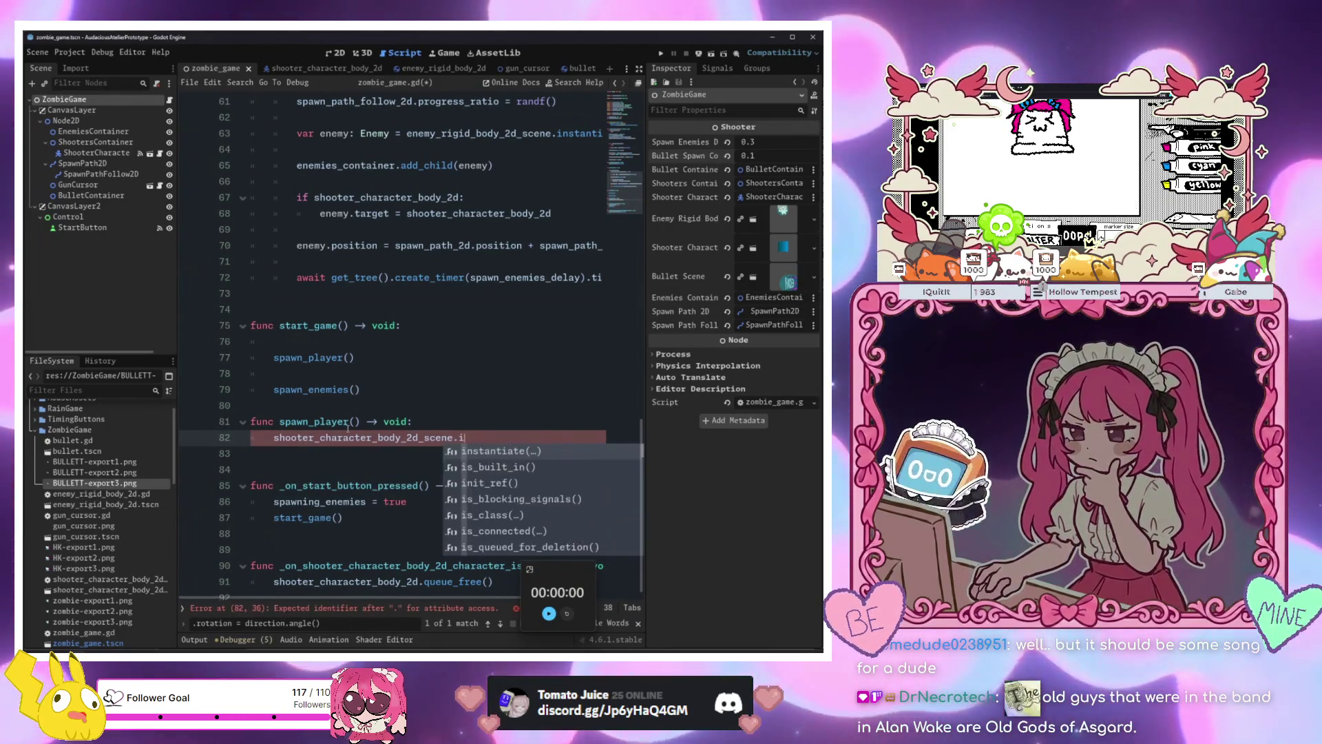
key(Return)
key(Home)
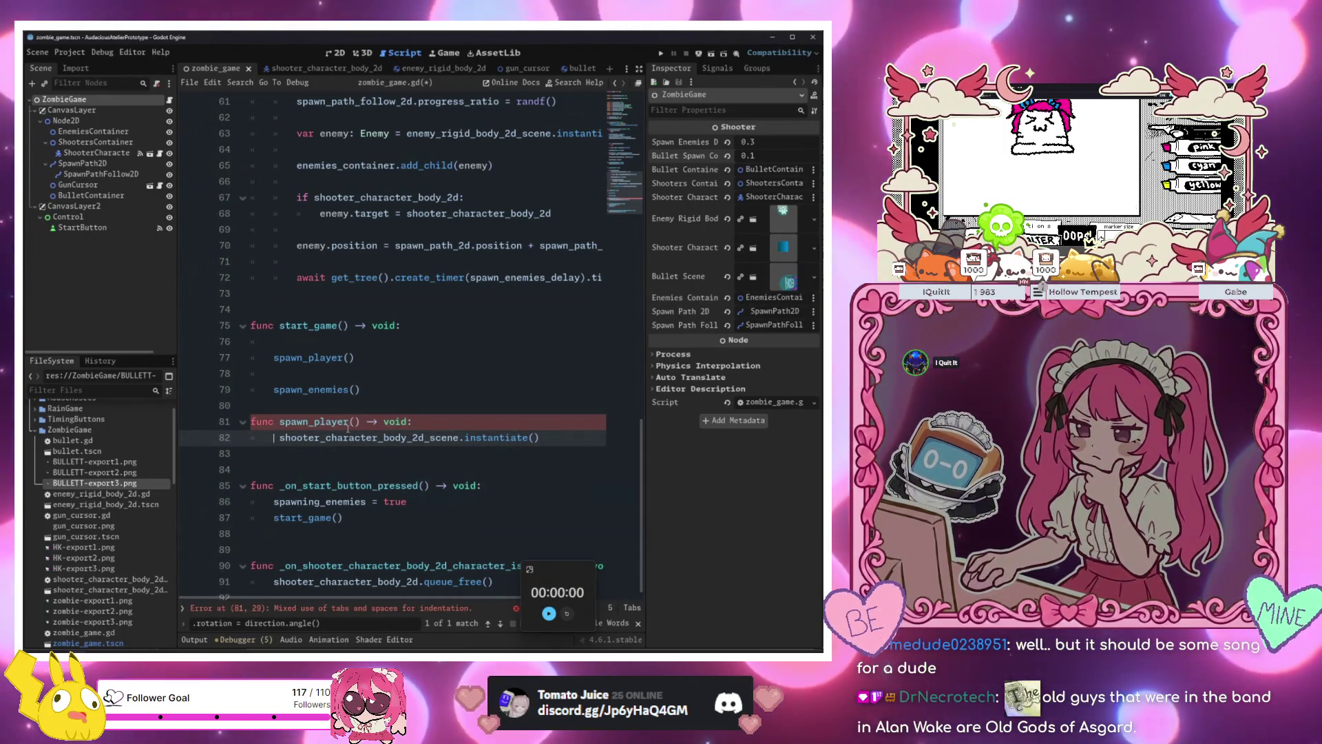
text(var shooter: Shooter =)
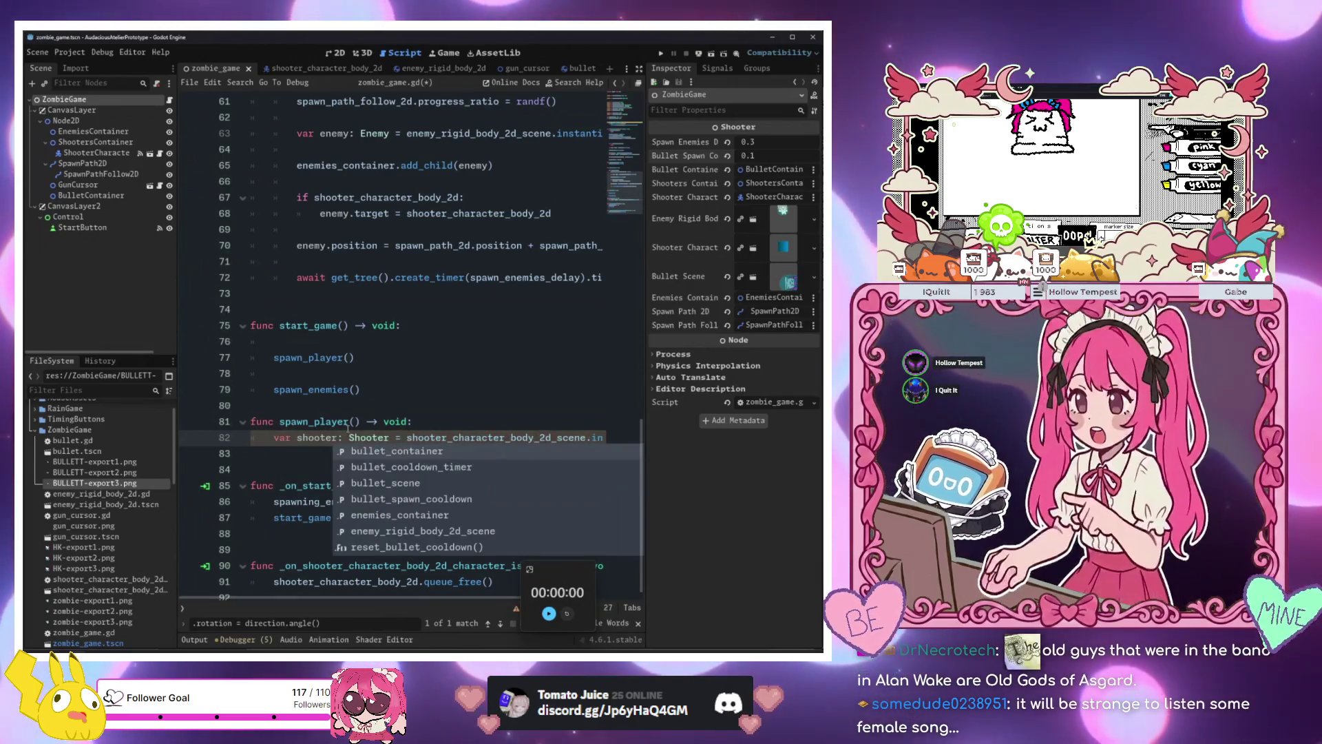
Step: Begin a shooter. line below it, save zombie_game.gd, and select ShootersContainer
click(342, 449)
text(shooter.)
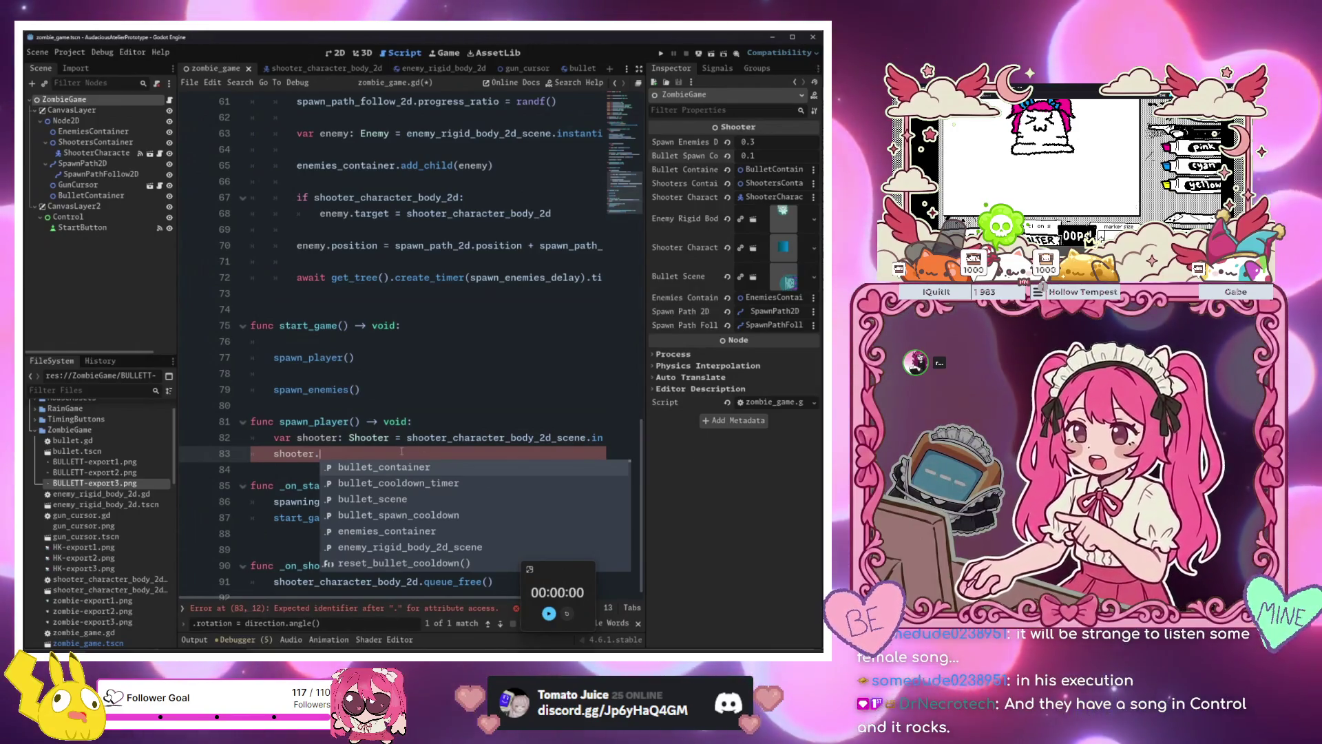
key(ctrl+s)
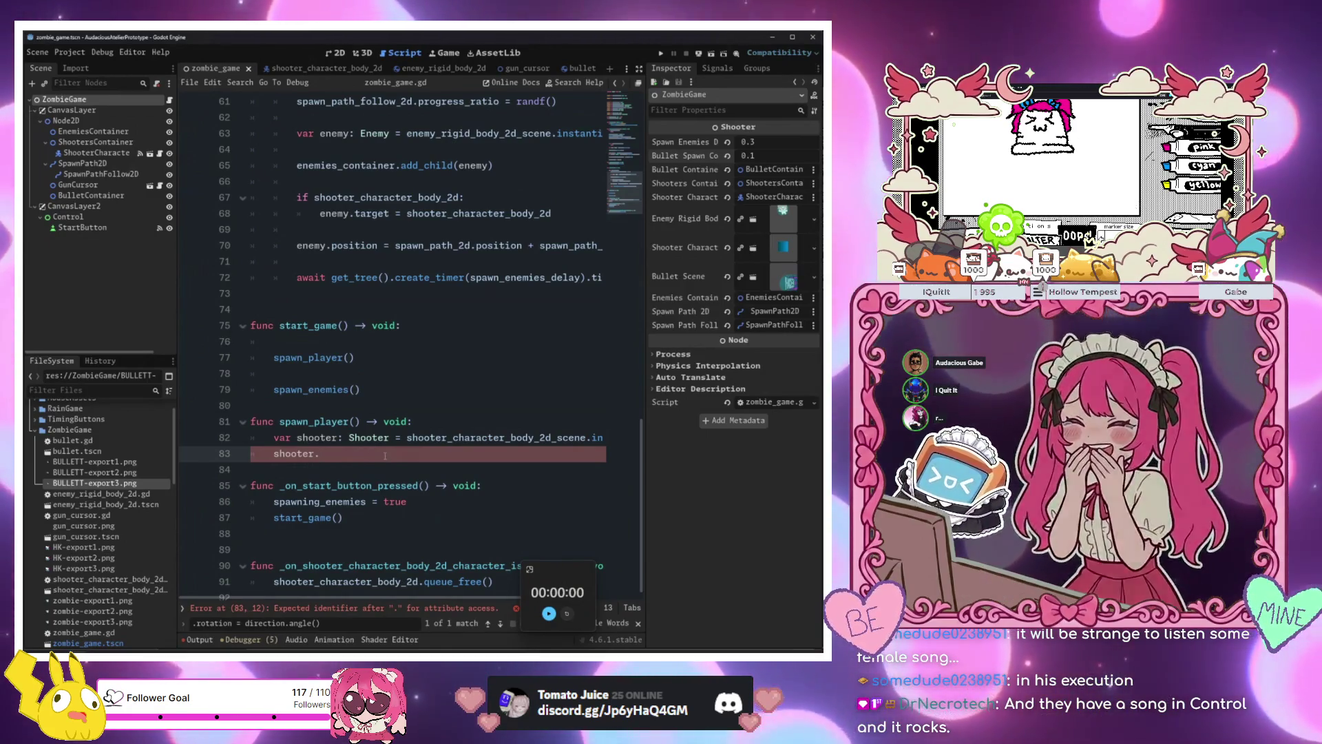
click(106, 142)
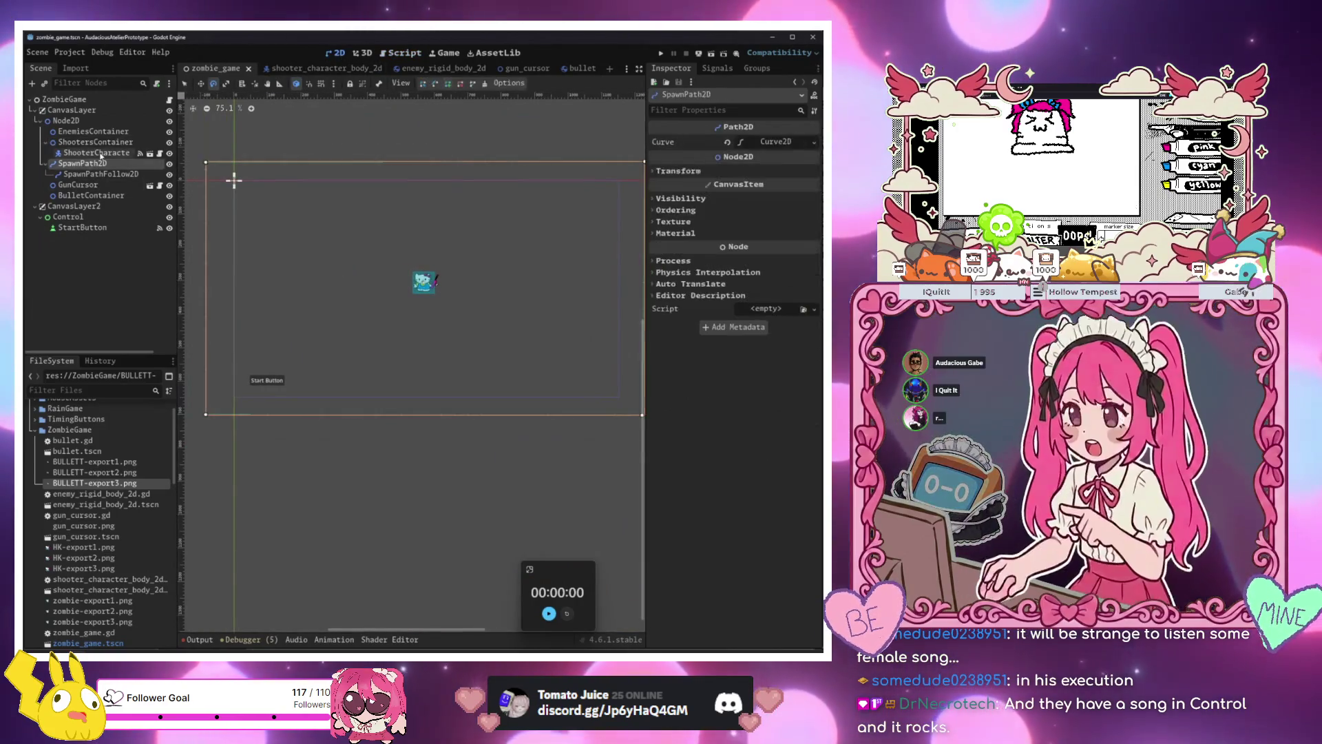
Step: Open Create New Node under Node2D, browse the node list, then cancel without adding anything
click(103, 121)
key(ctrl+a)
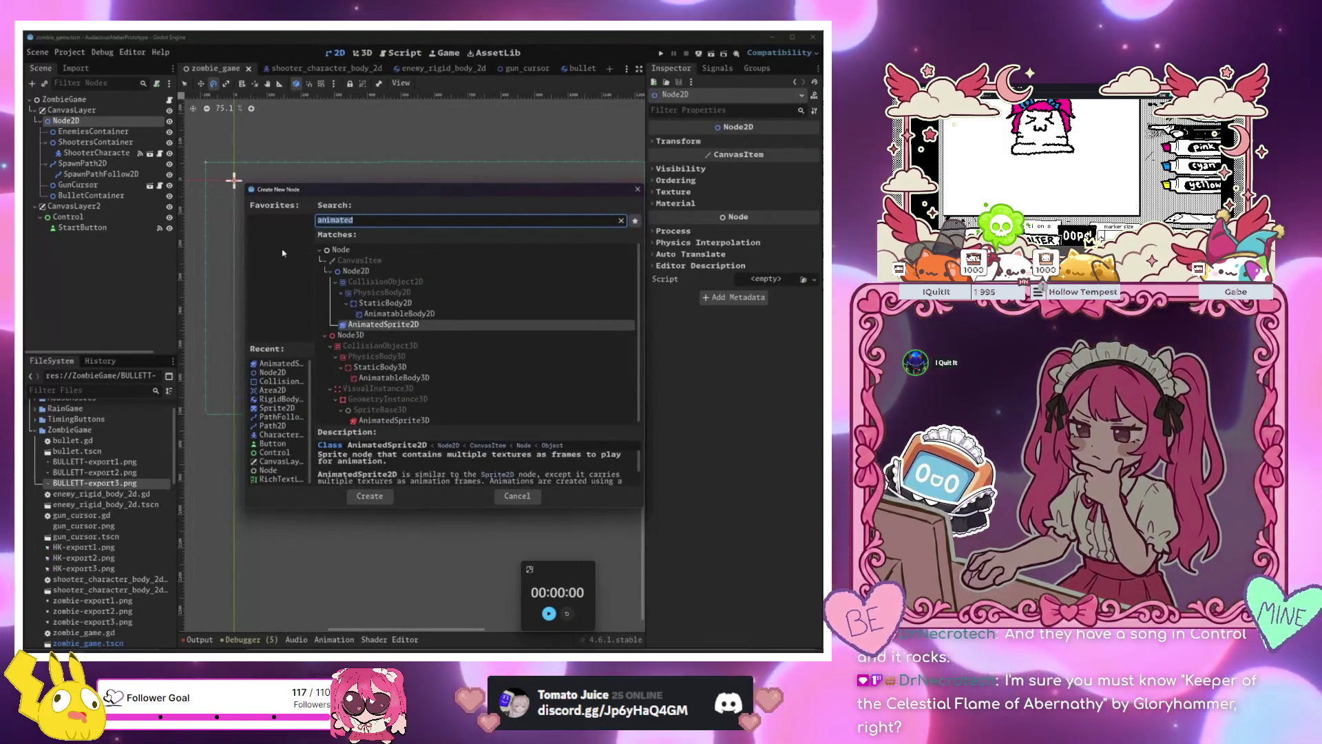
key(BackSpace)
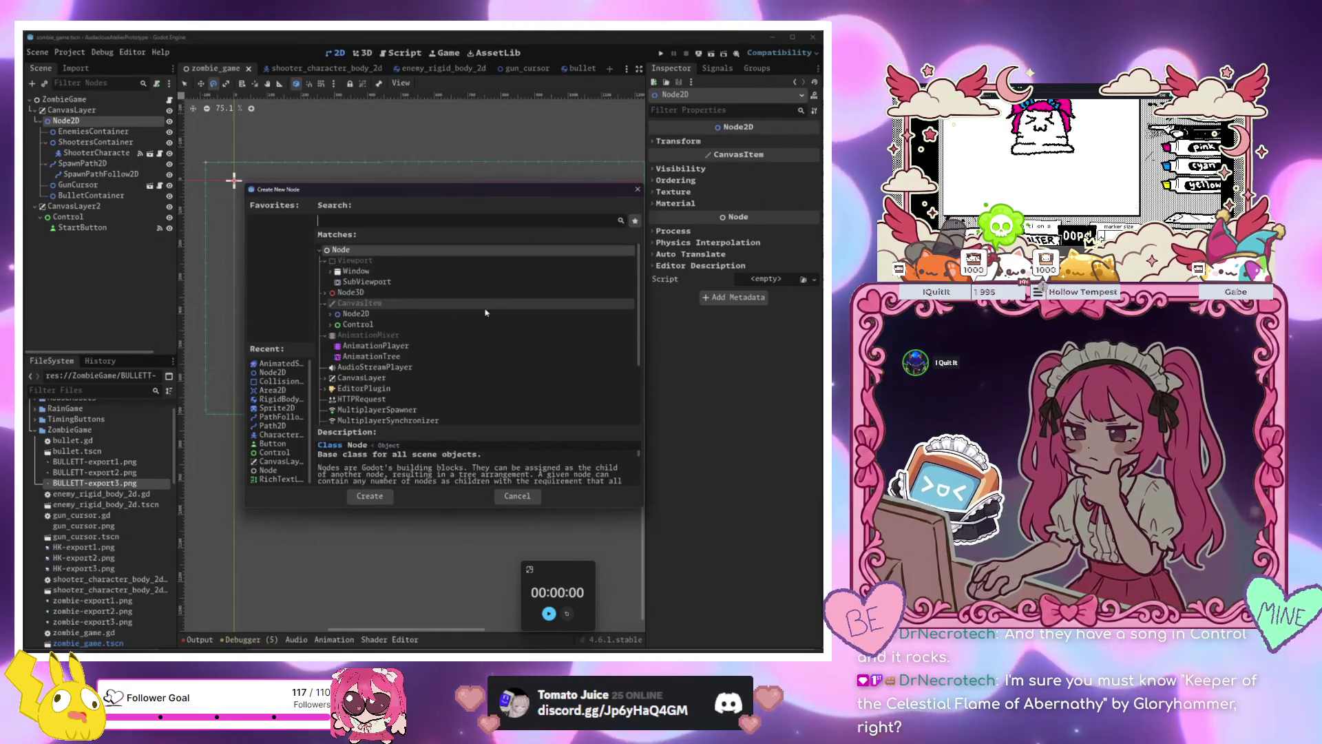
scroll(397, 330, down, 3)
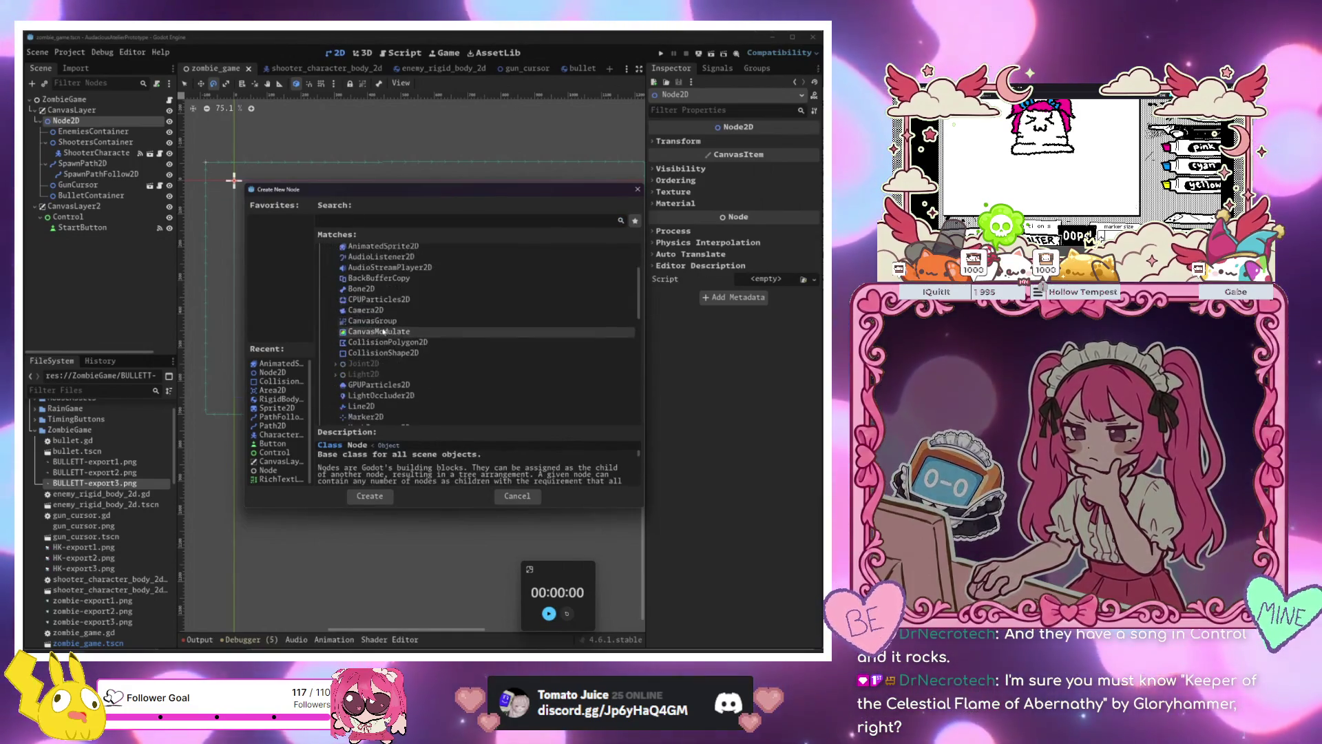
scroll(397, 330, down, 5)
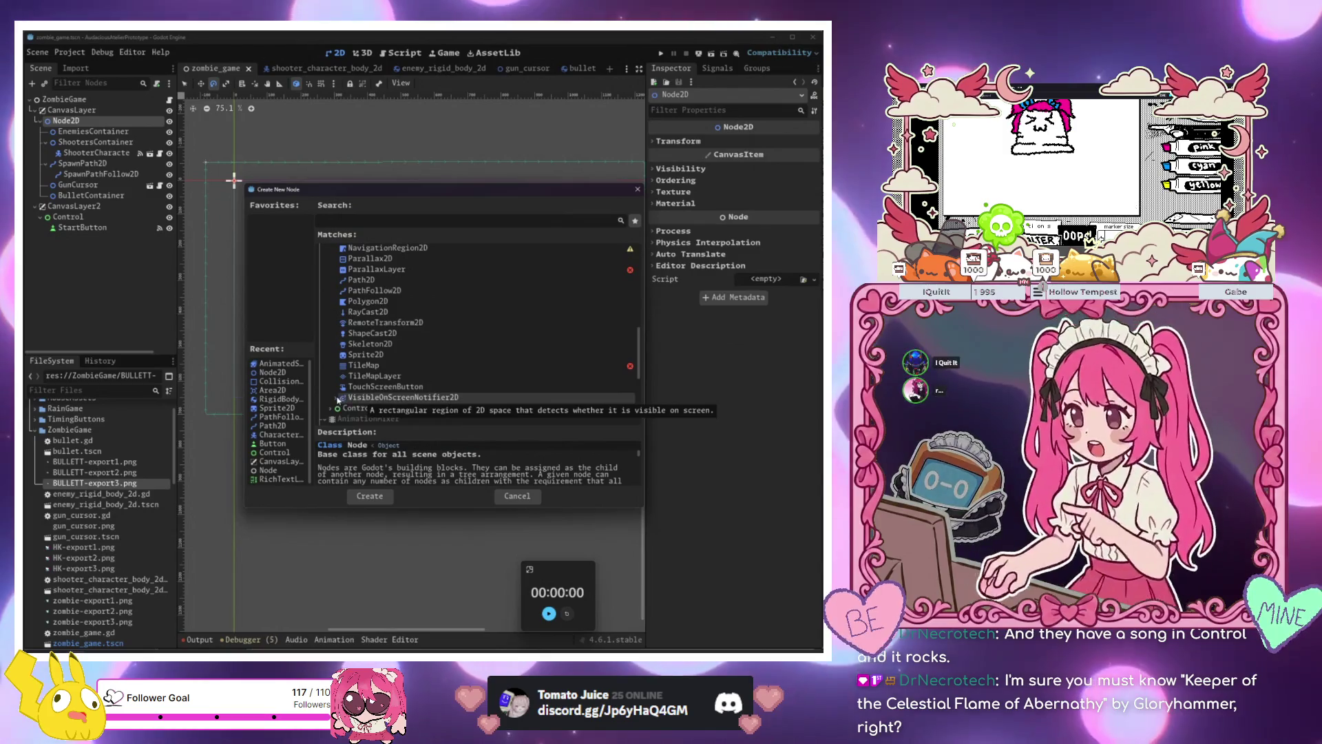
scroll(358, 396, up, 4)
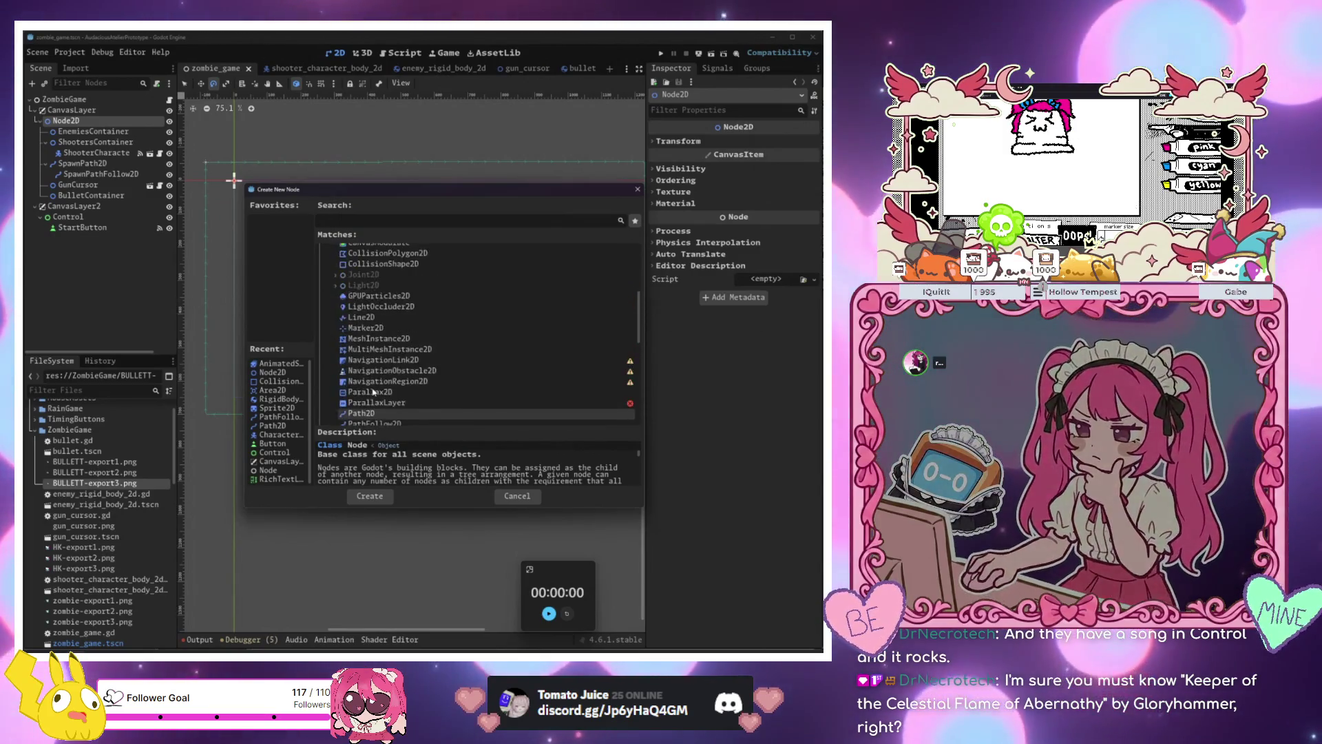
scroll(372, 391, up, 2)
scroll(372, 391, up, 2)
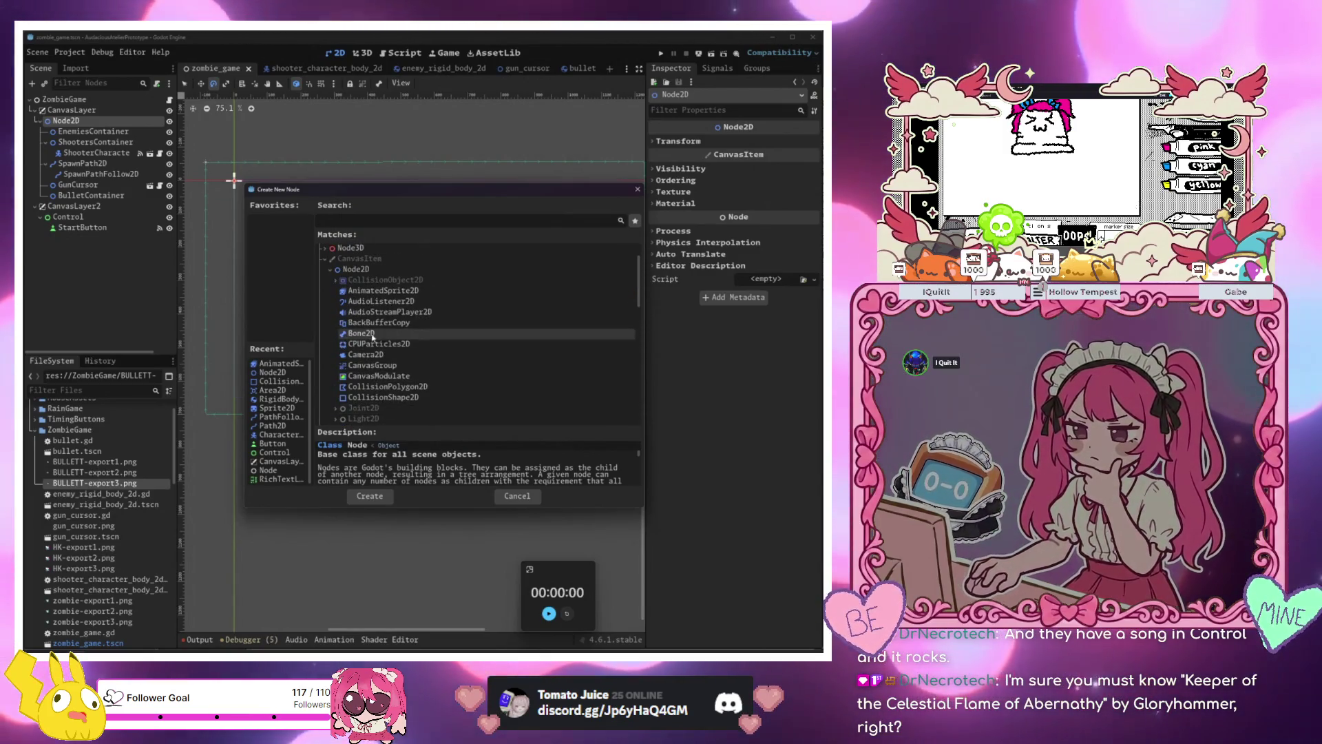
key(Escape)
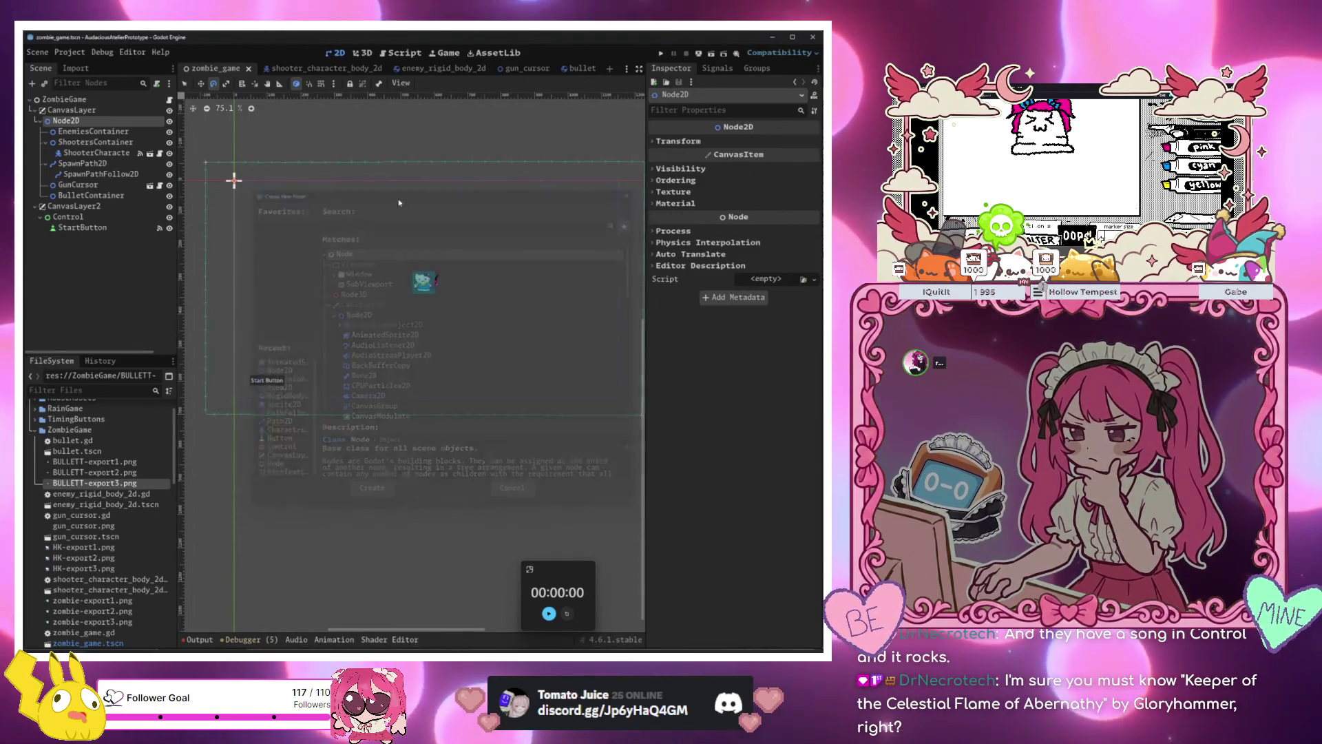
click(90, 195)
Step: Search 'node' in Create New Node and add a Node2D child
click(90, 131)
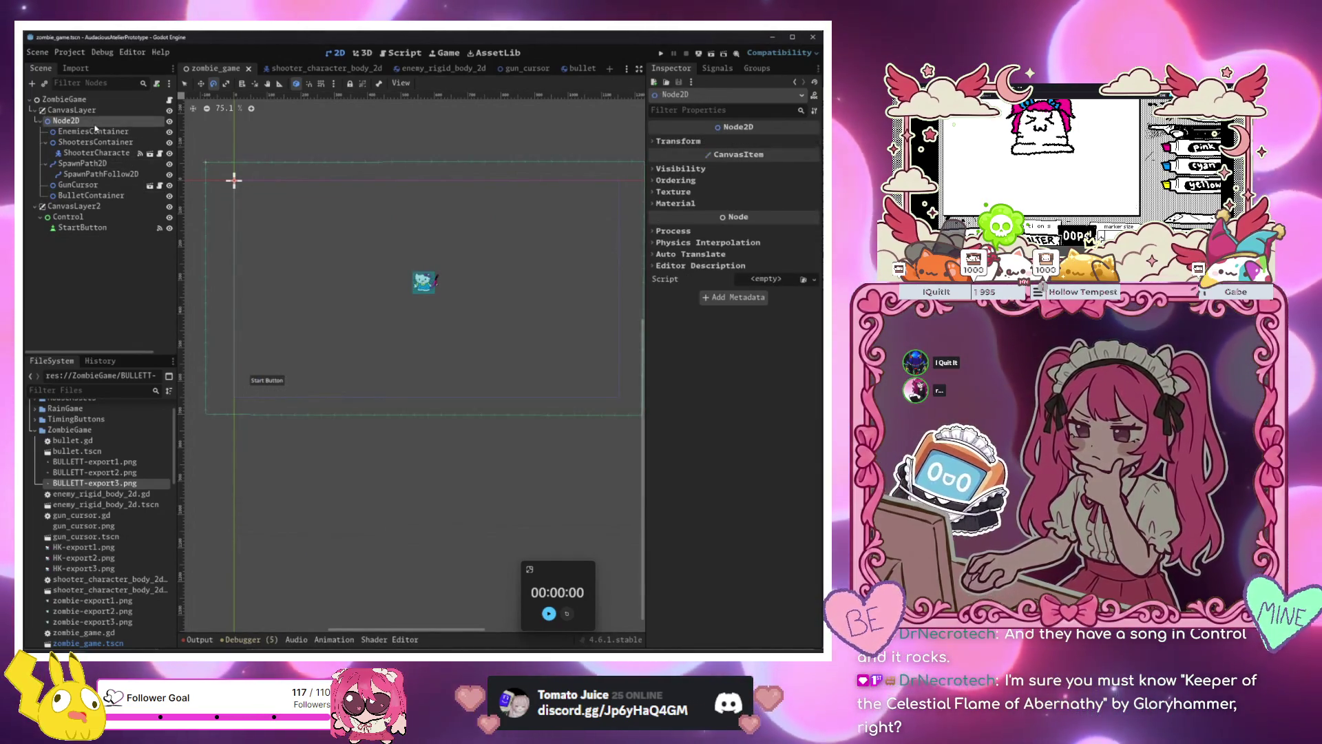
key(ctrl+a)
text(node)
key(Down)
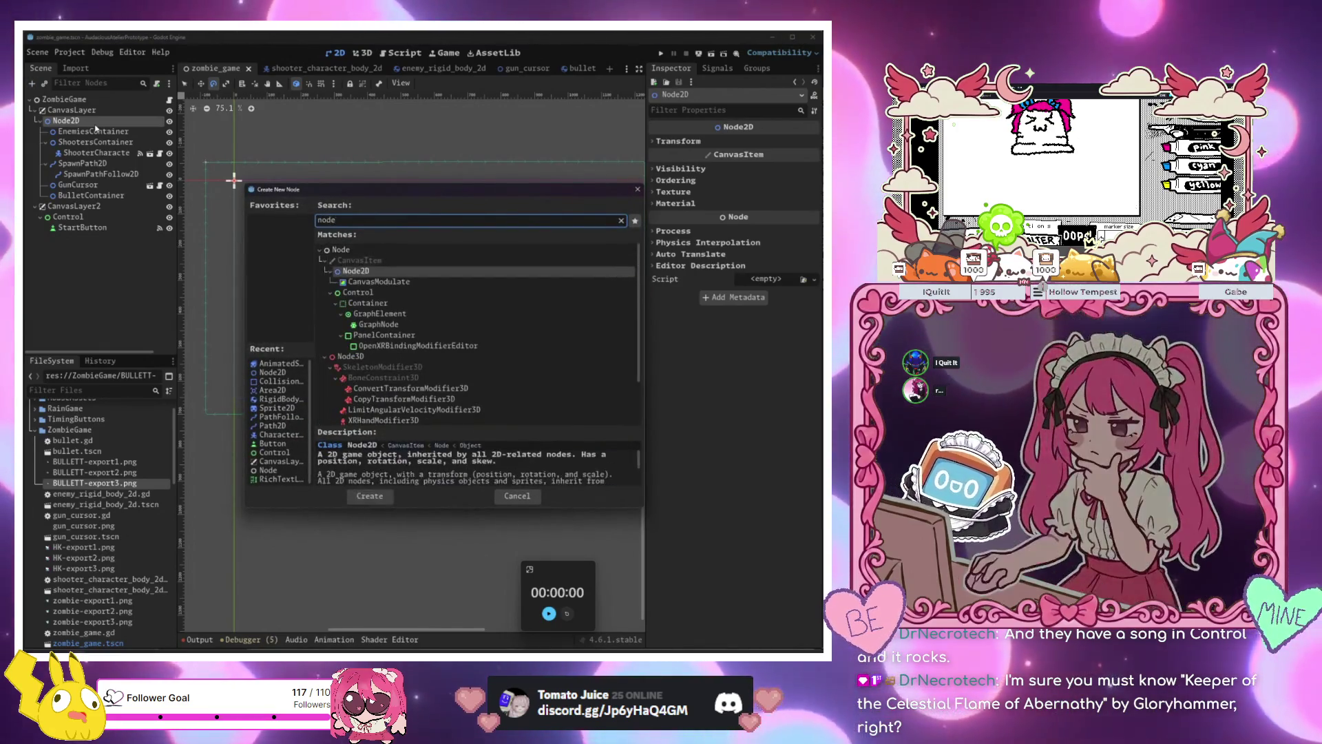
key(Return)
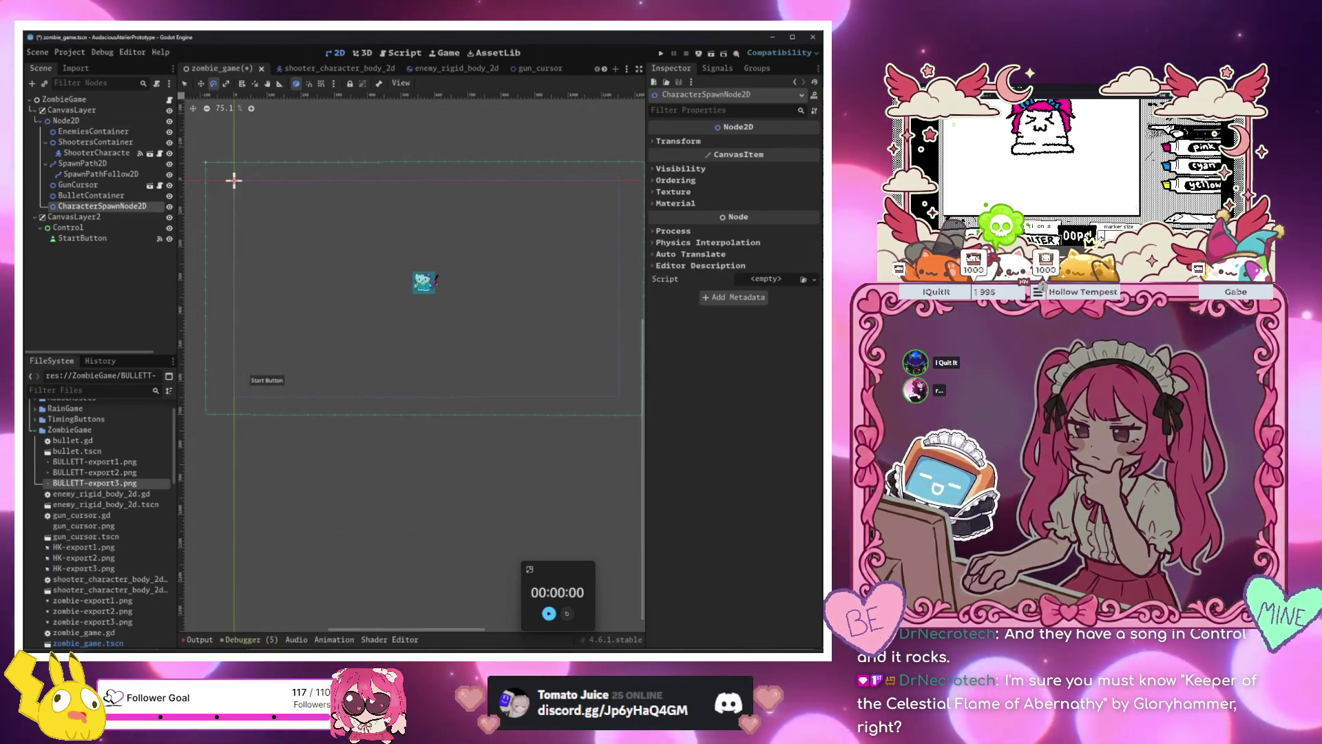
Step: Set CharacterSpawnNode2D's Transform position to 576, 324
click(678, 169)
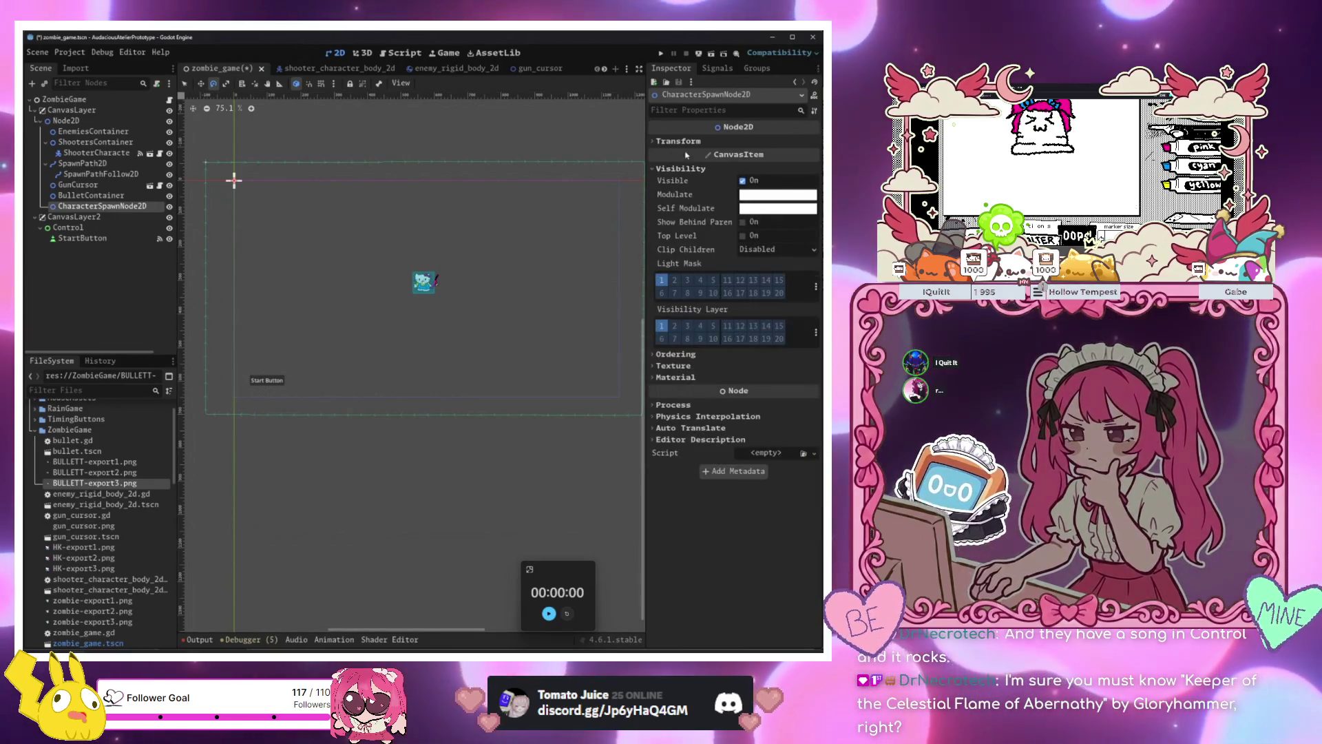
click(679, 141)
click(770, 153)
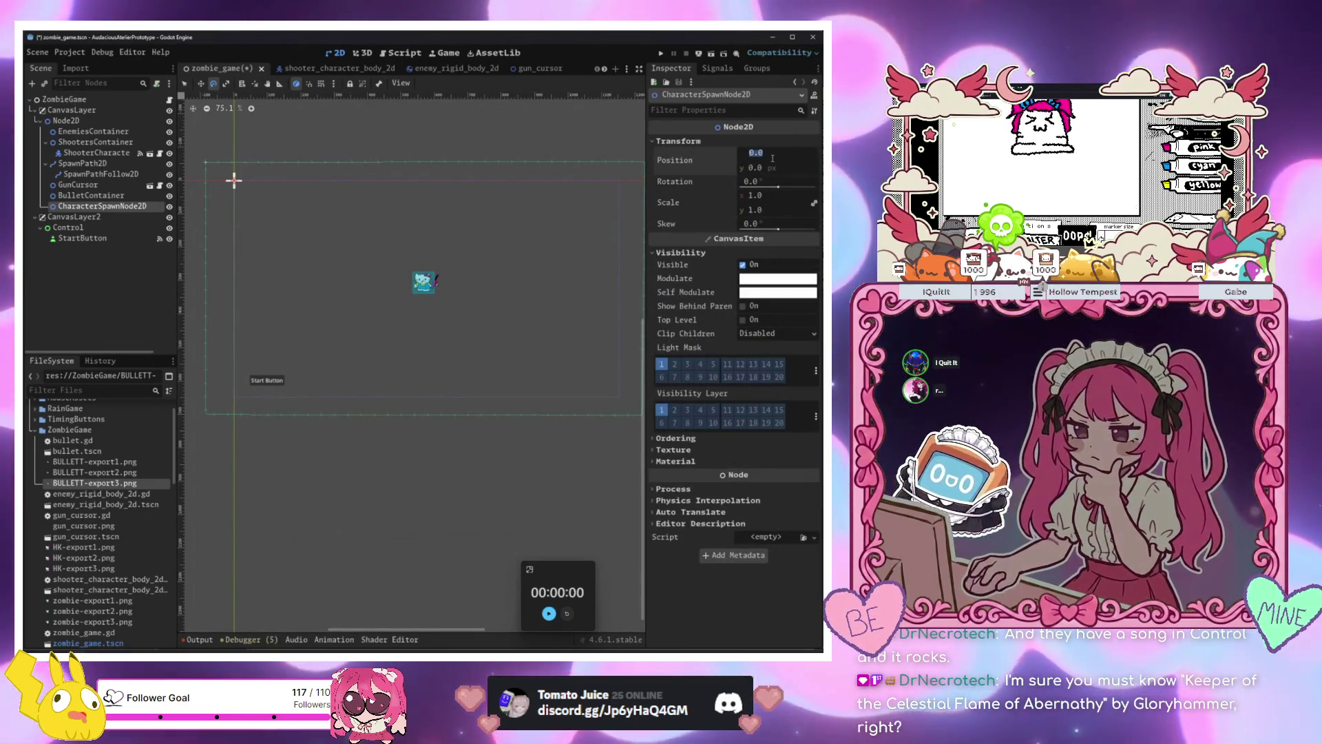
text(1)
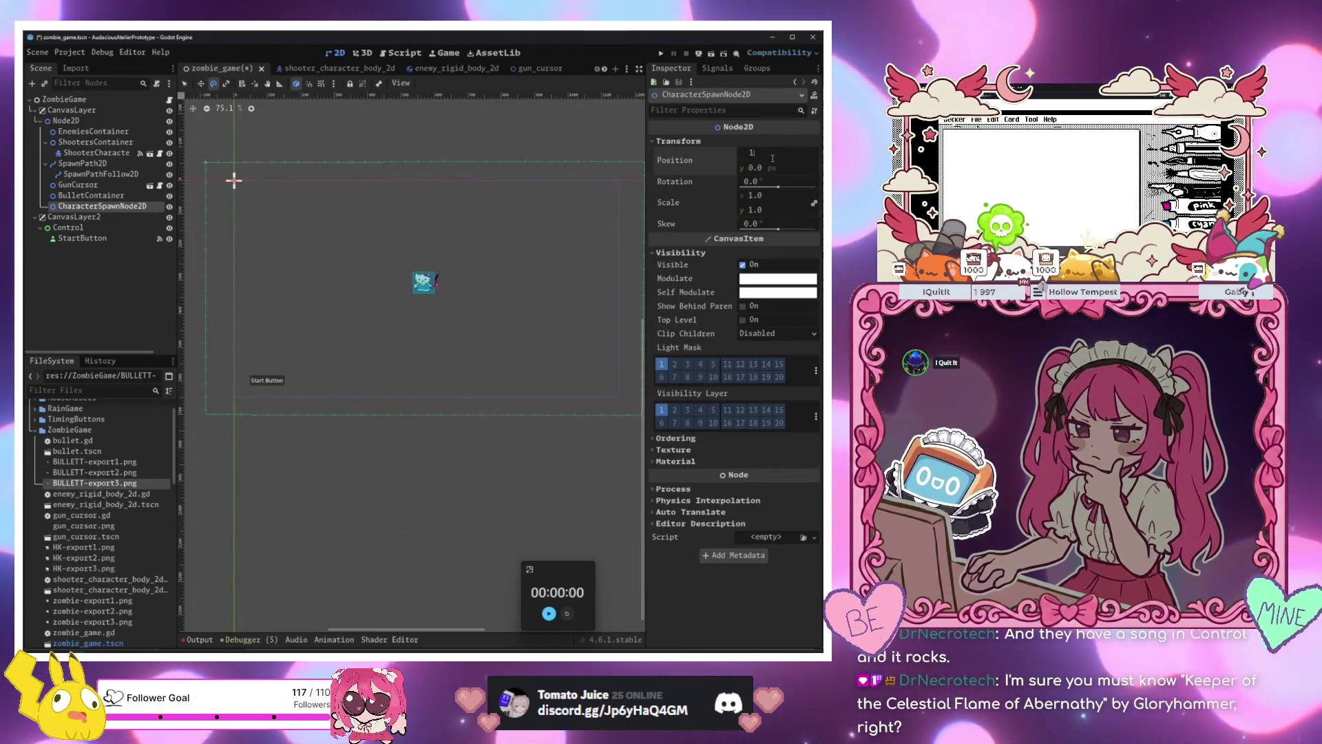
text(152)
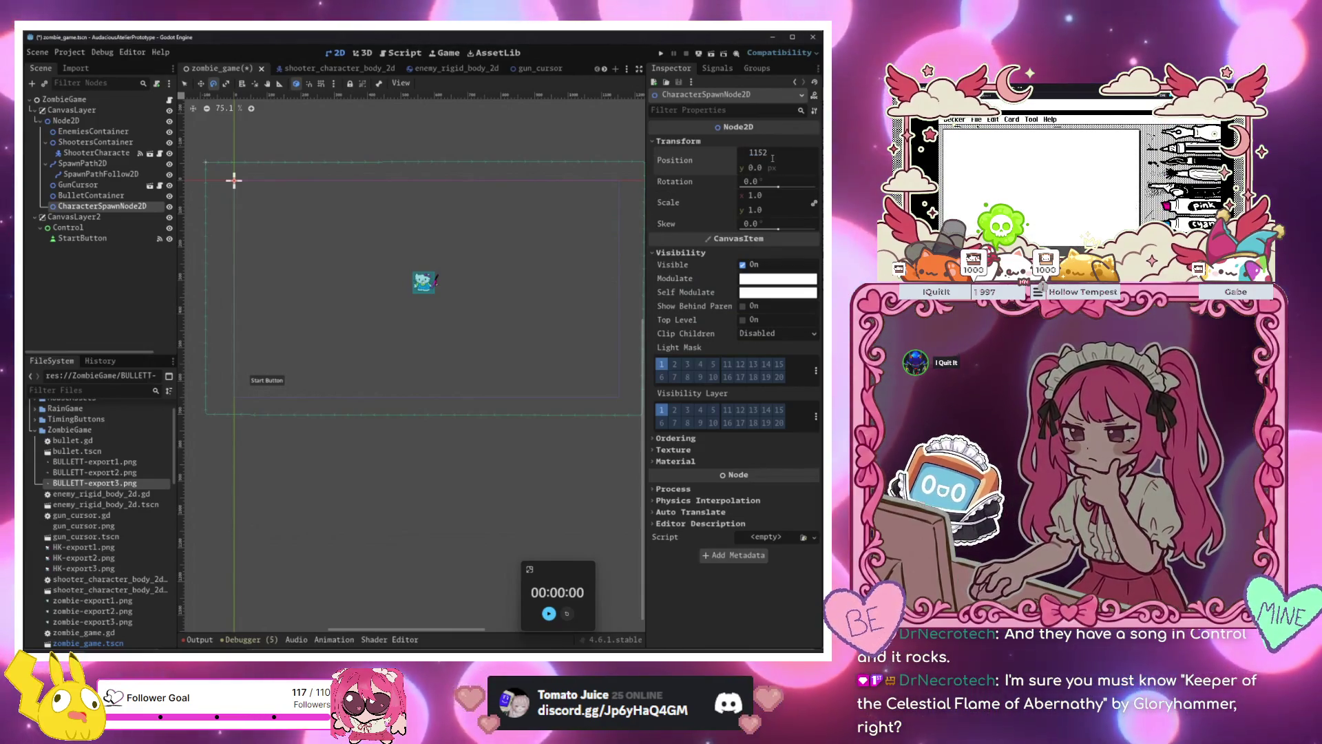
text(/)
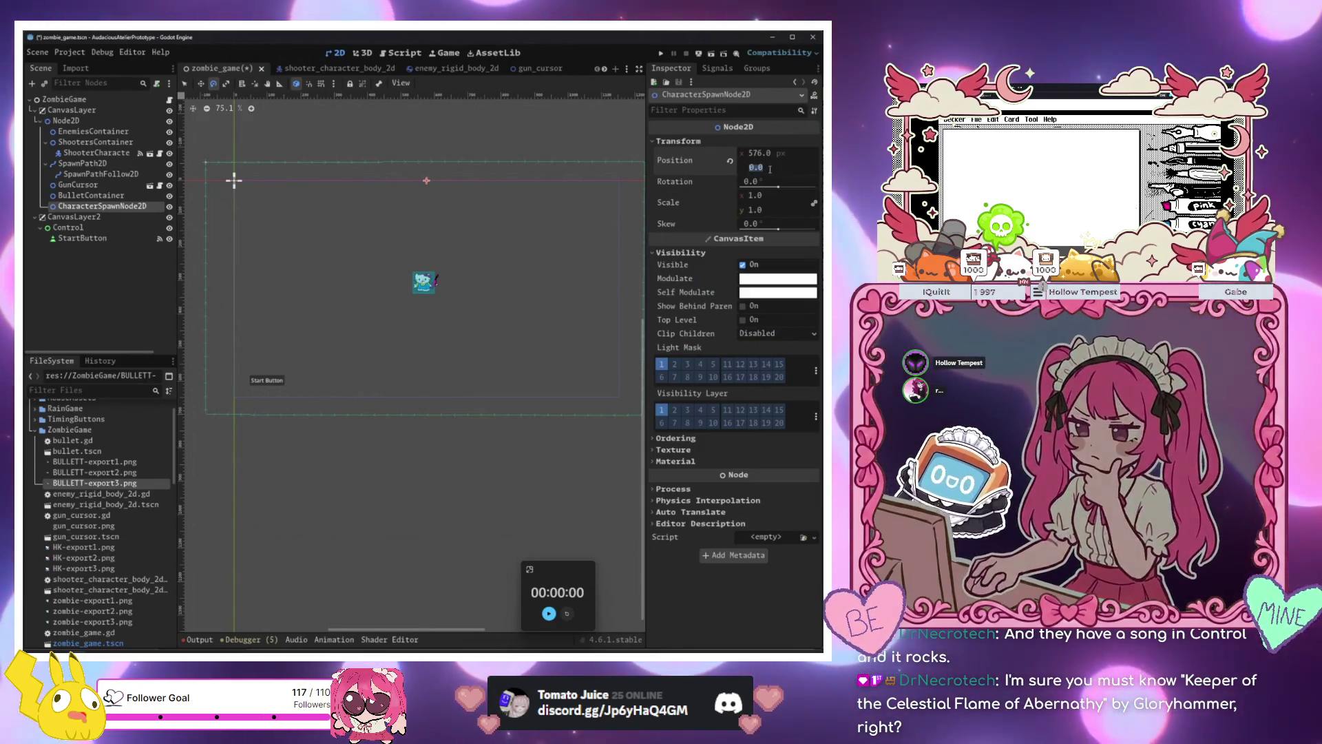
text(64)
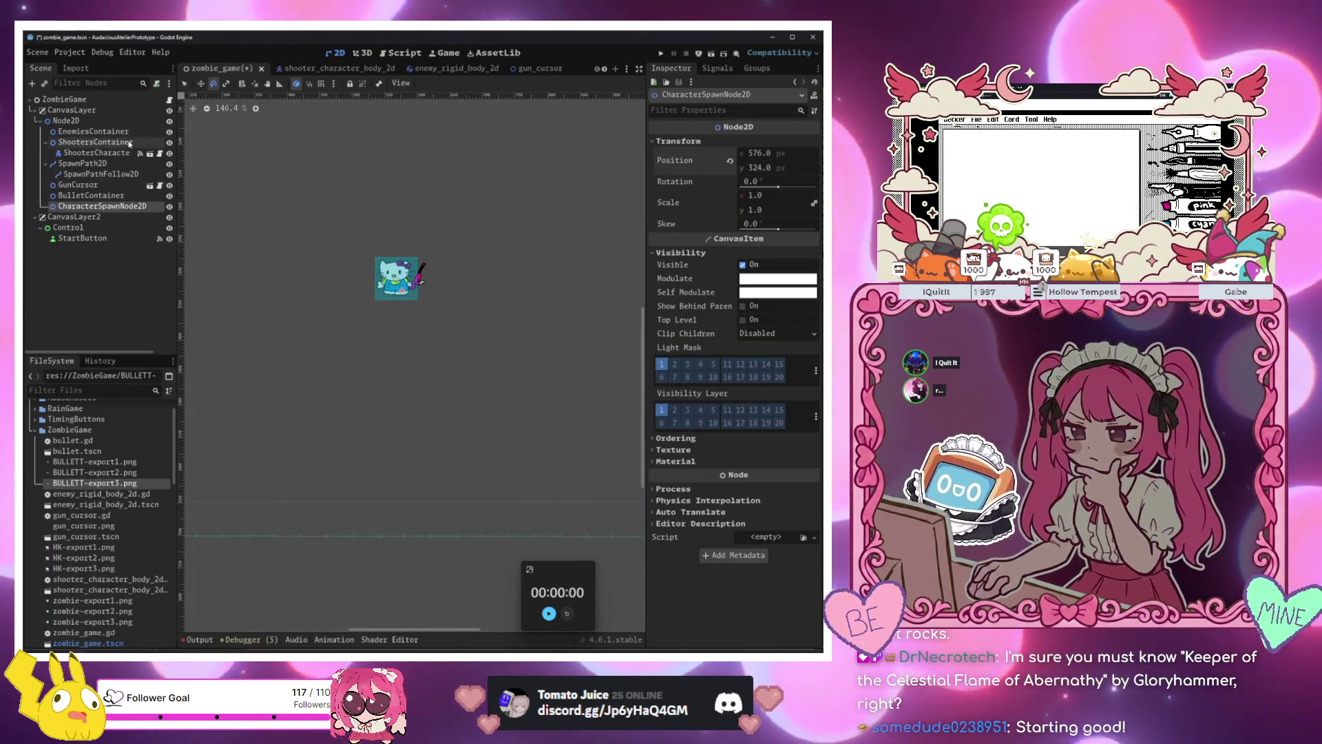
Step: Delete ShooterCharacterBody2D from the scene and return to the zombie_game.gd script
click(103, 153)
key(Delete)
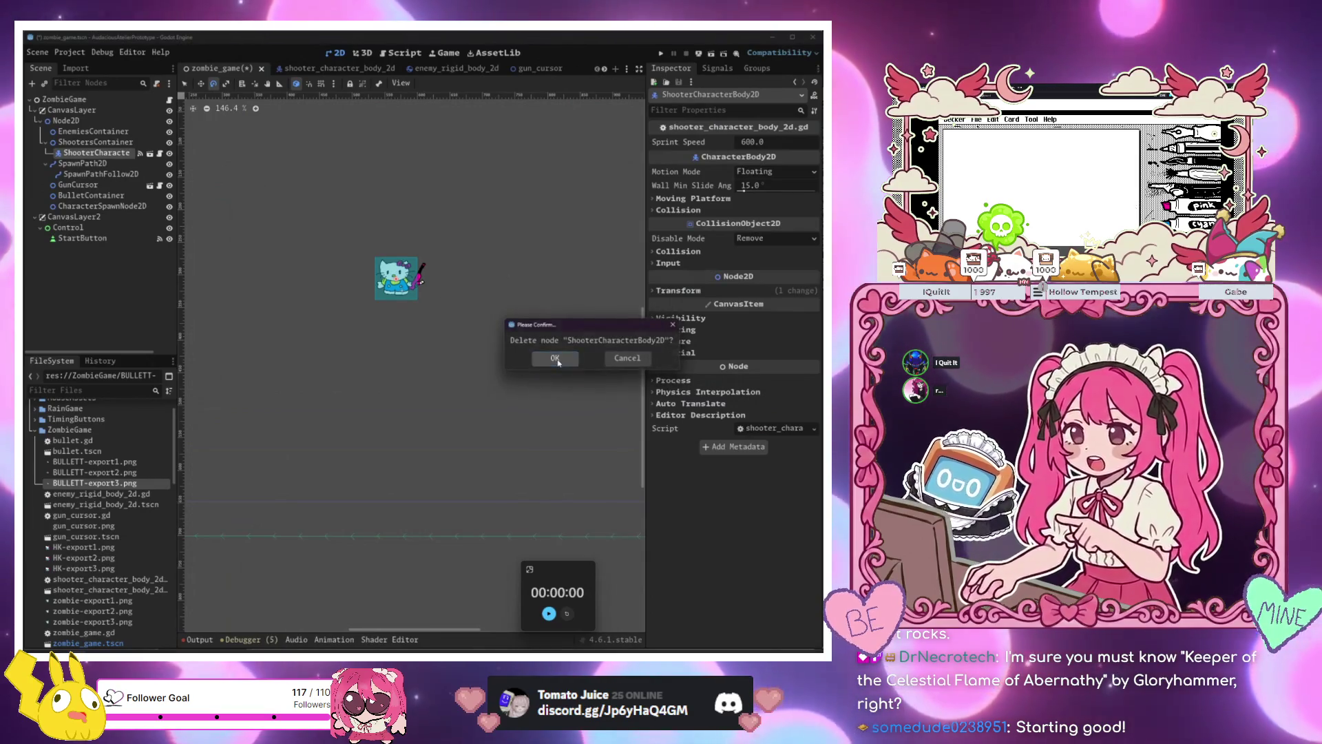
key(Return)
click(112, 120)
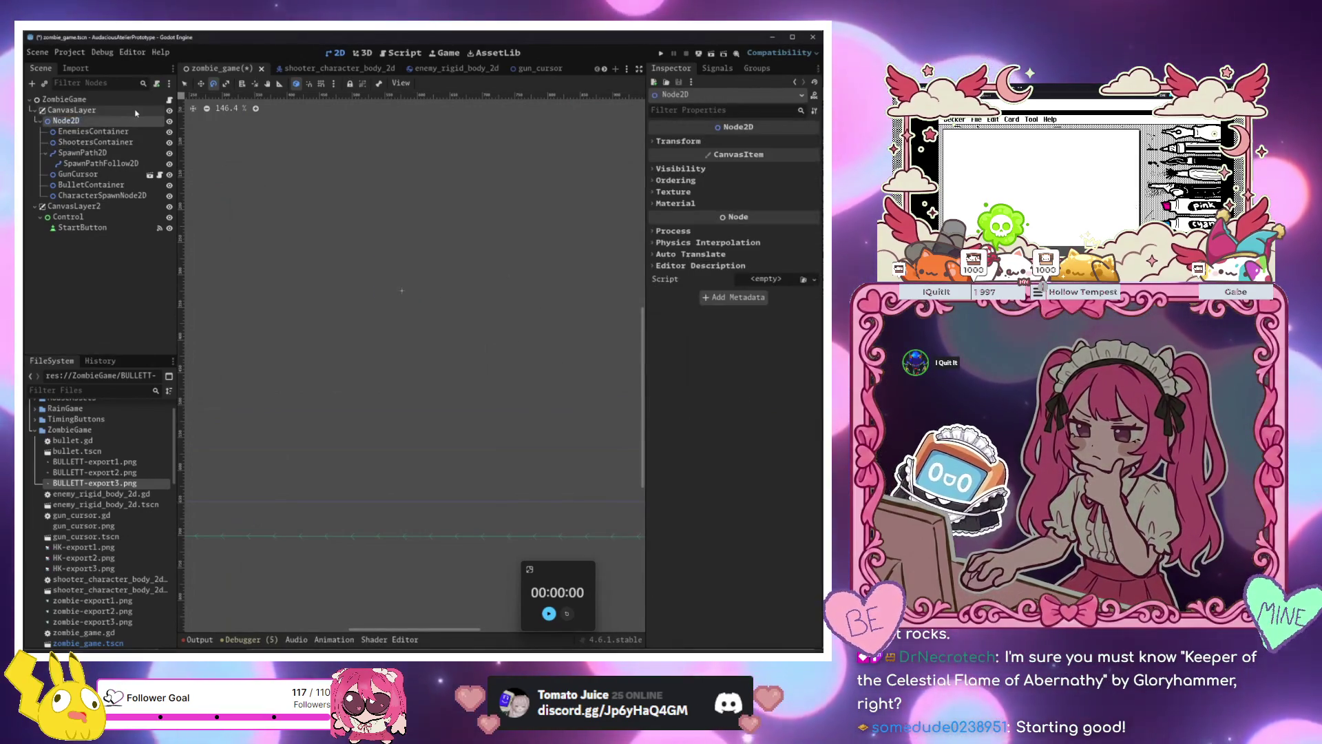
click(136, 112)
key(ctrl+F3)
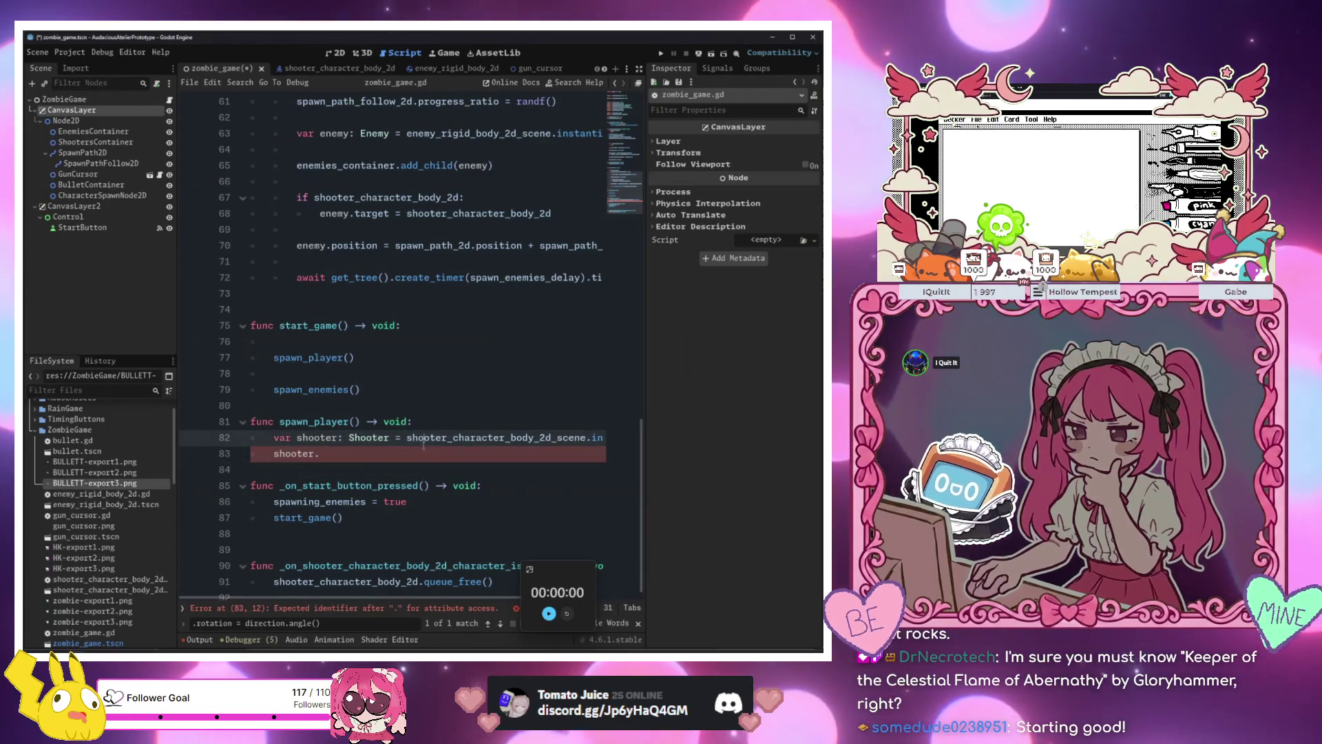
Step: Remove the unfinished 'shooter.' line from spawn_player
click(432, 455)
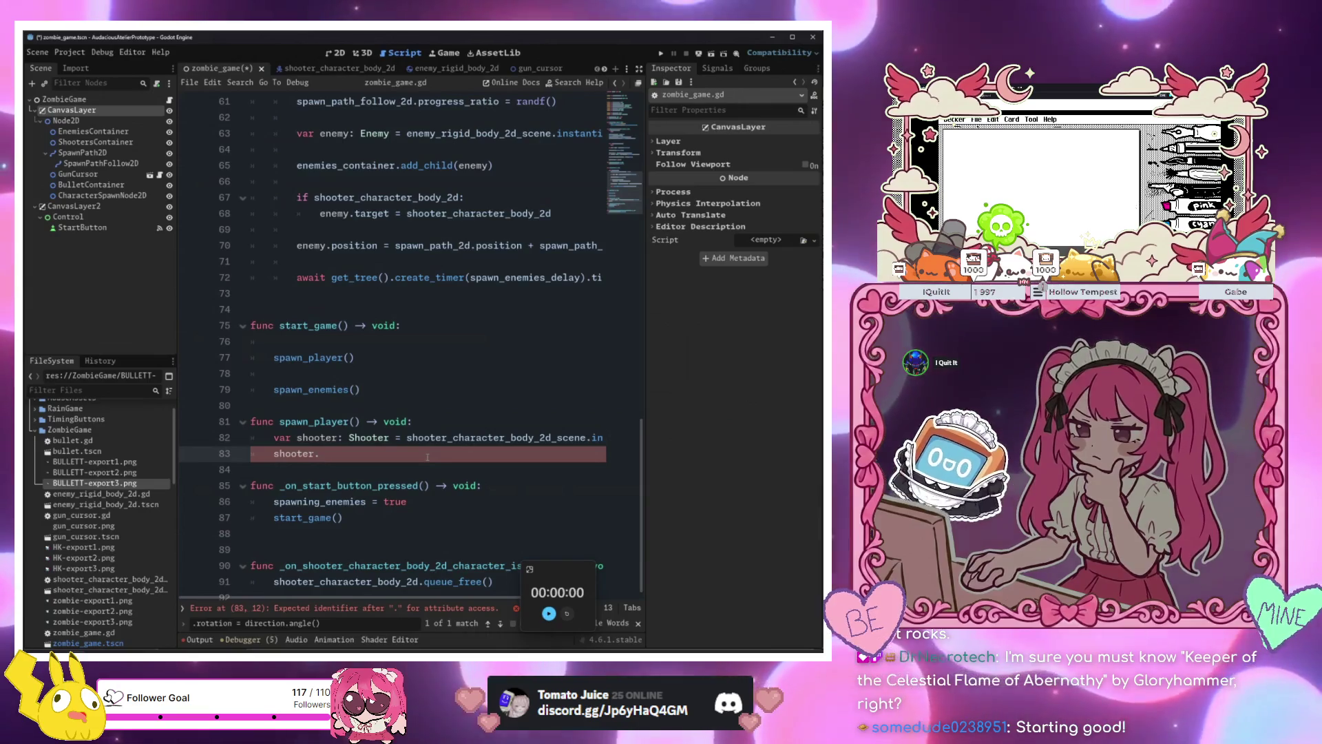
key(BackSpace)
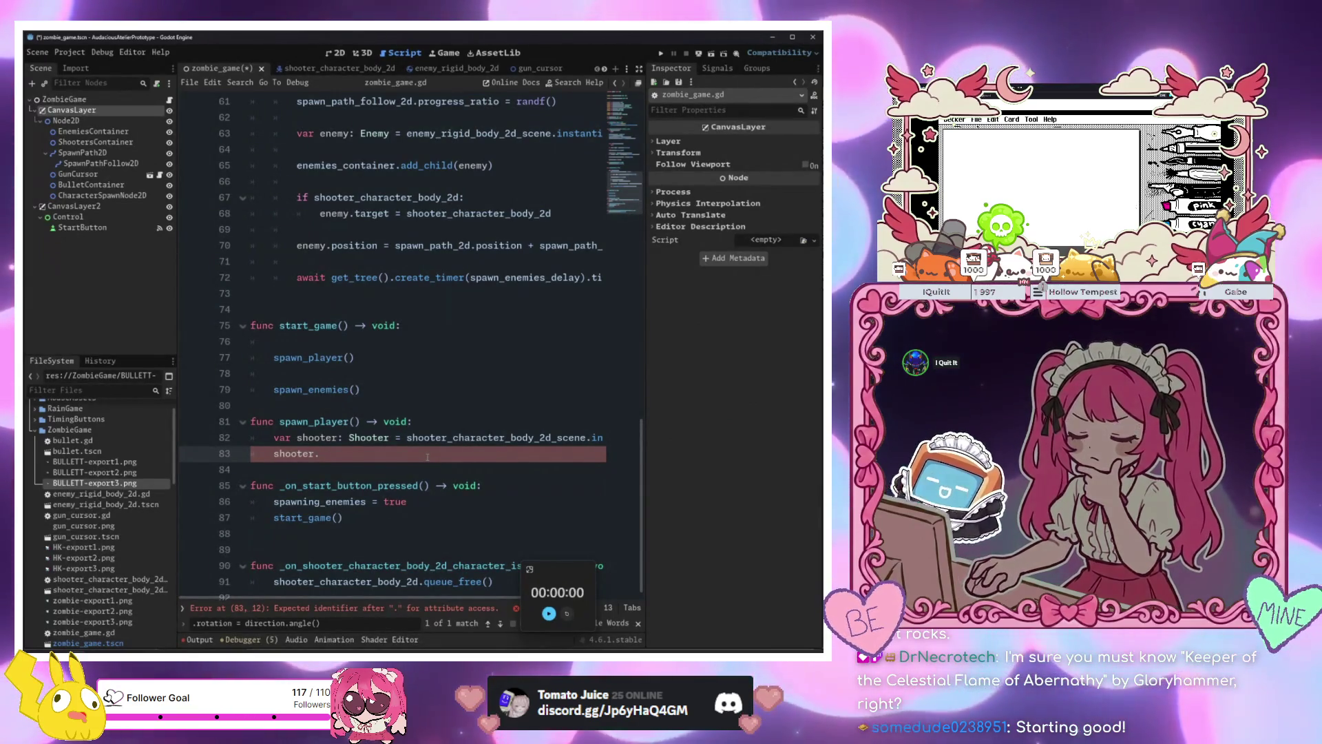
key(BackSpace)
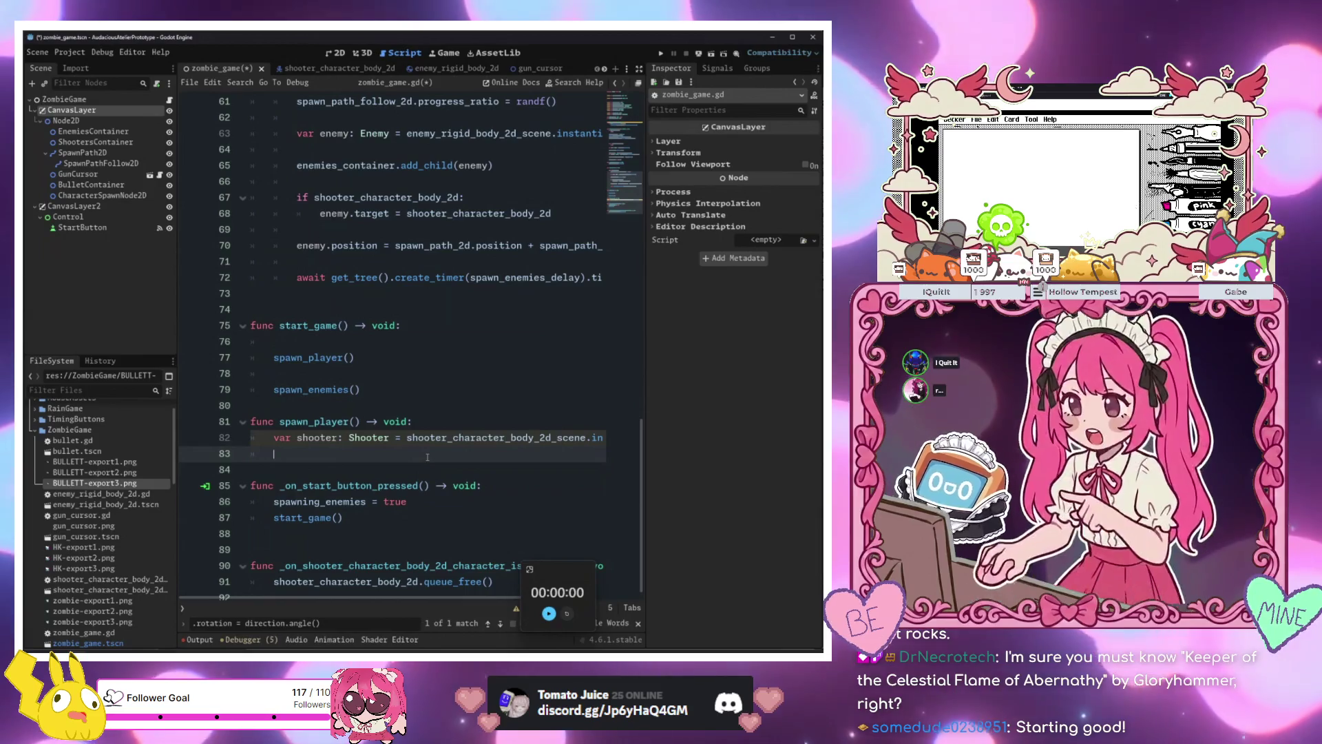
Step: Drag CharacterSpawnNode2D into the script to export character_spawn_node_2d: Node2D
scroll(428, 456, up, 4)
scroll(427, 457, up, 15)
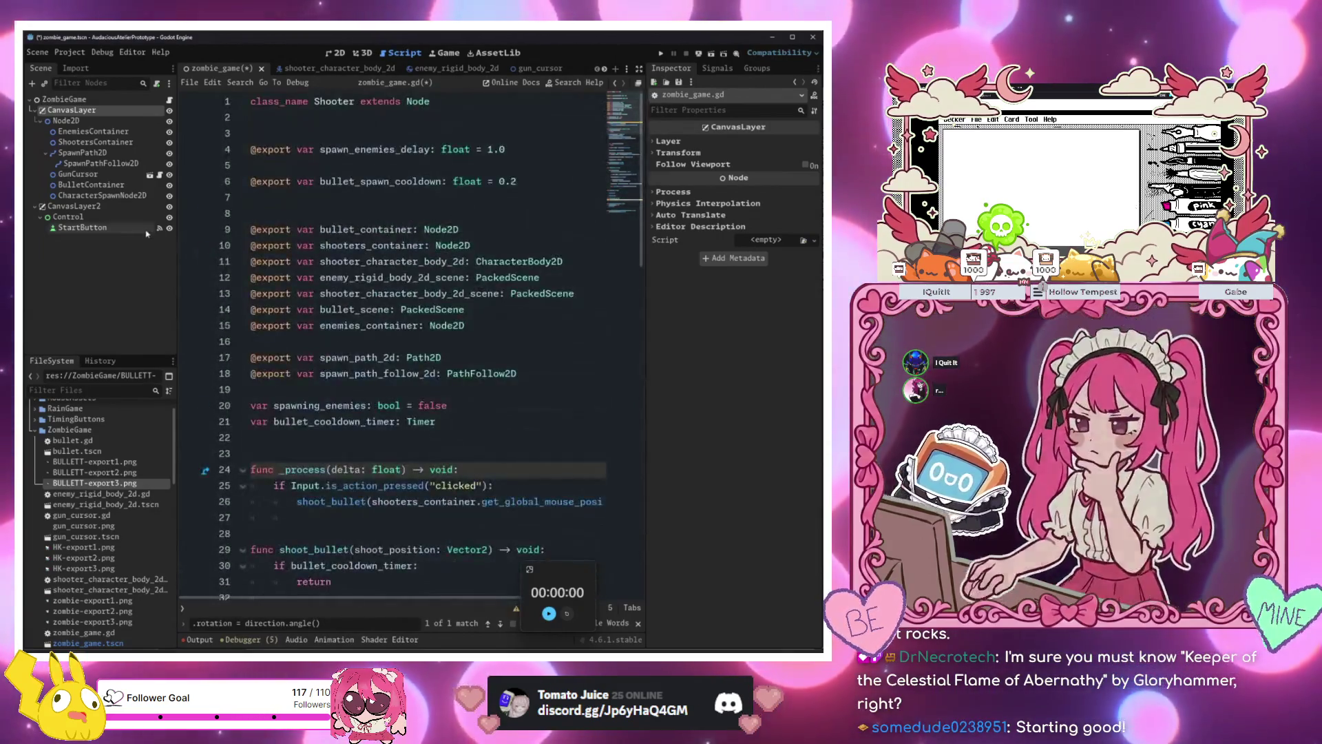
drag(103, 195, 341, 224)
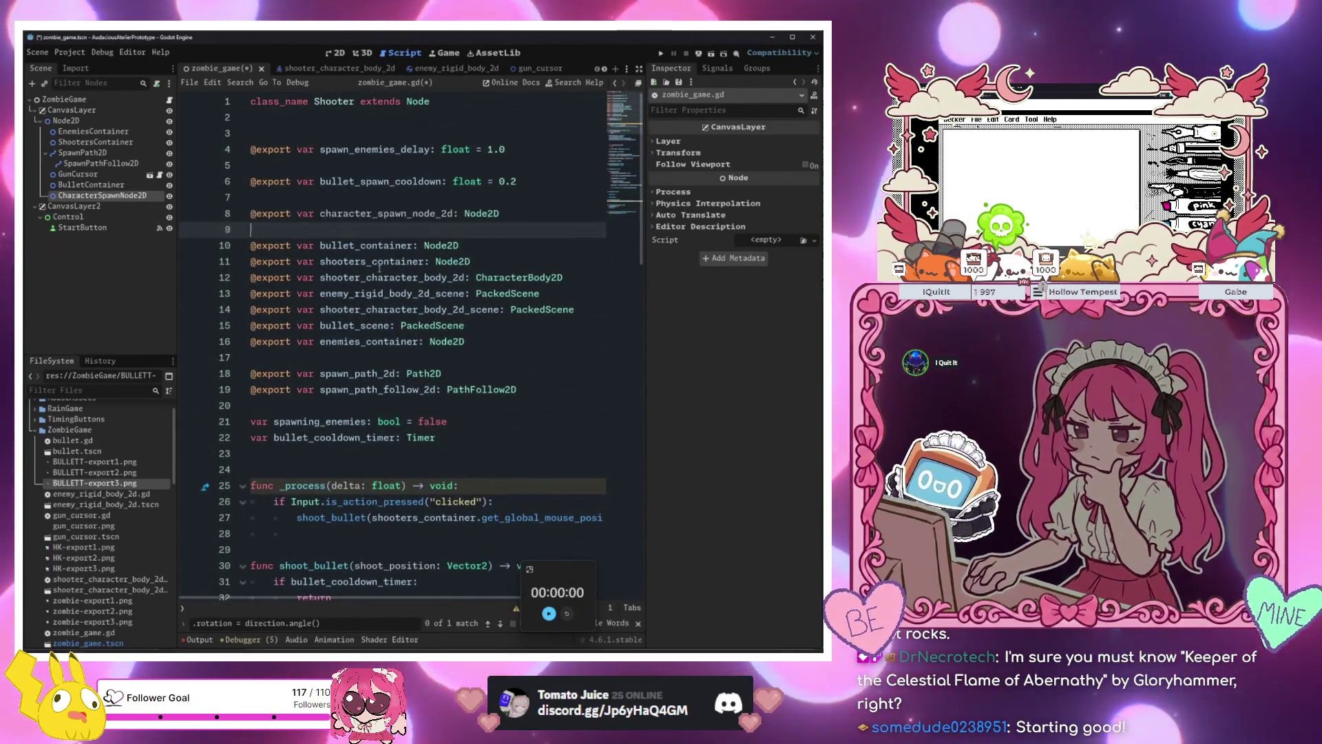
scroll(368, 228, down, 20)
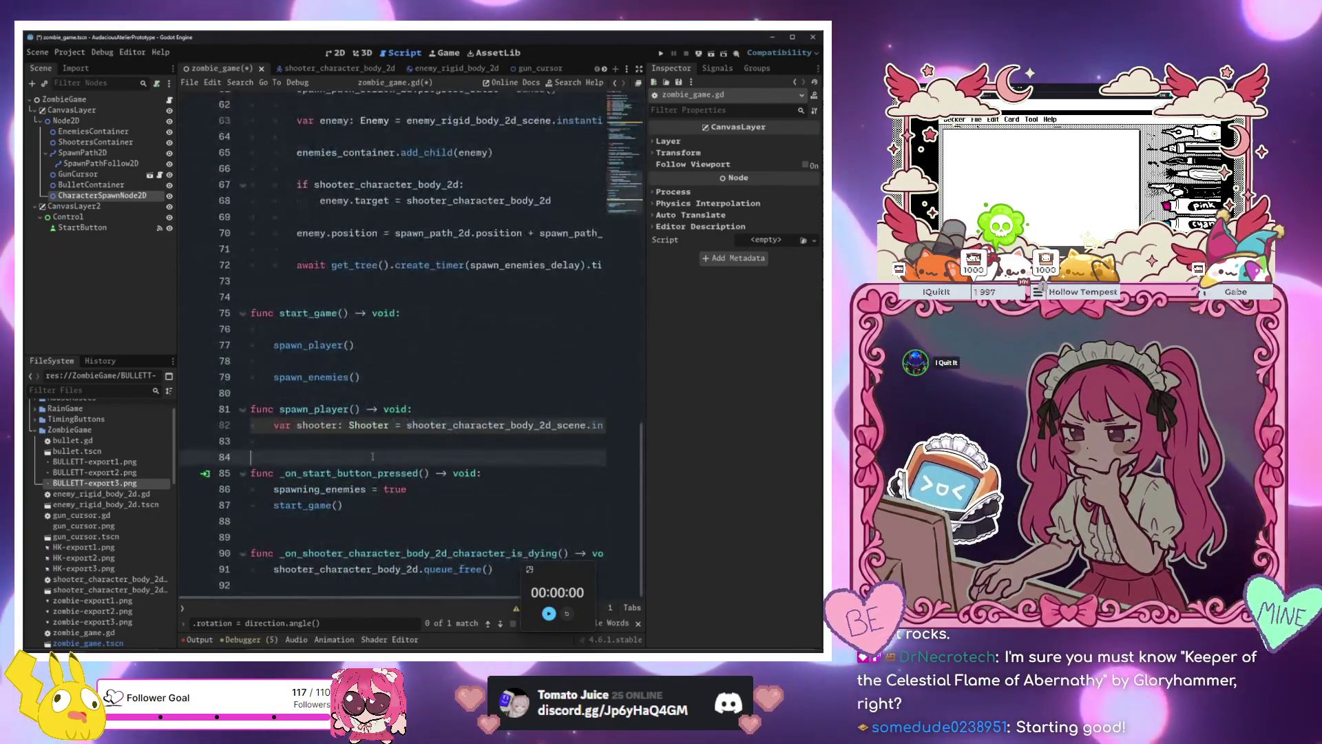
Step: Begin a shooters_container.add_child(shoo line on empty line 83 of spawn_player
click(382, 445)
key(ctrl+space)
scroll(382, 449, up, 1)
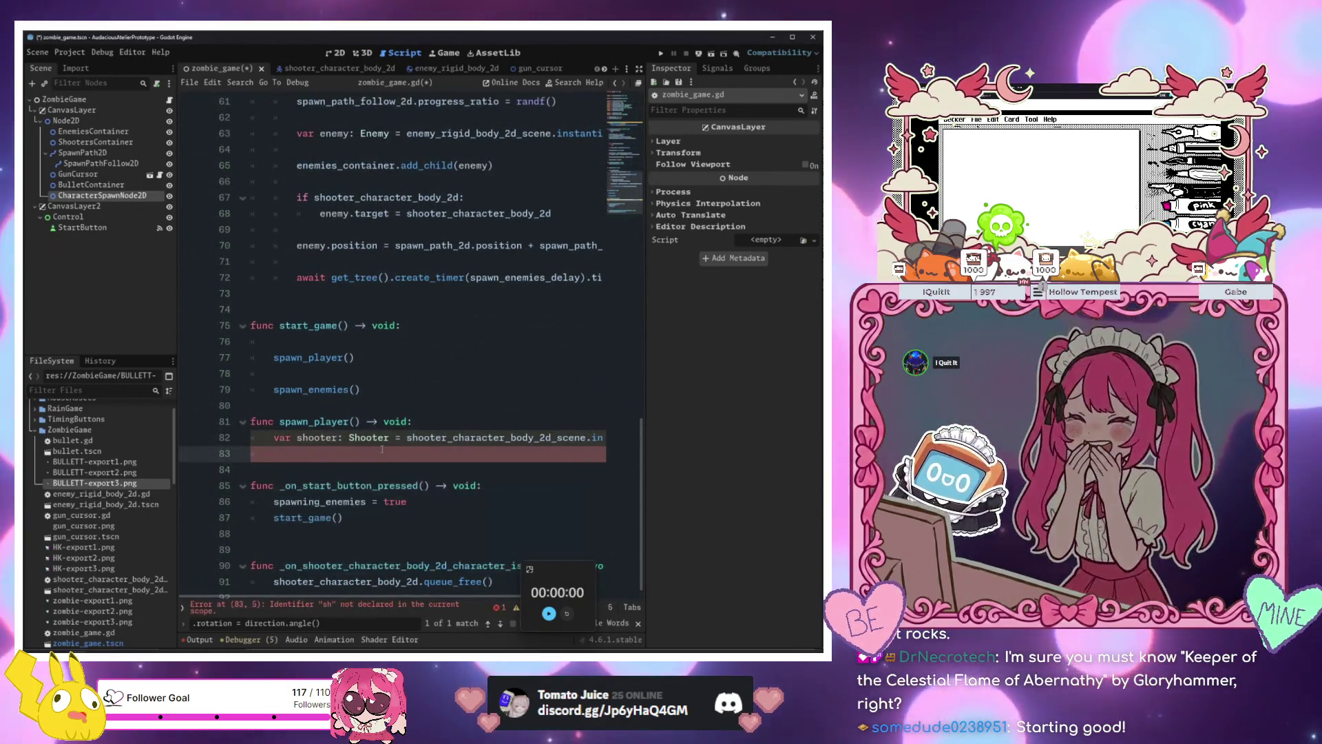
text(shooters_container.)
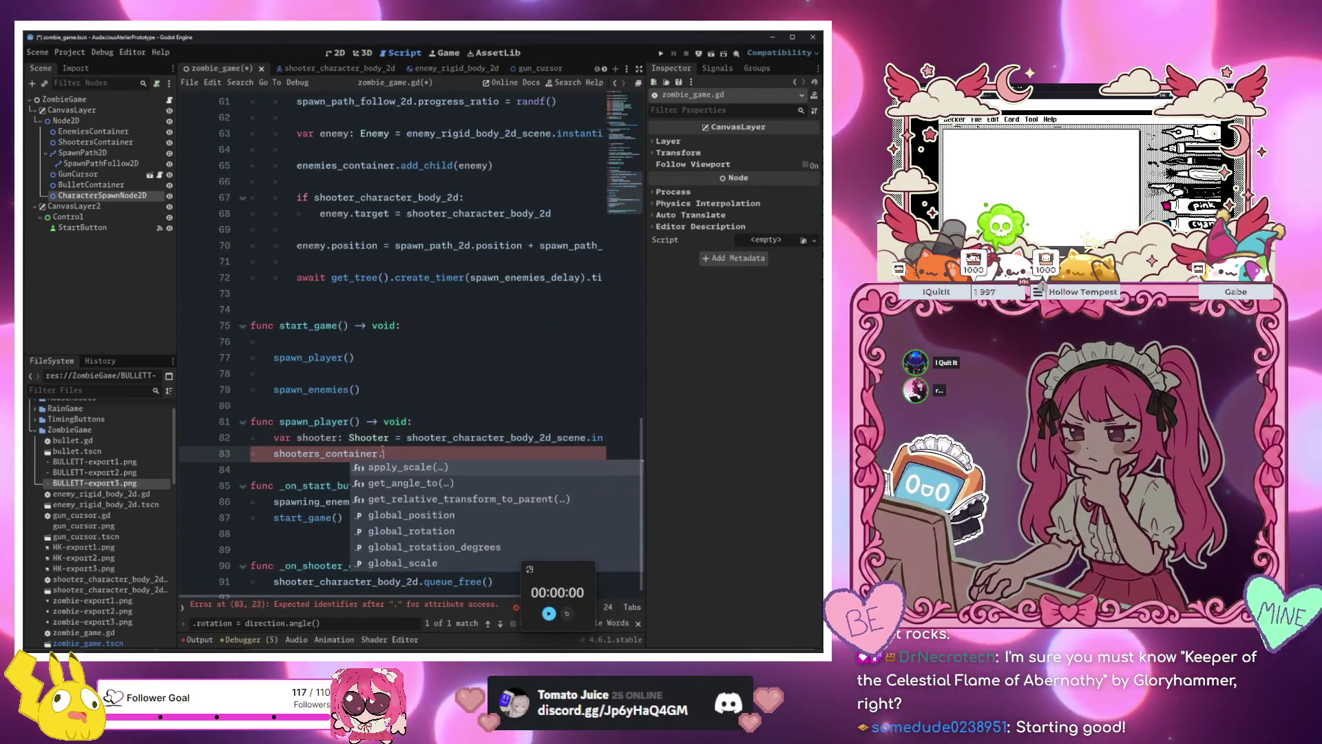
text(add_child(shooter)
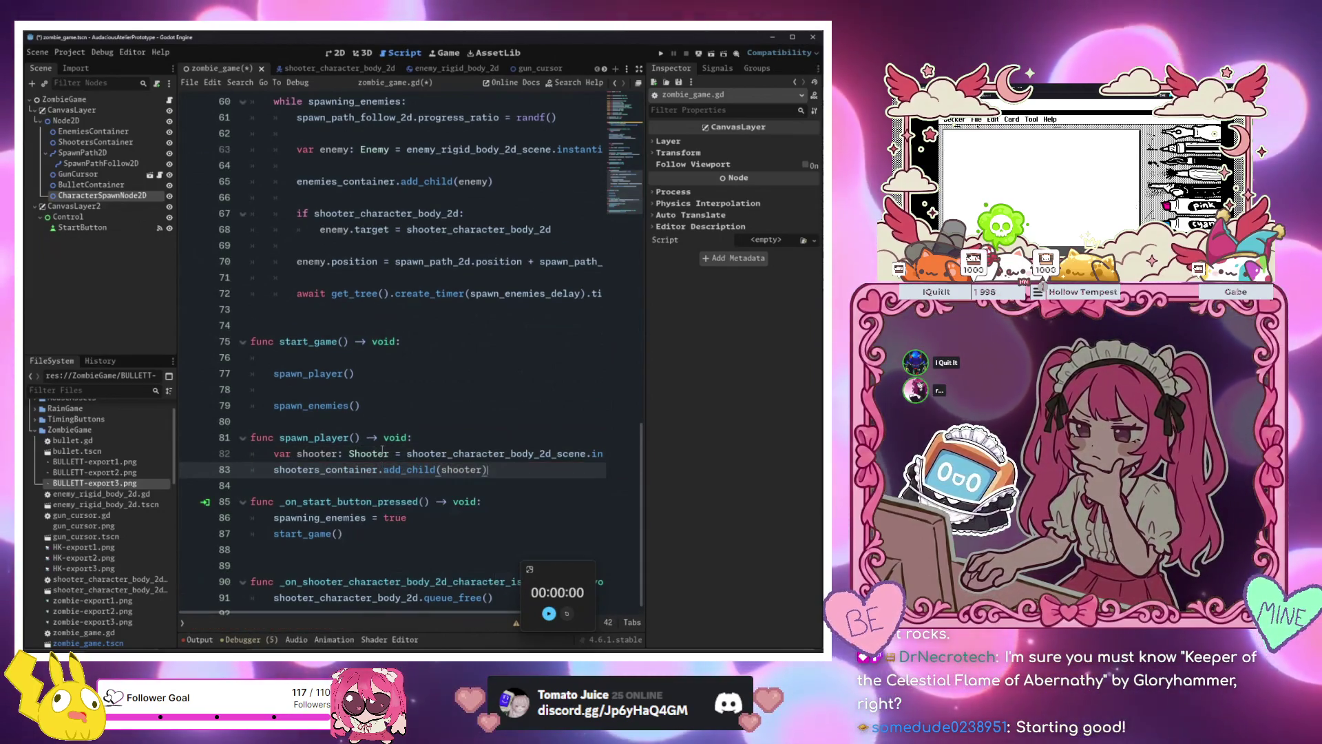
Step: Complete the line shooters_container.add_child(shooter) and open a new line below it
key(Return)
key(End)
key(Return)
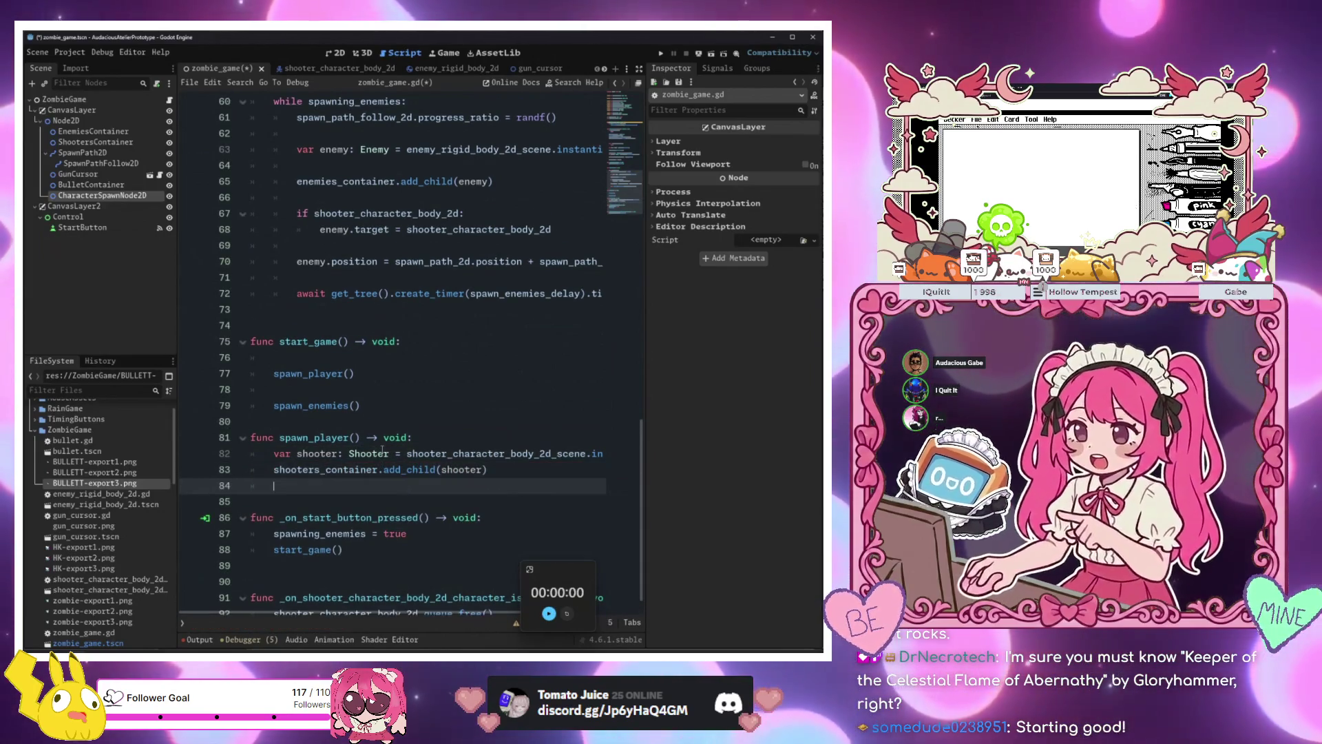
key(Return)
Step: Add shooter.position = character_spawn_node_2d.position to spawn_player
text(char)
key(Return)
key(BackSpace)
key(BackSpace)
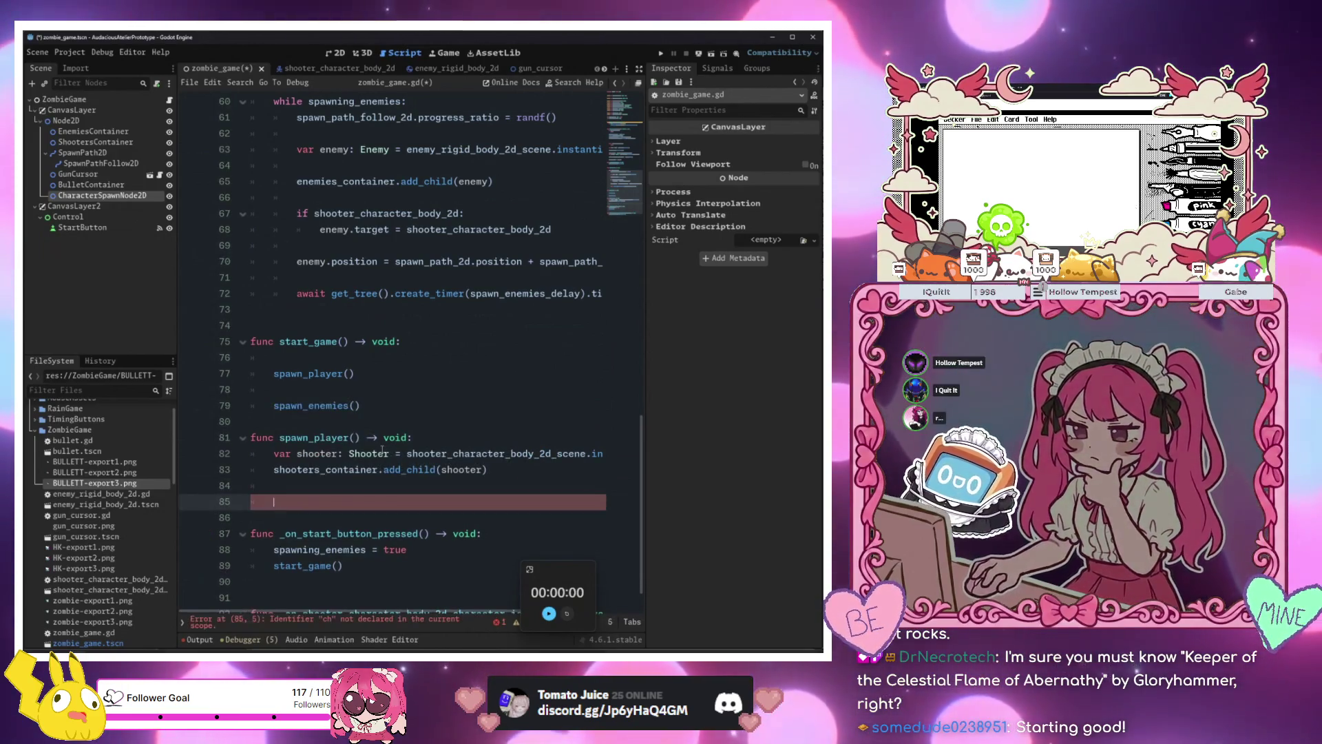
text(shooter.po)
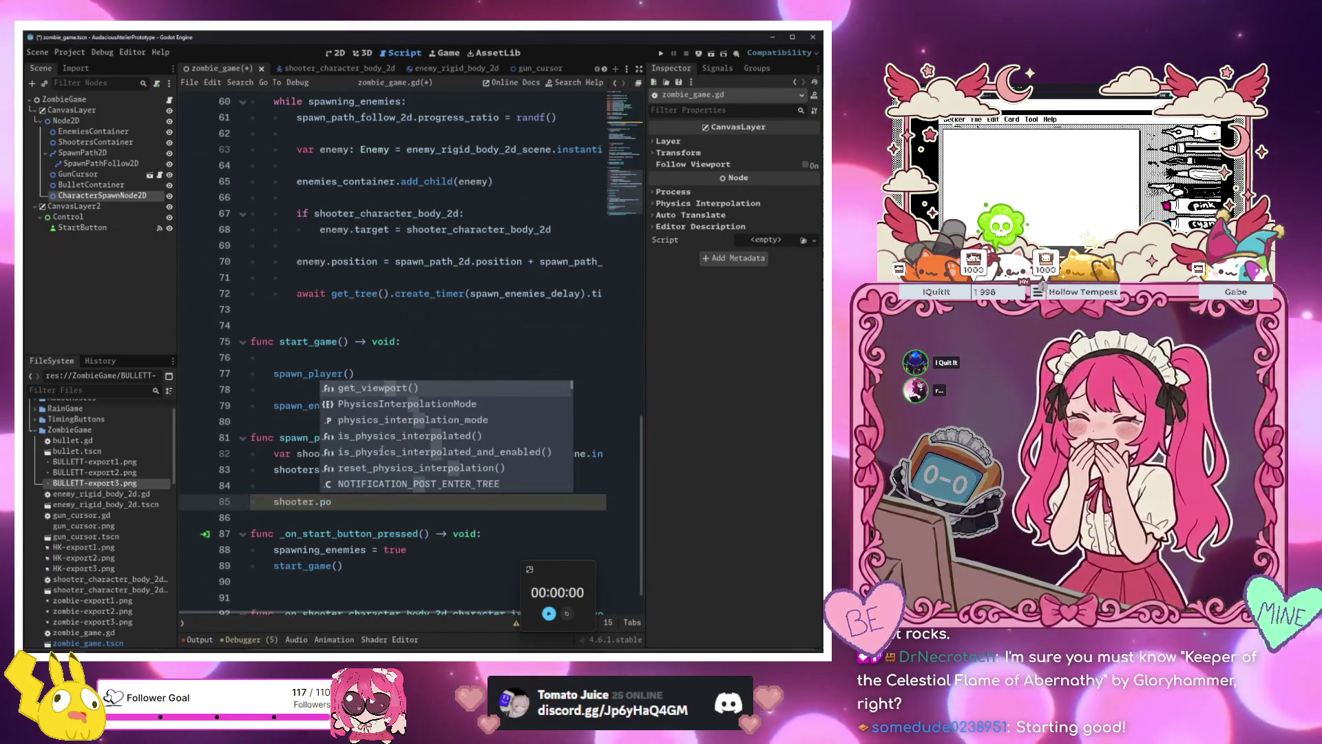
text(s)
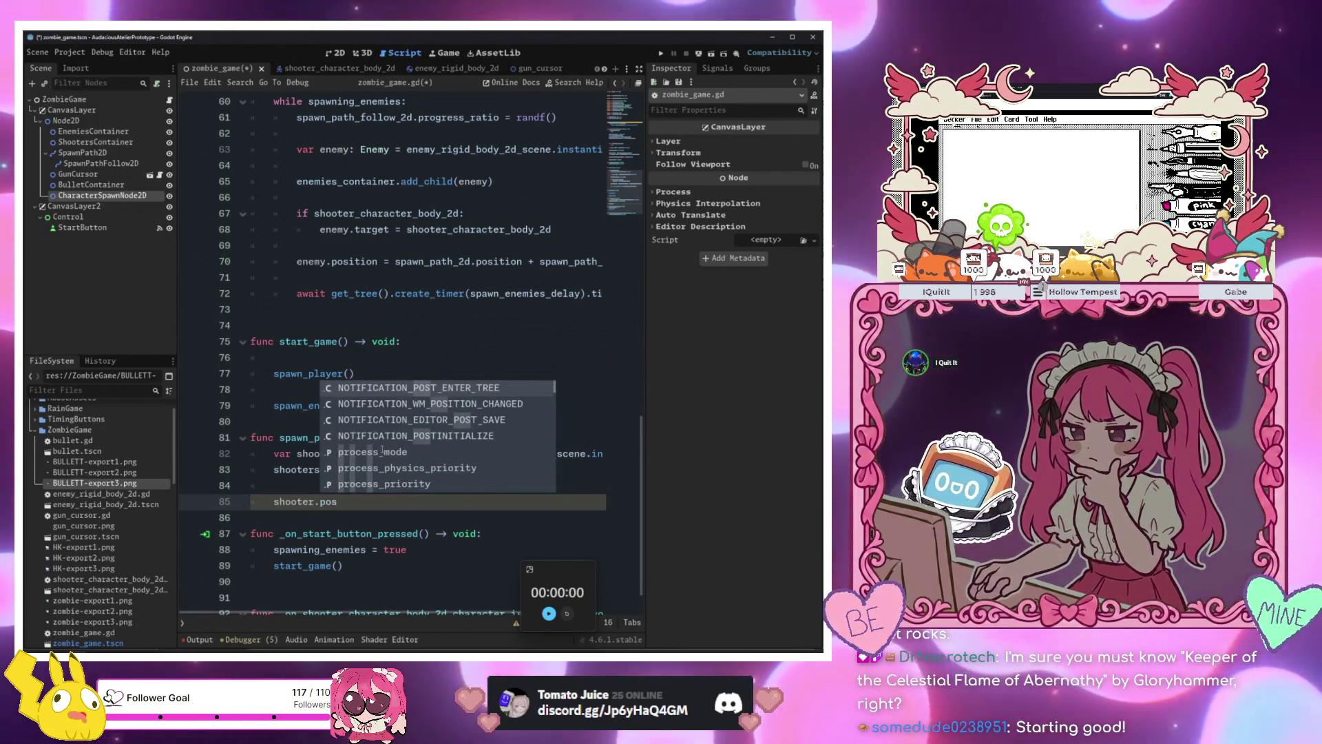
text(ition)
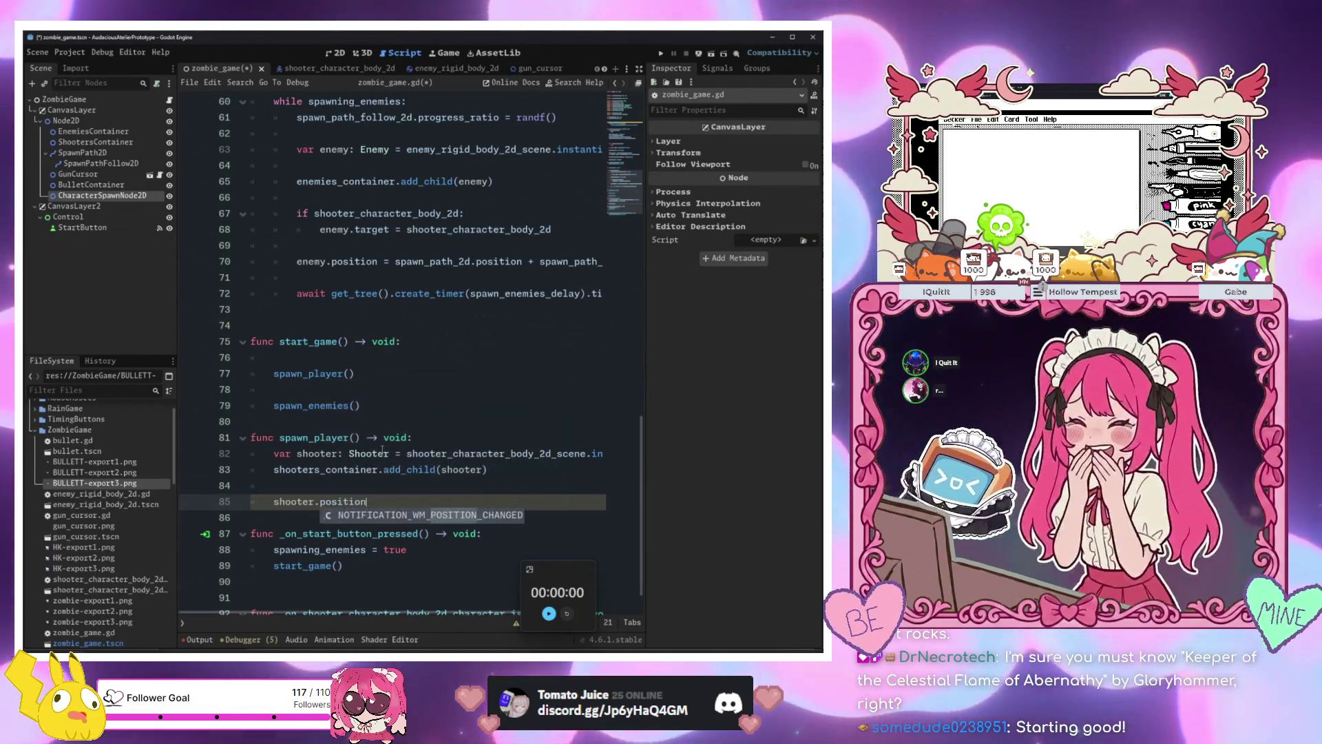
text( = )
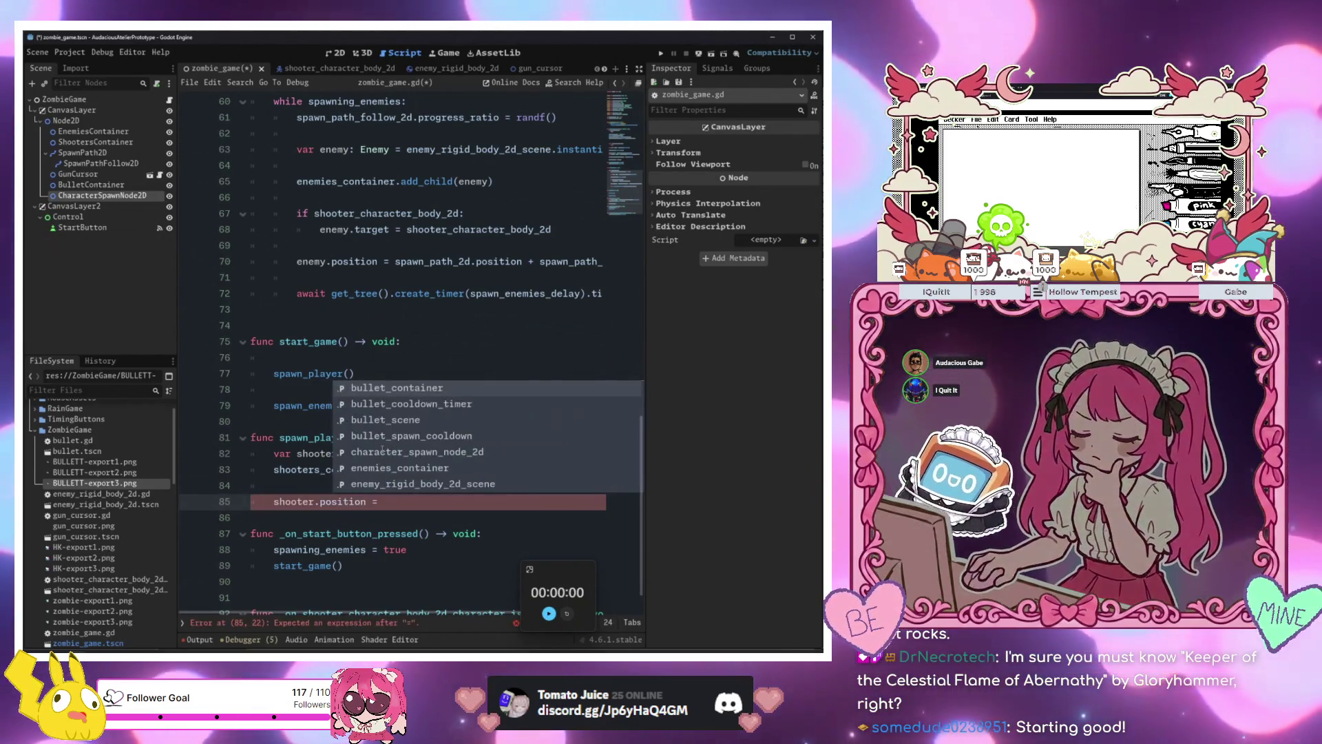
text(ch)
key(Return)
text(.position)
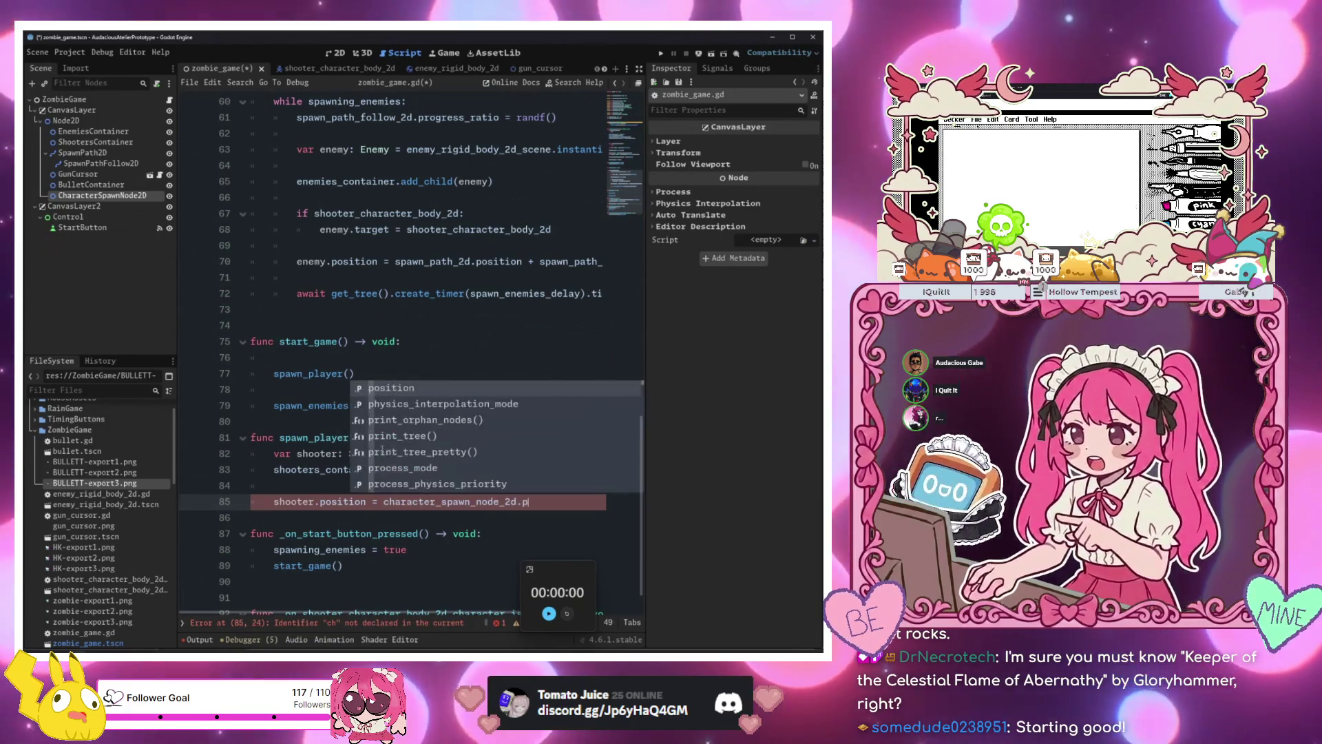
key(Return)
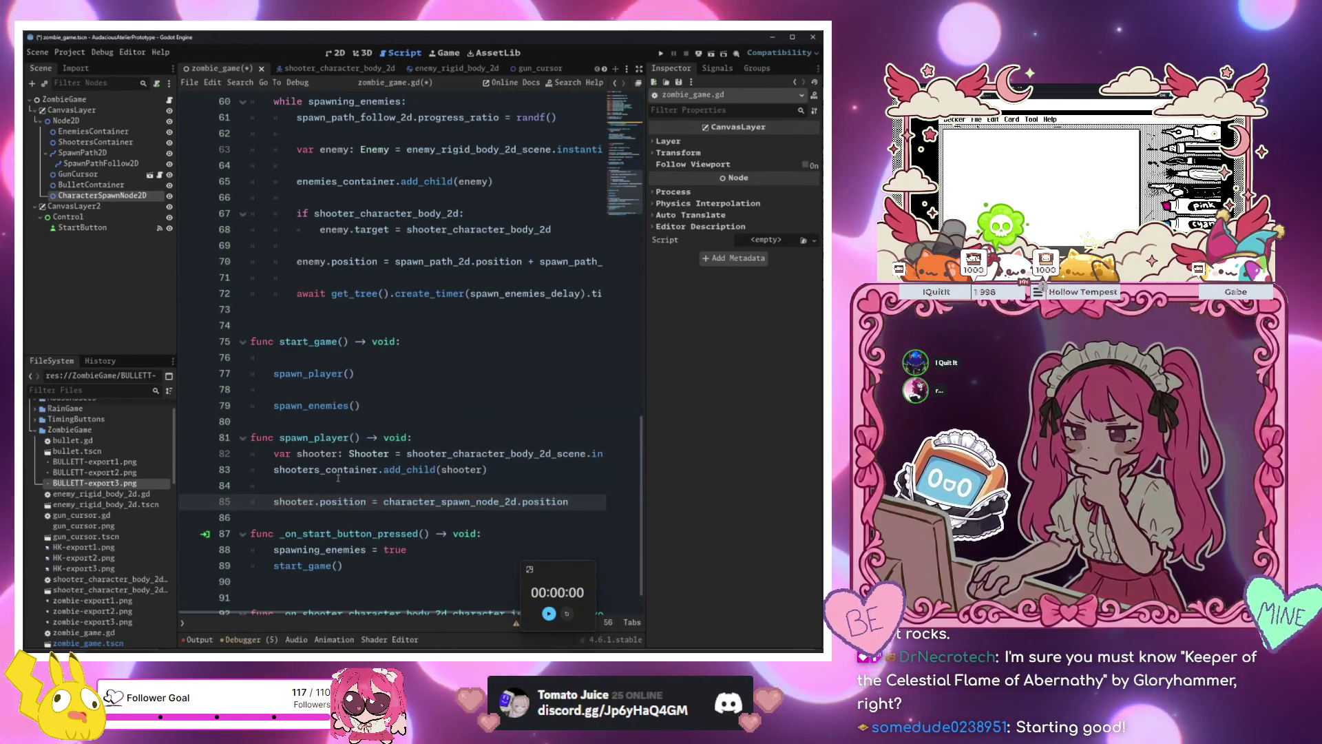
key(Down)
Step: Save zombie_game.gd and look up the Shooter type on line 82
scroll(386, 469, down, 1)
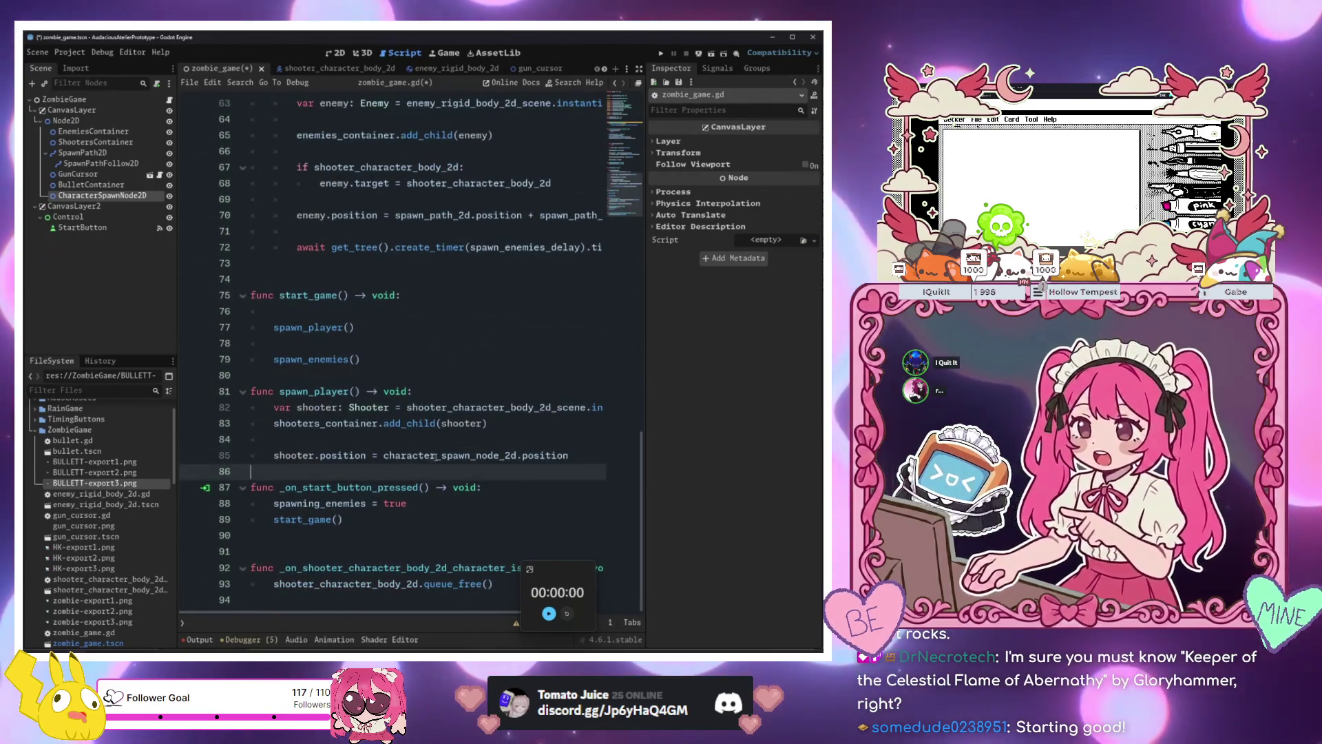
click(435, 455)
key(ctrl+s)
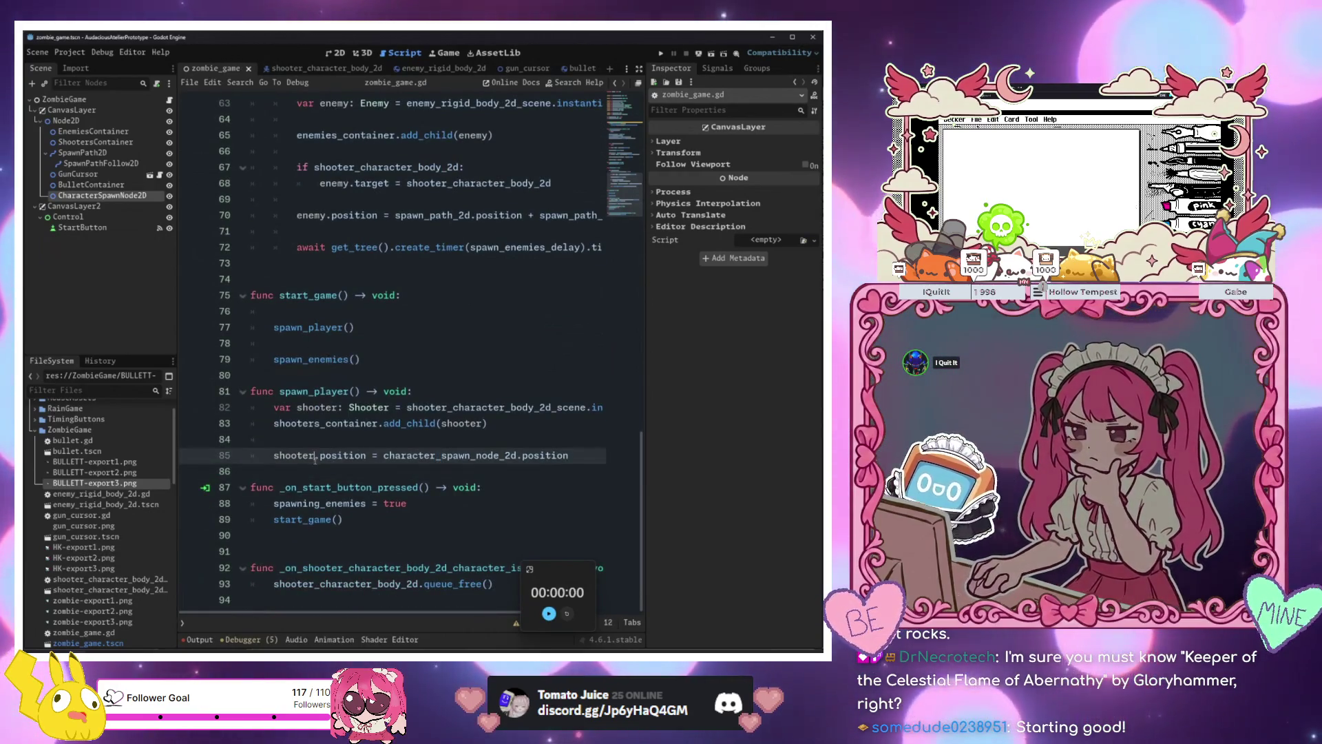
click(374, 438)
ctrl+click(377, 412)
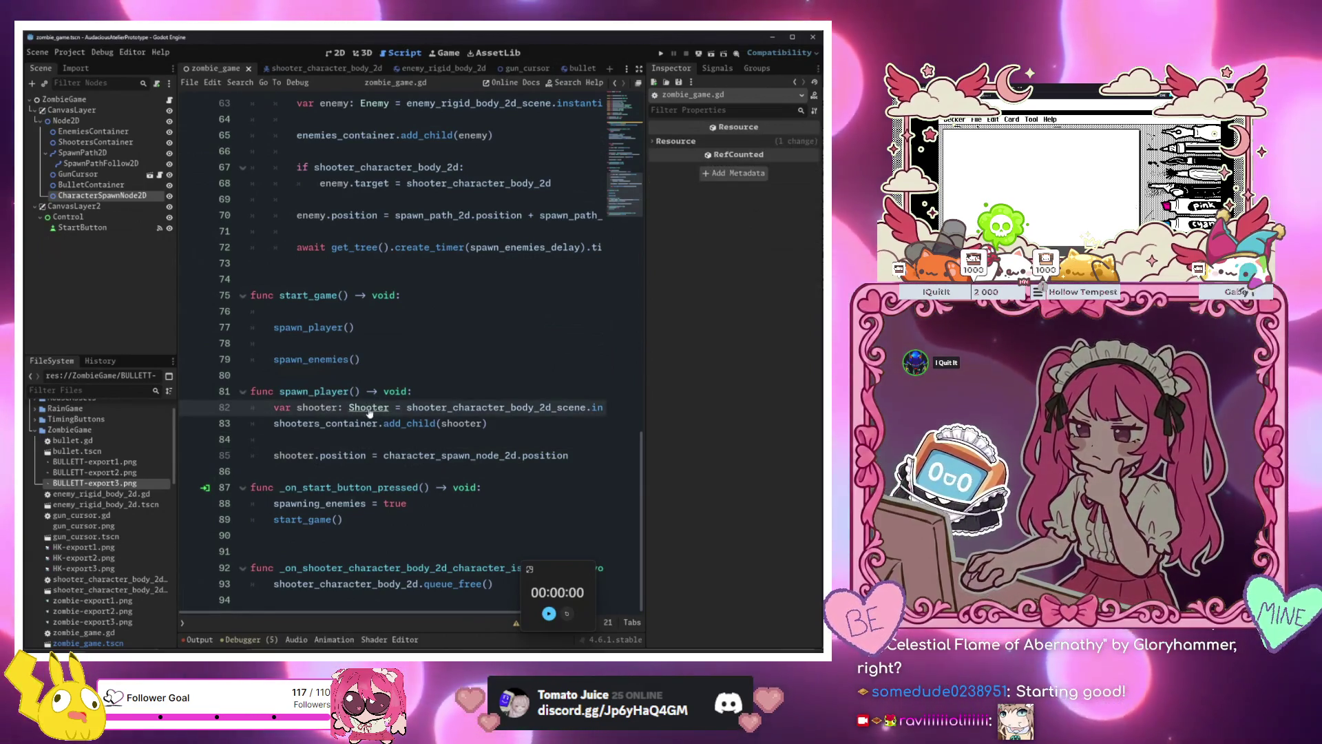
Step: Add class_name to line 1 of the shooter_character_body_2d script
click(325, 70)
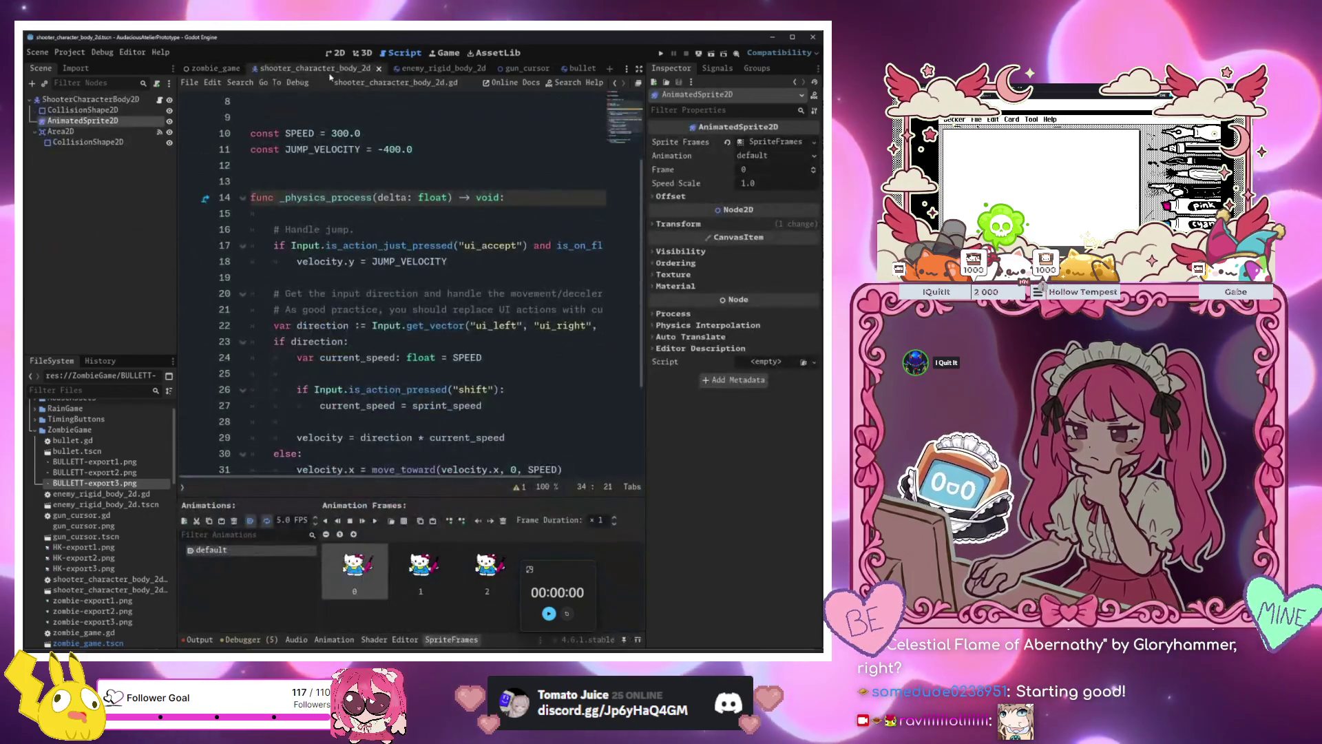
click(303, 117)
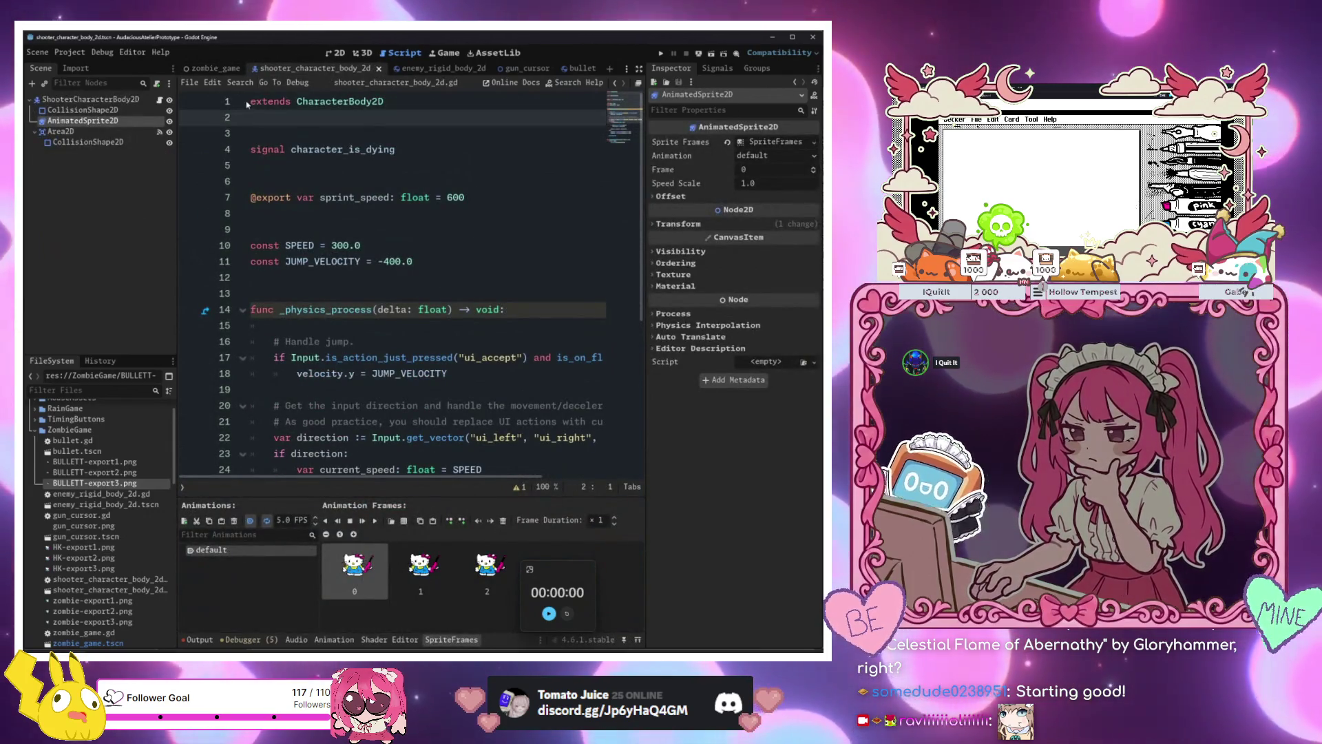
click(251, 101)
text(class_name)
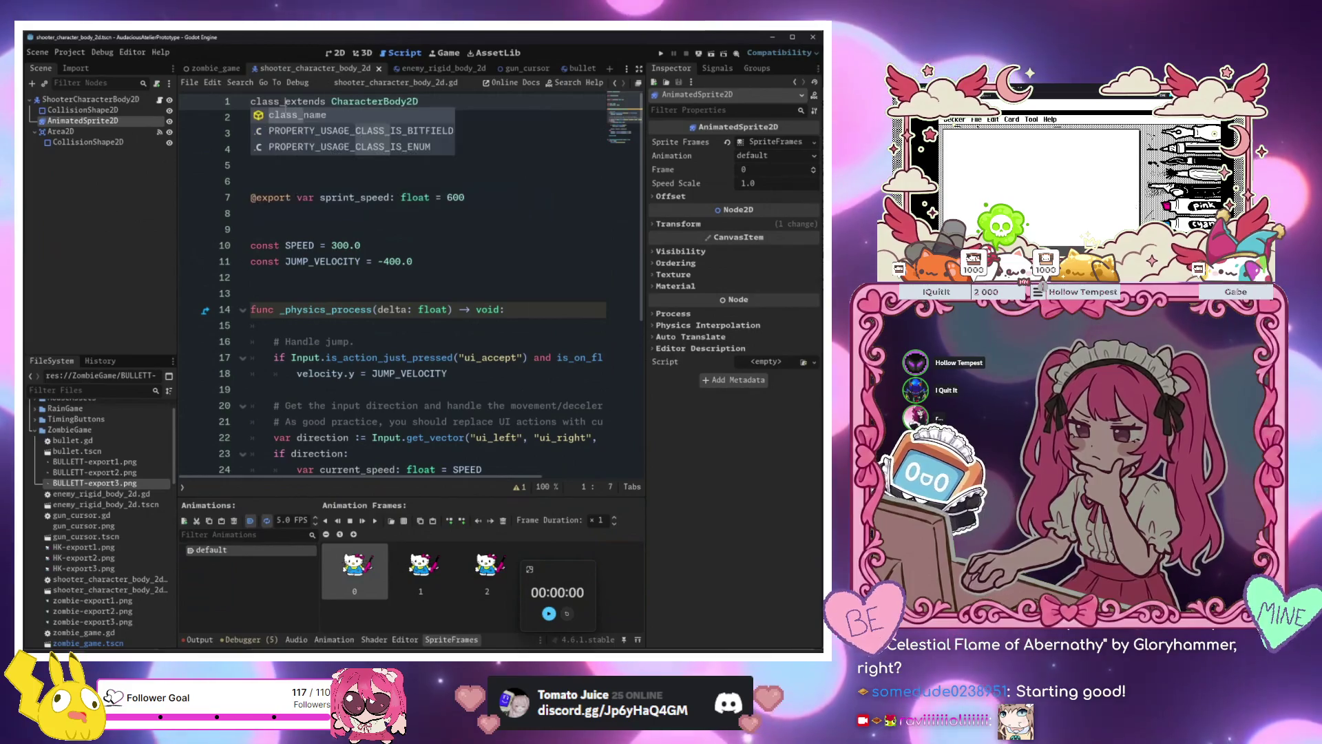
key(BackSpace)
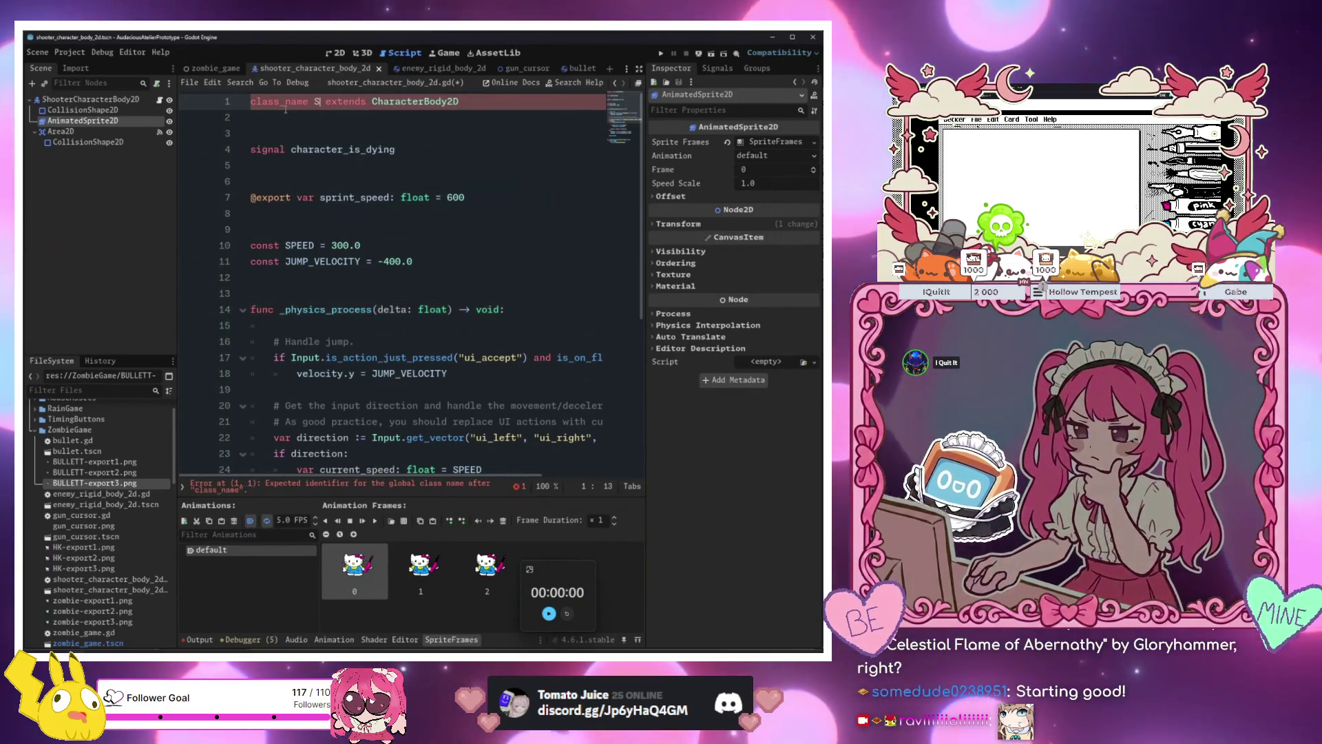
click(418, 314)
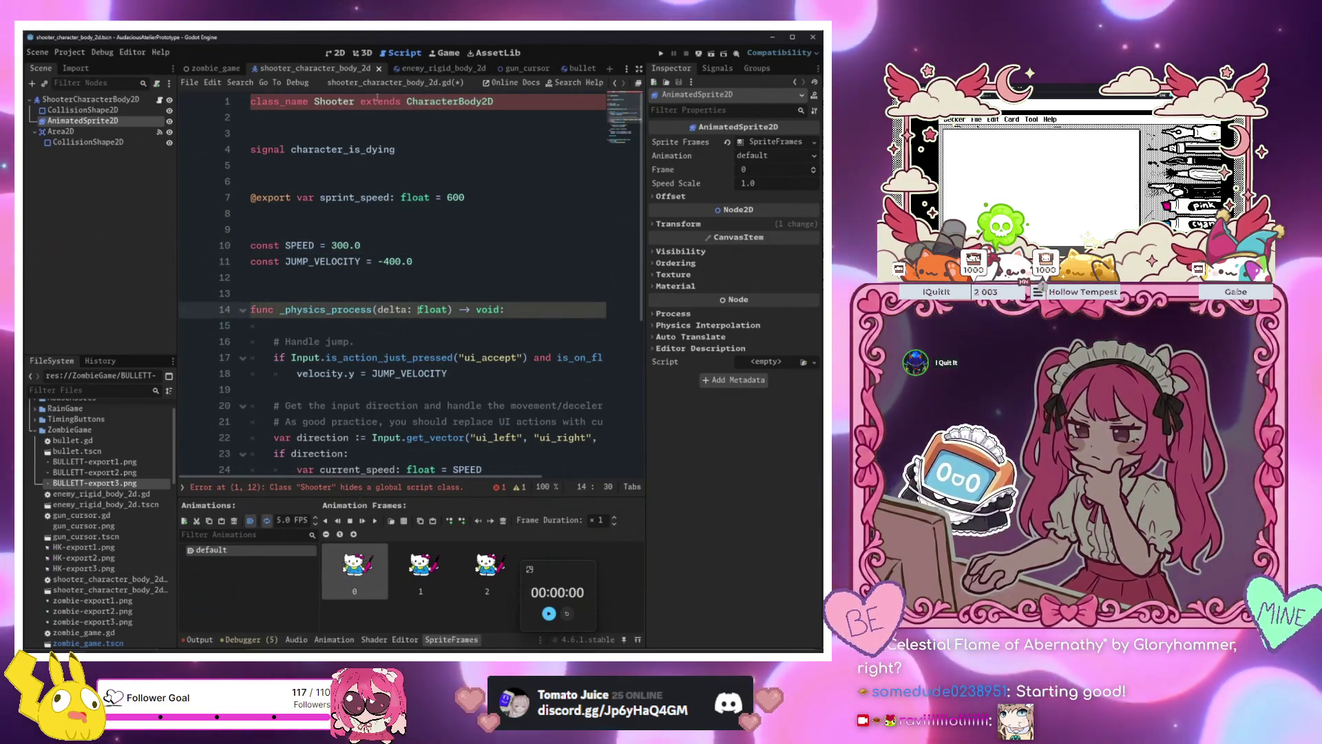
Step: Look through the enemy_rigid_body_2d, gun_cursor and bullet scenes, then return to zombie_game.gd
click(438, 68)
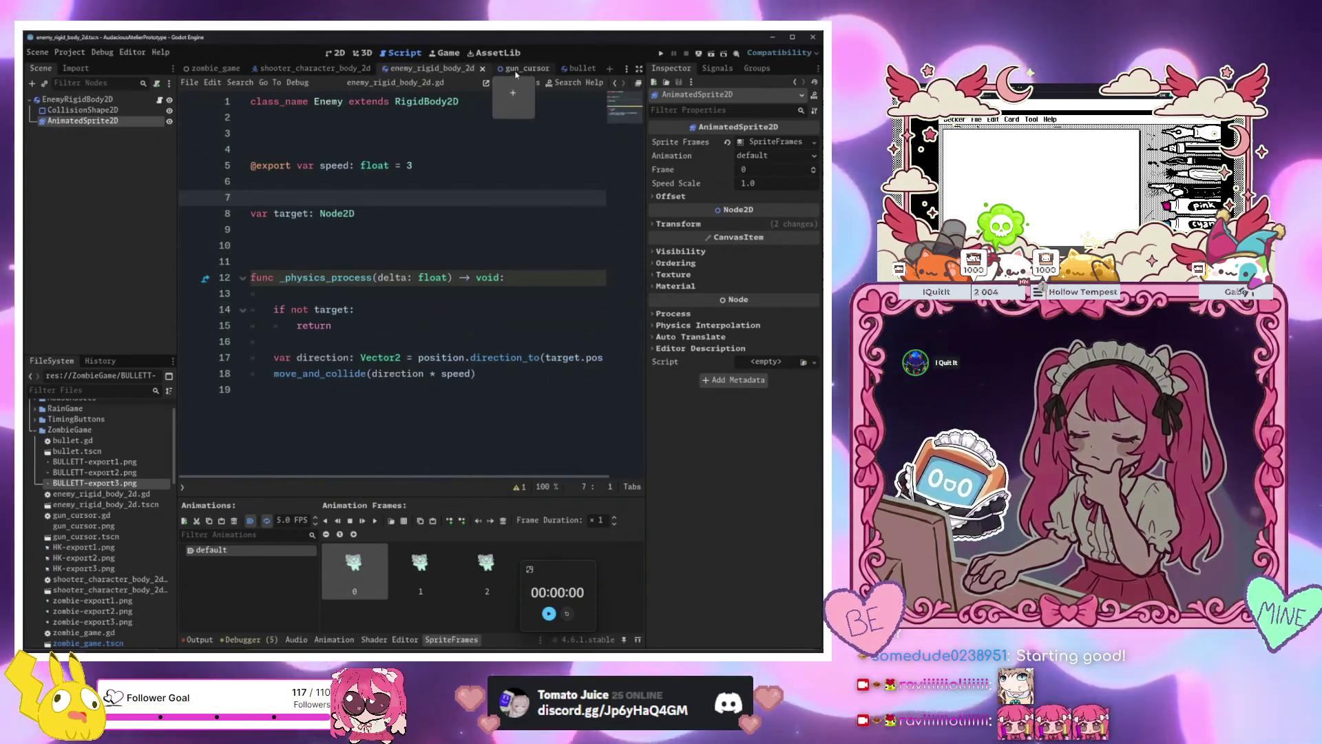
click(518, 70)
click(578, 69)
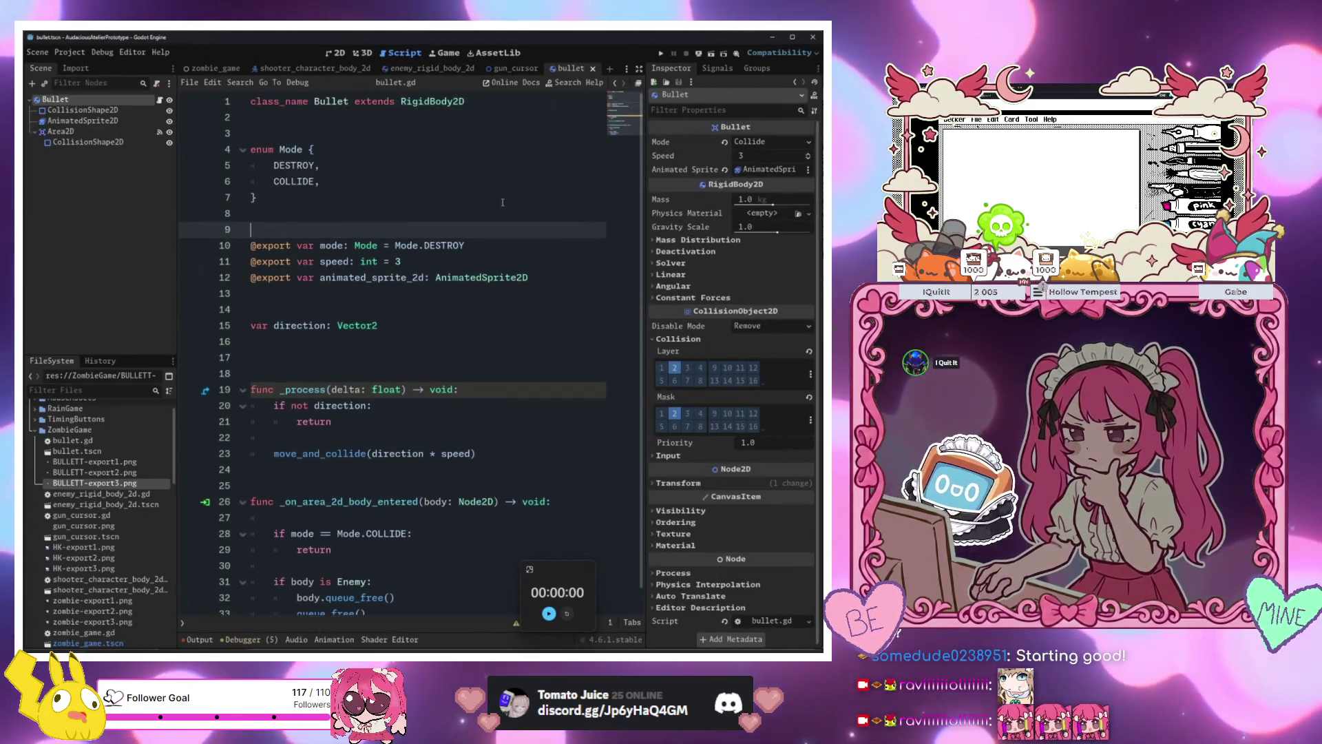
key(ctrl+Tab)
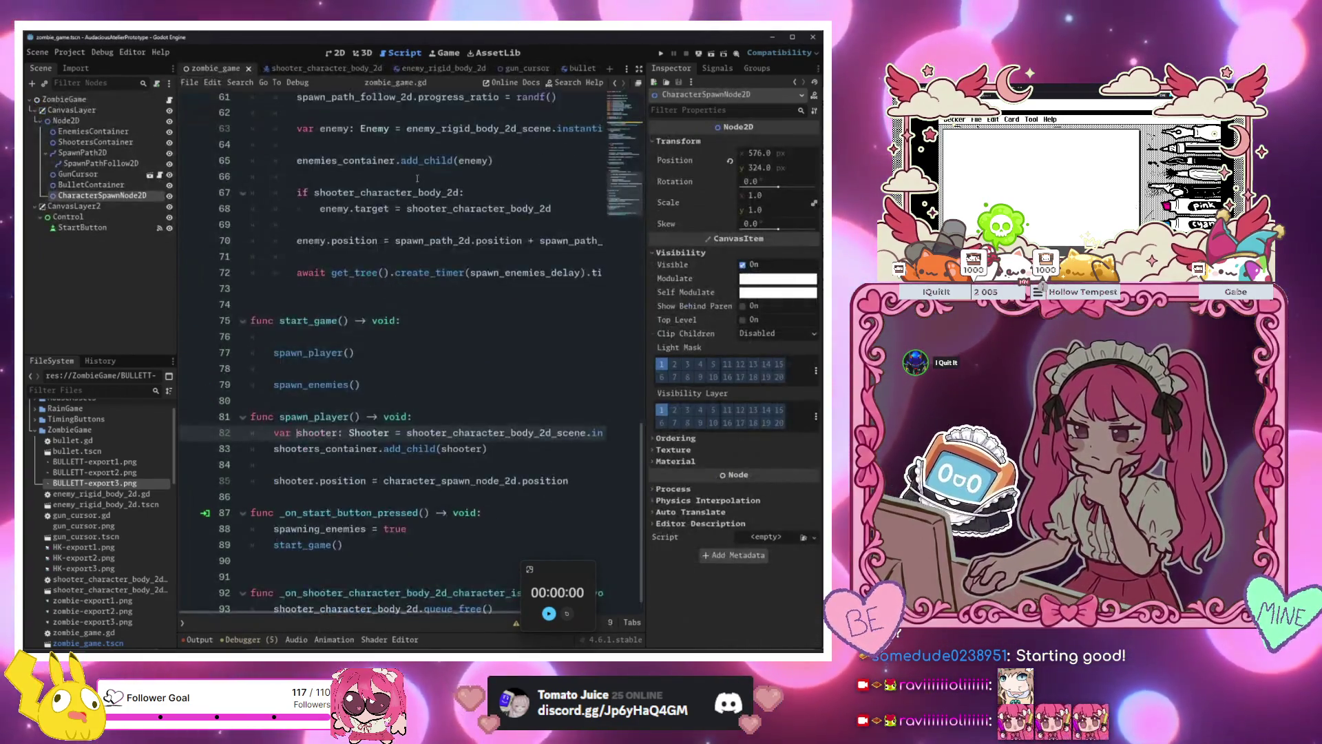
scroll(388, 188, up, 15)
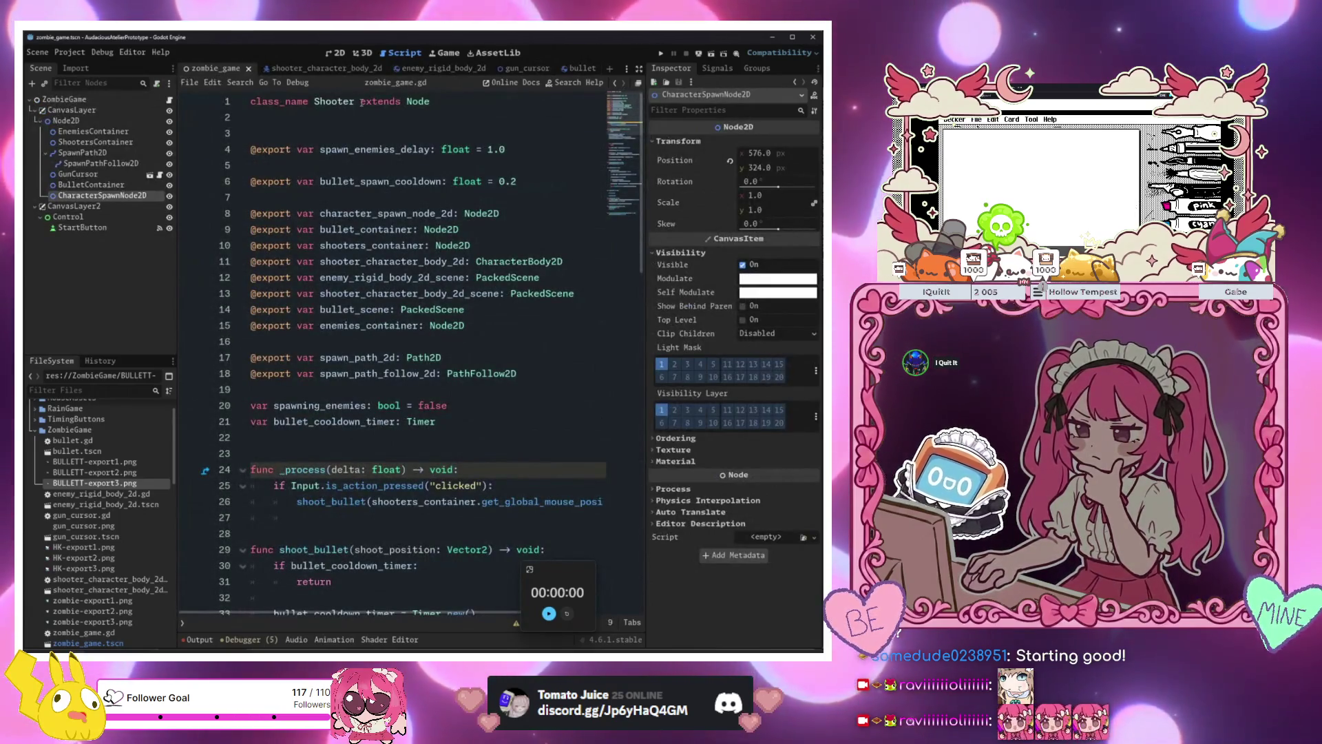
Step: Delete 'class_name Shooter' from line 1 of zombie_game.gd and run the game
click(361, 102)
key(shift+Home)
key(BackSpace)
scroll(443, 226, down, 20)
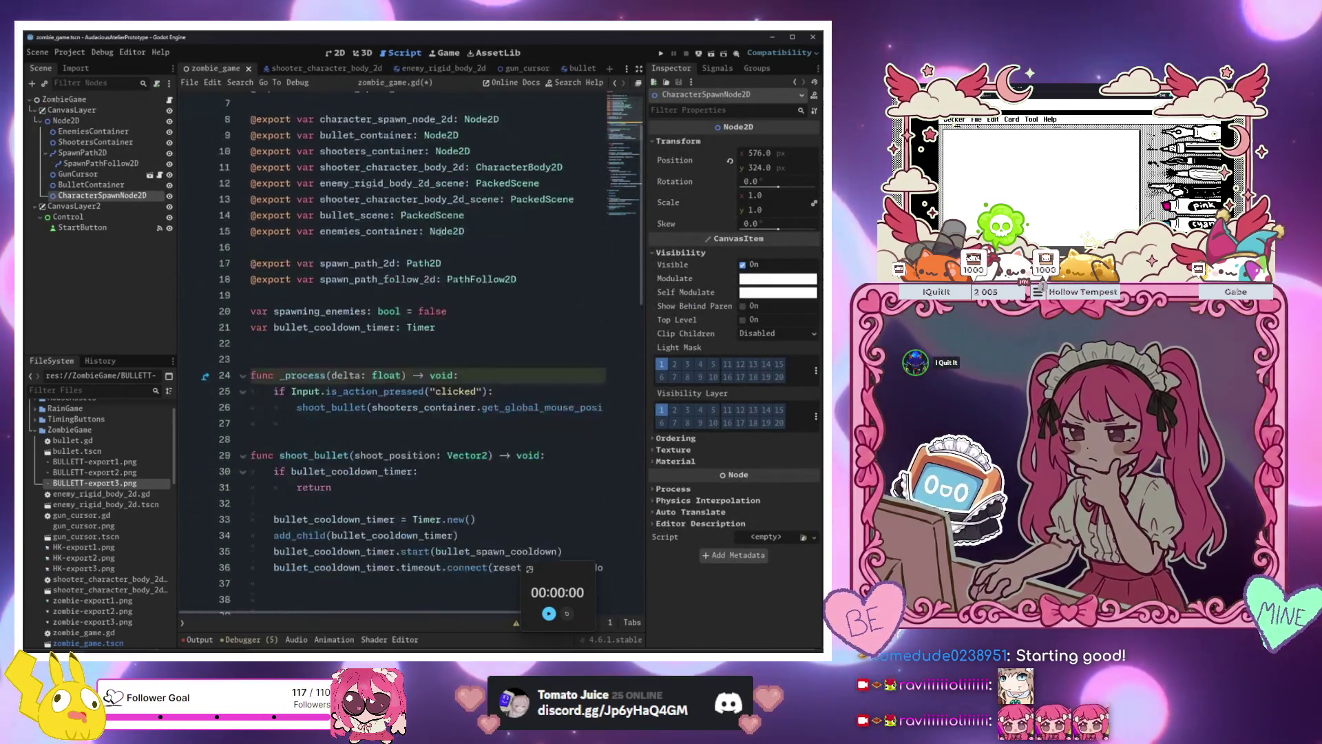
click(424, 445)
click(424, 468)
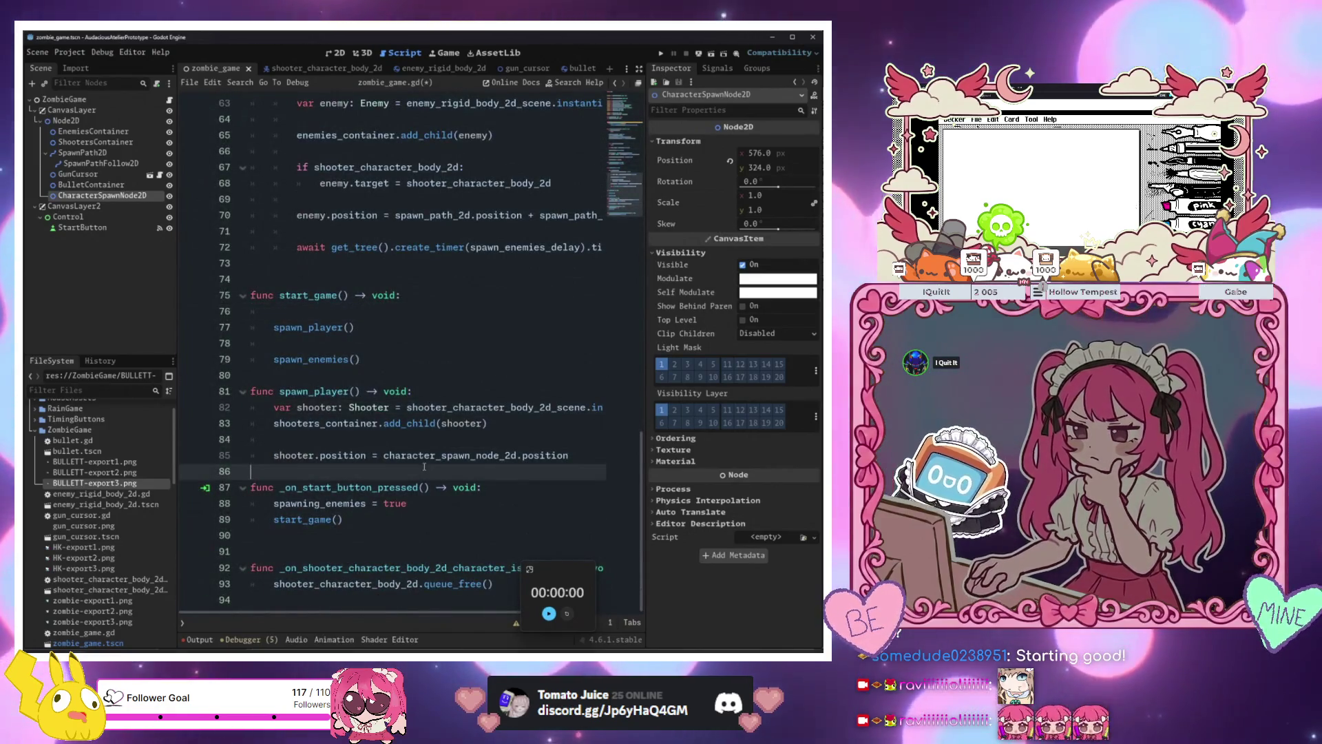
click(409, 360)
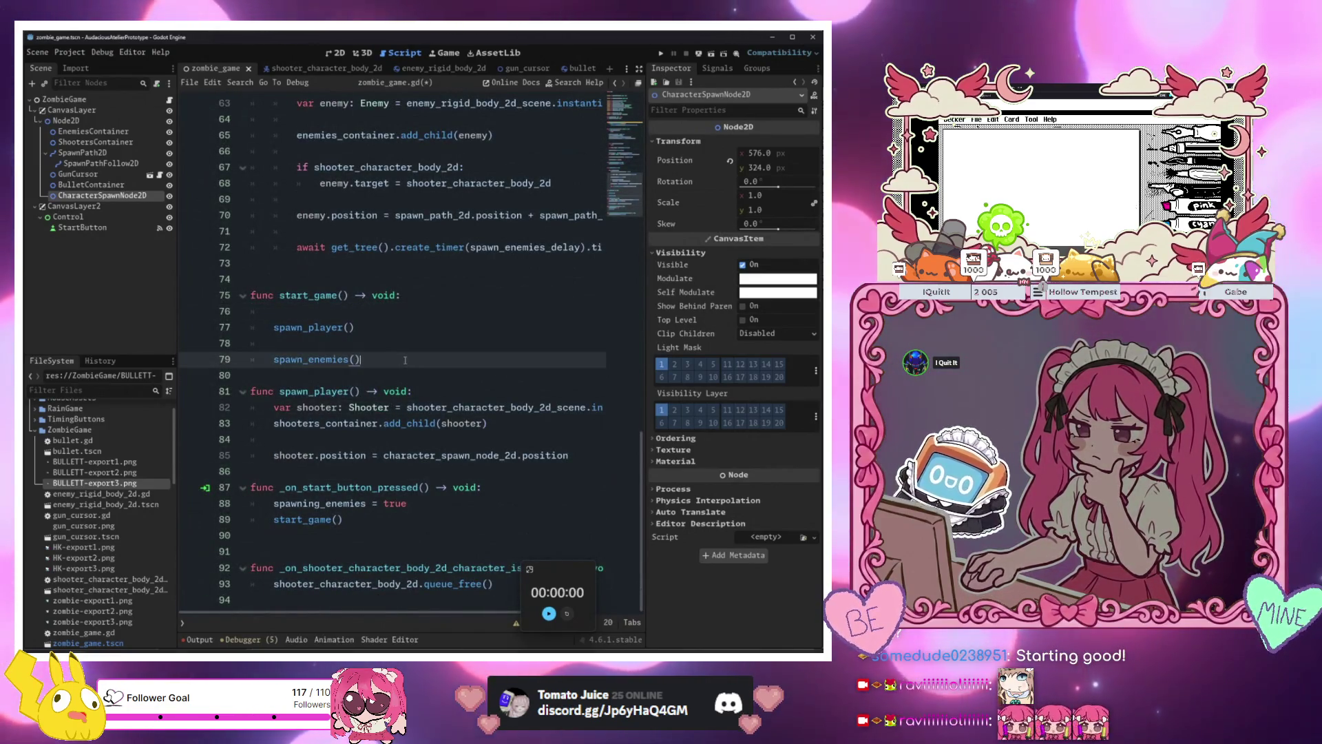
key(F5)
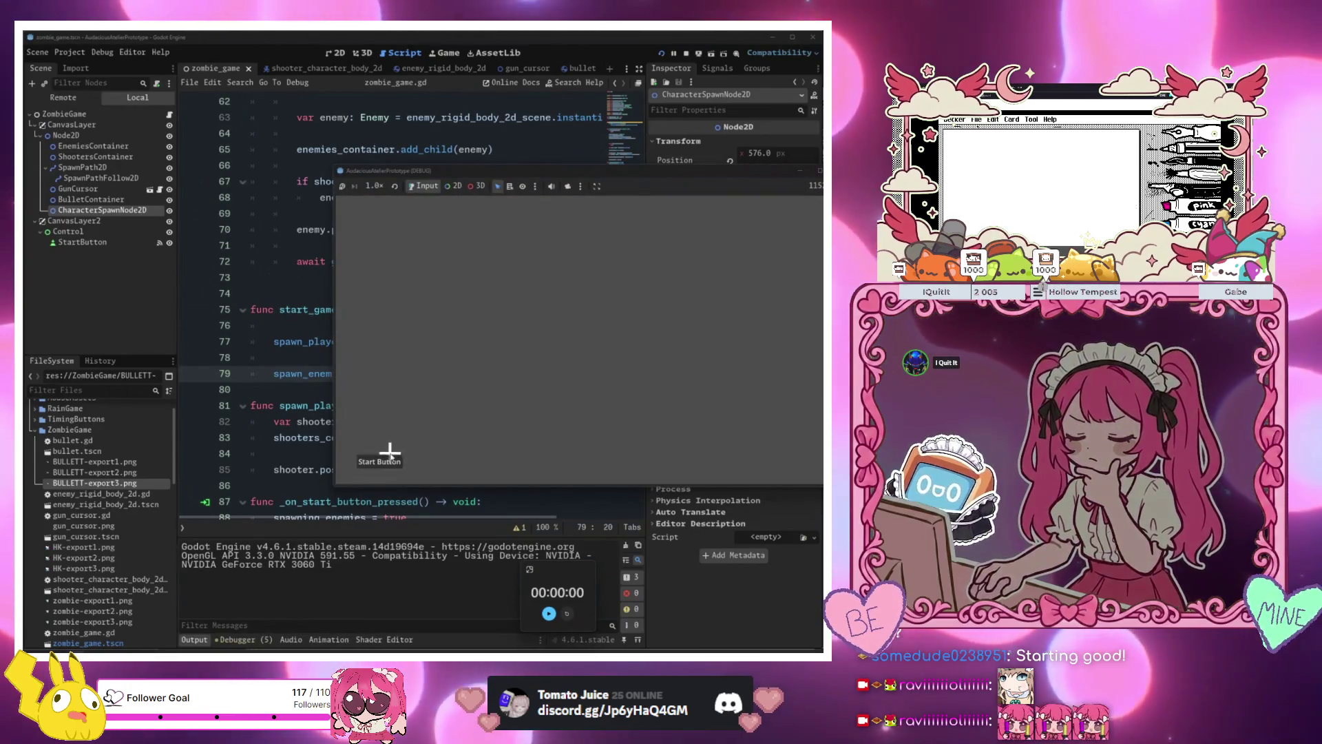
Step: Test-start the game, stop it, and delete the blank line in spawn_player
click(389, 460)
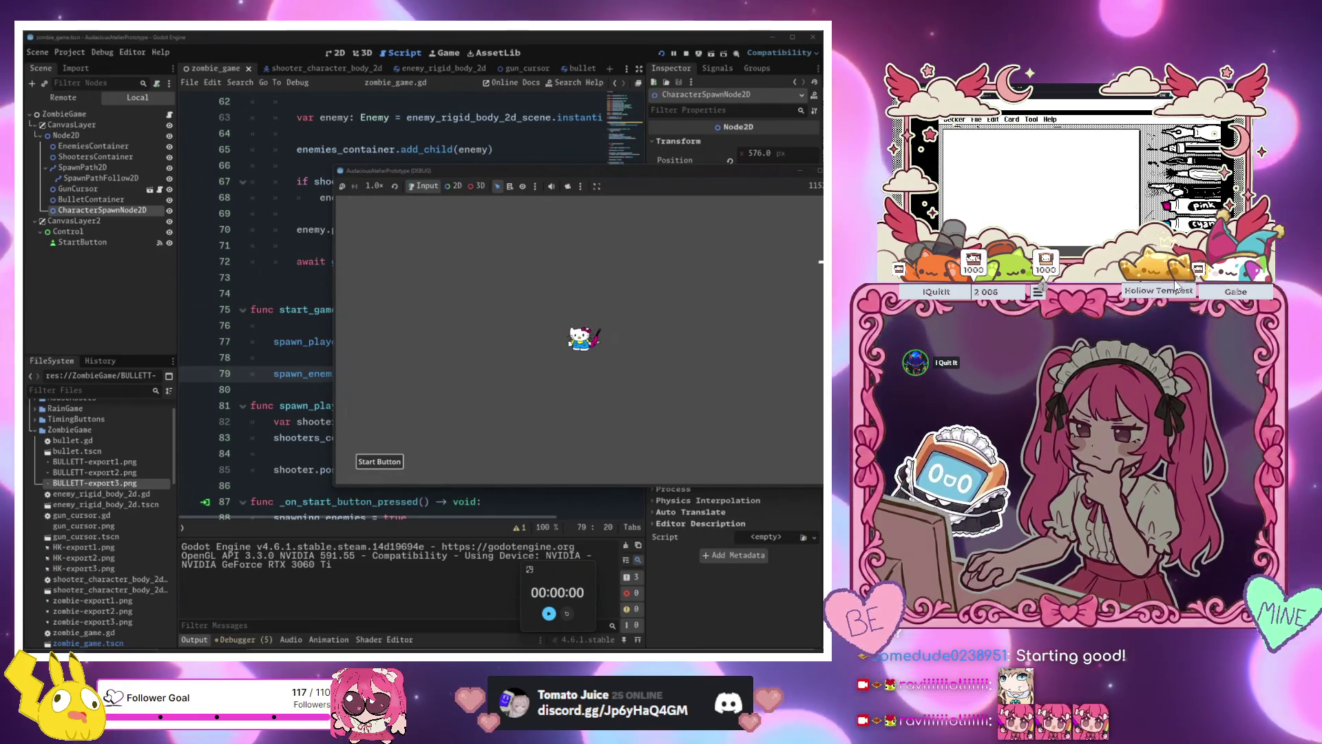
key(F8)
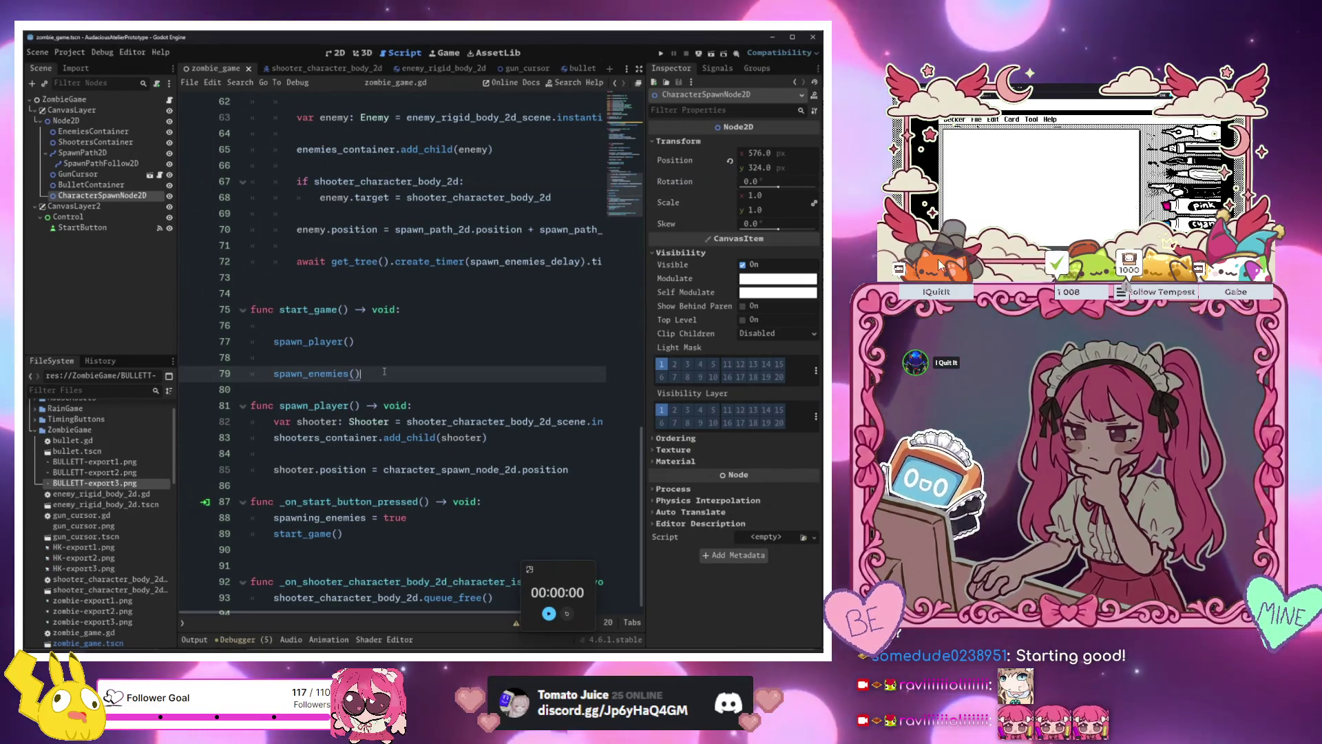
scroll(372, 448, down, 1)
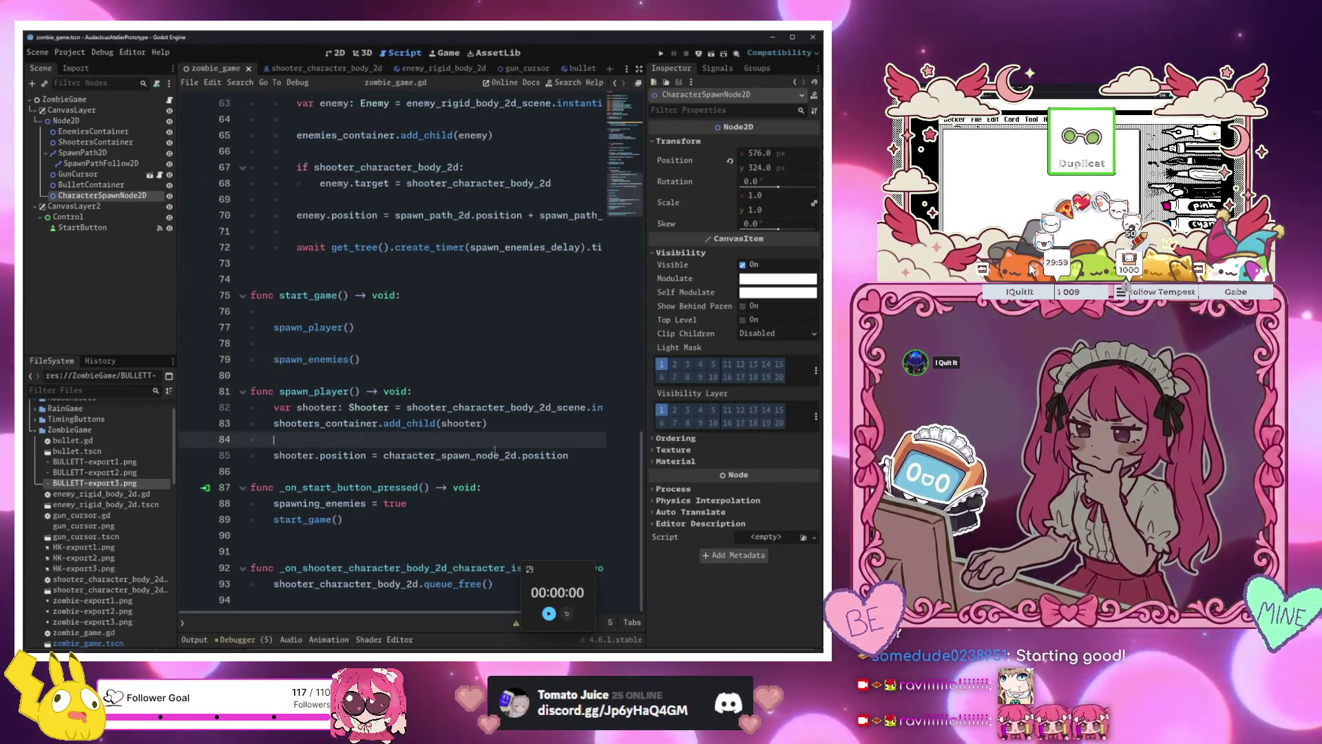
click(540, 456)
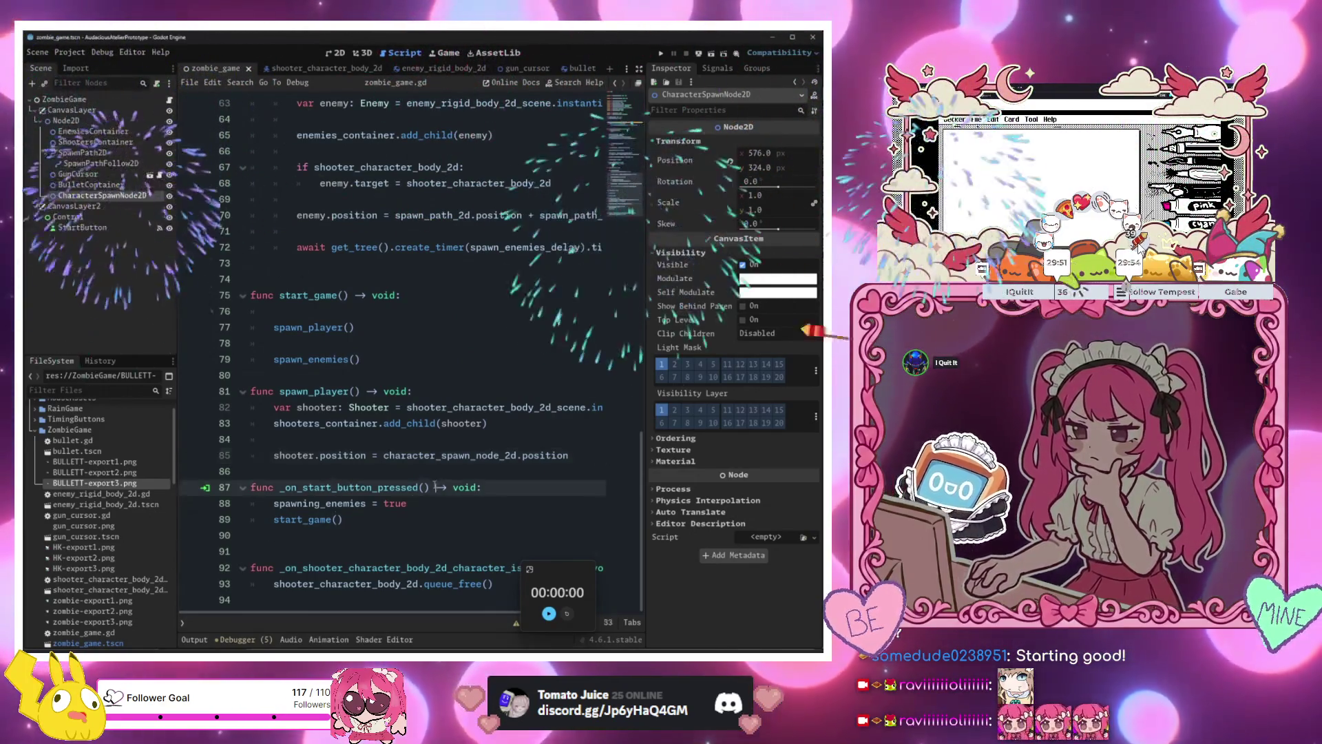
click(432, 441)
key(BackSpace)
key(BackSpace)
click(567, 439)
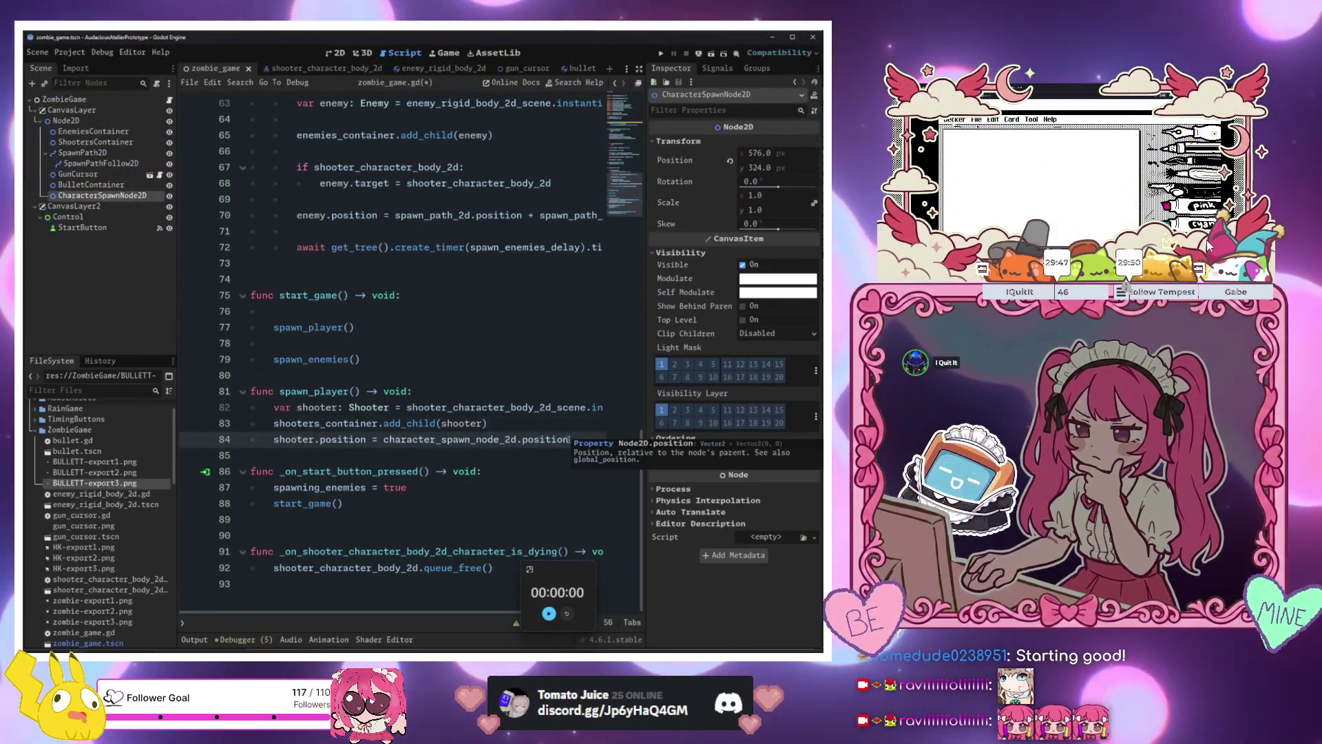
Step: Remove the blank lines inside start_game, then rerun the game and stop it
click(372, 345)
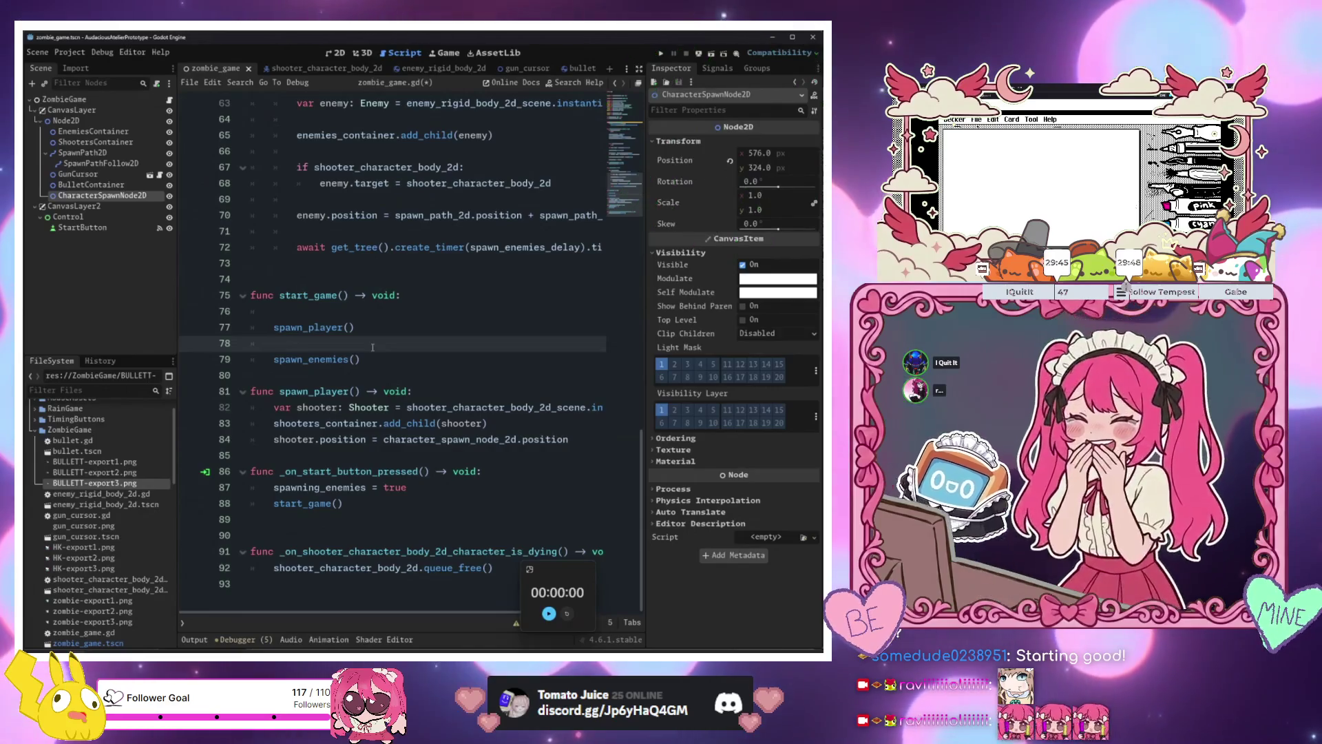
key(BackSpace)
key(BackSpace)
key(Up)
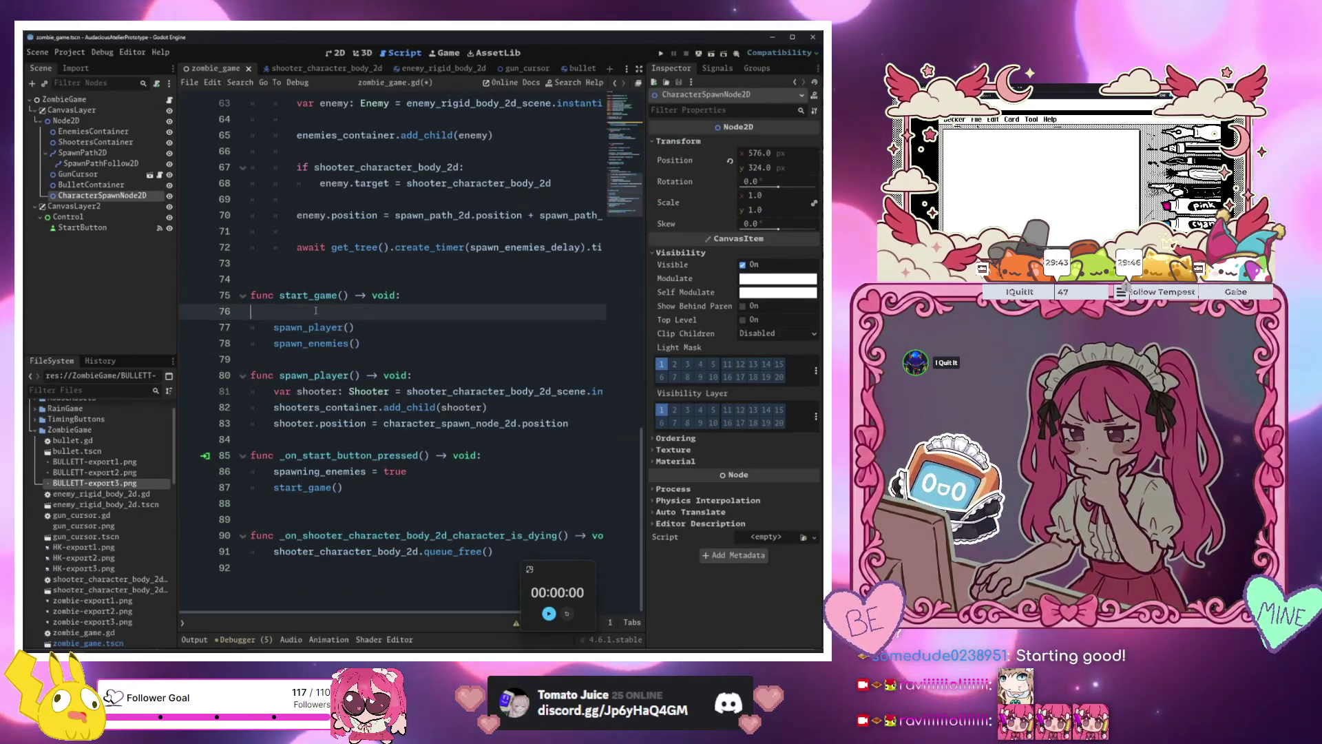
key(BackSpace)
click(441, 359)
key(Down)
key(Down)
key(Down)
key(F5)
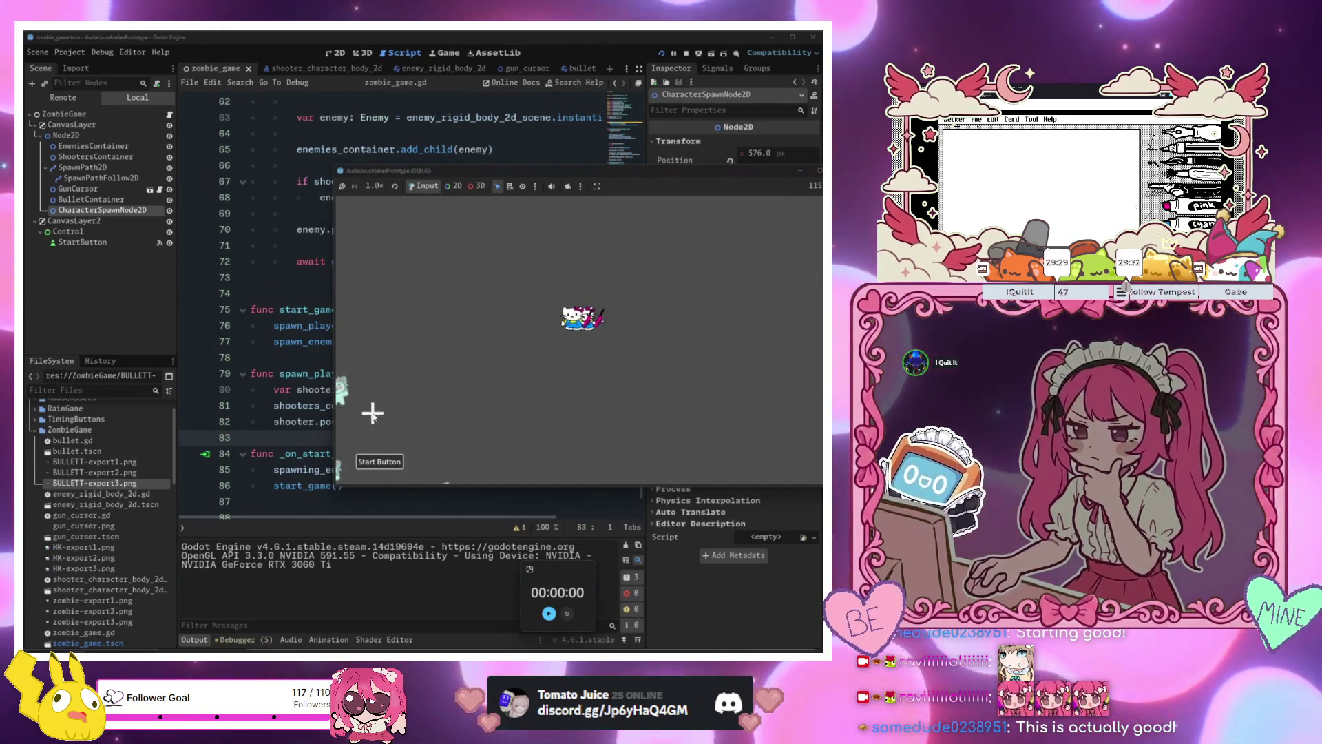
key(F8)
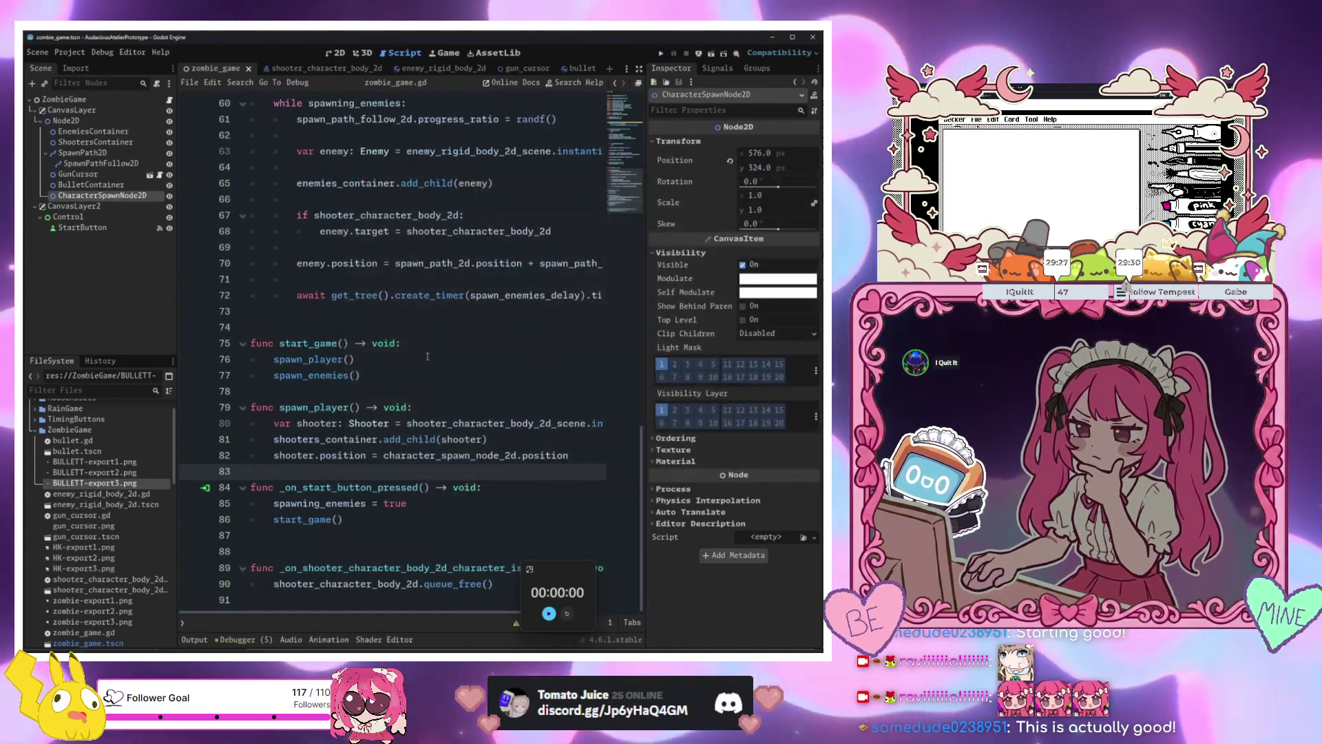
Step: Add 'shooter_character_body_2d = shooter' after add_child(shooter) in spawn_player
click(545, 439)
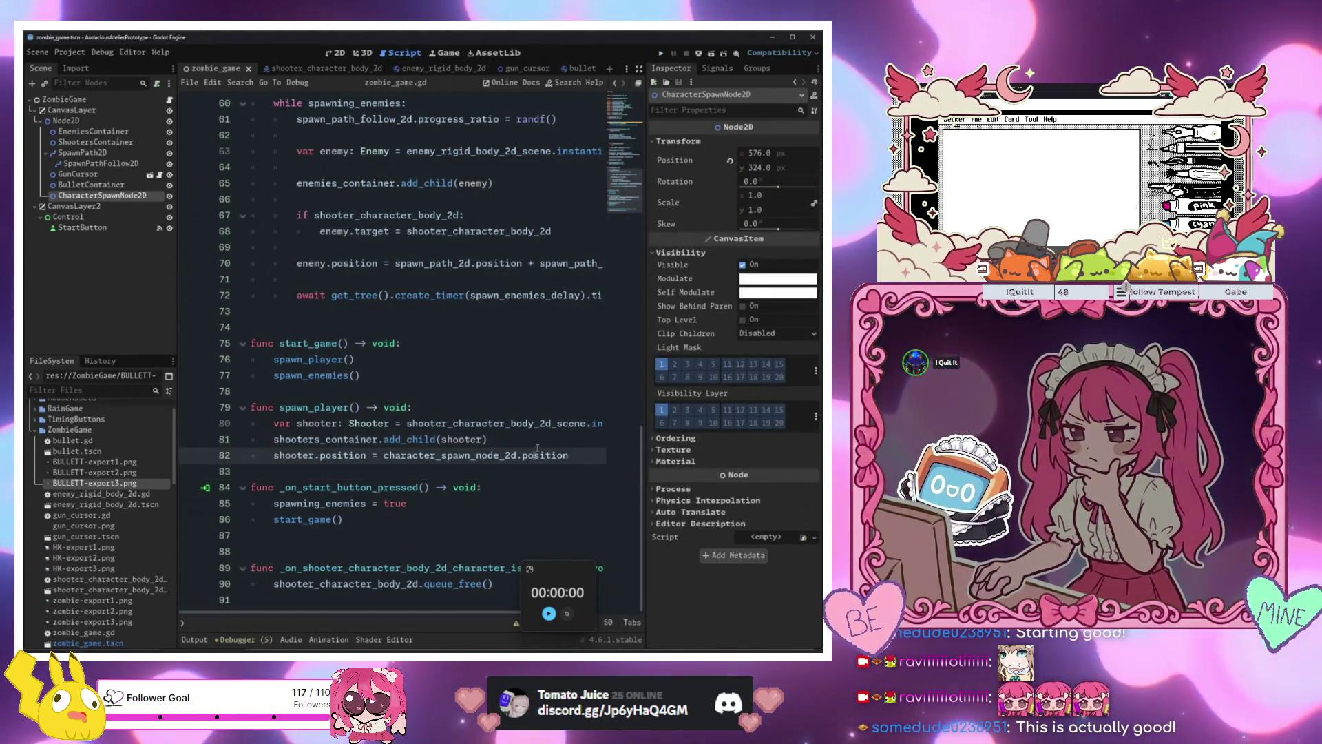
key(Return)
text(sh)
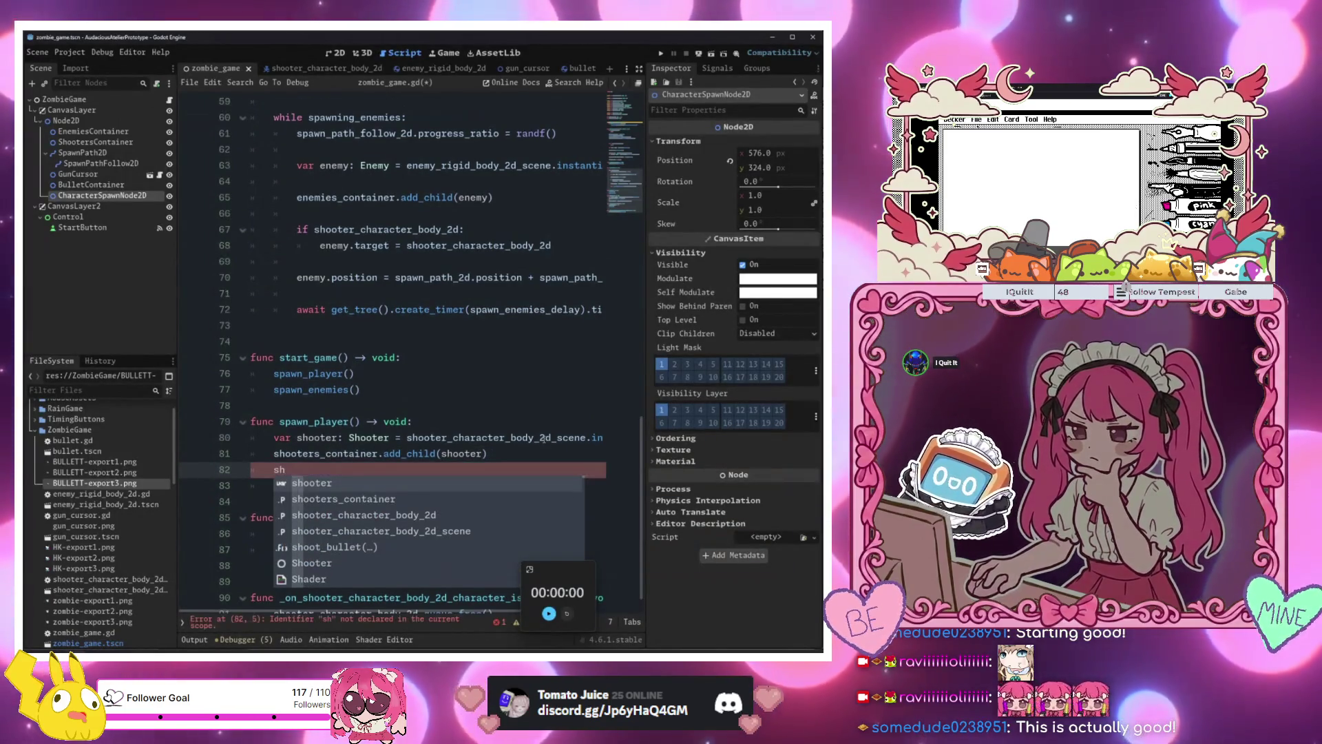
key(Down)
key(Down)
key(Return)
text(=)
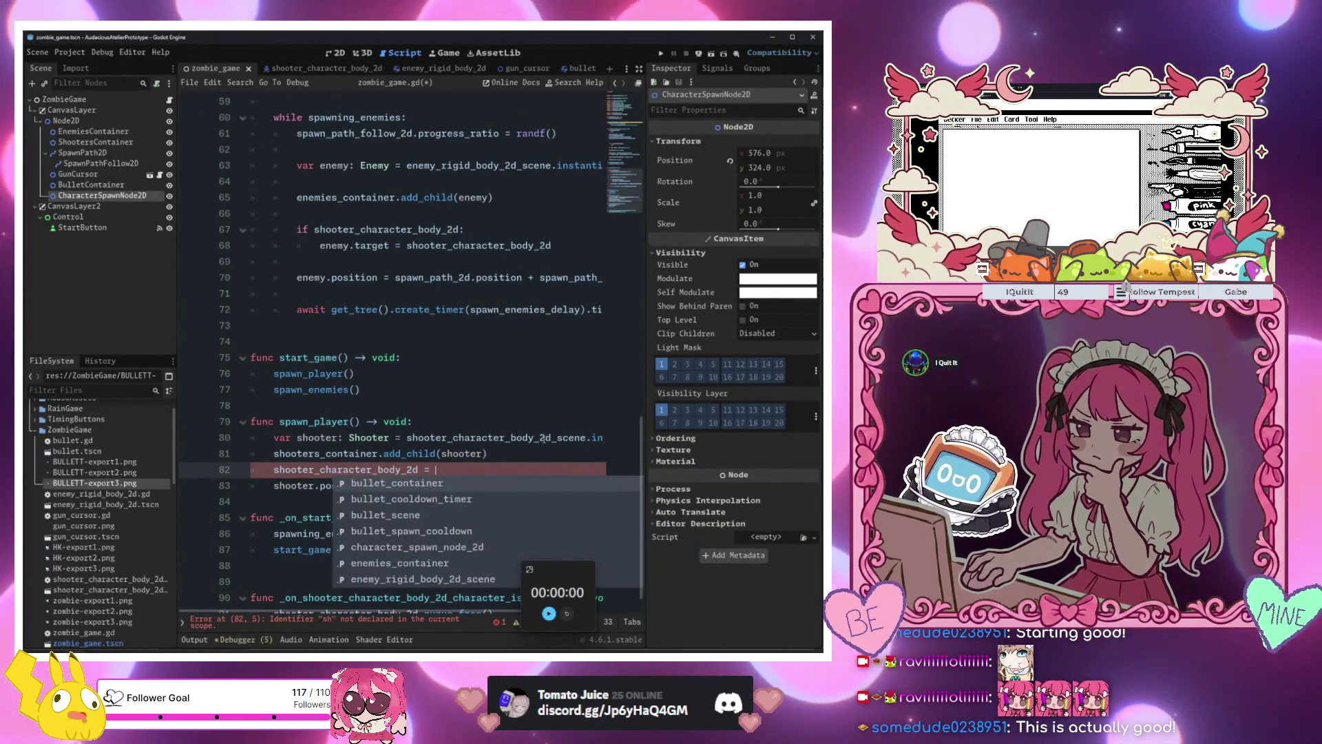
key(Return)
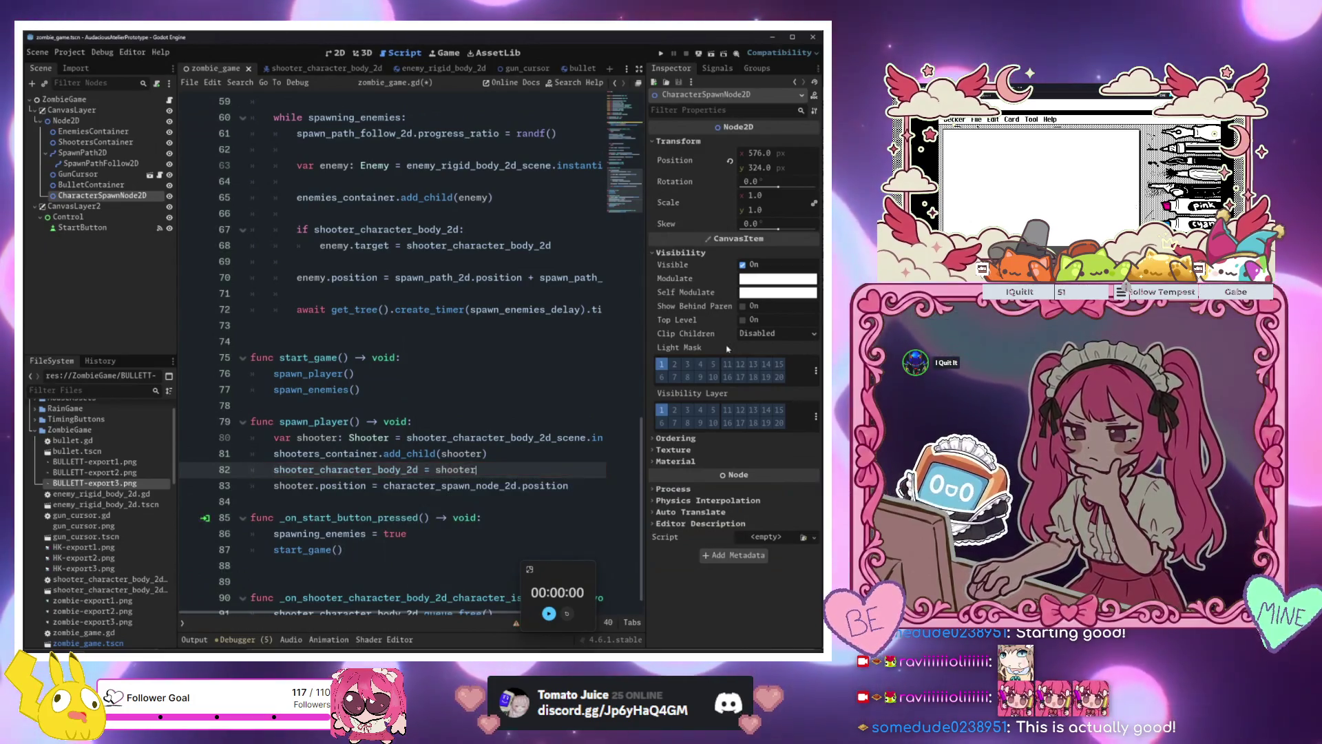
Step: Run the game to test that zombies now target the shooter
click(468, 387)
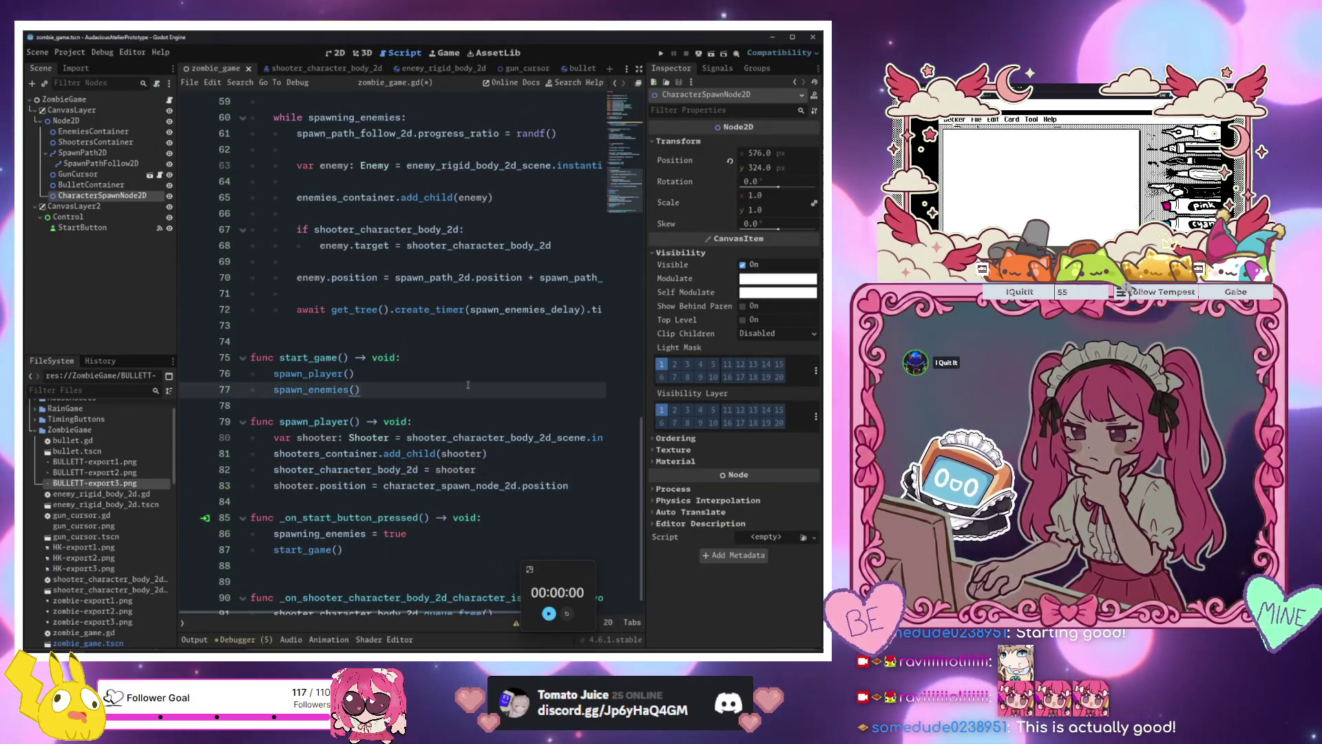
click(422, 440)
click(487, 484)
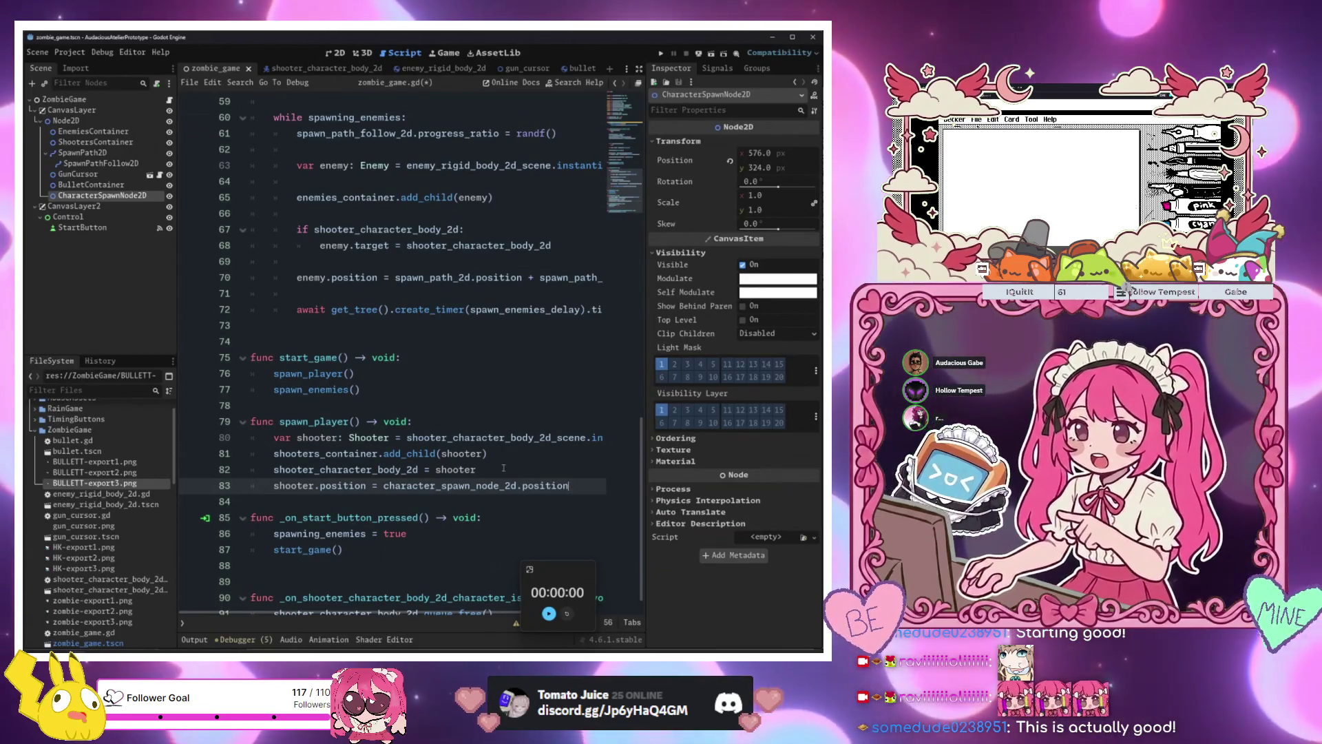
click(489, 437)
key(F5)
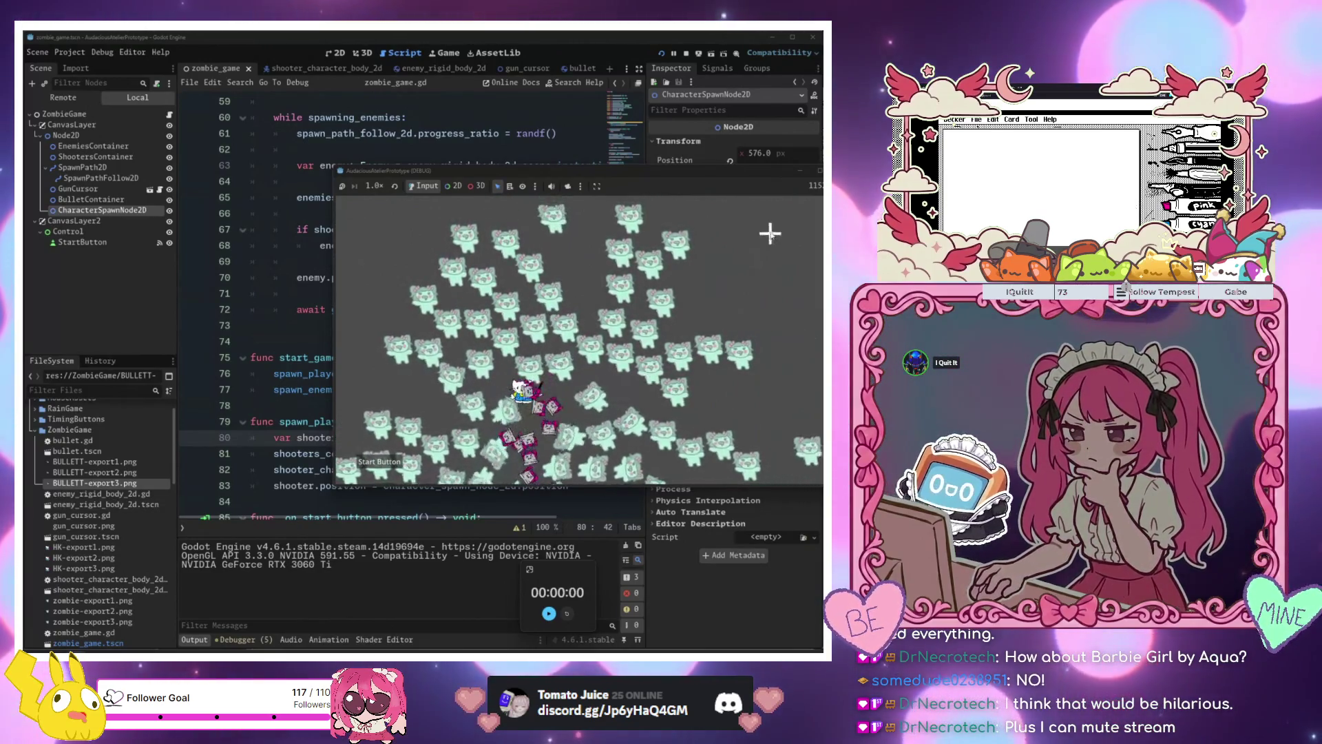
key(F8)
click(451, 70)
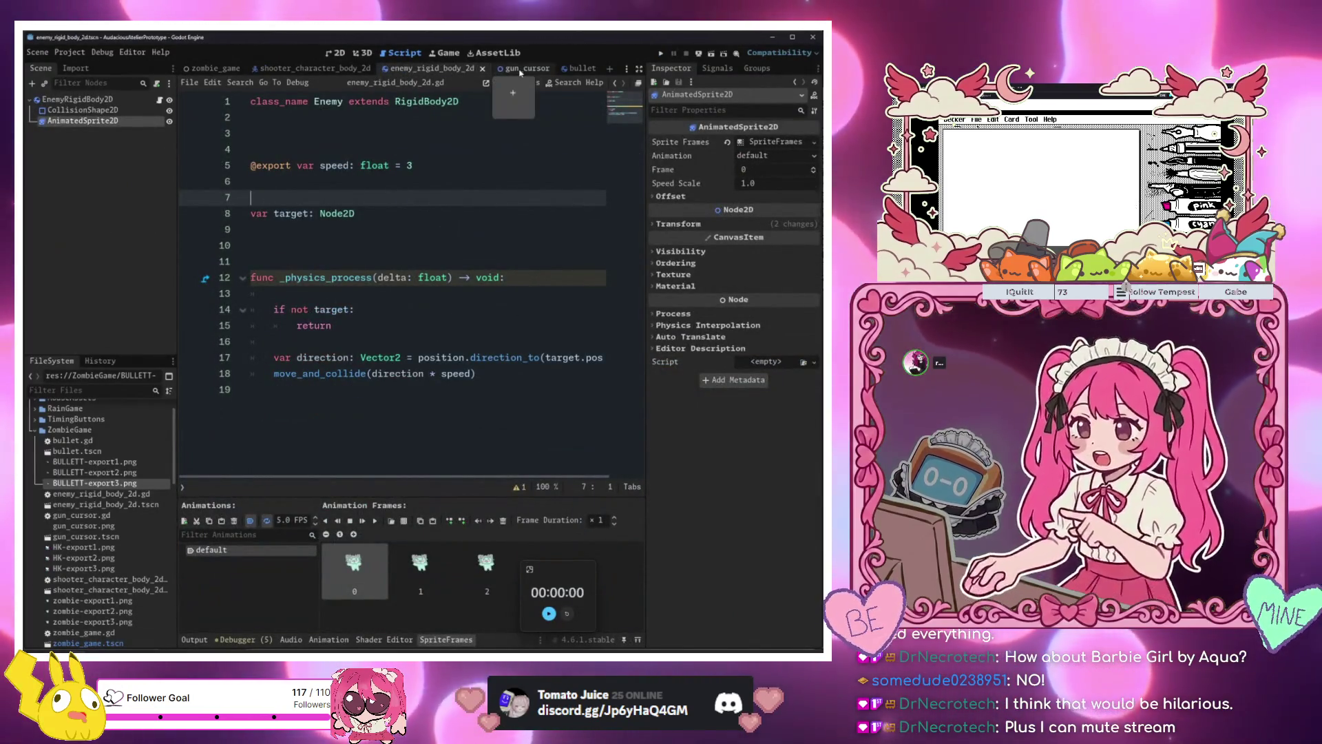
Step: In the bullet scene, add a VisibleOnScreenNotifier2D child under Bullet
click(578, 68)
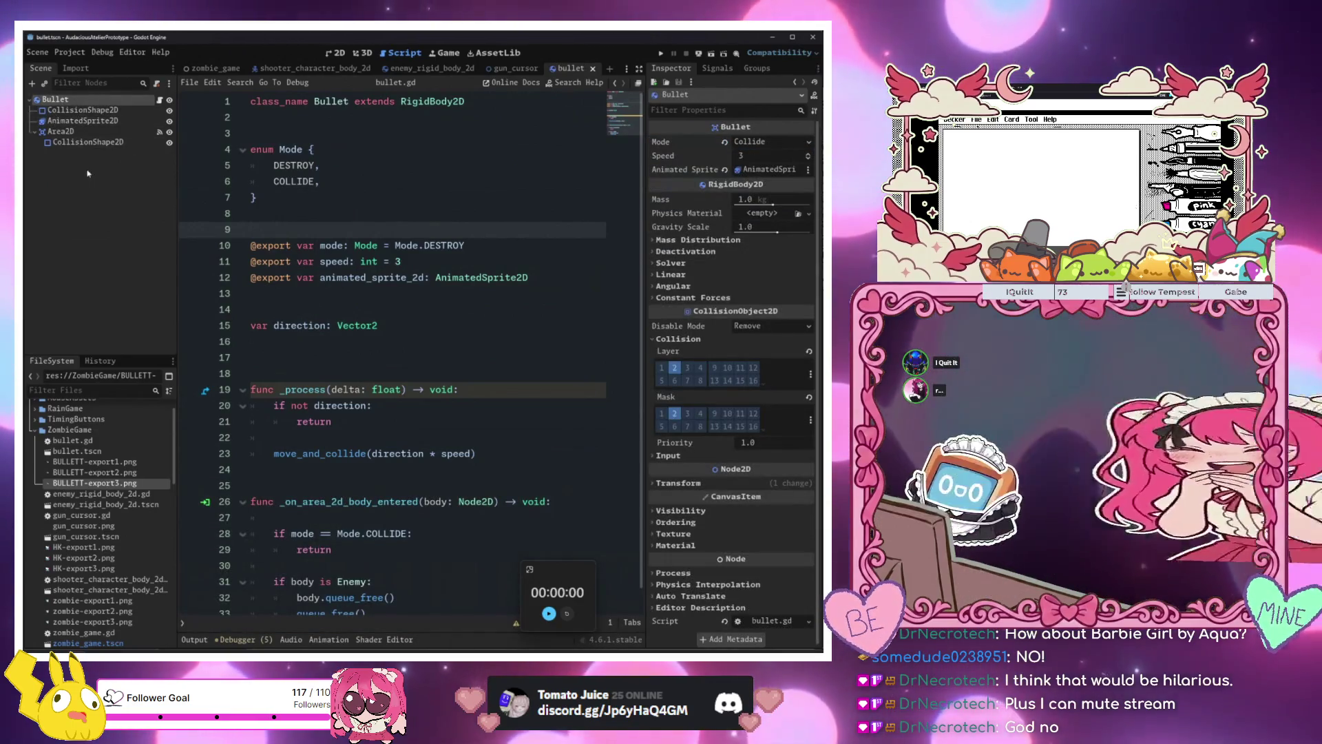
key(ctrl+a)
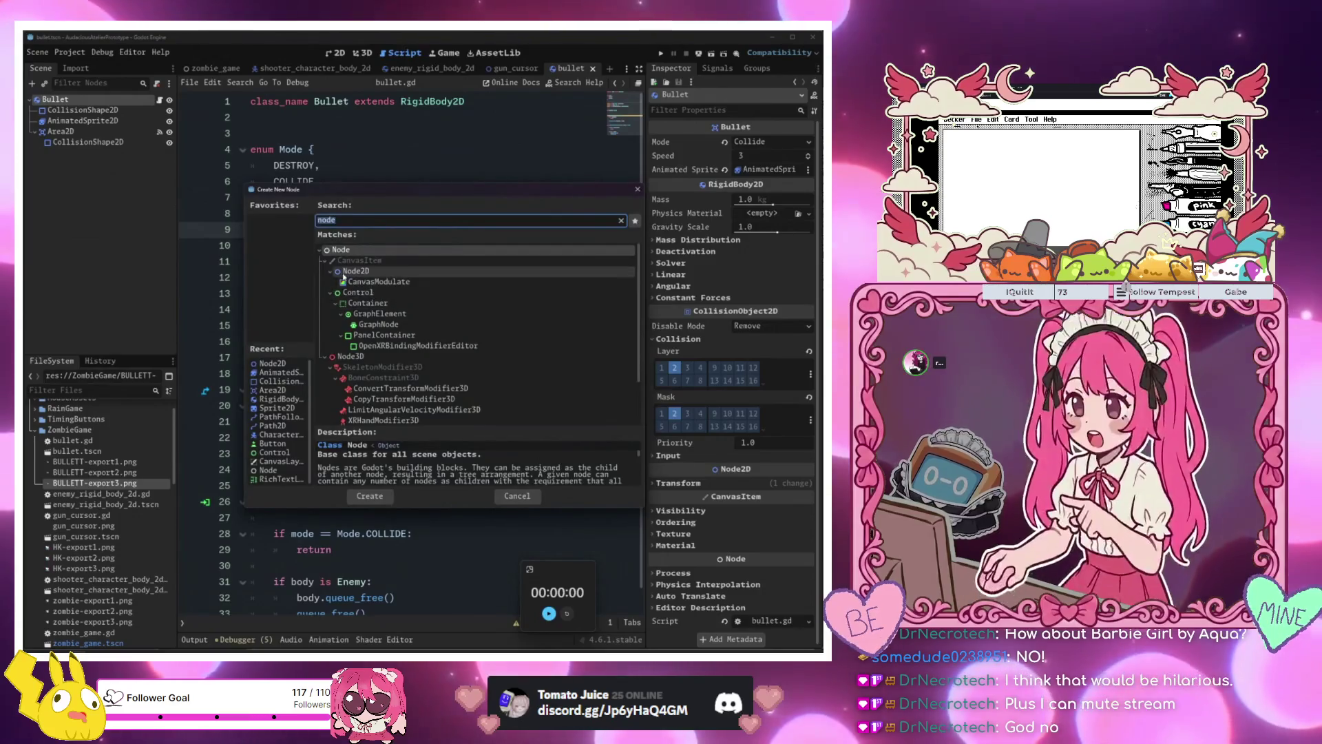
click(413, 273)
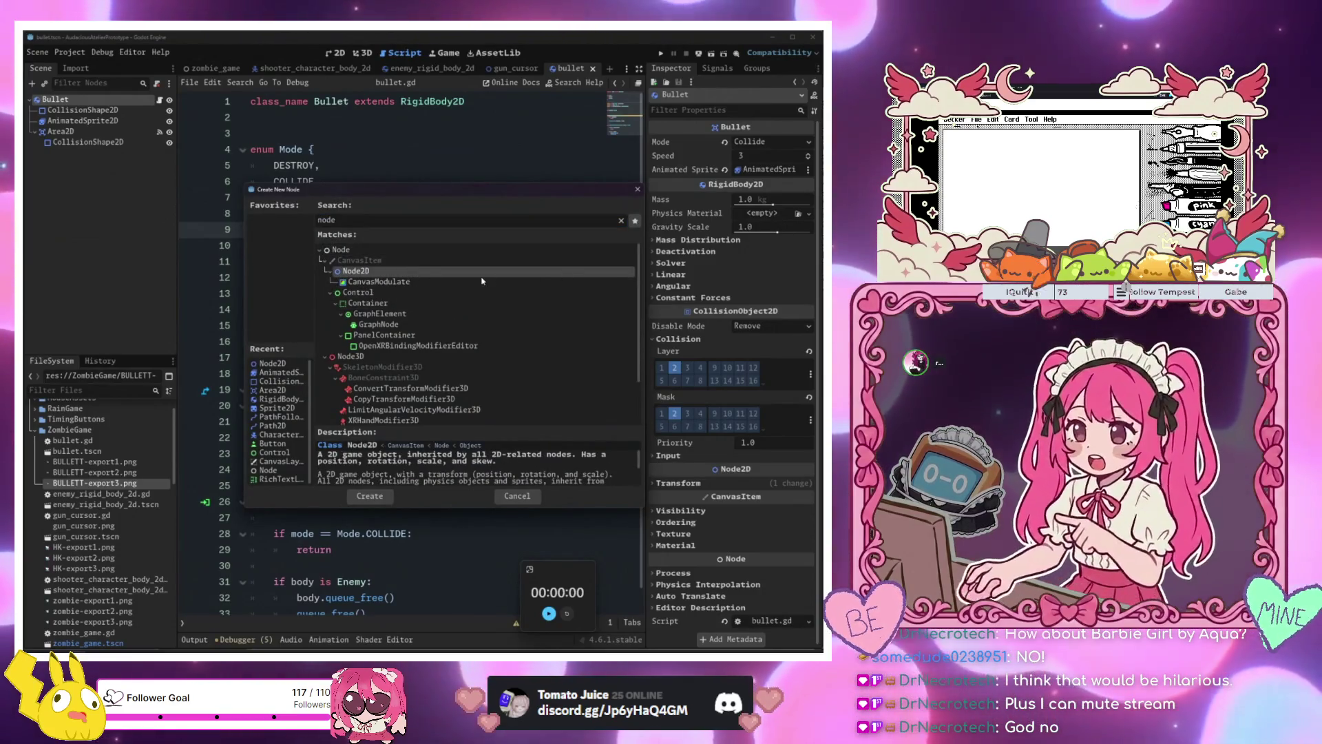
key(BackSpace)
key(BackSpace)
key(BackSpace)
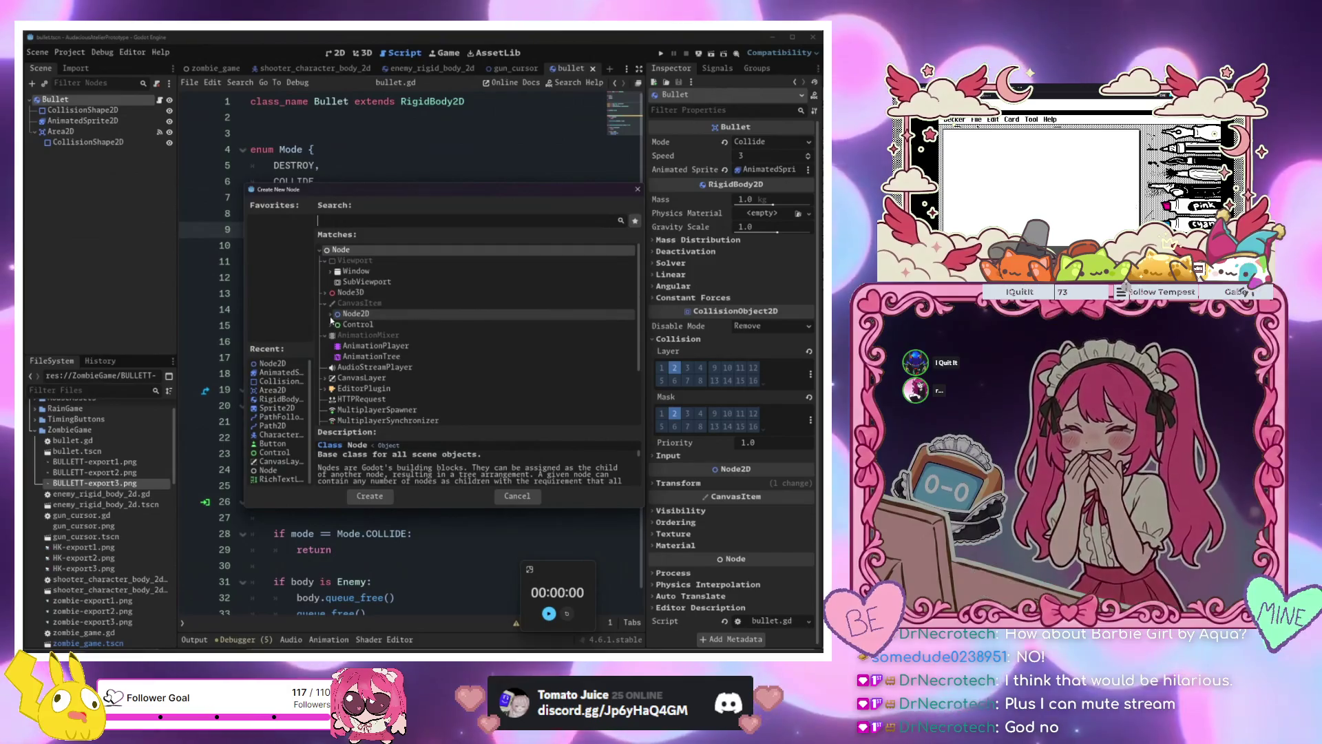
click(331, 315)
scroll(344, 344, down, 8)
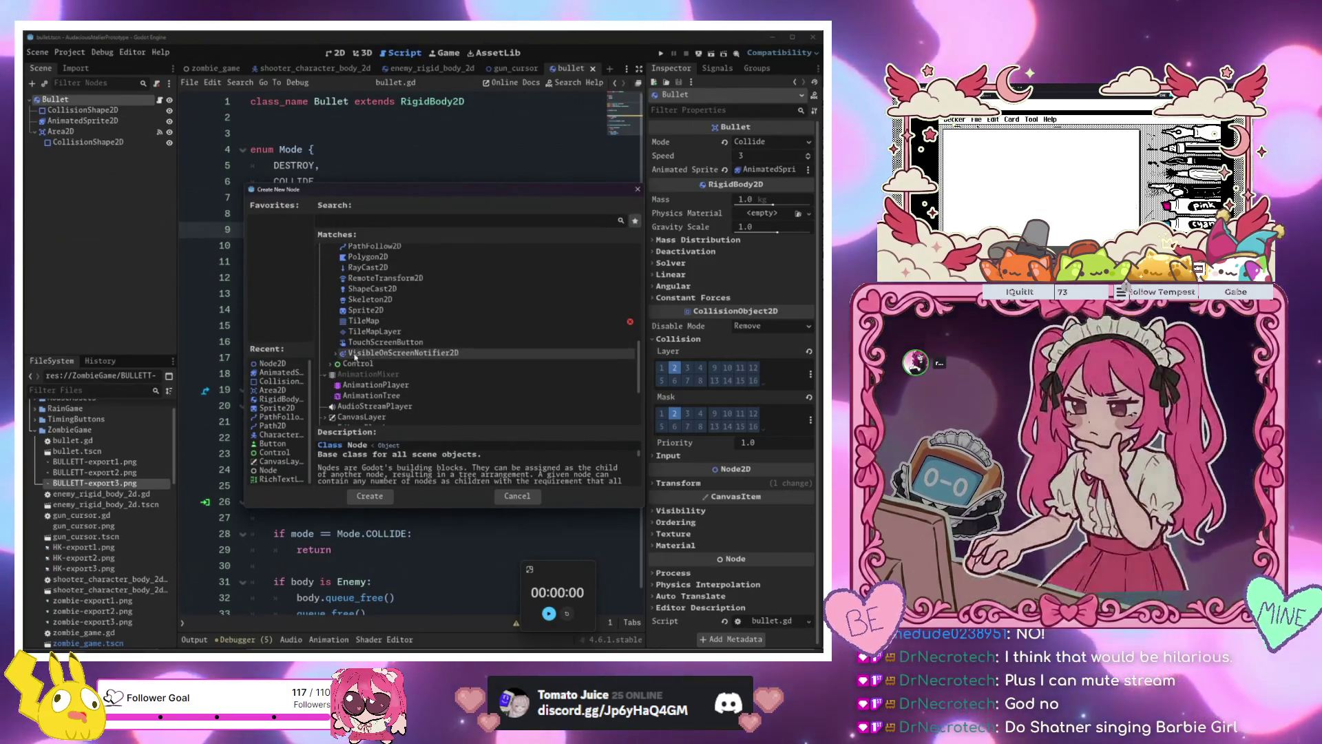
click(336, 352)
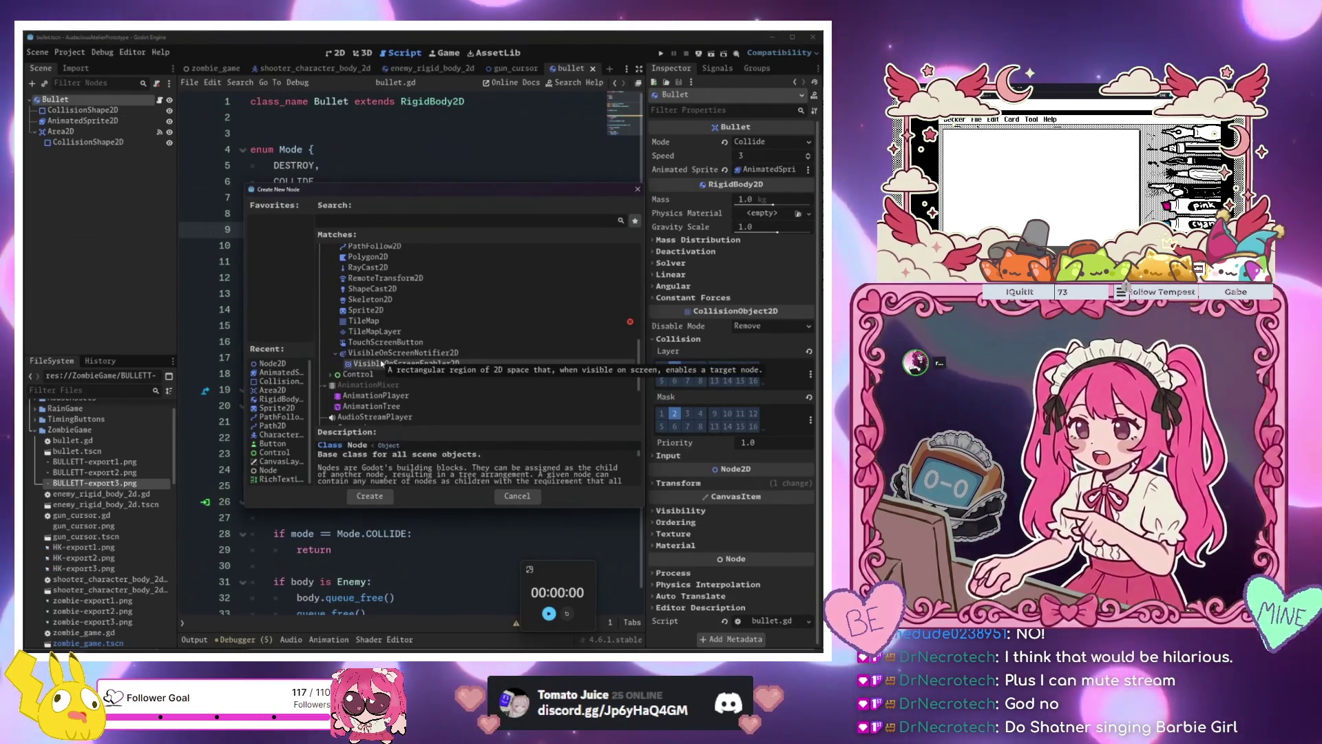
double_click(386, 353)
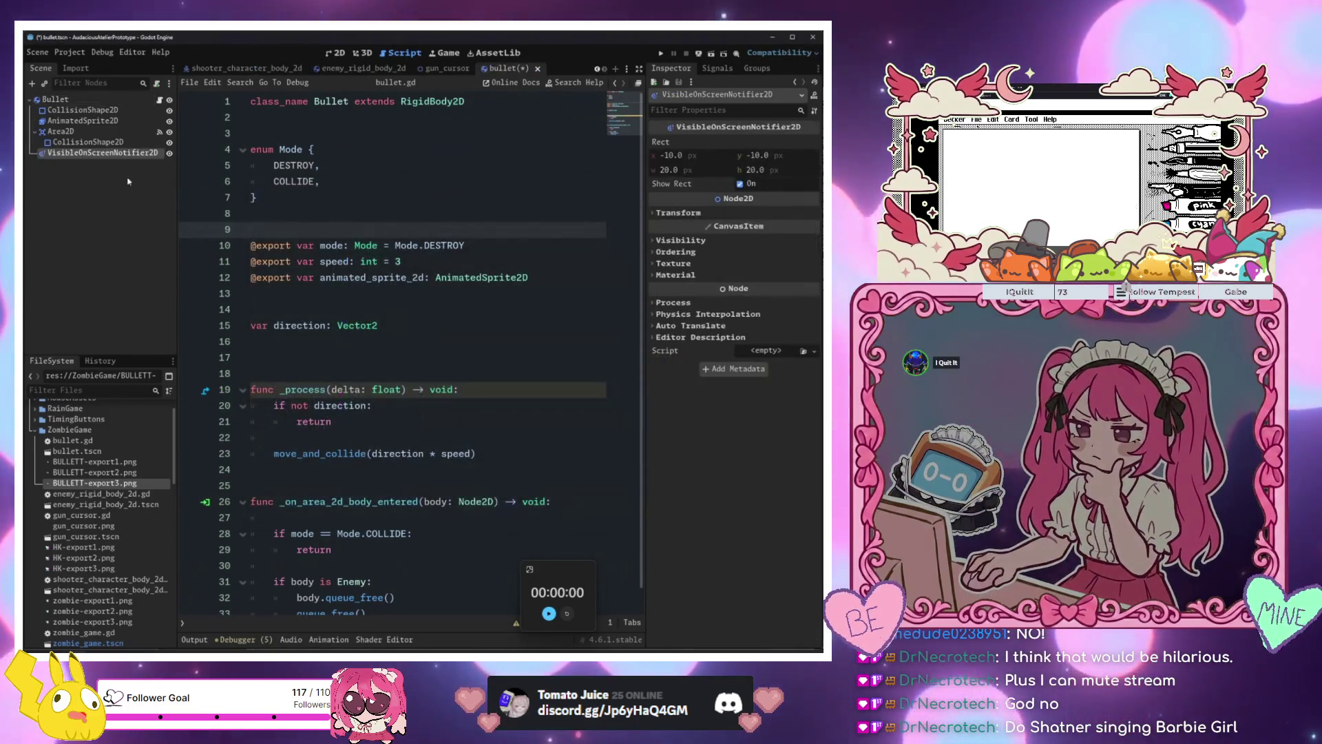
Step: Connect the notifier's screen_exited signal to a new handler in bullet.gd
click(94, 153)
click(717, 68)
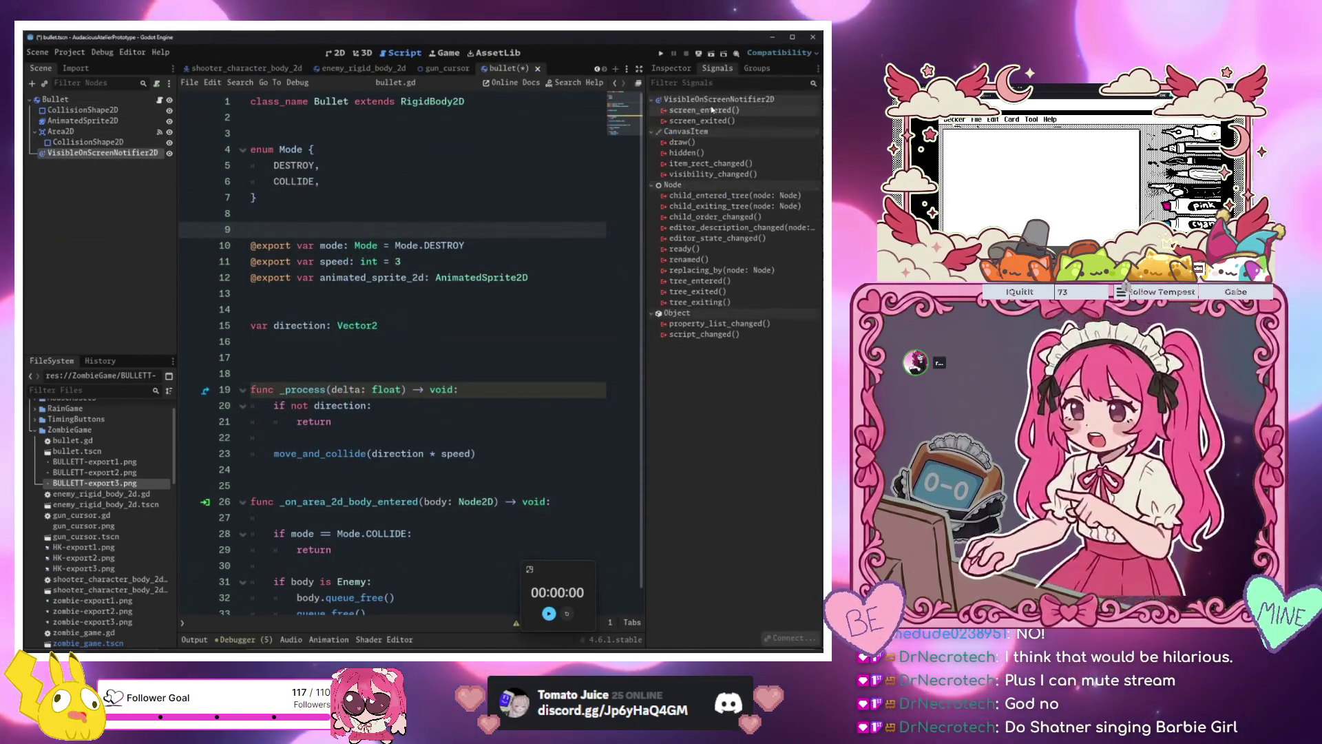
double_click(716, 122)
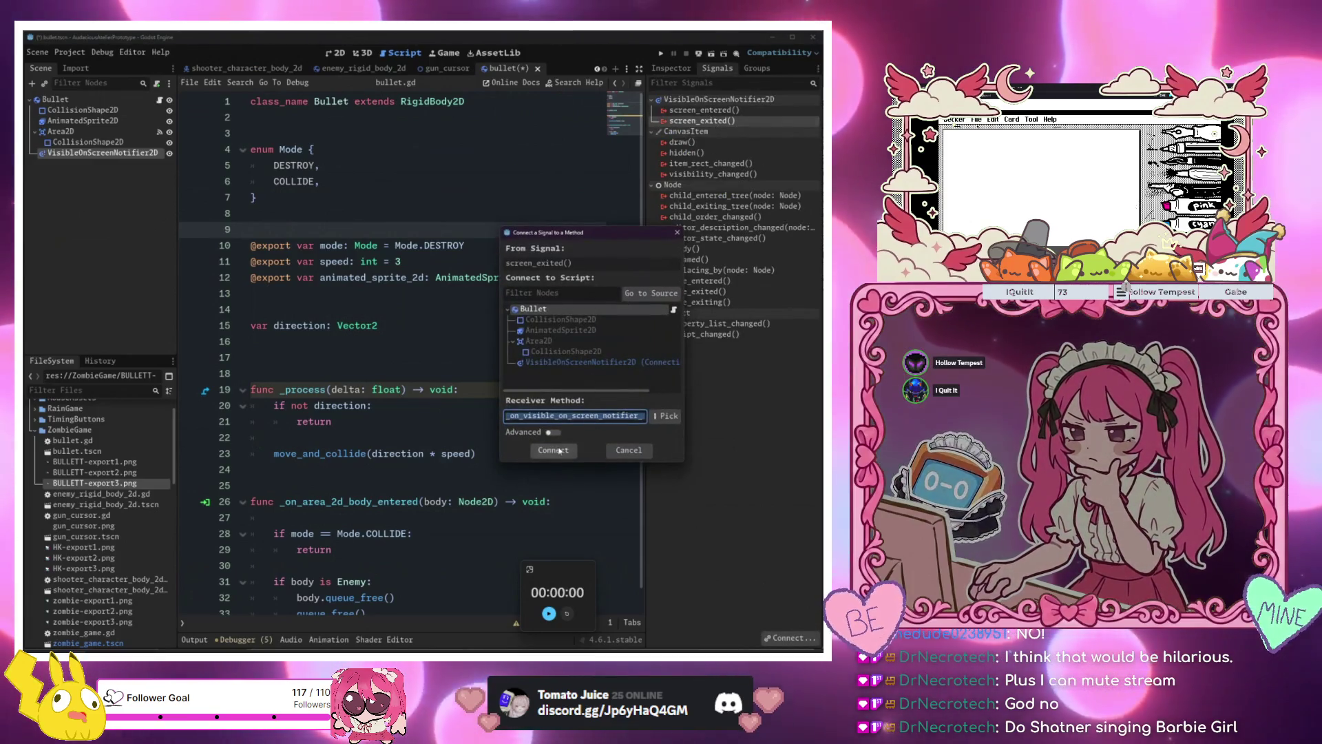
click(559, 451)
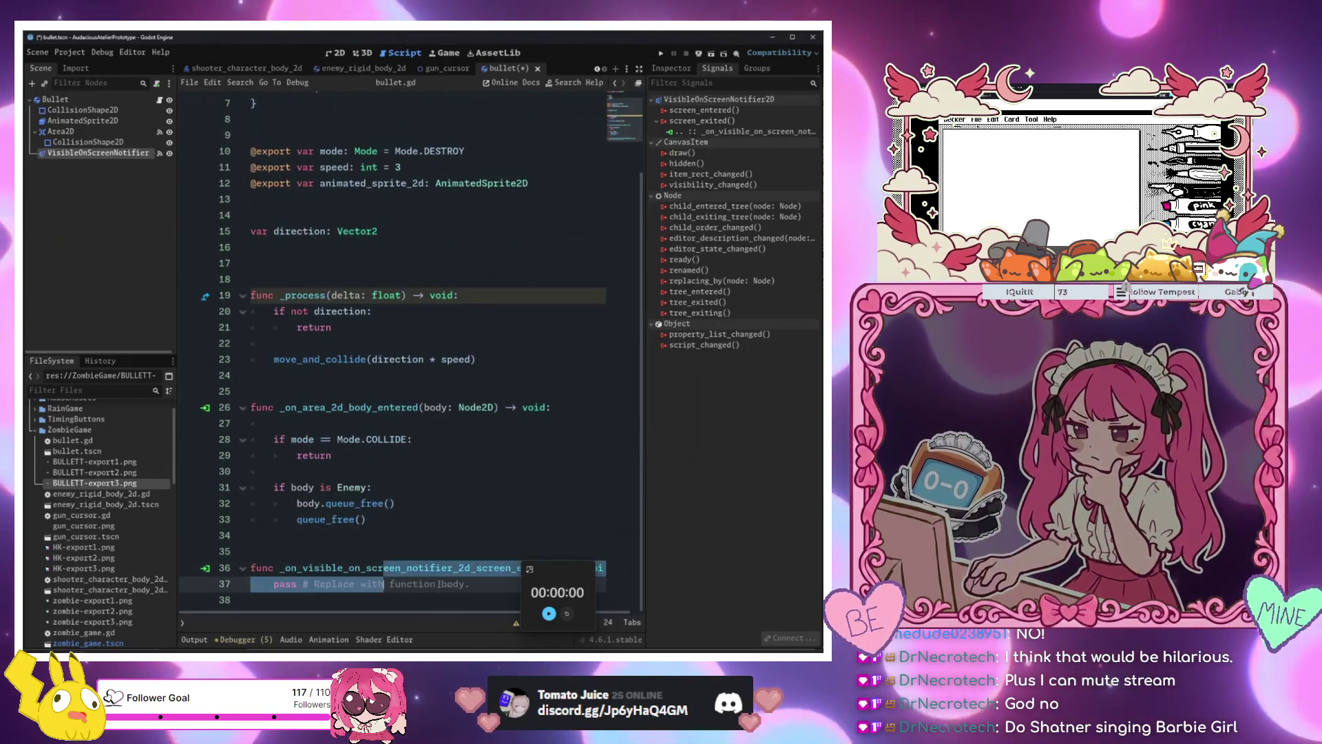
Step: Replace the handler's pass with queue_free() and run the game
click(481, 584)
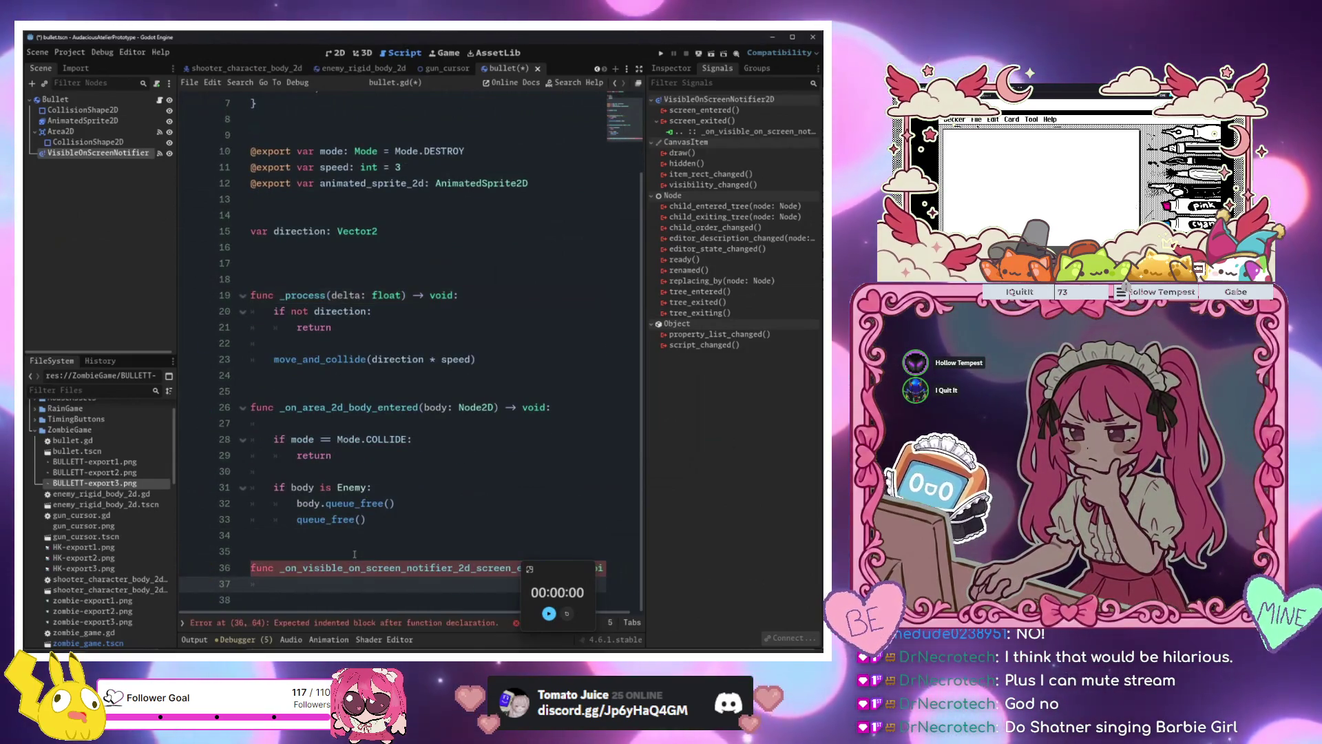
text(qu)
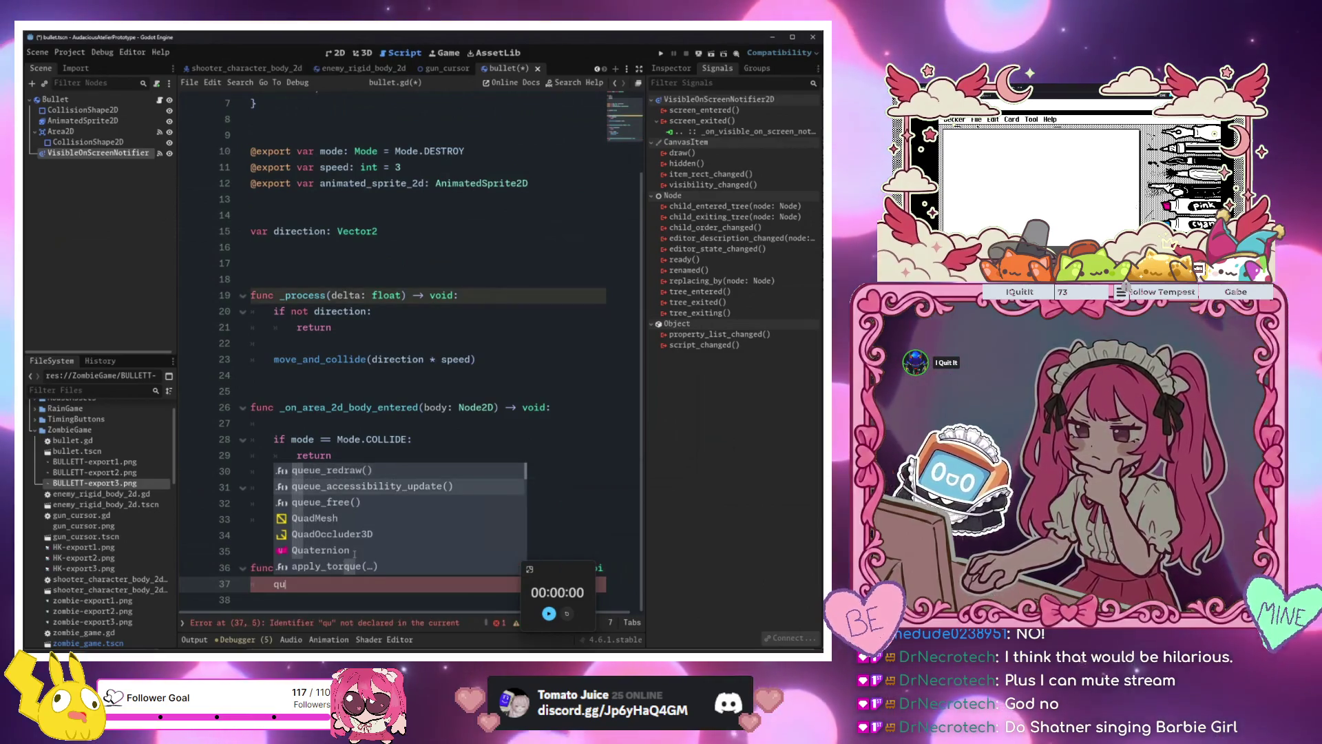
key(Down)
key(Return)
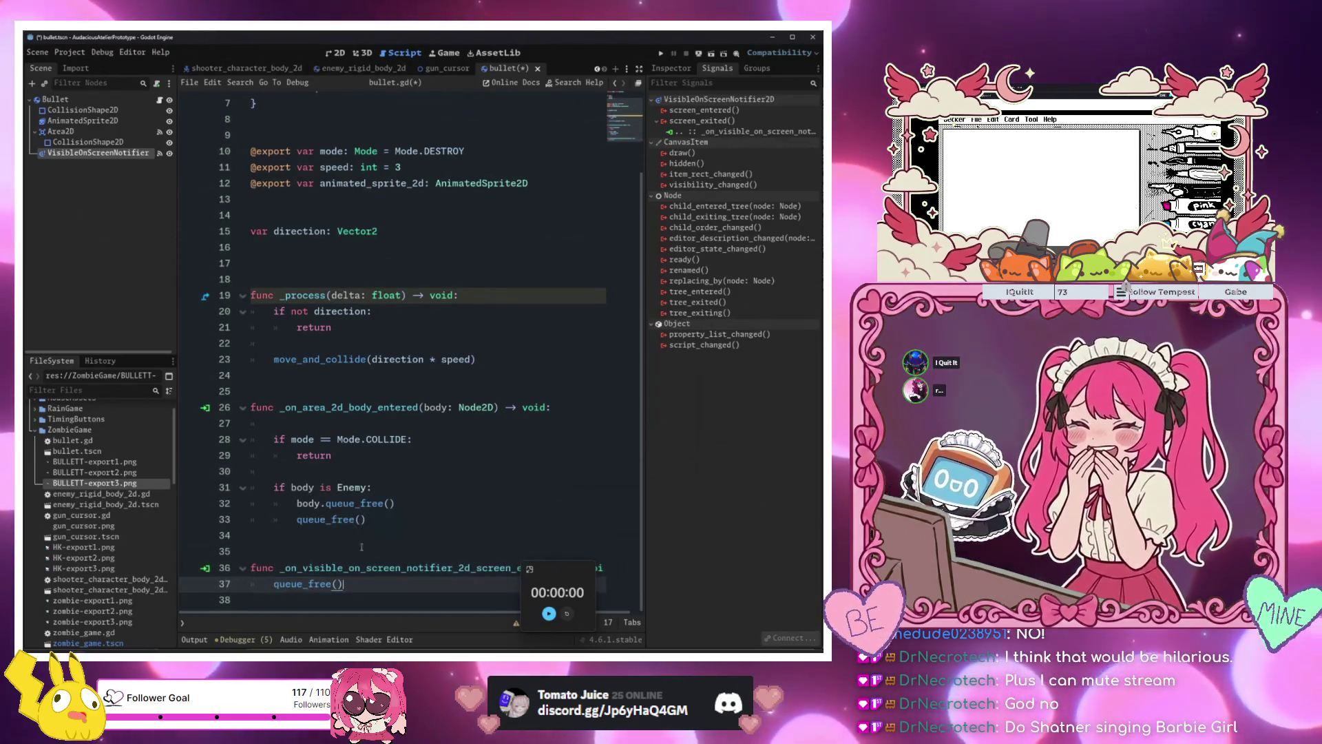
click(389, 517)
key(F5)
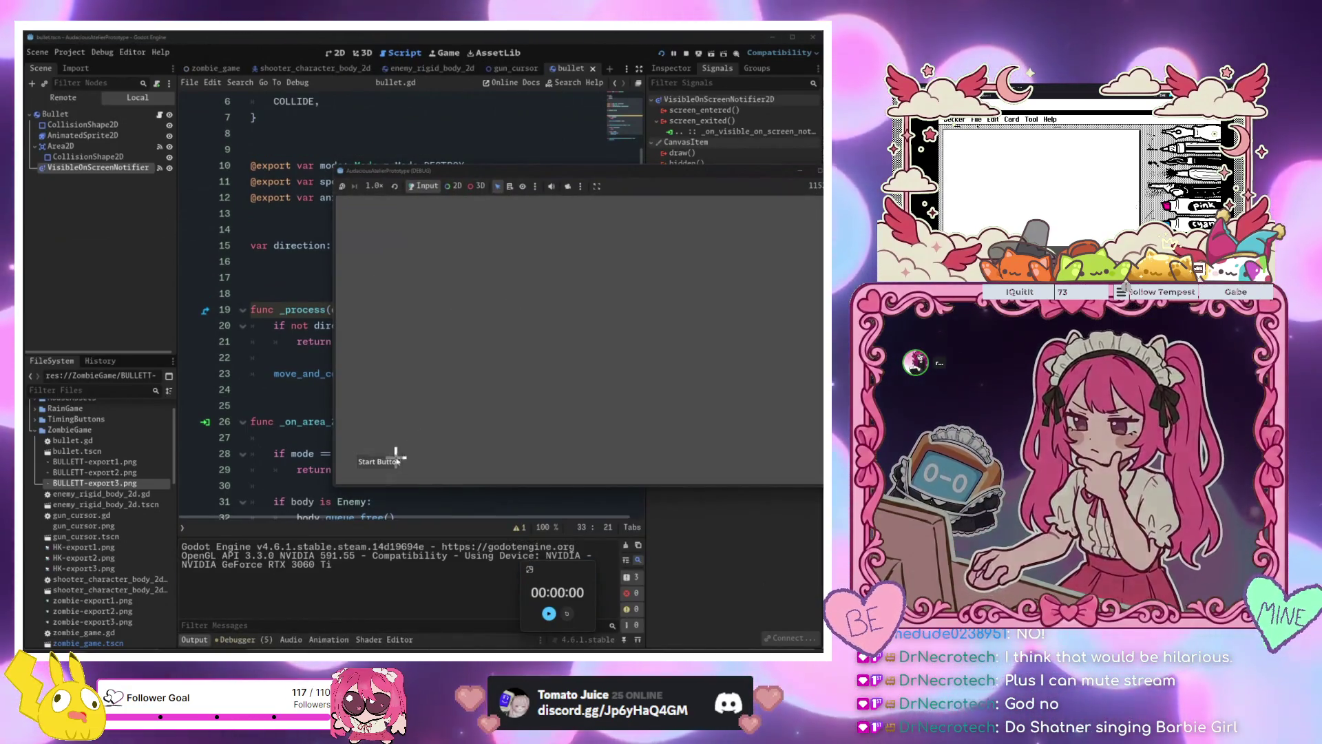
Step: Start the game, move with A/D/W and shoot at the zombies, then stop the test run
click(391, 460)
click(504, 328)
click(578, 249)
click(655, 248)
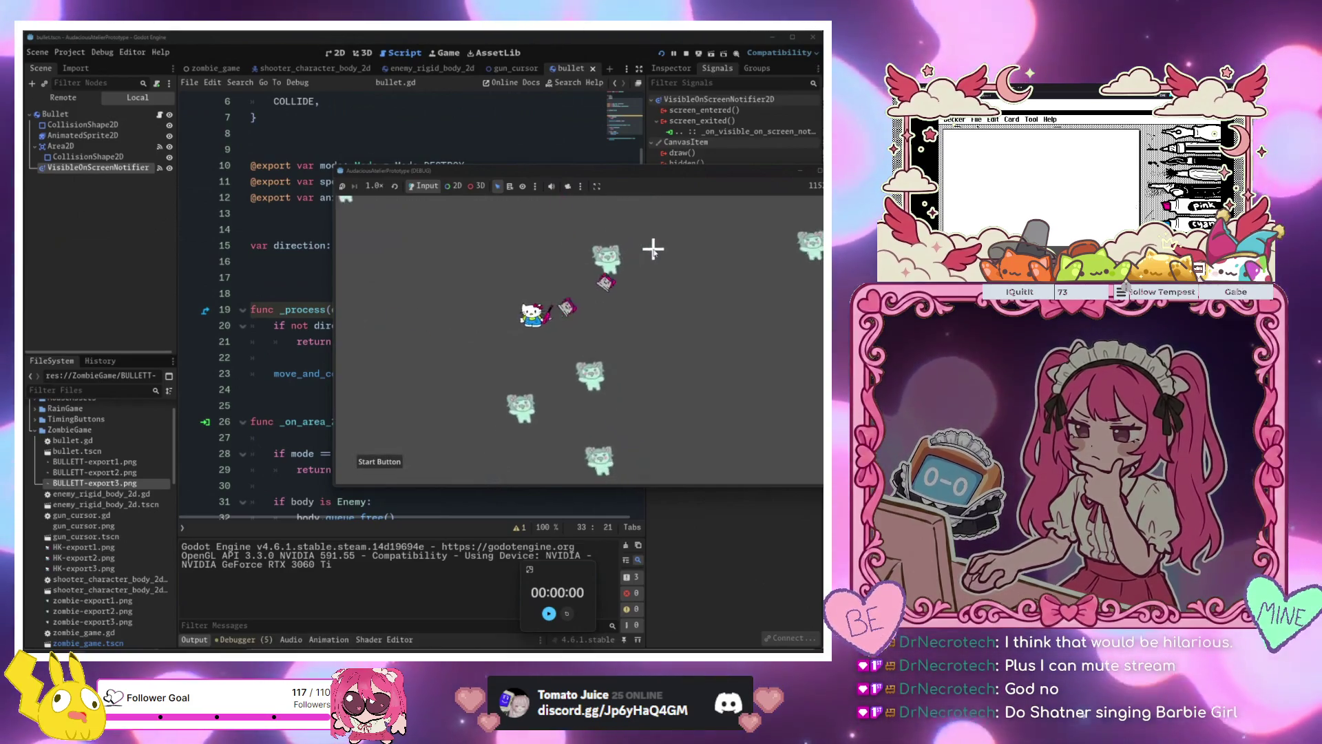
click(584, 405)
key(a)
click(584, 331)
click(620, 349)
click(458, 259)
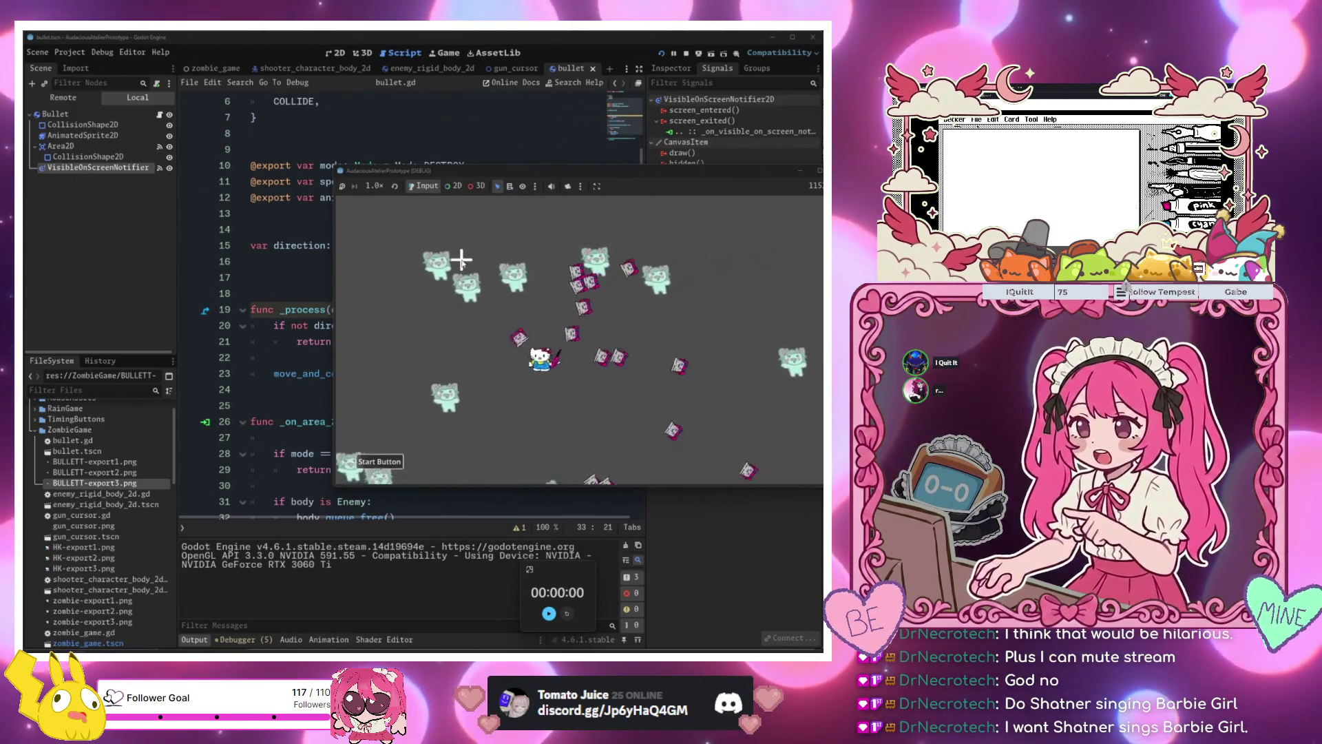
key(d)
click(531, 384)
click(592, 393)
key(w)
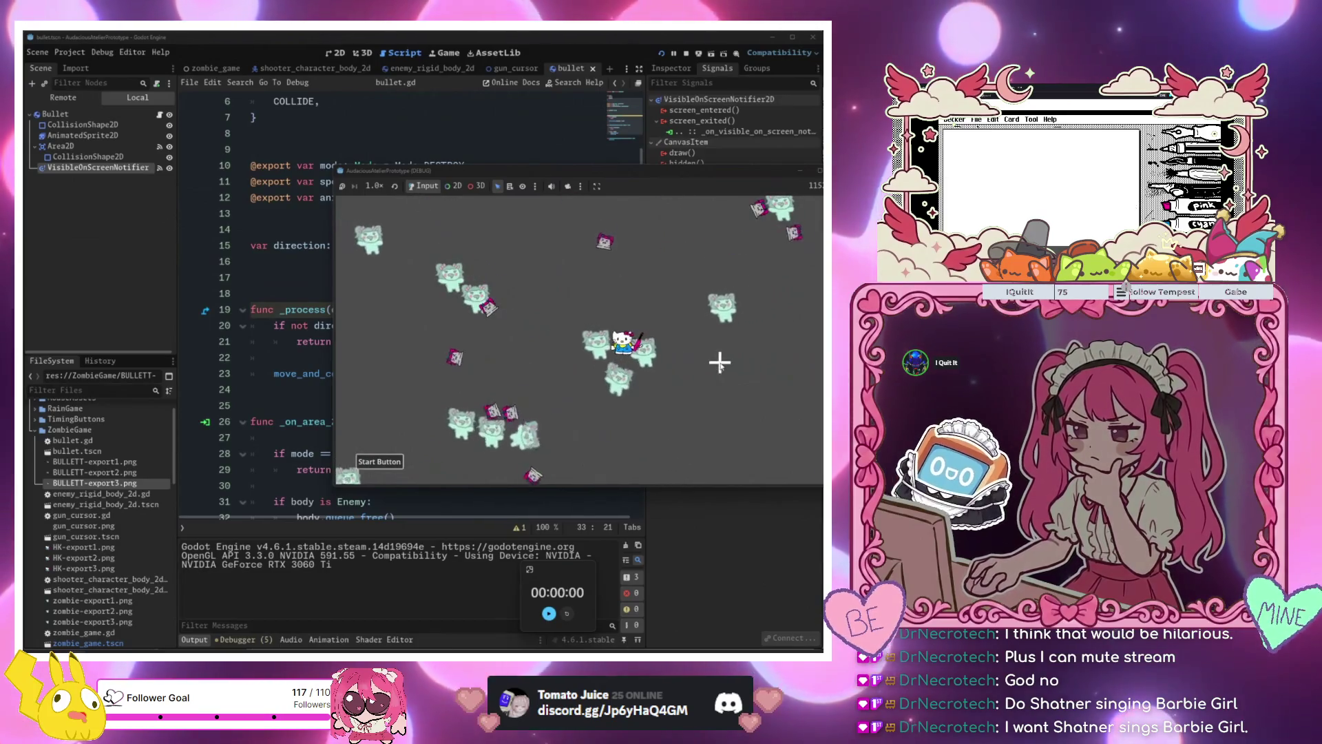
click(413, 444)
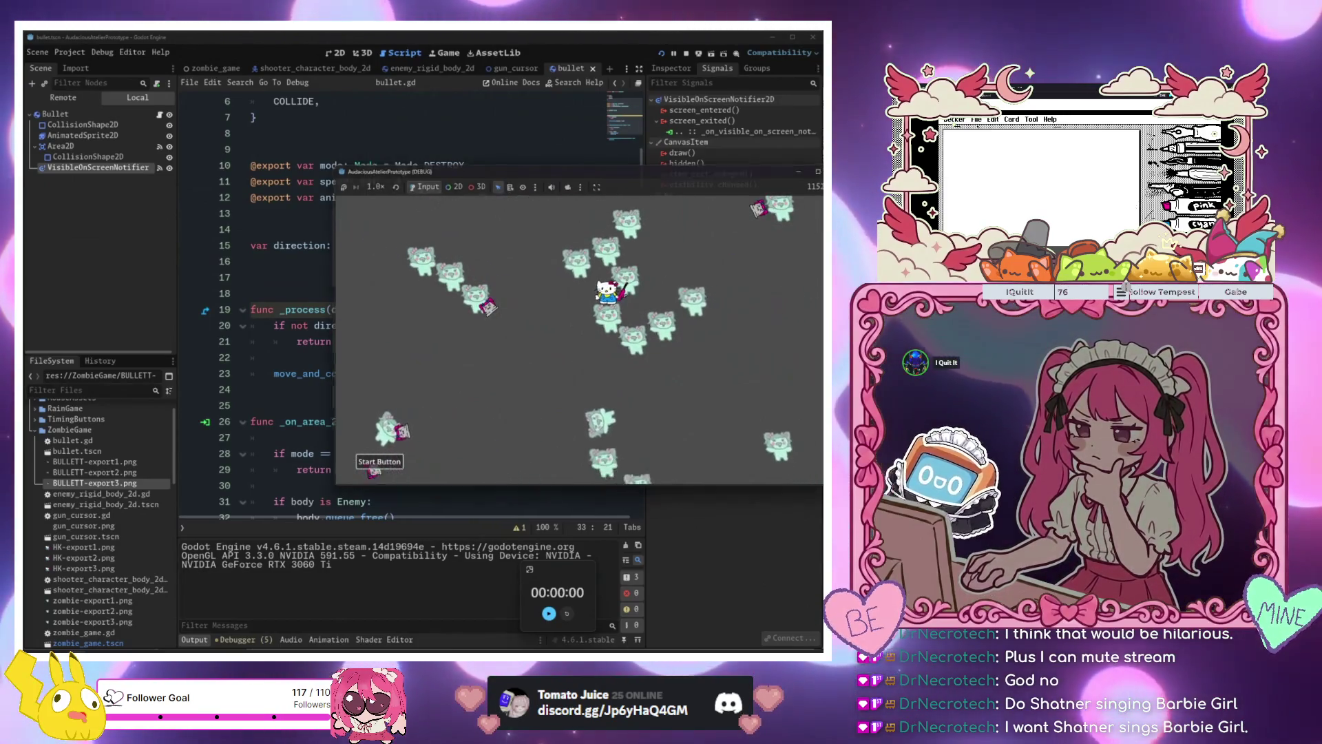
key(F8)
click(432, 69)
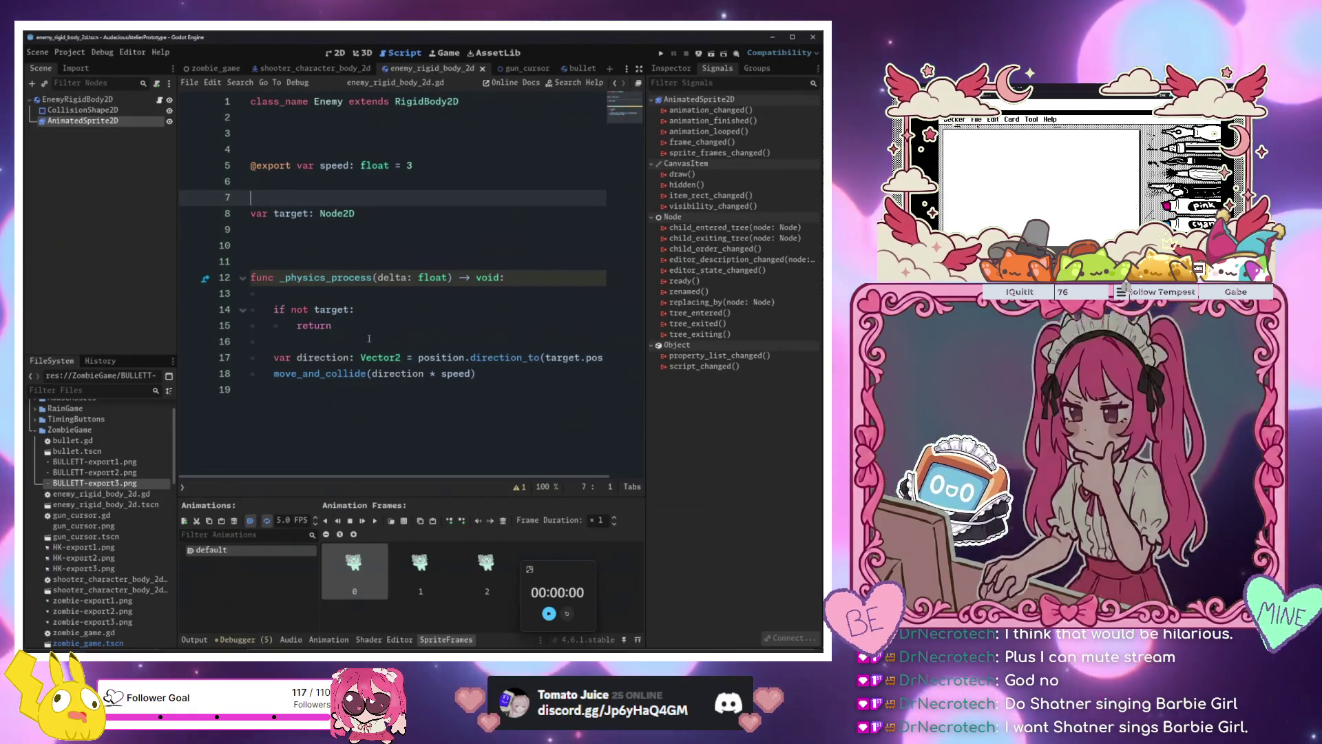
Step: Review zombie_game.gd's start_game() call and the dying handler's queue_free line
click(311, 68)
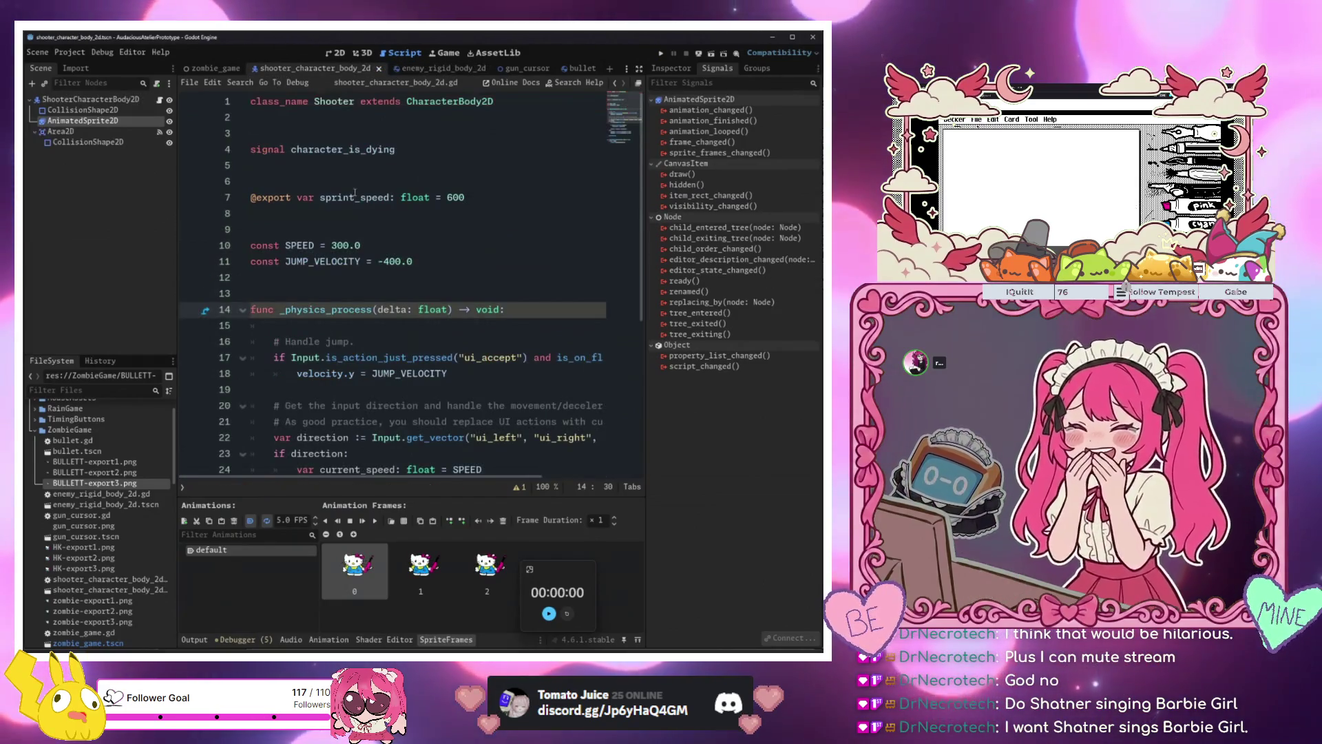
scroll(365, 247, down, 5)
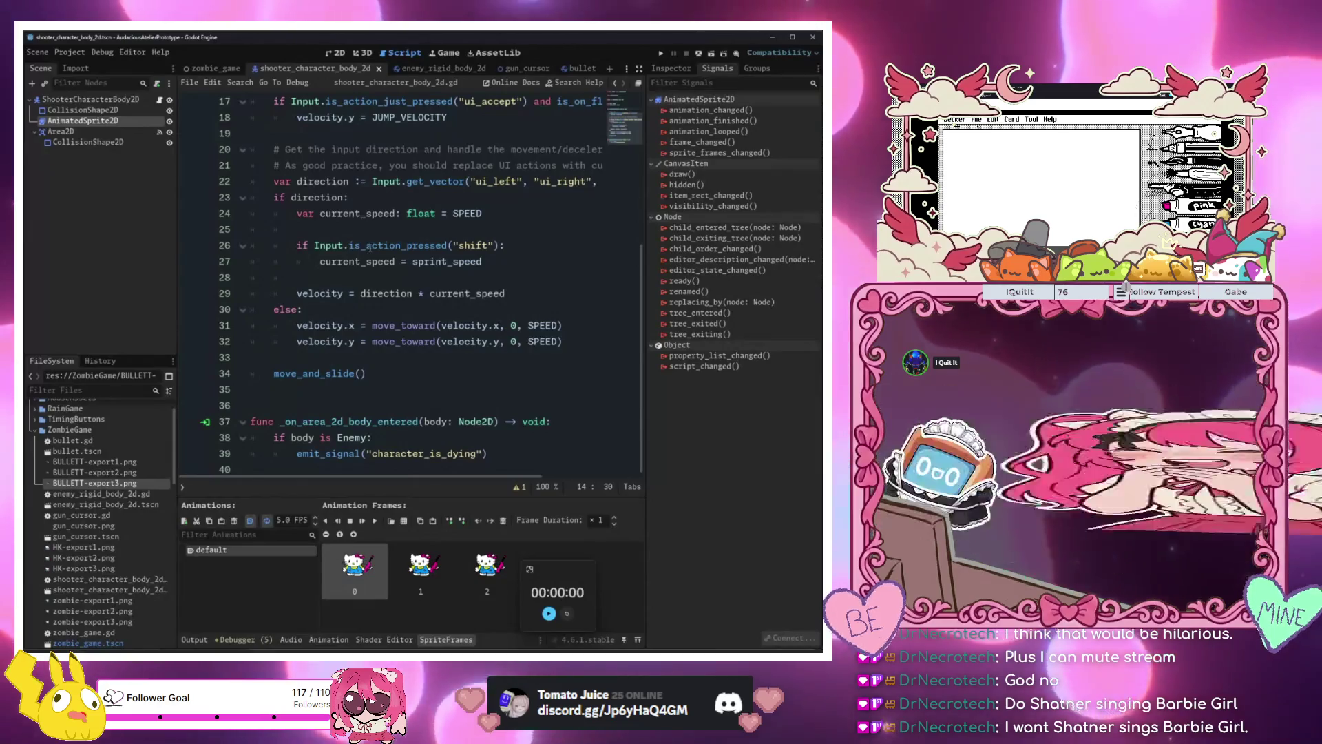
click(231, 69)
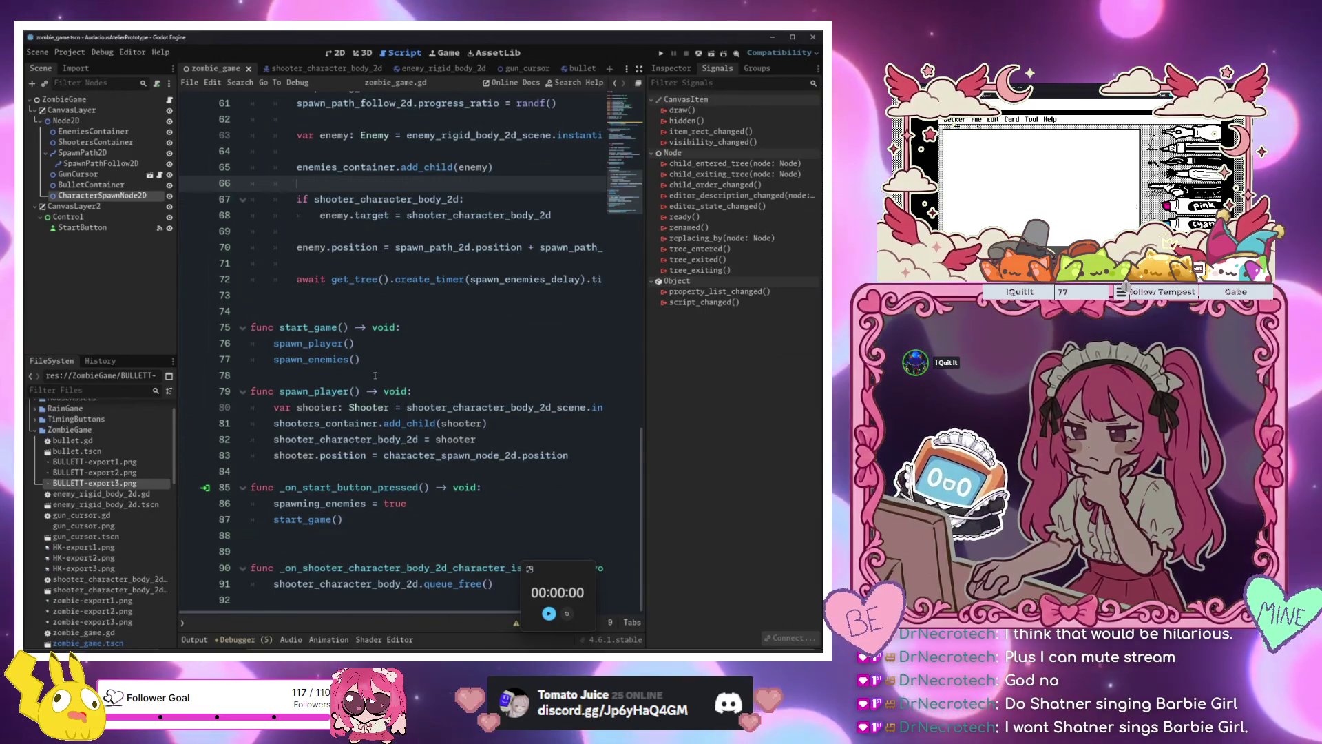
click(448, 518)
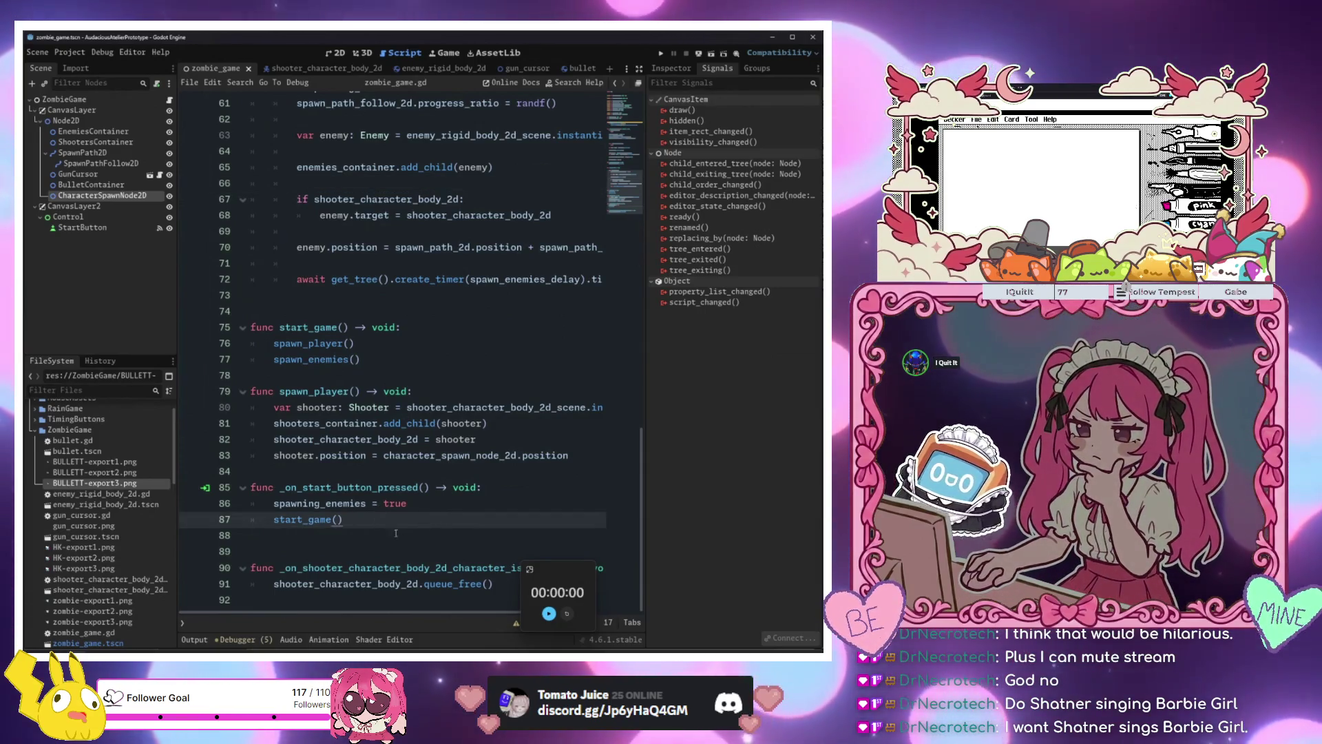
click(395, 538)
scroll(400, 514, up, 15)
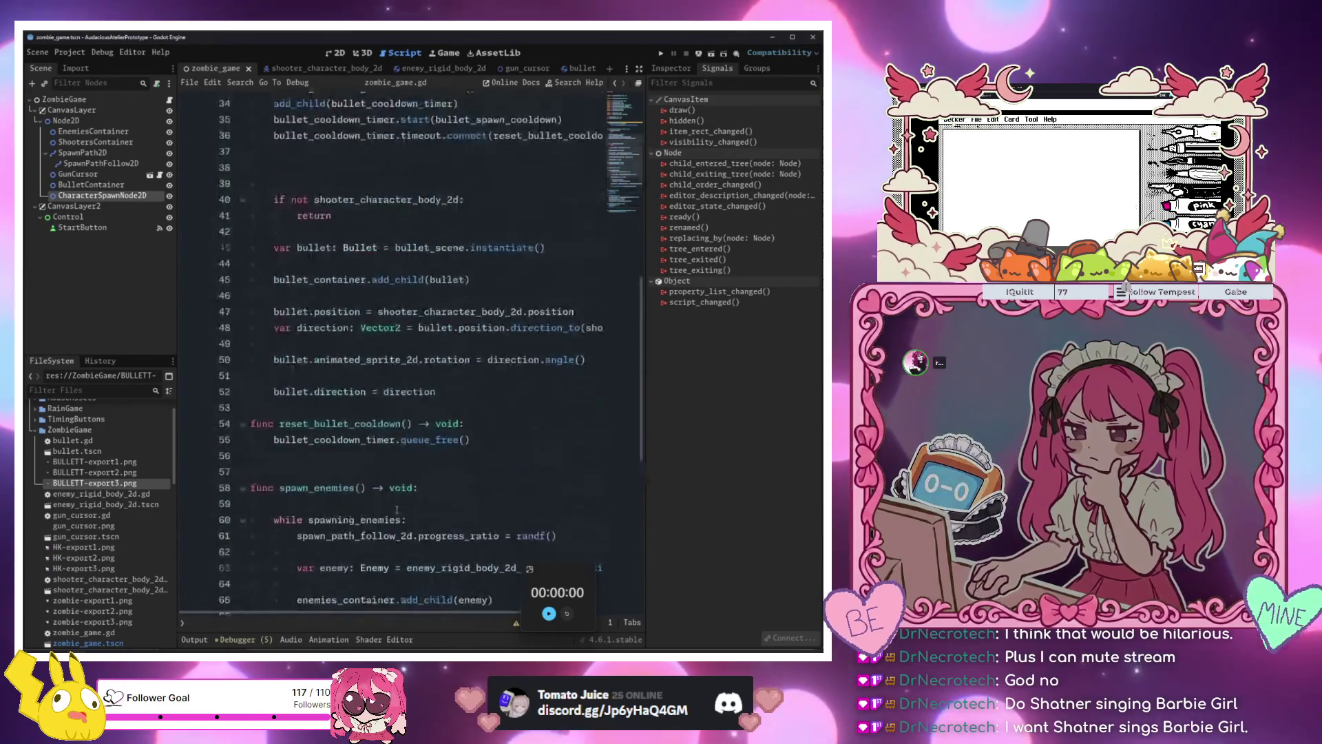
scroll(396, 509, up, 4)
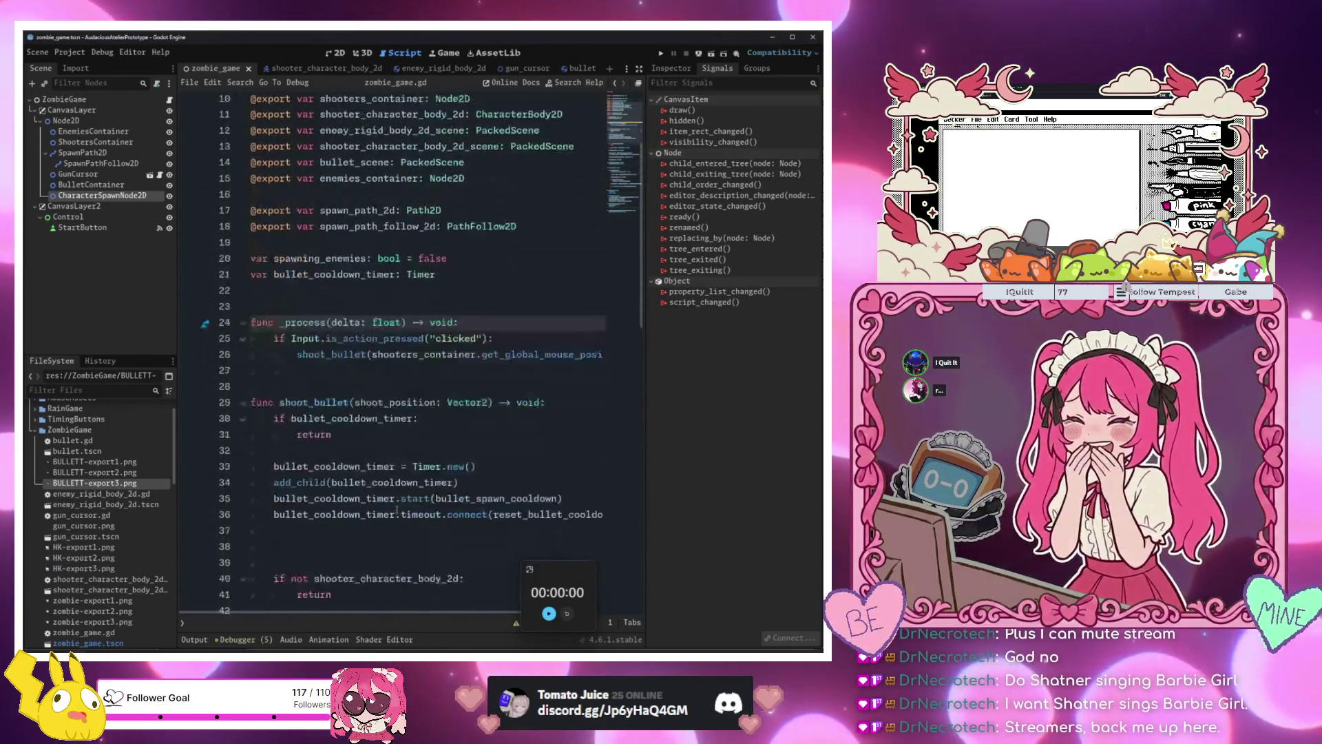
scroll(396, 524, down, 13)
scroll(396, 528, down, 7)
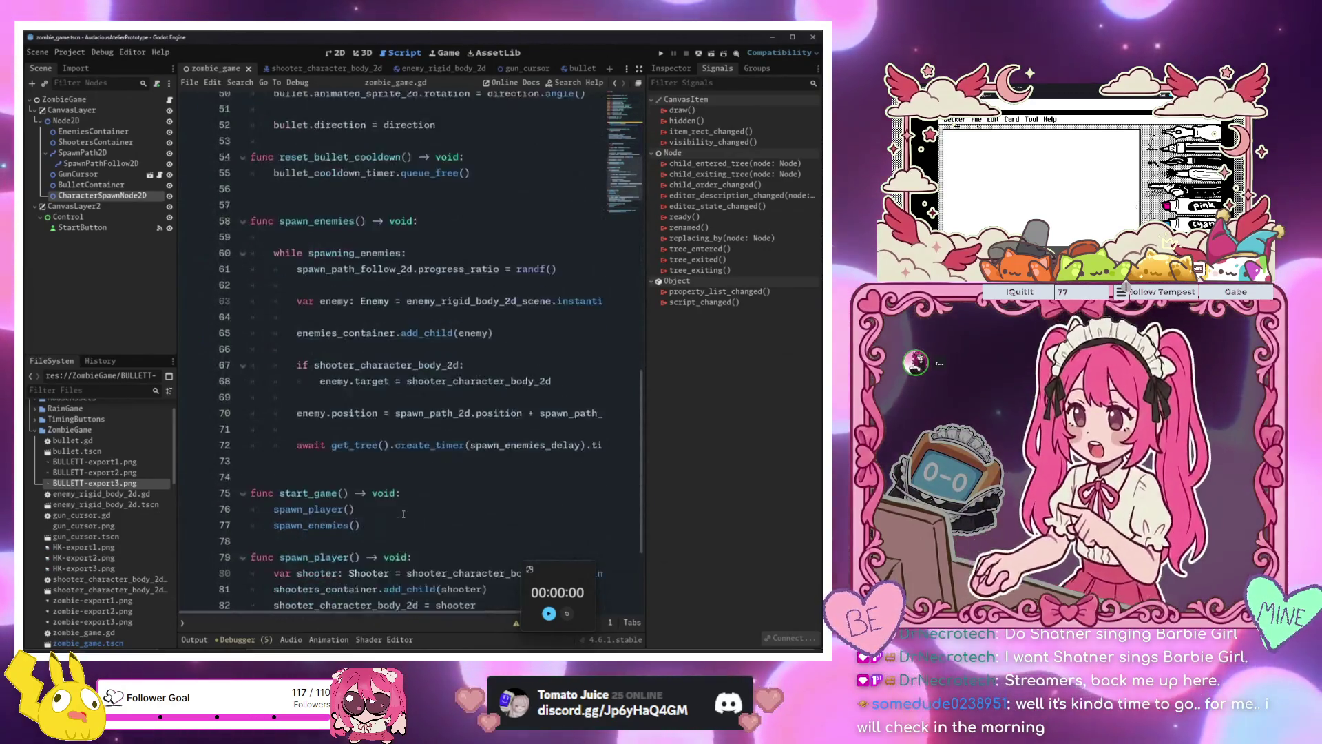
click(503, 584)
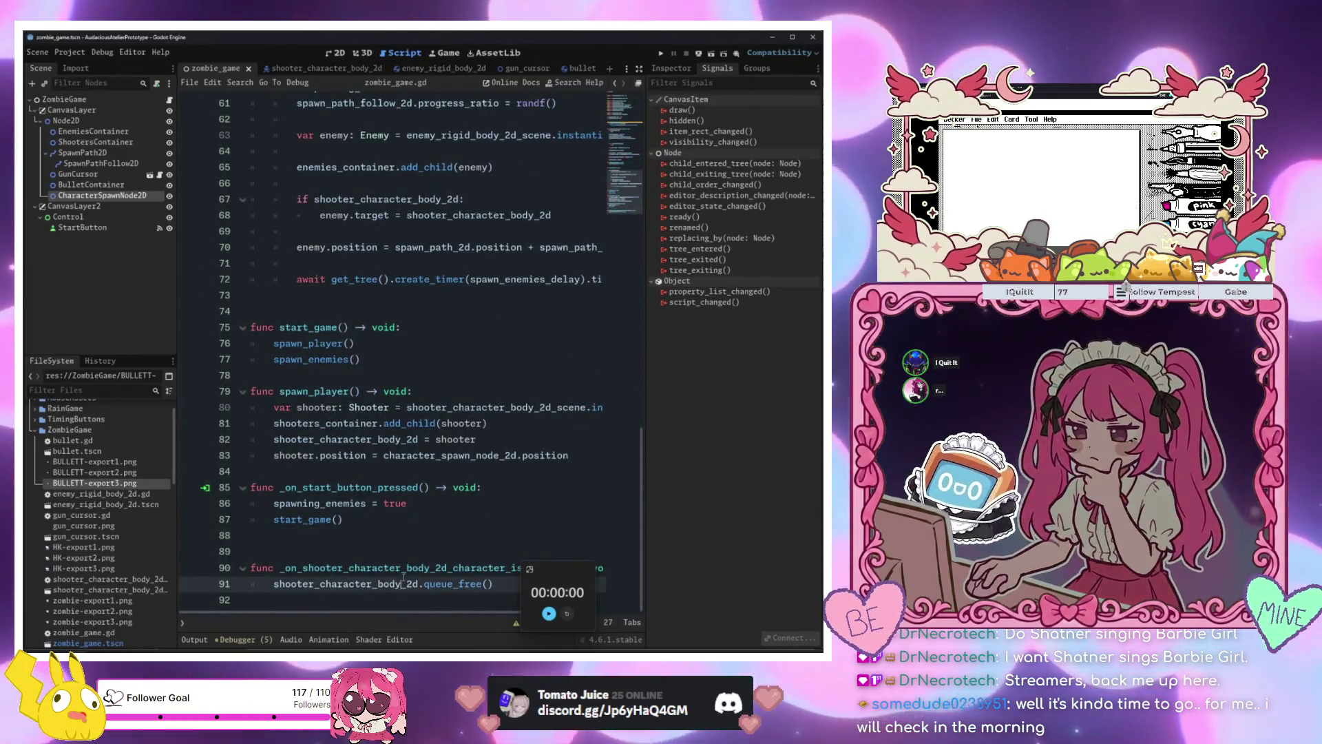
mouse_move(548, 569)
mouse_down()
mouse_move(592, 606)
mouse_move(678, 535)
mouse_up()
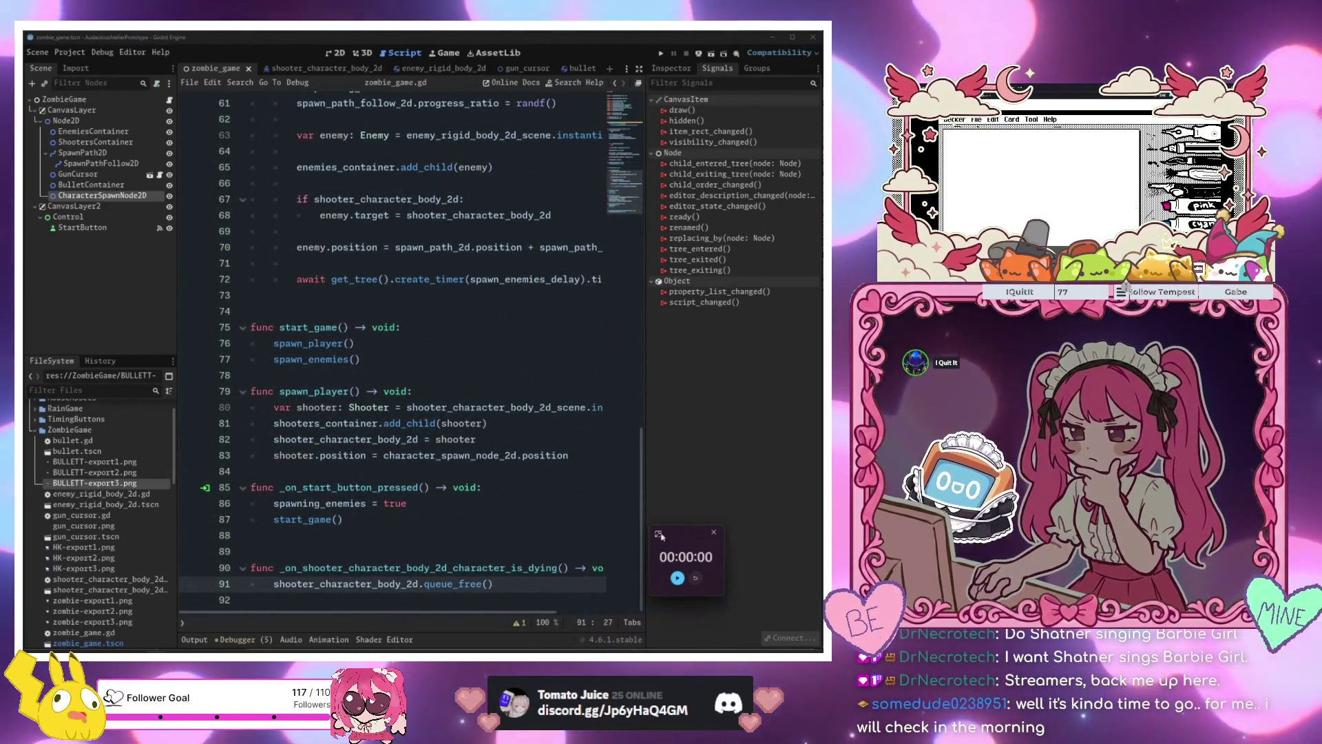
click(505, 551)
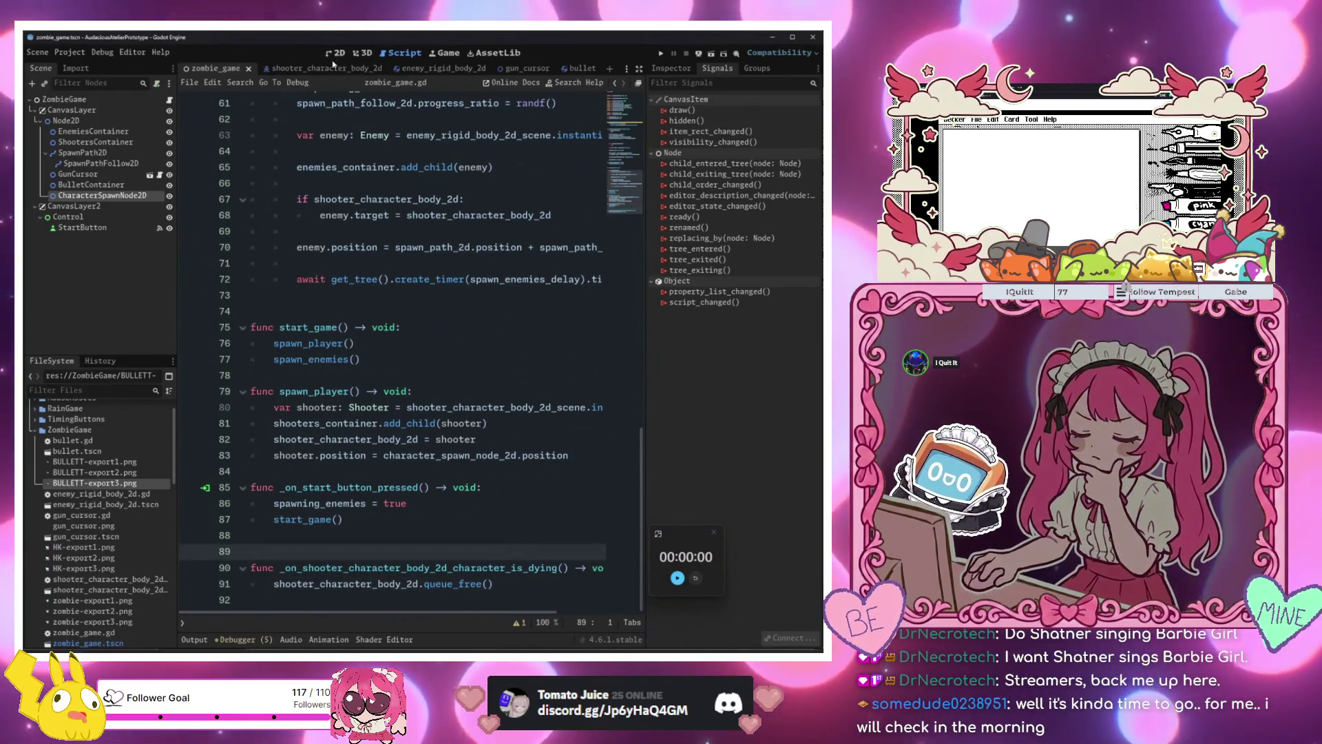
Step: Check the shooter script's character_is_dying emit, then return to zombie_game.gd's spawn_player function
click(336, 67)
scroll(345, 273, down, 3)
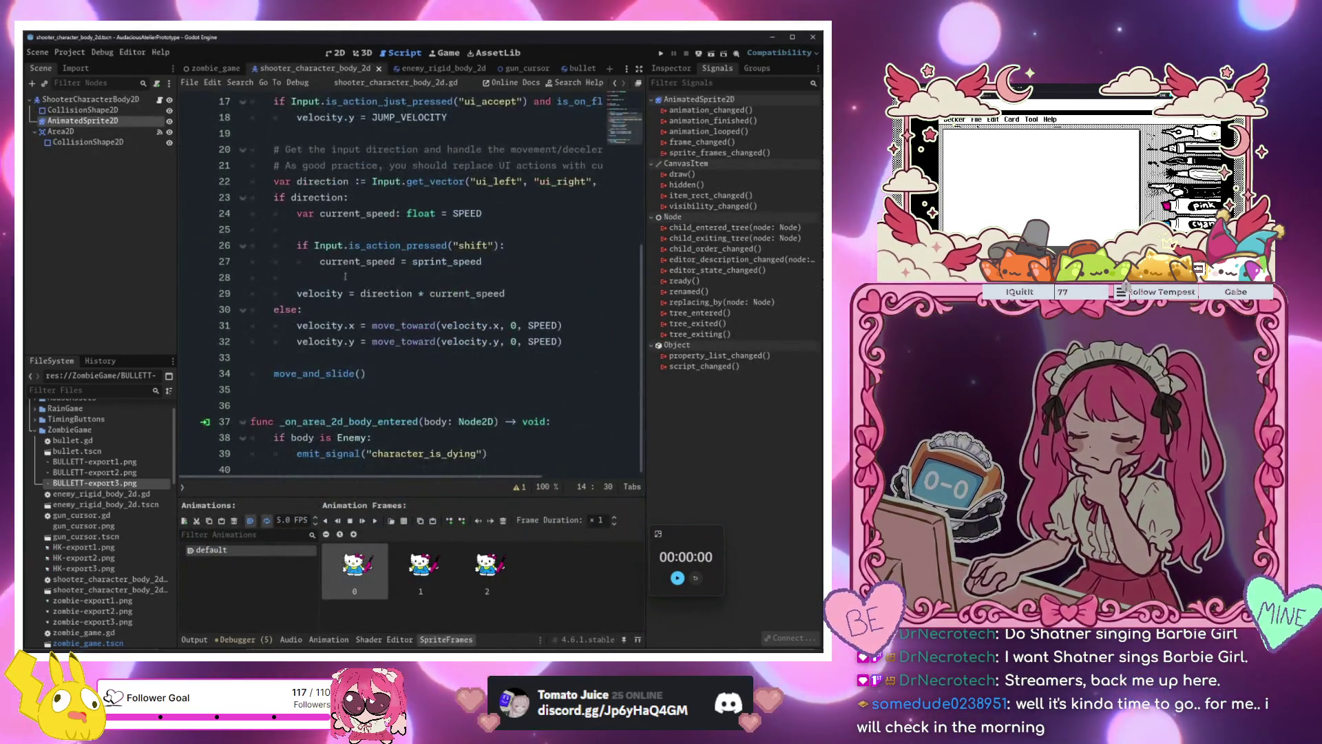
click(409, 421)
click(471, 454)
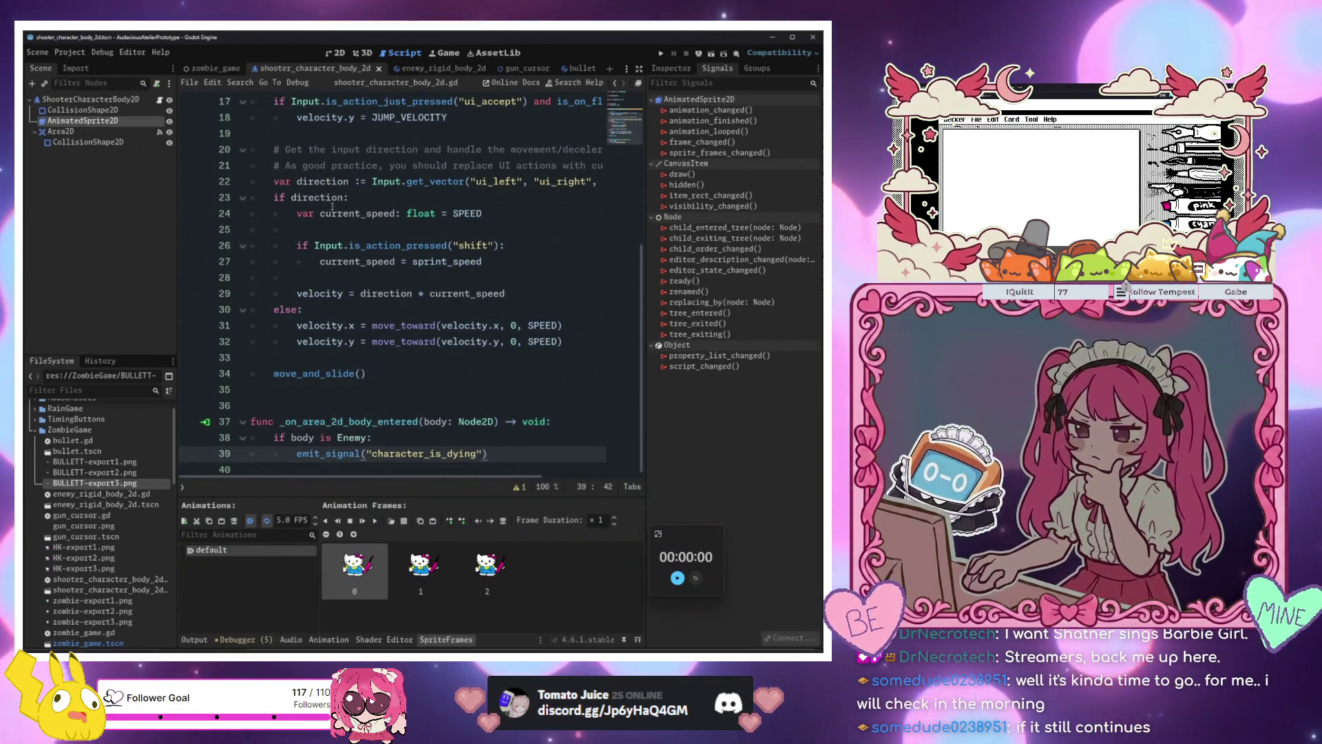
scroll(332, 206, up, 2)
scroll(332, 206, up, 4)
click(206, 69)
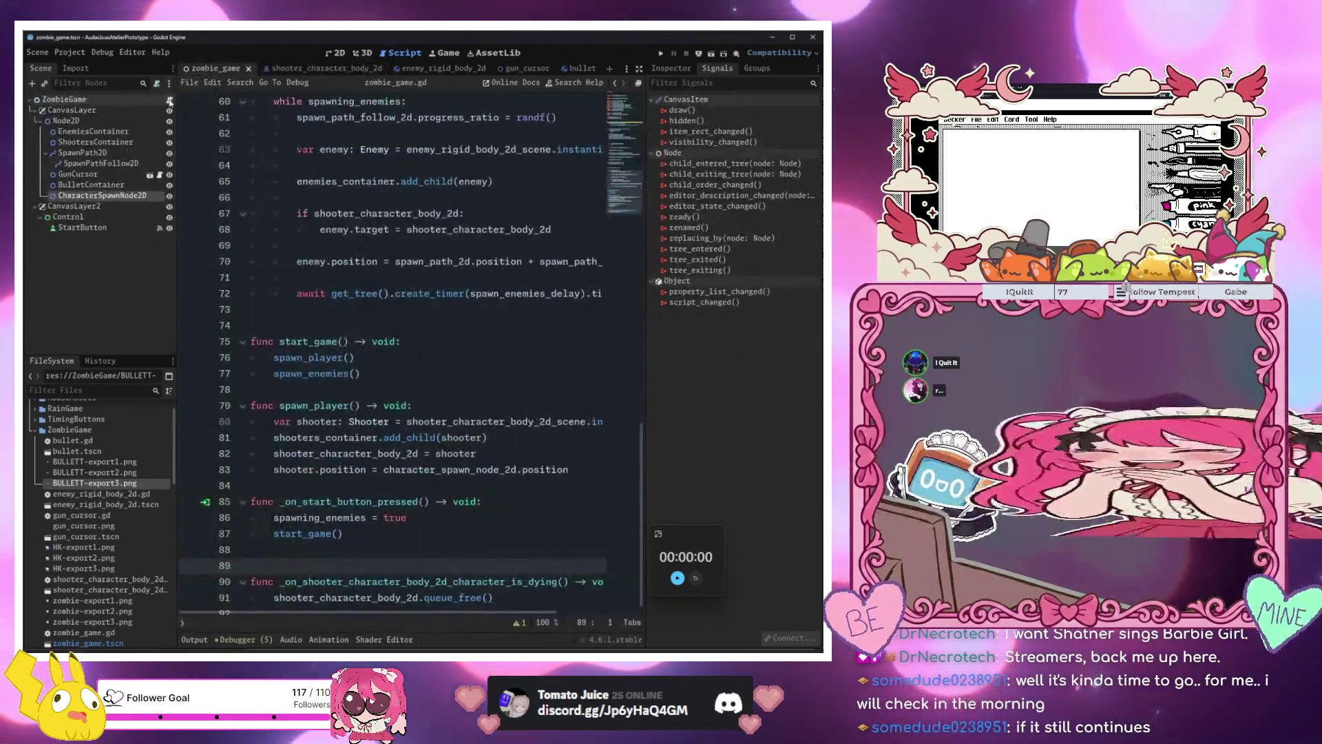
scroll(413, 344, down, 1)
click(498, 584)
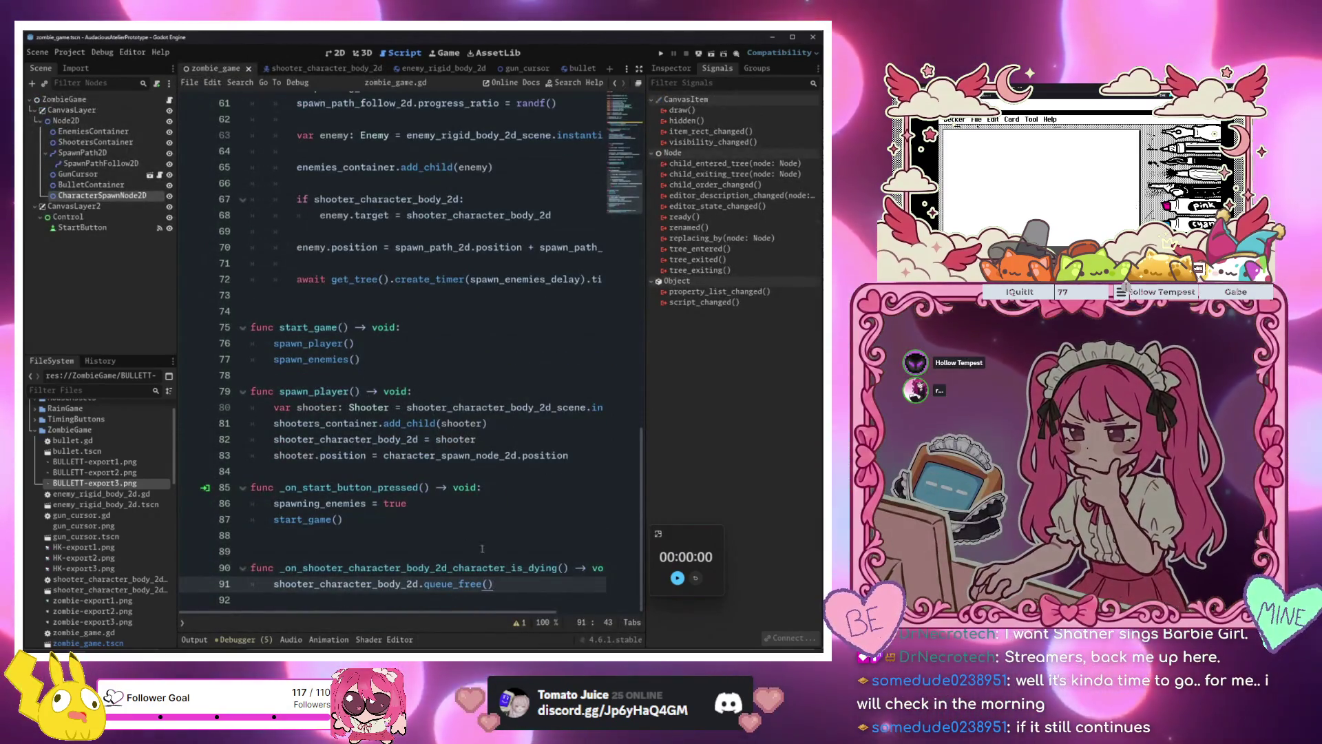
scroll(482, 549, up, 1)
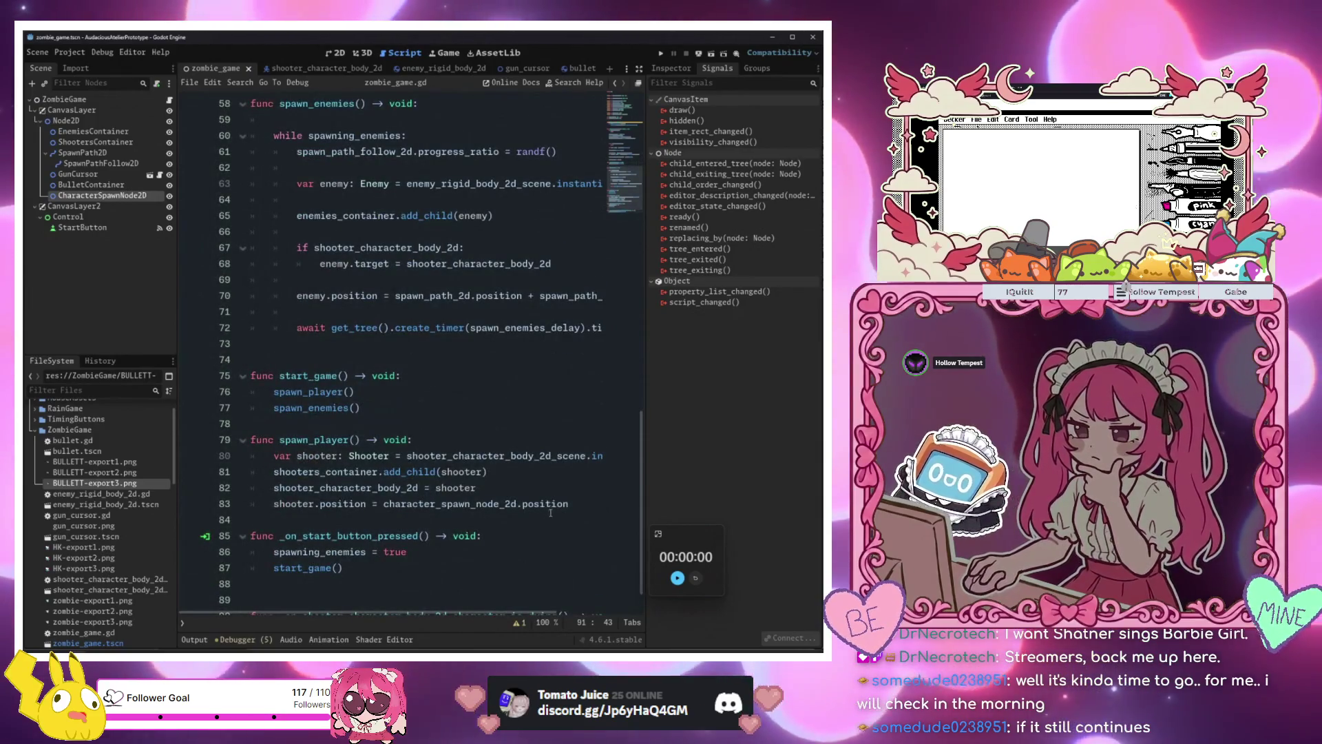
Step: In spawn_player, connect shooter.character_is_dying to _on_shooter_character_body_2d_character_is_dying, then save and run
click(551, 512)
key(Return)
scroll(551, 512, down, 1)
text(s)
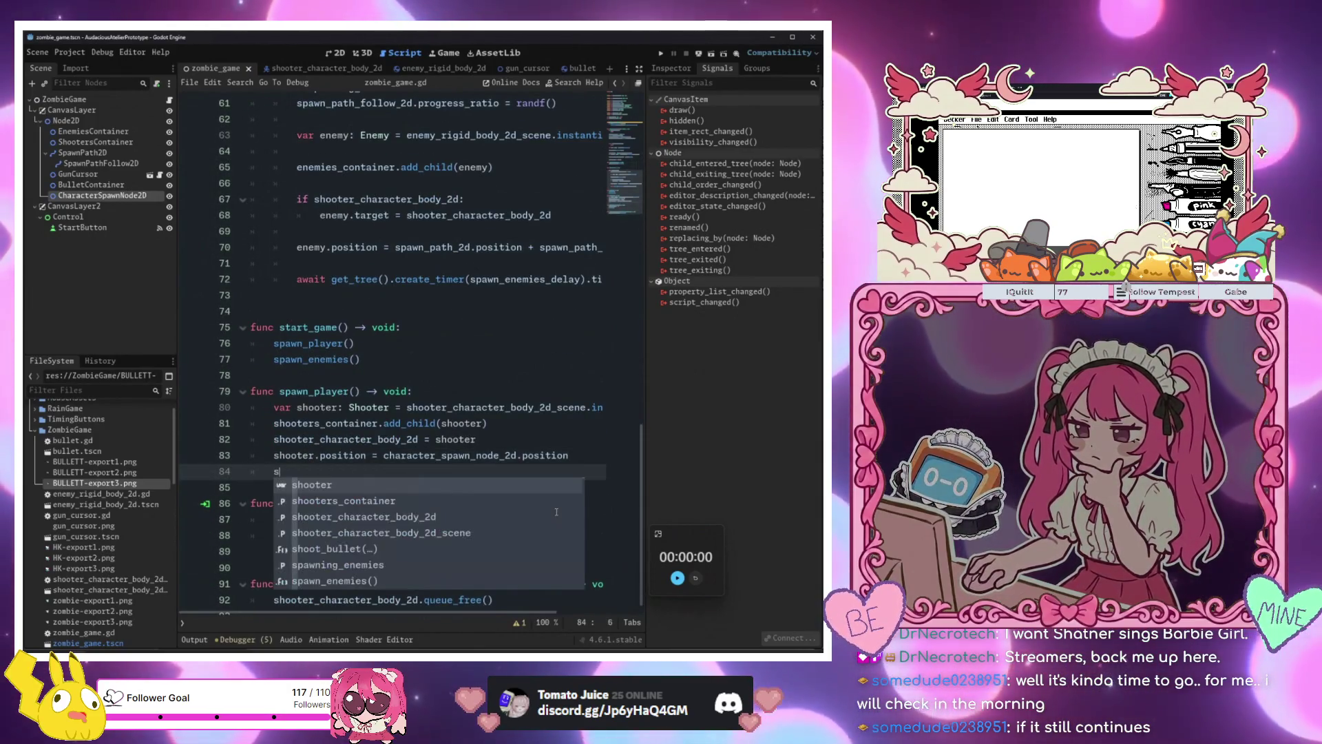
key(Return)
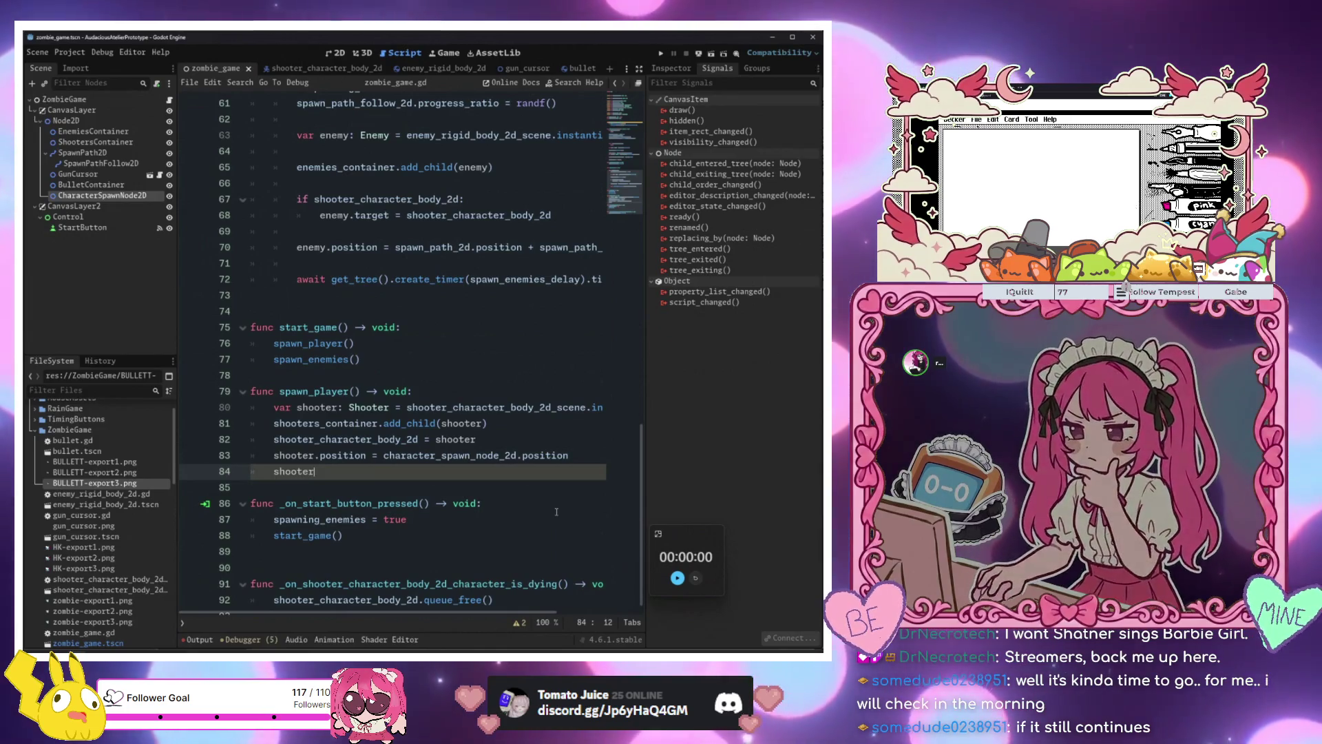
text(.)
key(Return)
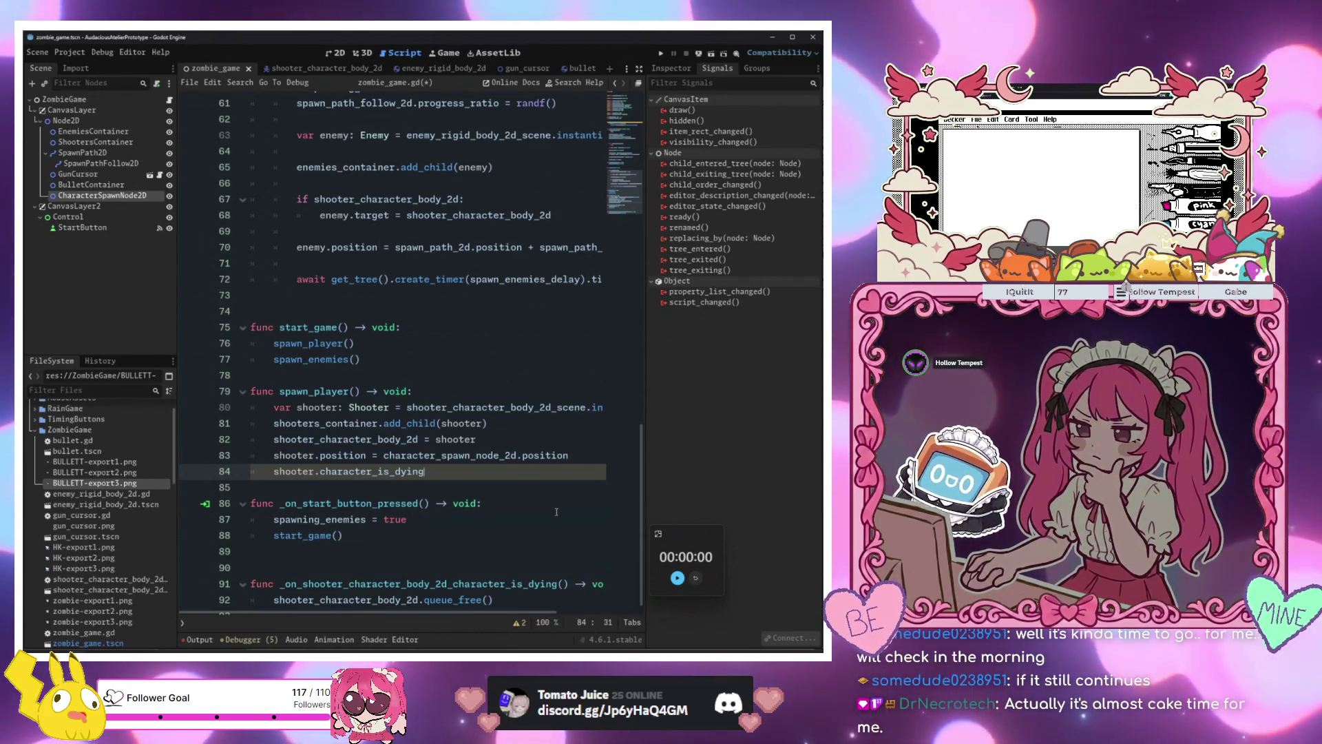
text(.connect()
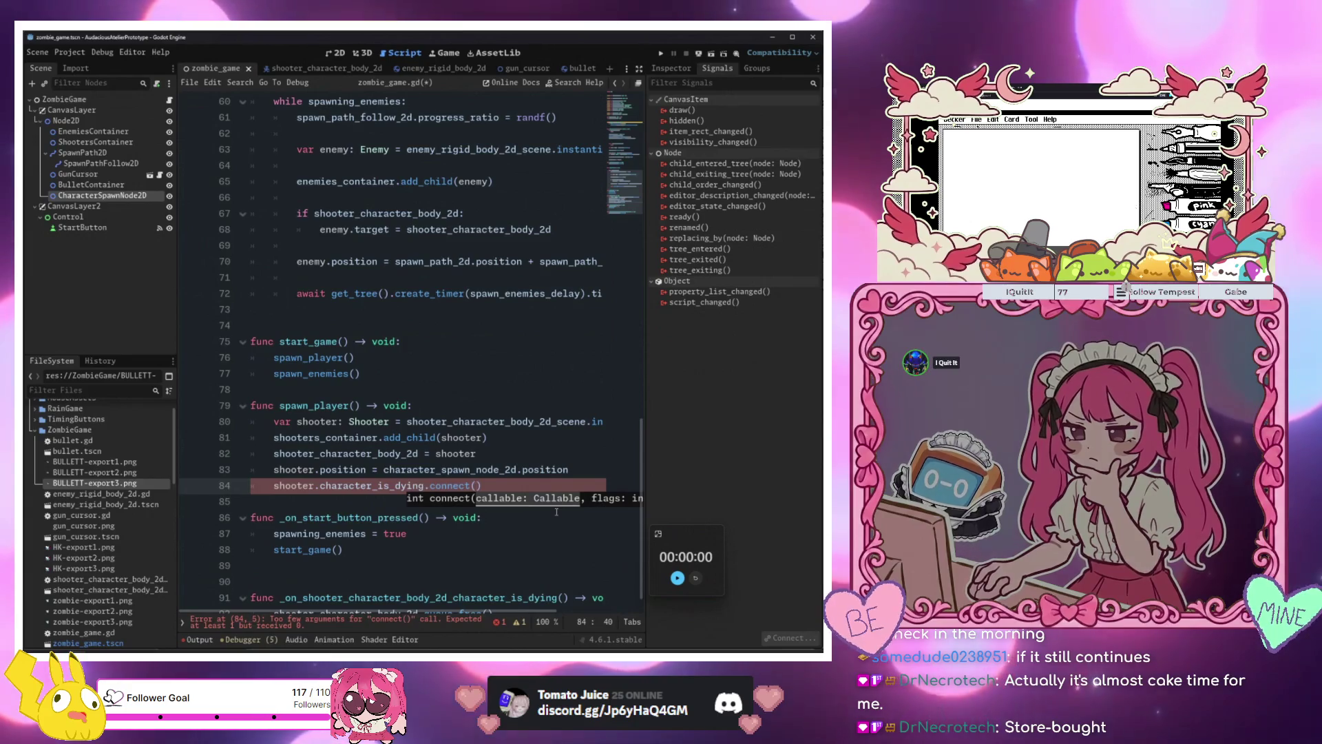
text(_on)
key(Return)
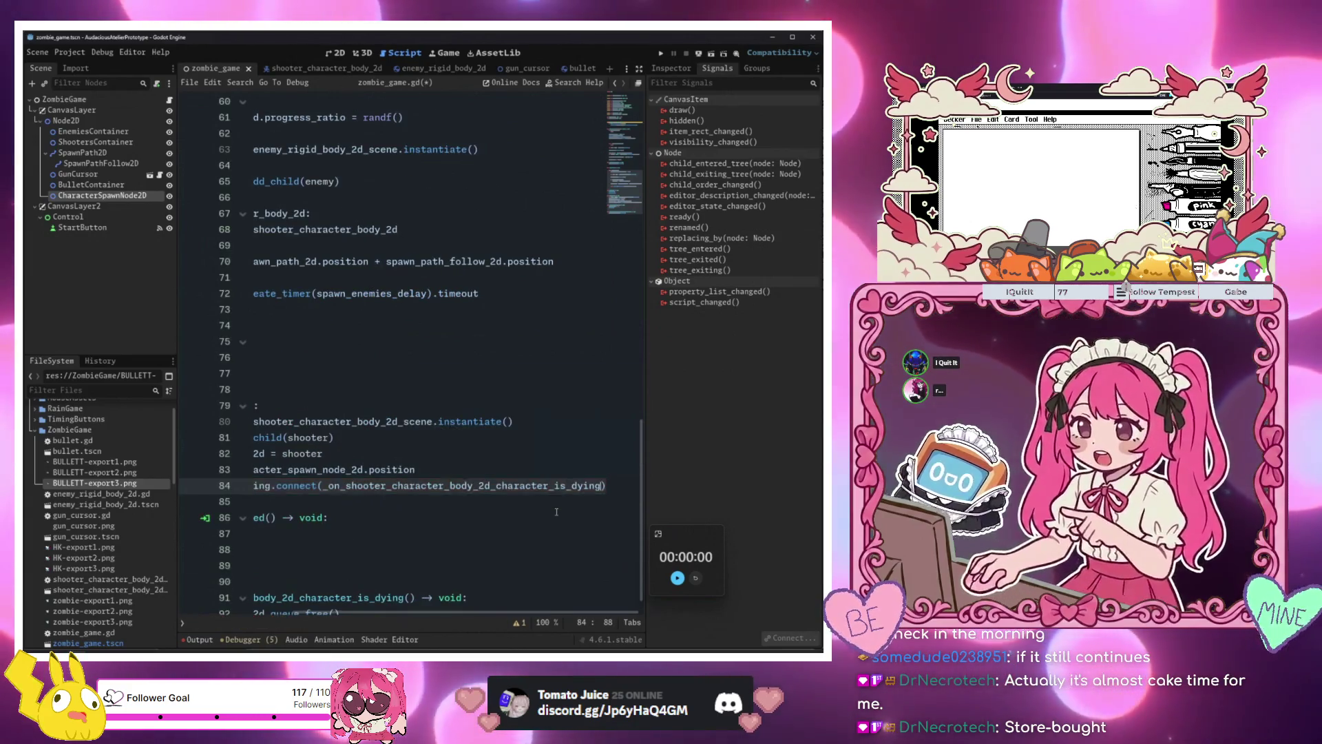
click(556, 512)
key(F5)
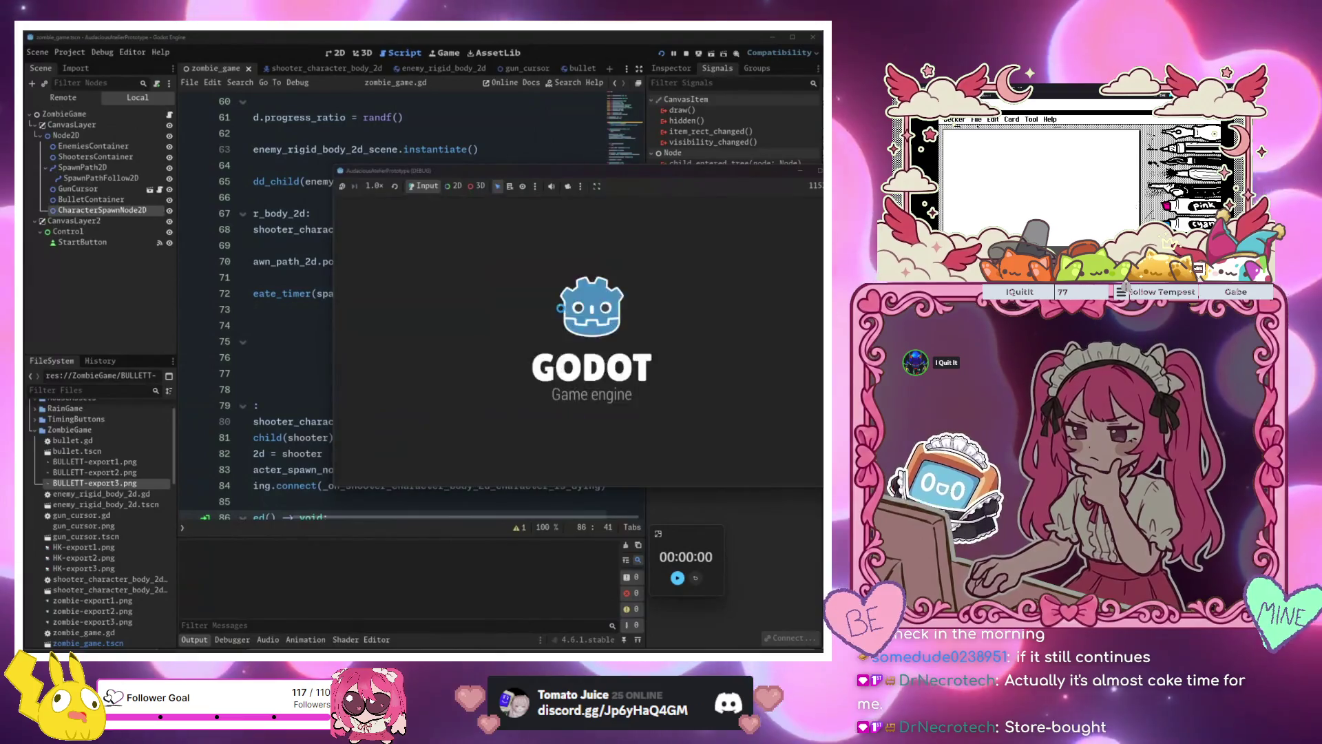
Step: Start a round from the debug game's Start Button, then stop the game with F8
click(396, 460)
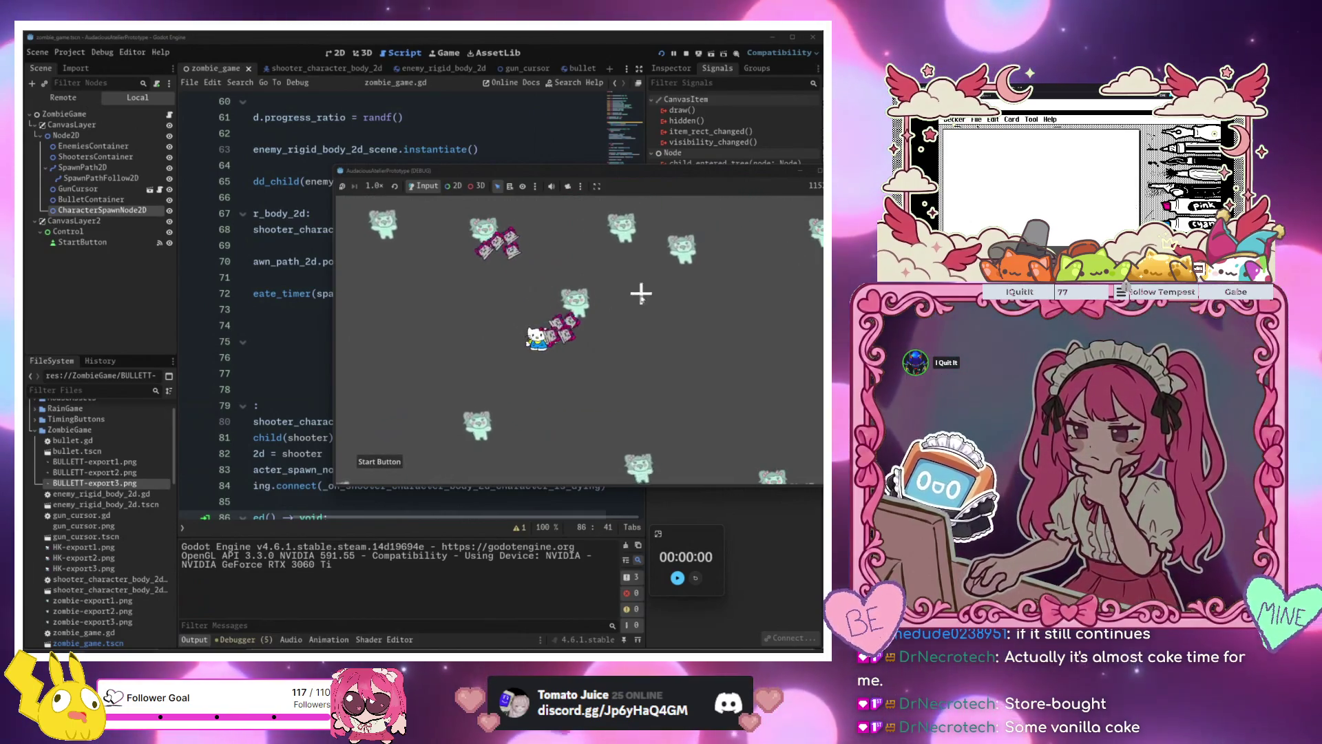
key(F8)
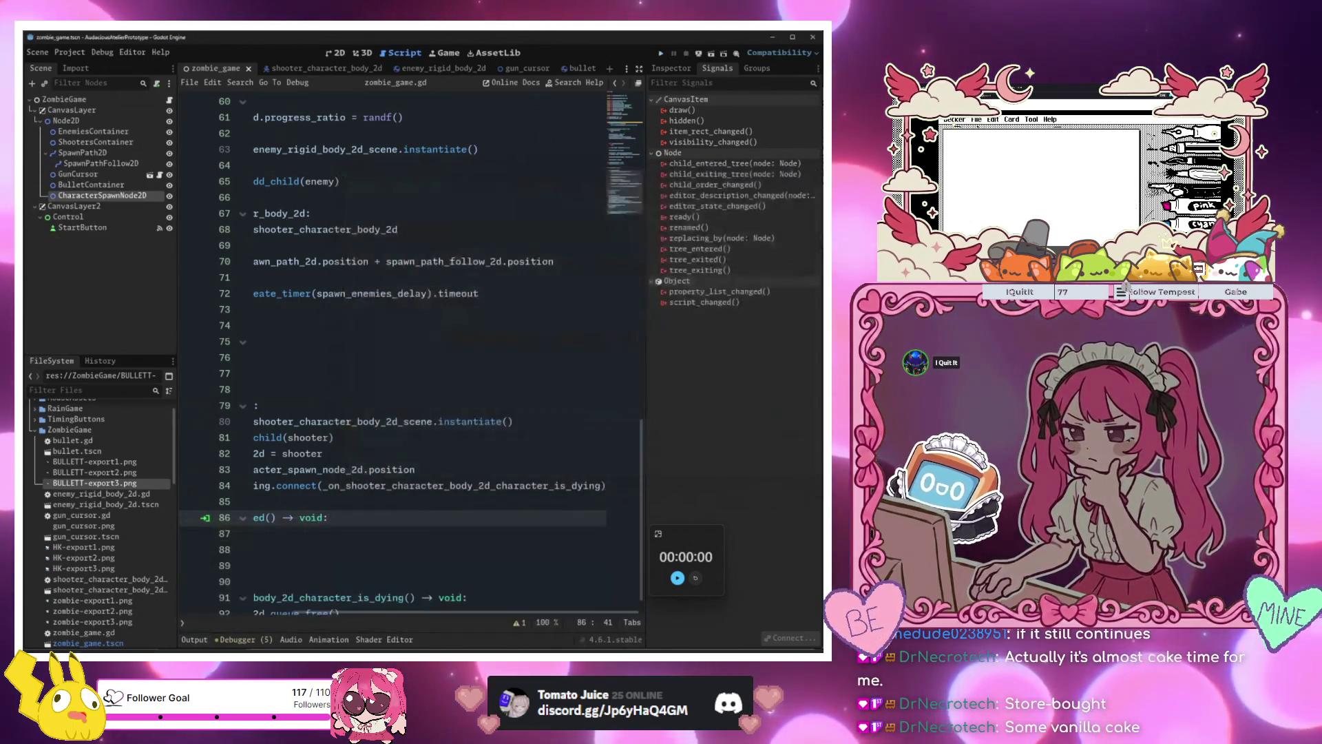
Step: Add a reset_scene() call as the first line inside start_game
drag(388, 520, 207, 514)
scroll(393, 527, down, 1)
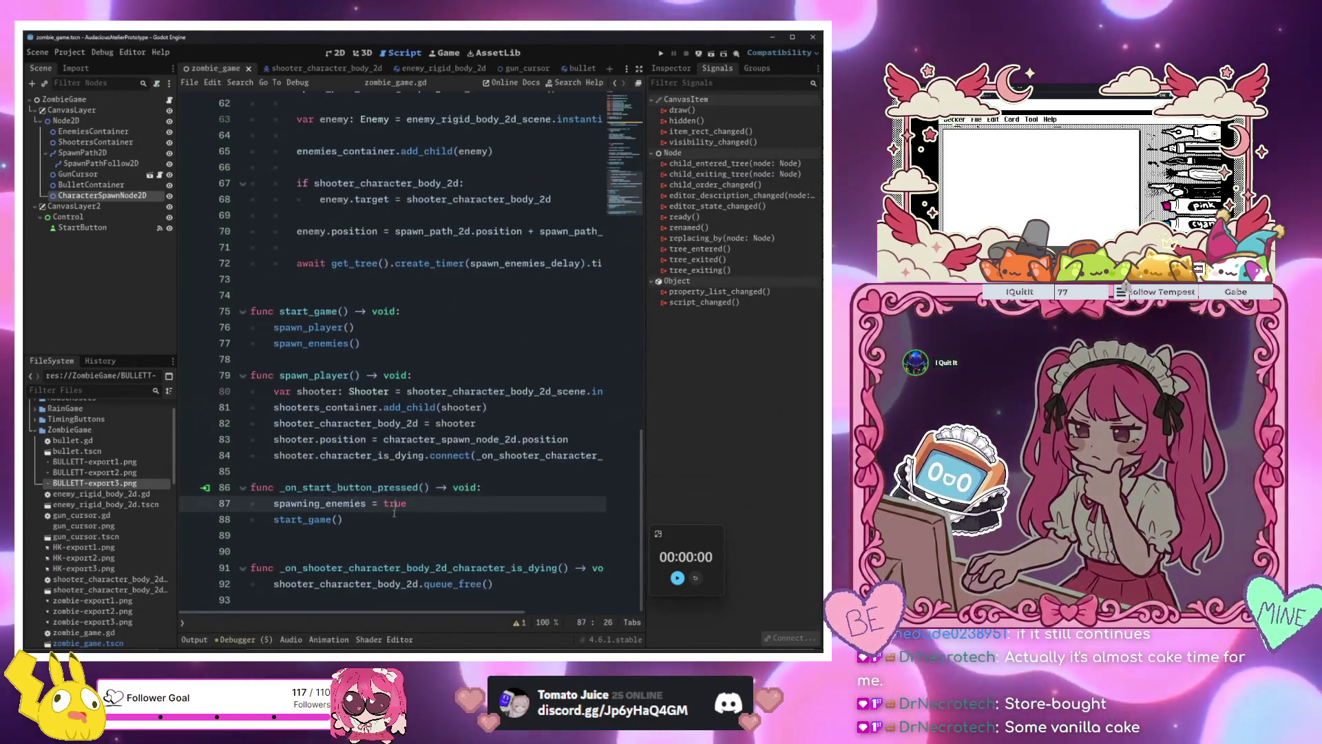
click(460, 318)
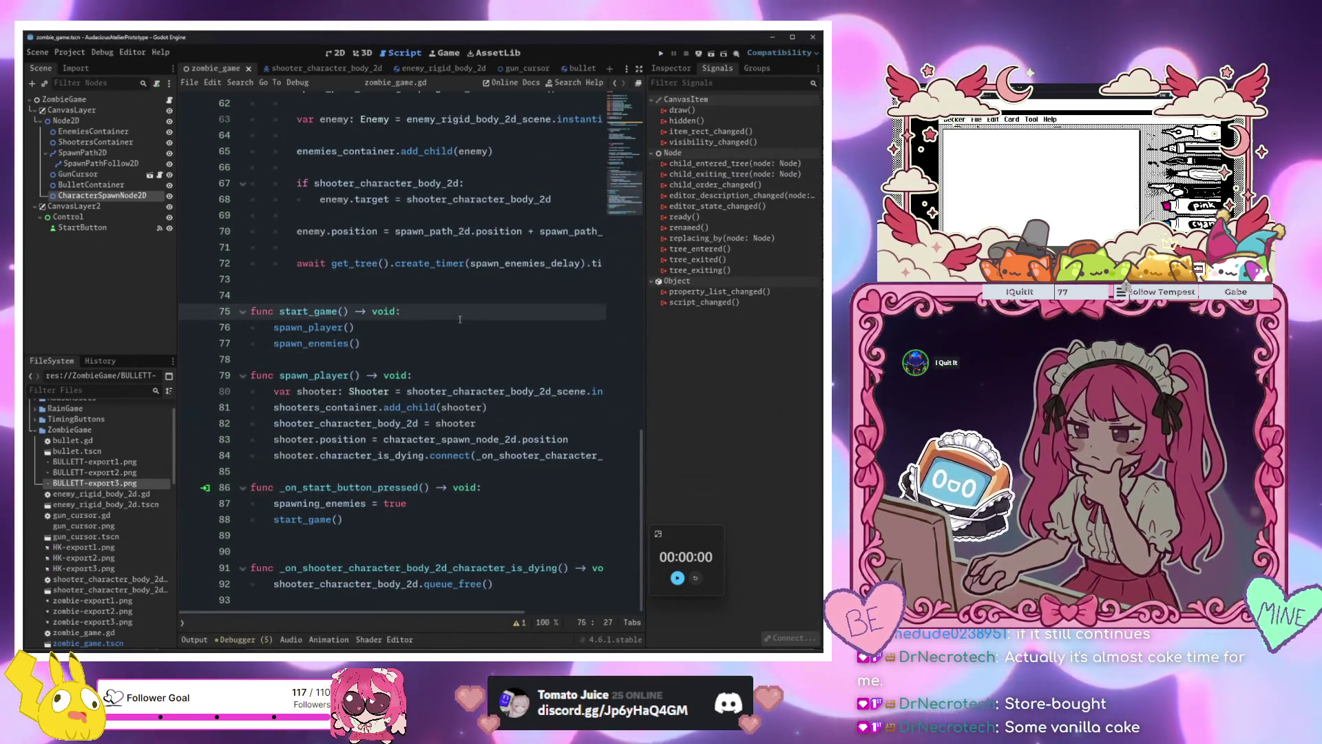
key(Return)
text(reset_scen)
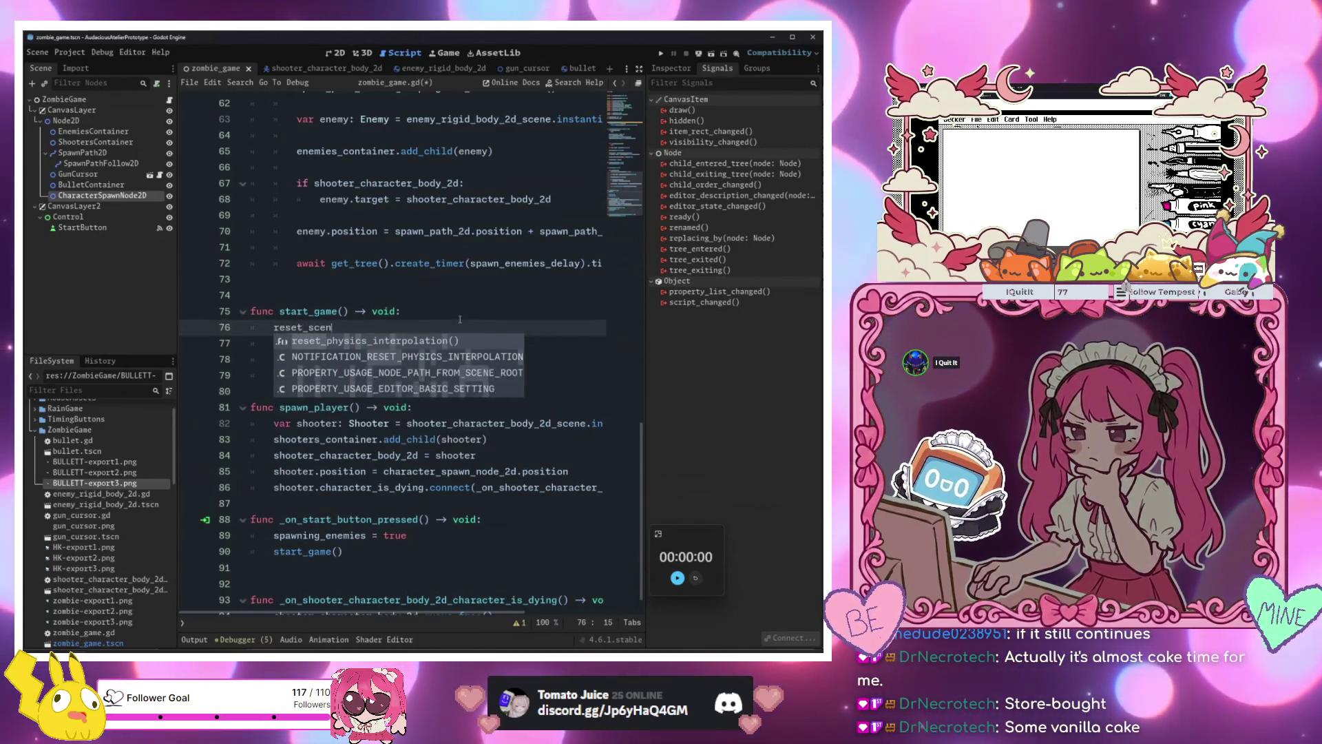
key(Return)
key(Delete)
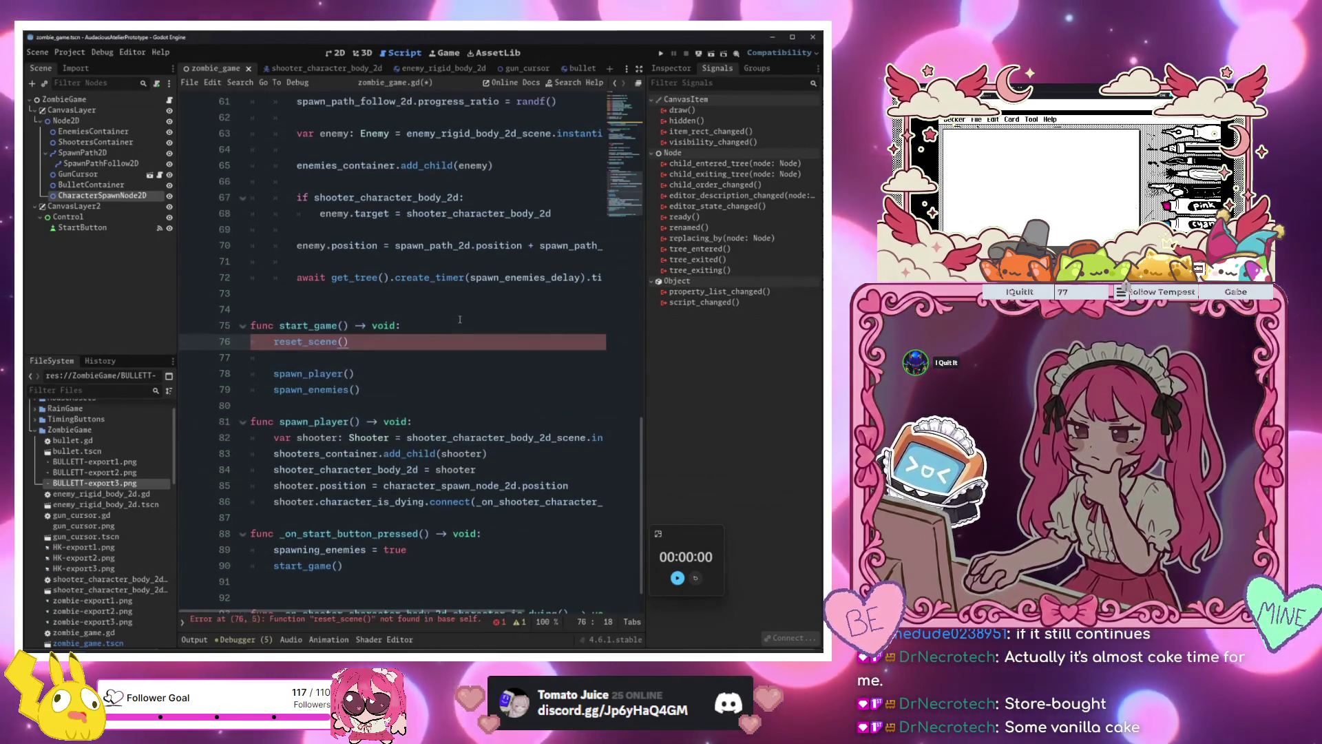
Step: Define func reset_scene() -> void: below start_game and clear its placeholder pass
click(407, 391)
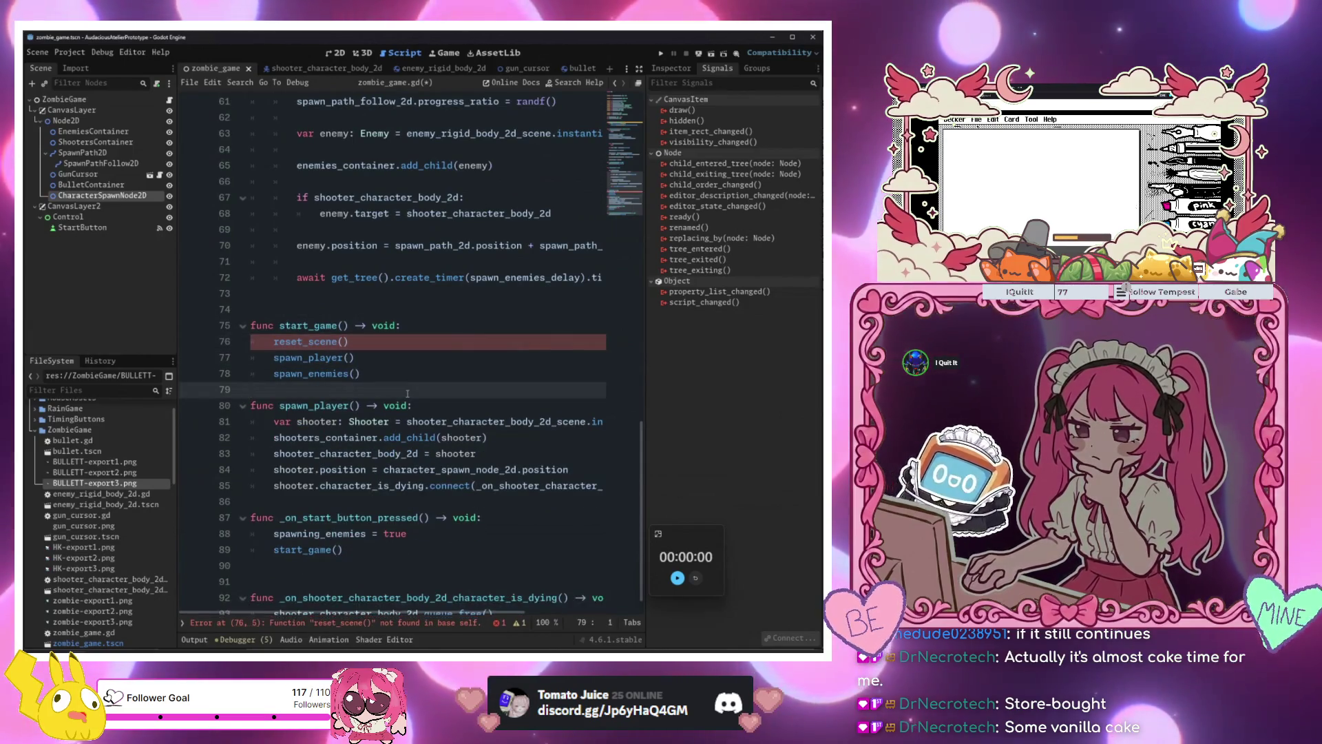
key(Return)
key(Return)
key(Return)
key(Up)
key(Up)
text(func re)
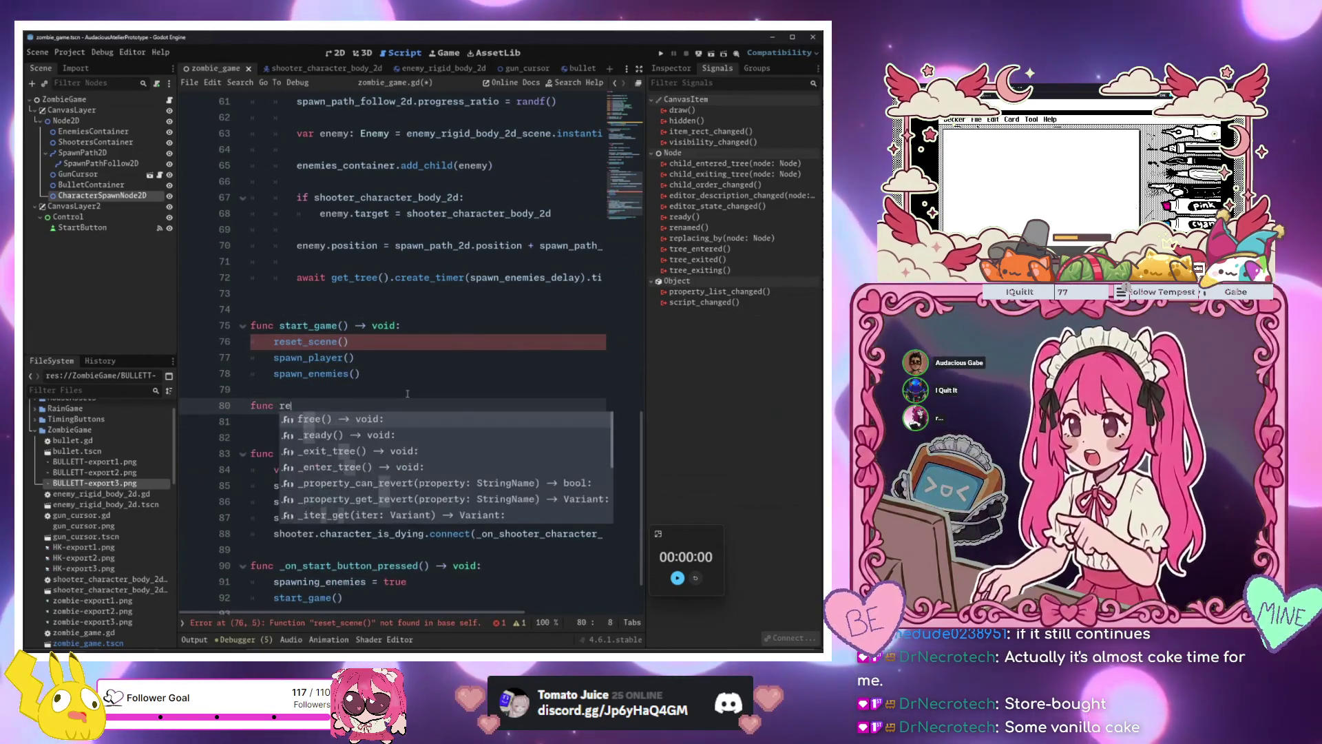
text(set_scene() -> )
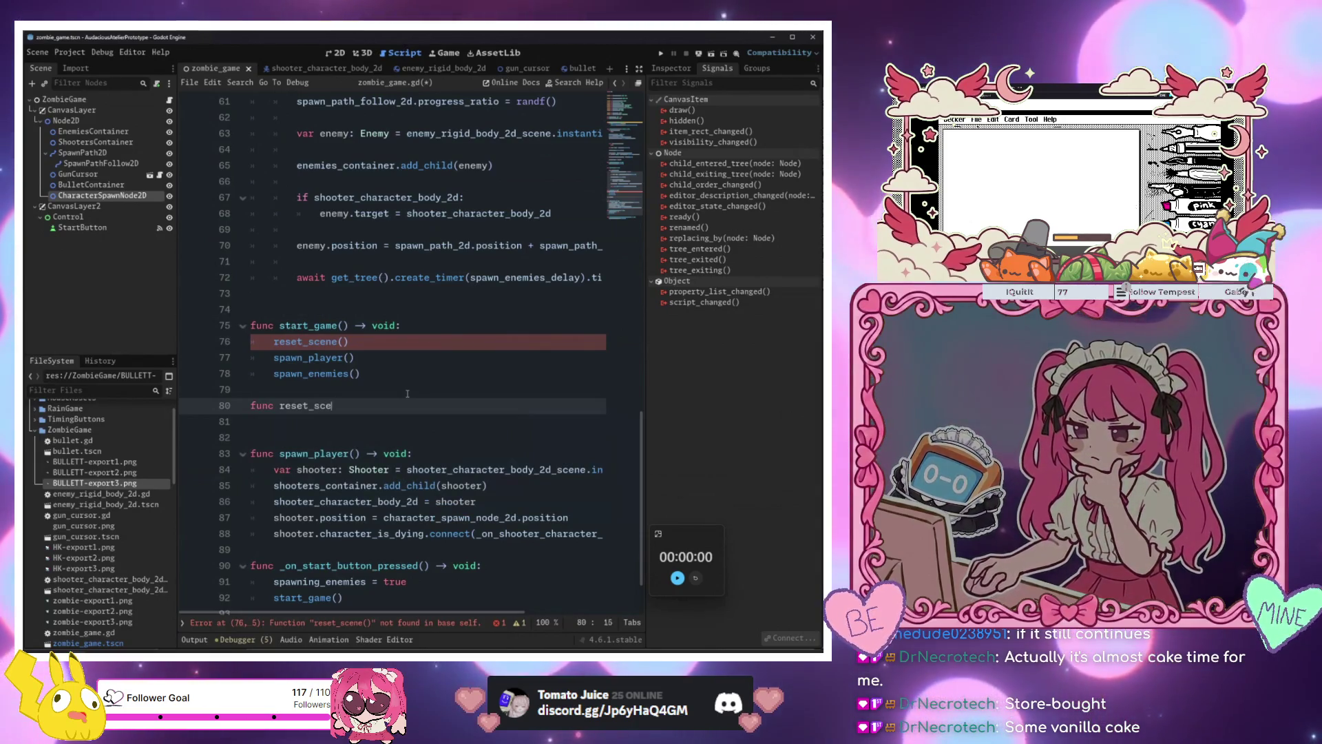
text(void:)
key(Return)
text(pass)
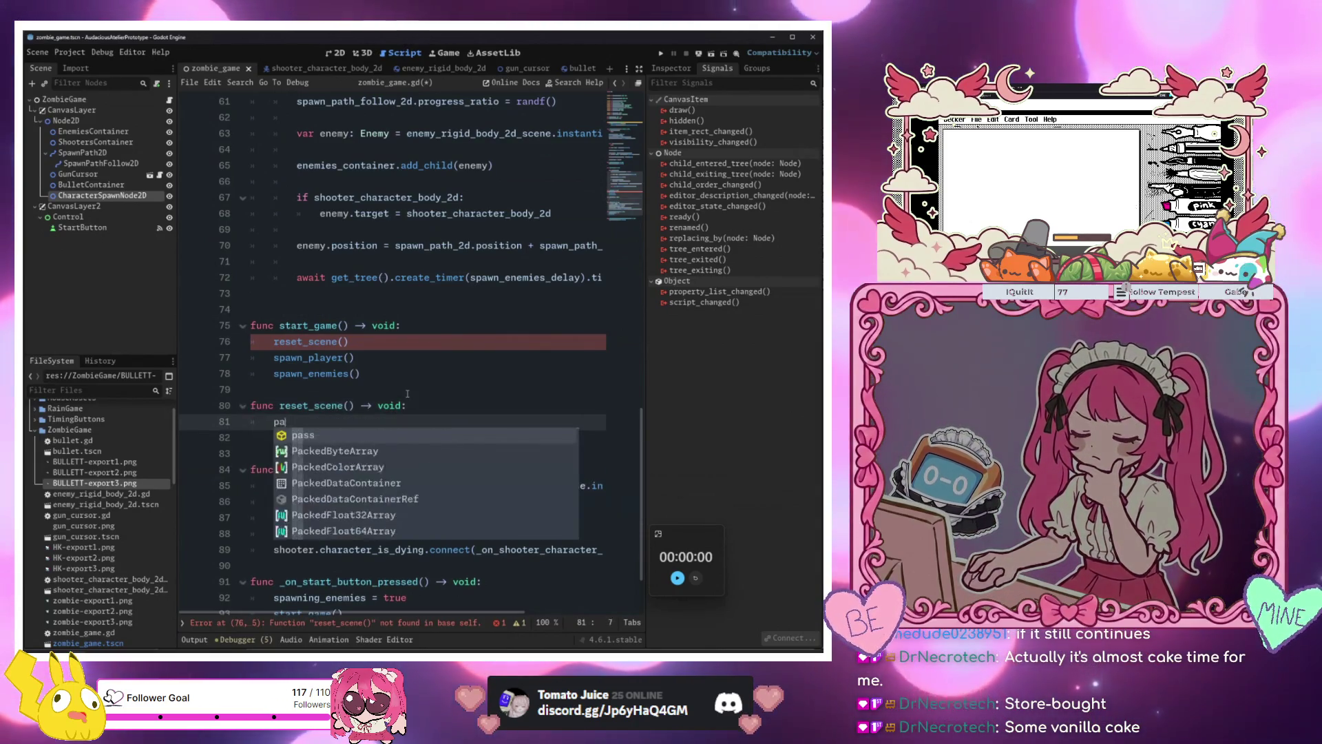
click(408, 393)
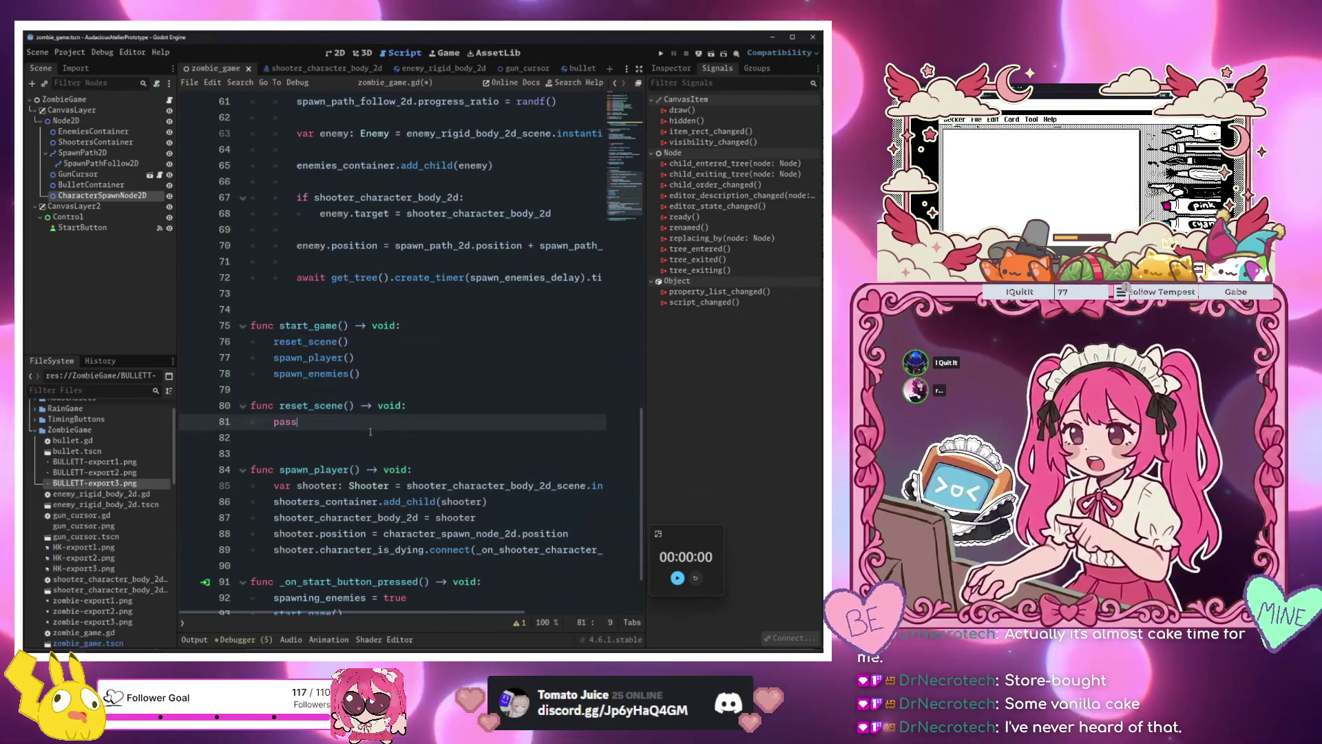
key(Return)
click(358, 451)
click(337, 438)
key(BackSpace)
key(BackSpace)
key(BackSpace)
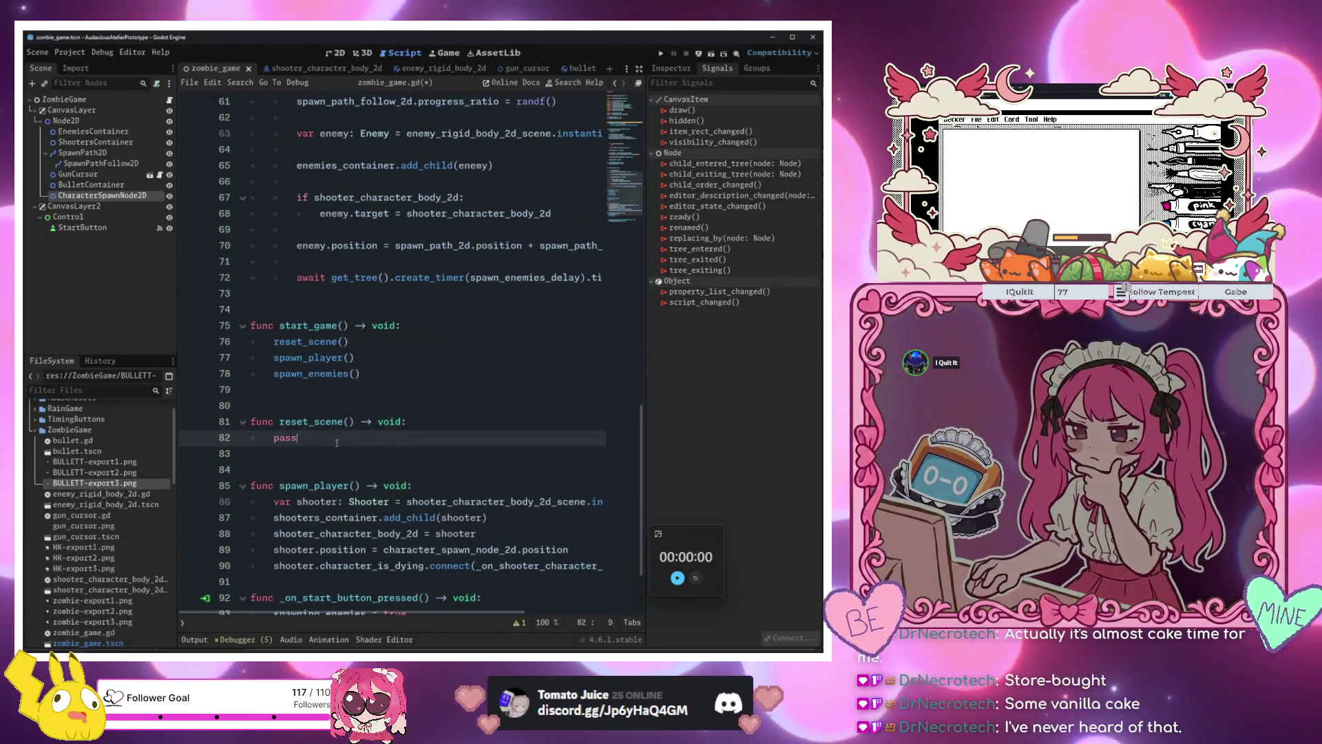
Step: Start reset_scene's body with enemies_container.get_children() and open a line above it for a loop
text(rese)
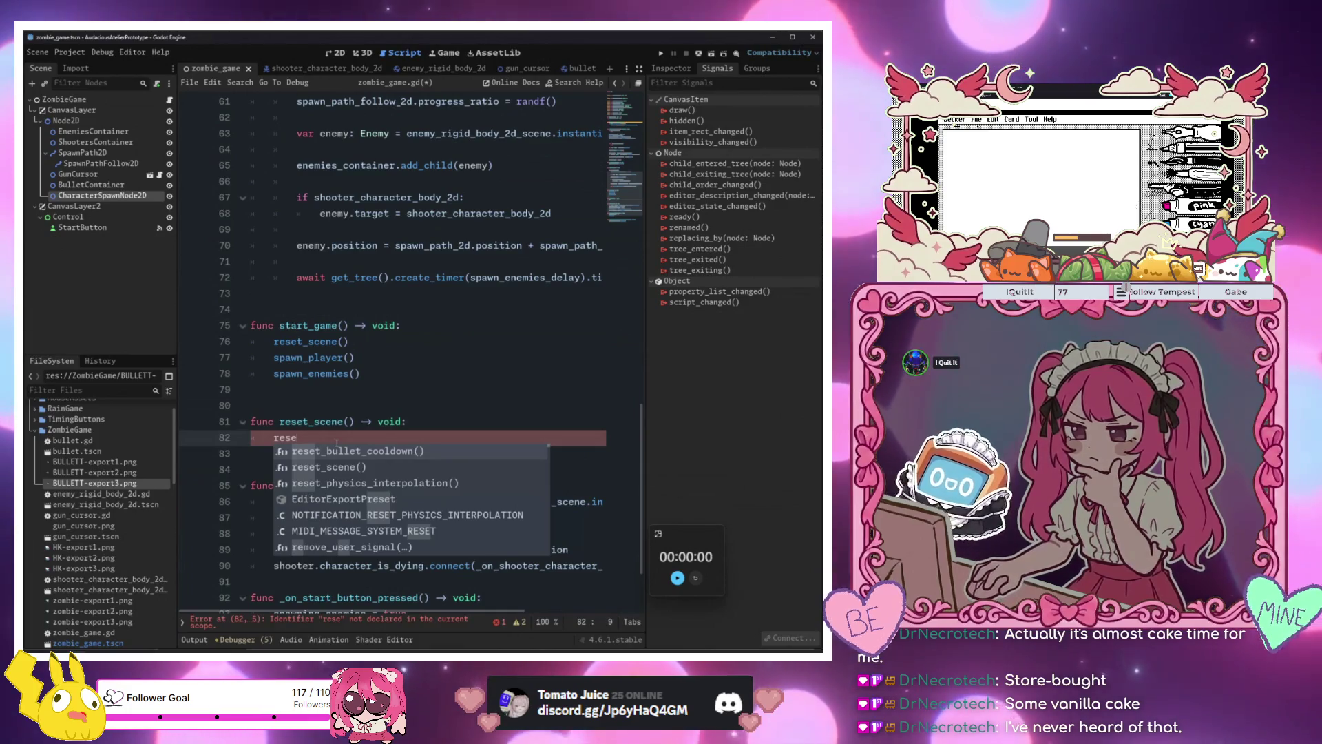
key(BackSpace)
key(BackSpace)
key(BackSpace)
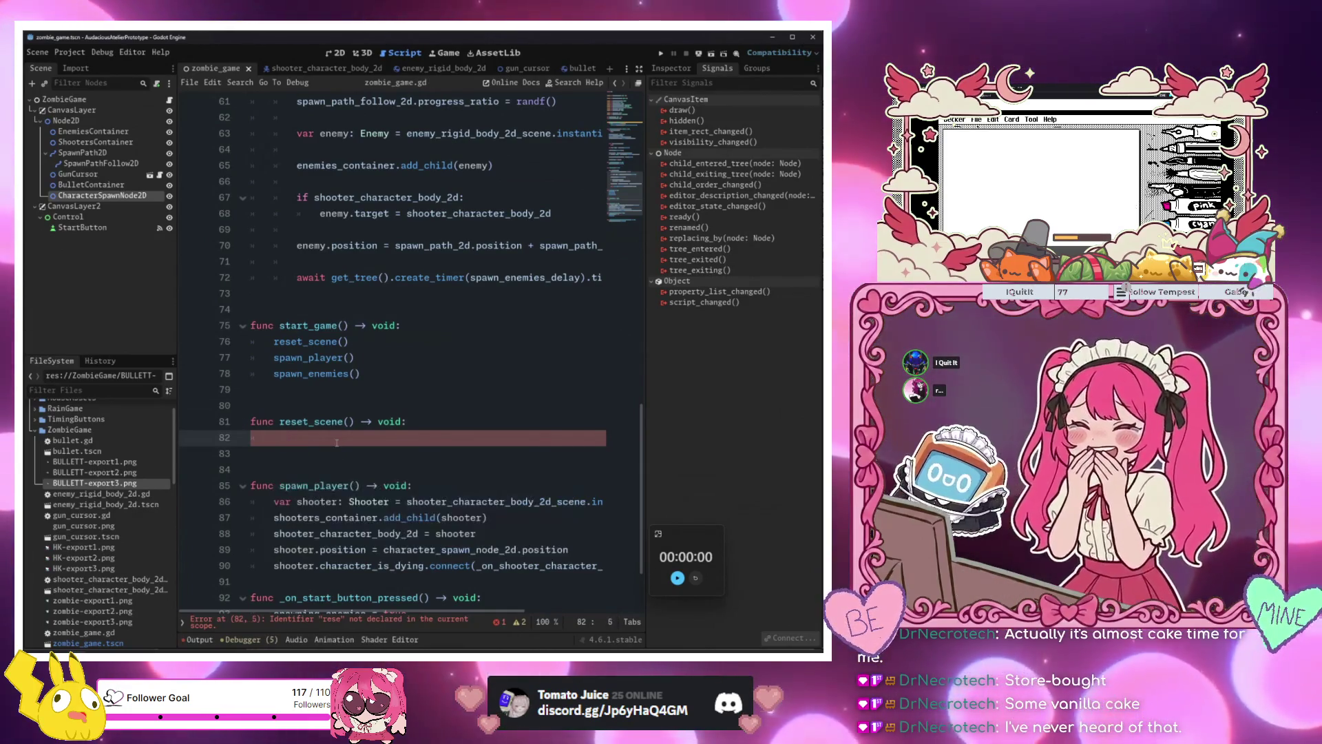
text(ene)
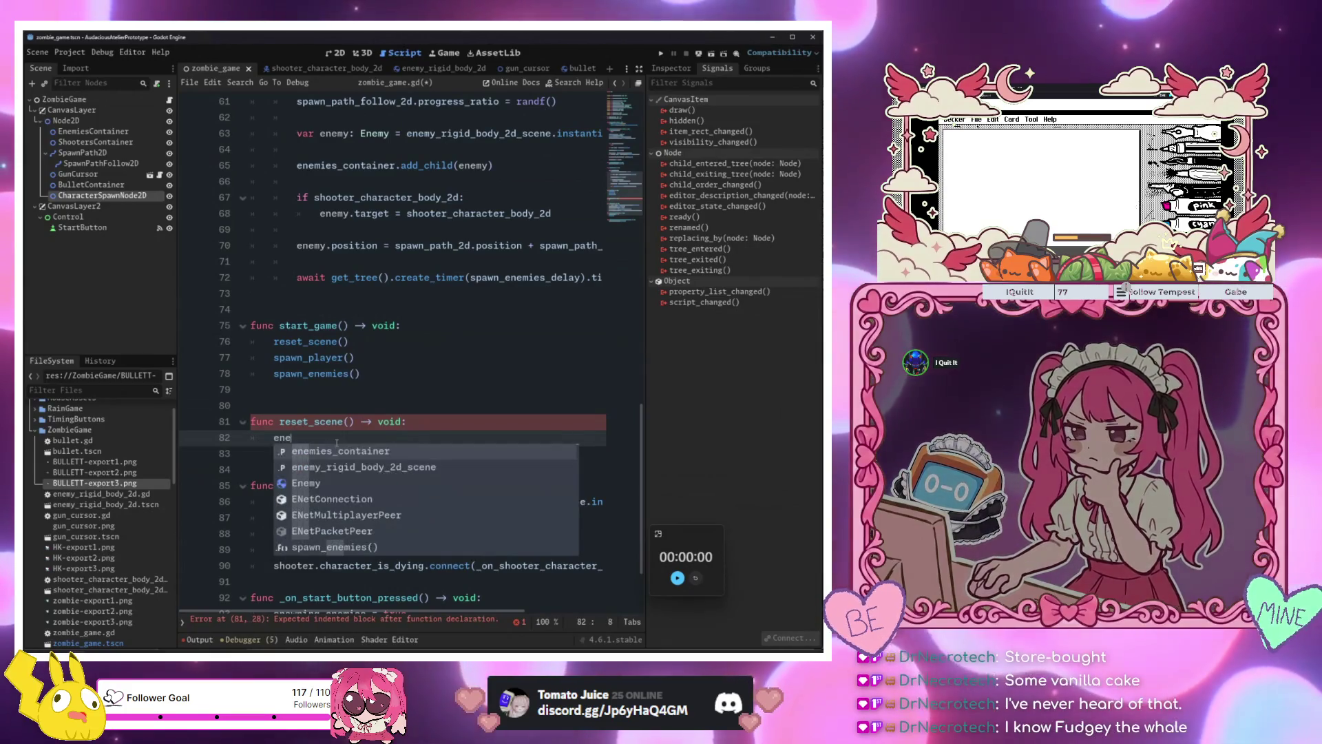
key(Return)
text(.get_chil)
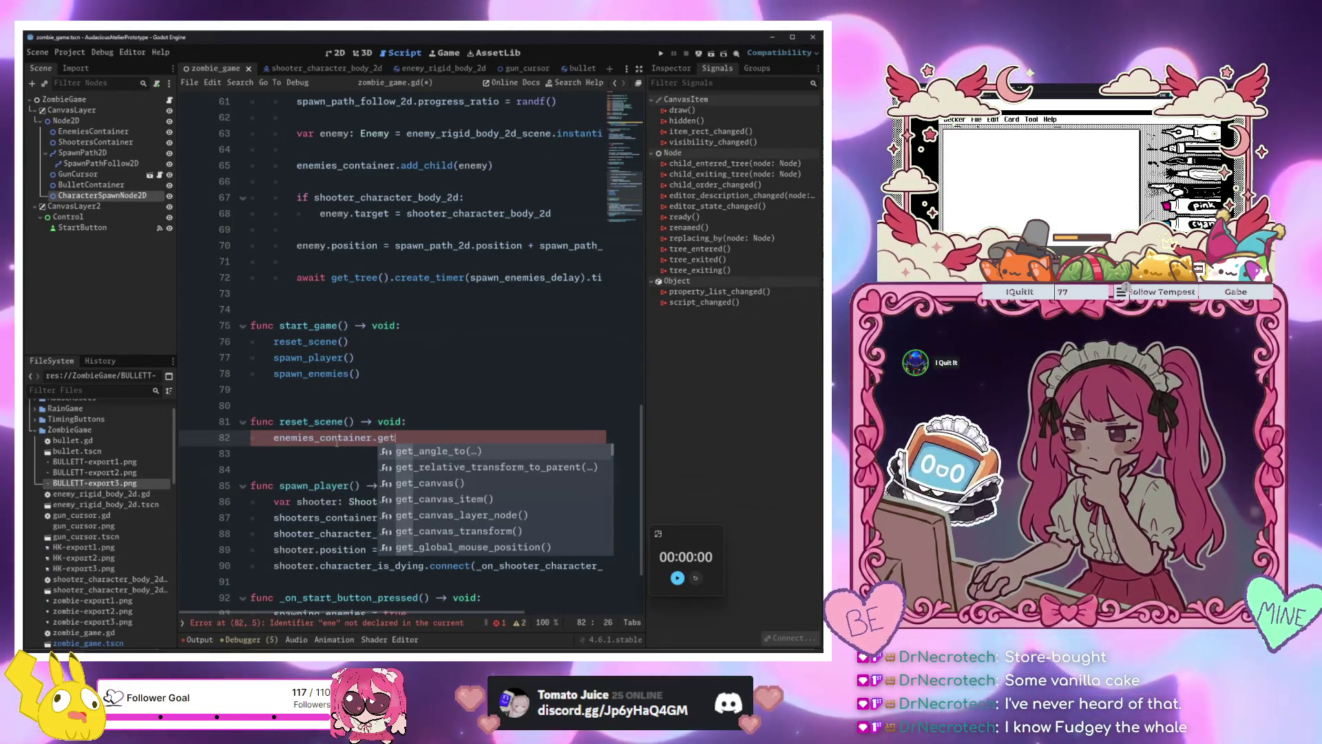
key(Down)
key(Return)
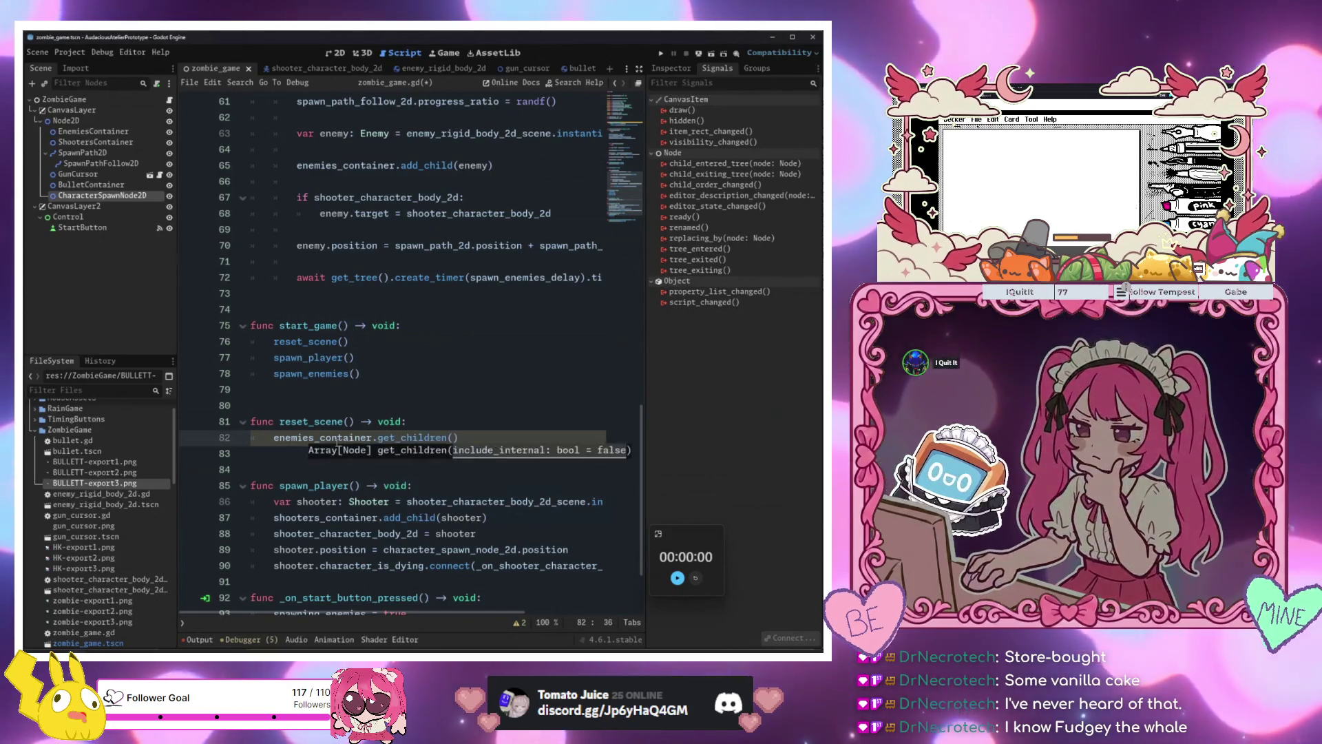
key(Home)
key(Return)
key(Up)
Step: Write 'for child: Enemy in enemies_container.get_children()' calling child.queue_free() for each enemy
text(for child: No)
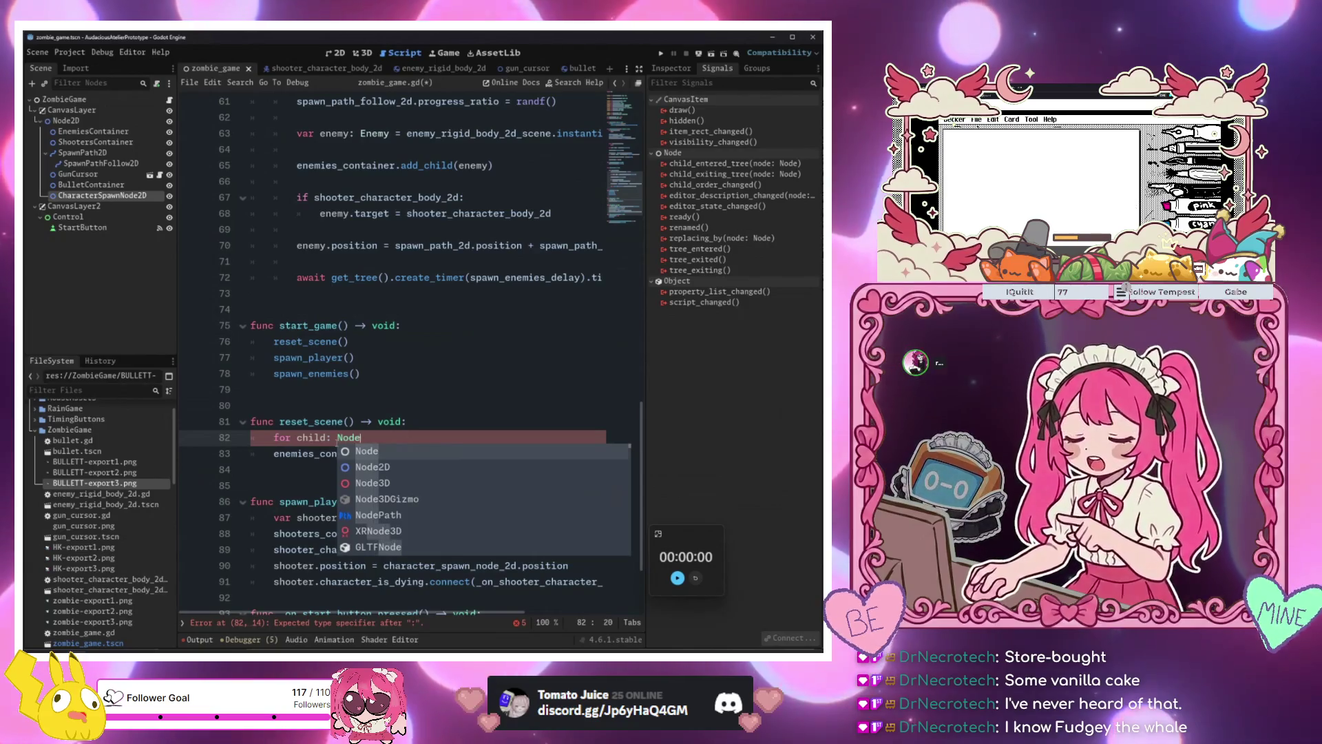
key(Down)
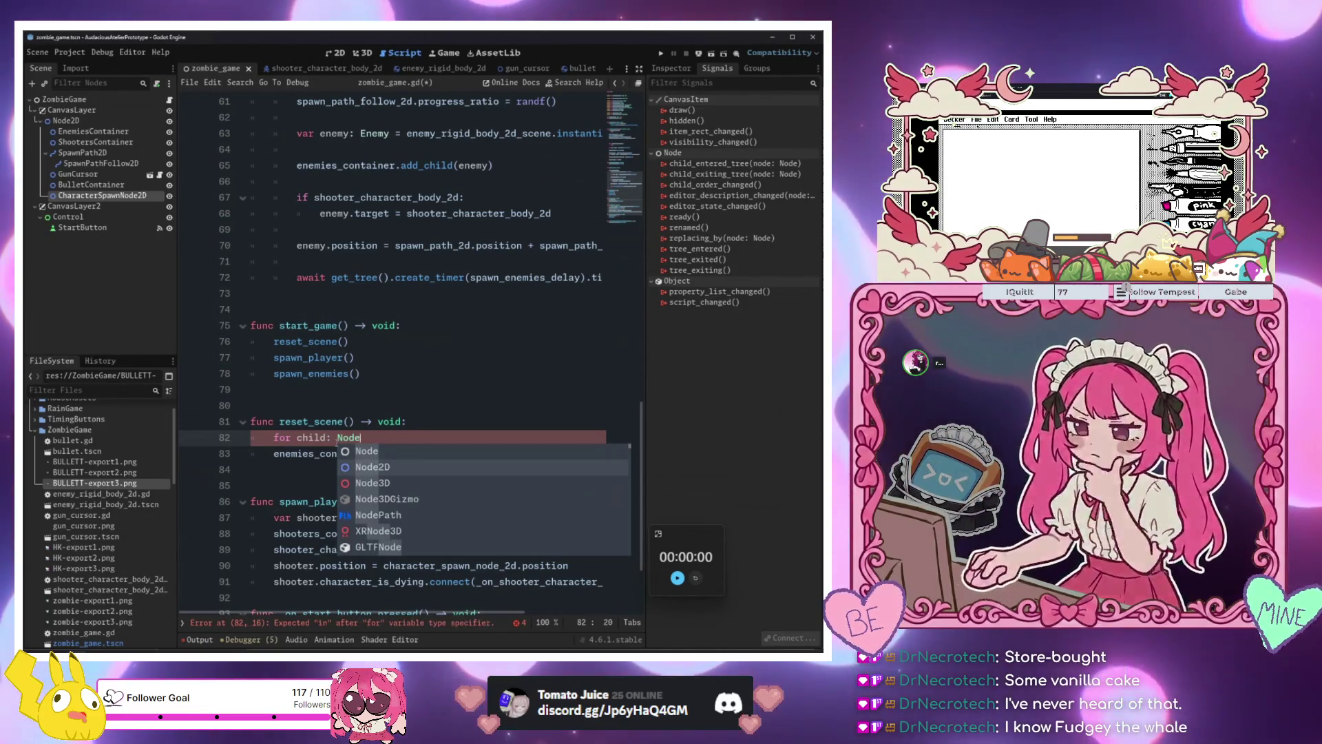
key(BackSpace)
key(BackSpace)
key(BackSpace)
text(Enemy in)
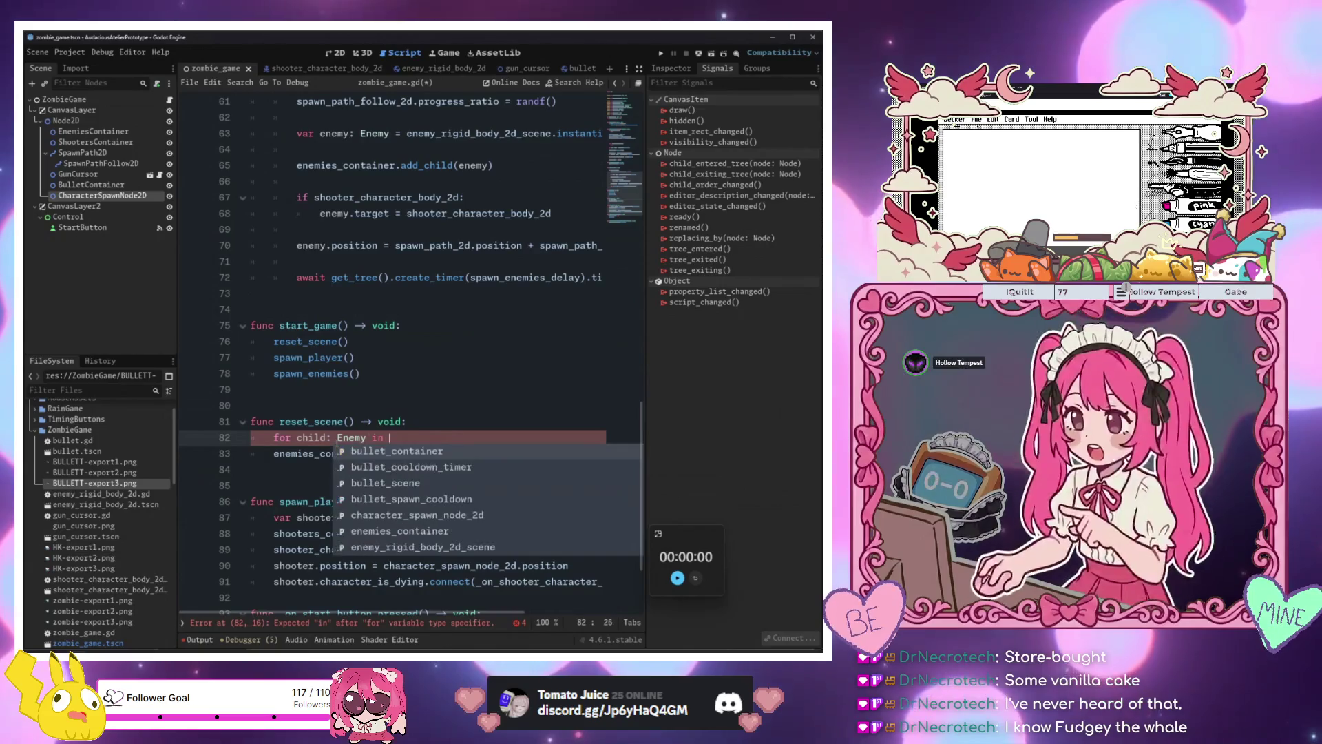
click(291, 468)
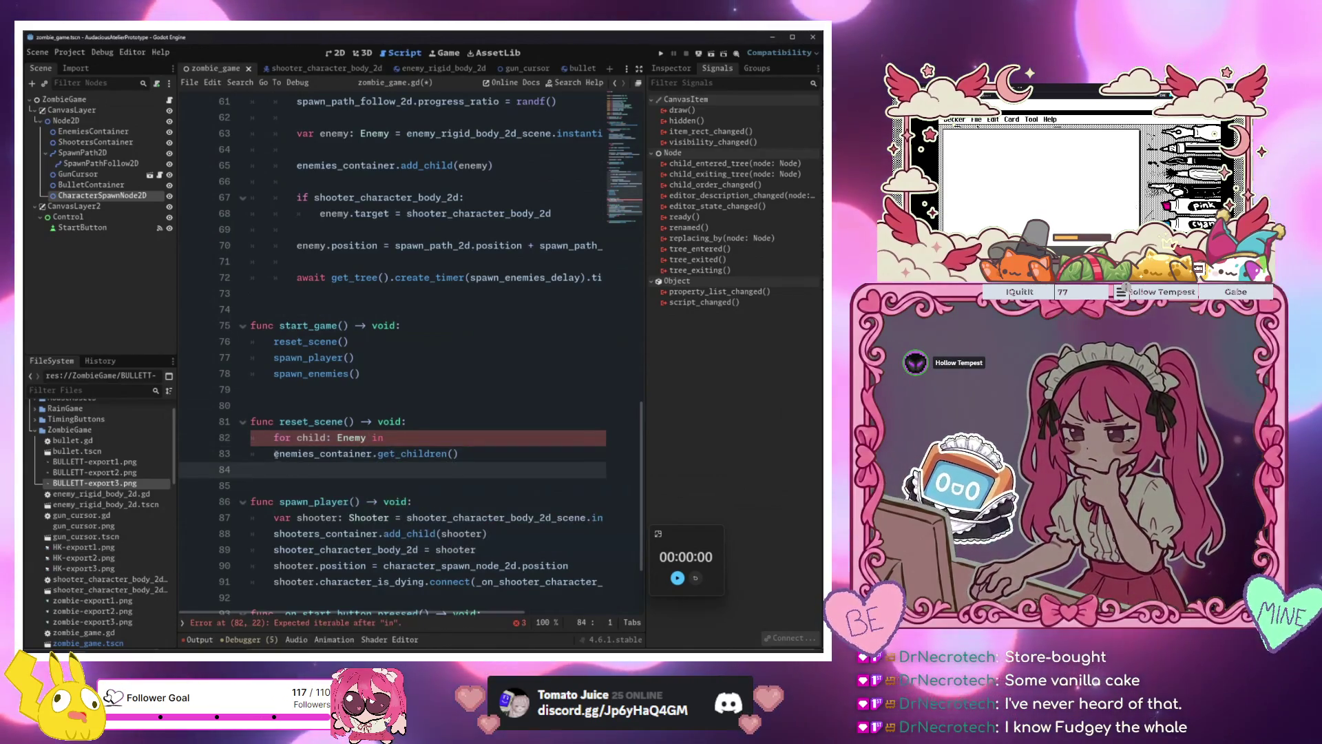
click(274, 453)
key(BackSpace)
key(BackSpace)
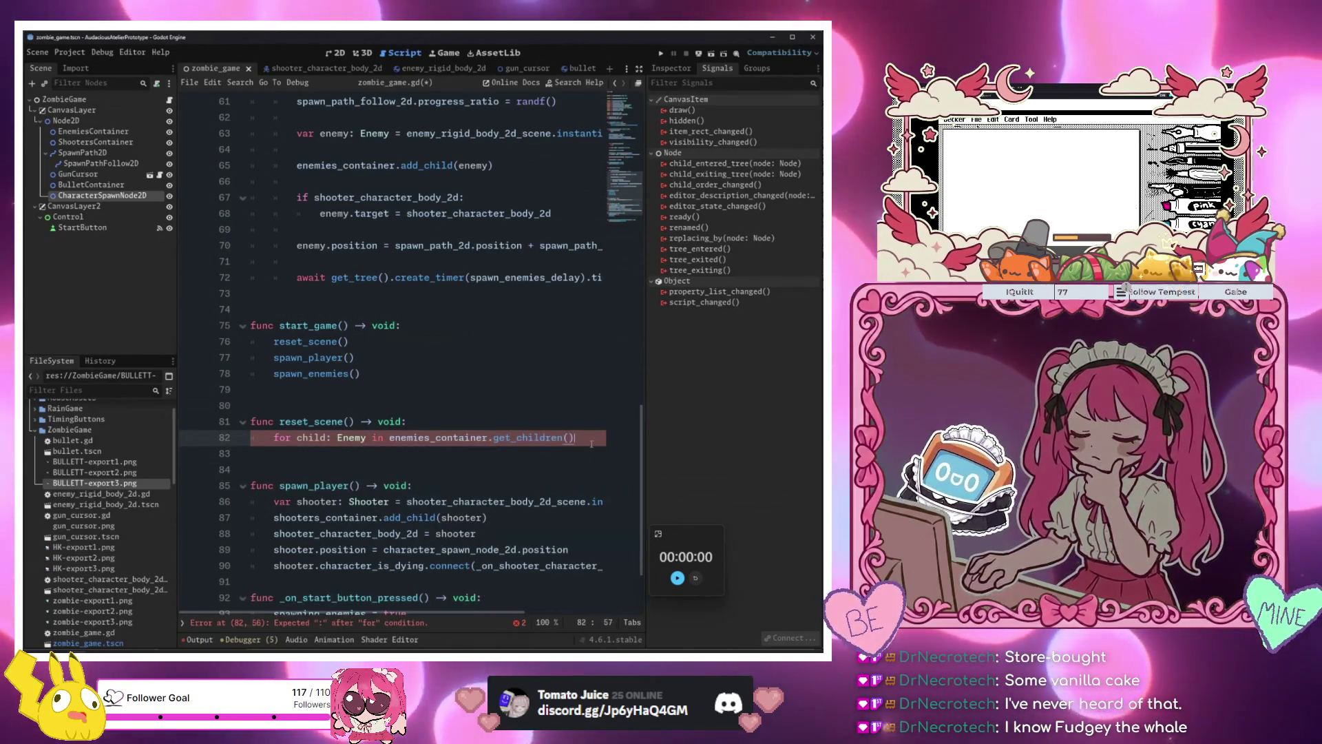
key(Return)
text(child.qu)
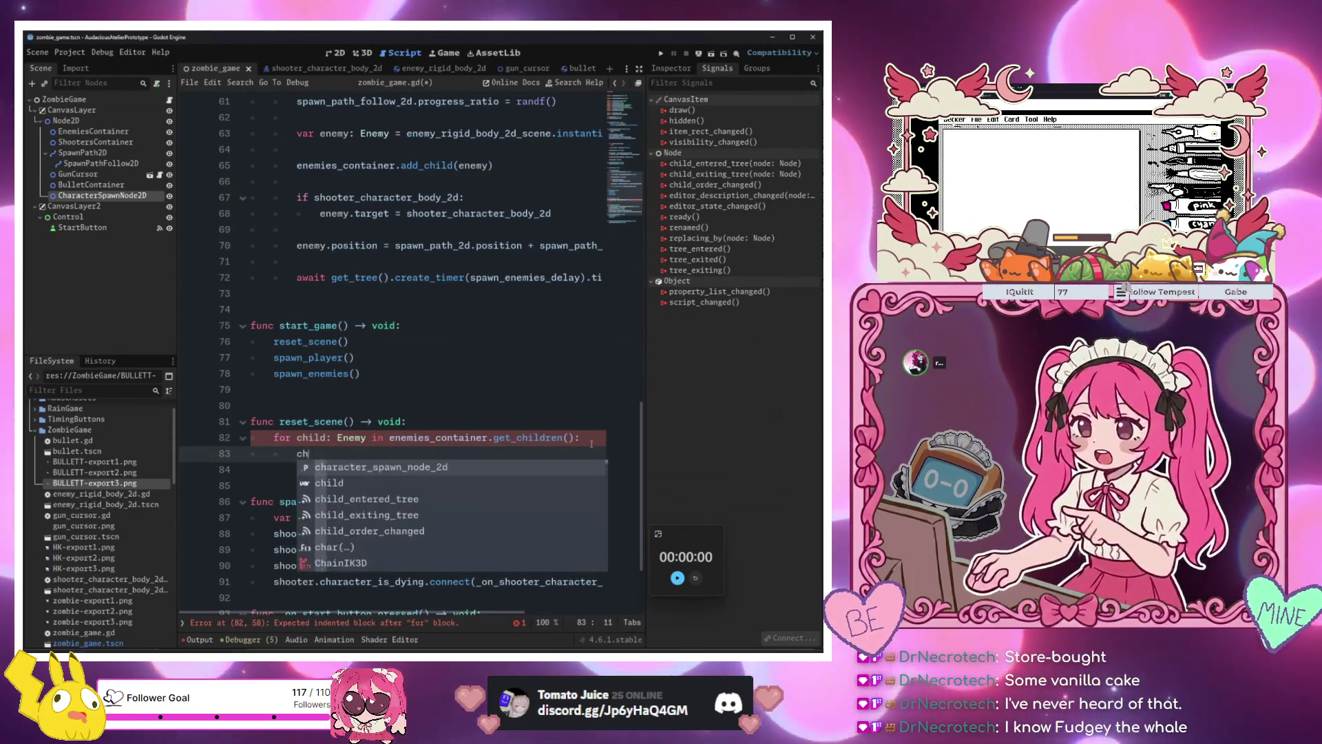
key(Down)
key(Down)
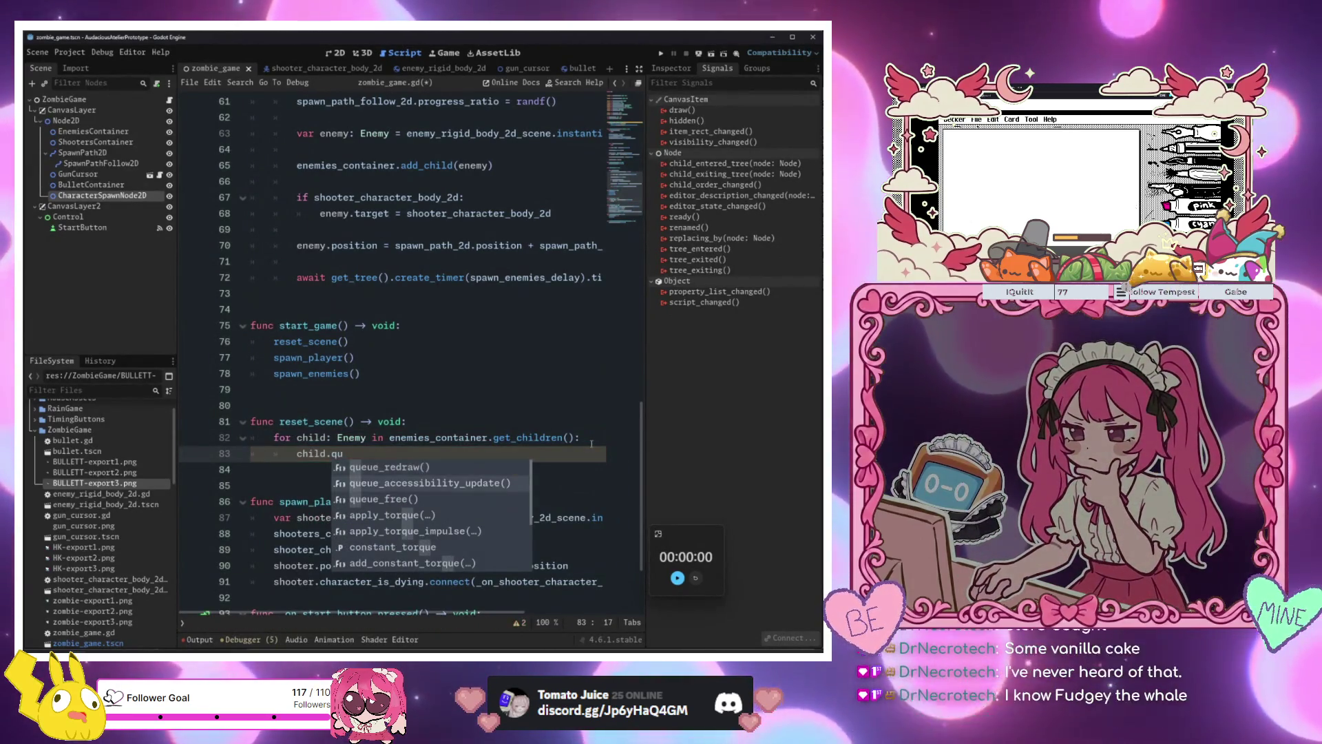
key(Return)
key(Return)
key(BackSpace)
key(Return)
Step: Add a loop freeing every Bullet in bullet_container.get_children(), then begin a Shooter loop
text(for child: Bu)
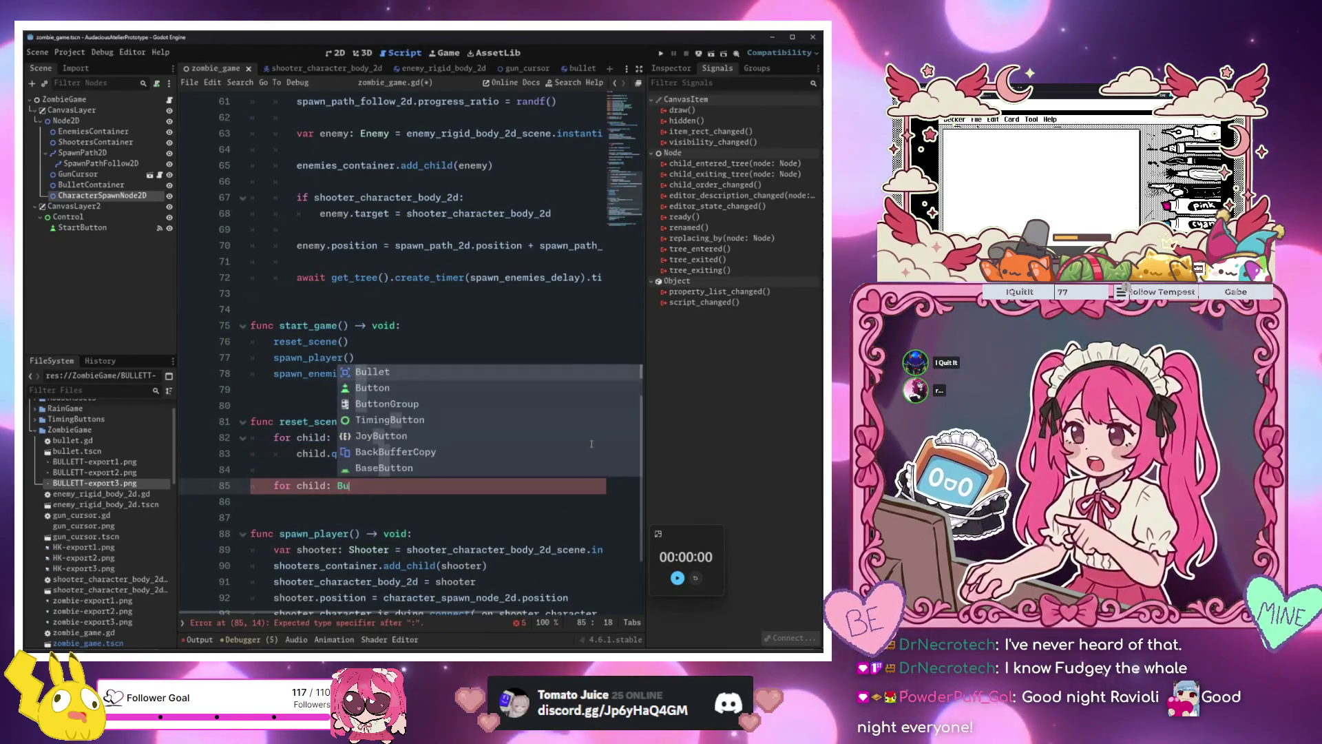
key(Return)
text(in)
key(Return)
text(.get_g)
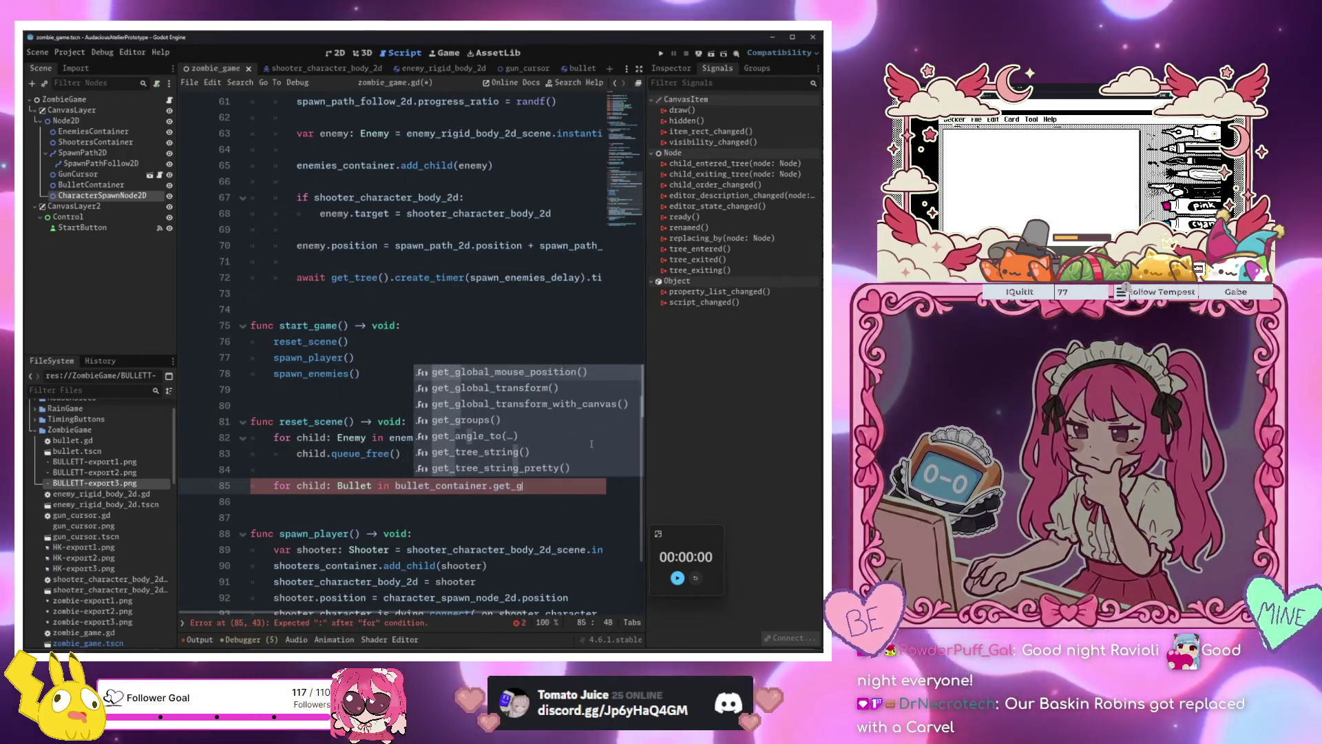
key(BackSpace)
key(BackSpace)
text(_chi)
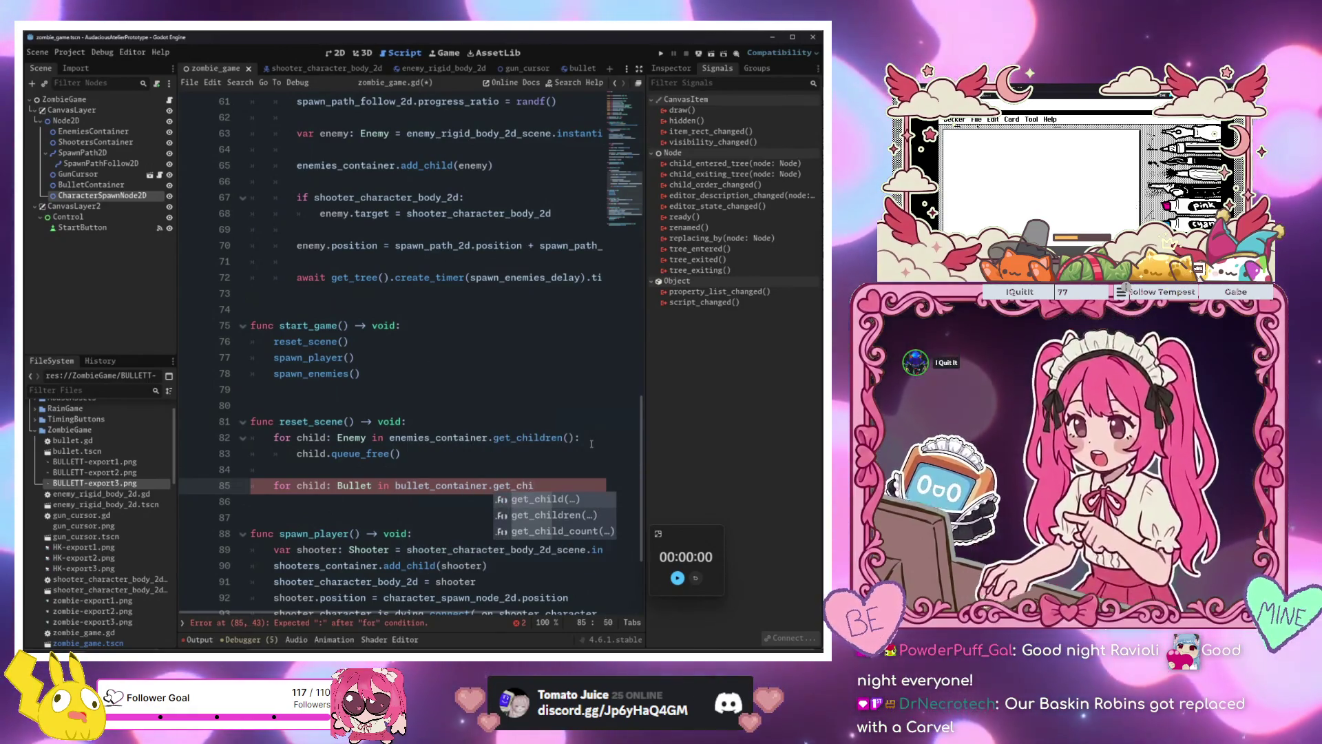
key(Return)
text():)
key(Return)
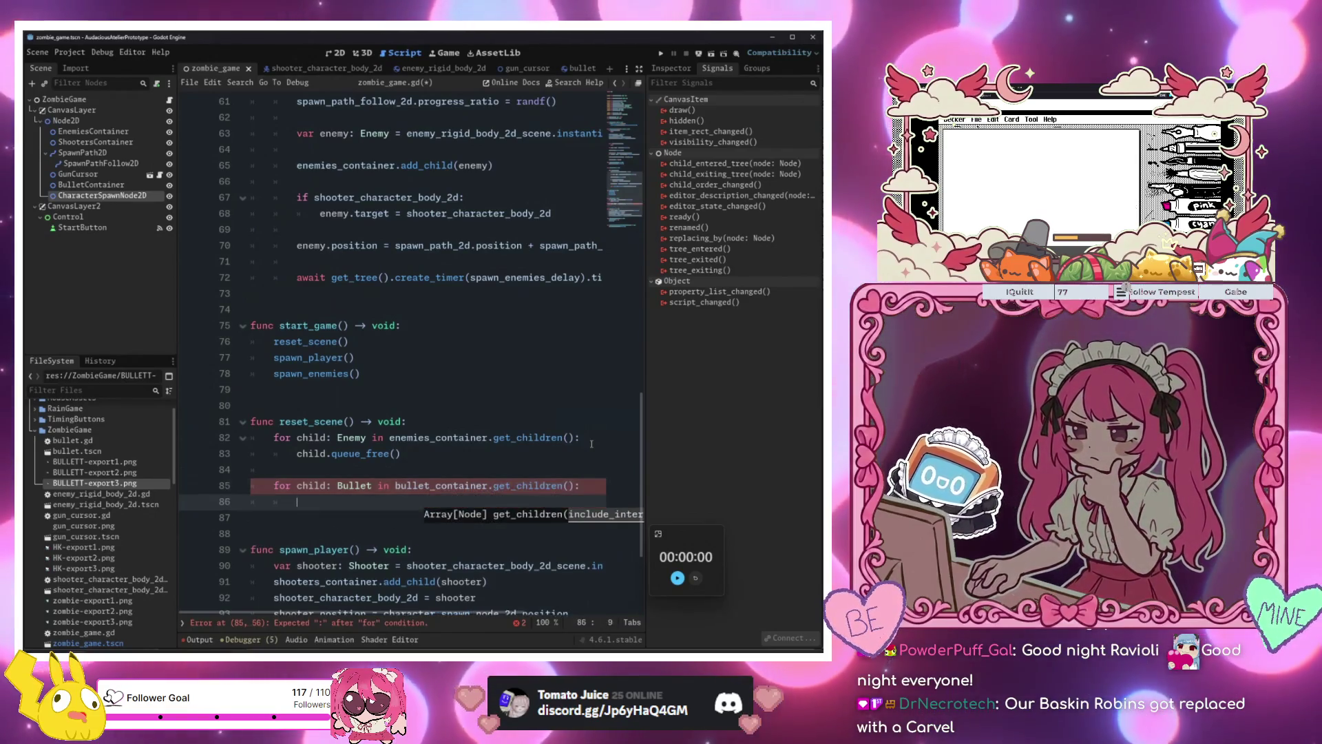
text(child.qu)
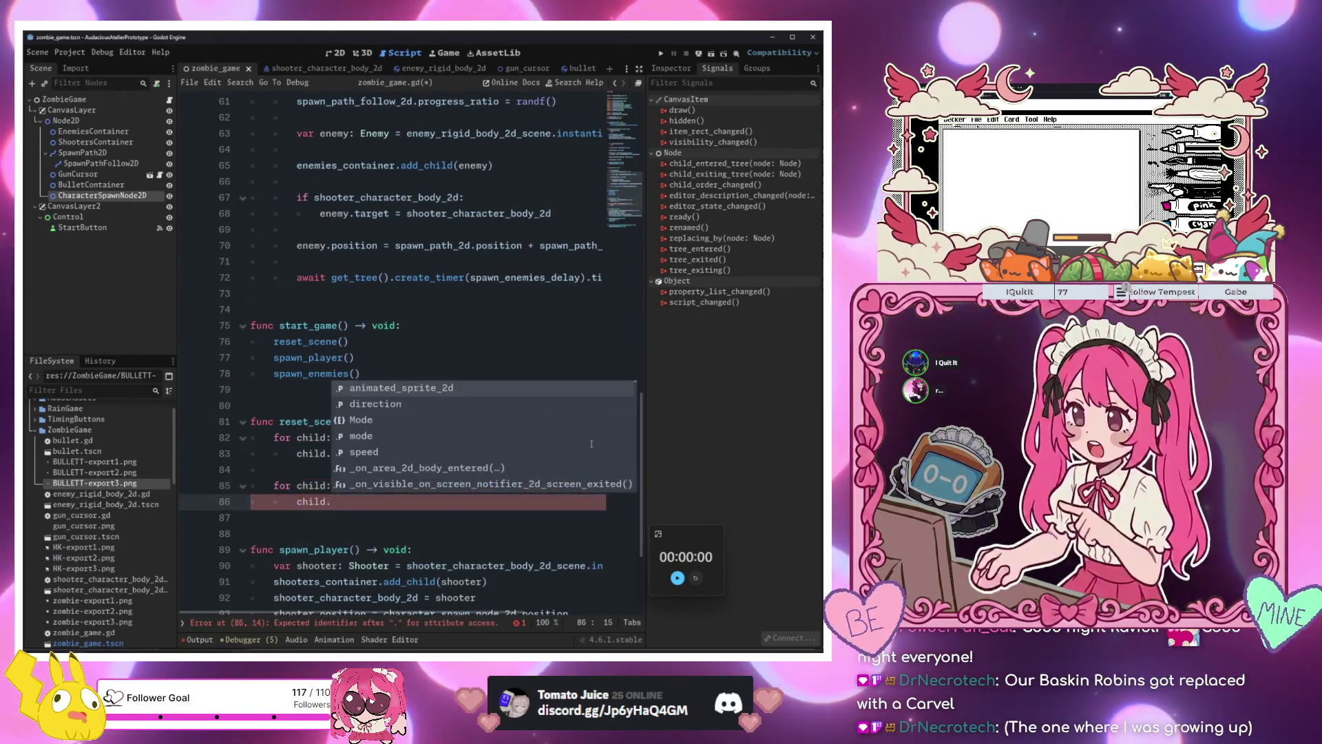
key(Down)
key(Down)
key(Return)
key(Return)
key(Return)
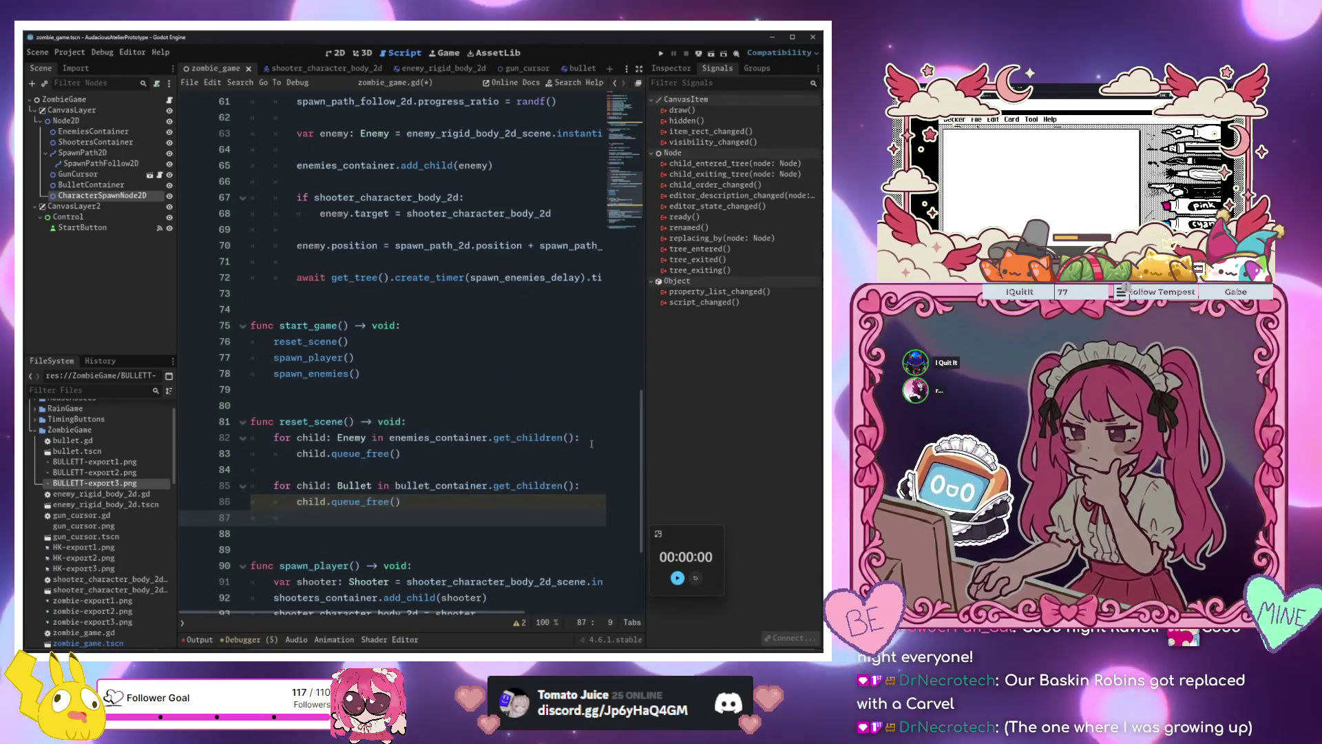
key(BackSpace)
text(for chi)
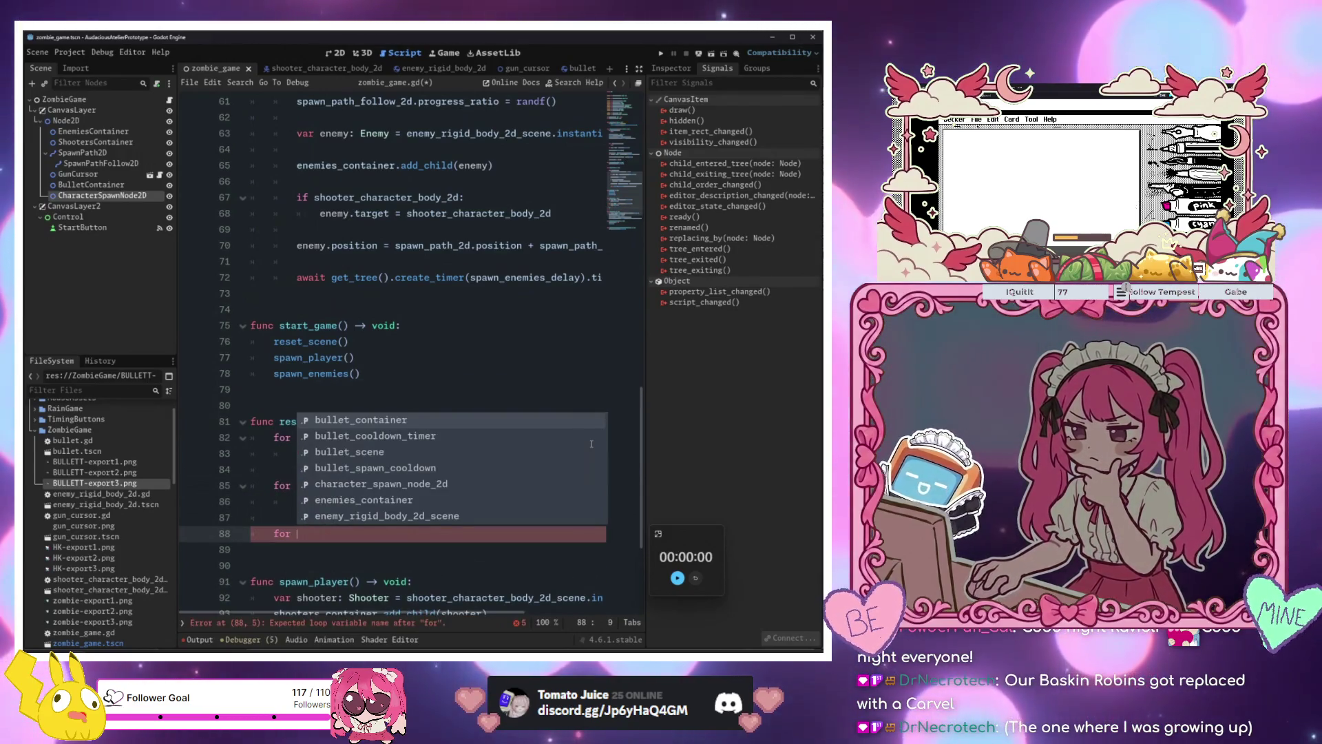
text(ld: )
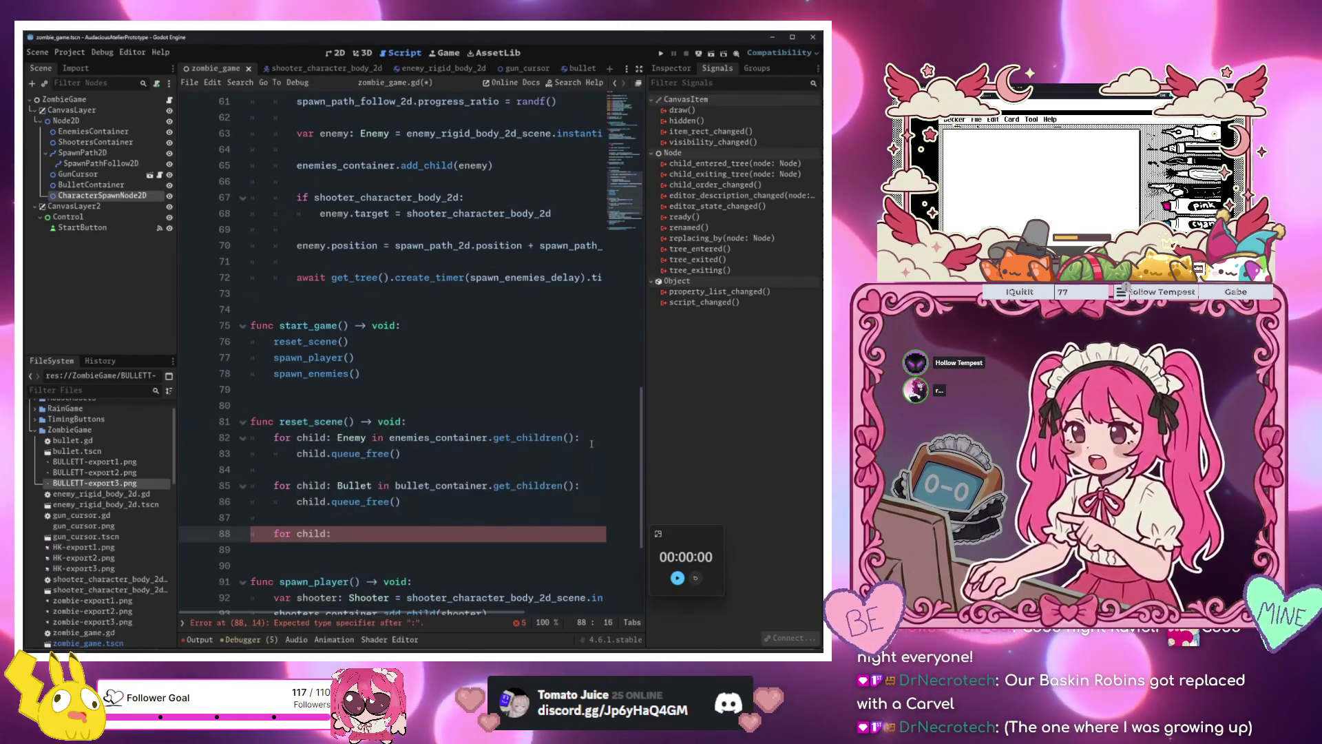
text(Sh)
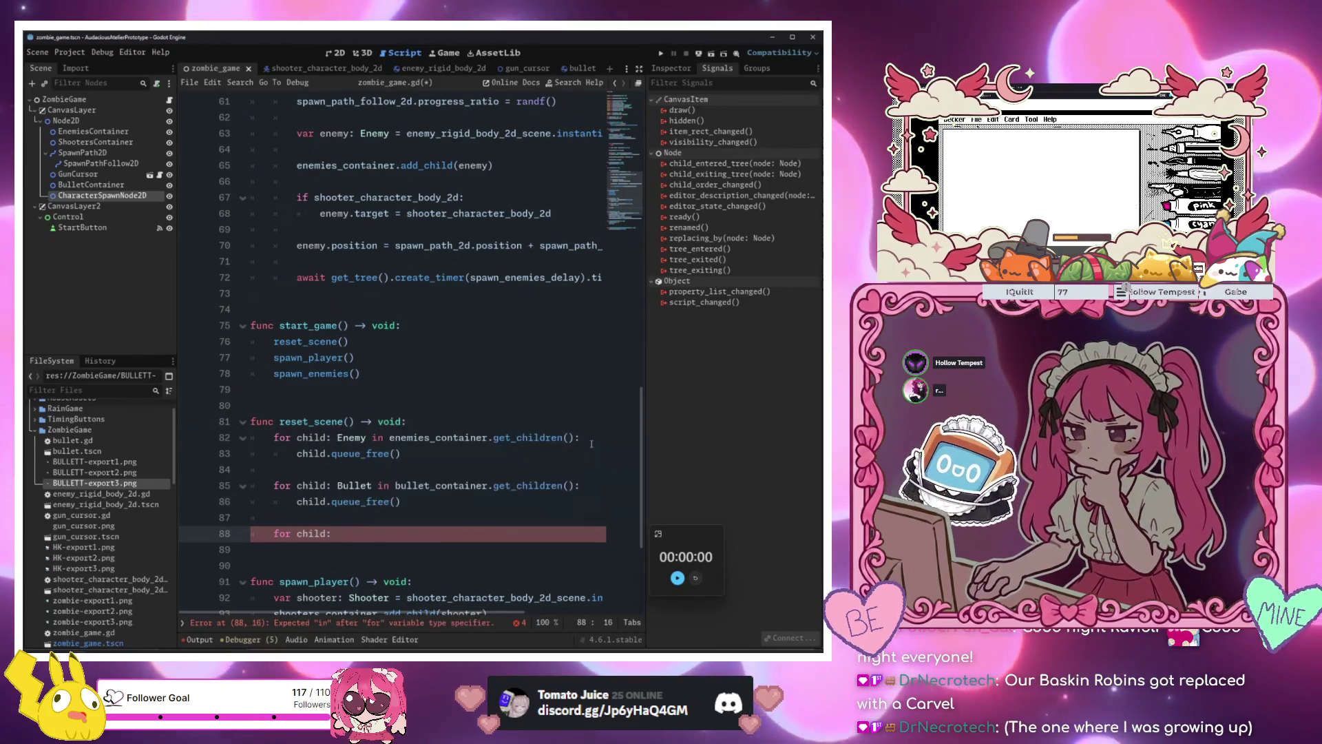
Step: Complete the loop calling child.queue_free() on each shooters_container child, then save and relaunch with F5
text(in sho)
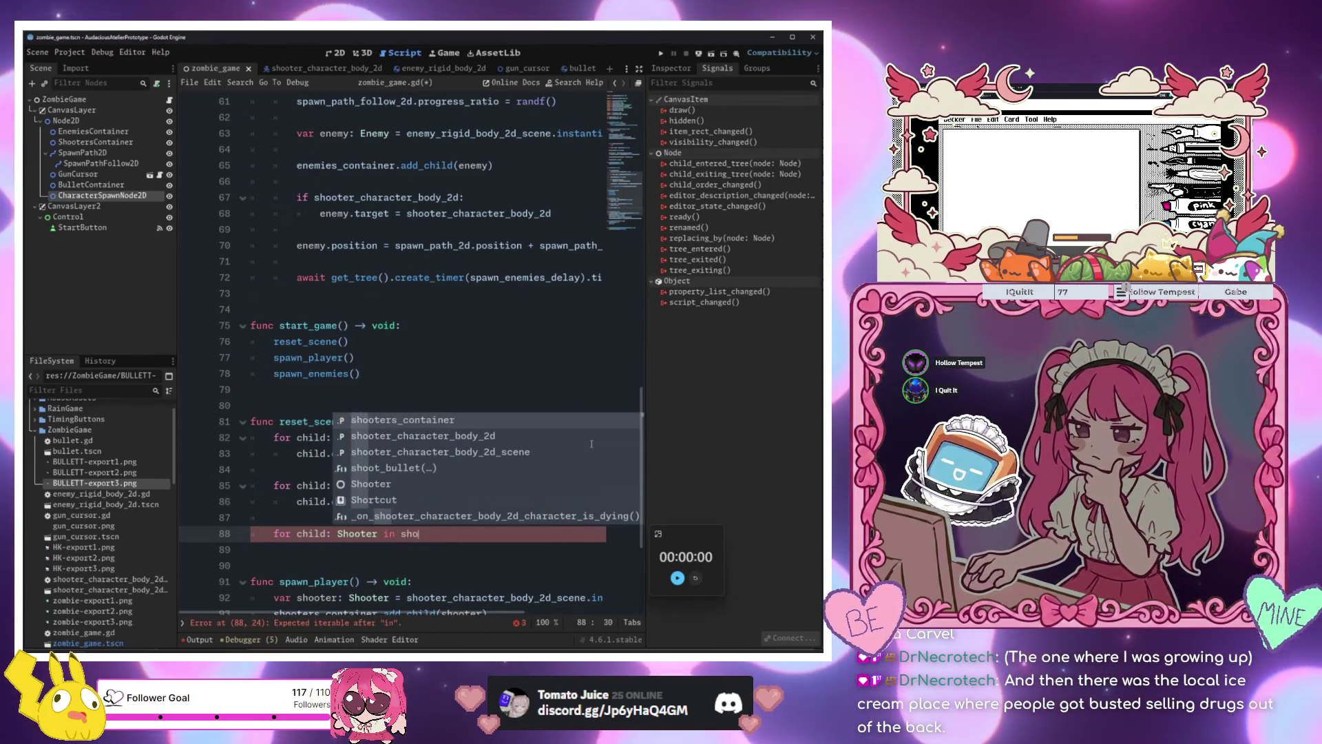
key(Return)
text(.get_c)
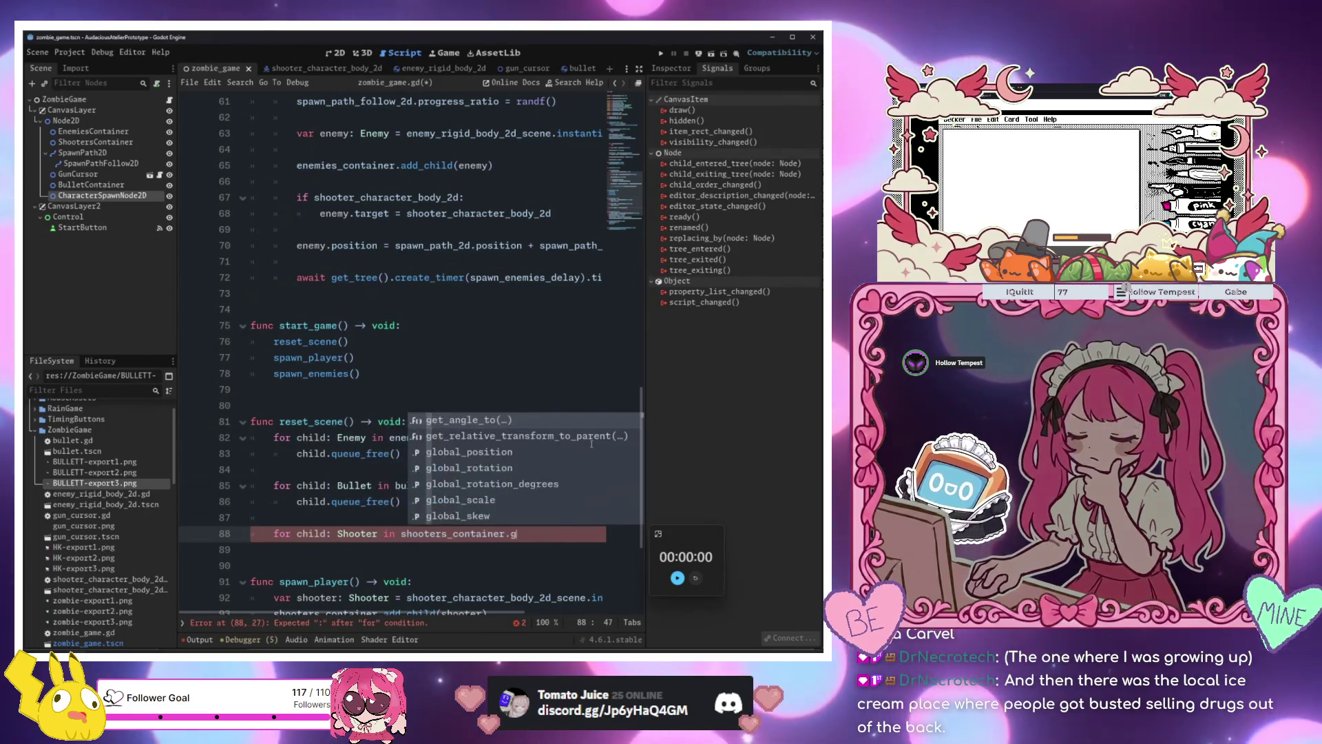
text(hi)
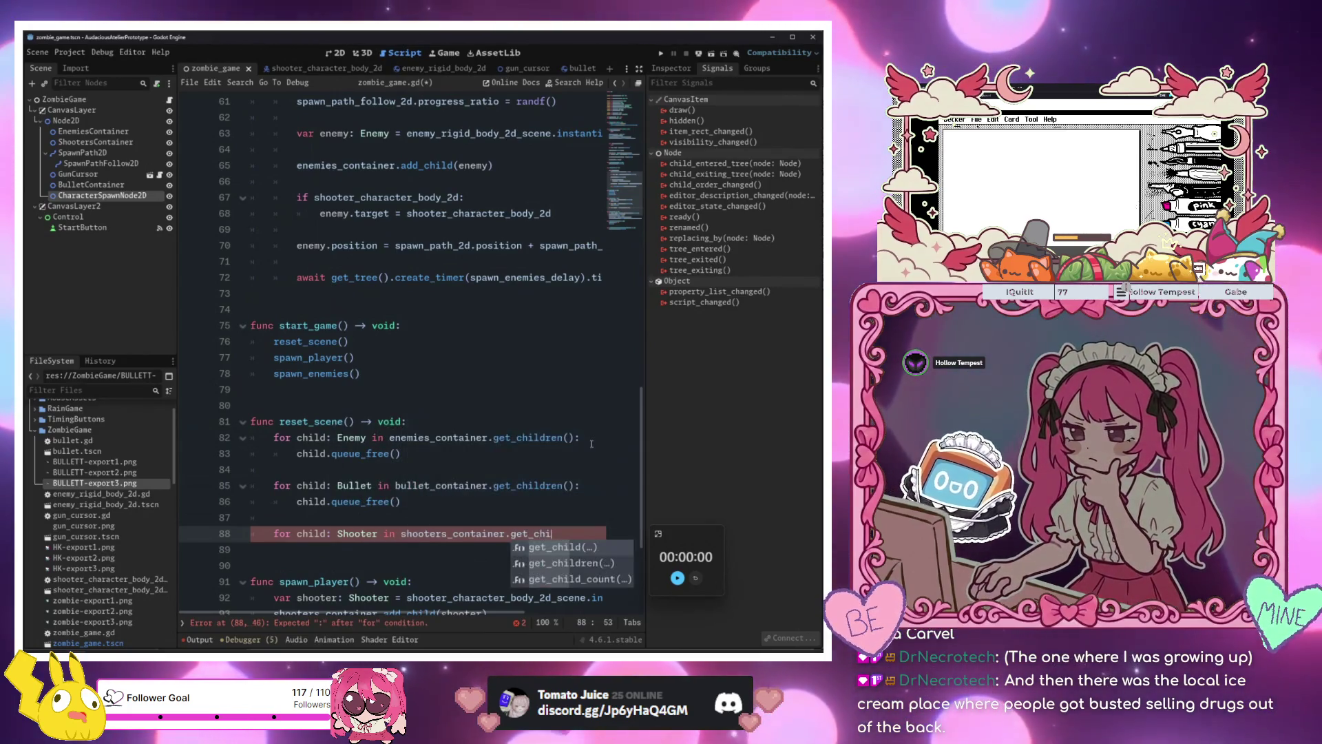
key(Down)
key(Return)
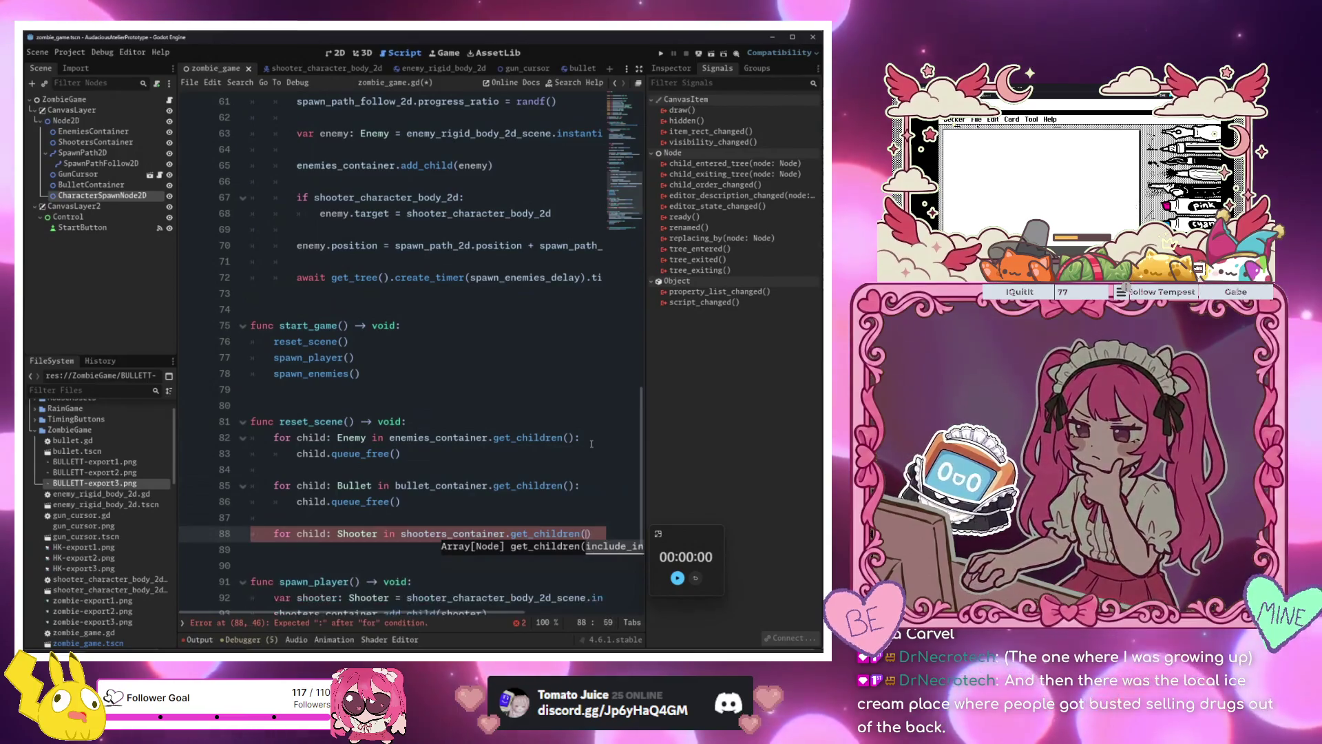
text(:)
key(Return)
text(chio)
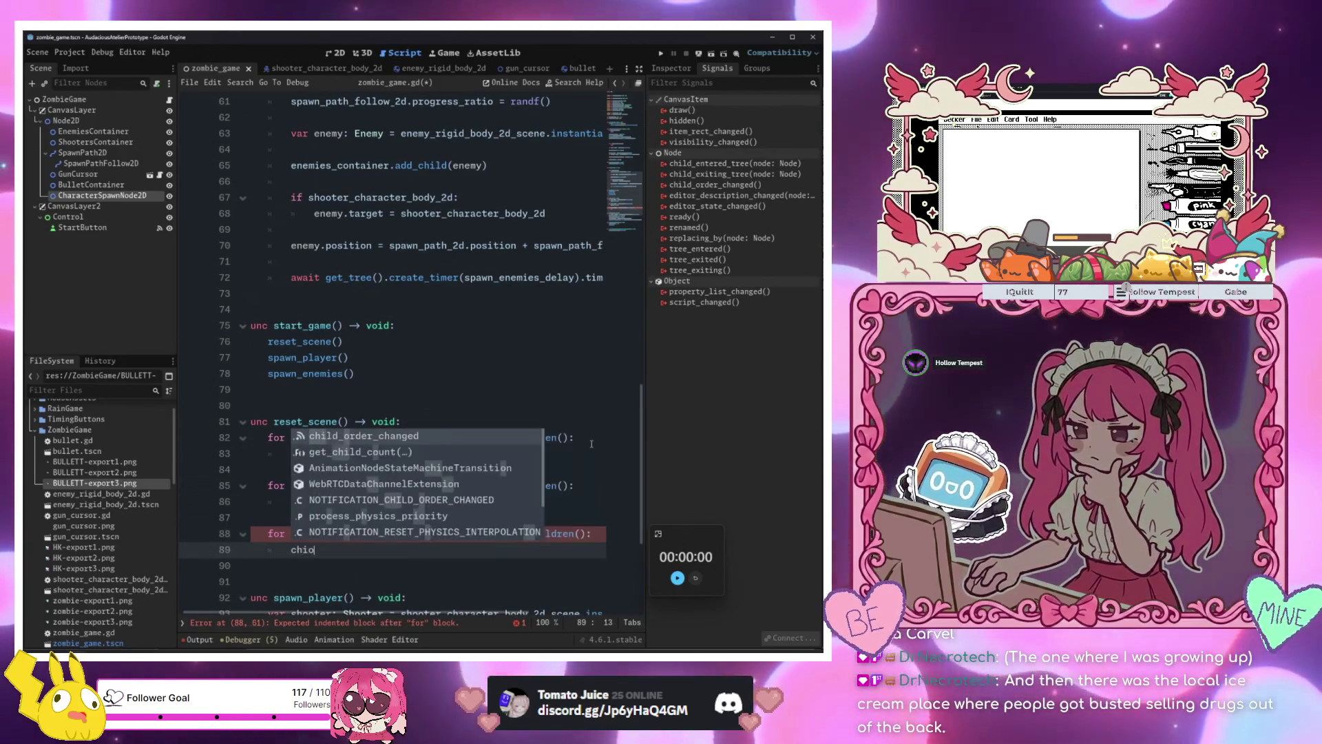
key(Return)
text(.qu)
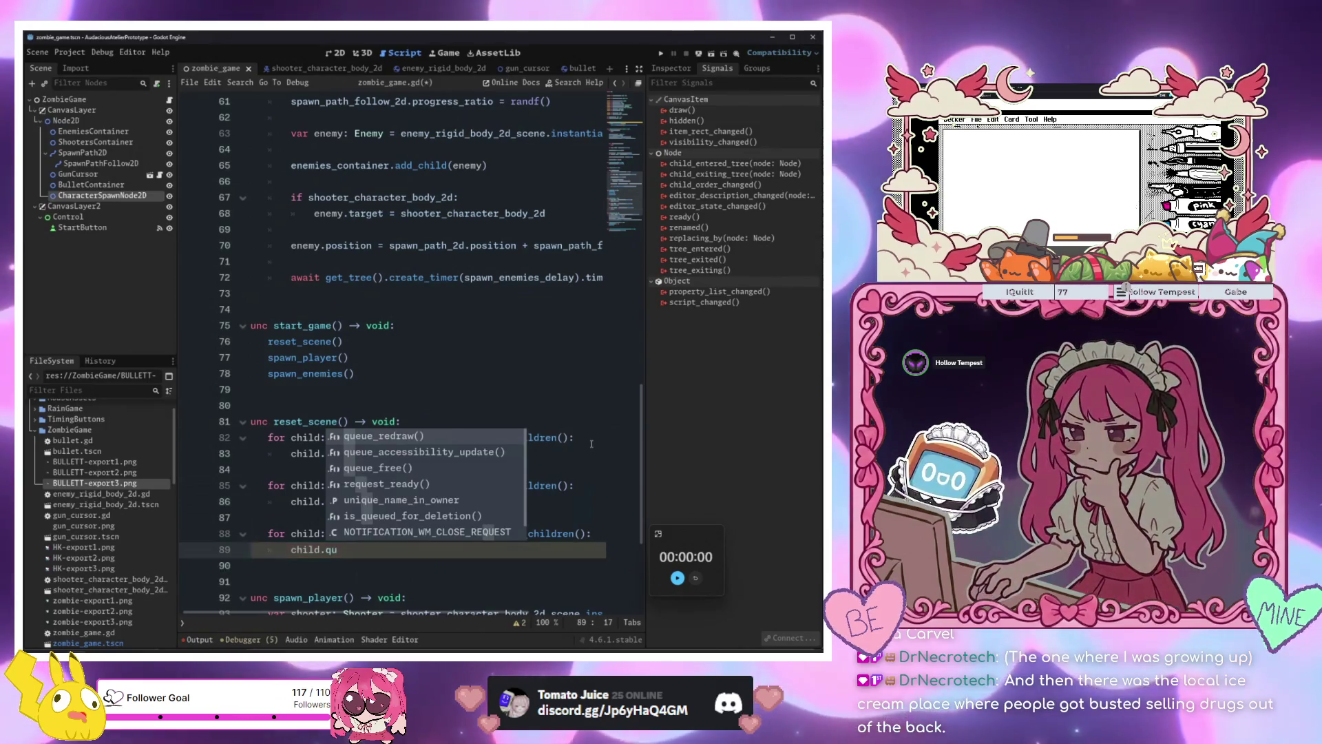
key(Return)
click(477, 423)
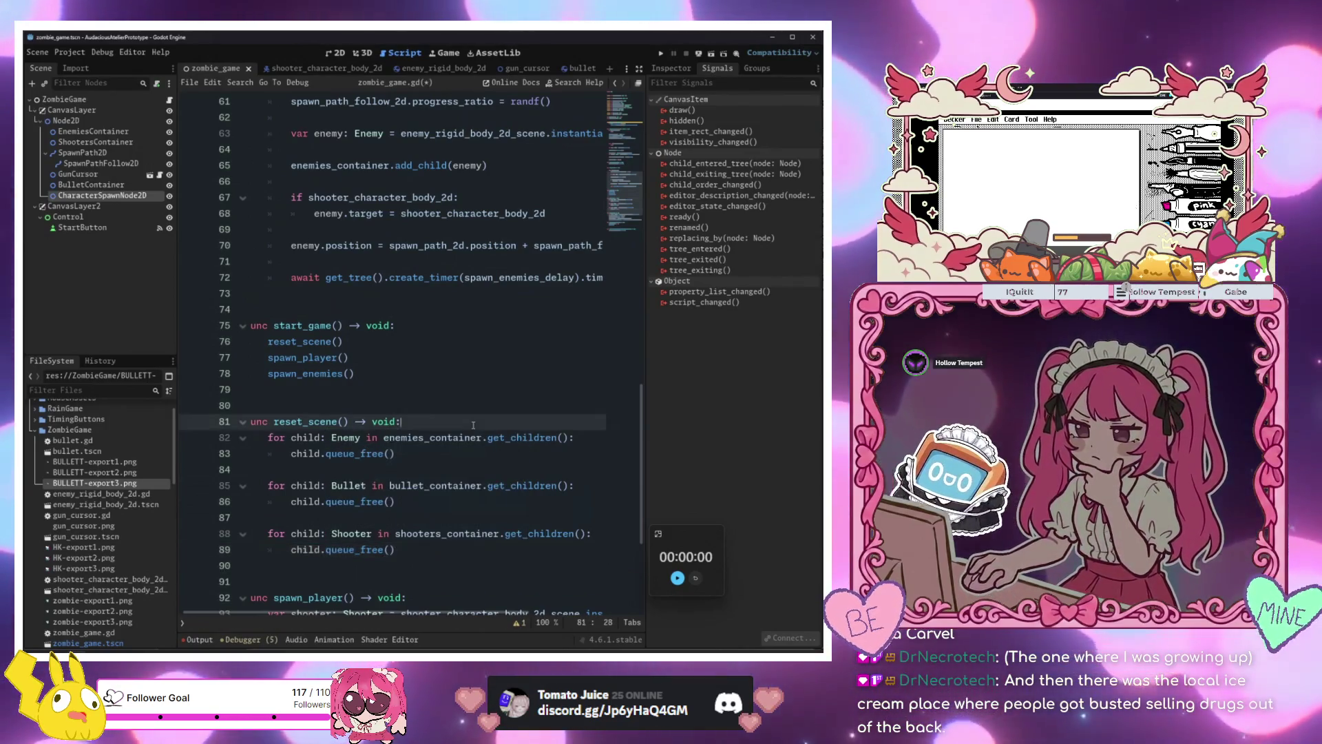
key(F5)
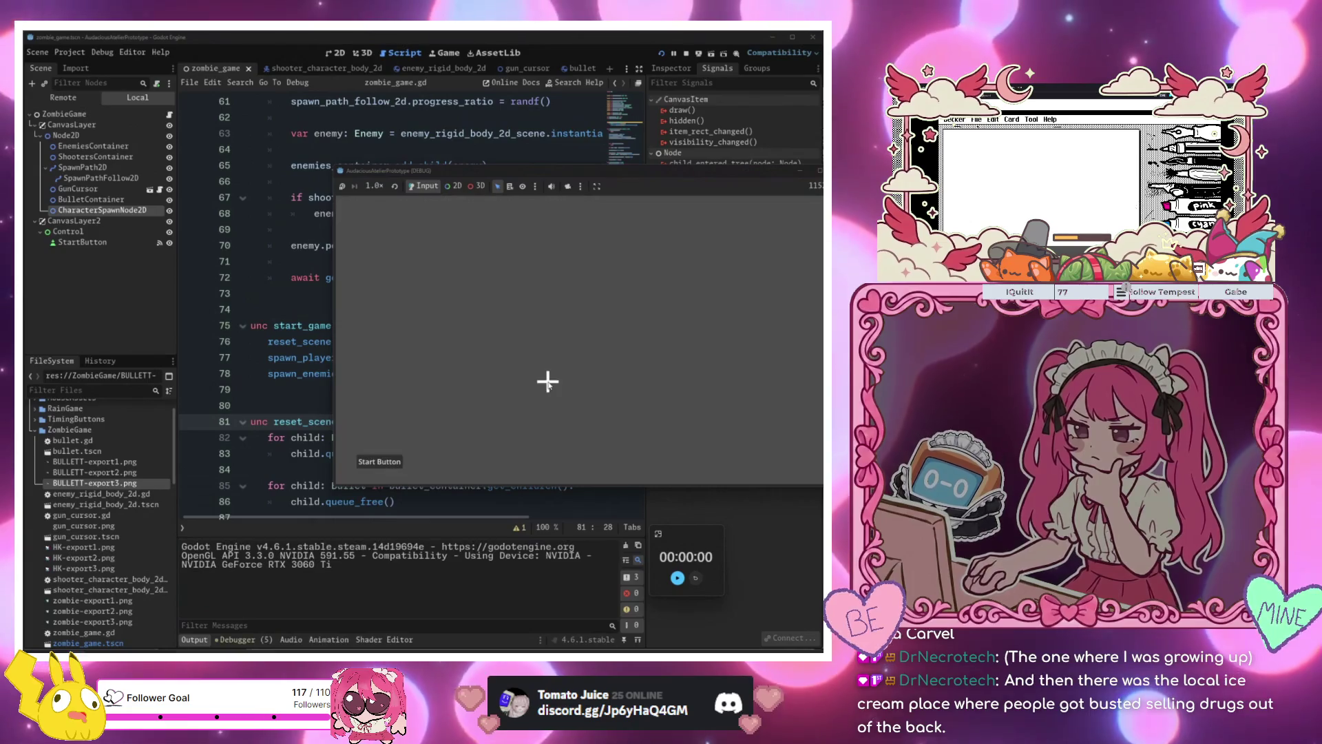
Step: Start the game, then press Start Button three more times to test each restart
click(376, 466)
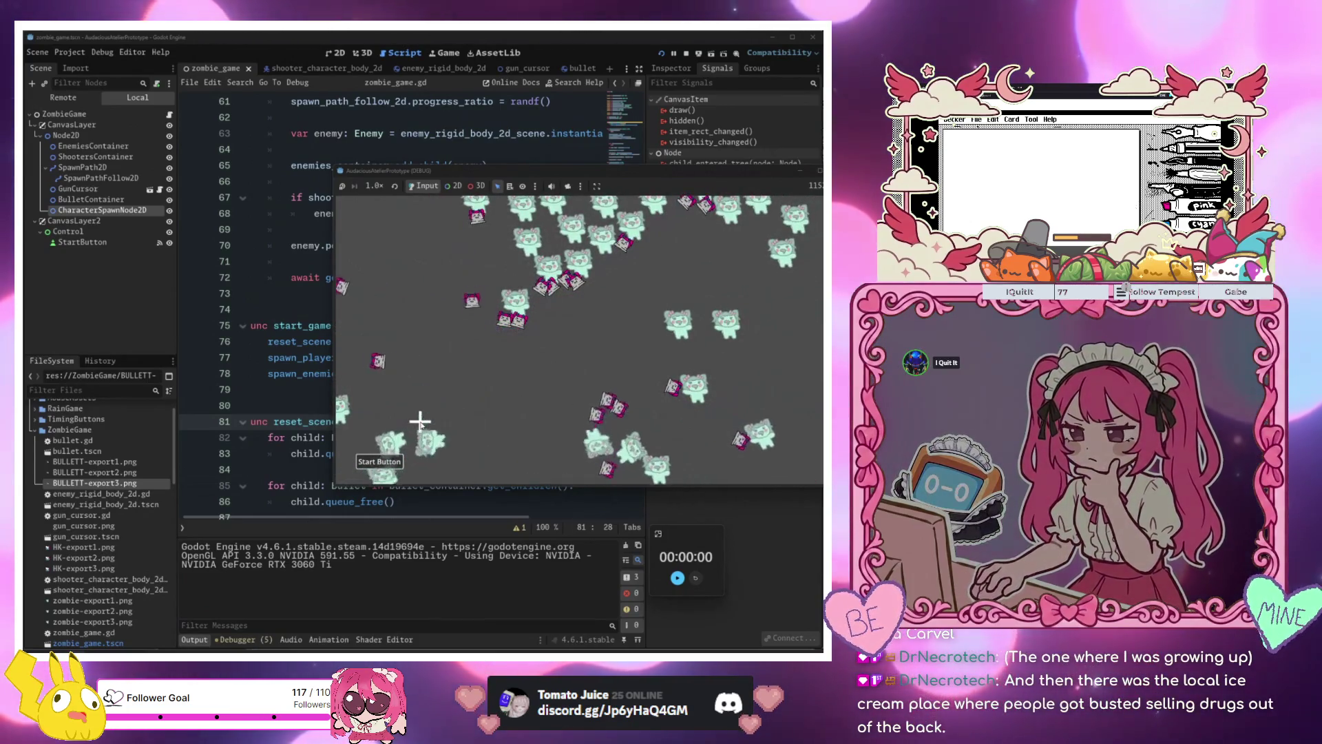
click(382, 465)
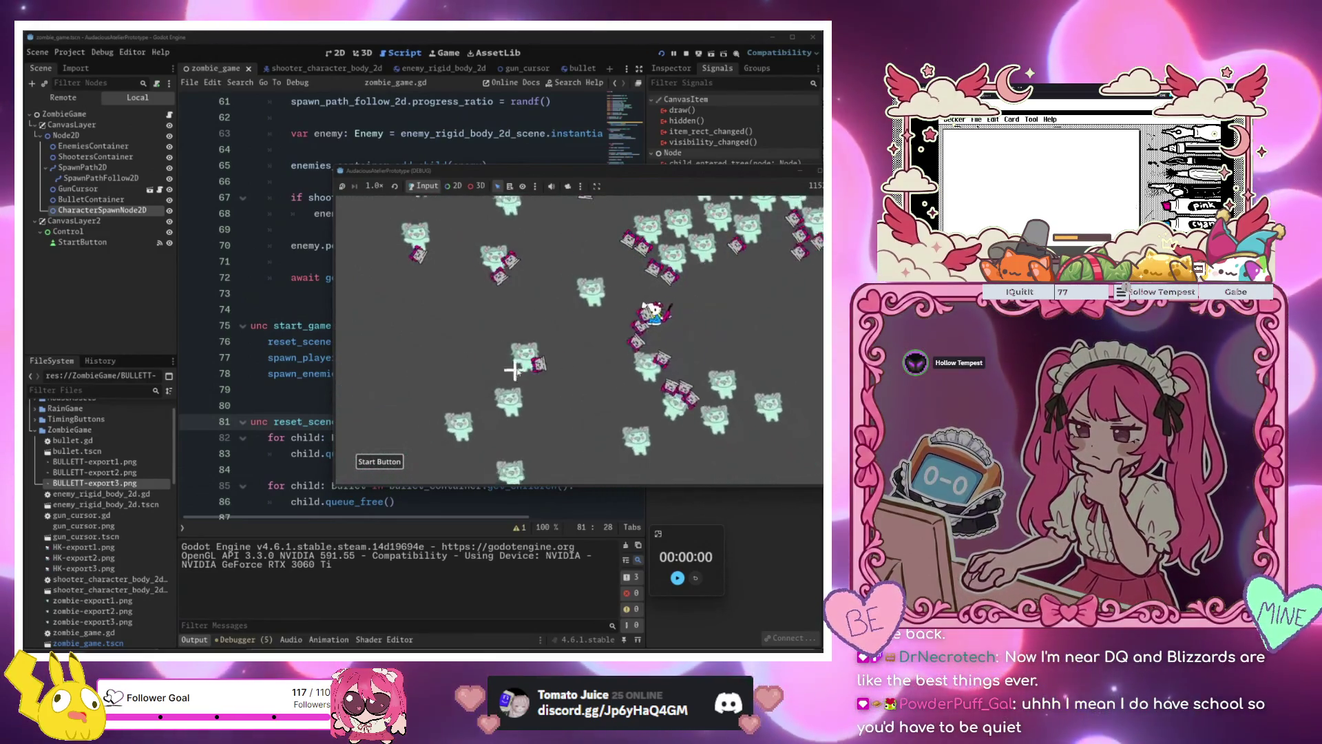
click(377, 462)
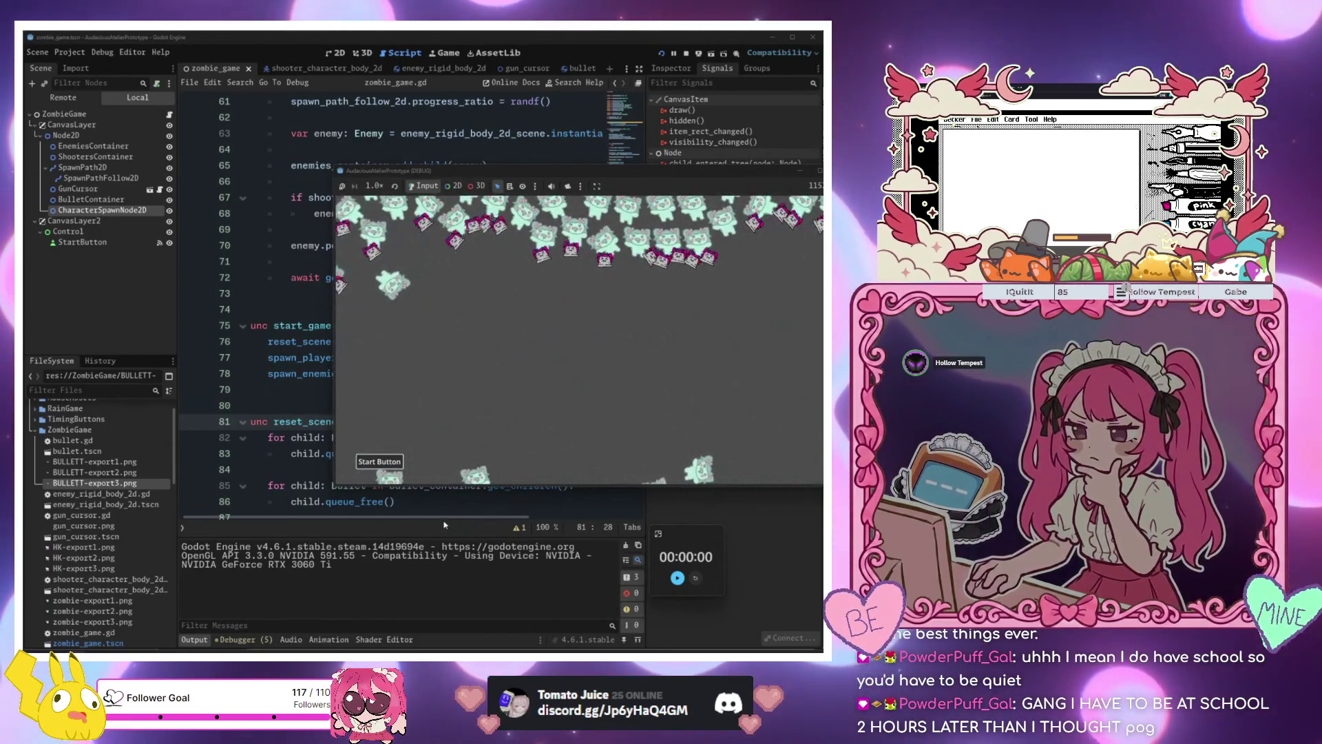
click(380, 461)
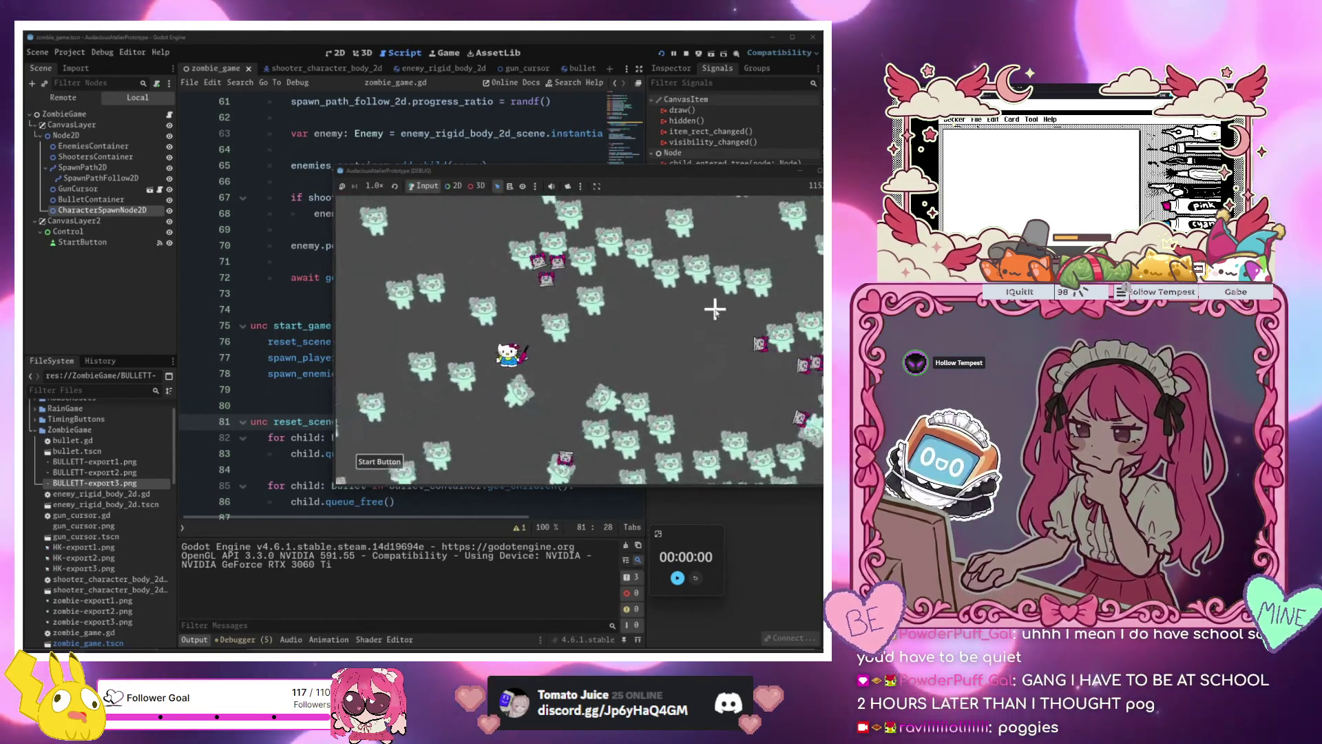
Step: Stop the game, check the bullet_spawn_cooldown line, and view bullet.gd with the Bullet properties in the Inspector
key(F8)
scroll(369, 282, up, 15)
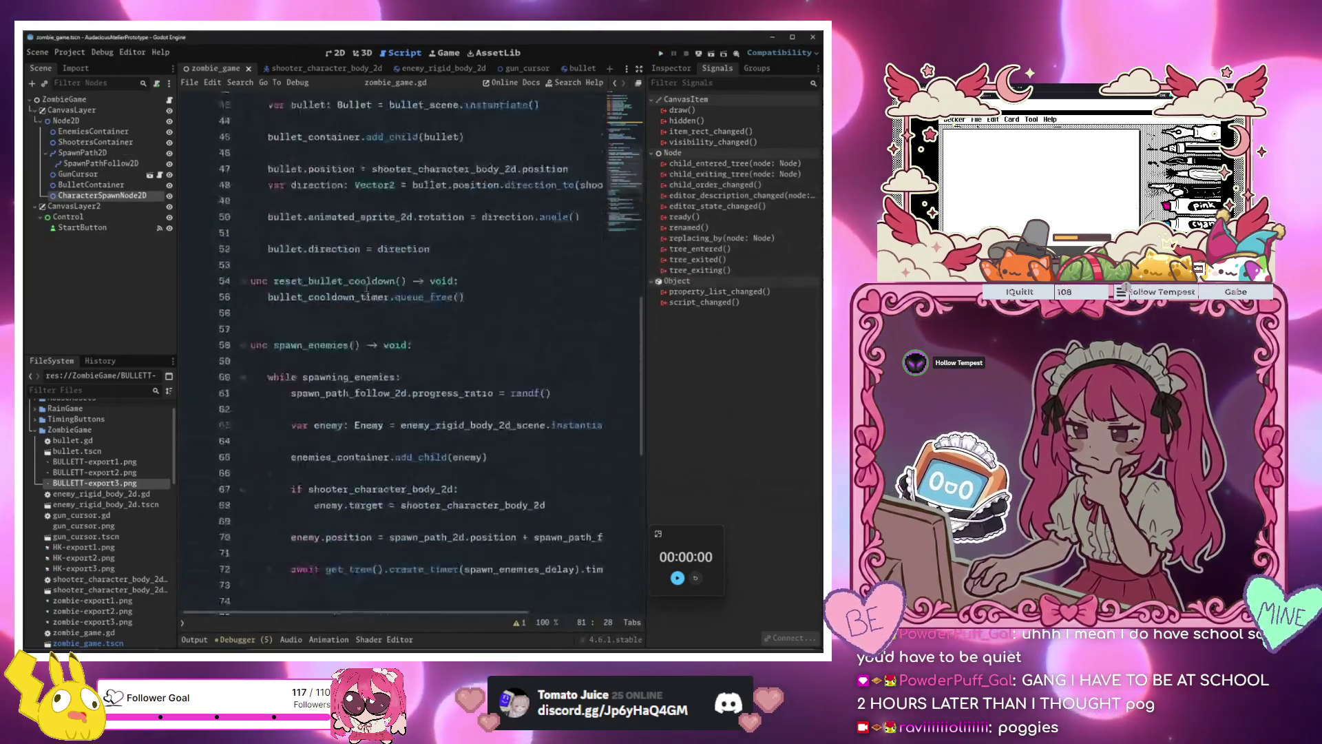
scroll(370, 282, up, 5)
click(543, 181)
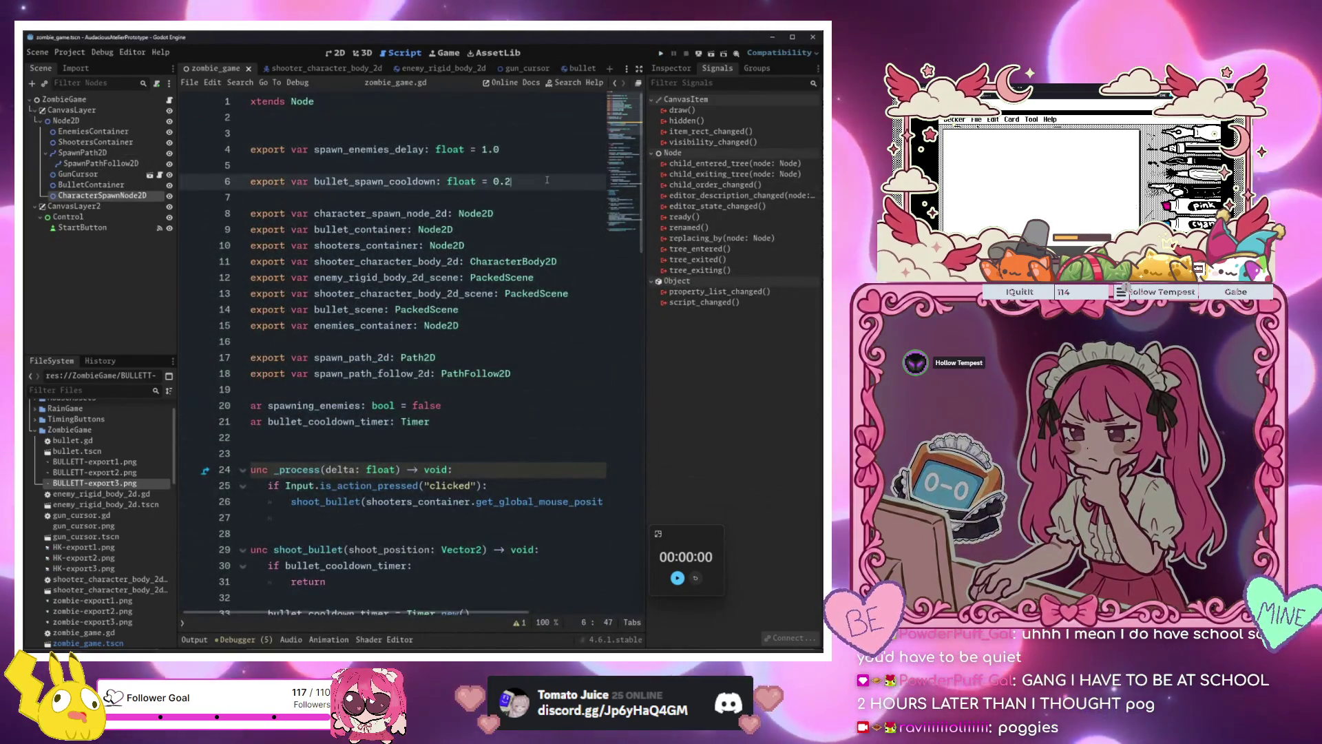
click(578, 68)
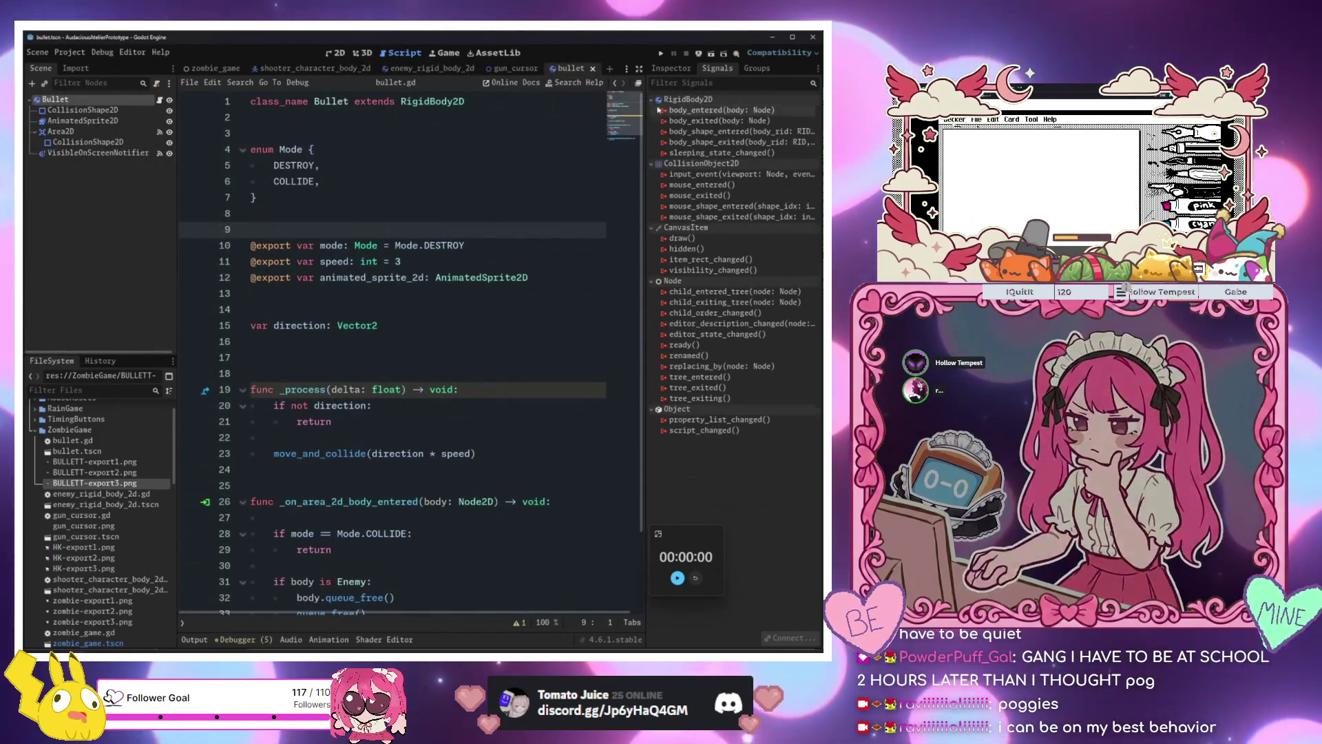
click(671, 69)
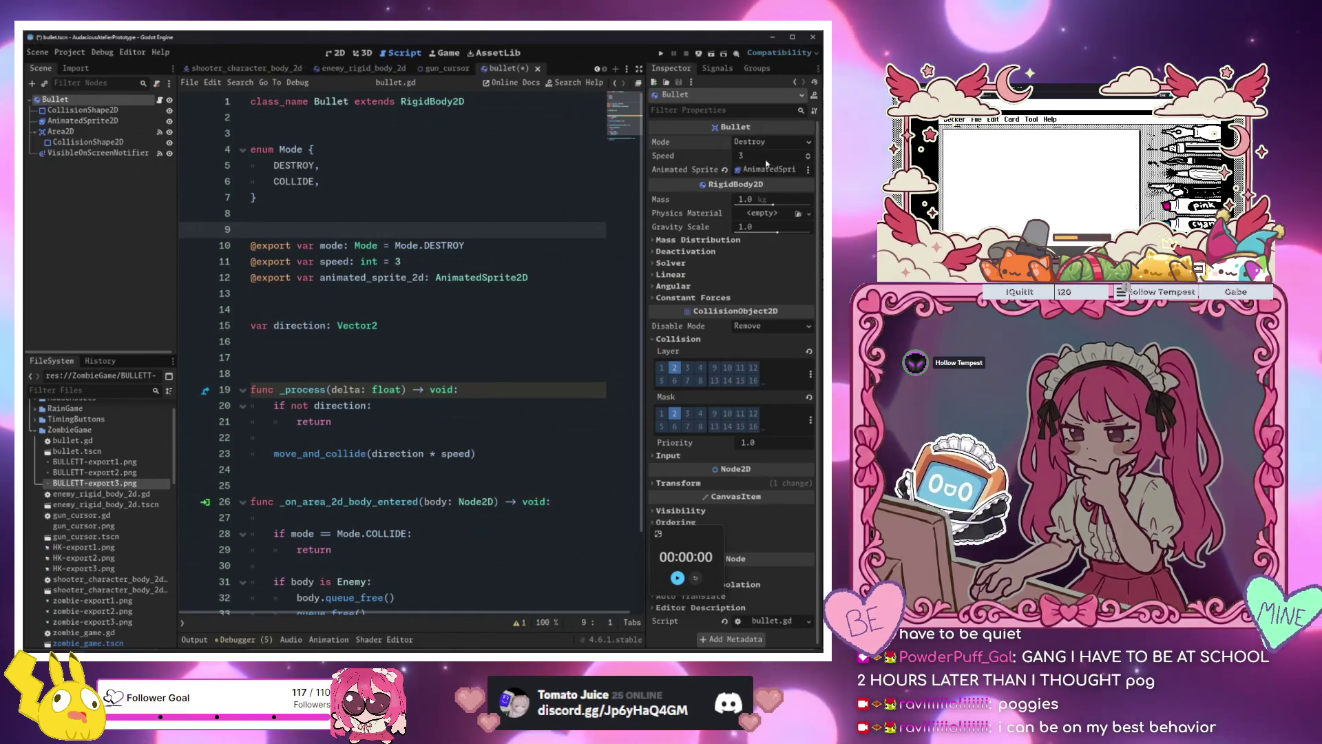
click(473, 214)
Step: Relaunch the game, move the player with A, D and W, and restart twice
key(F5)
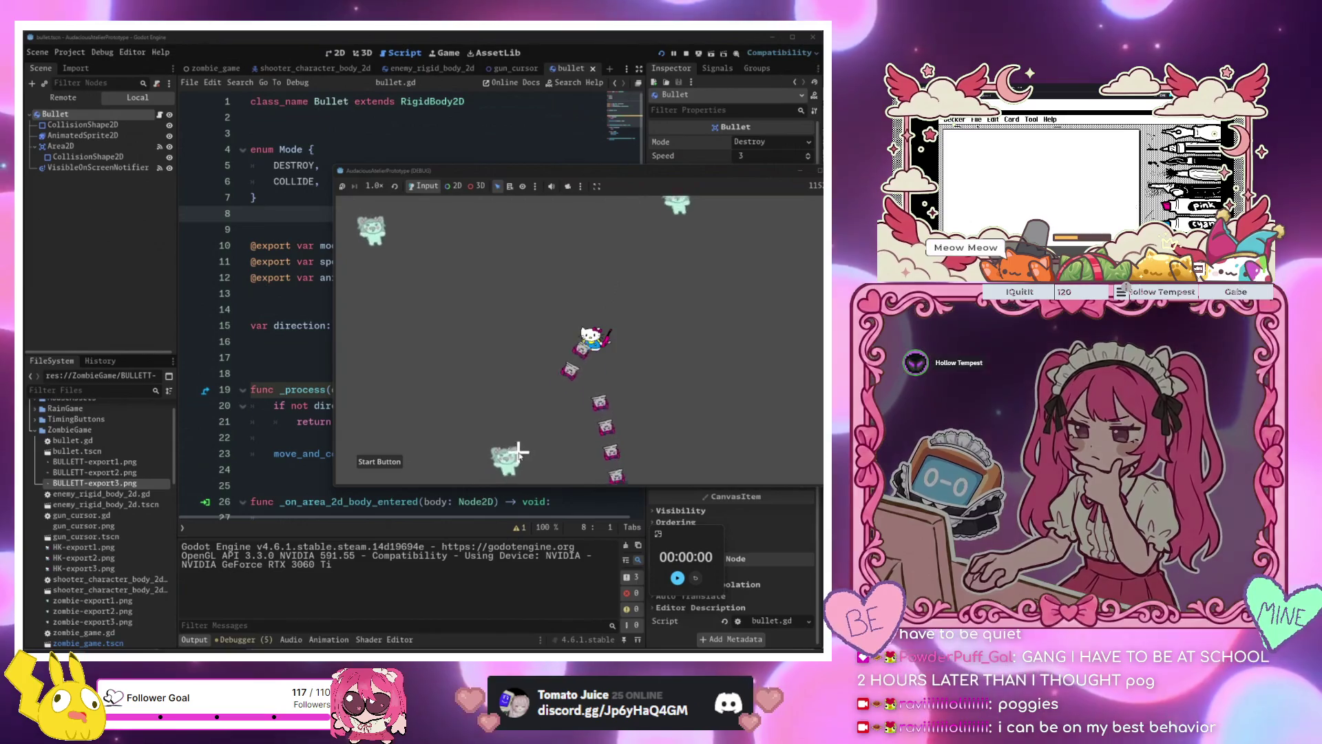
key(a)
key(d)
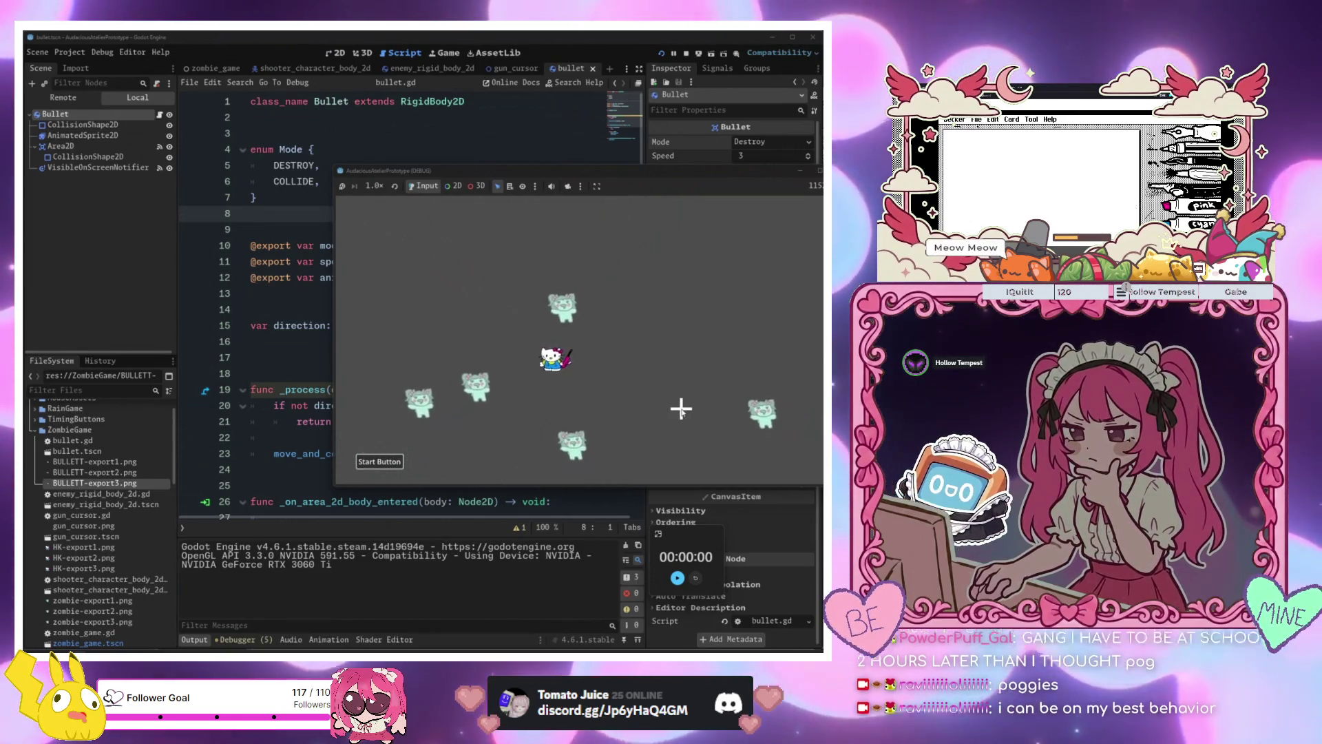
key(w)
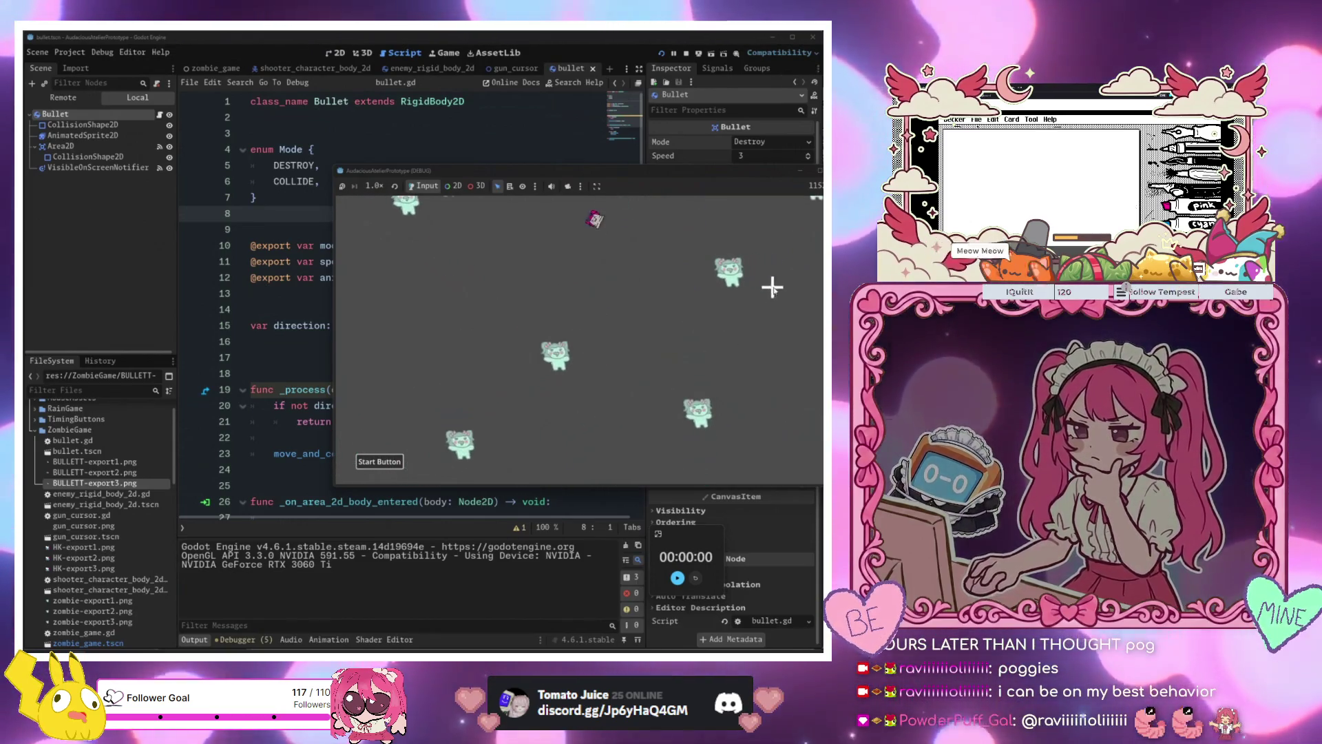
click(379, 461)
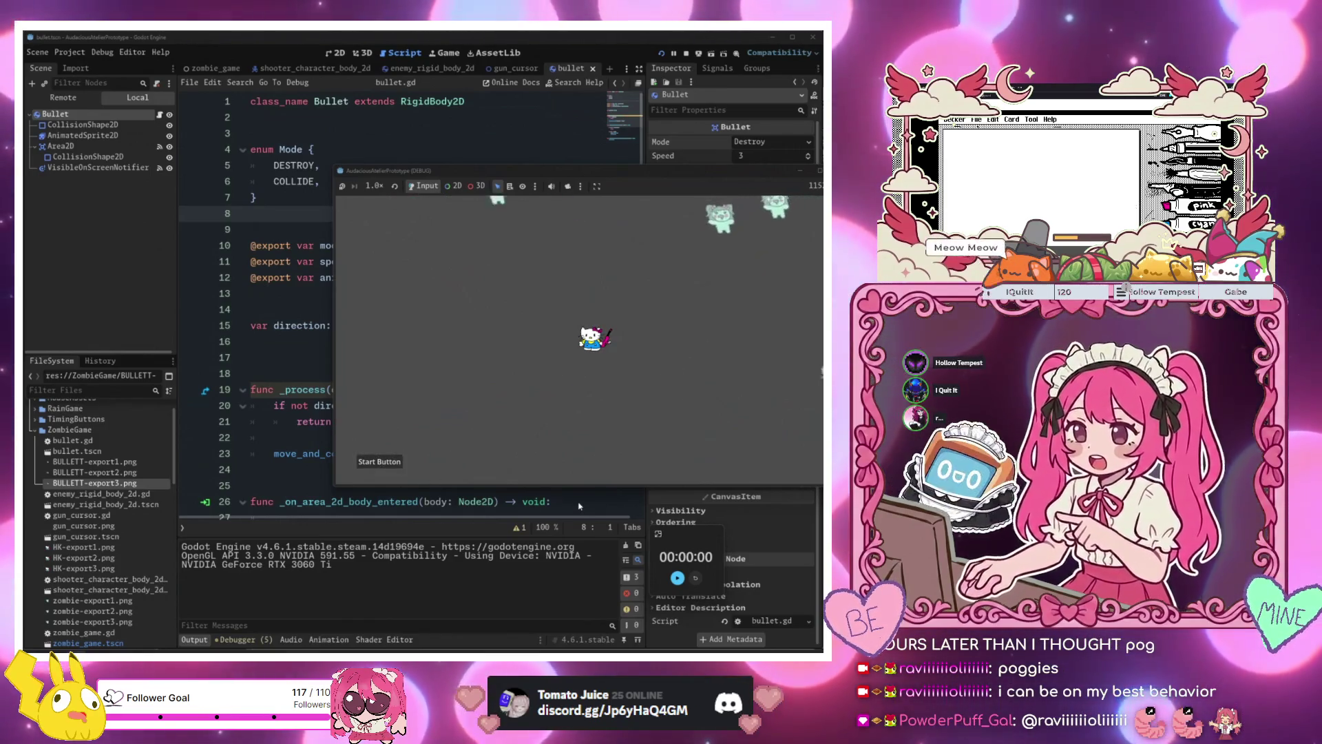
click(390, 469)
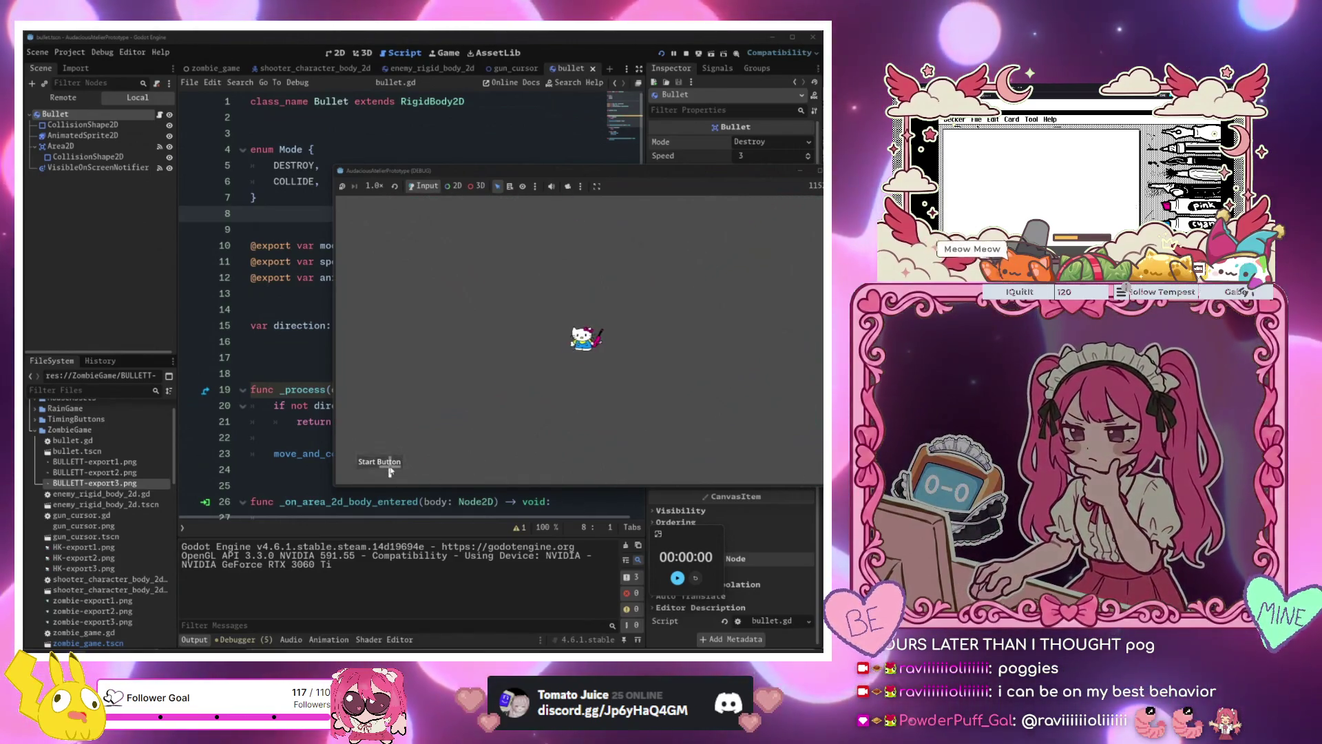
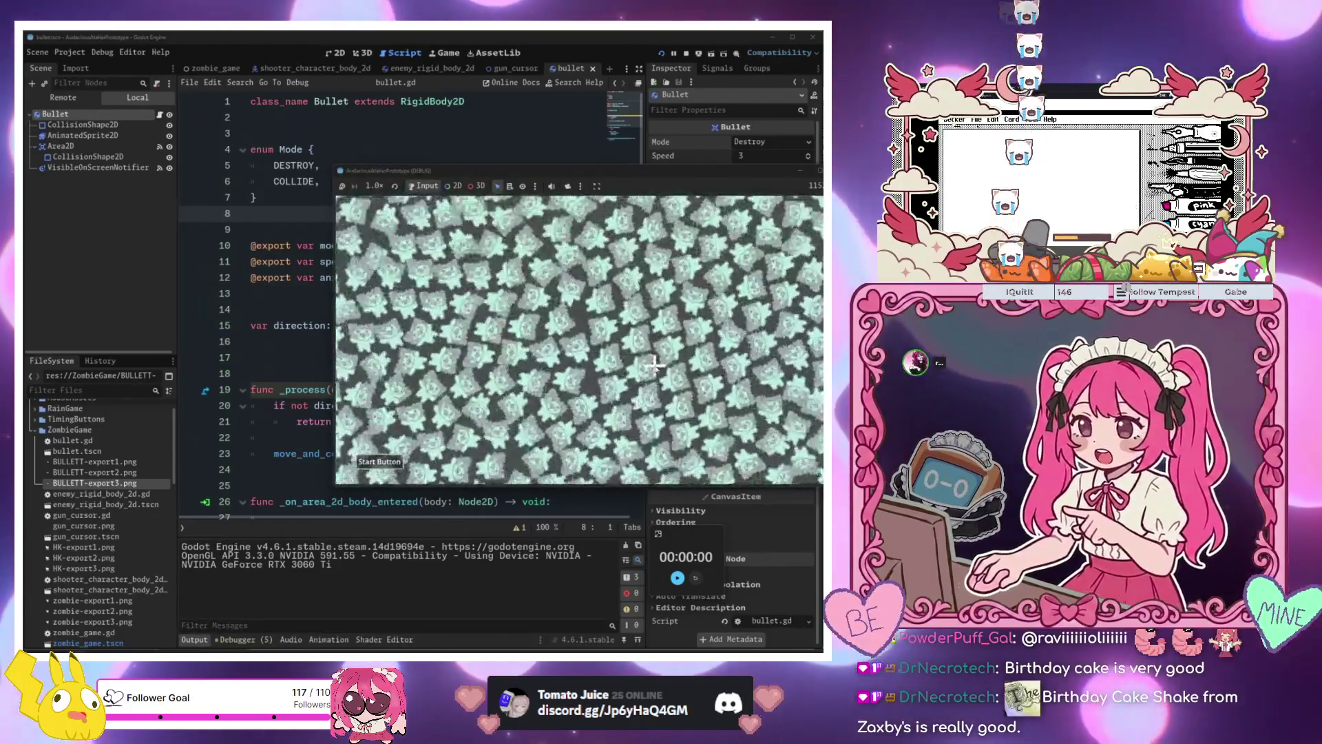
Step: Move the running zombie game window aside and close it
drag(679, 173, 527, 195)
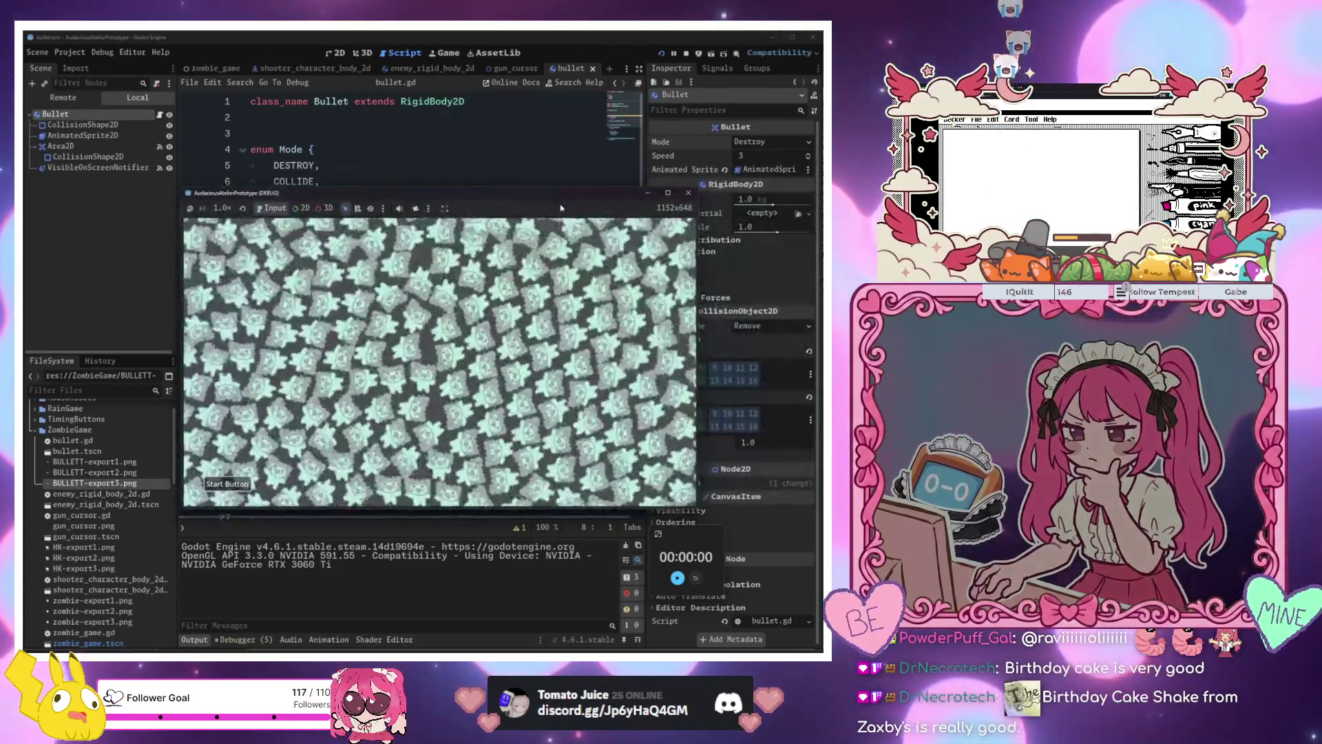
click(691, 193)
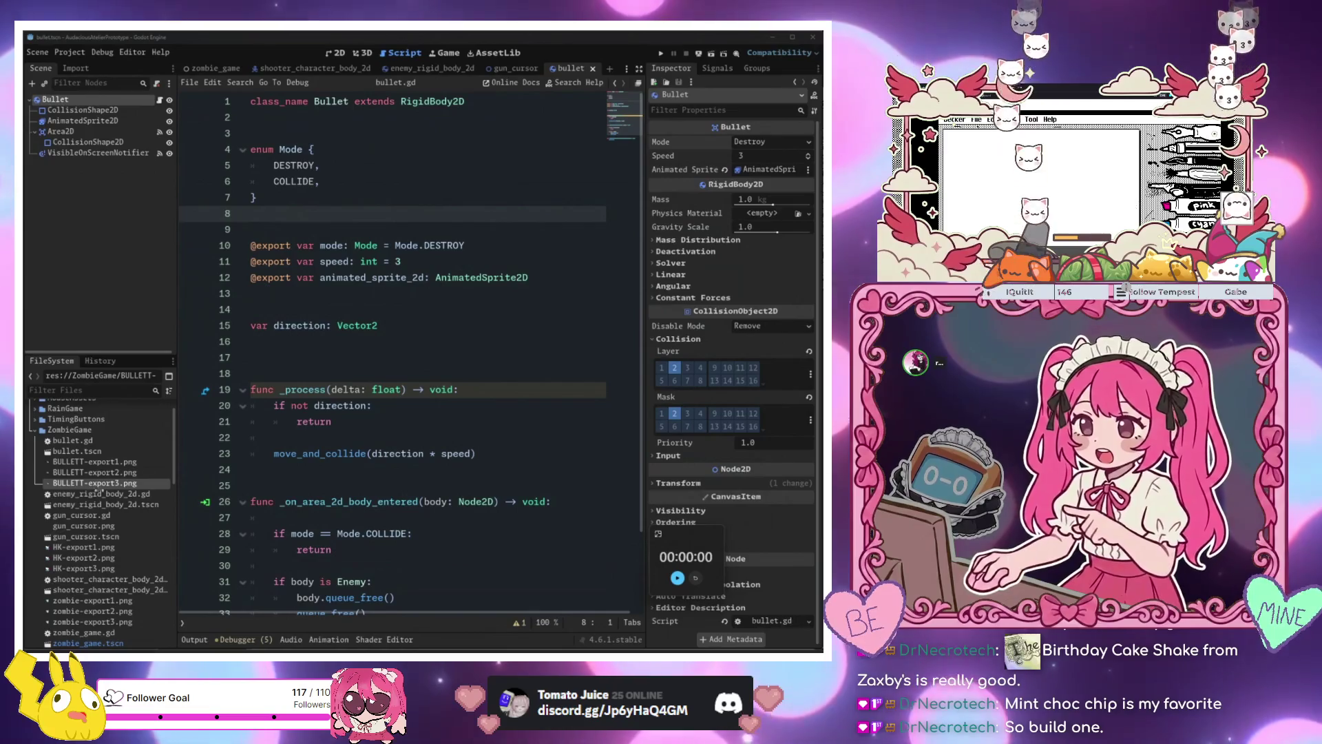
scroll(492, 278, down, 2)
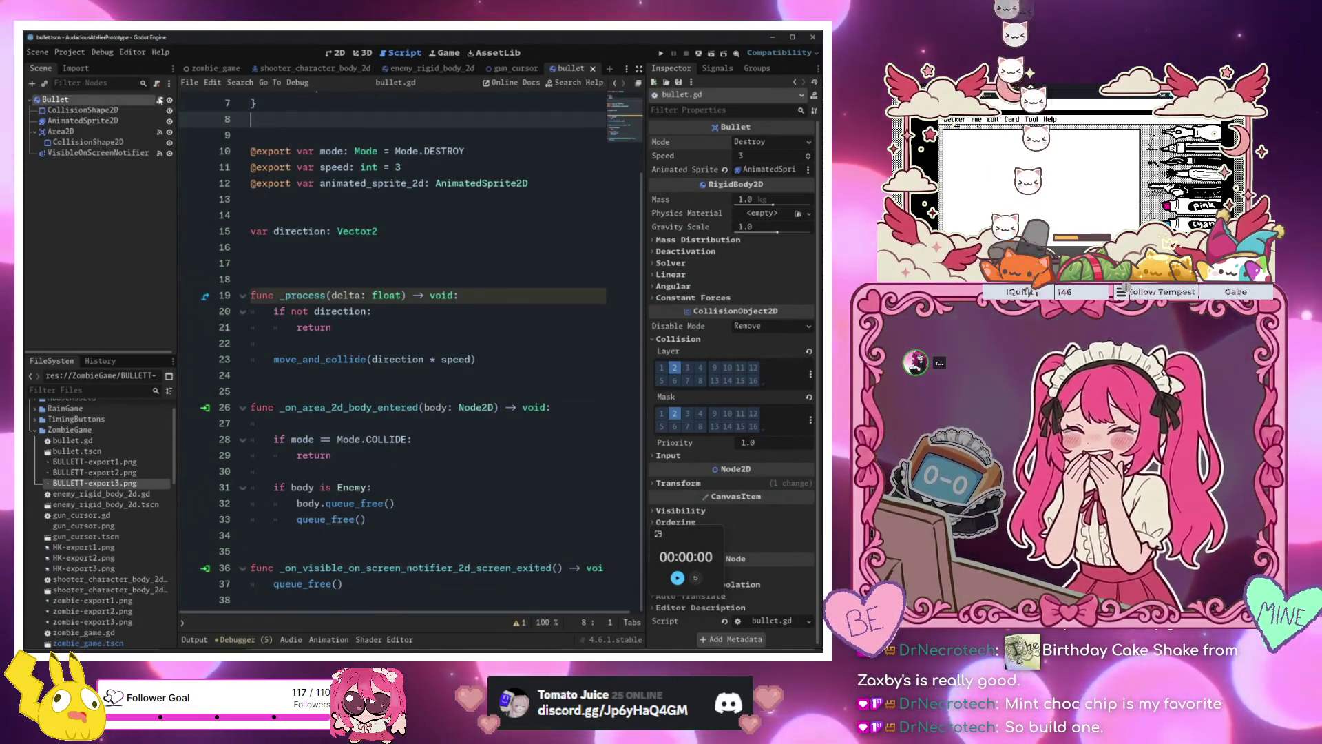
scroll(340, 292, up, 2)
Step: Leave the bullet script and bring up the zombie_game scene and its zombie_game.gd script
click(338, 341)
scroll(337, 342, down, 2)
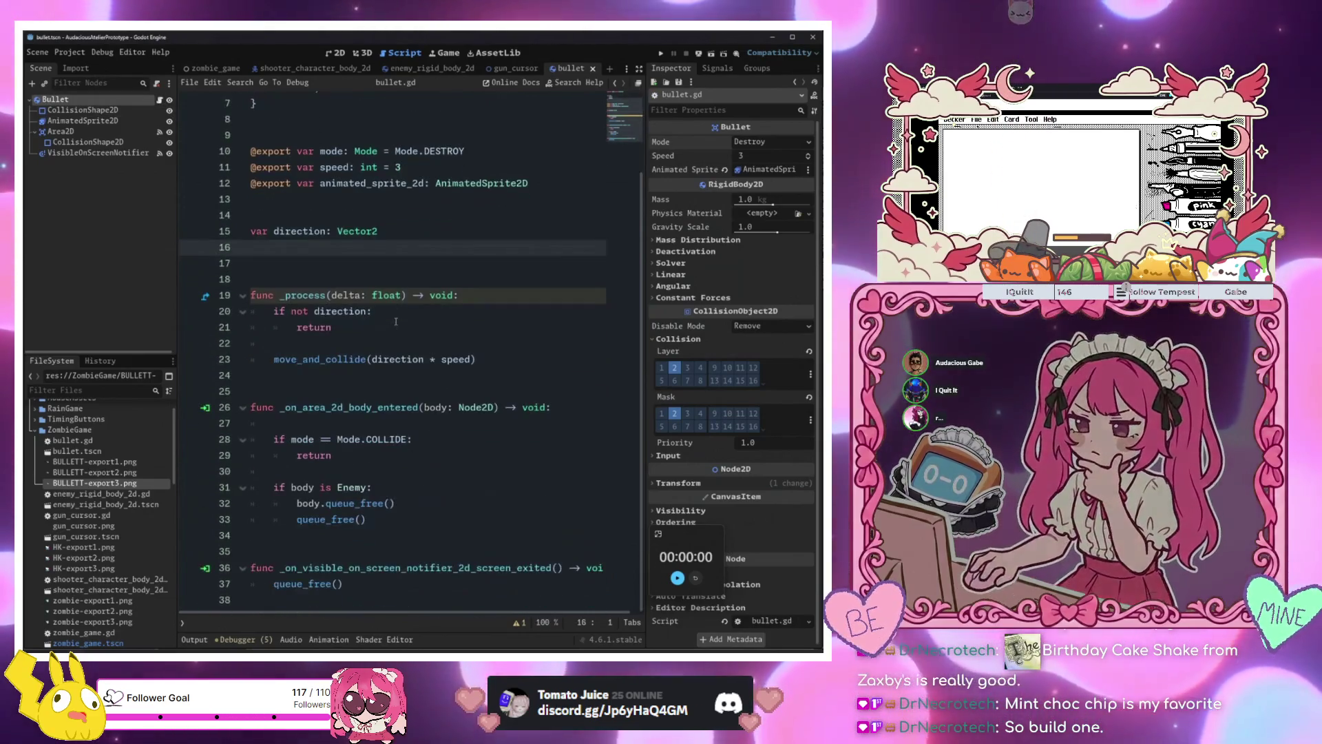
click(358, 327)
click(215, 68)
scroll(414, 344, down, 4)
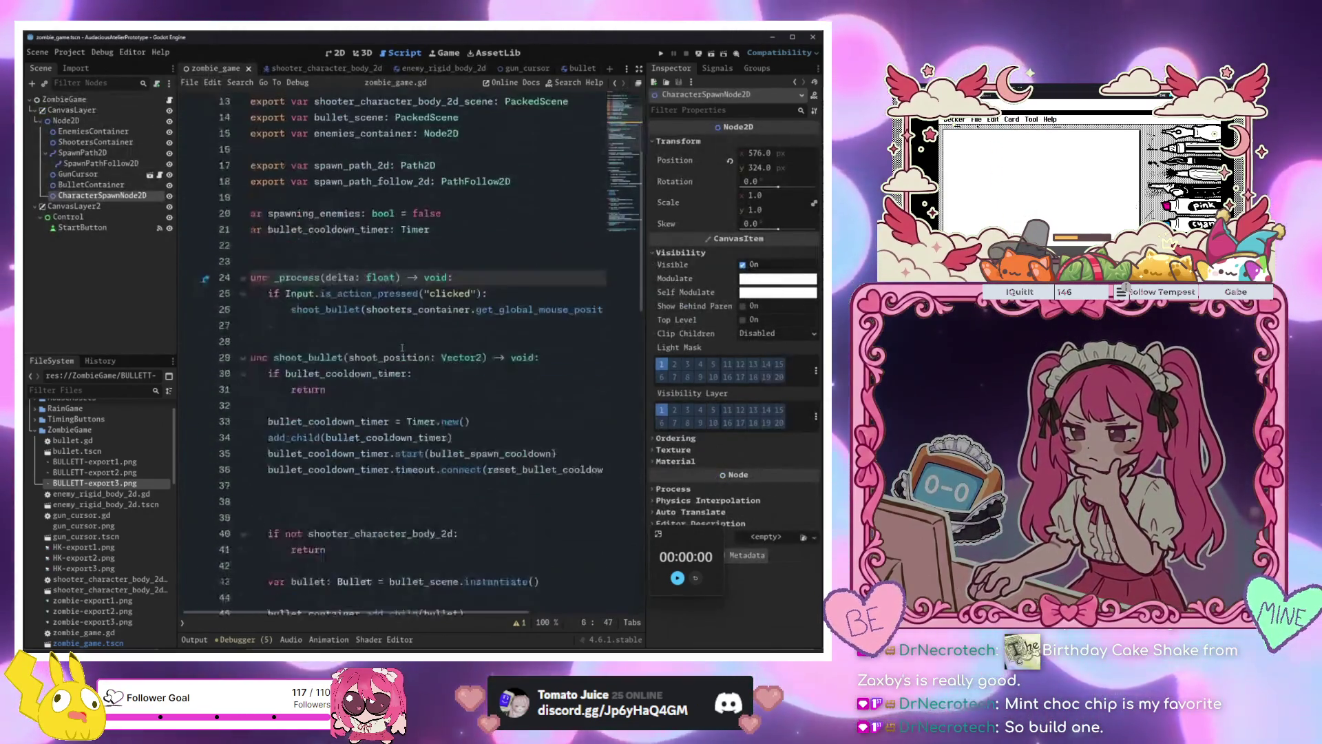
Step: In spawn_enemies, change the loop from 'while spawning_enemies:' to 'while true:'
click(426, 389)
scroll(388, 391, down, 4)
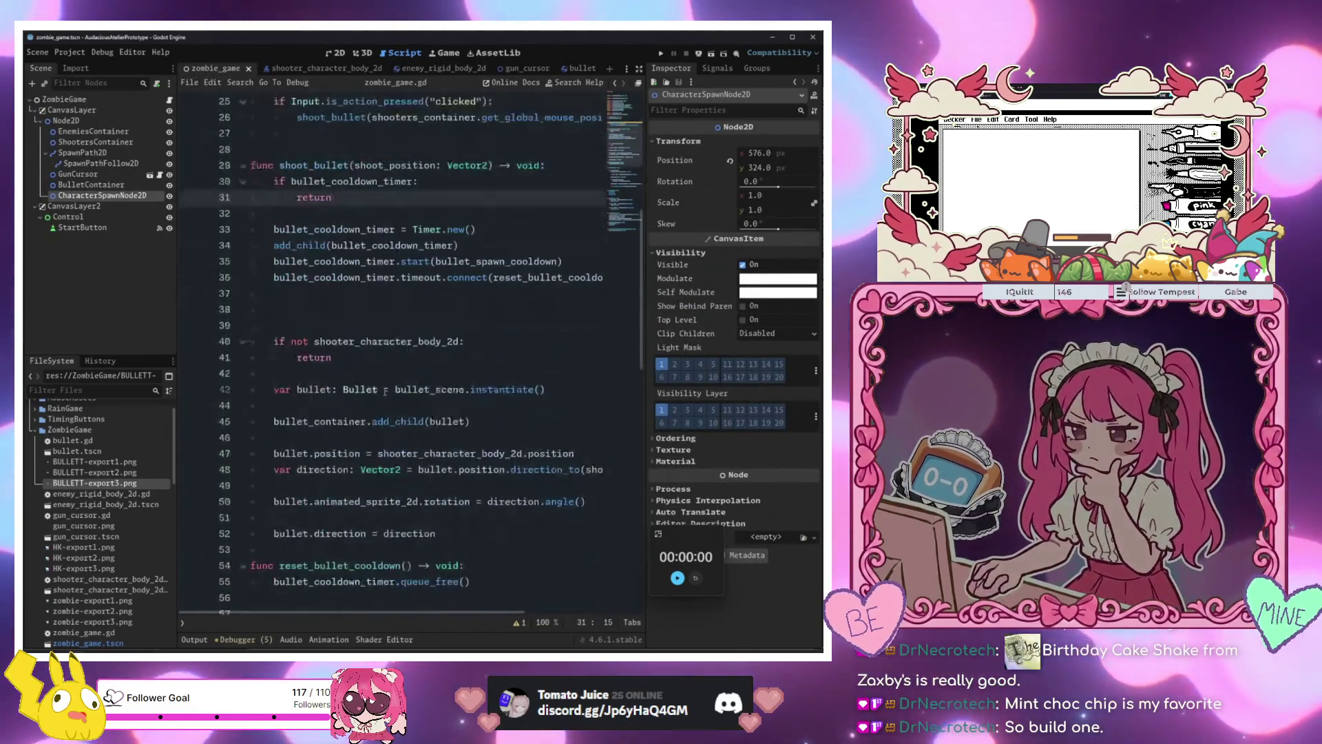
scroll(386, 391, down, 2)
scroll(382, 392, down, 2)
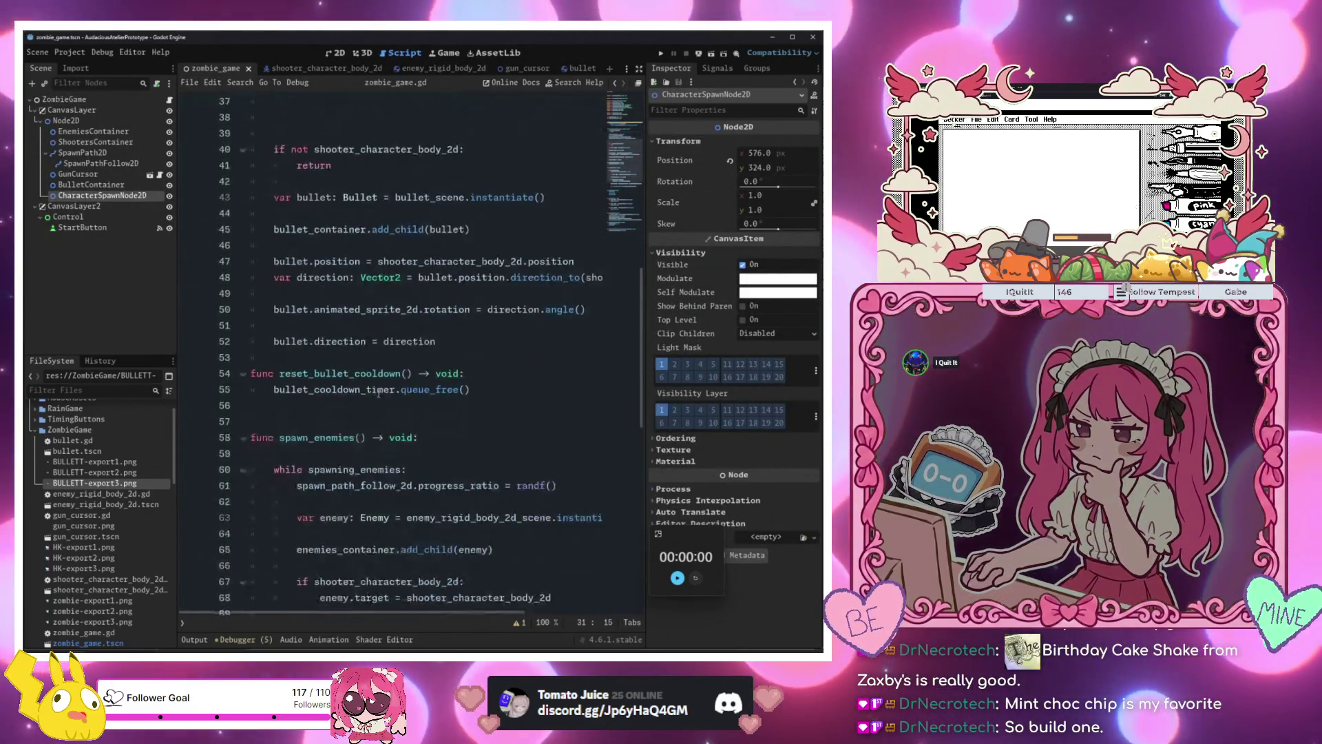
click(358, 434)
scroll(386, 434, down, 3)
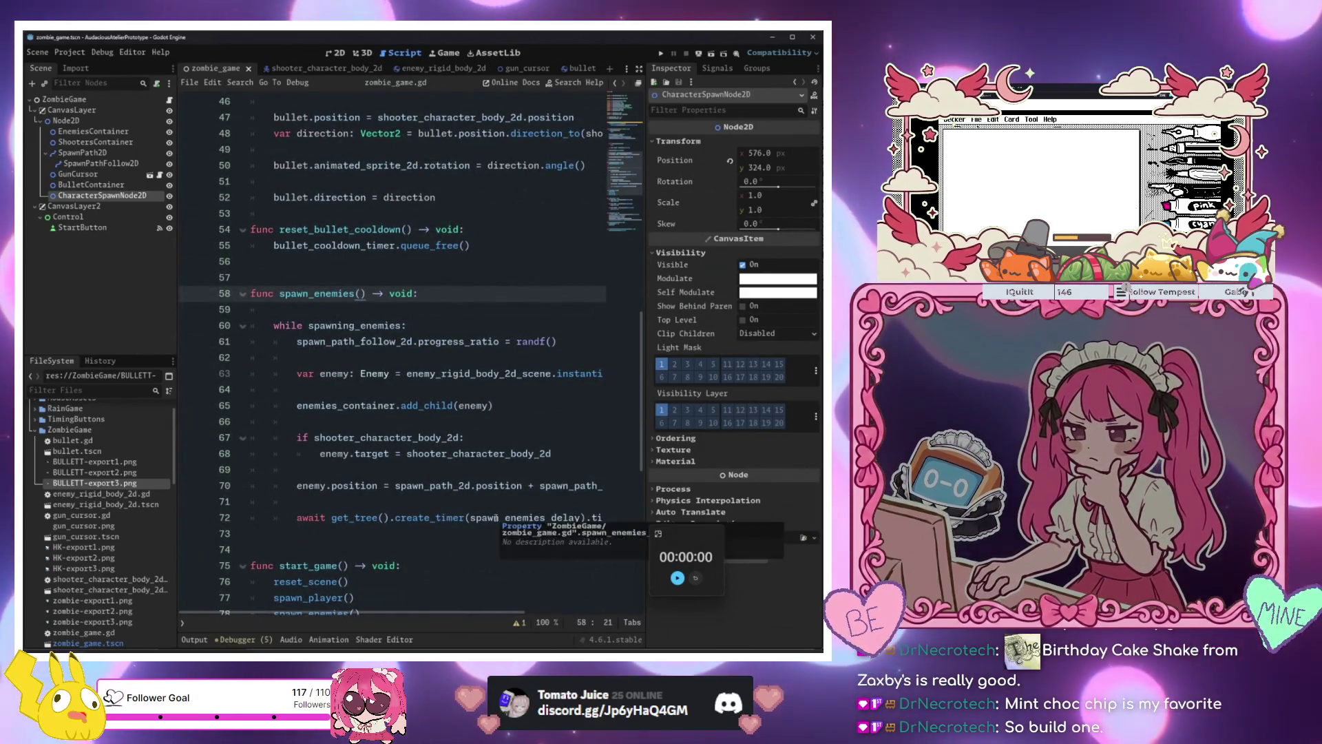
drag(497, 517, 624, 510)
click(605, 519)
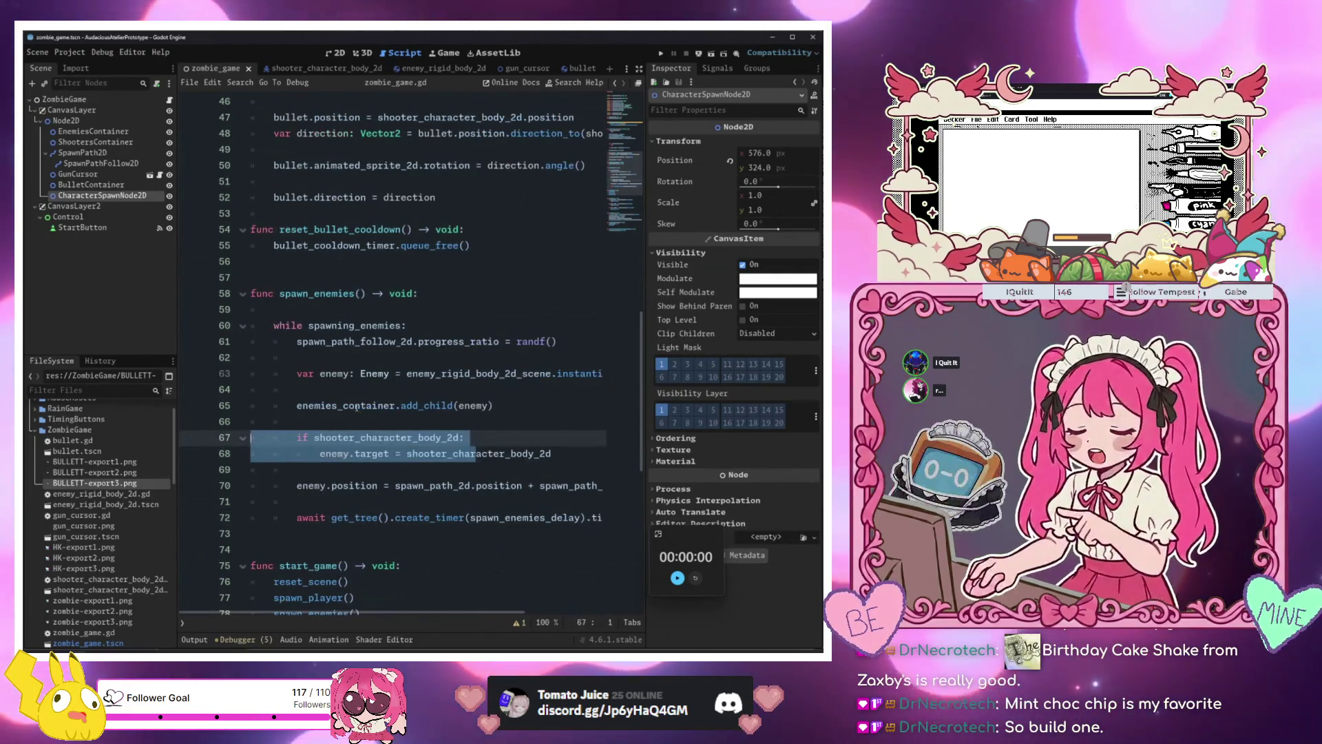
click(355, 405)
mouse_move(404, 326)
mouse_down()
mouse_move(365, 345)
mouse_move(310, 333)
mouse_up()
text(true:)
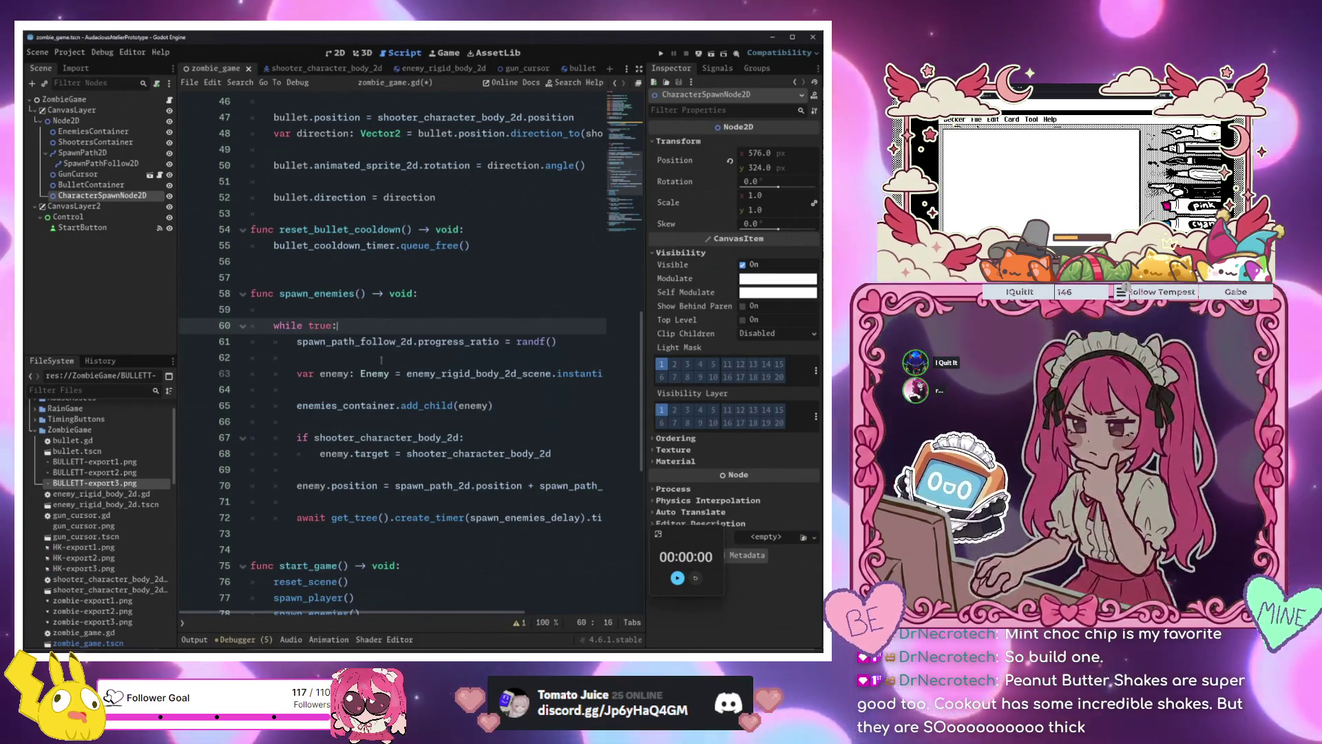
Step: Add 'if not spawning_enemies: break' after the spawn delay await, then run the game with F5
click(423, 527)
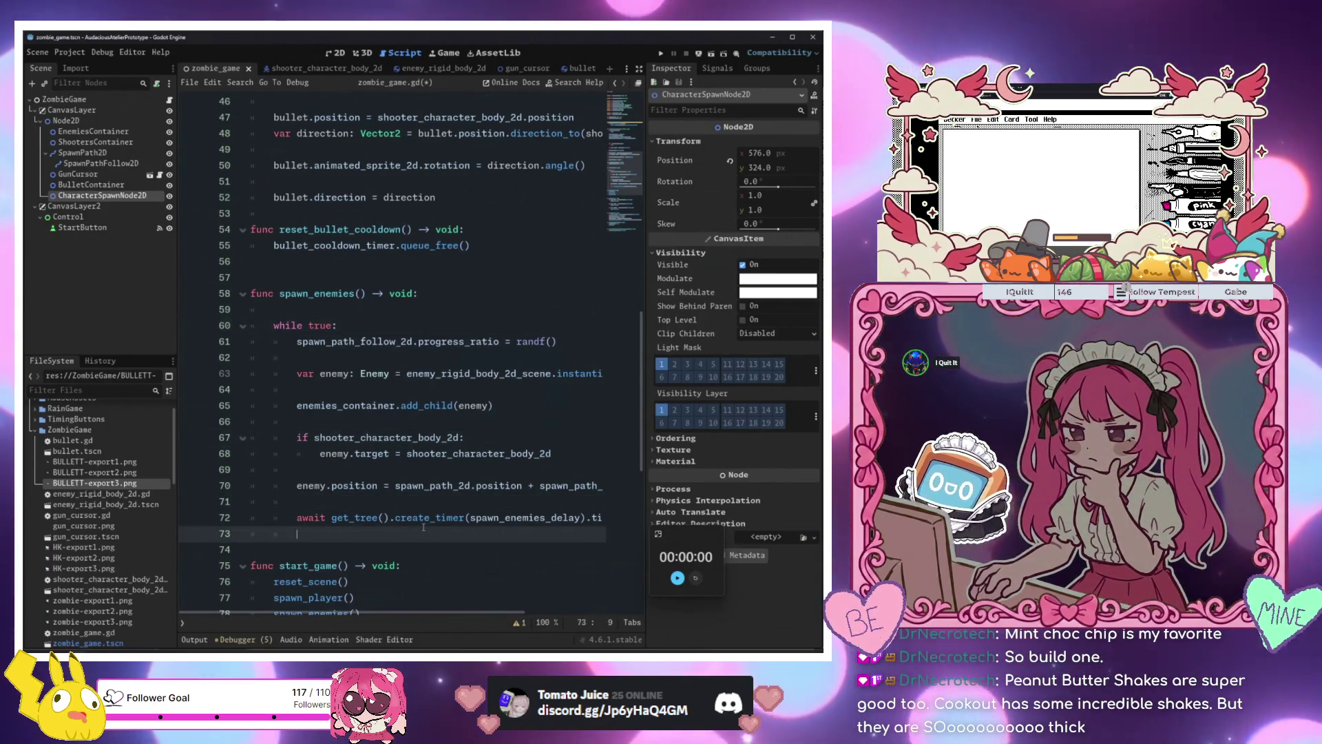
key(Return)
key(Return)
key(Up)
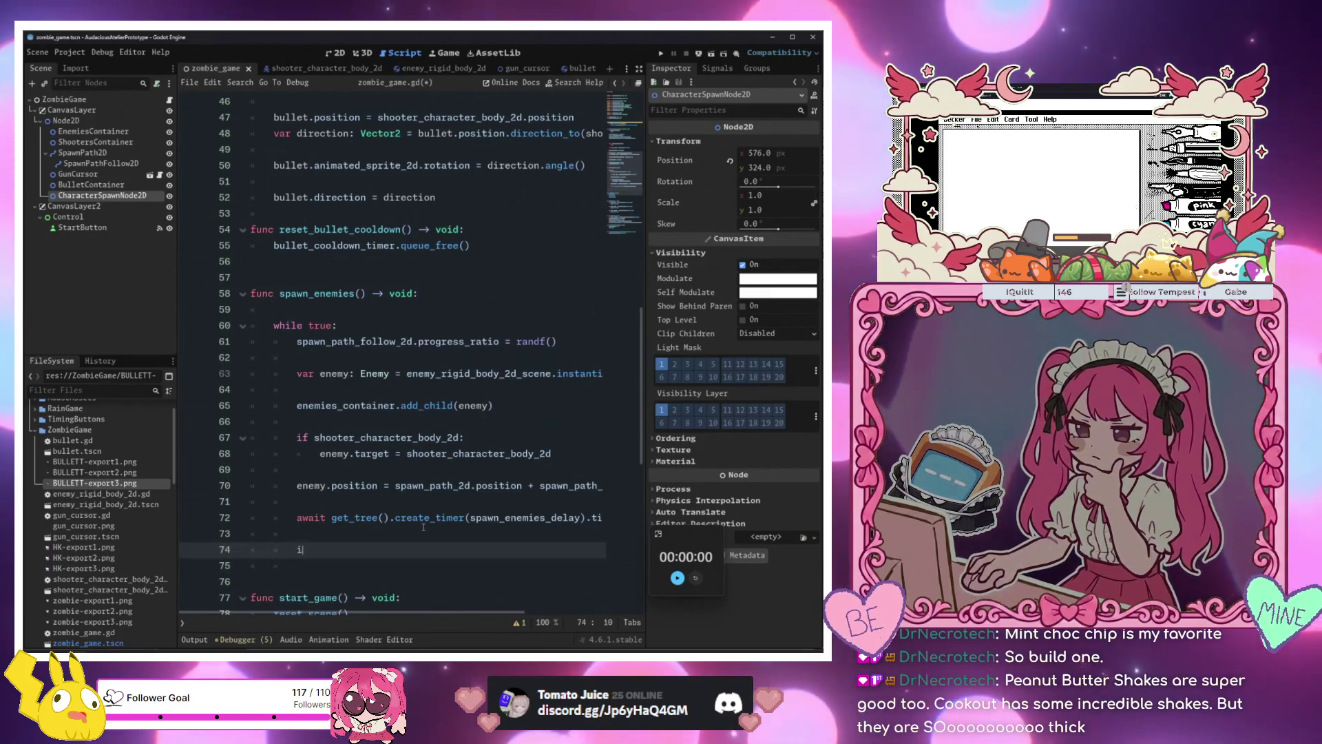
text(f spawning_enemies)
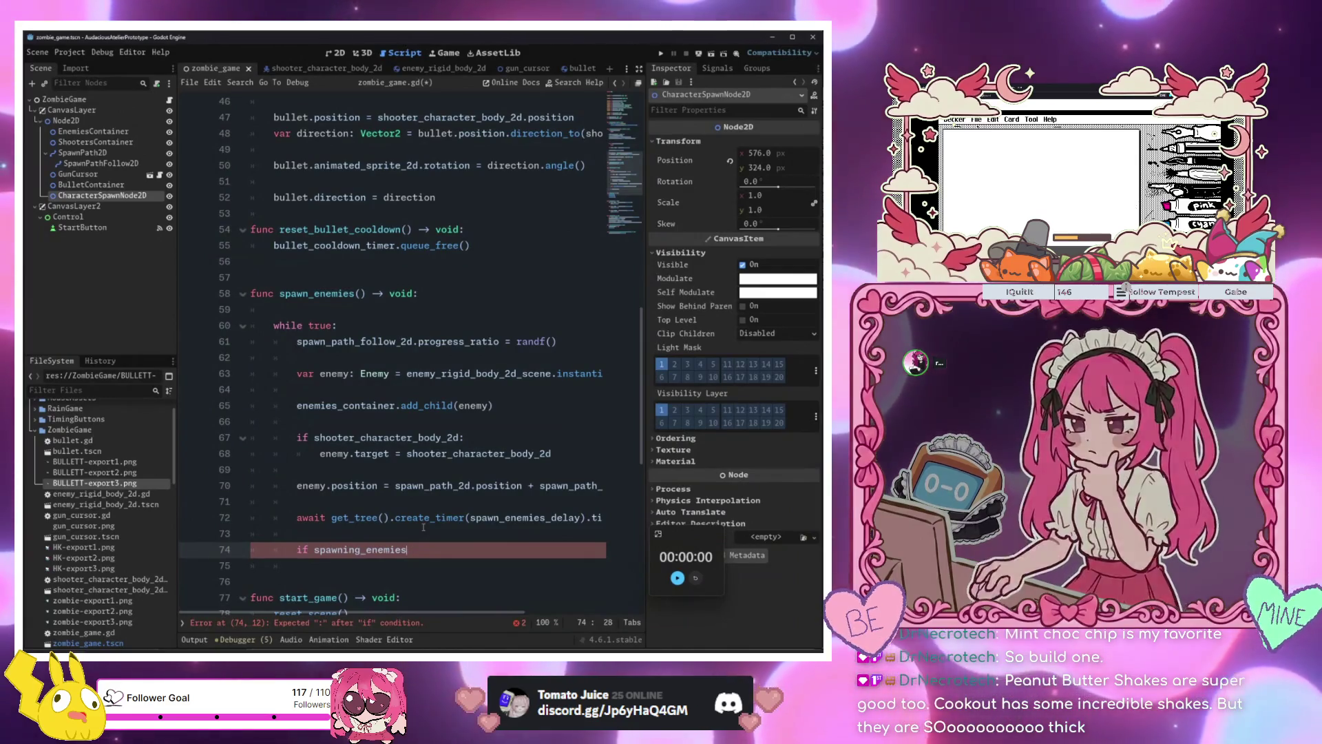
text(:)
key(Left)
key(Left)
key(Left)
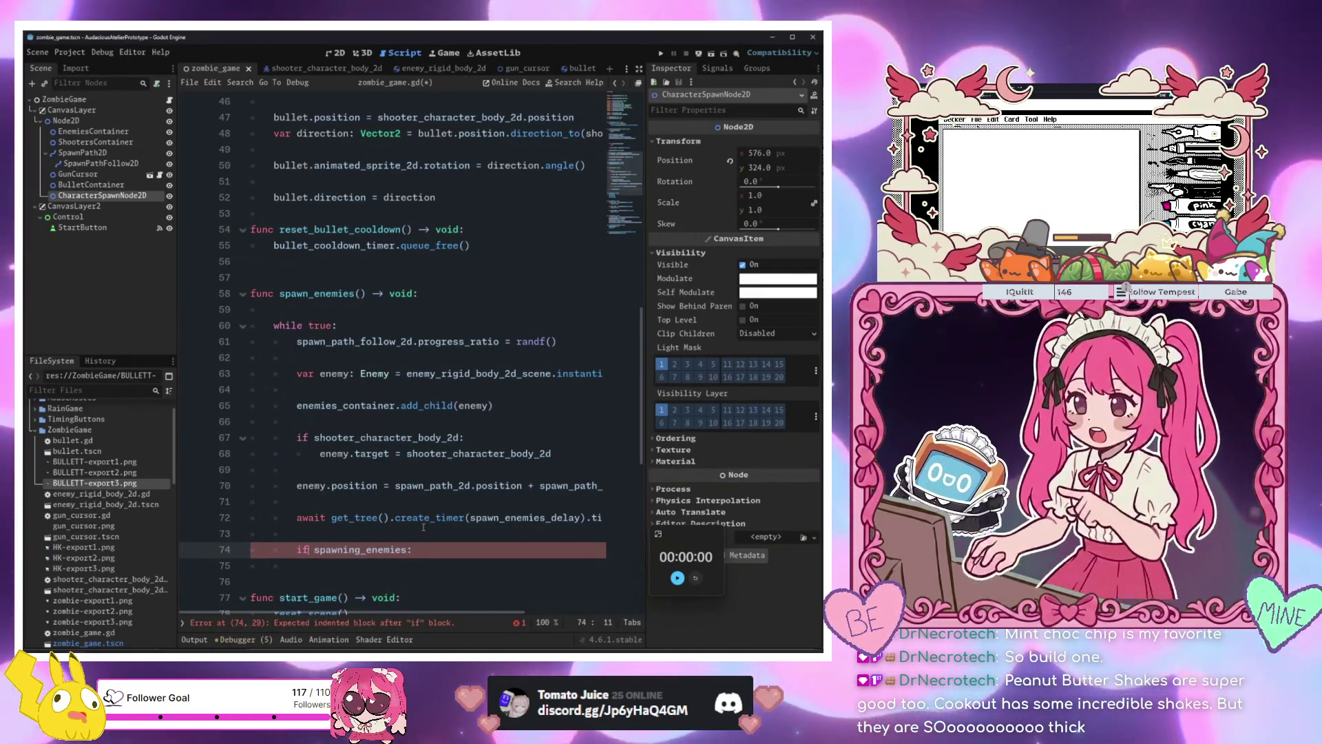
text(not)
key(Escape)
key(Down)
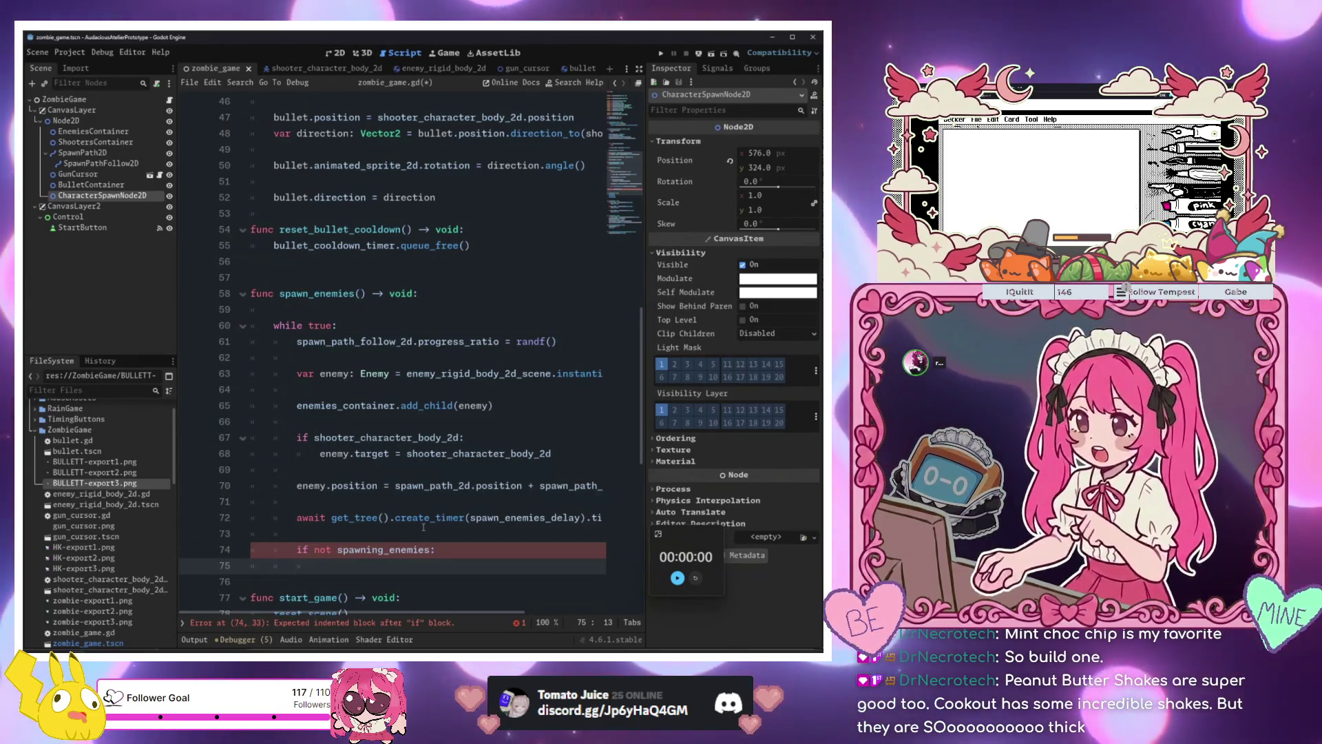
text(spawning_enemies: 			)
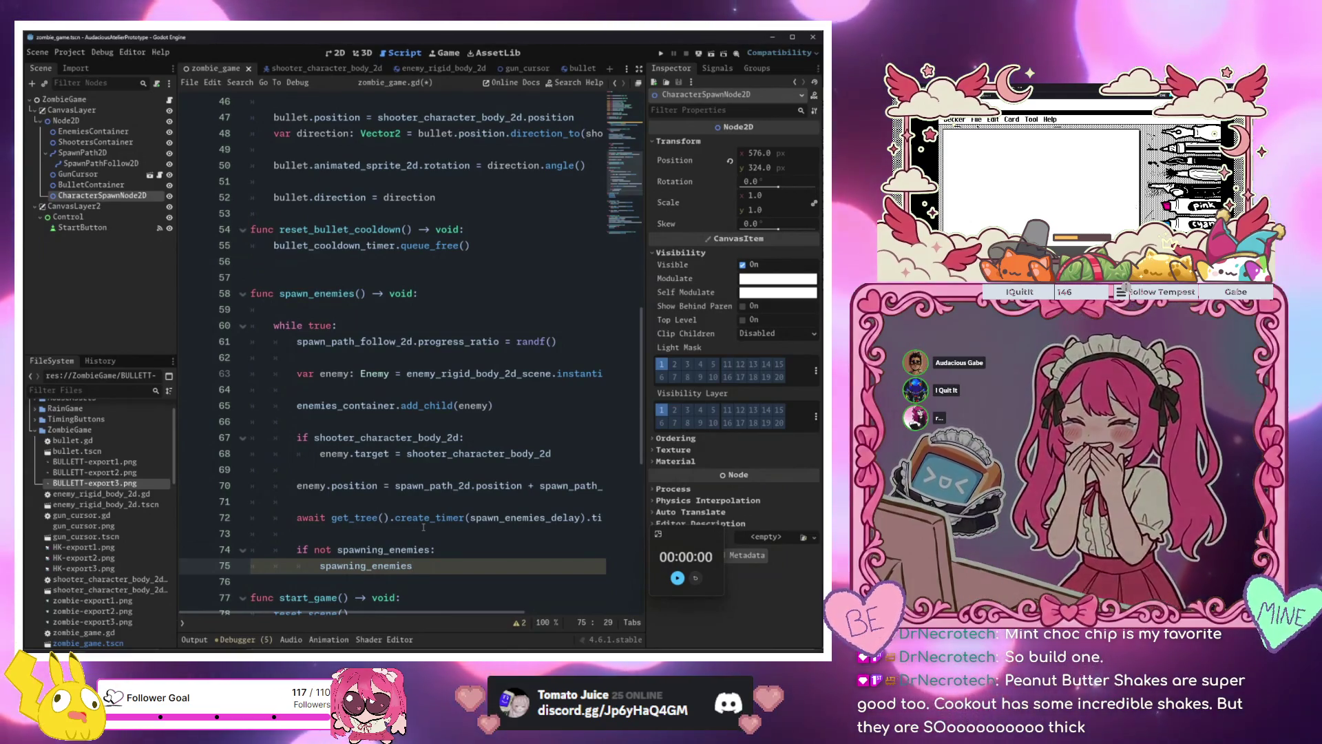
text(break)
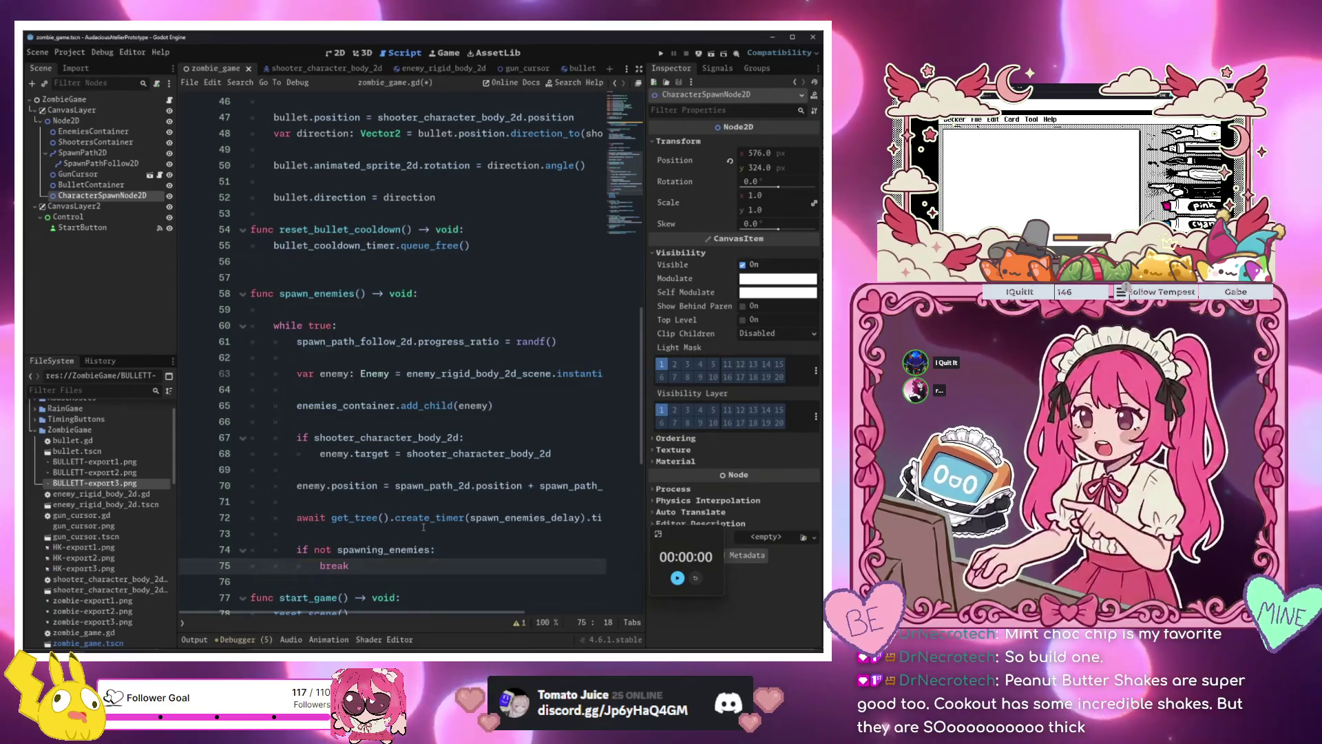
click(424, 527)
key(F5)
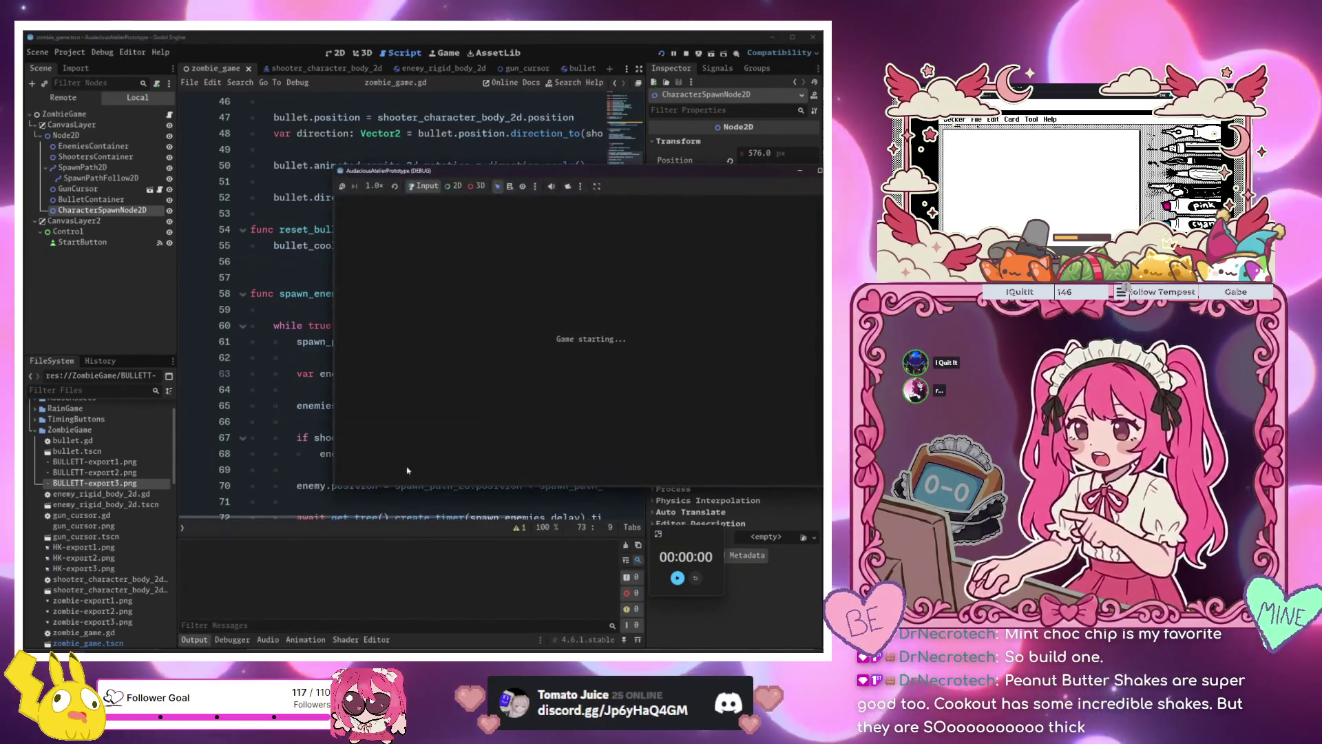
Step: Press Start Button, restart to watch zombies pile up, then stop the game with F8
click(389, 462)
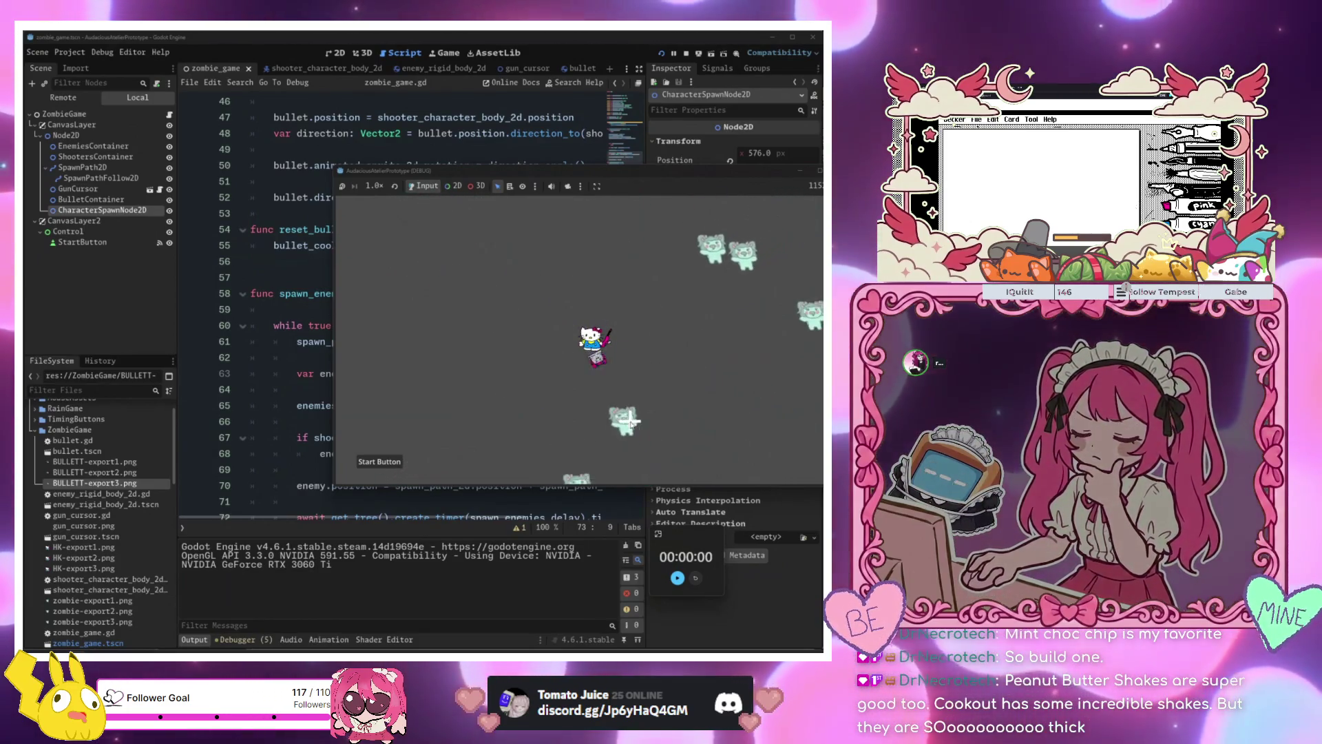
click(387, 468)
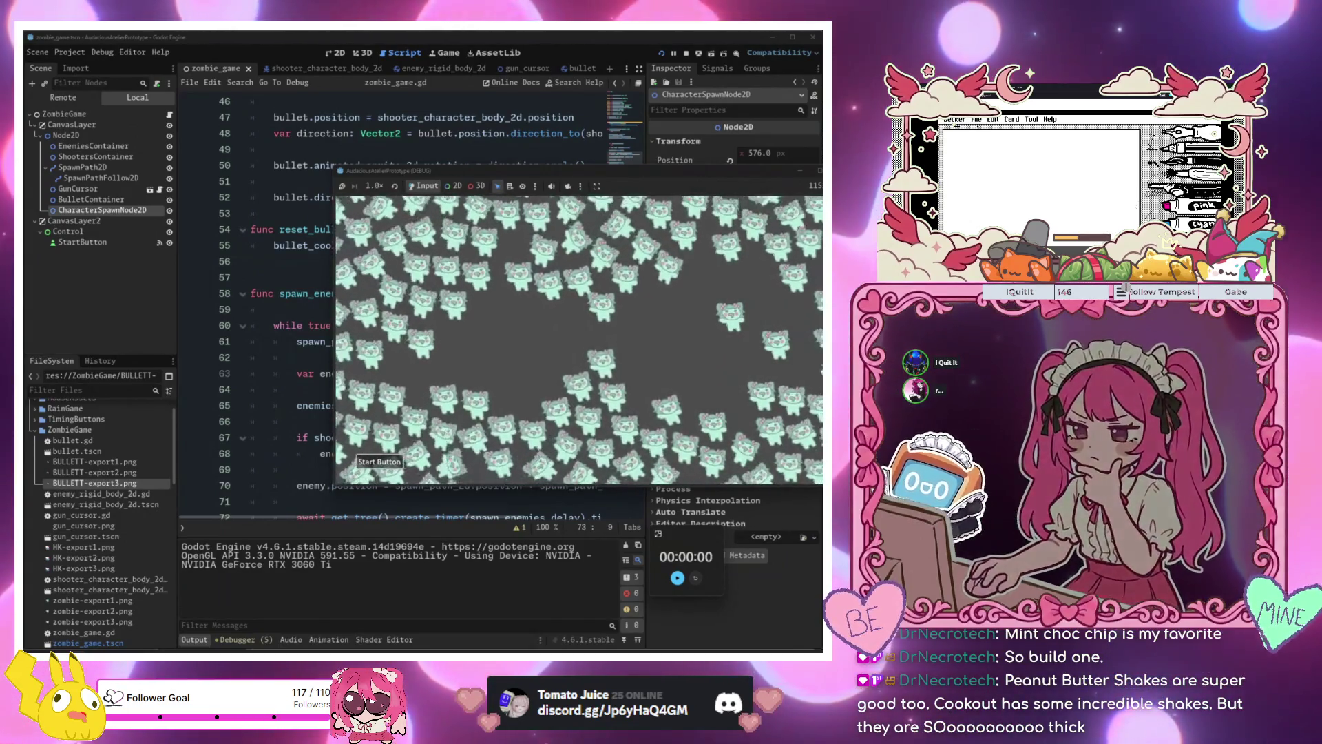
key(F8)
click(420, 581)
scroll(420, 549, down, 4)
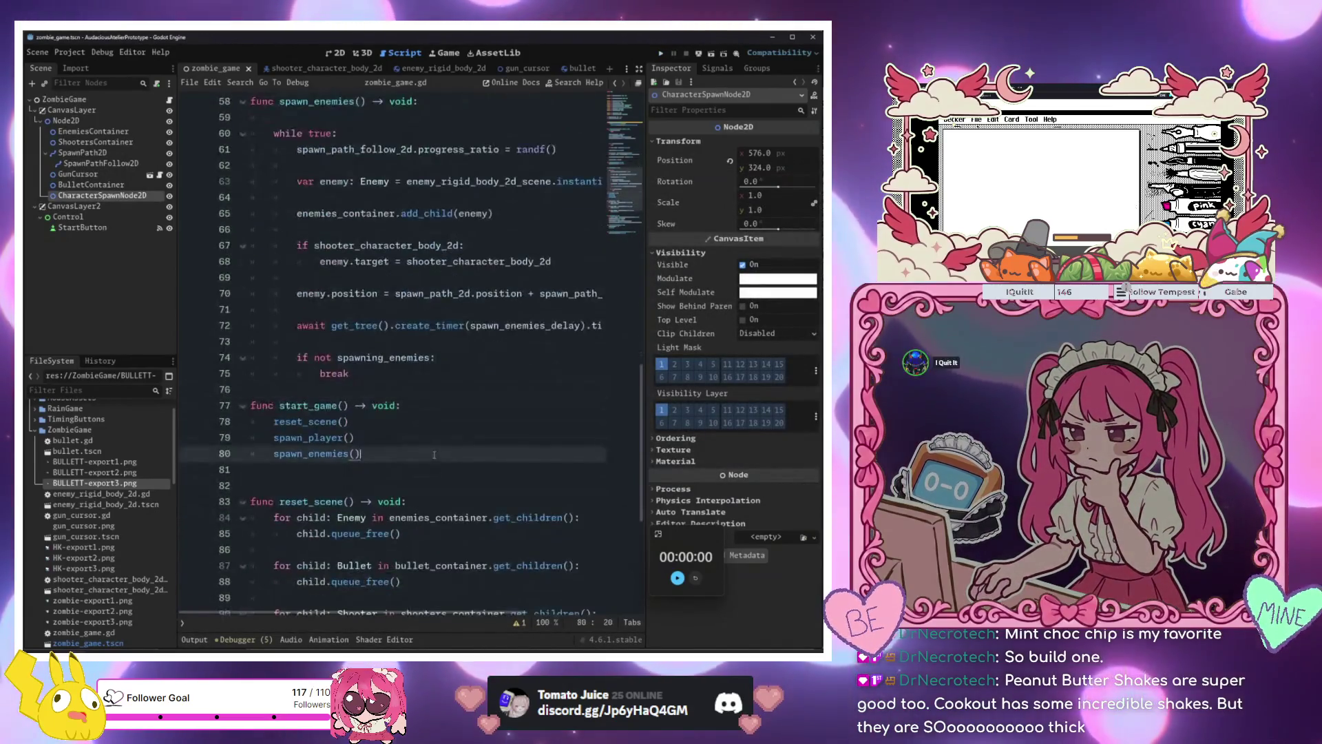
Step: Add 'spawning_enemies = false' after queue_free() in the shooter character dying handler
click(350, 373)
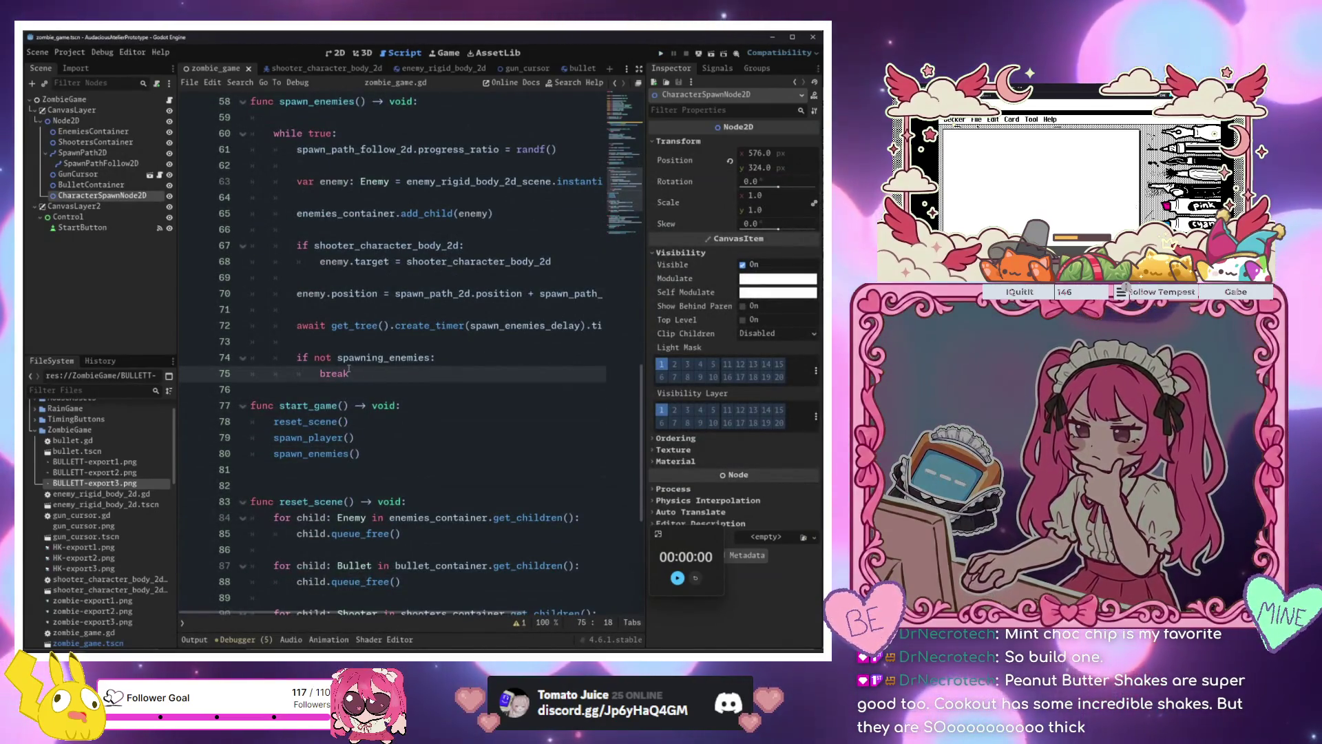
scroll(483, 482, down, 6)
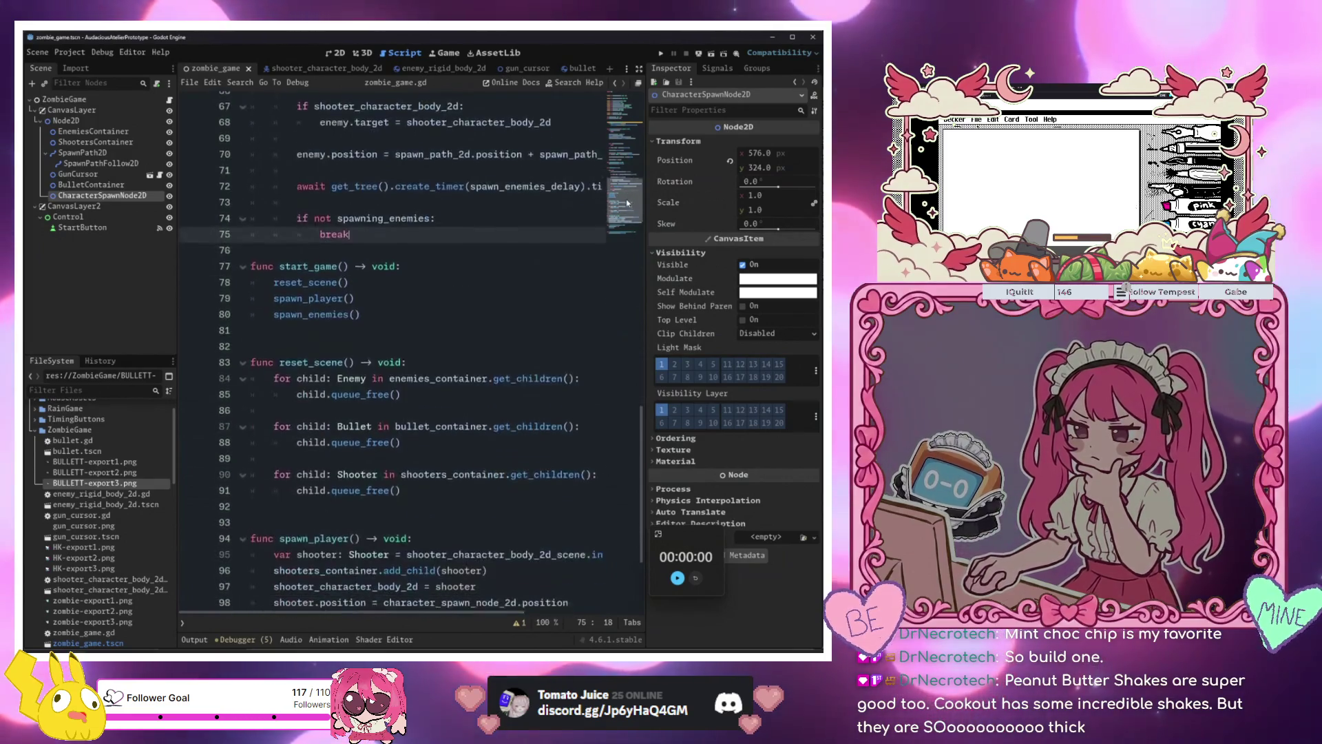
click(515, 584)
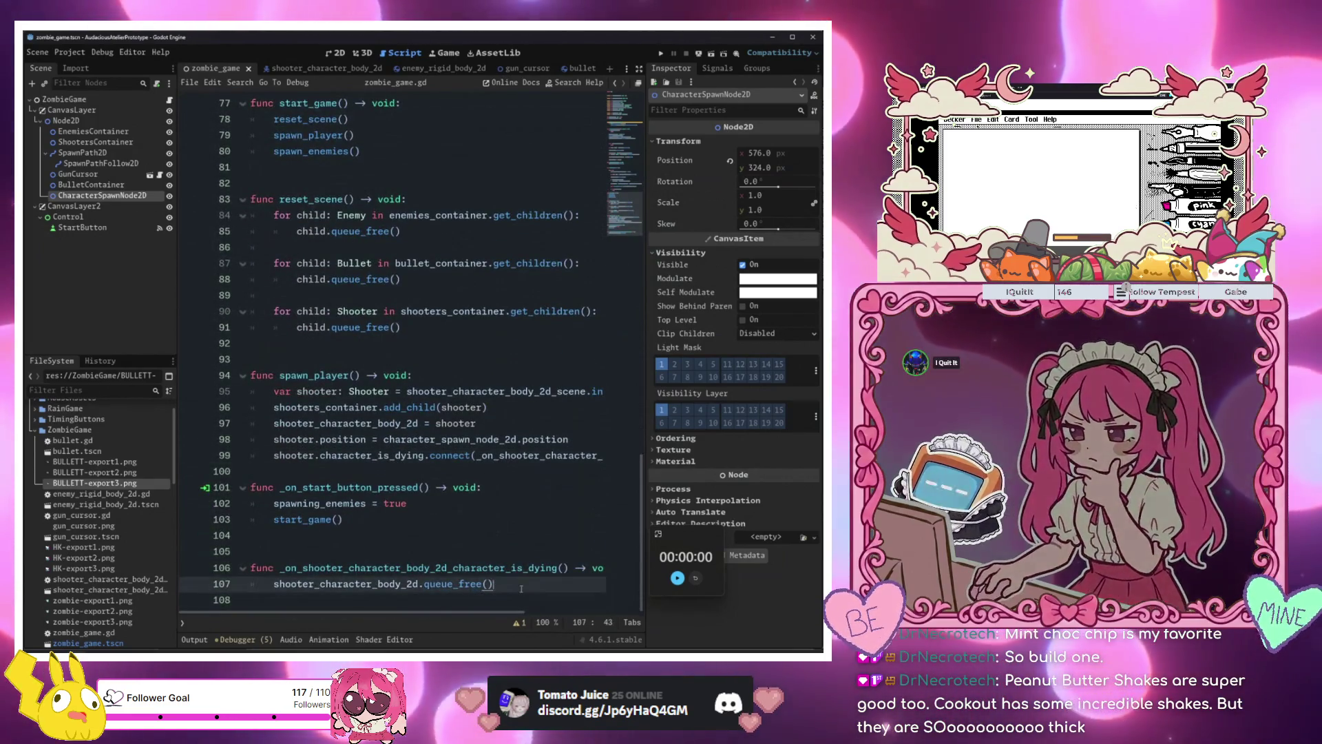
key(Return)
text(sp)
key(Return)
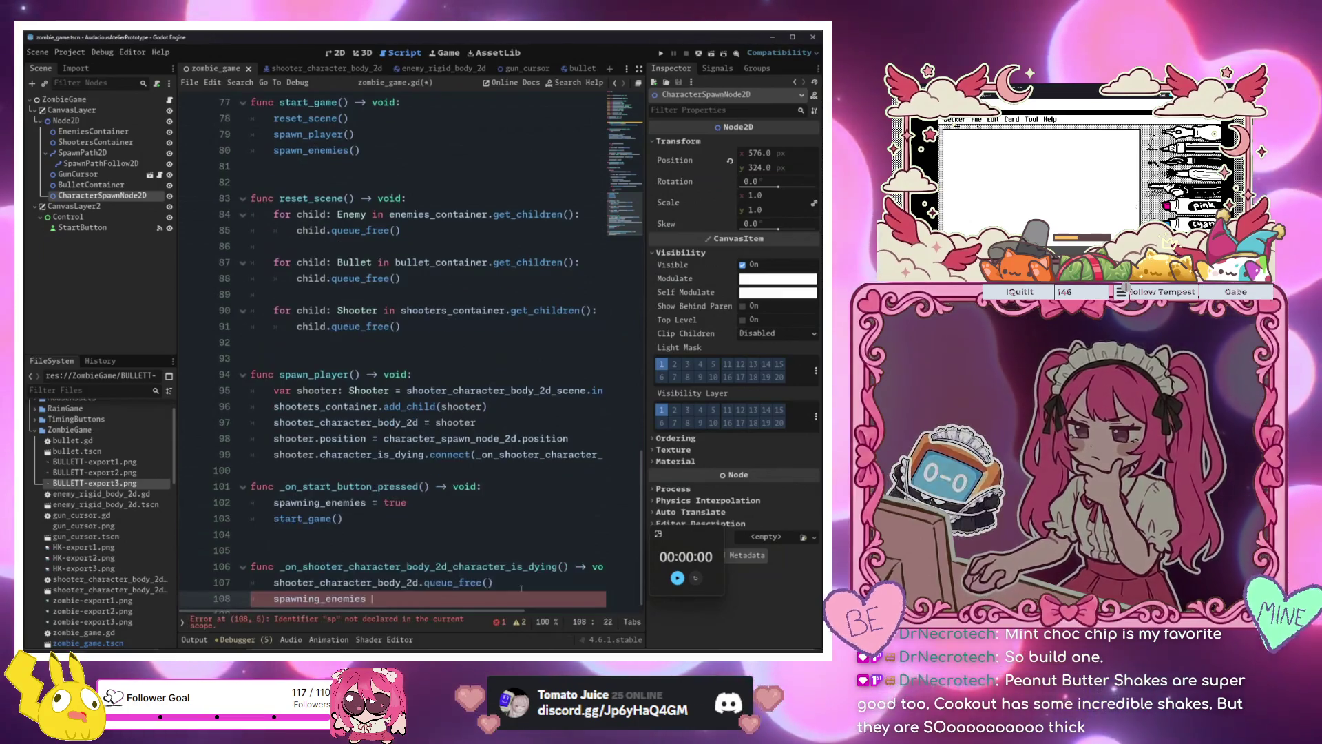
text(= false)
Step: Run the game with F5, restart after the shooter dies, then stop it with F8
click(454, 358)
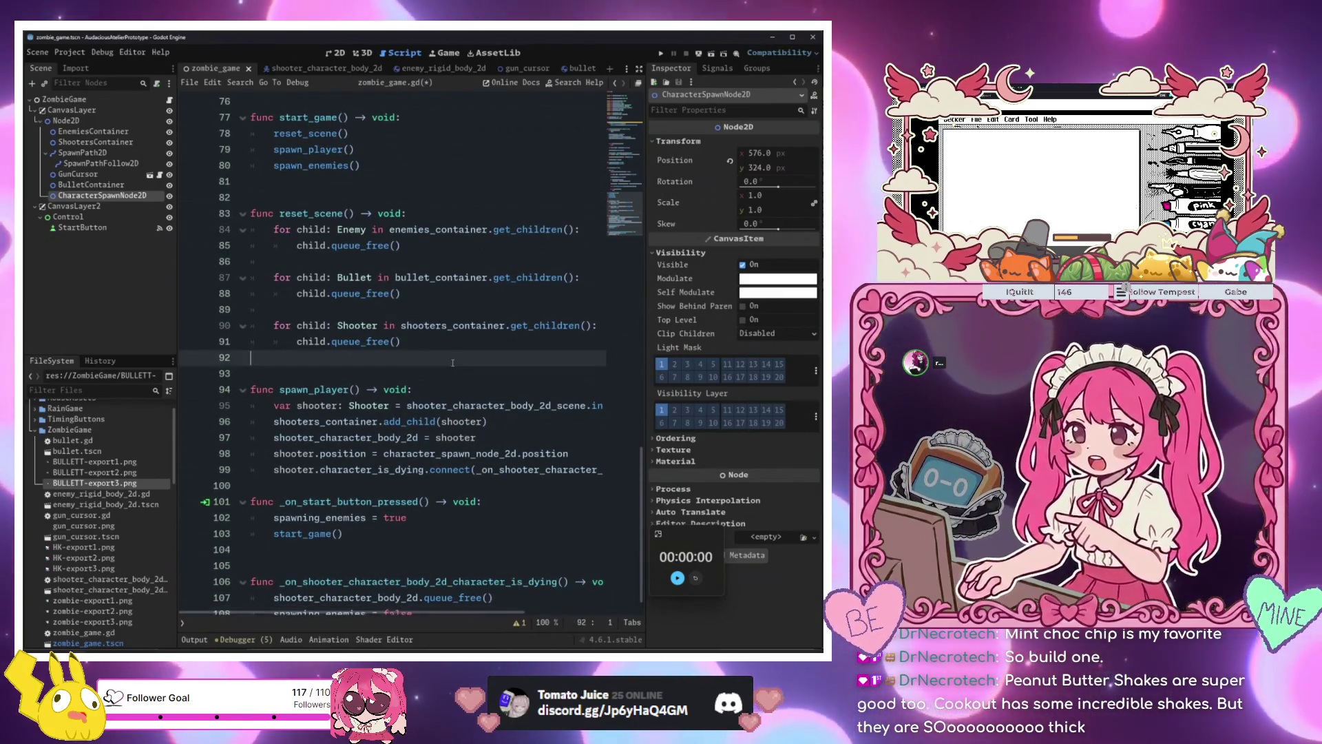
key(F5)
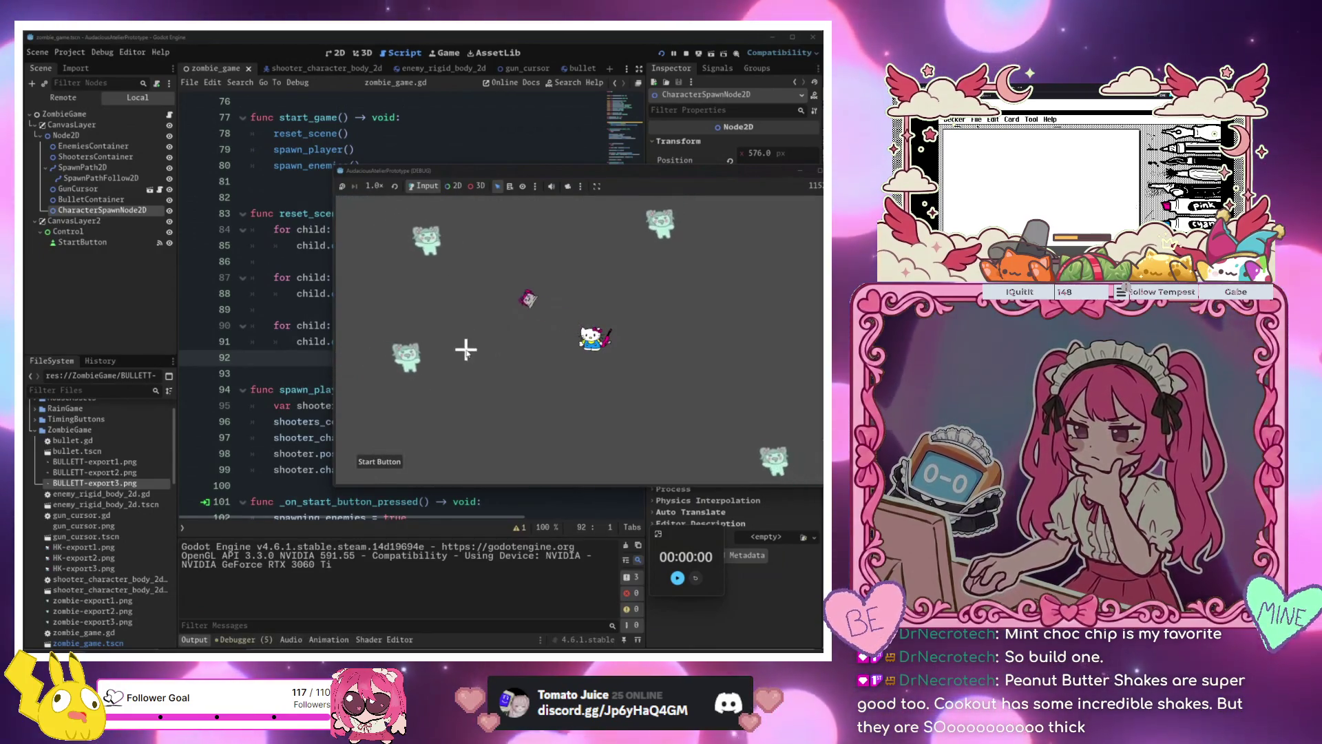
click(377, 465)
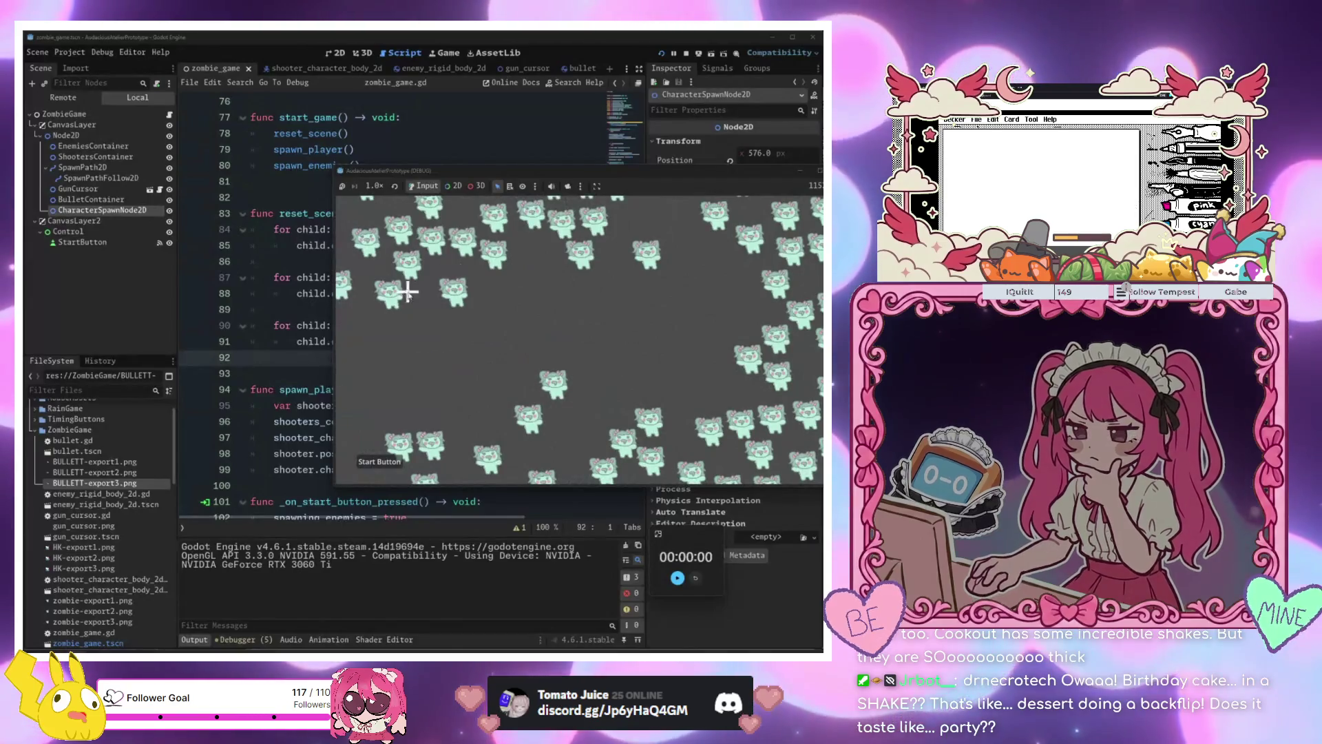
key(F8)
scroll(448, 344, down, 3)
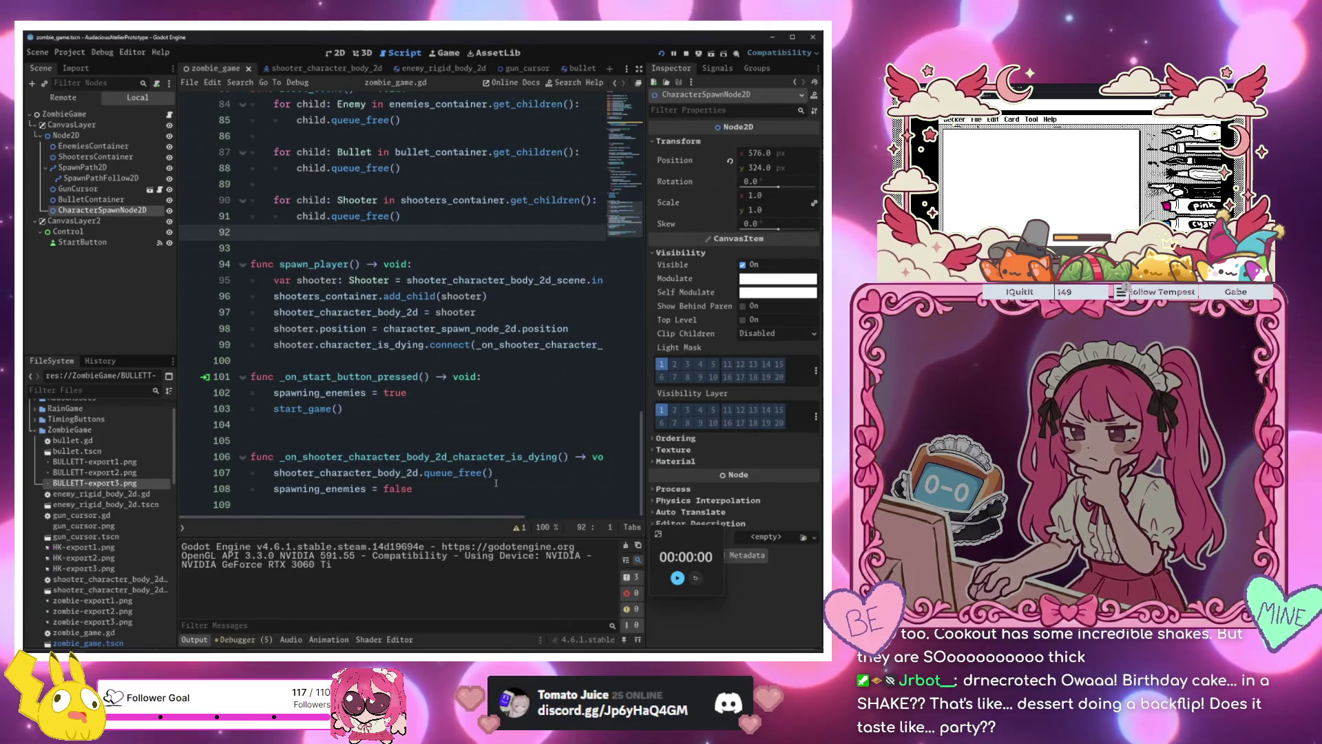
Step: Move 'spawning_enemies = false' from the dying handler into _on_start_button_pressed
click(434, 490)
drag(434, 491, 273, 496)
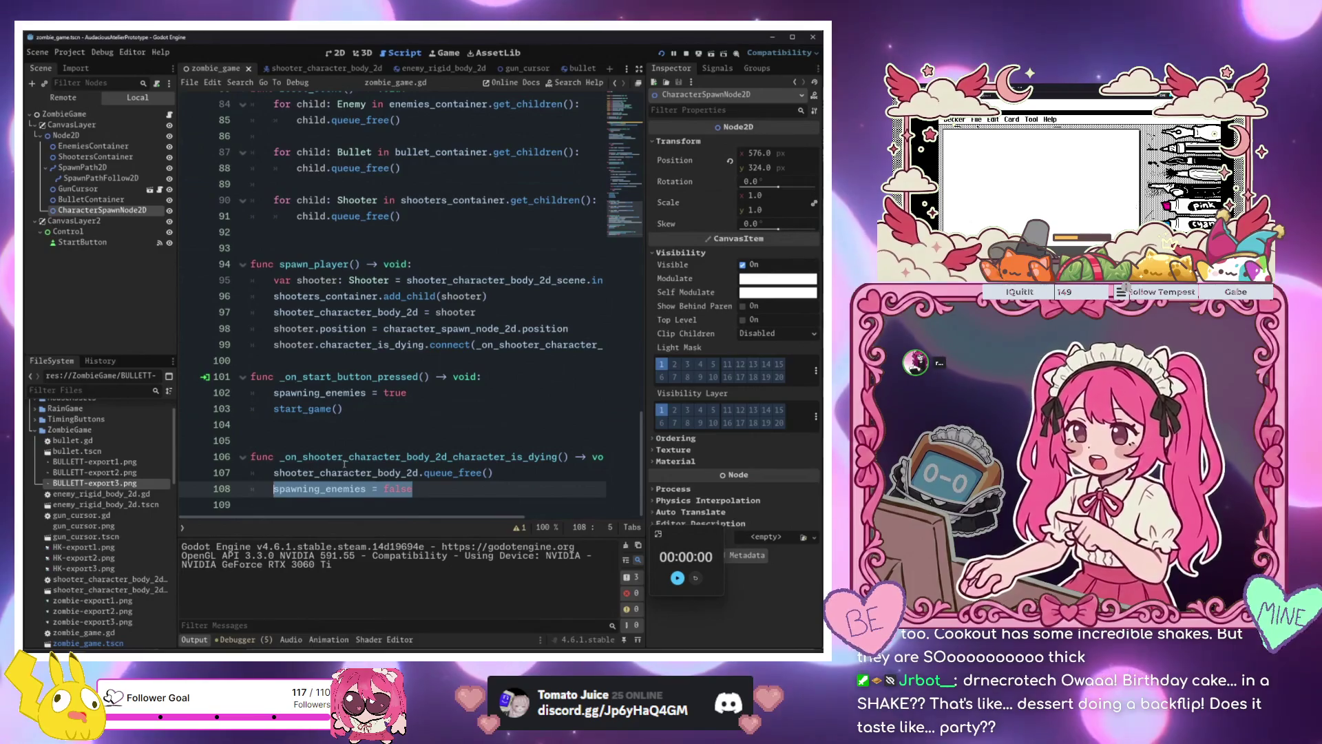
key(ctrl+x)
click(470, 401)
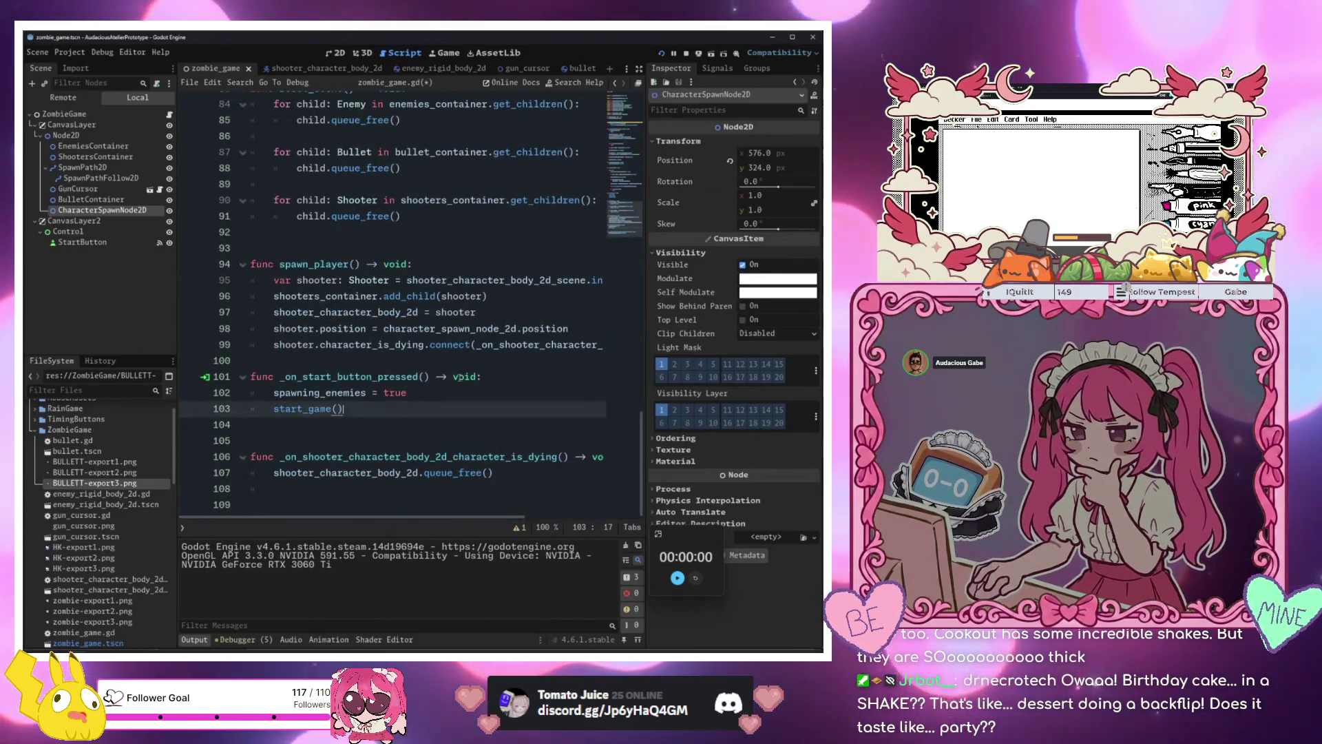
scroll(455, 386, up, 3)
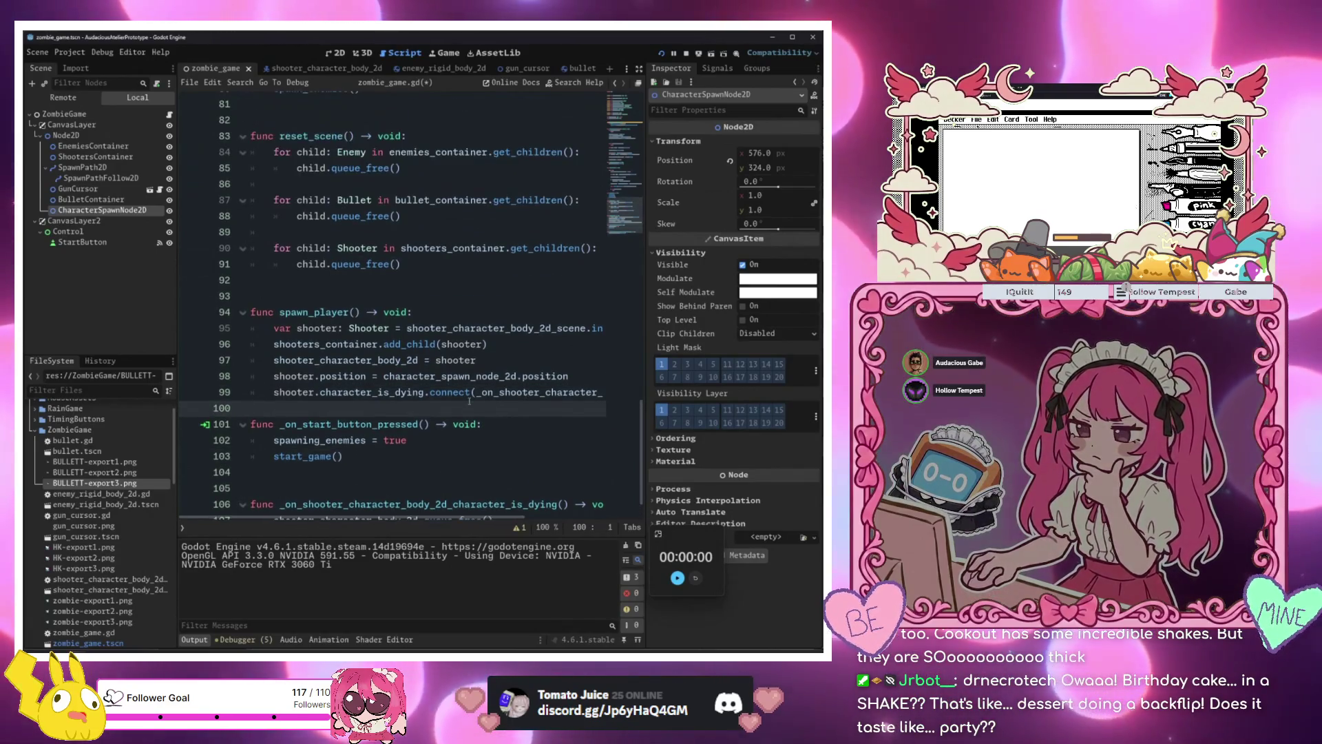
click(519, 424)
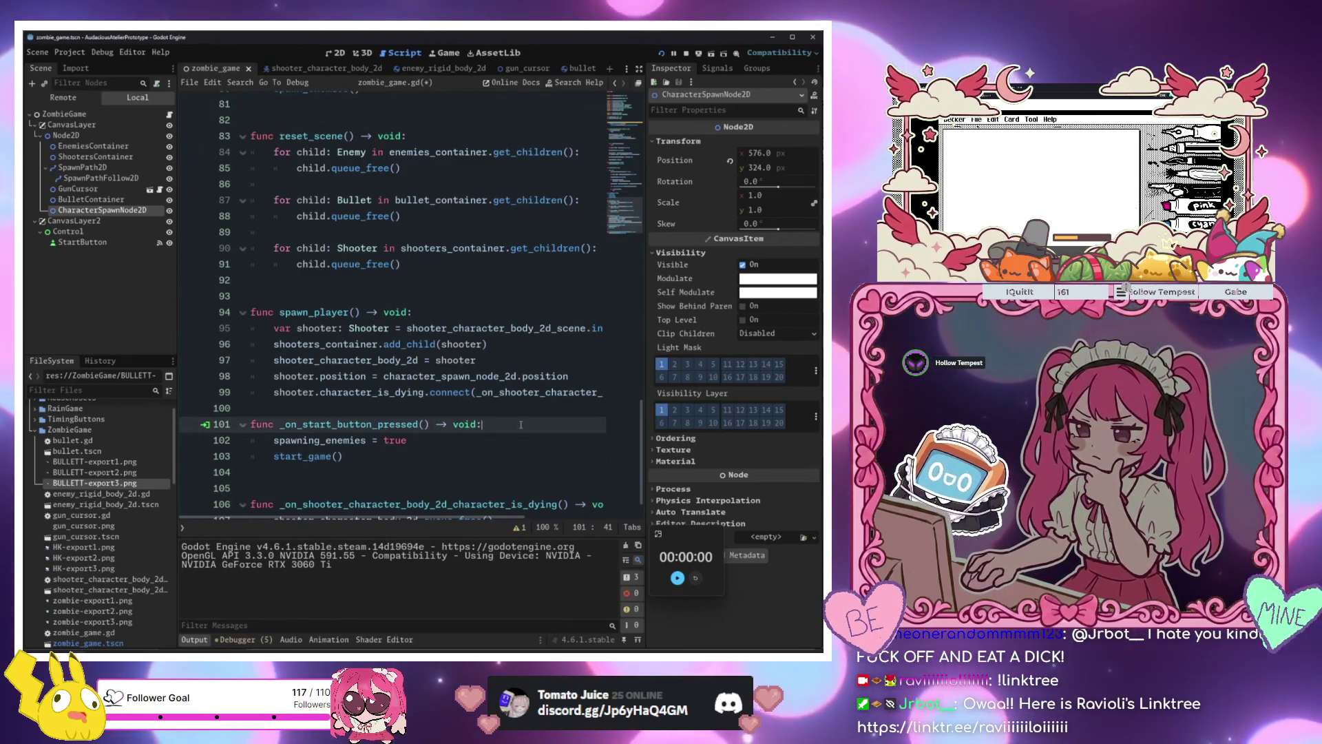
scroll(424, 445, down, 1)
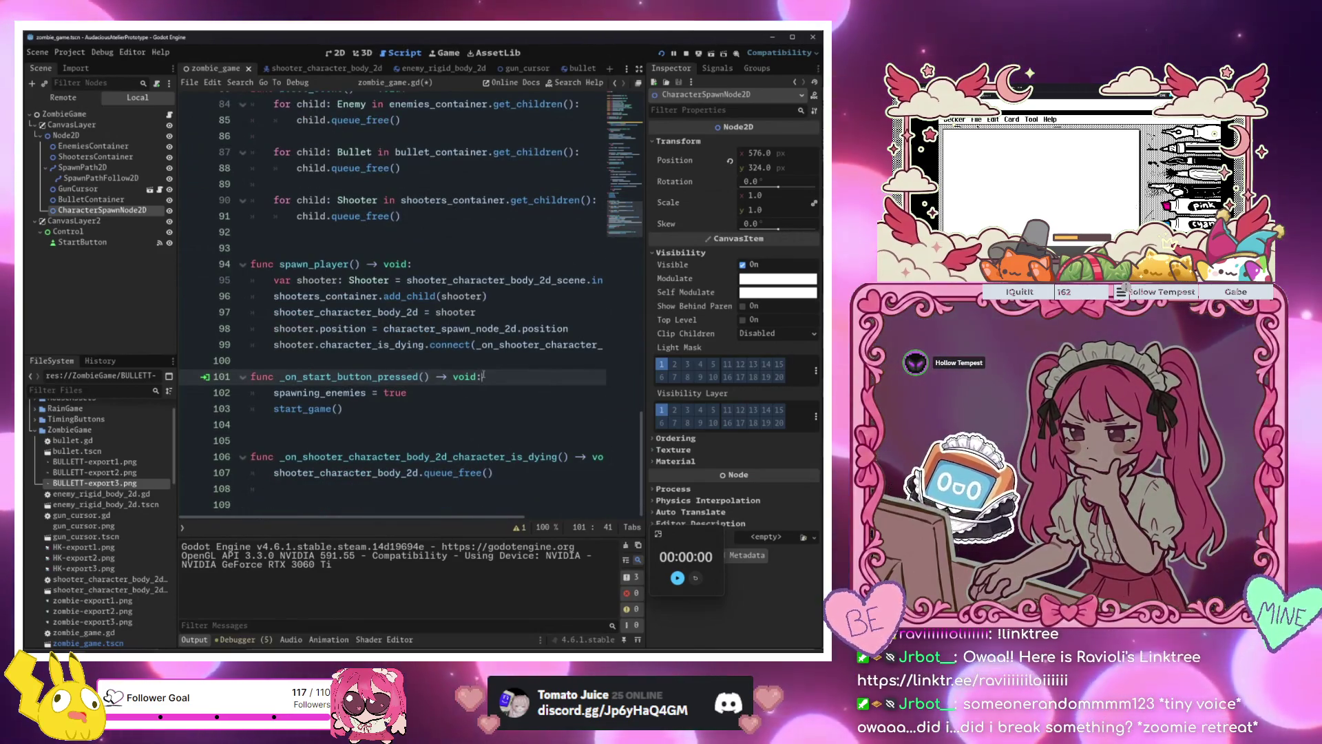
key(Return)
text(spawning_enemies = false)
key(Return)
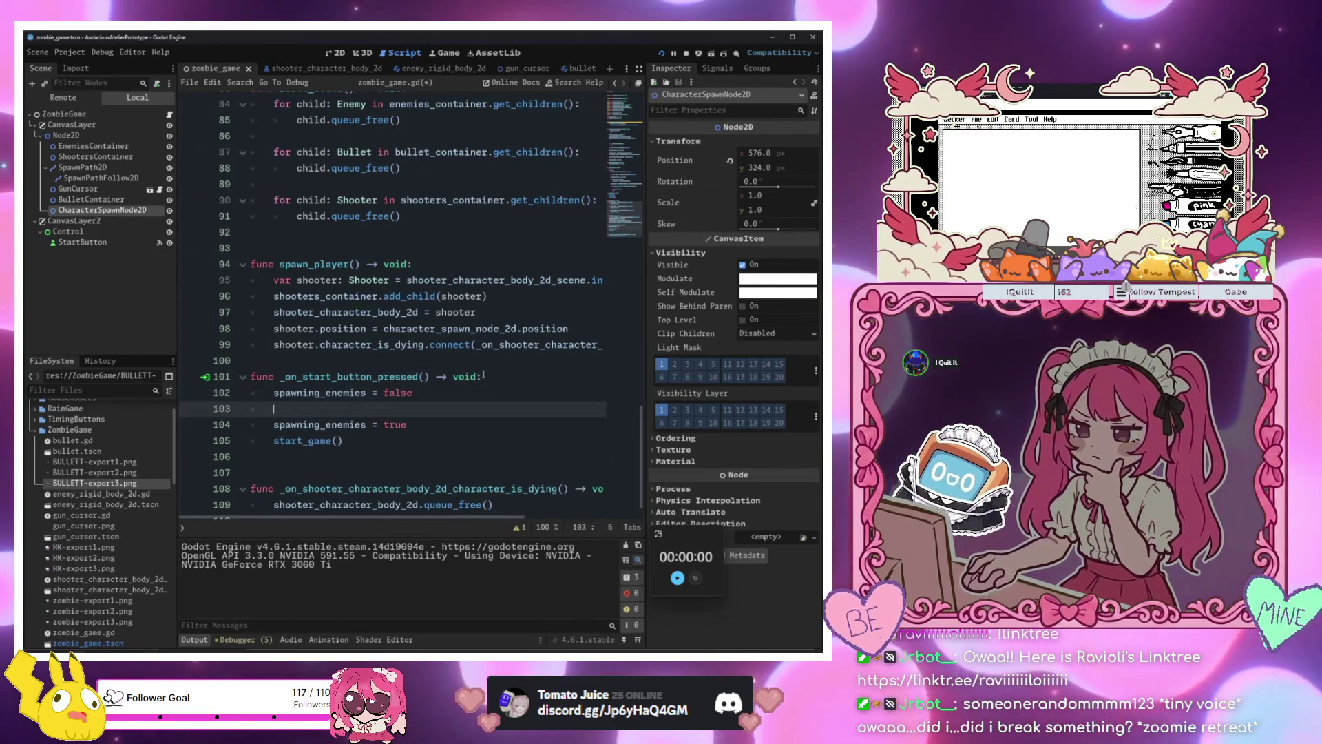
Step: Add 'await get_tree().create_timer(0.05).timeout' before restarting, then run the game with F5
key(Return)
text(await)
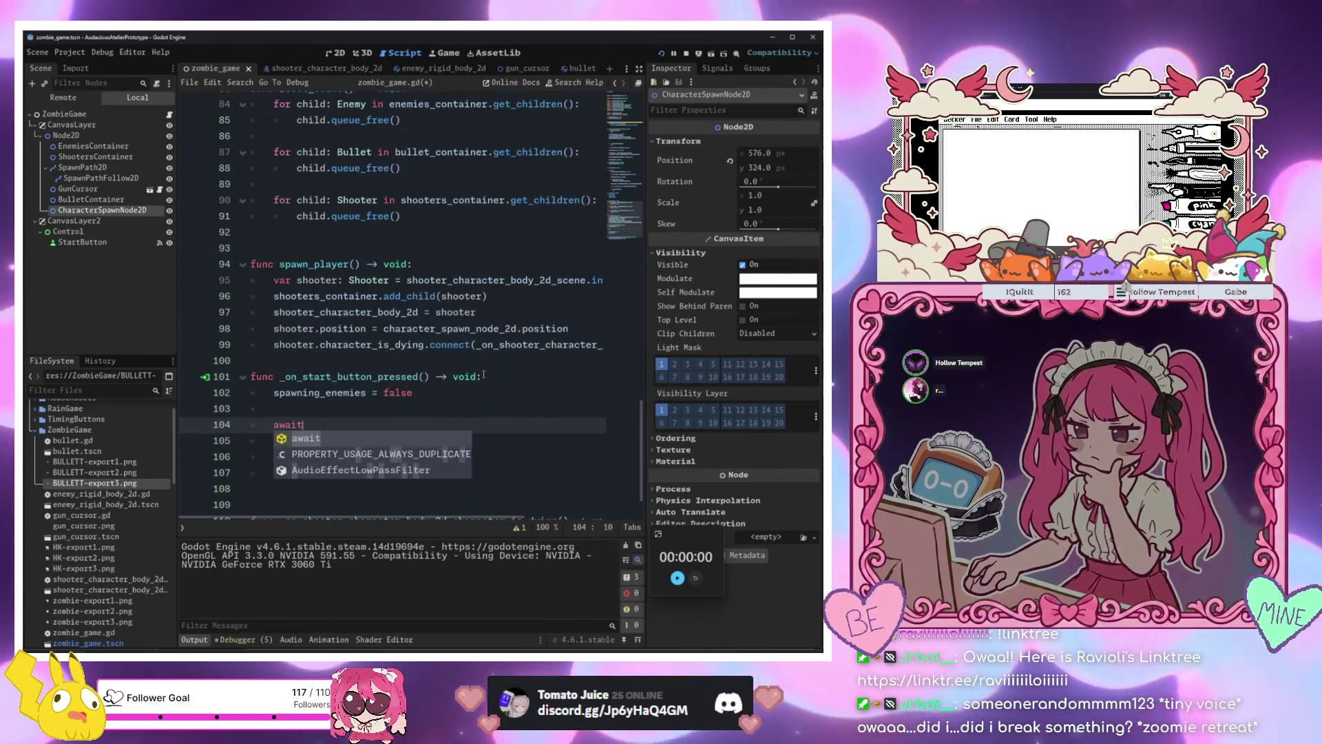
key(ctrl+v)
key(Up)
key(Up)
key(Up)
text(get_t)
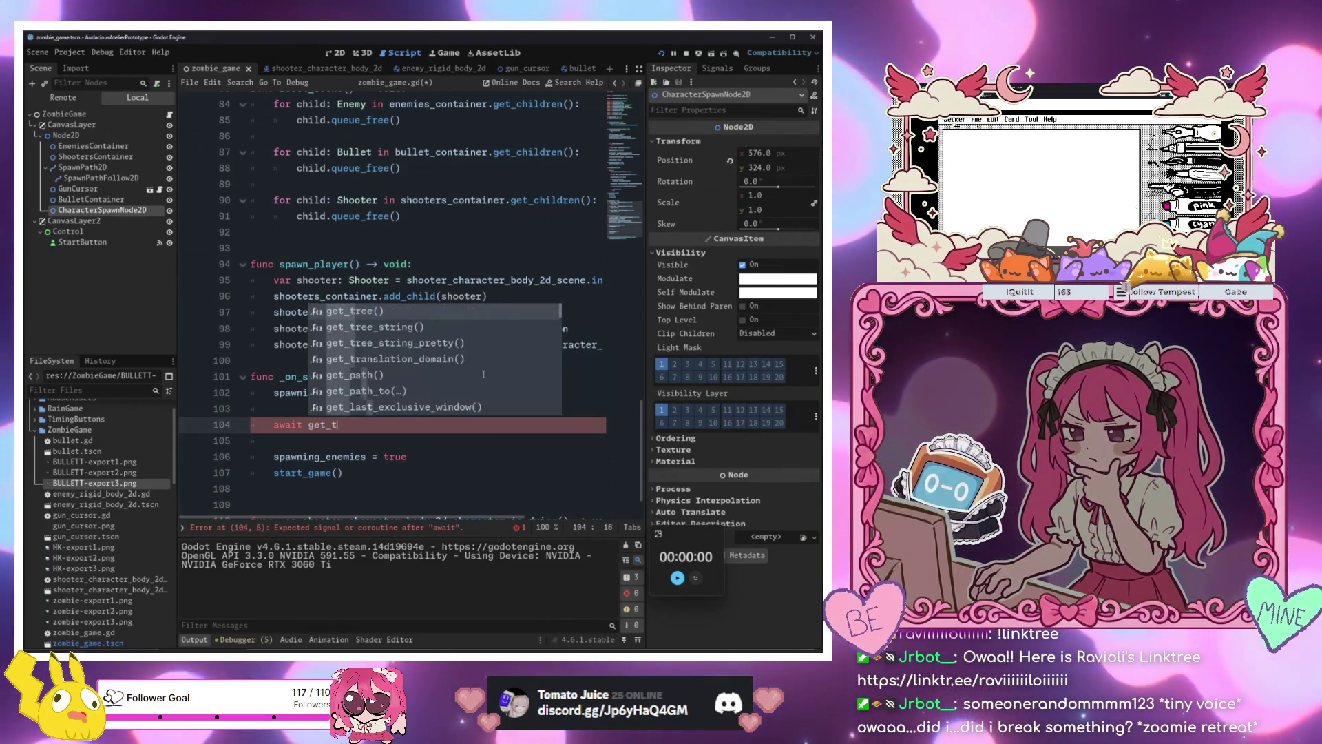
key(Return)
text(.cr)
key(Return)
text(0.05))
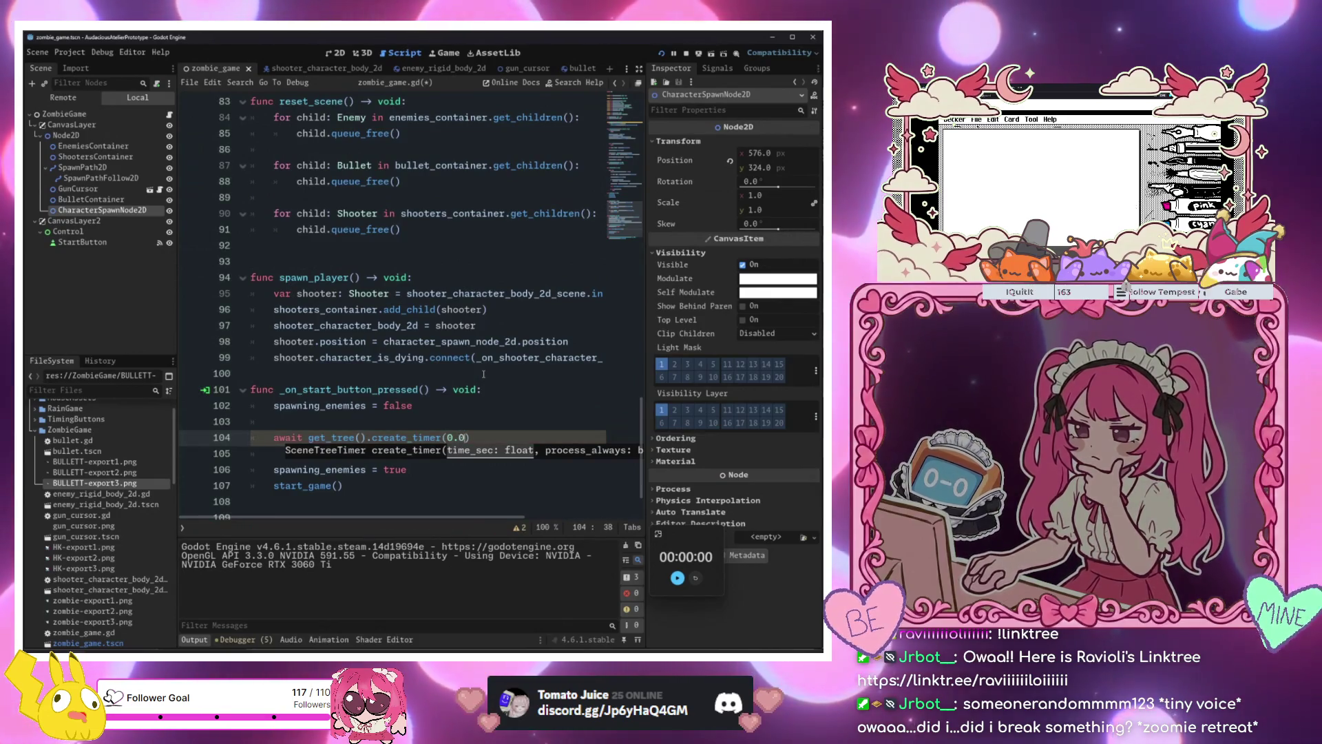
text(.timeout)
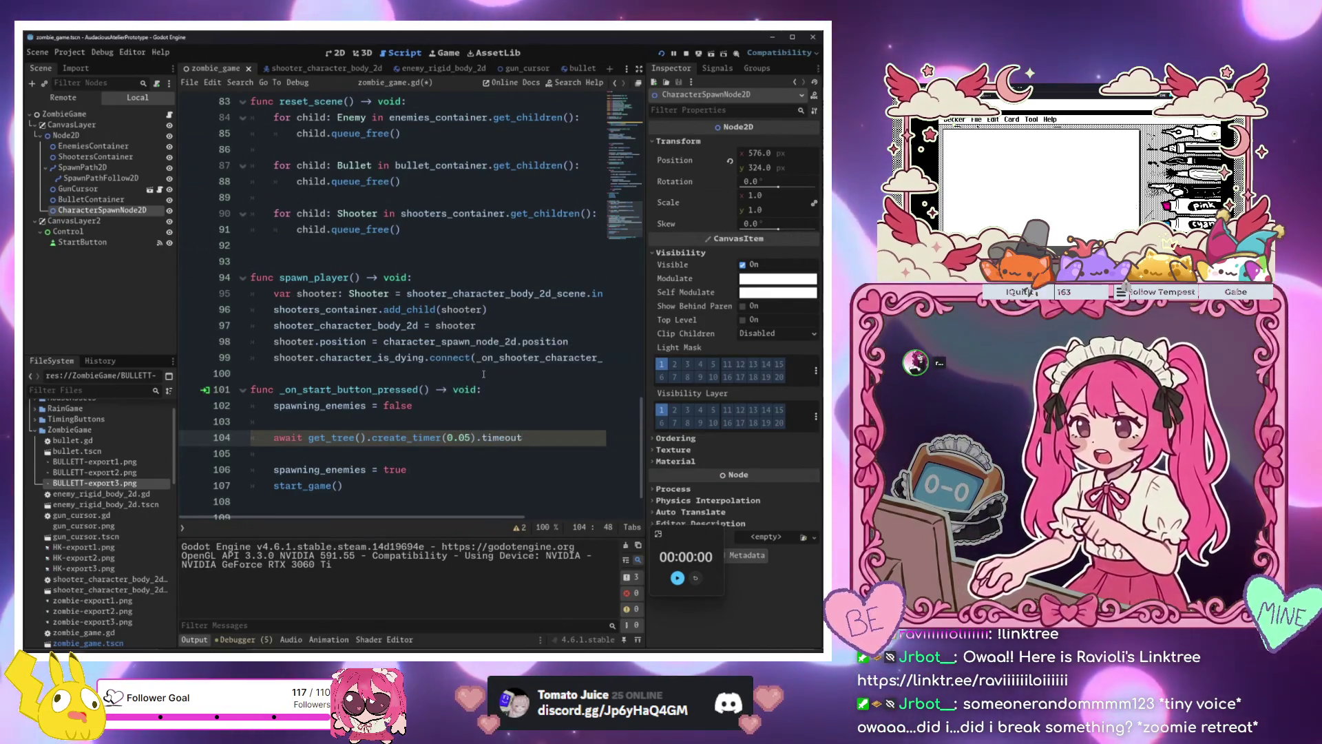
scroll(445, 279, up, 1)
click(425, 374)
key(F5)
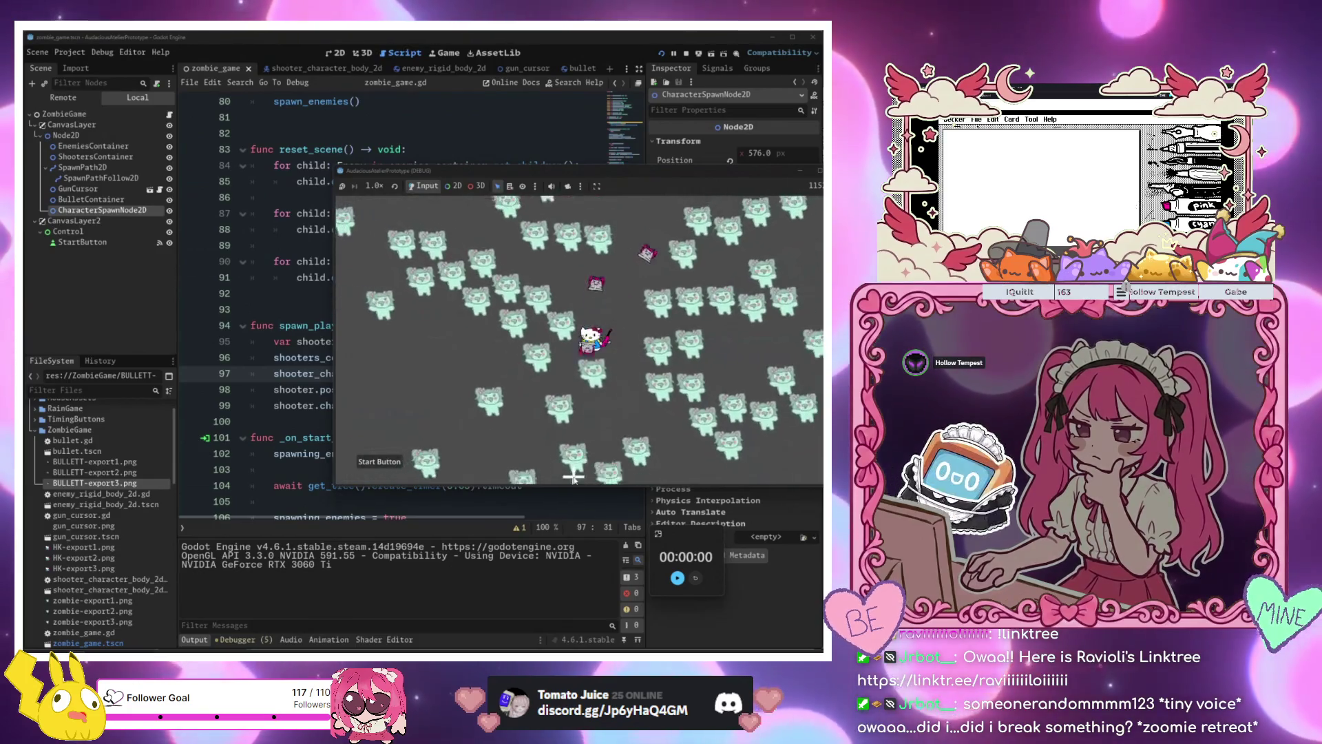
Step: Drag the running game window down and return the caret to empty line 109 in the start handler
mouse_move(672, 174)
mouse_down()
mouse_move(713, 451)
mouse_move(682, 483)
mouse_up()
scroll(413, 310, down, 3)
click(395, 380)
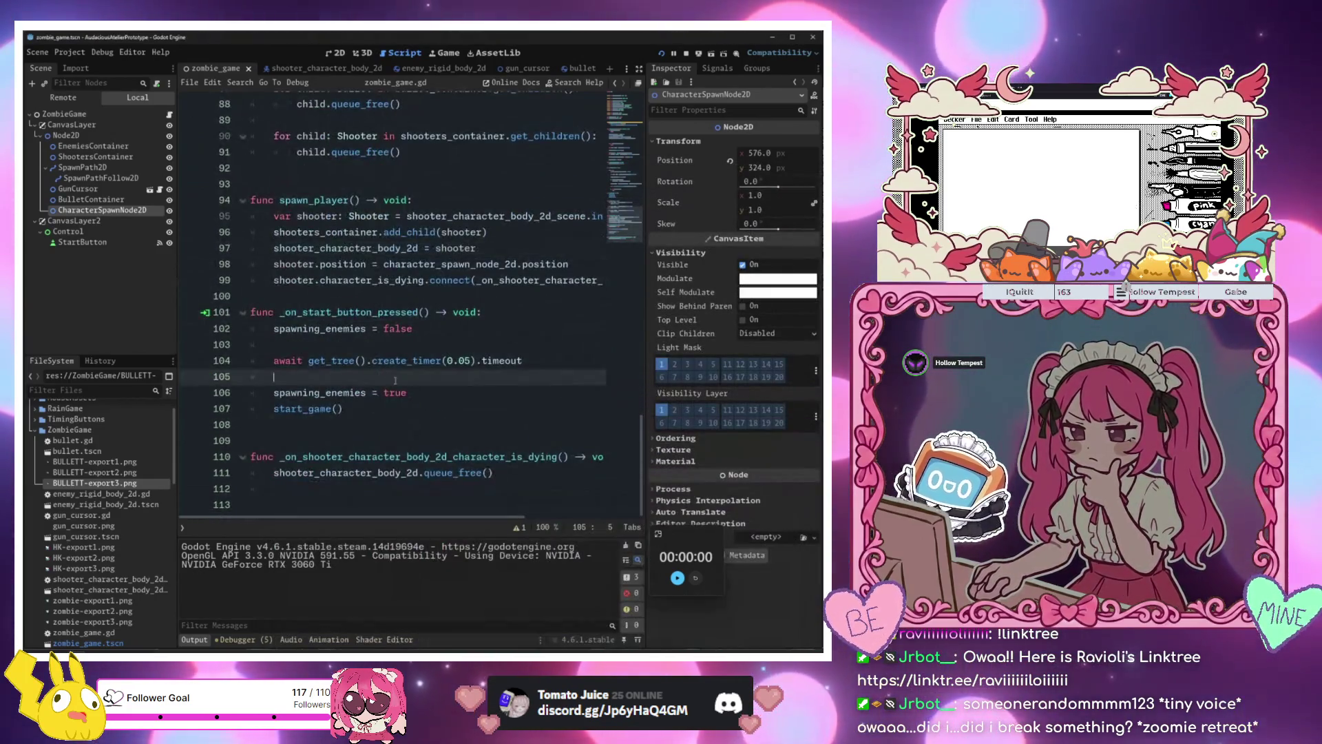
click(416, 440)
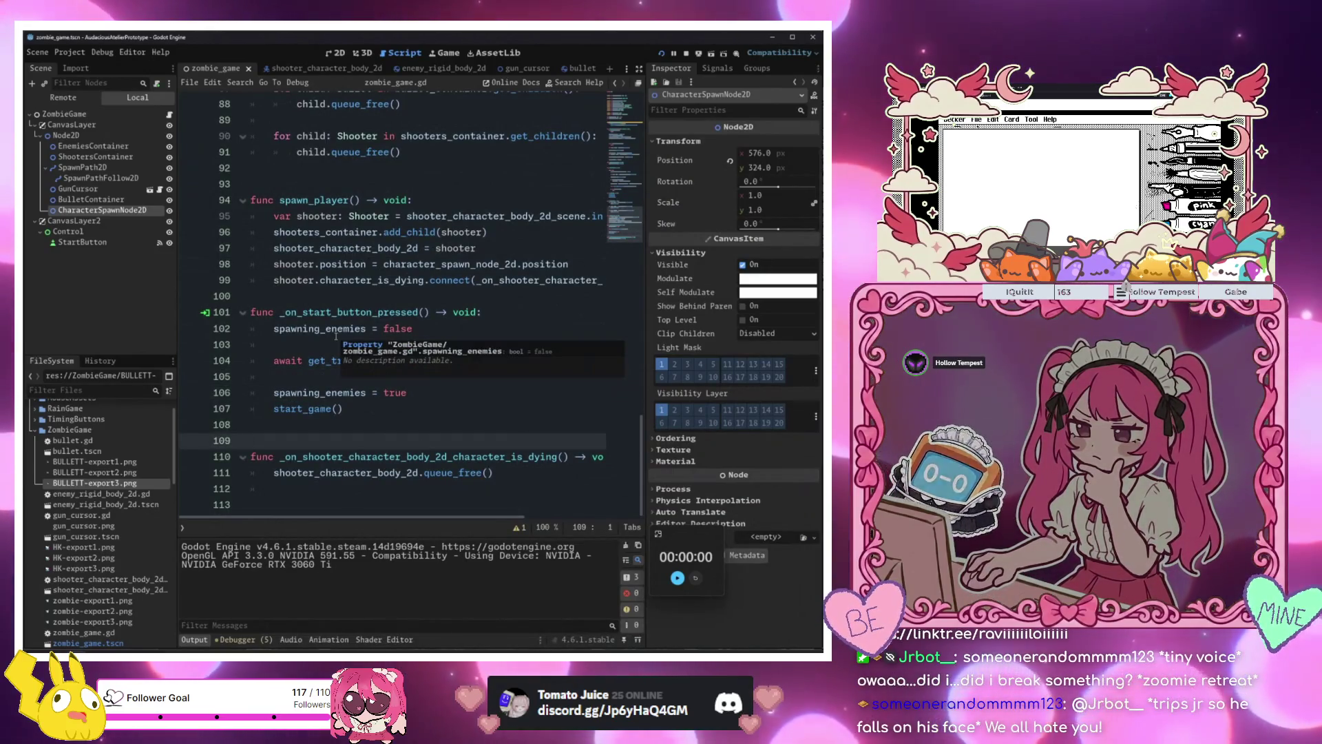
Step: Set a breakpoint on line 75's break, run with F5, and press Start Button to hit it
click(422, 312)
scroll(375, 378, up, 10)
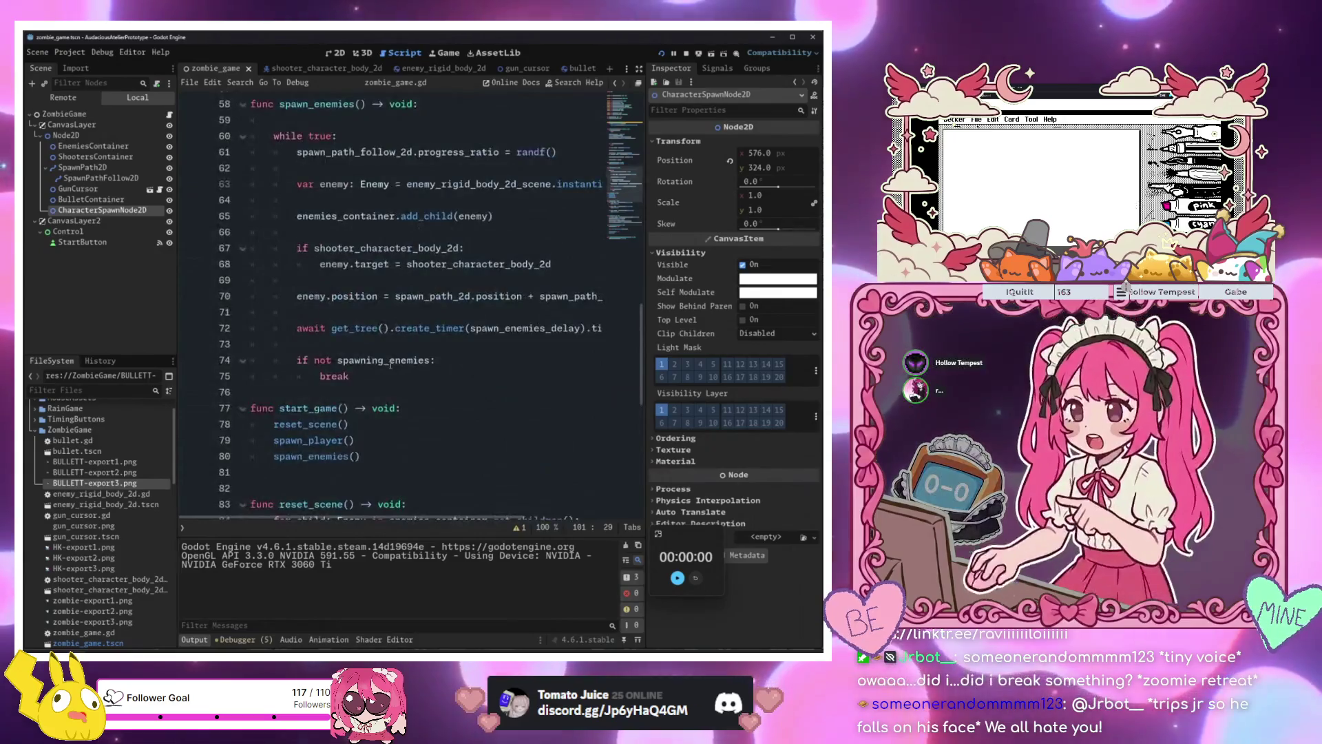
click(376, 377)
key(F9)
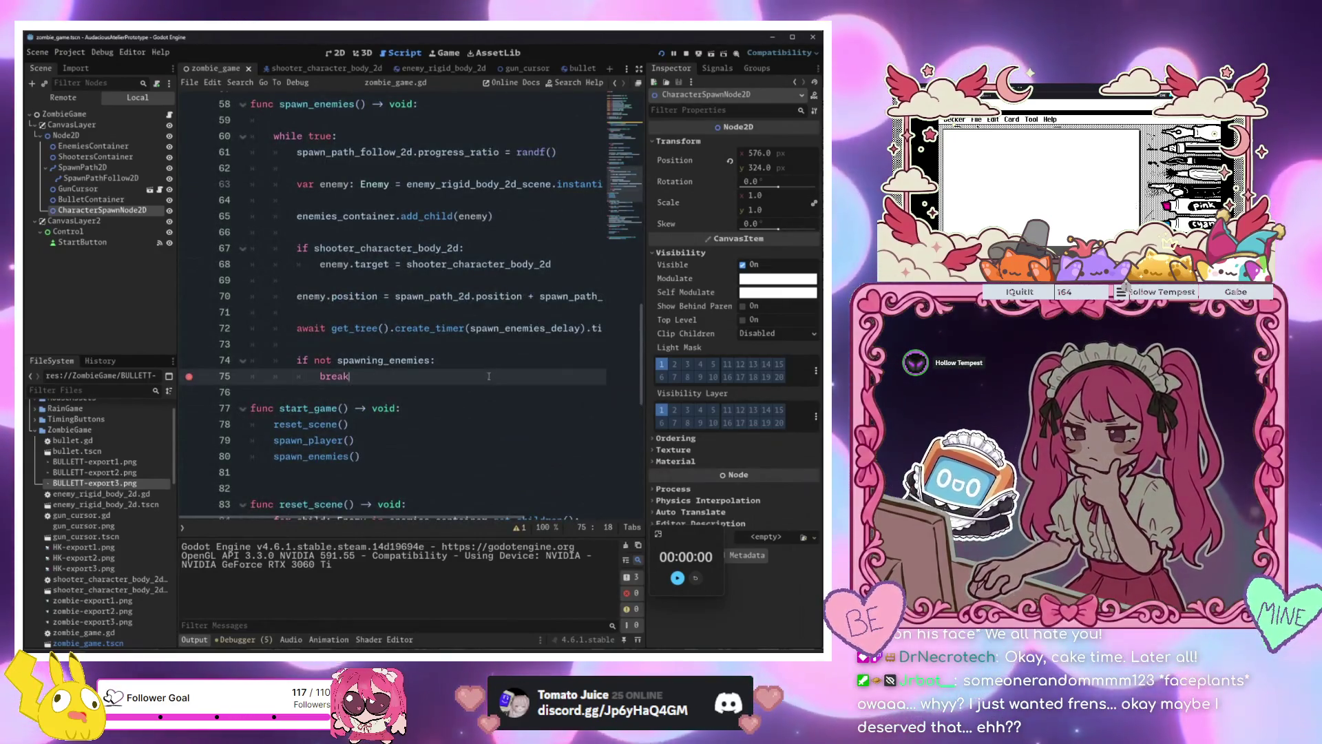
key(F5)
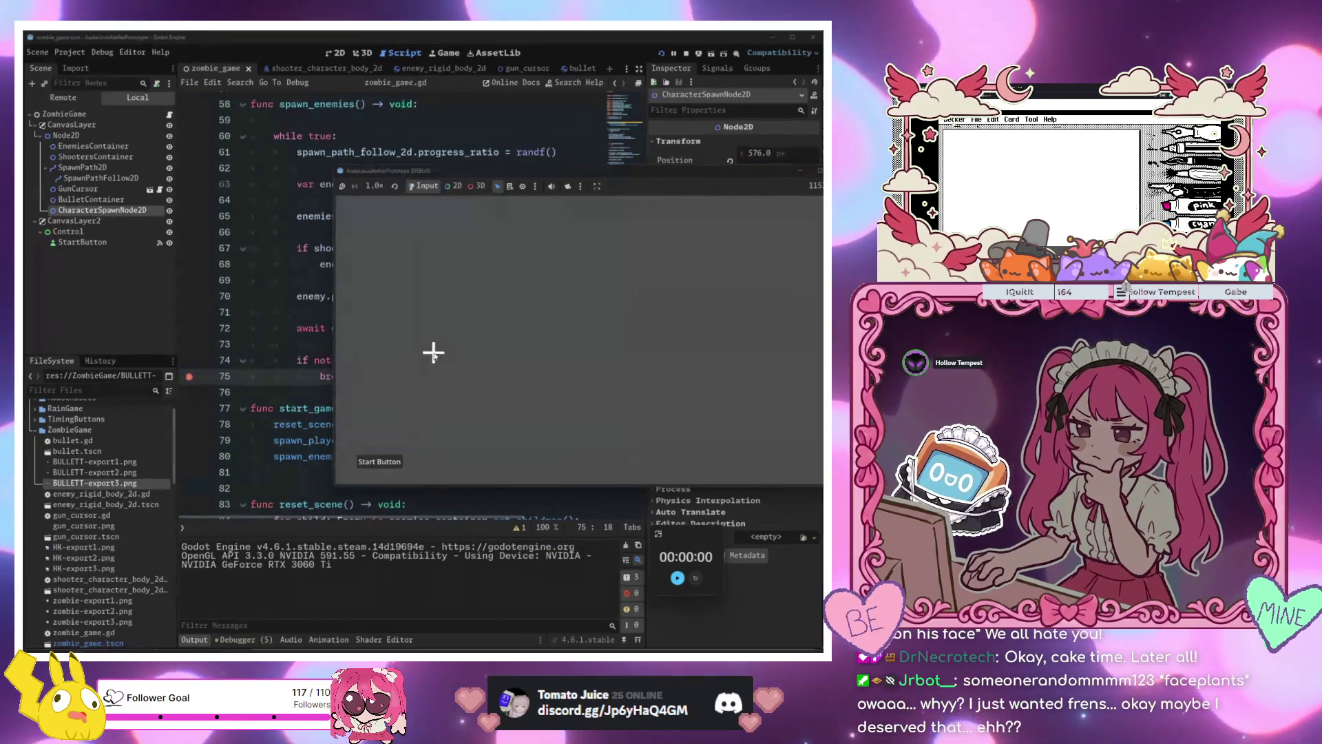
click(383, 461)
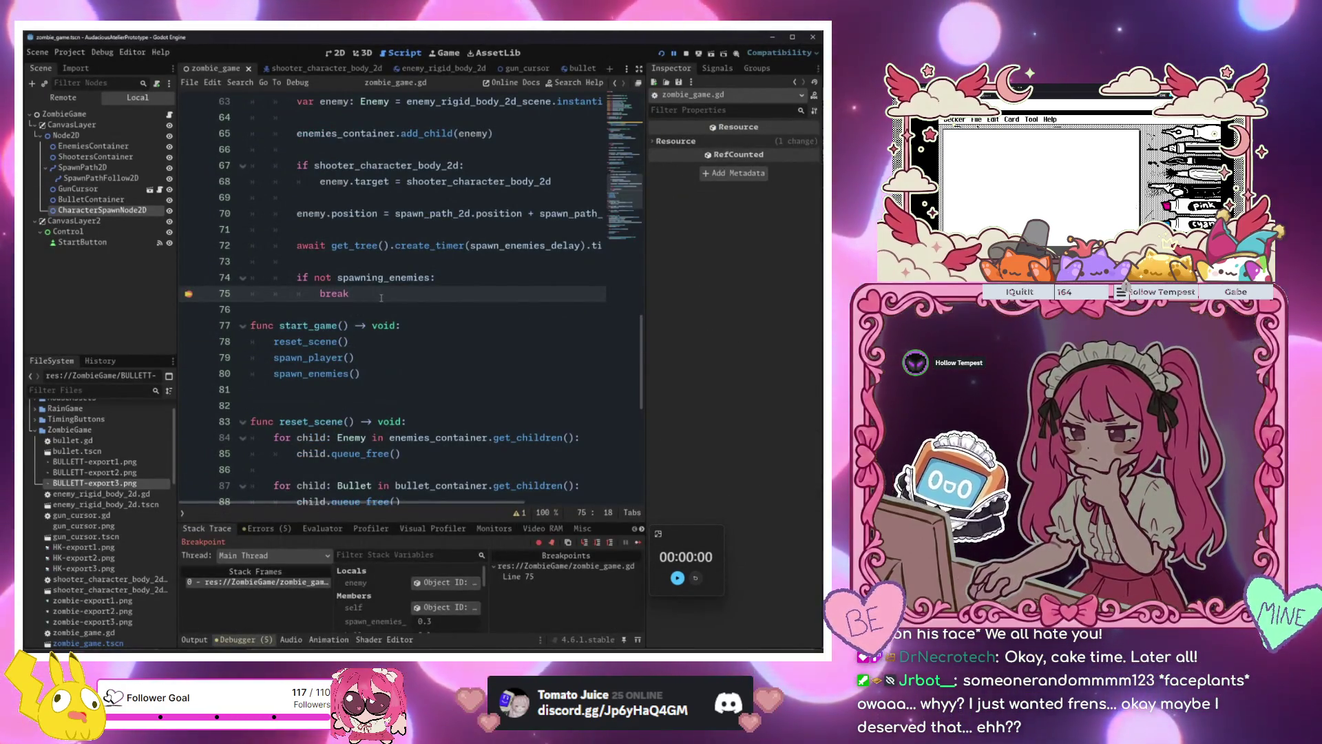
Step: Inspect the paused debugger, then remove the line 75 breakpoint
scroll(381, 298, up, 4)
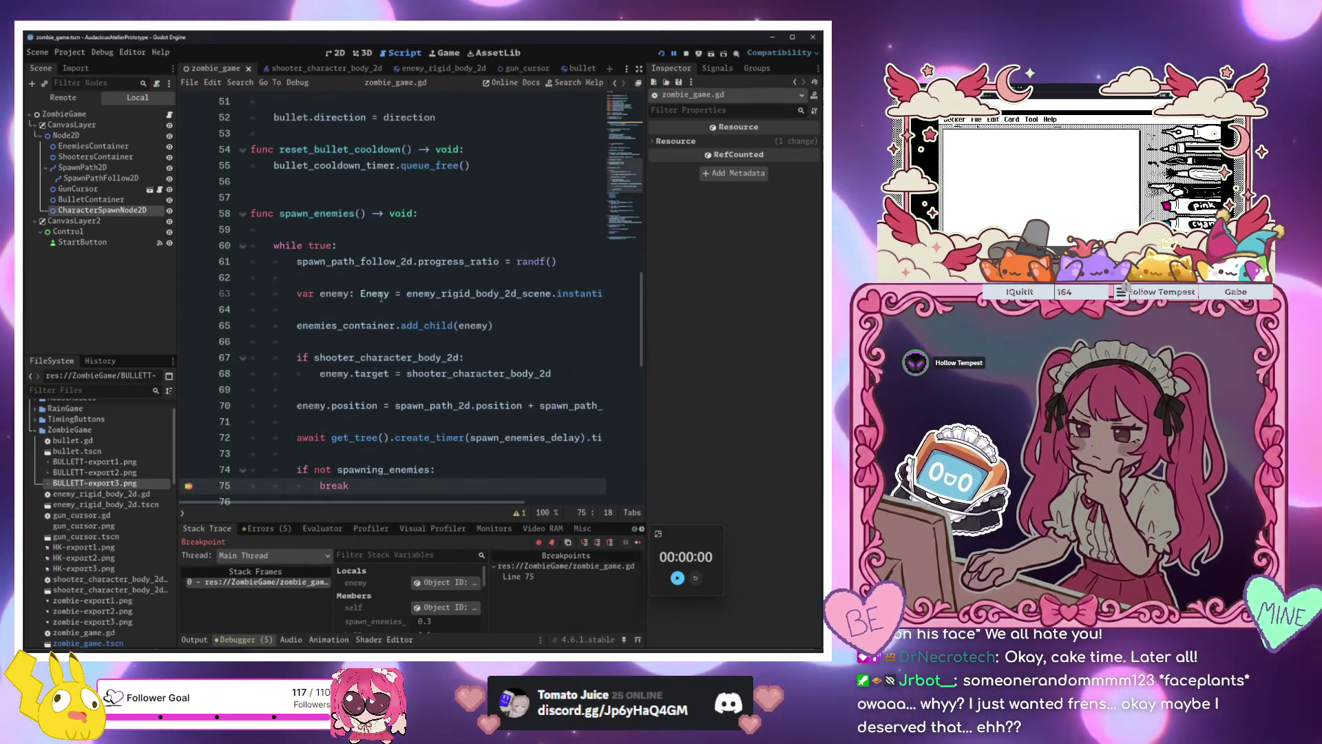
scroll(370, 365, down, 2)
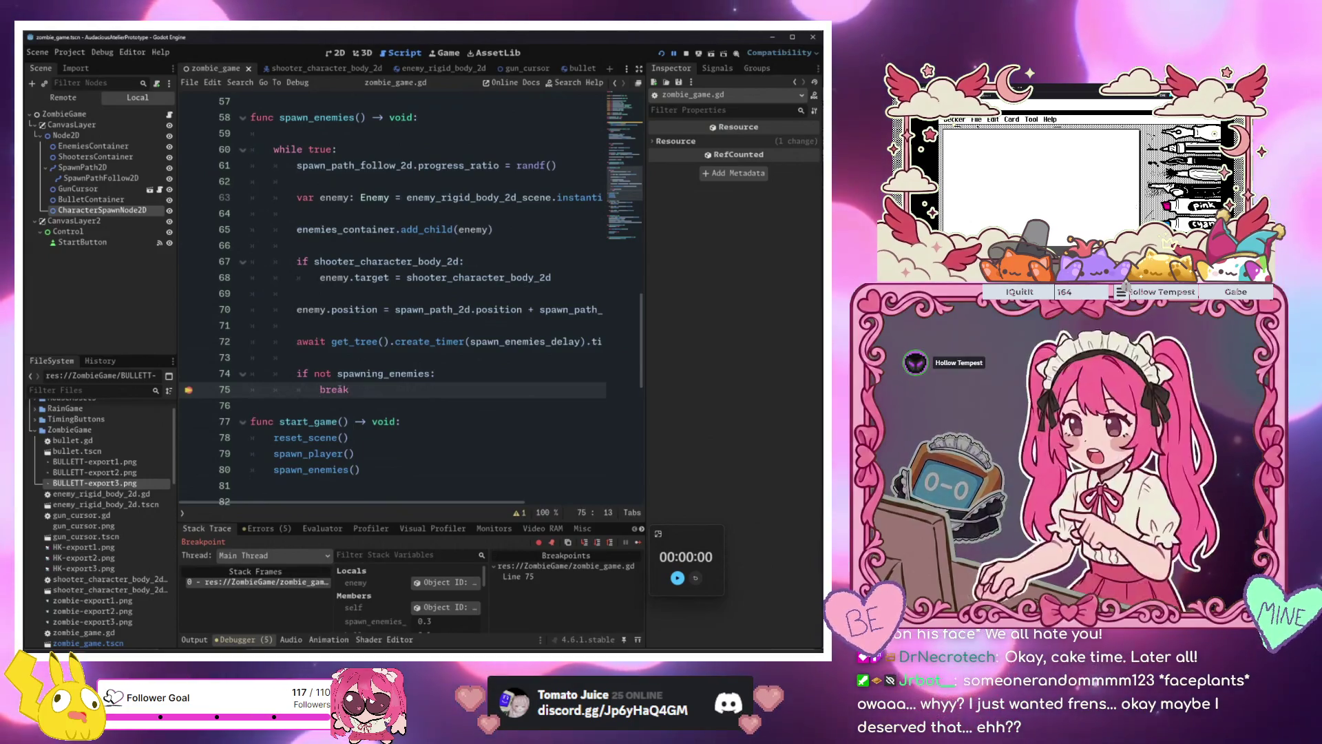
click(188, 390)
scroll(351, 391, up, 5)
click(351, 391)
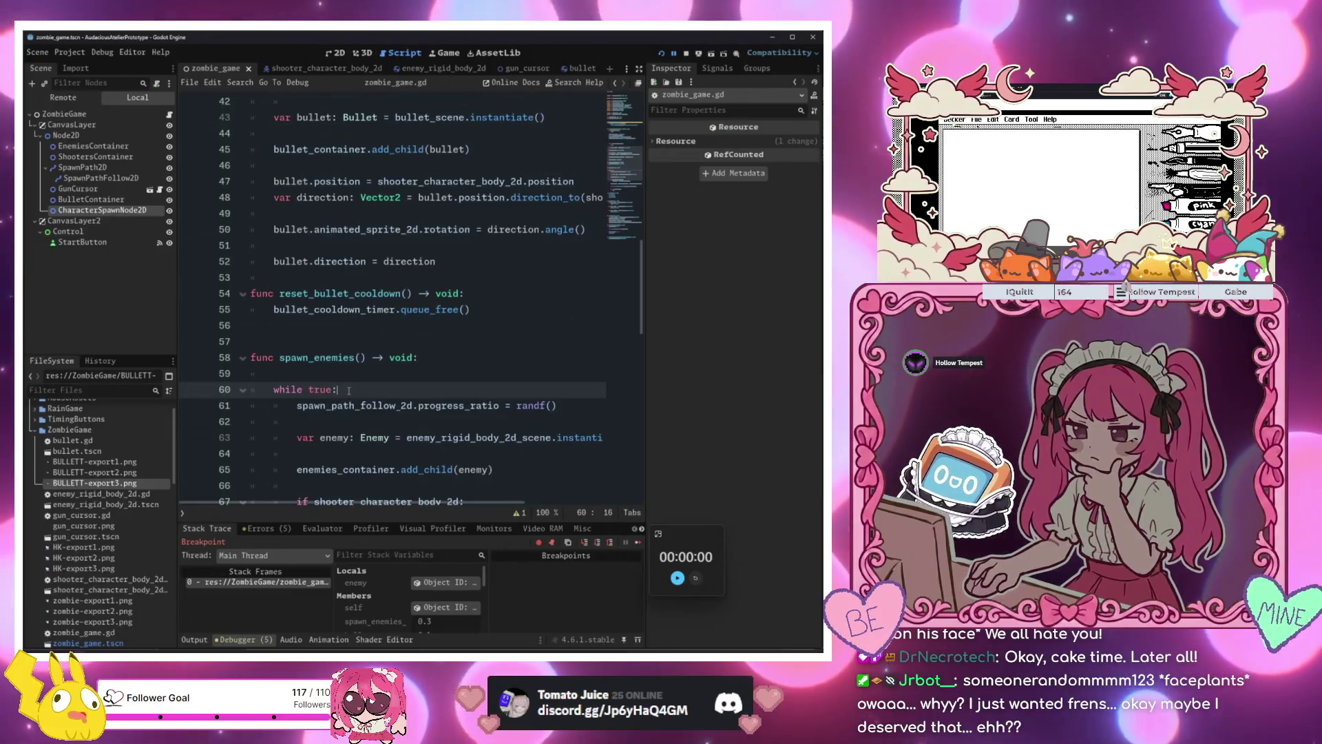
Step: Delete 'while true:' and the break check, then unindent the spawn_enemies body one level
key(BackSpace)
key(BackSpace)
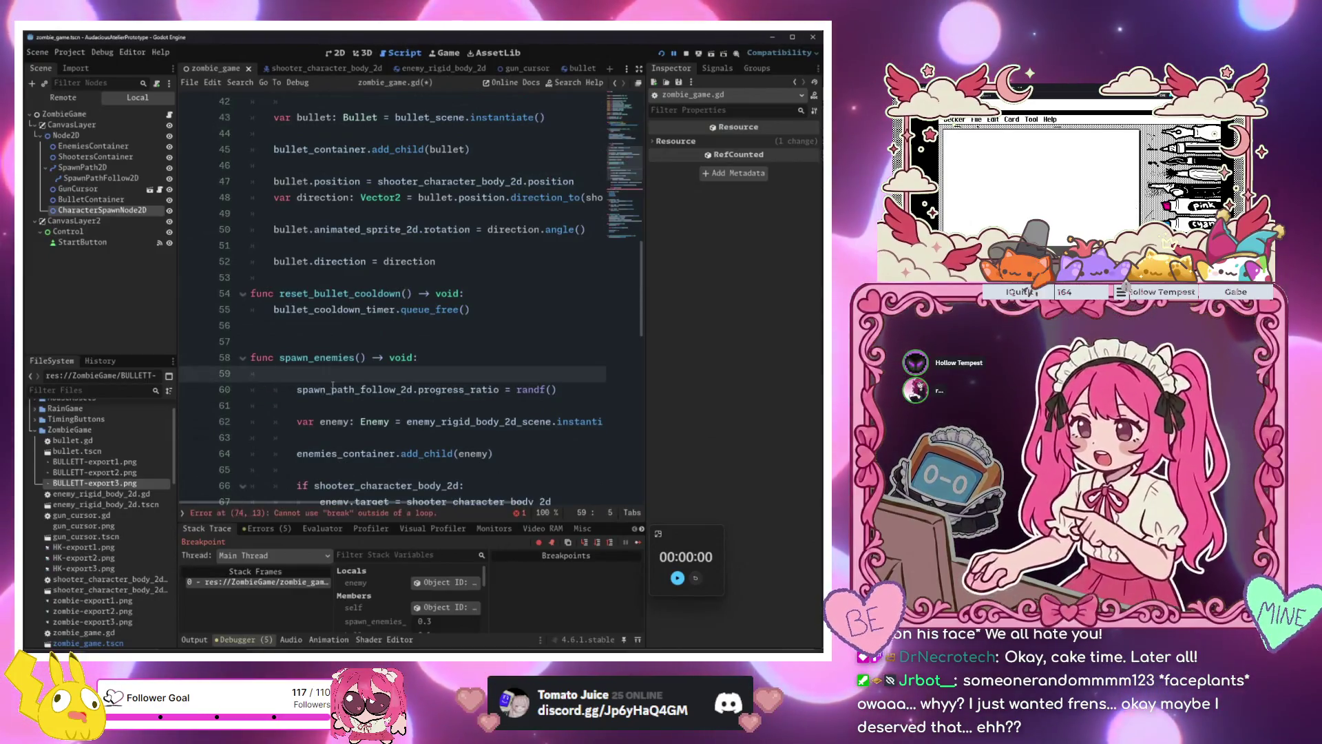
scroll(379, 344, down, 4)
mouse_move(349, 421)
mouse_down()
mouse_move(262, 368)
mouse_move(297, 198)
mouse_up()
key(BackSpace)
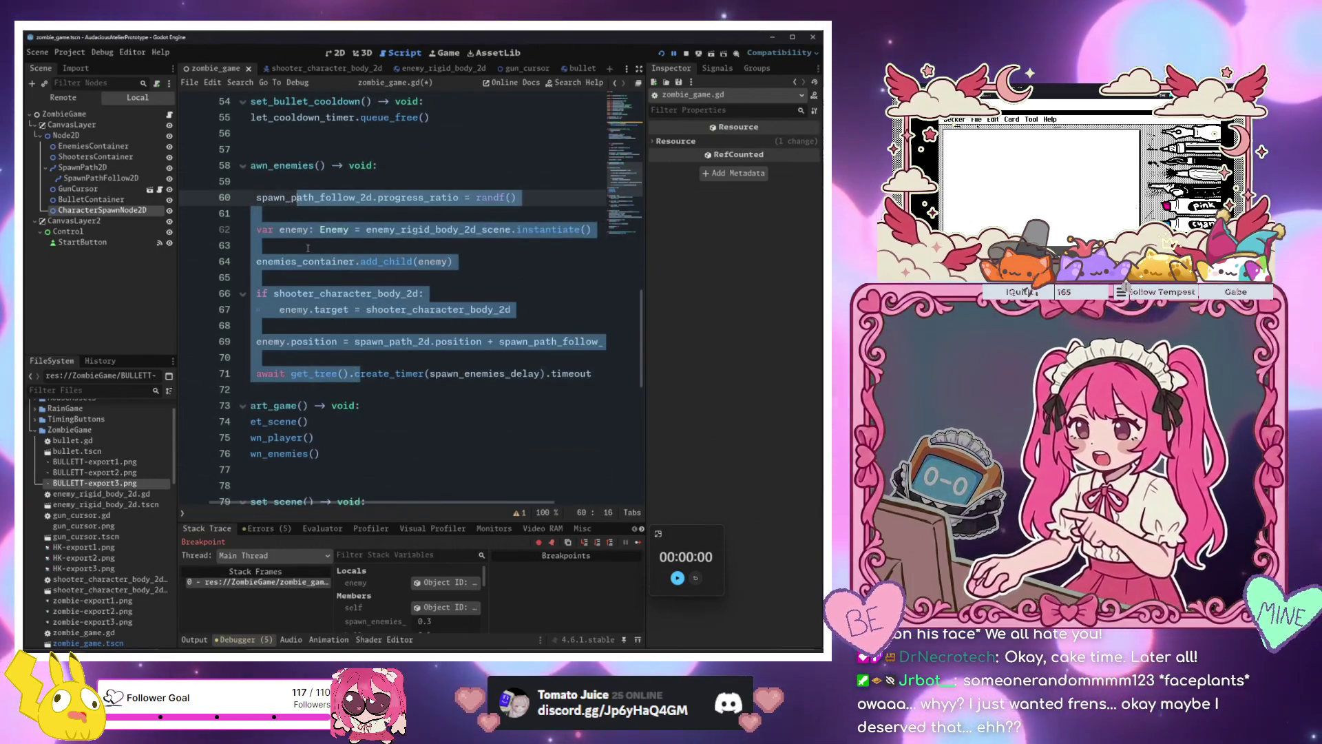
key(Tab)
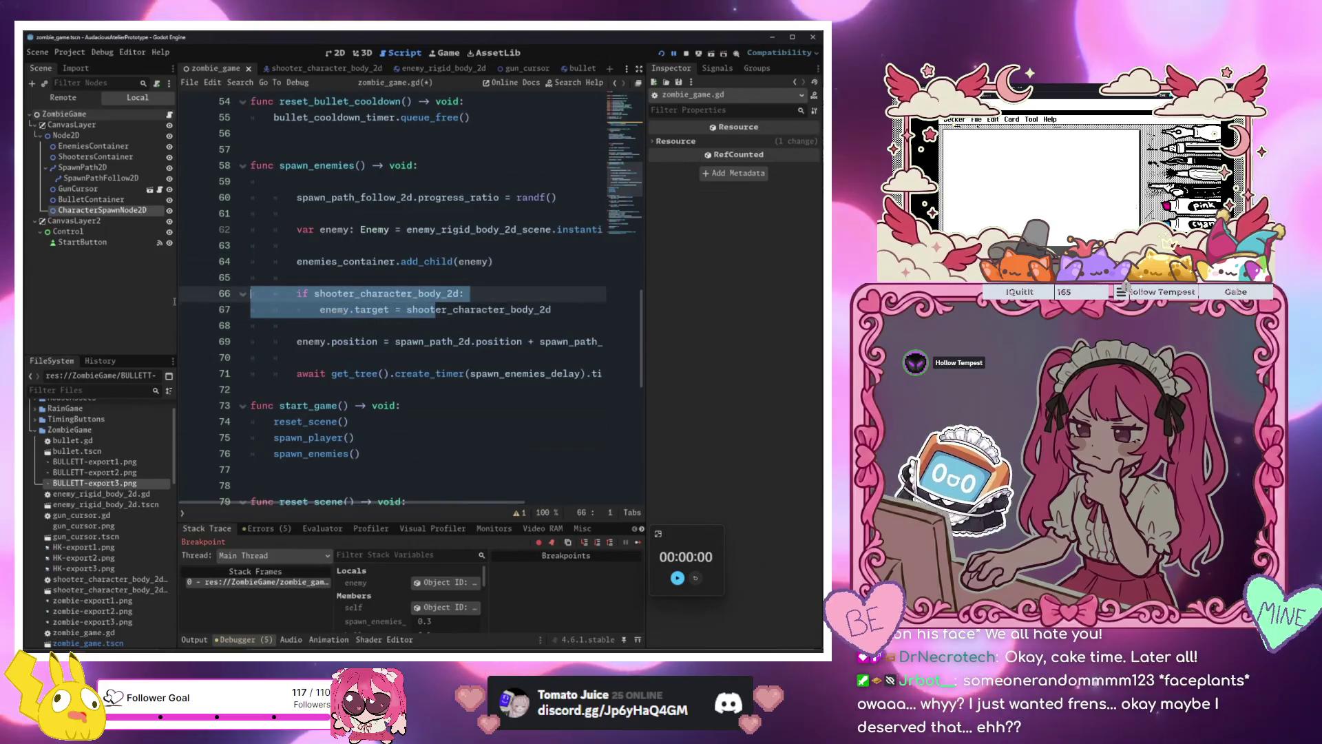
drag(343, 374, 326, 199)
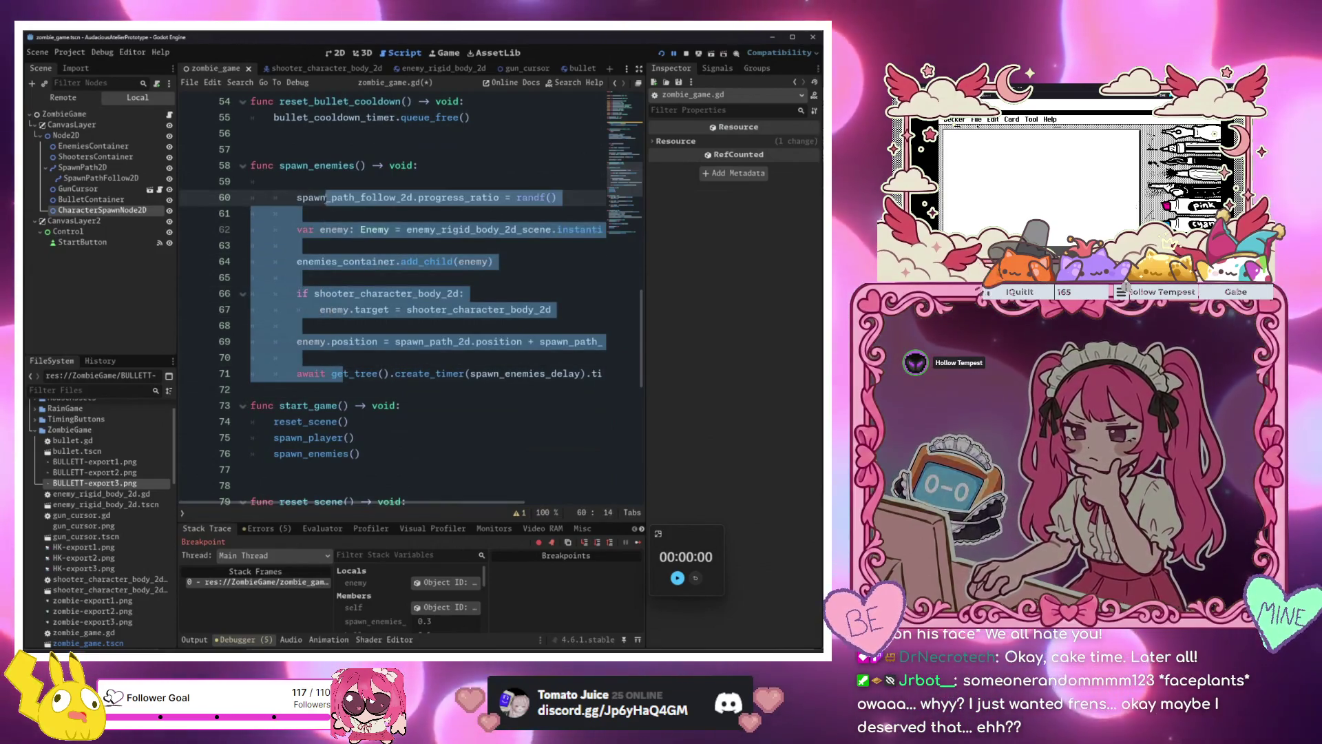
key(shift+Tab)
click(301, 388)
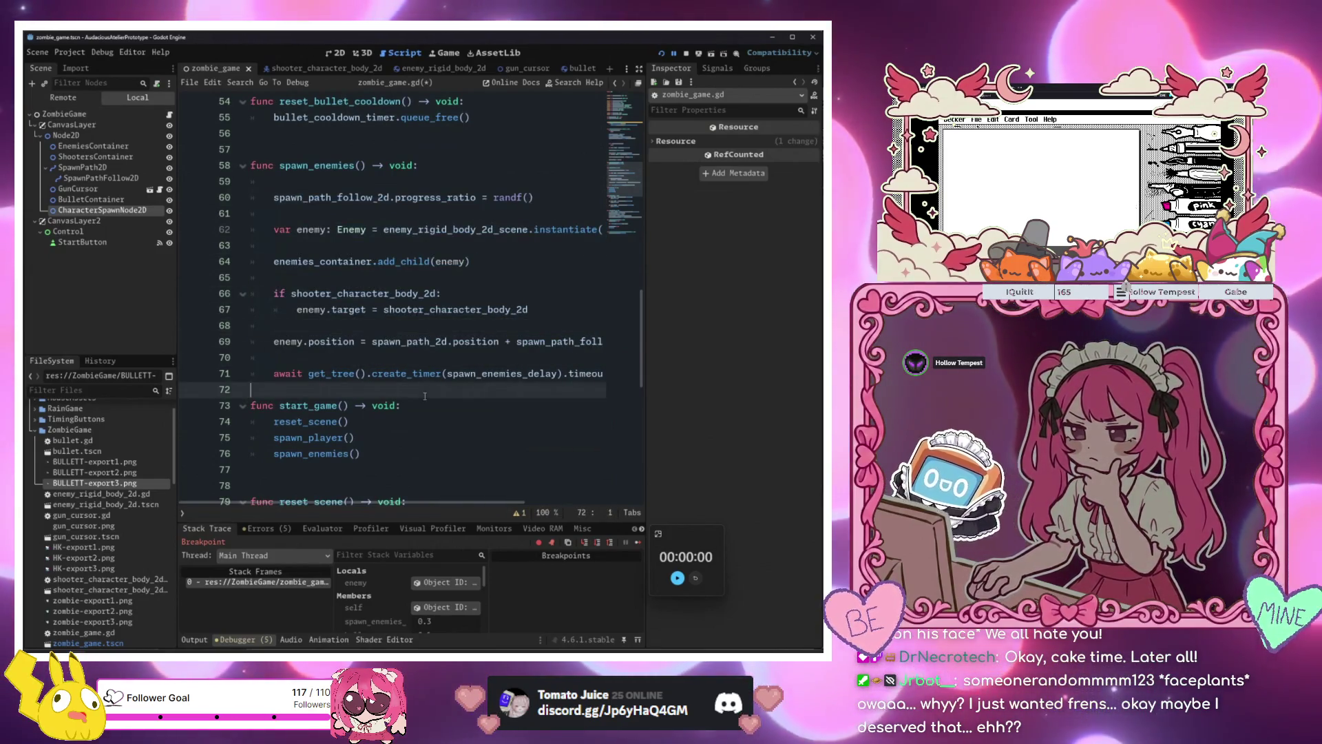
Step: Delete the await timer line in spawn_enemies and save the script
triple_click(390, 378)
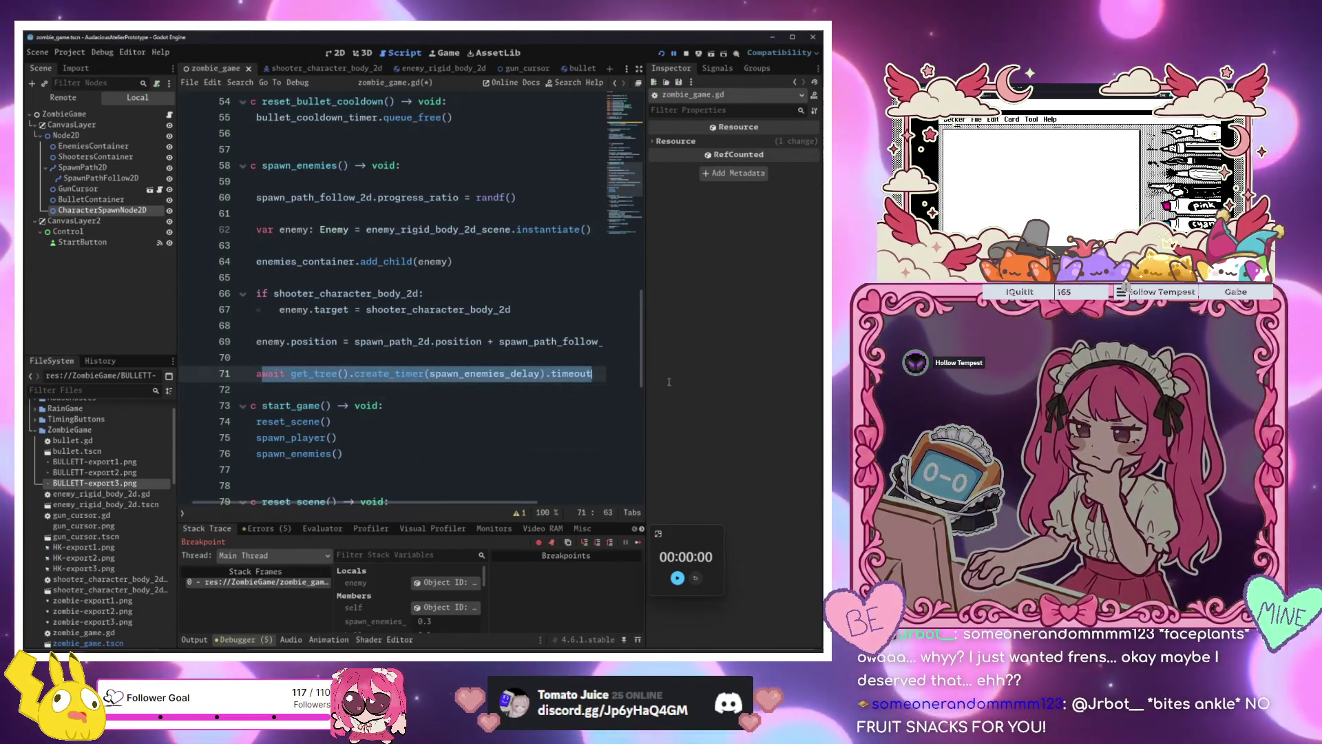
key(BackSpace)
key(BackSpace)
key(BackSpace)
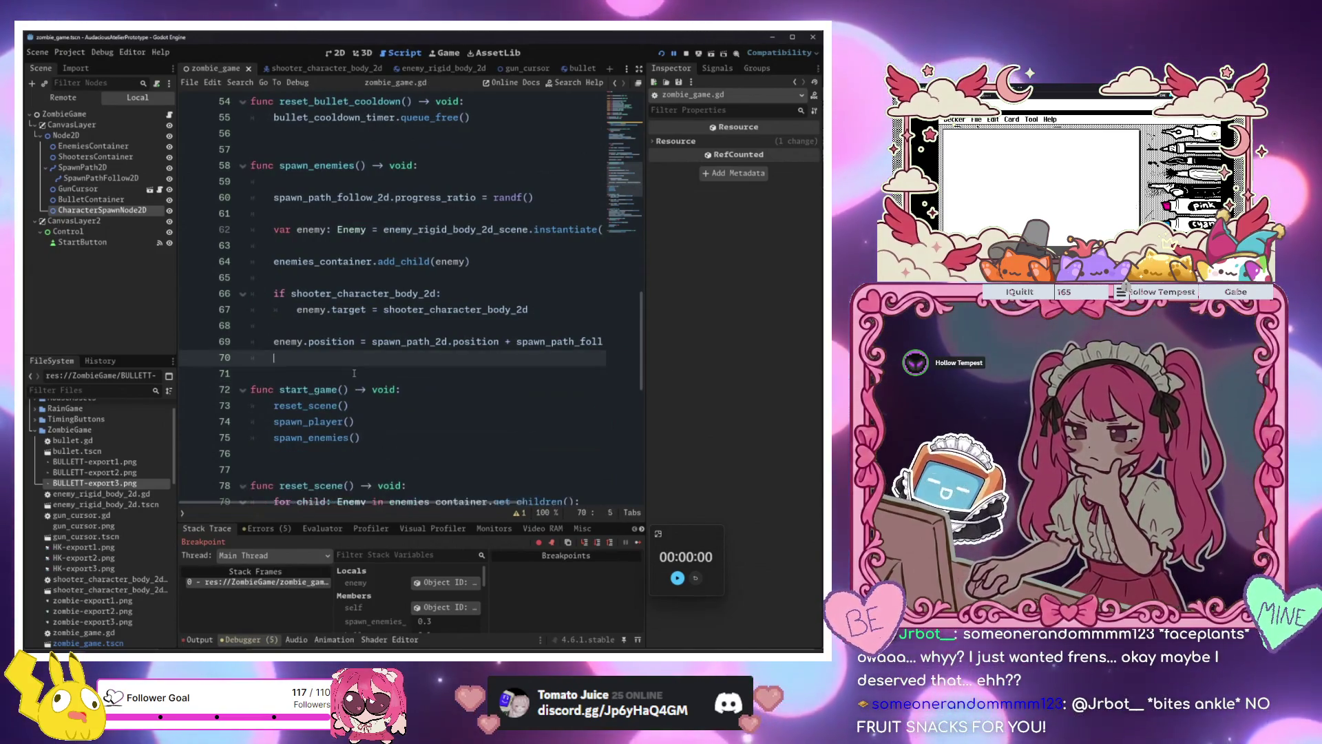
key(ctrl+s)
scroll(372, 259, up, 12)
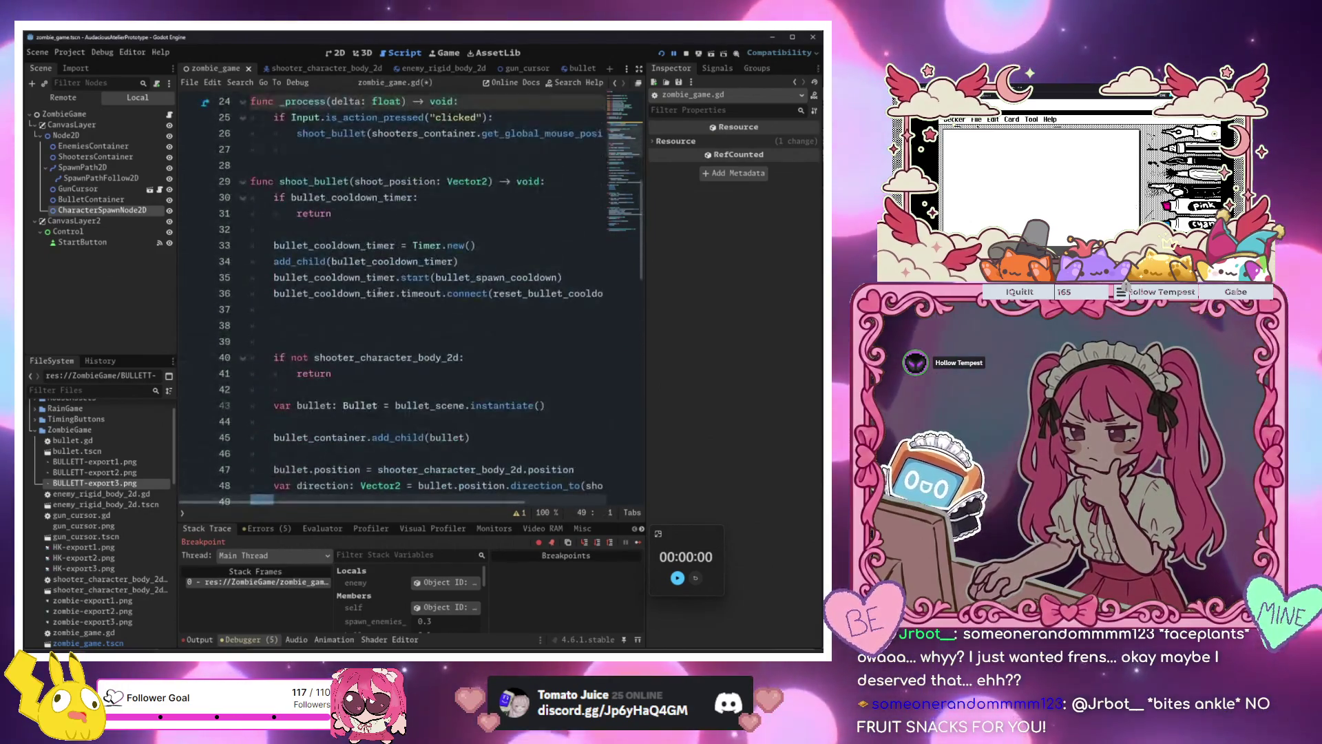
Step: Add an 'if spawning_enemies:' check inside _process
click(360, 343)
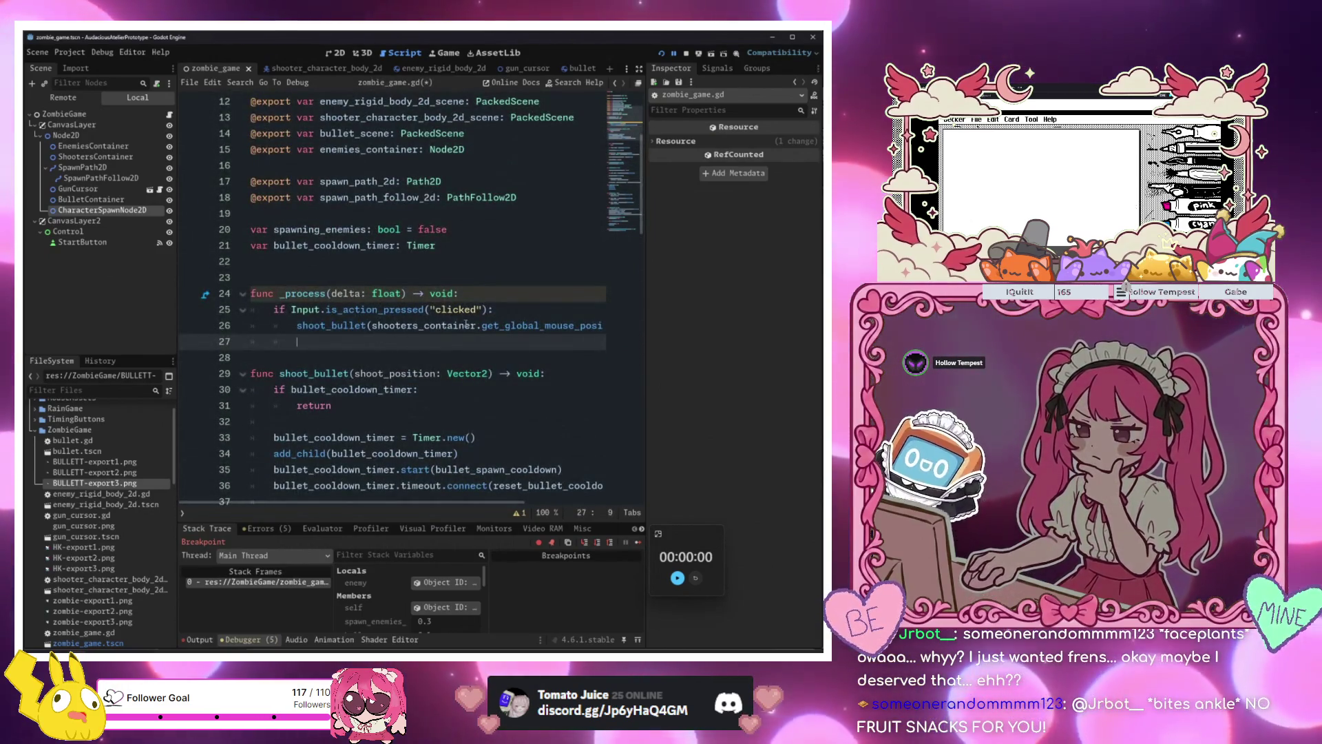
key(Return)
key(Return)
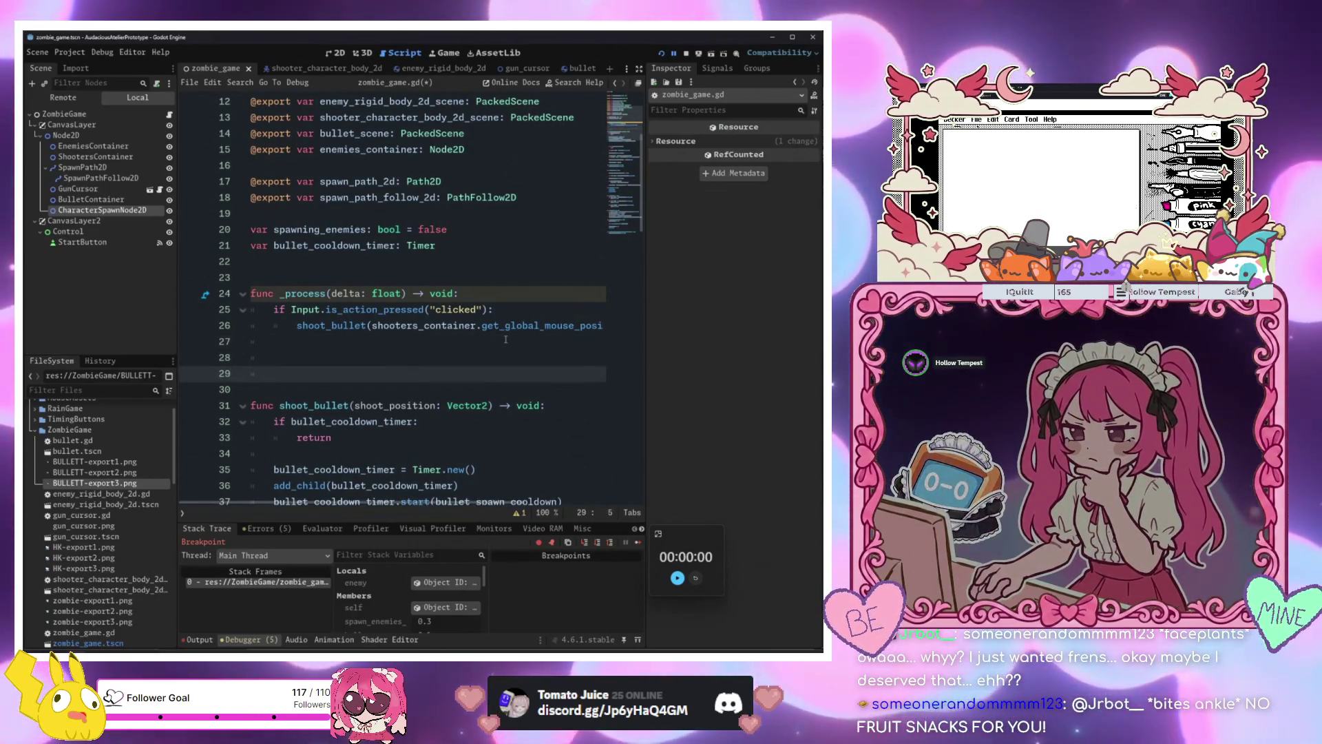
text(sp)
key(Escape)
key(Up)
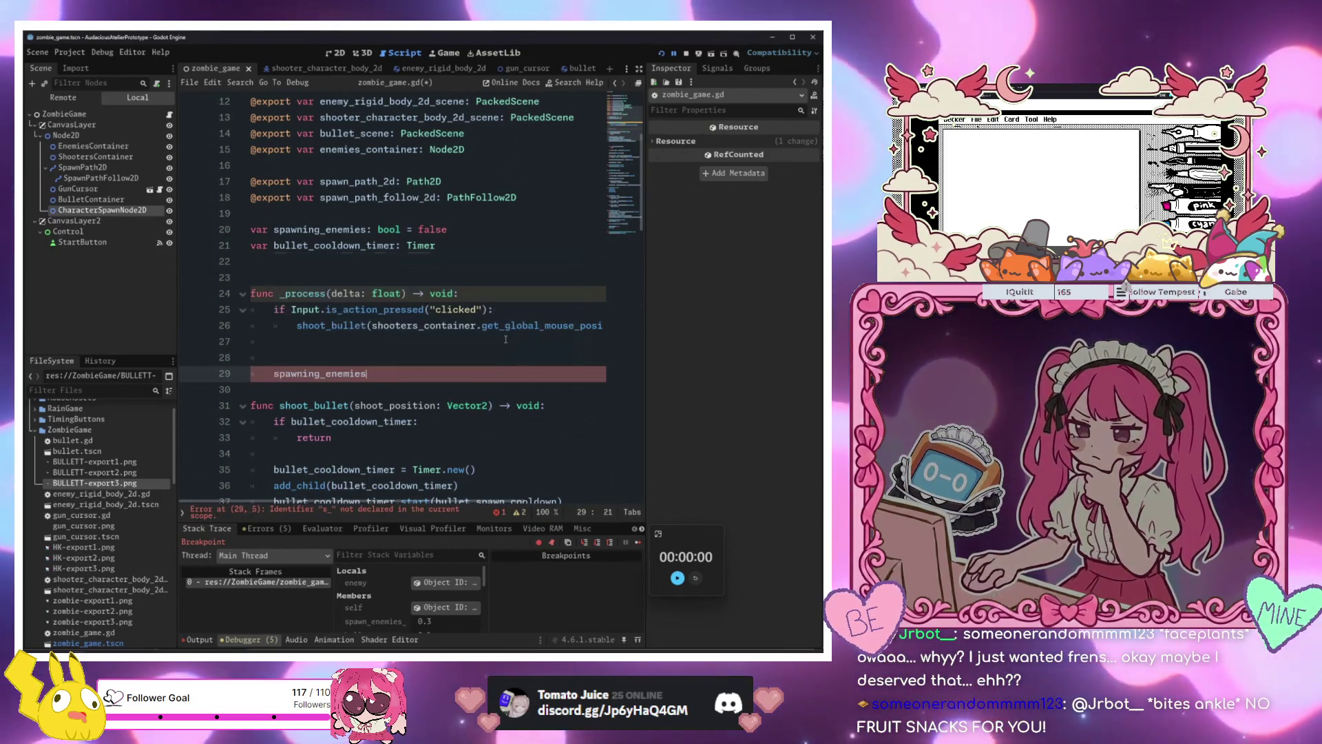
text(if spaw)
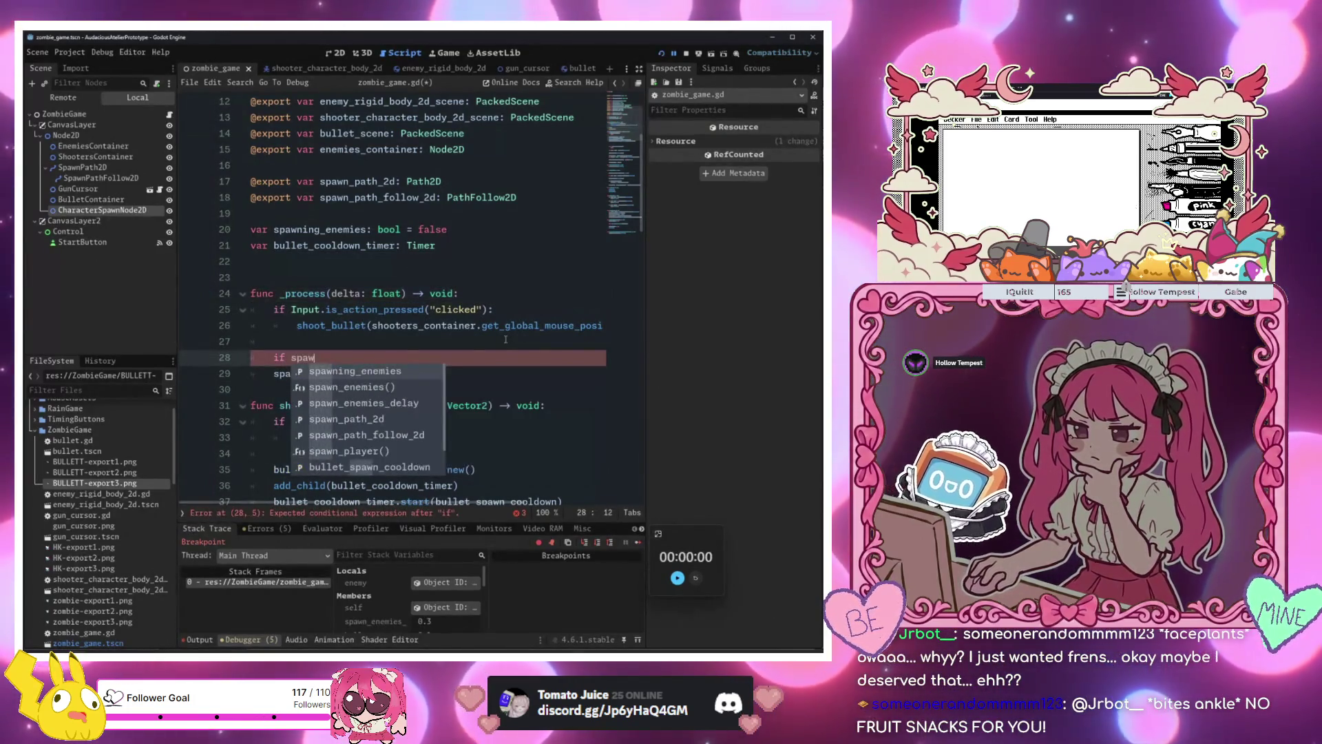
key(Return)
text(:)
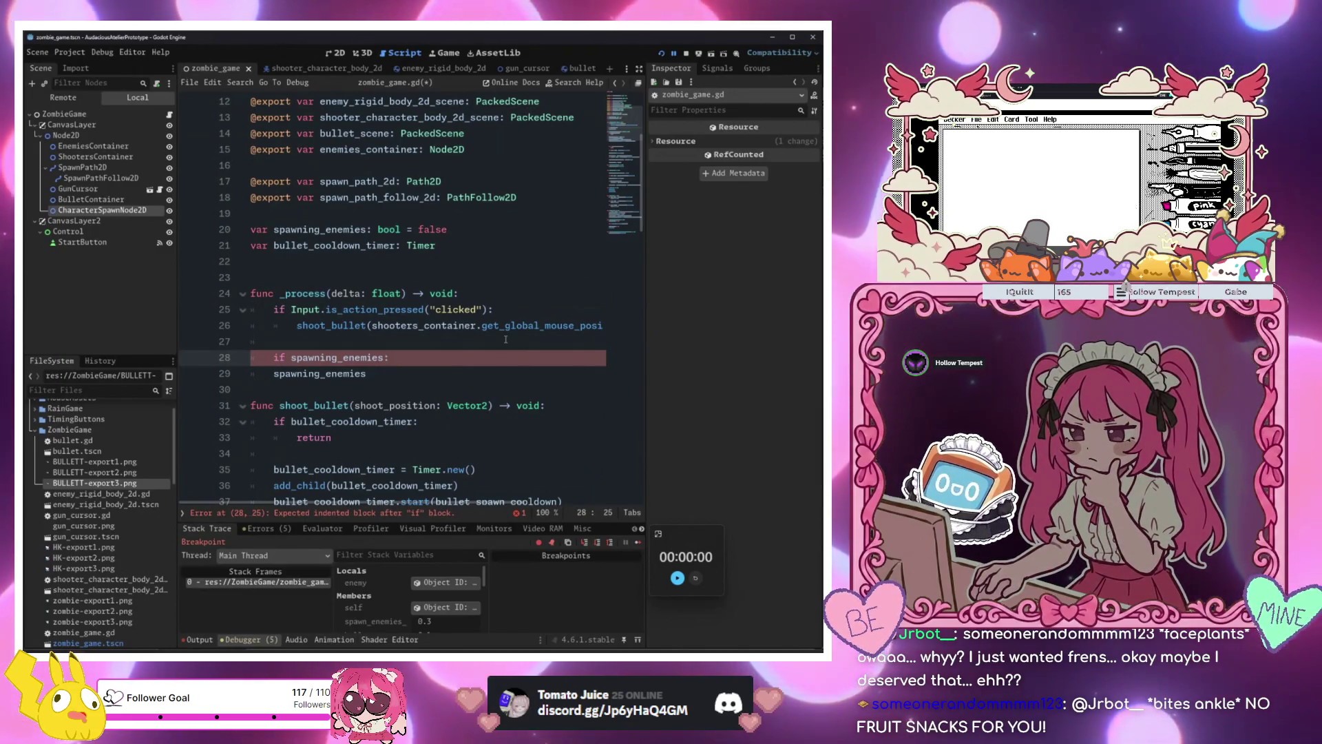
click(261, 379)
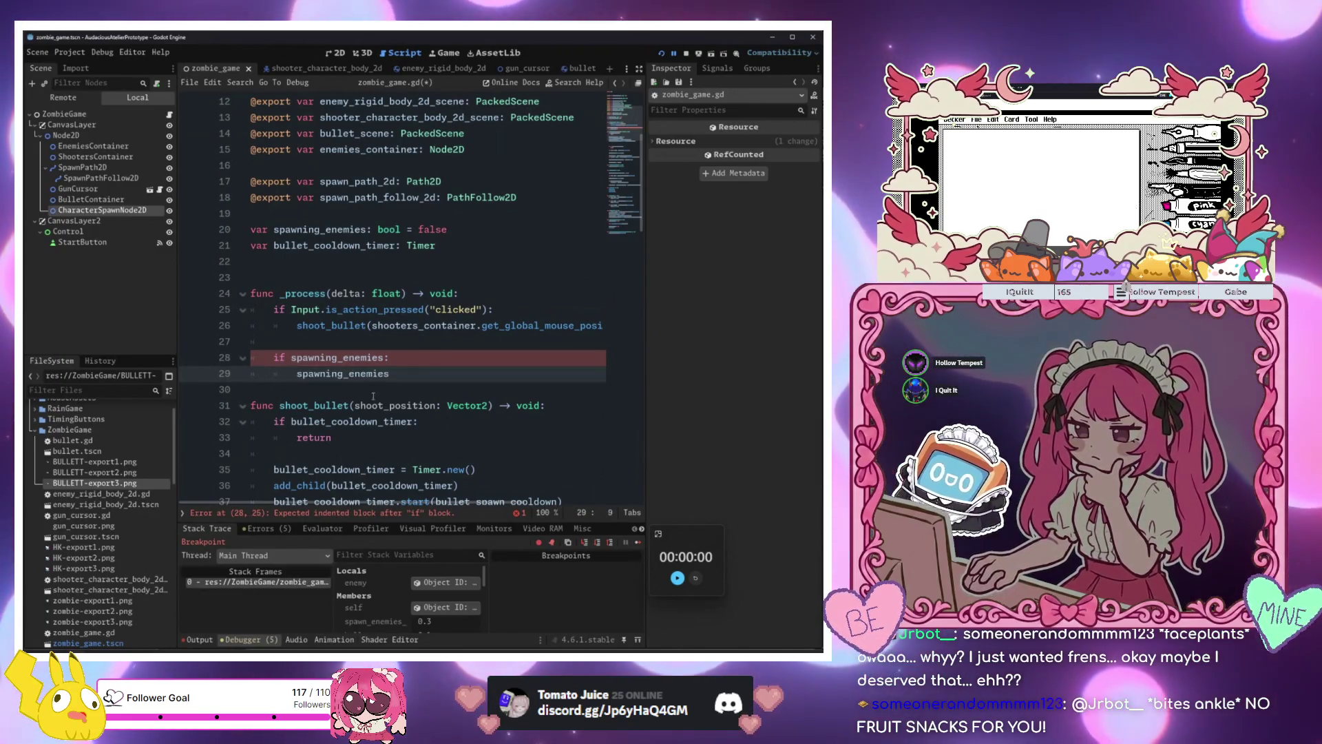
Step: Complete line 29 under the check to call spawn_enemies() via autocomplete
click(390, 357)
scroll(390, 358, down, 1)
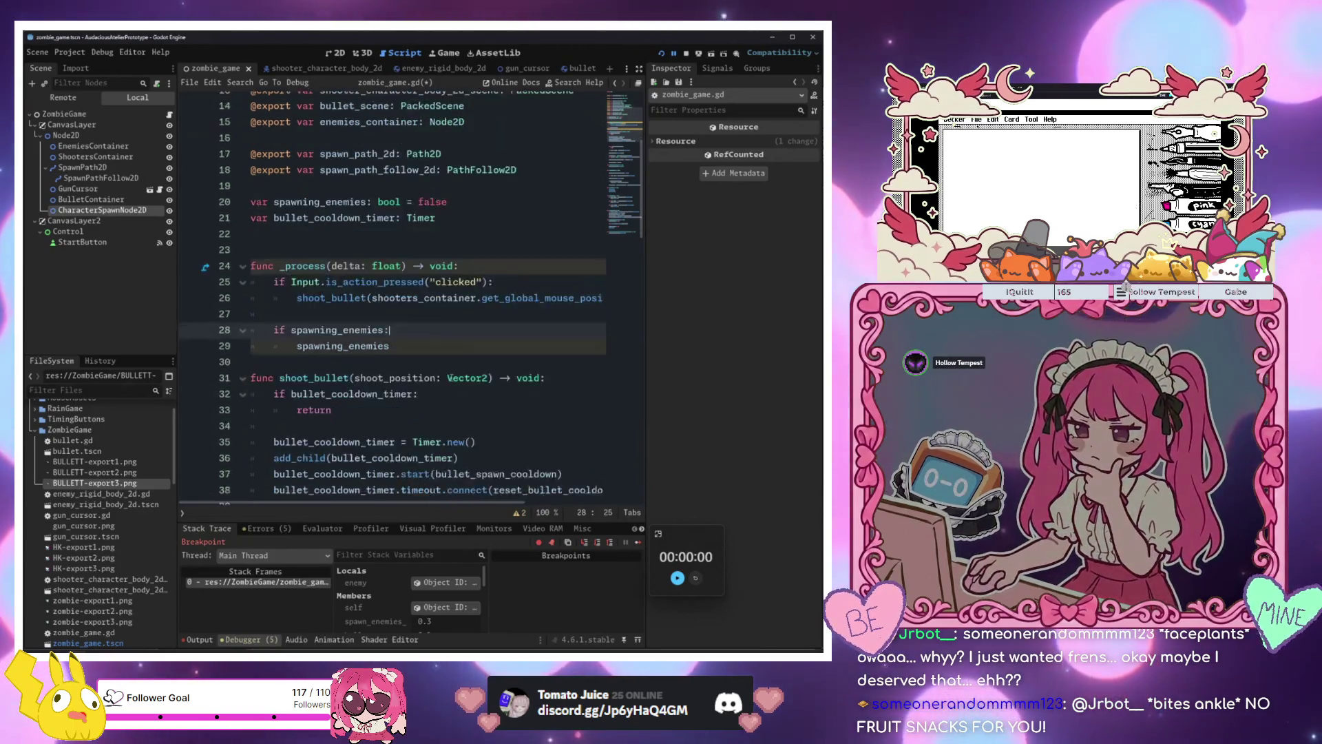
scroll(414, 344, down, 10)
scroll(474, 389, up, 7)
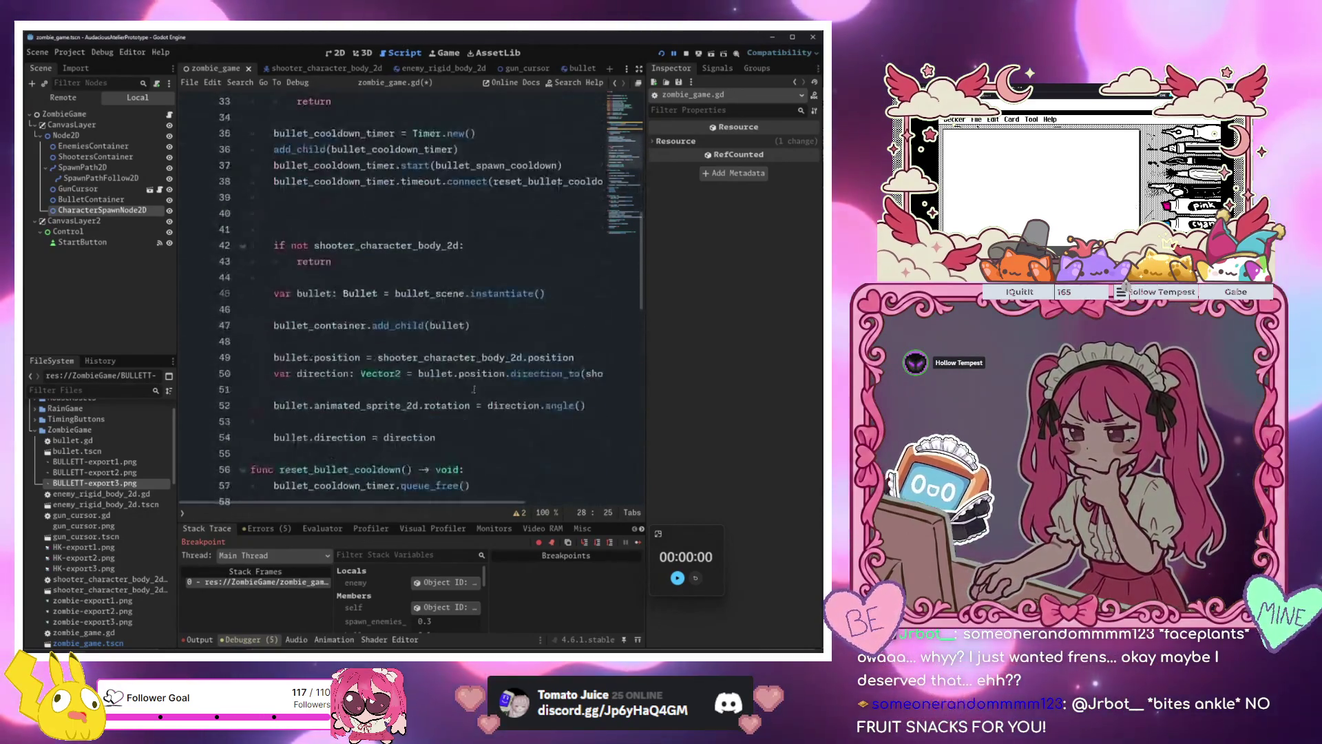
scroll(474, 390, up, 3)
click(416, 198)
click(422, 182)
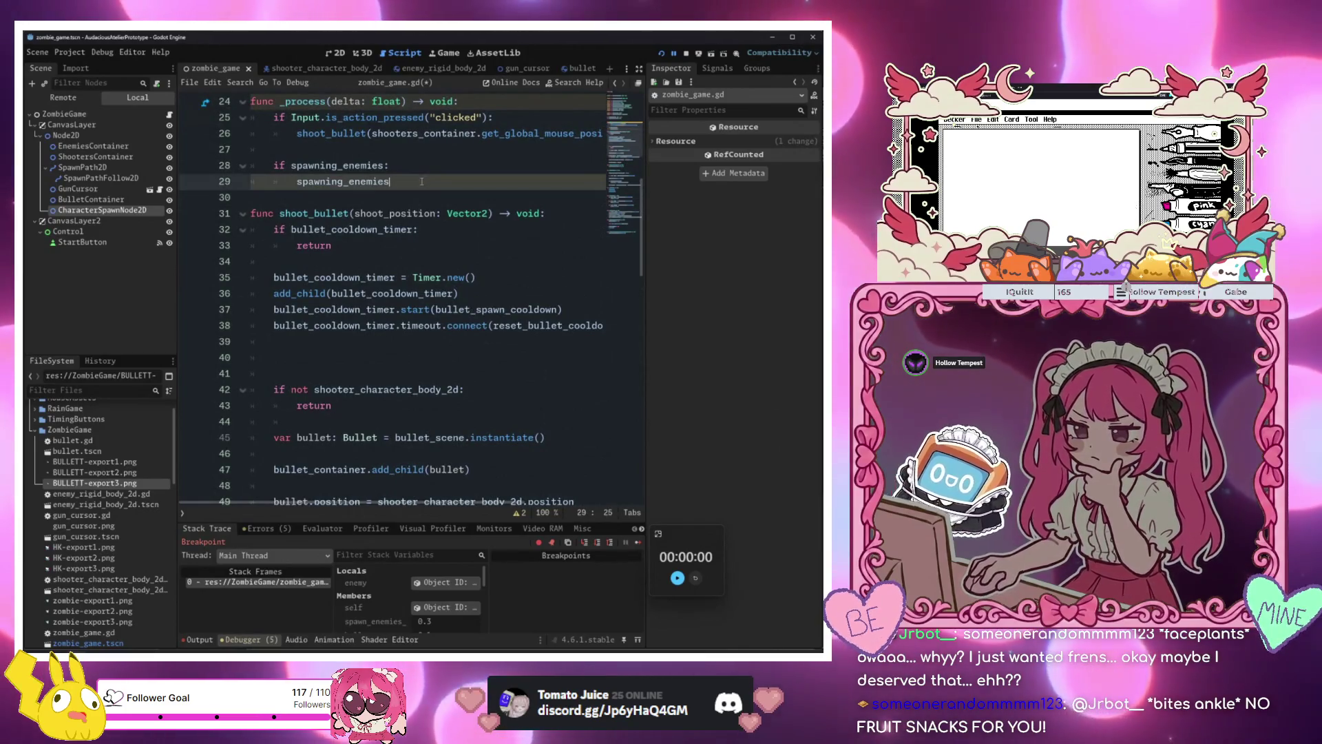
text(_e)
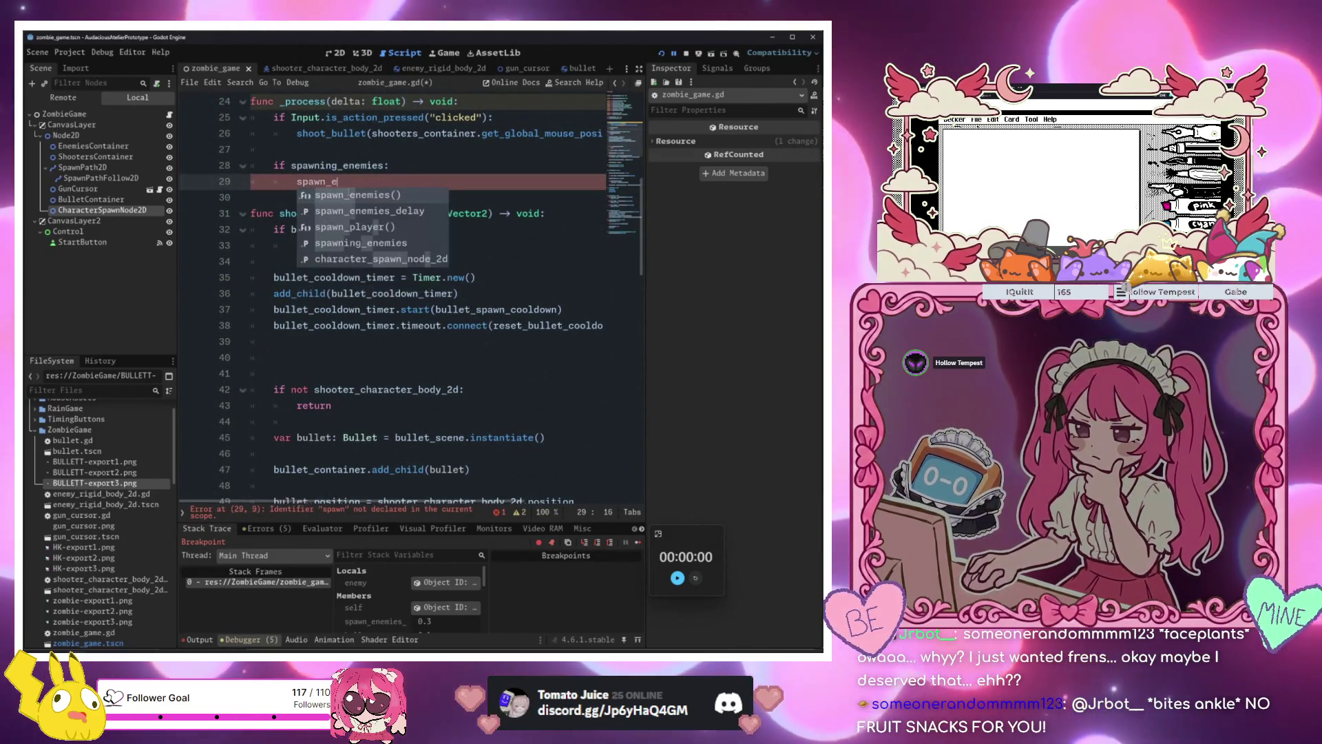
key(Return)
scroll(432, 245, down, 3)
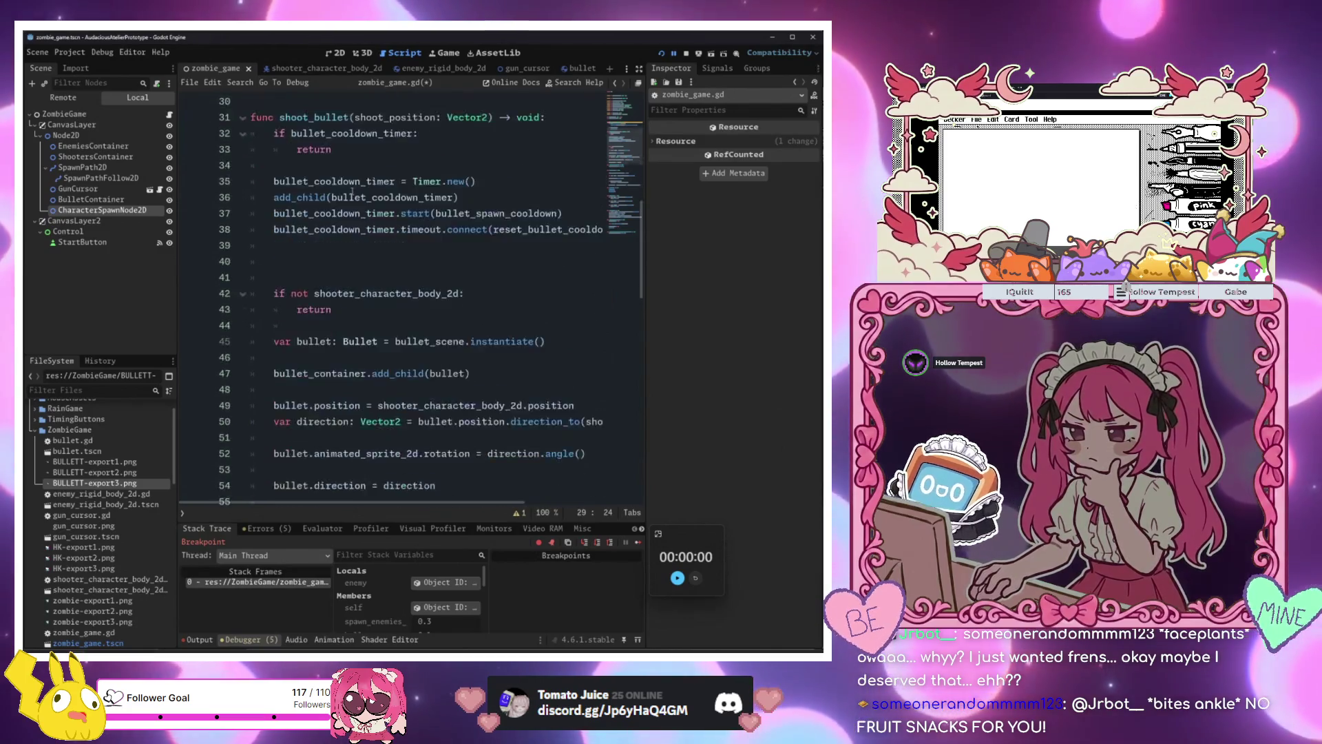
scroll(431, 245, up, 5)
click(432, 245)
scroll(630, 142, down, 15)
click(532, 467)
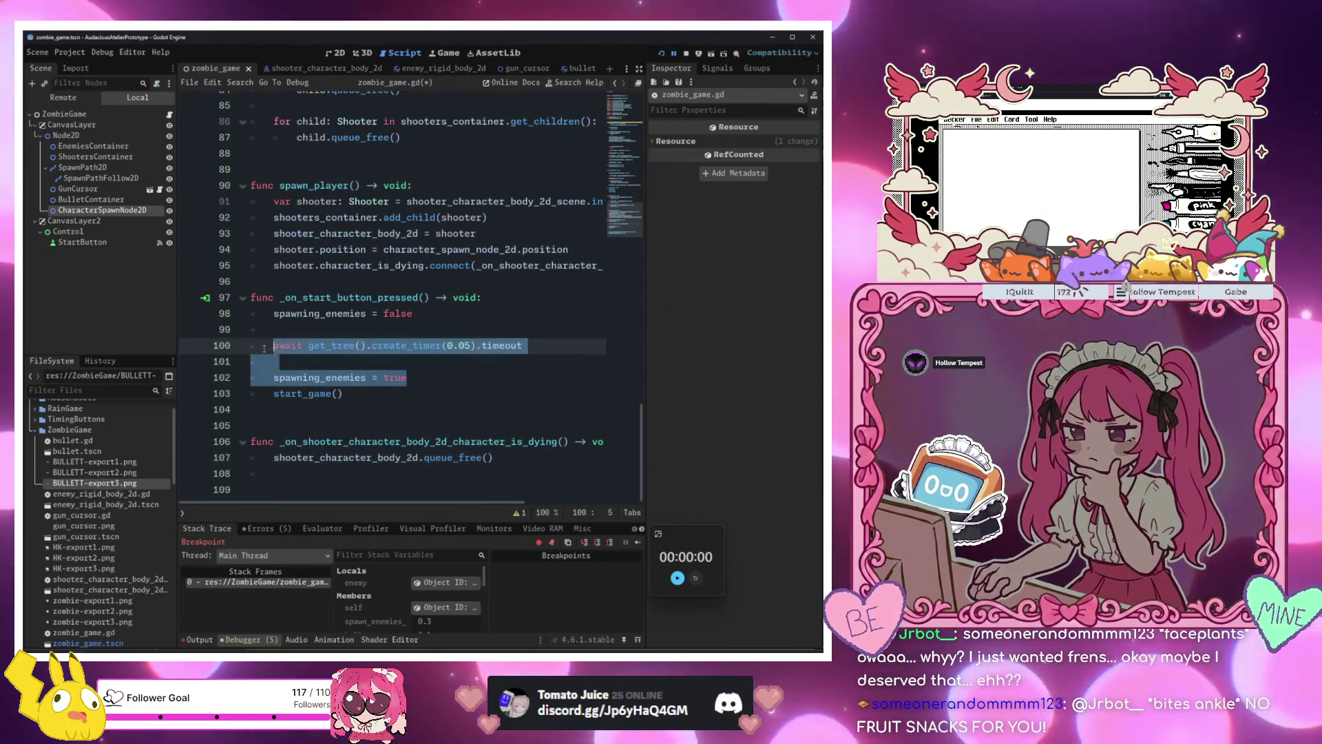
Step: Delete the 'spawning_enemies = false' and 0.05-second await lines from the start-button handler
click(360, 345)
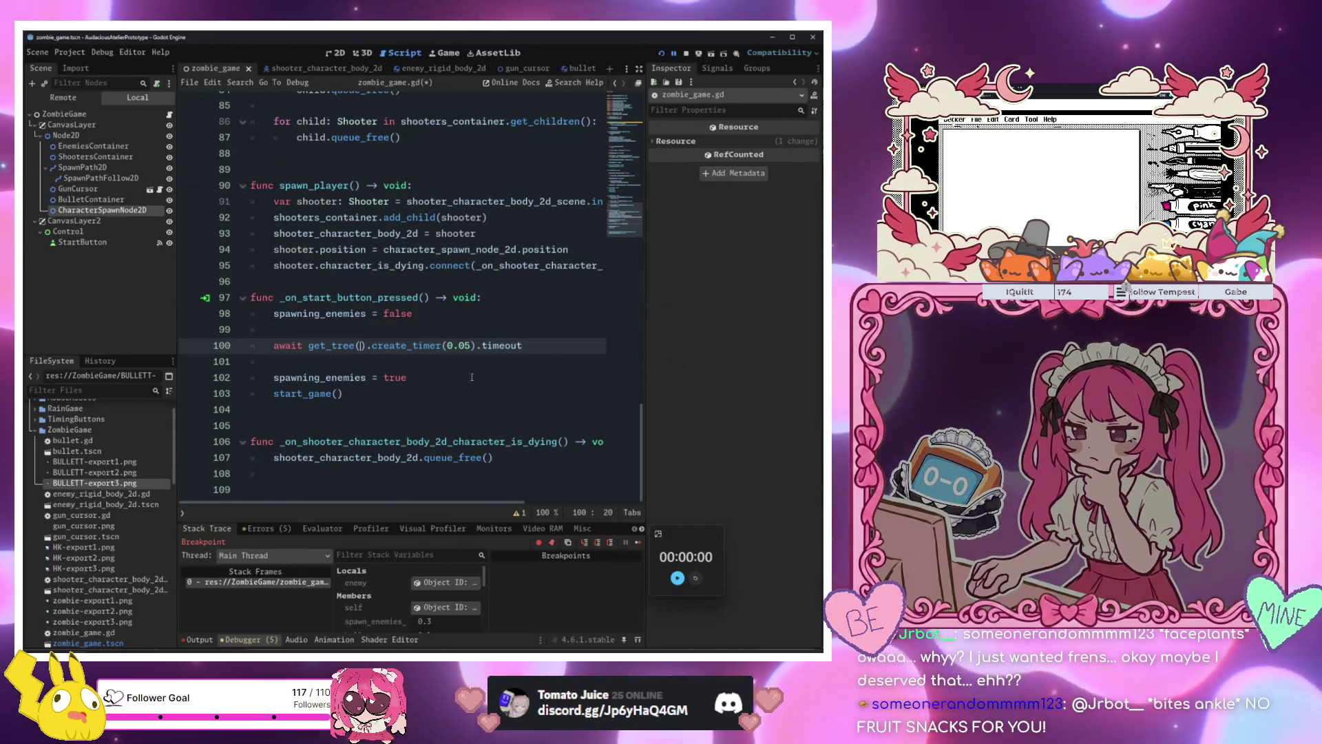
drag(430, 356, 252, 314)
key(BackSpace)
key(BackSpace)
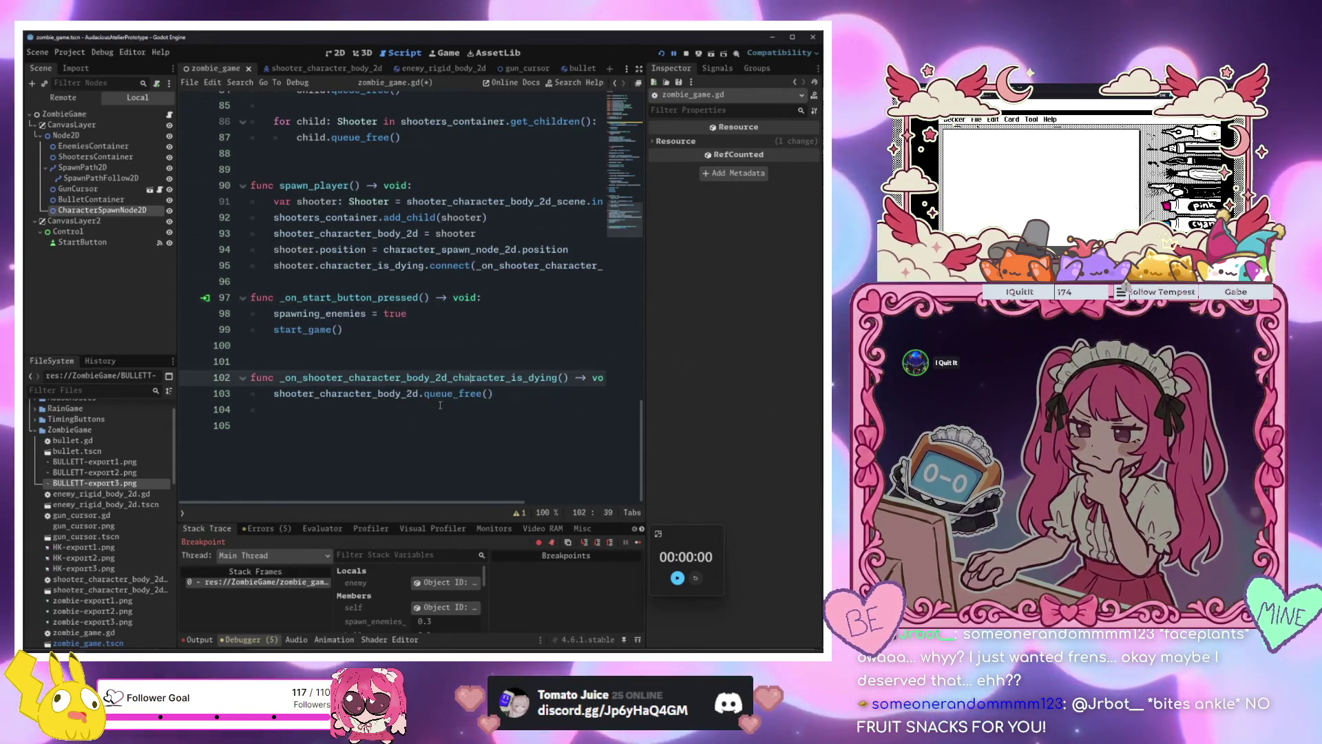
Step: Add 'spawning_enemies = false' to the shooter-dying handler
click(551, 408)
text(spaw)
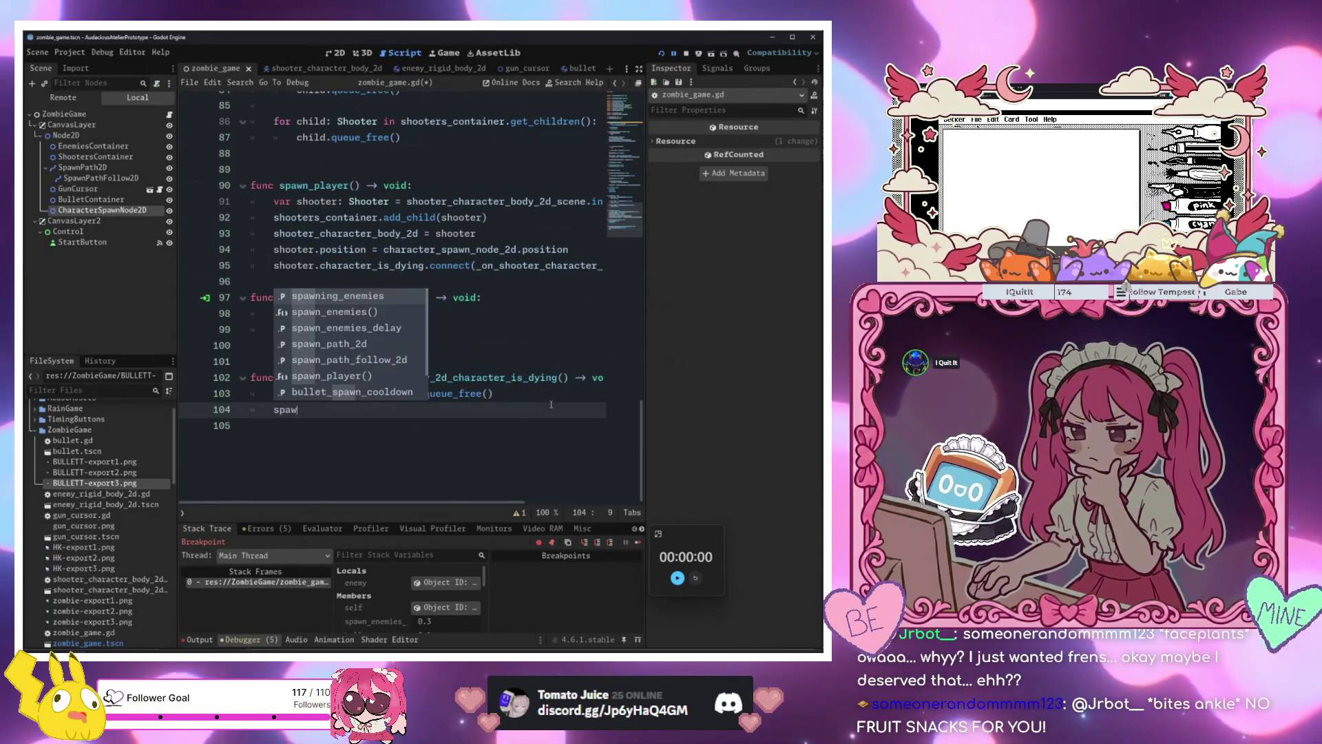
key(Return)
text(= false)
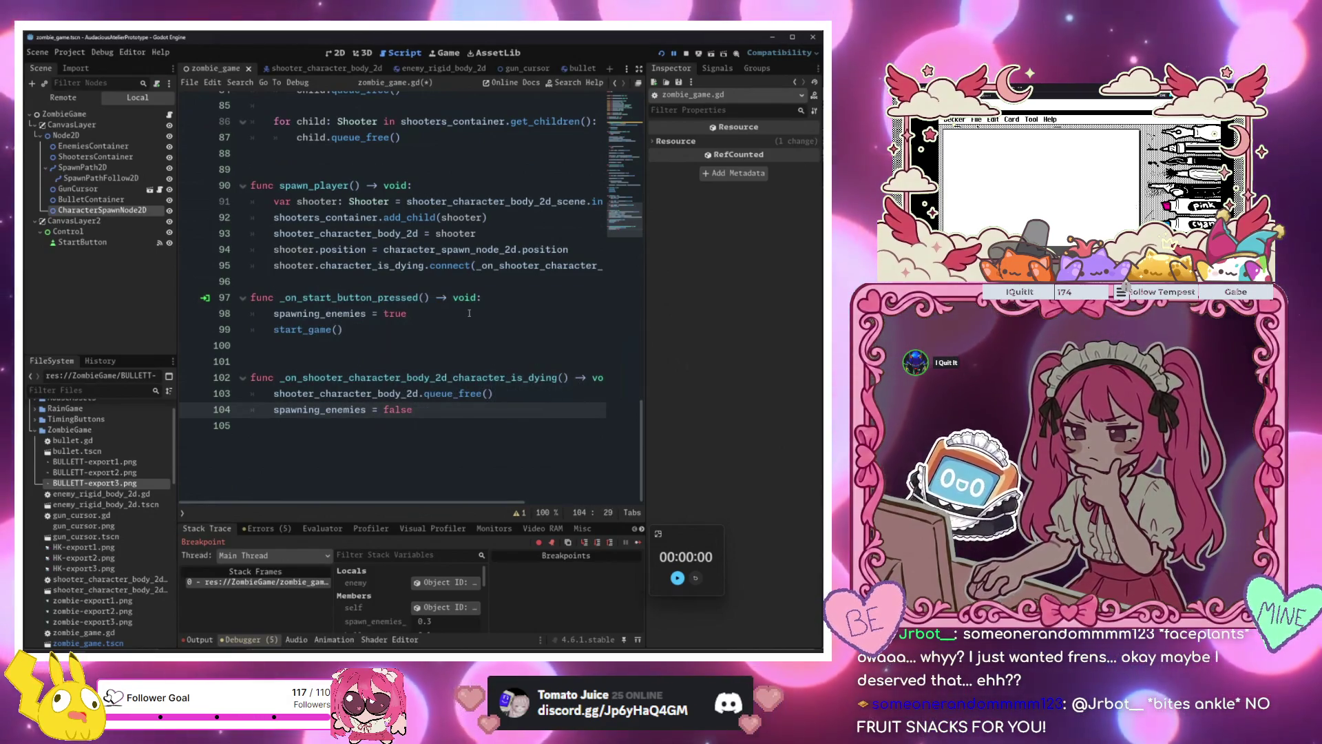
scroll(469, 314, up, 20)
click(479, 331)
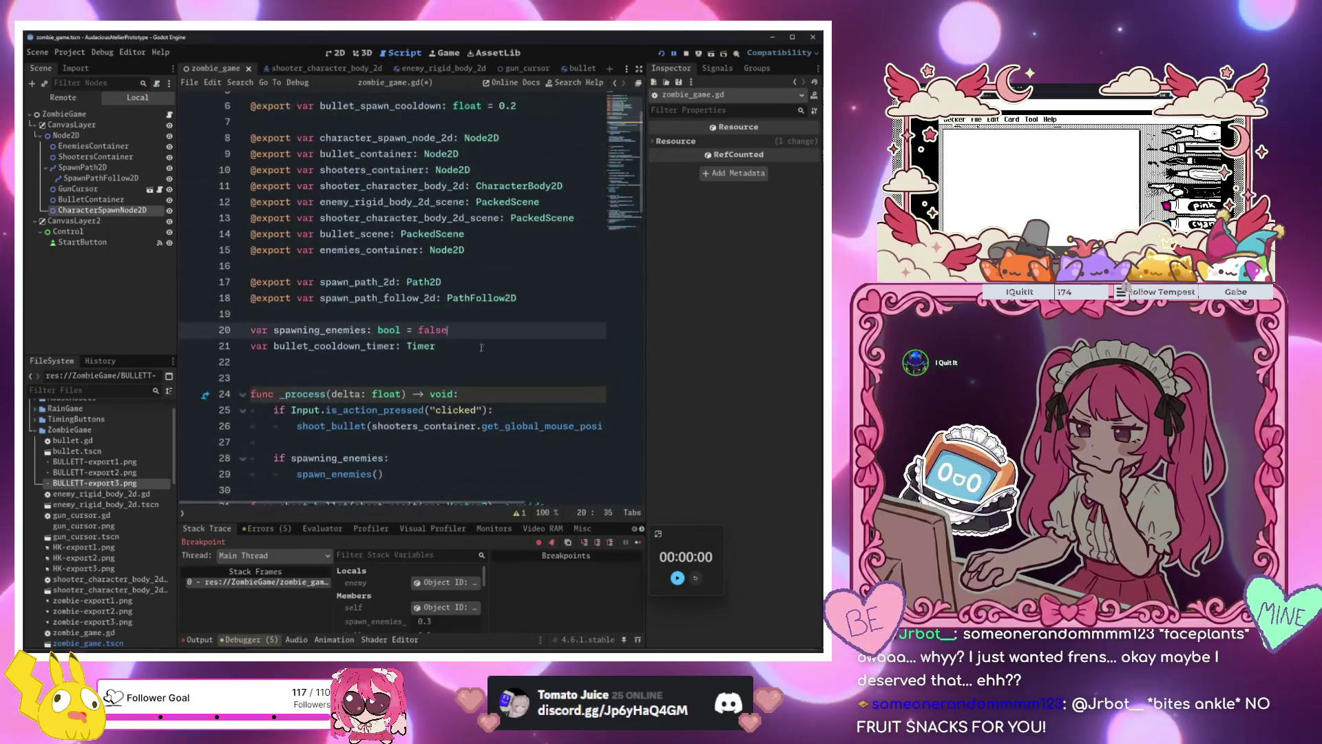
Step: Delete the extra blank lines in shoot_bullet above the shooter character check
click(483, 361)
scroll(516, 366, down, 3)
click(458, 336)
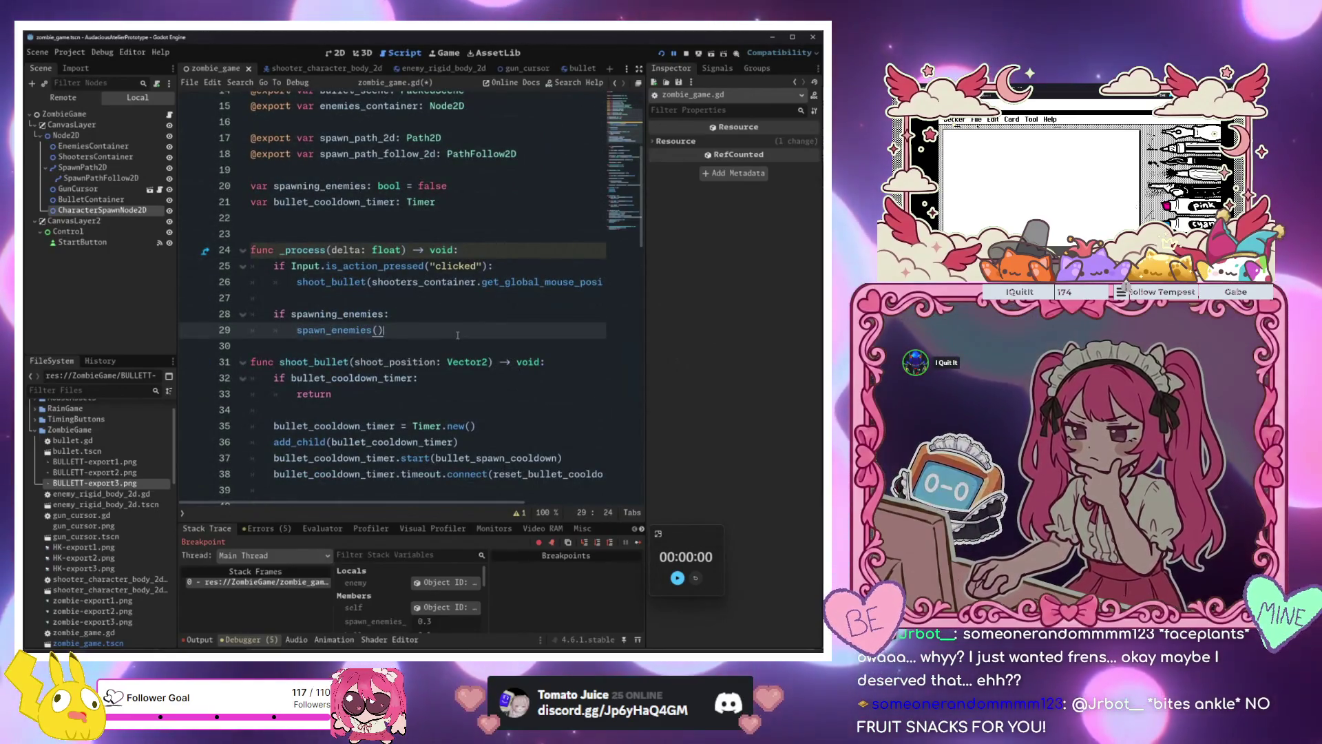
scroll(457, 336, down, 1)
scroll(457, 336, up, 1)
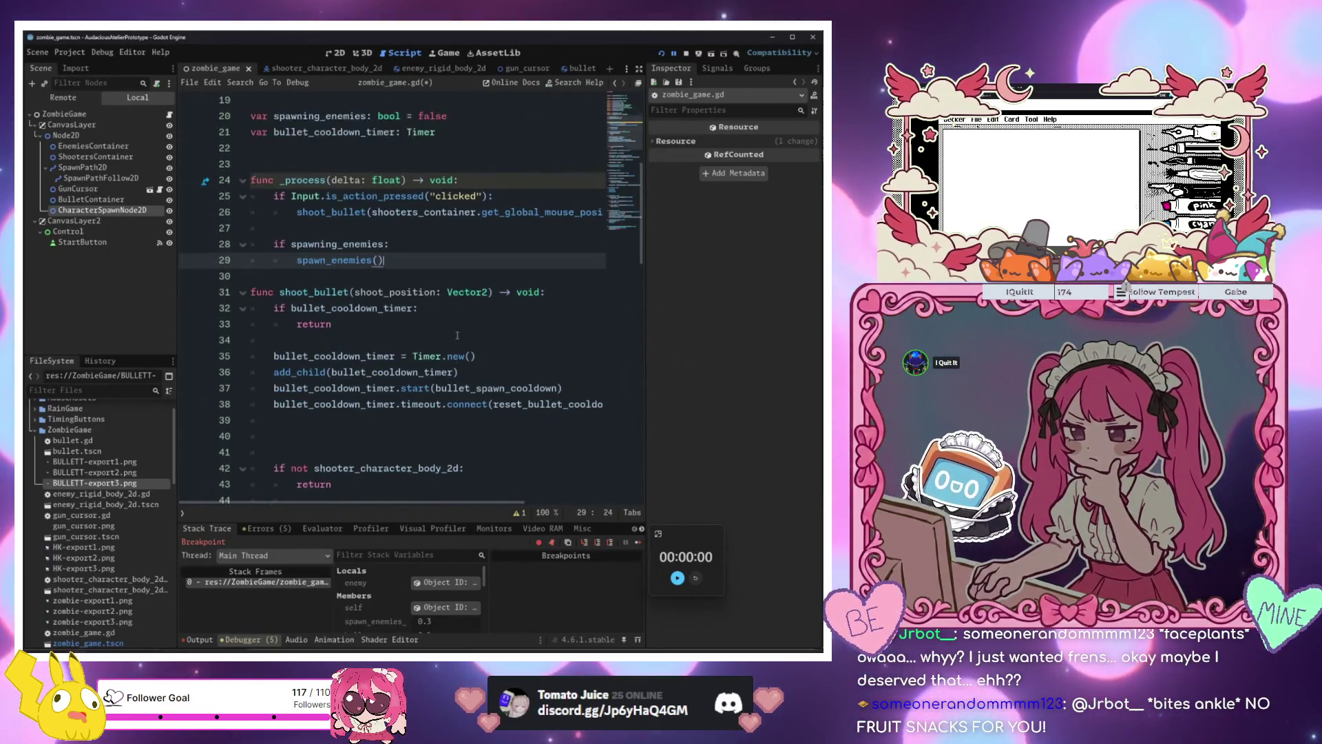
scroll(457, 336, up, 3)
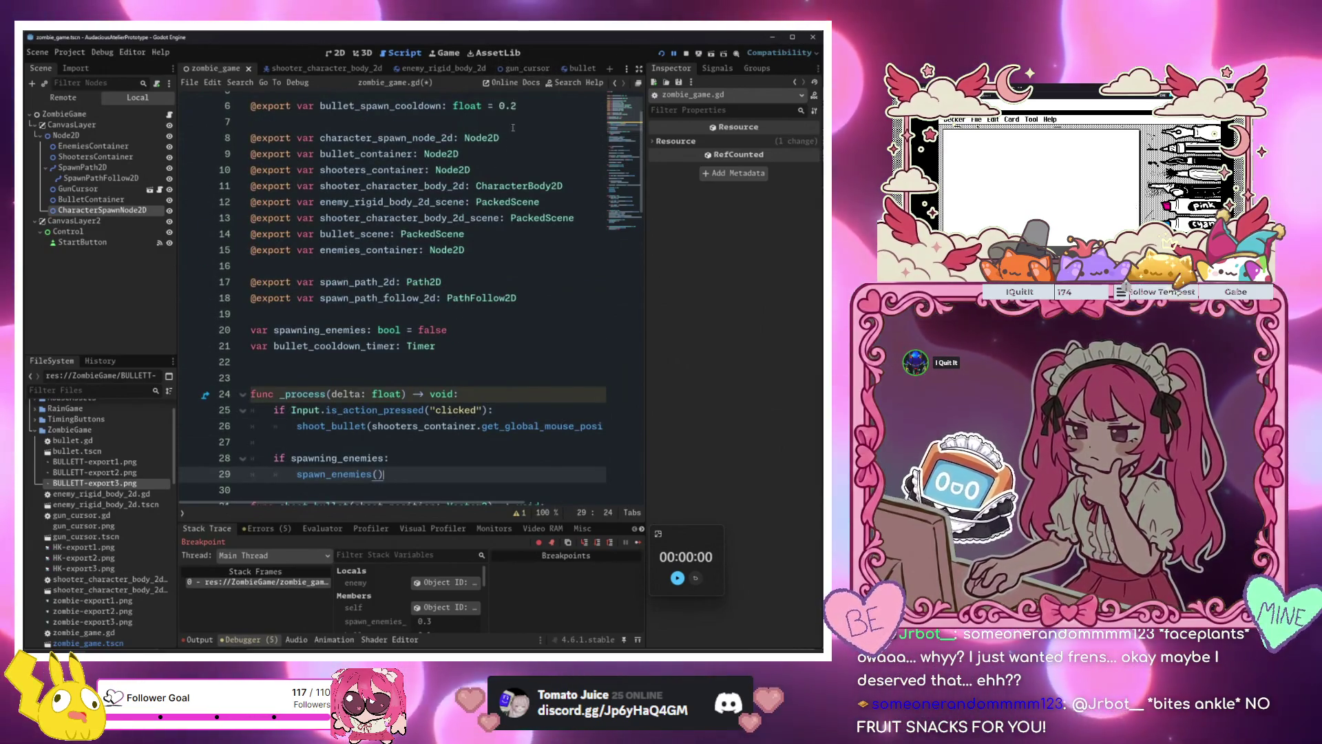
scroll(494, 407, down, 6)
click(494, 408)
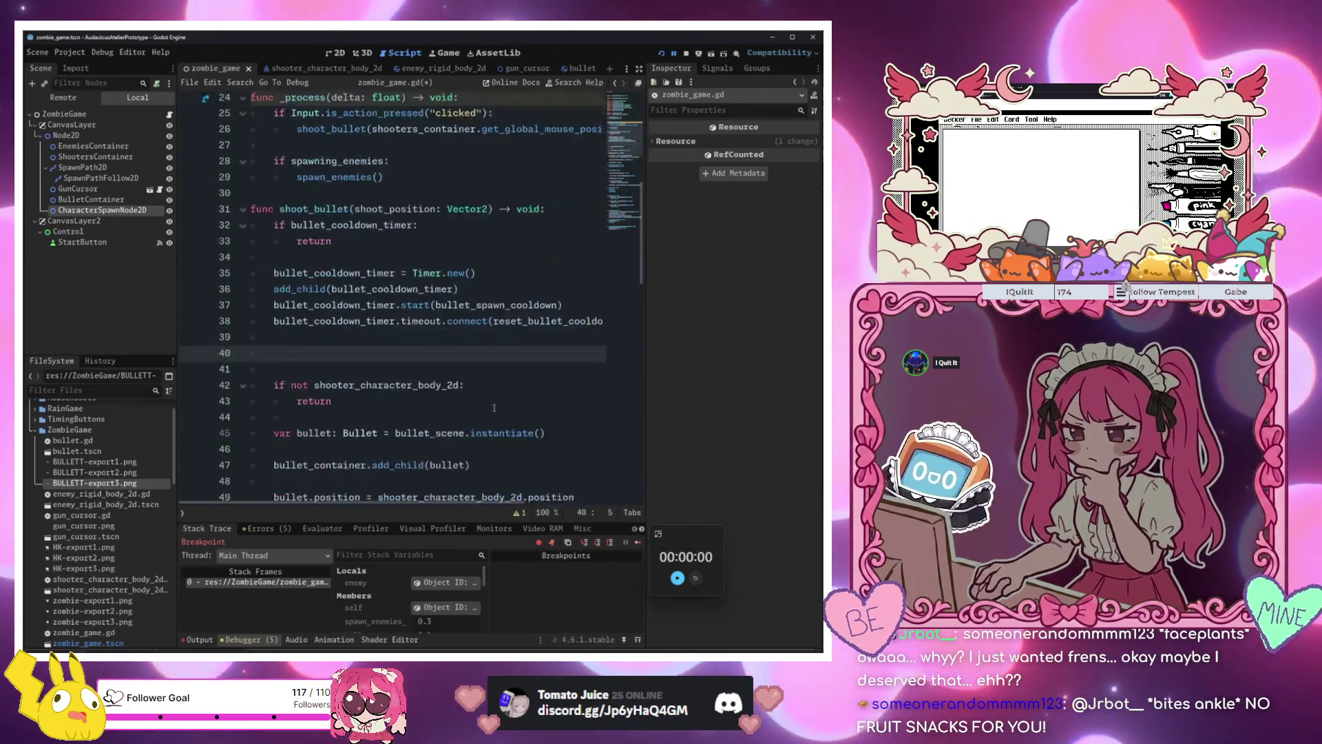
scroll(493, 407, down, 1)
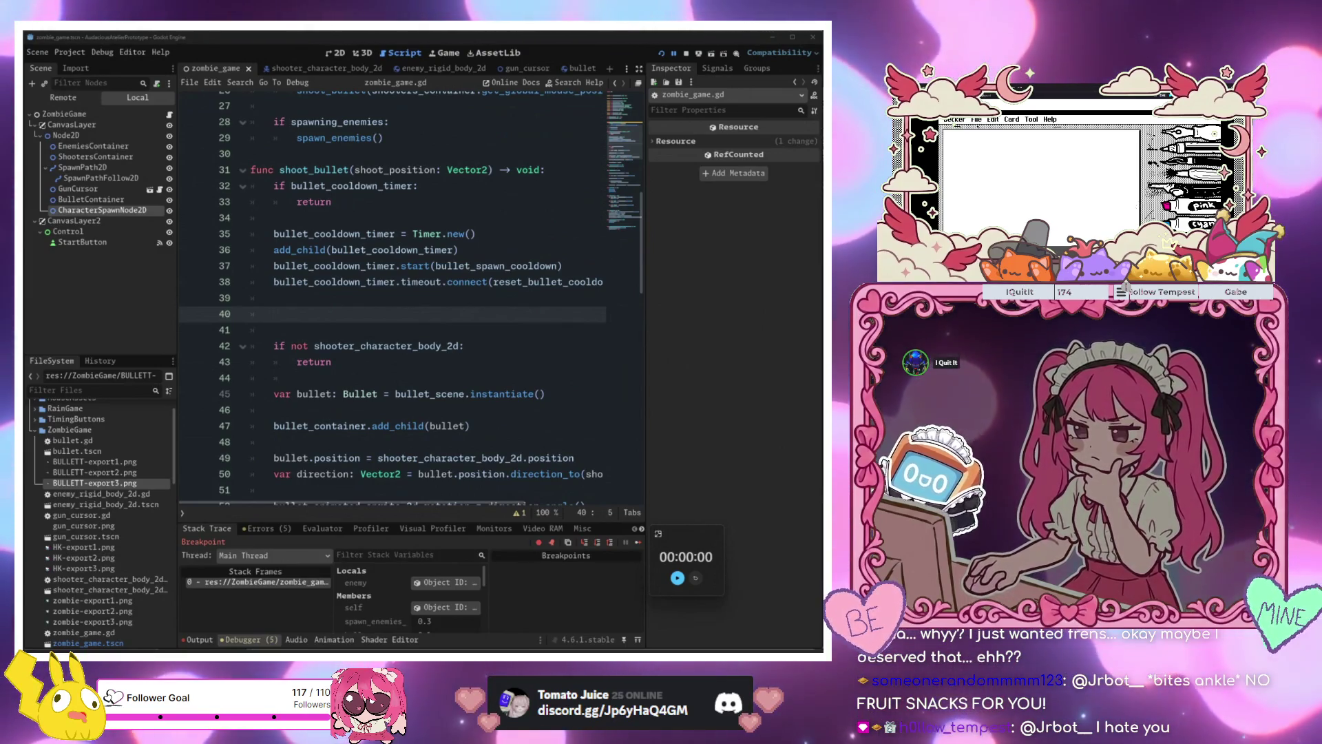
scroll(380, 400, up, 3)
click(381, 396)
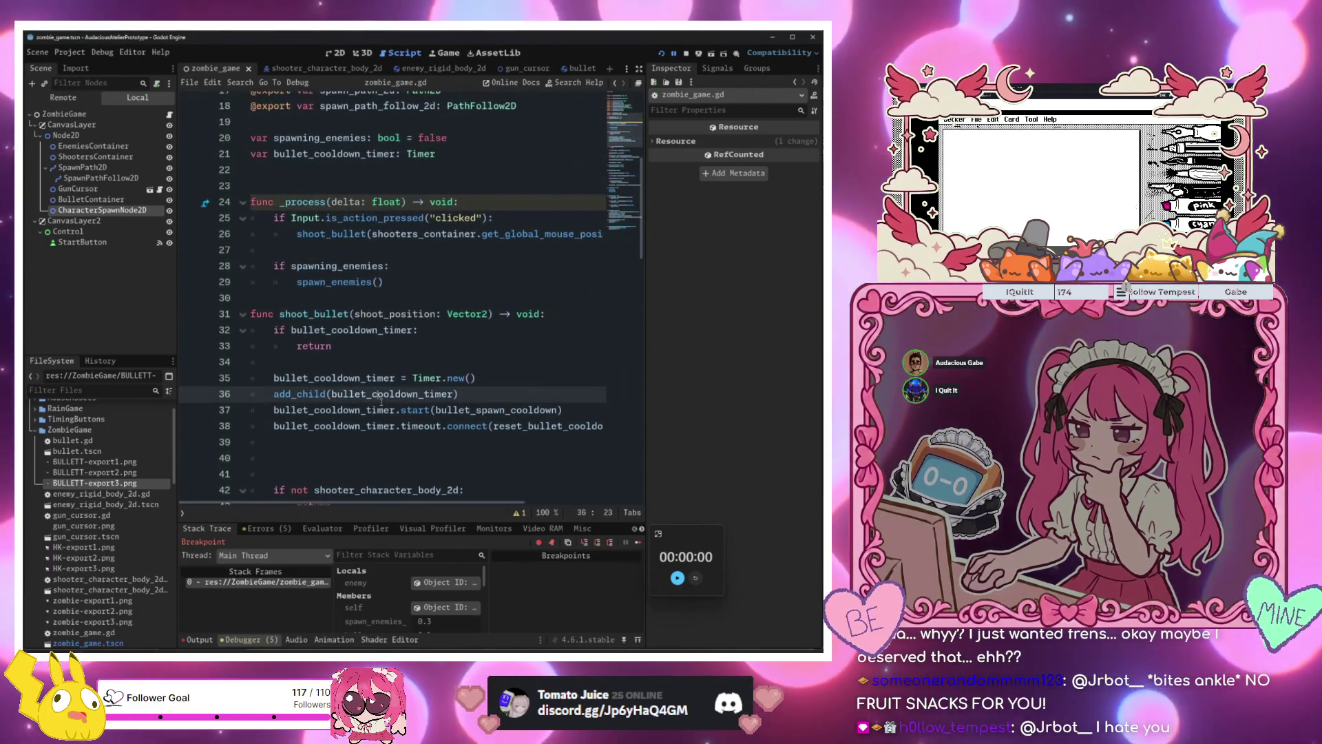
scroll(439, 373, down, 2)
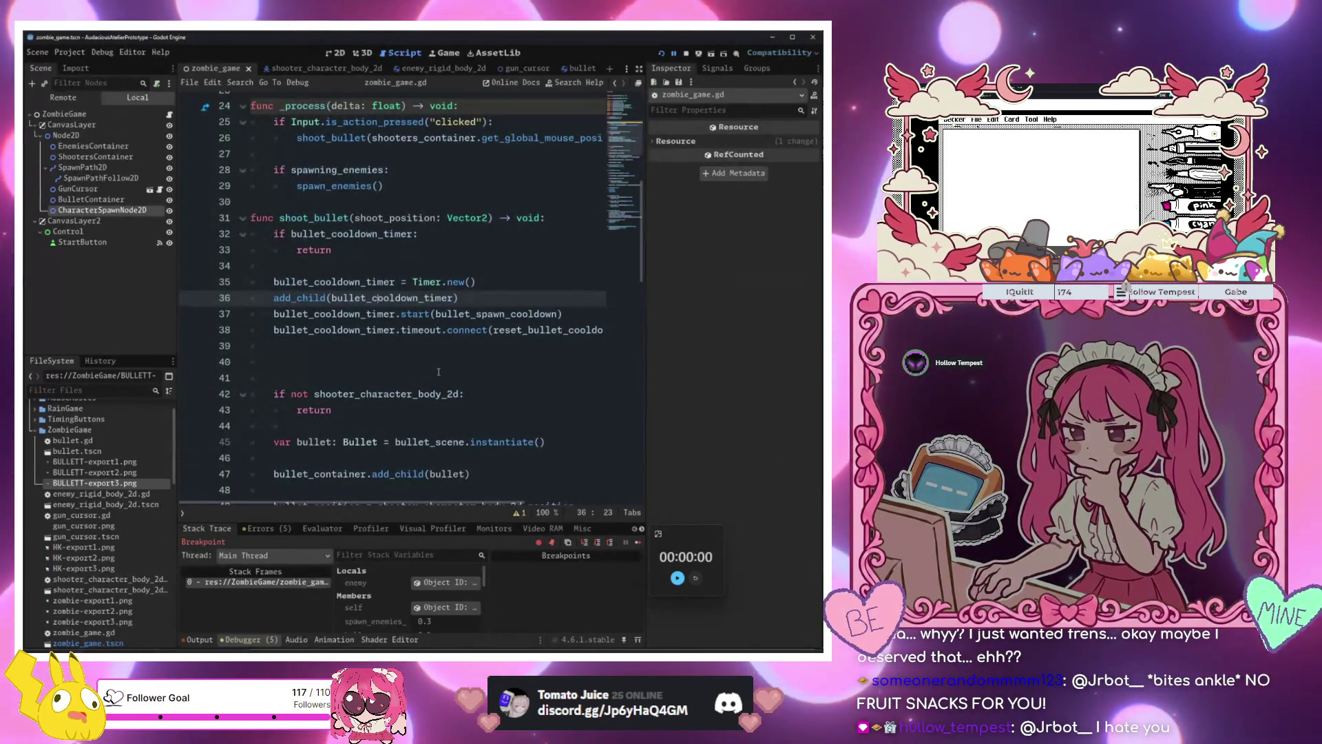
click(438, 375)
key(BackSpace)
key(BackSpace)
key(BackSpace)
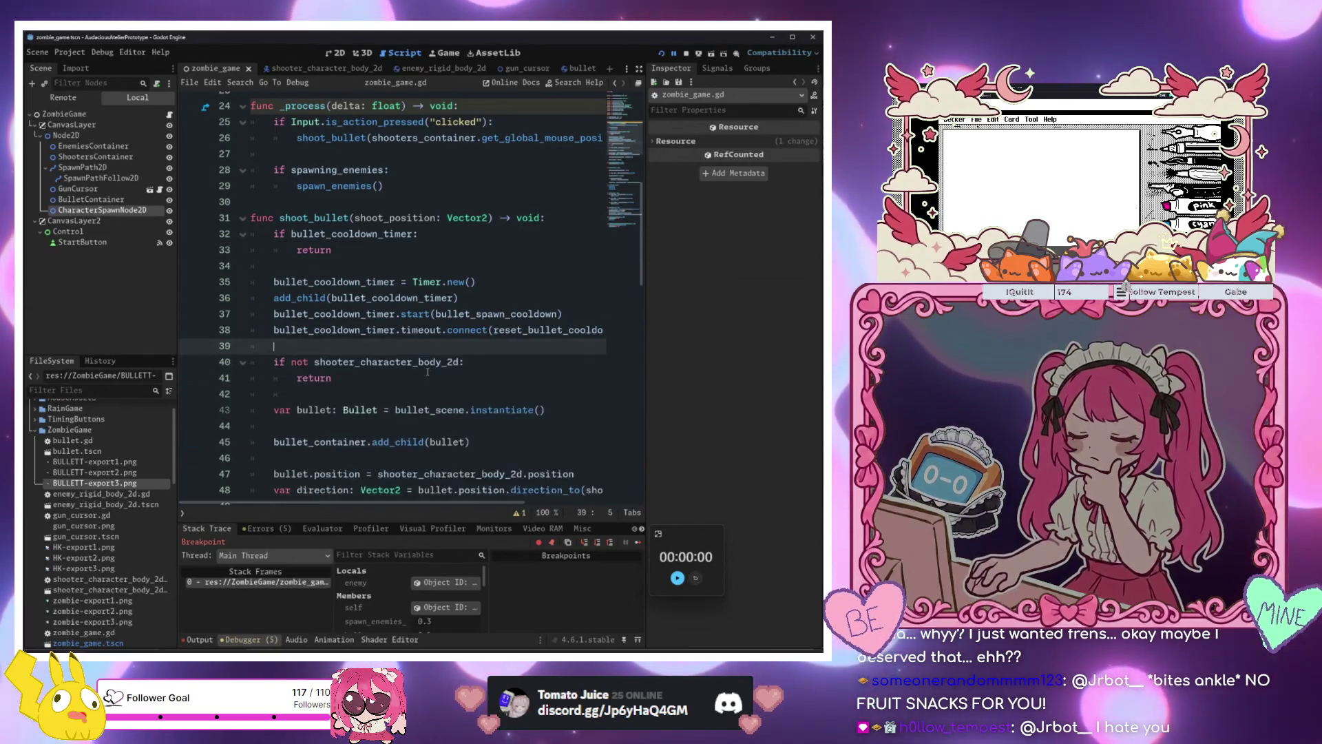
Step: Review the spawning_enemies condition and spawn_enemies() call in _process
scroll(427, 372, down, 3)
scroll(420, 331, up, 5)
click(415, 283)
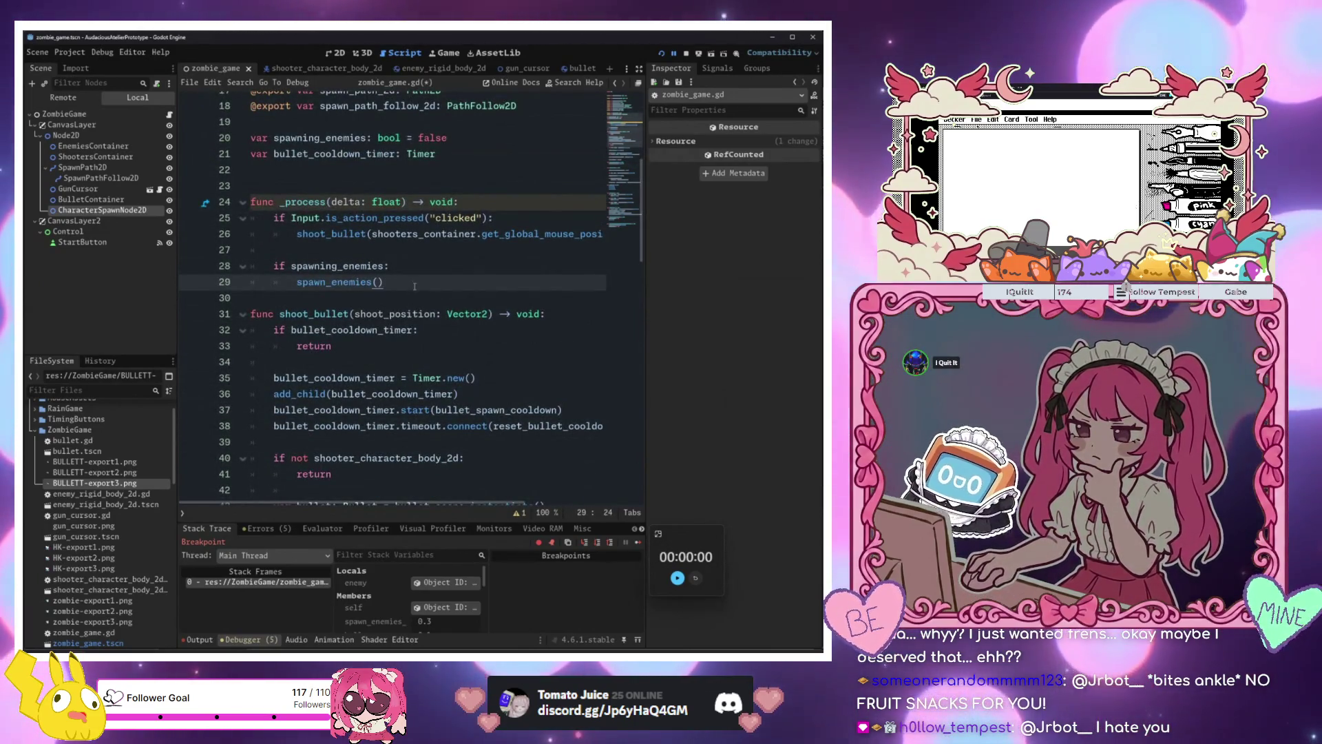
click(421, 268)
click(419, 287)
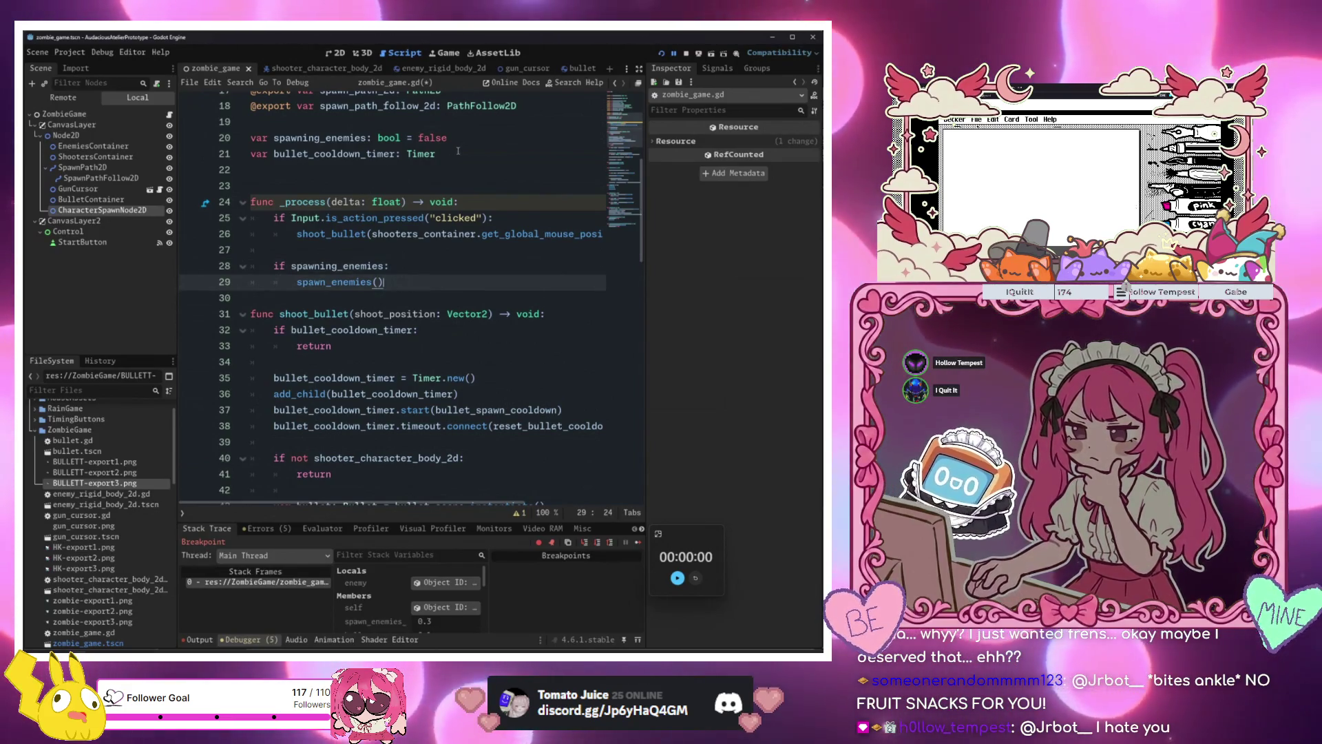
Step: Retype the bullet_spawn_cooldown export default as 0.2
scroll(458, 151, up, 6)
click(526, 181)
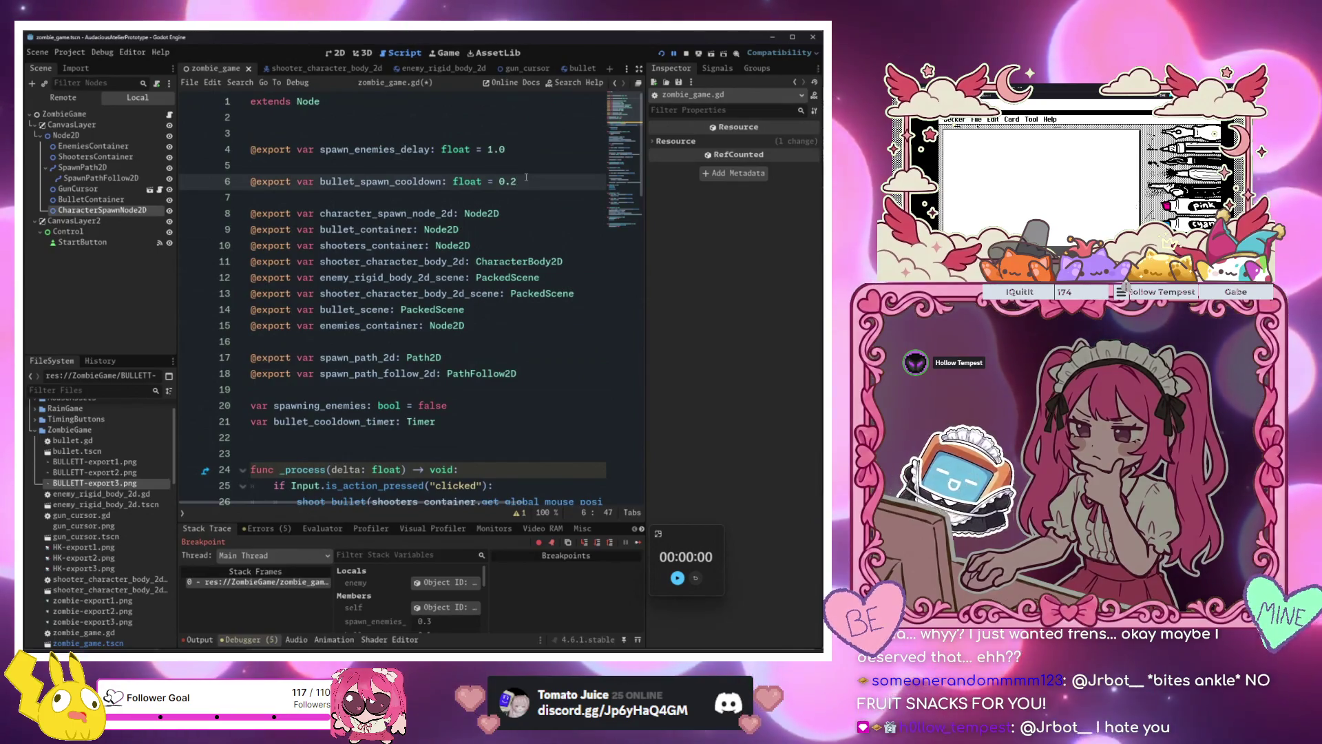
key(BackSpace)
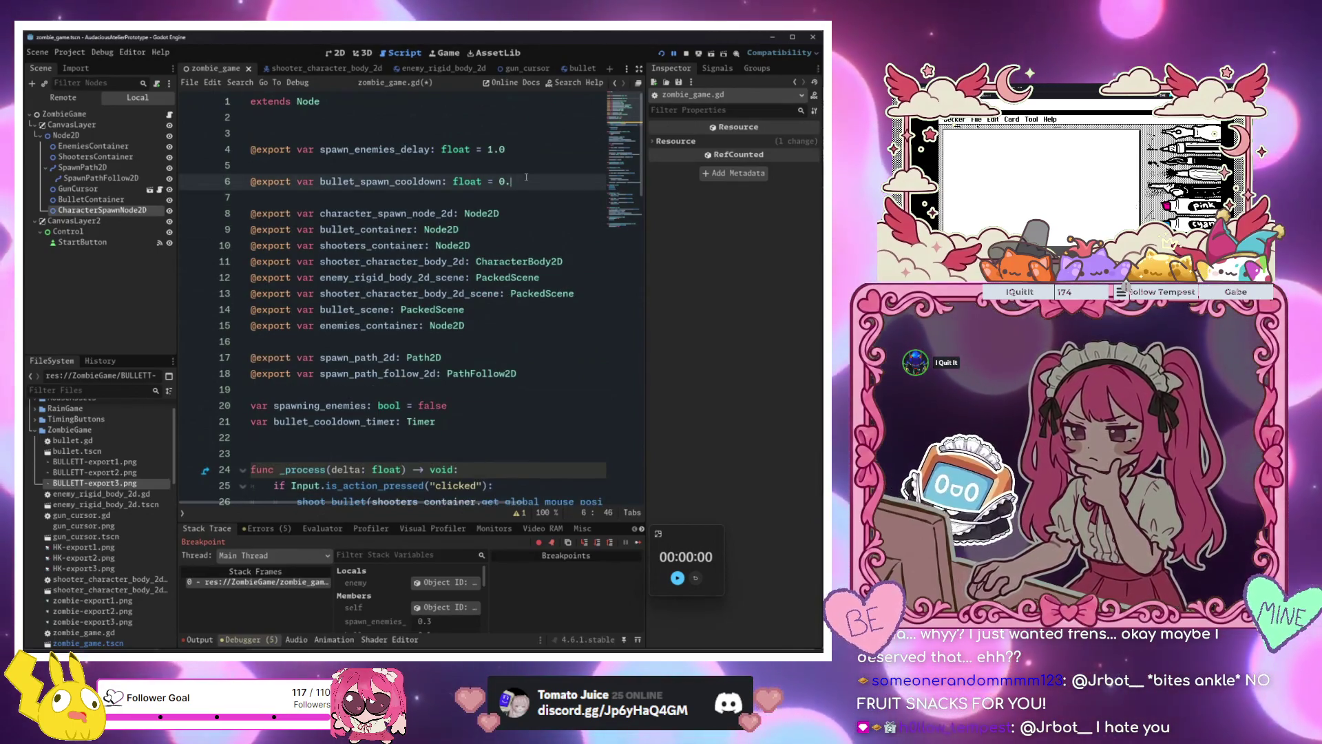
text(2)
key(Return)
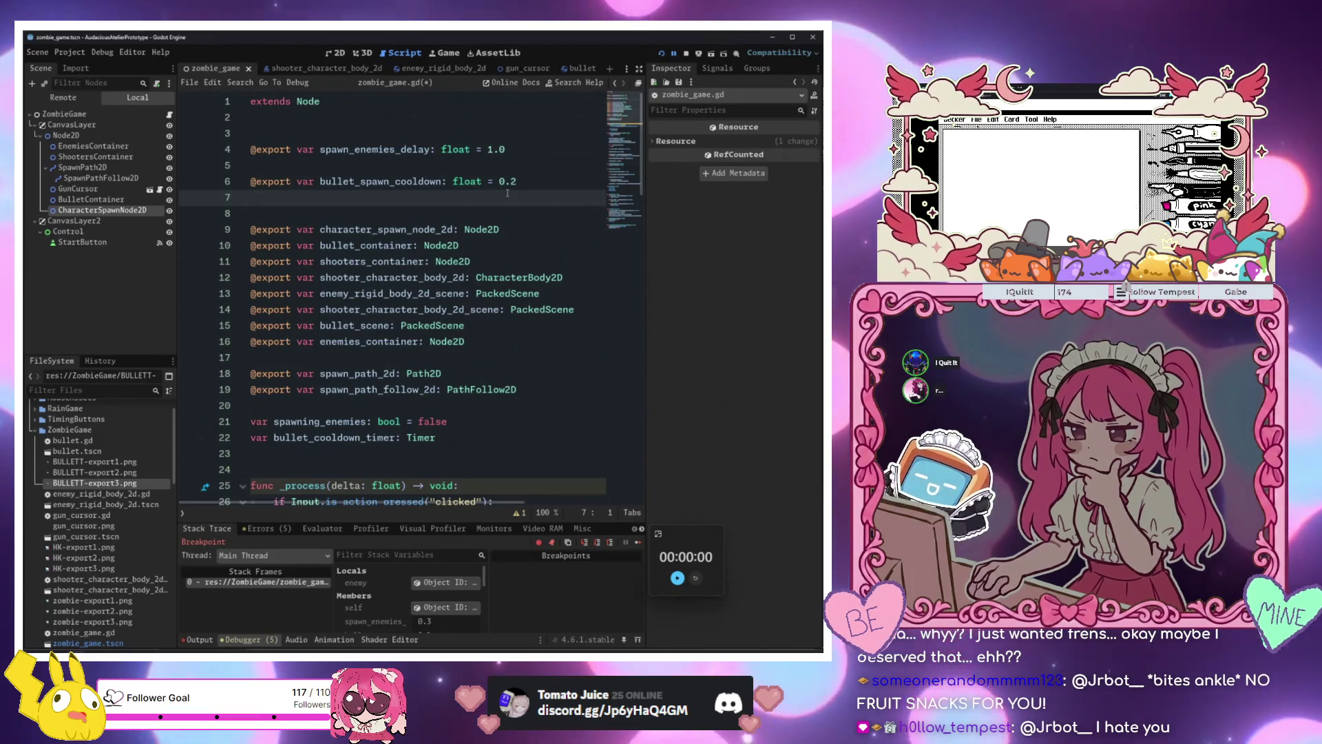
key(BackSpace)
Step: Append 'and not' to the 'if spawning_enemies' check on line 28
scroll(508, 194, down, 8)
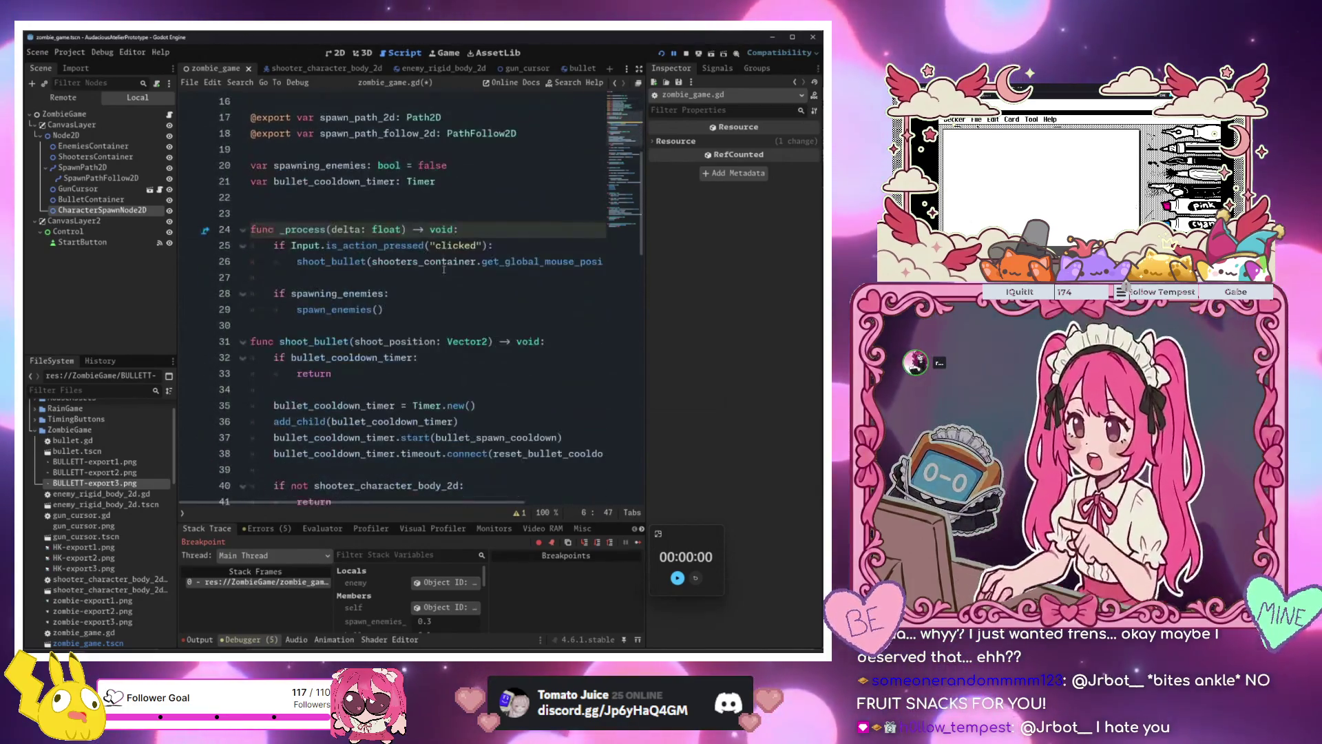
scroll(441, 290, up, 1)
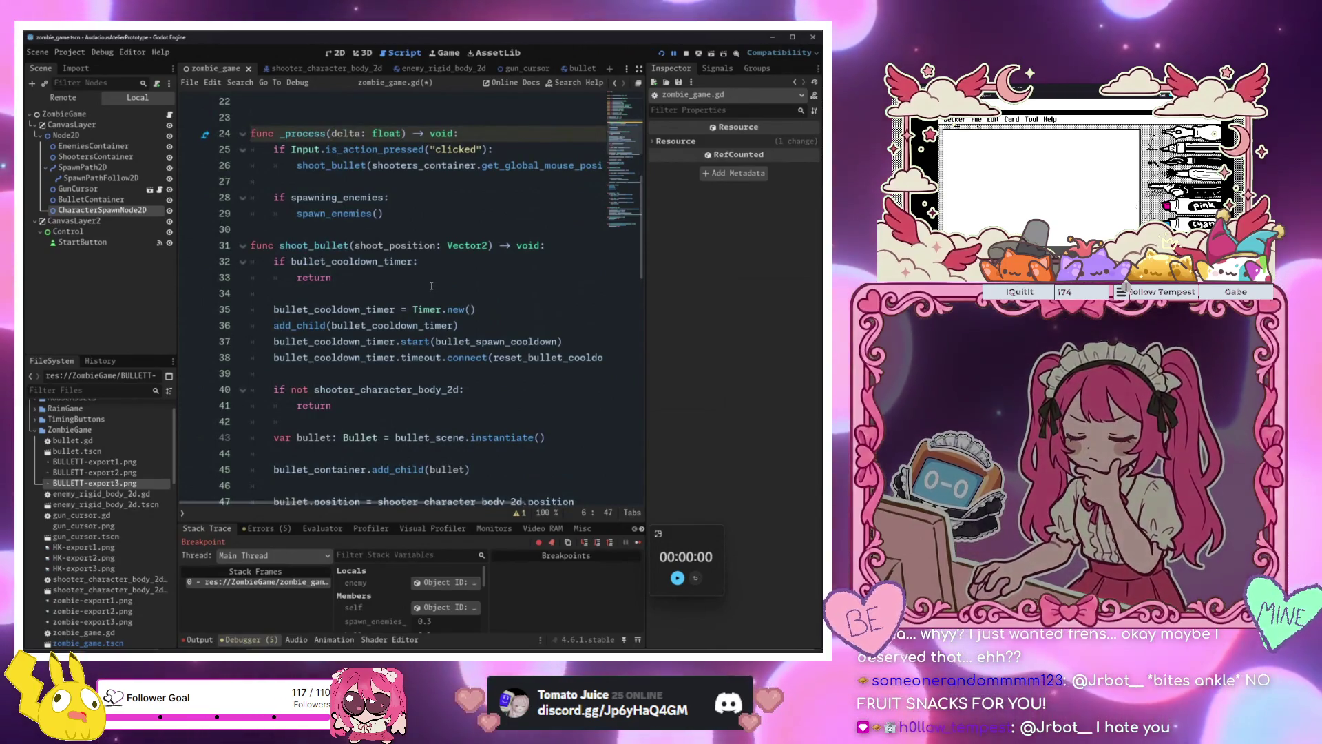
click(411, 196)
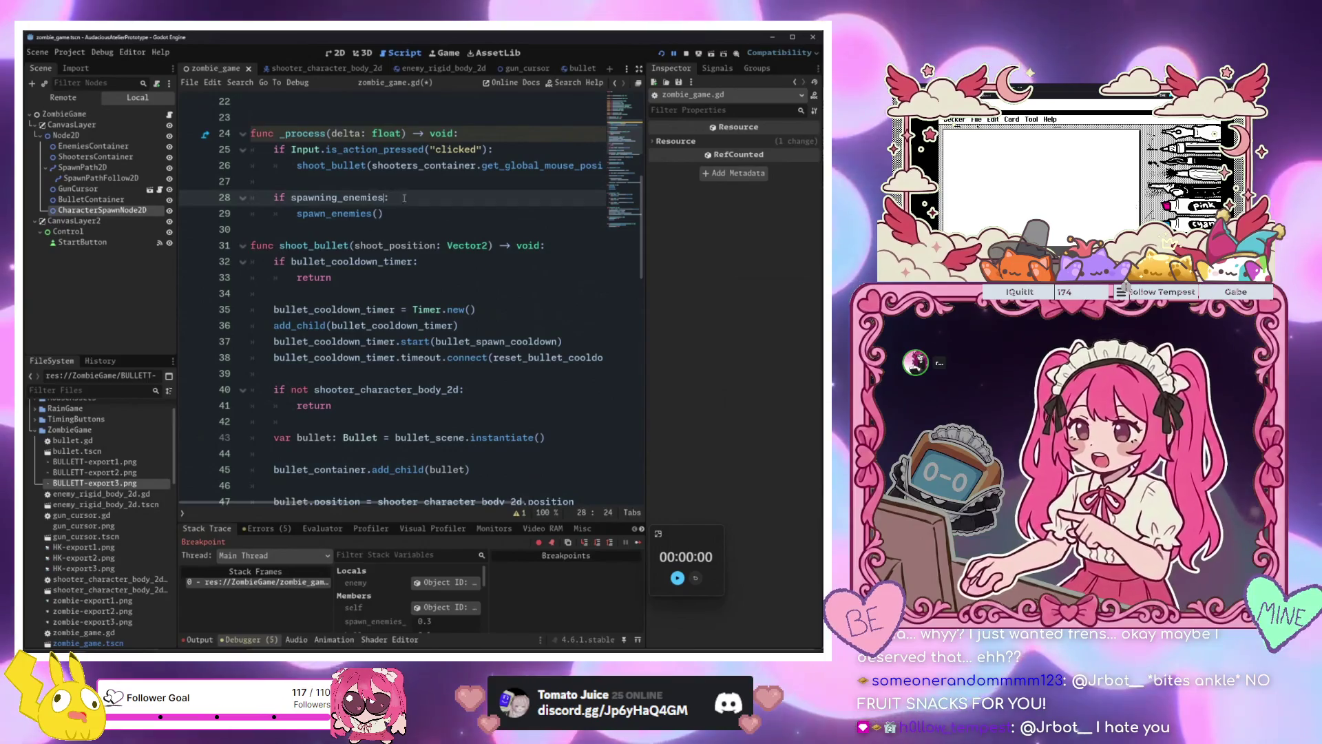
text(and not)
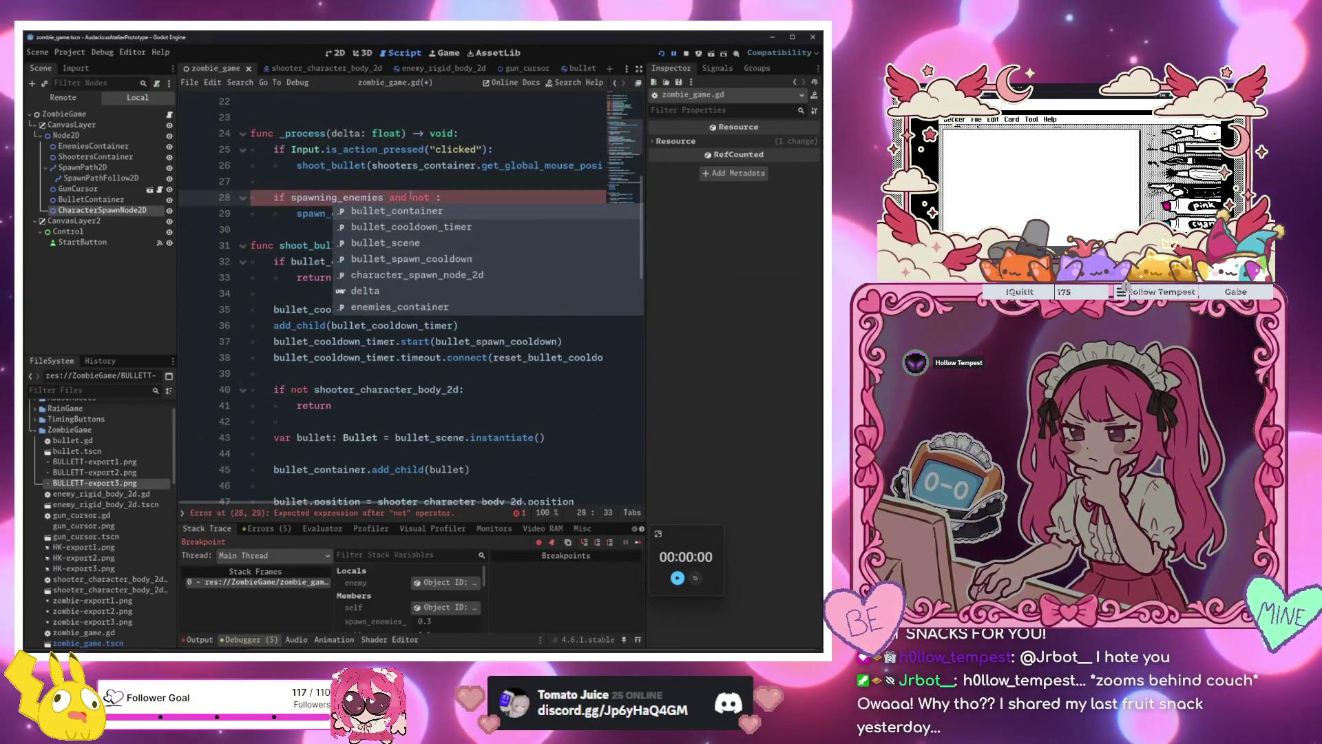
Step: Declare 'var spawning_enemies_cooldown_timer: SceneTreeTimer' below the bullet_cooldown_timer declaration
key(Escape)
scroll(411, 196, up, 4)
click(411, 197)
click(466, 281)
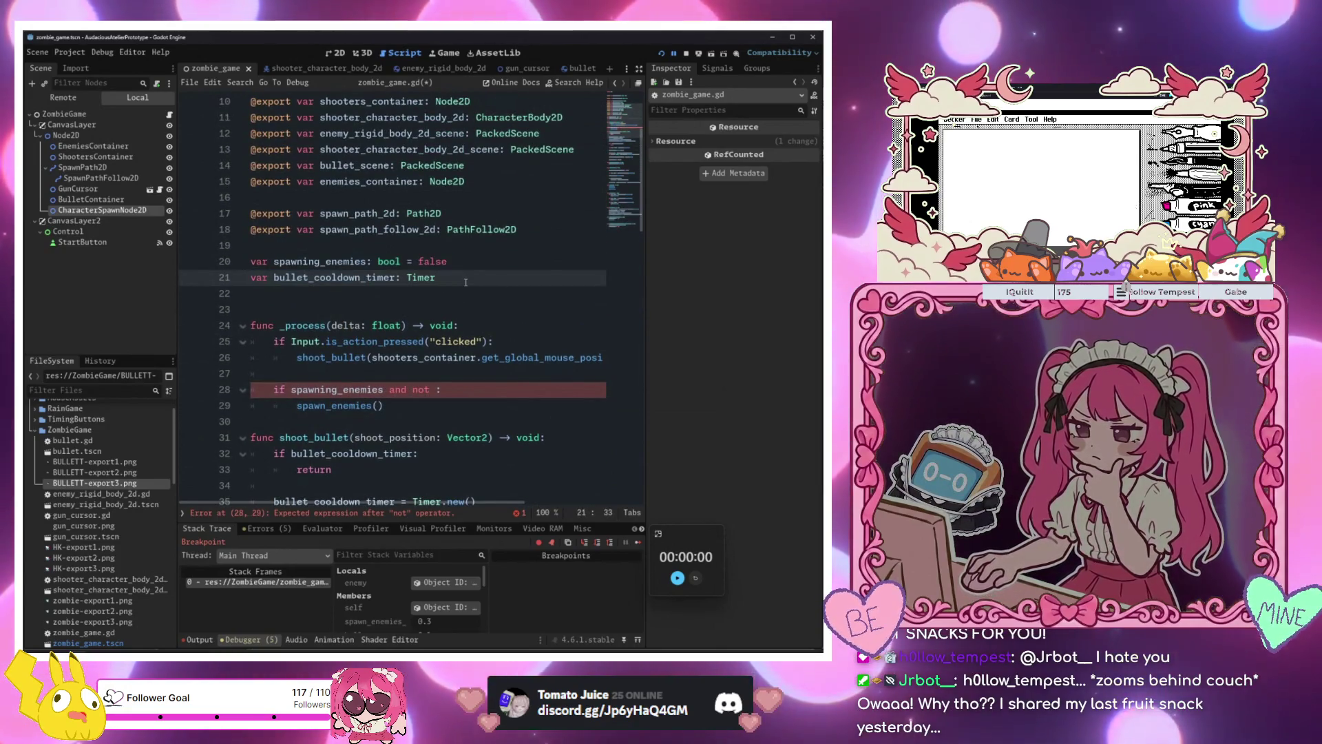
key(BackSpace)
key(BackSpace)
key(Return)
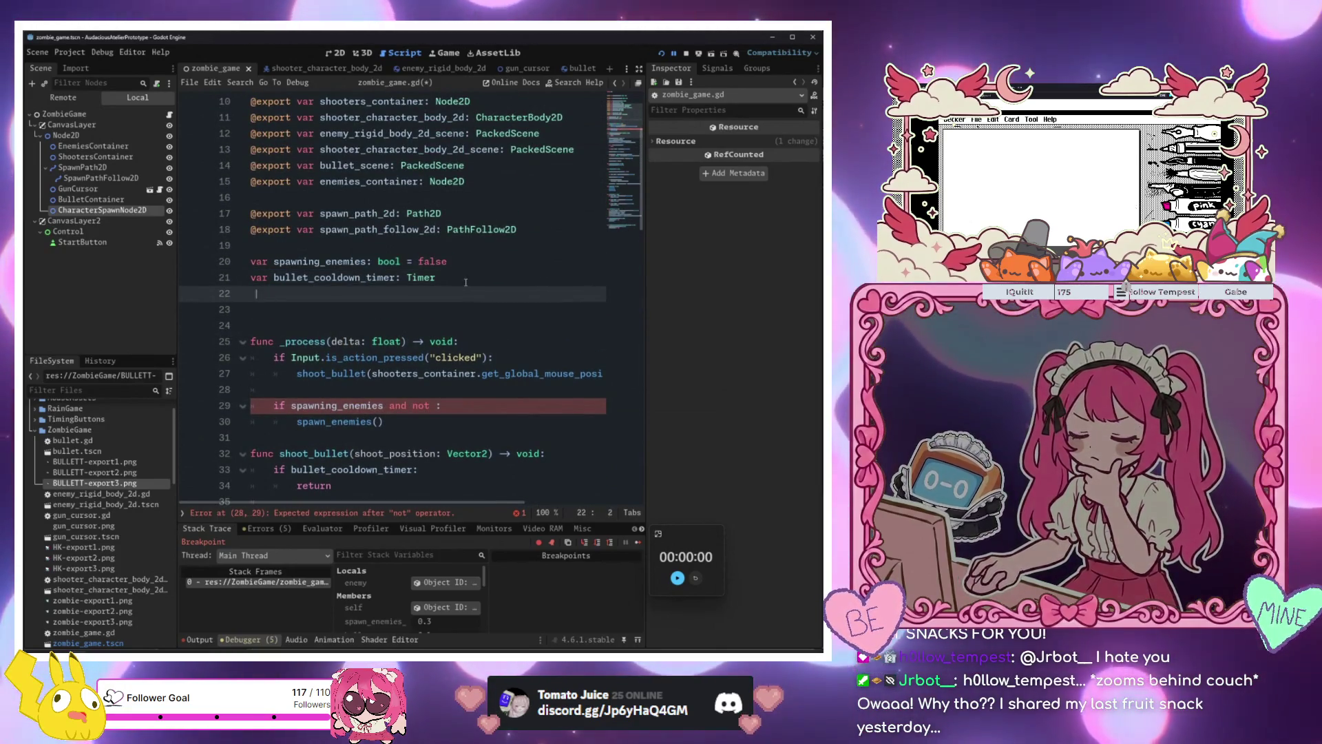
text(var spawning_enemies)
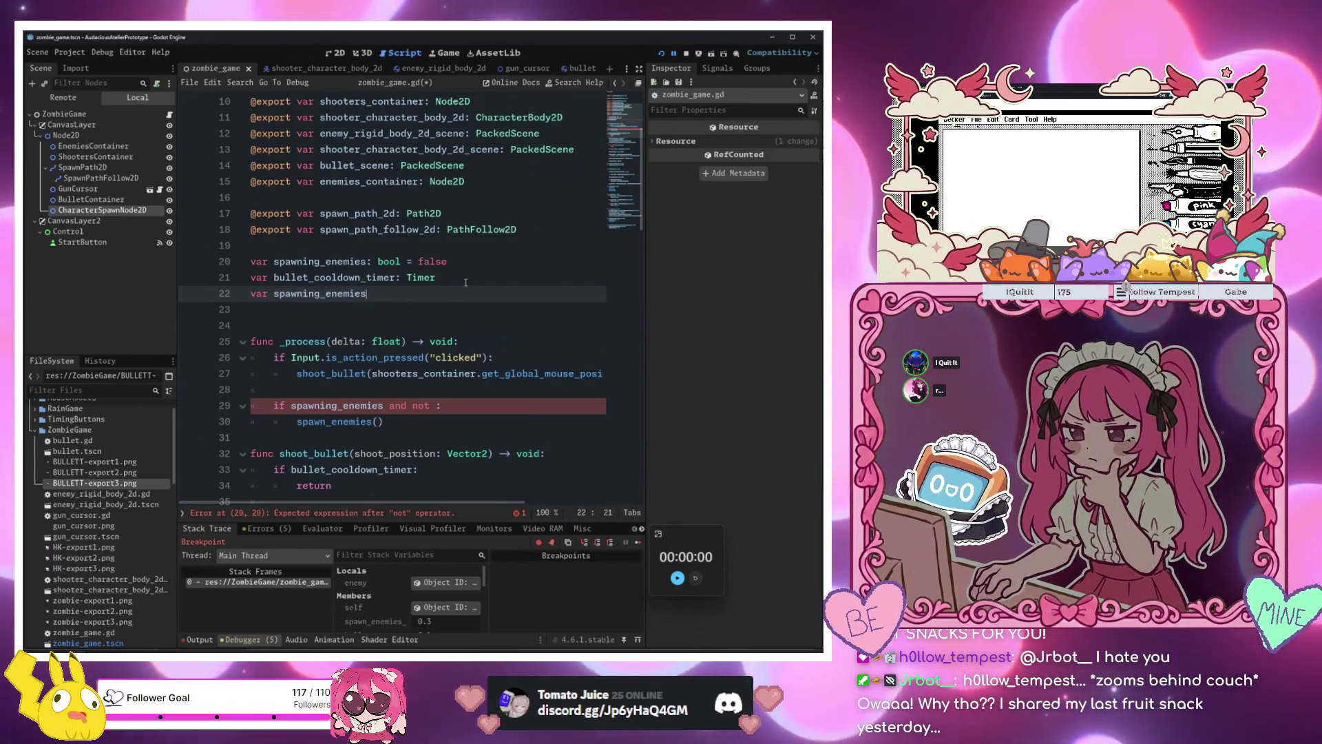
text(_cooldo)
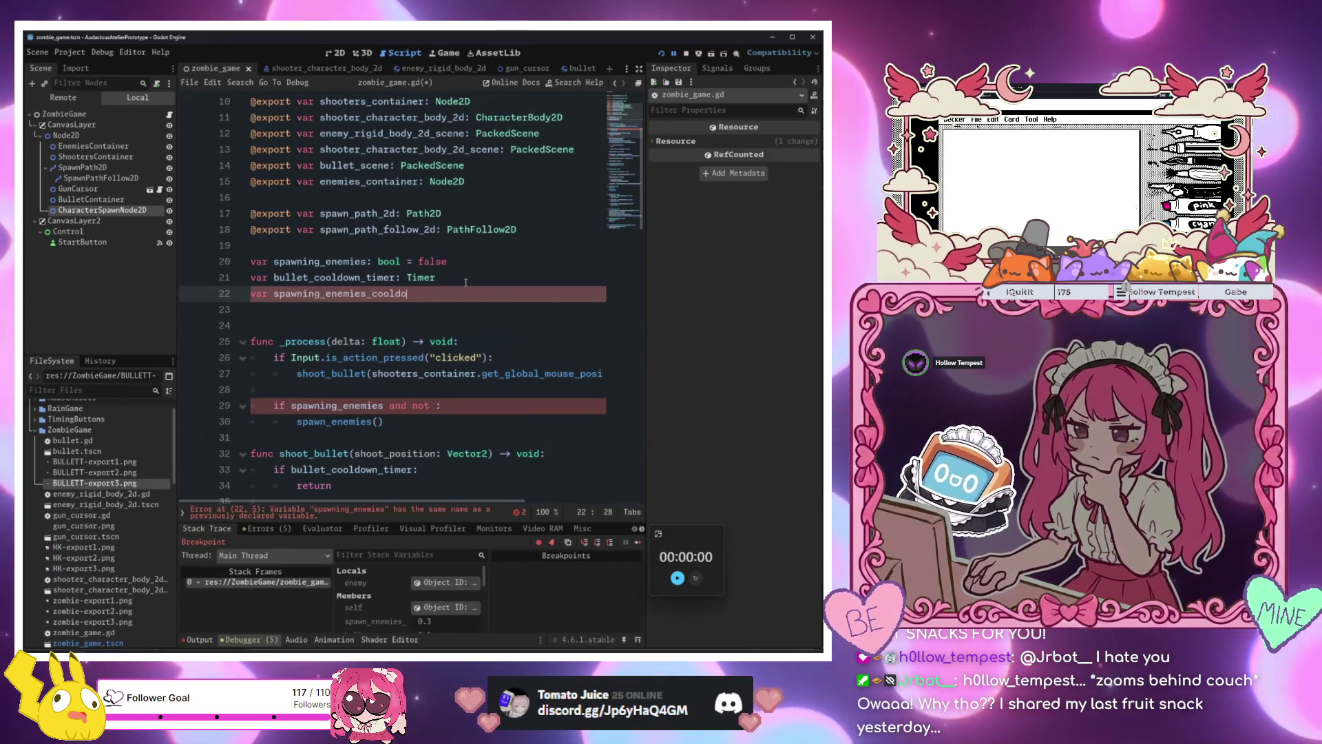
text(wn_)
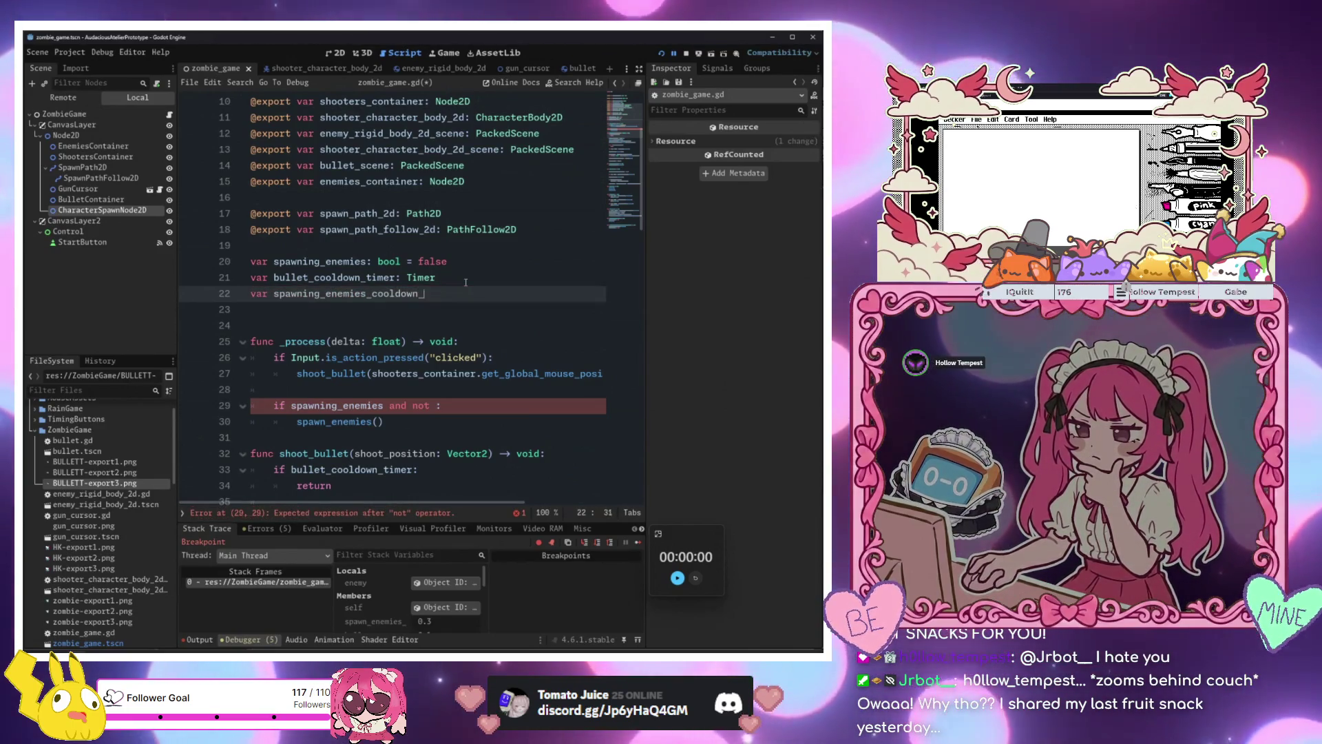
text(Scene)
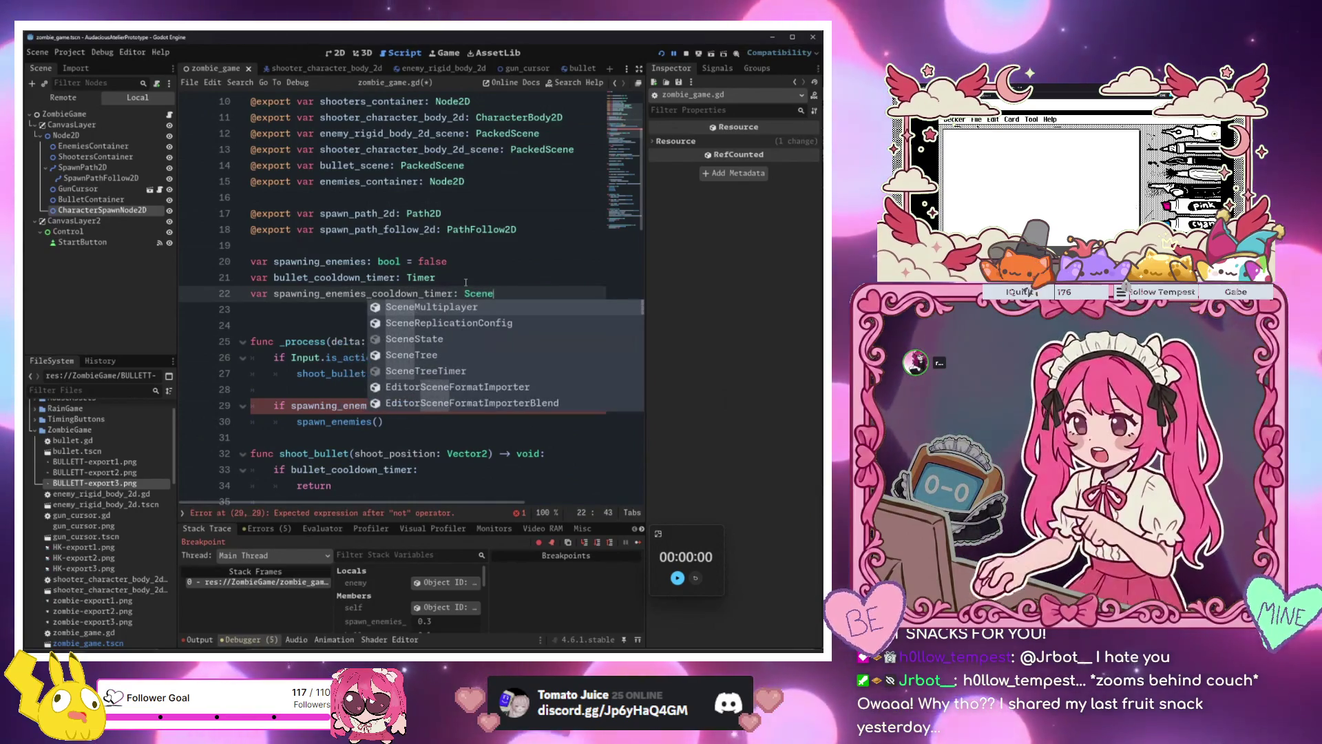
text(reeT)
key(Return)
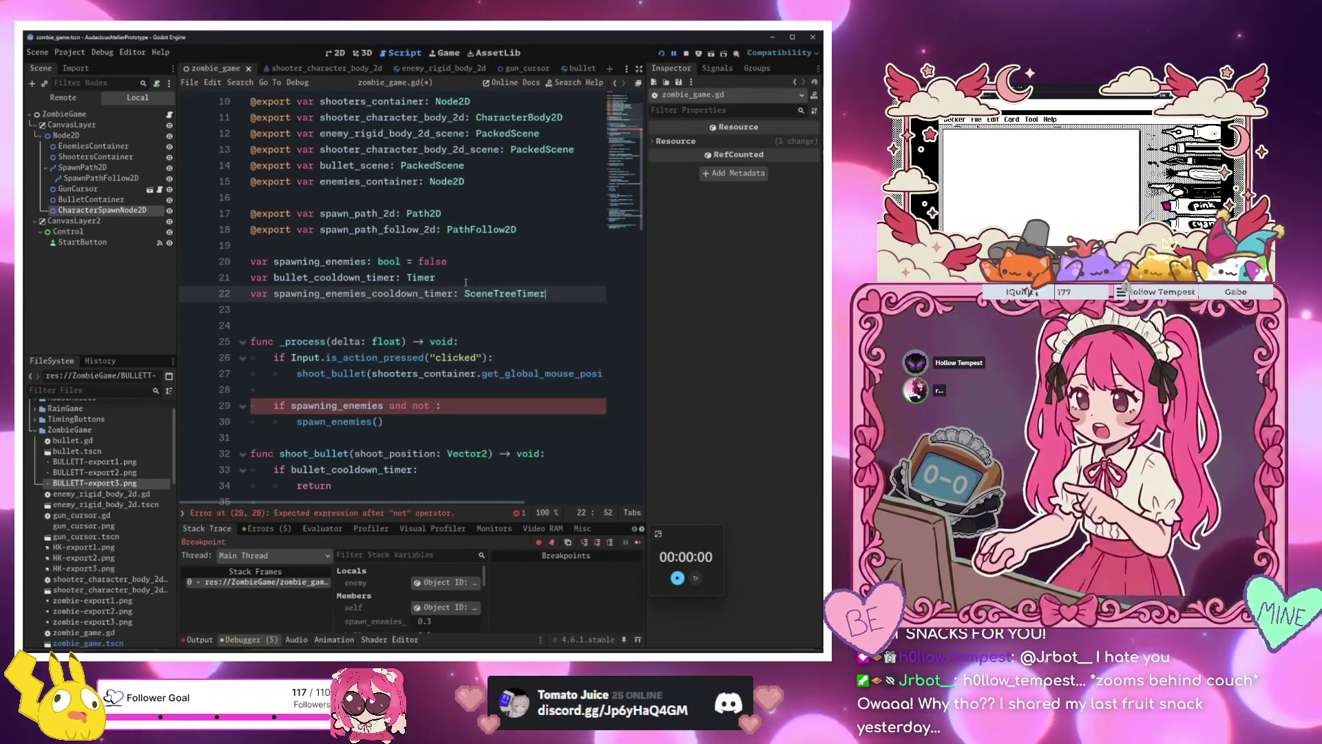
Step: Finish line 29 as 'if spawning_enemies and not spawning_enemies_cooldown_timer:' via autocomplete
scroll(466, 282, down, 2)
click(439, 310)
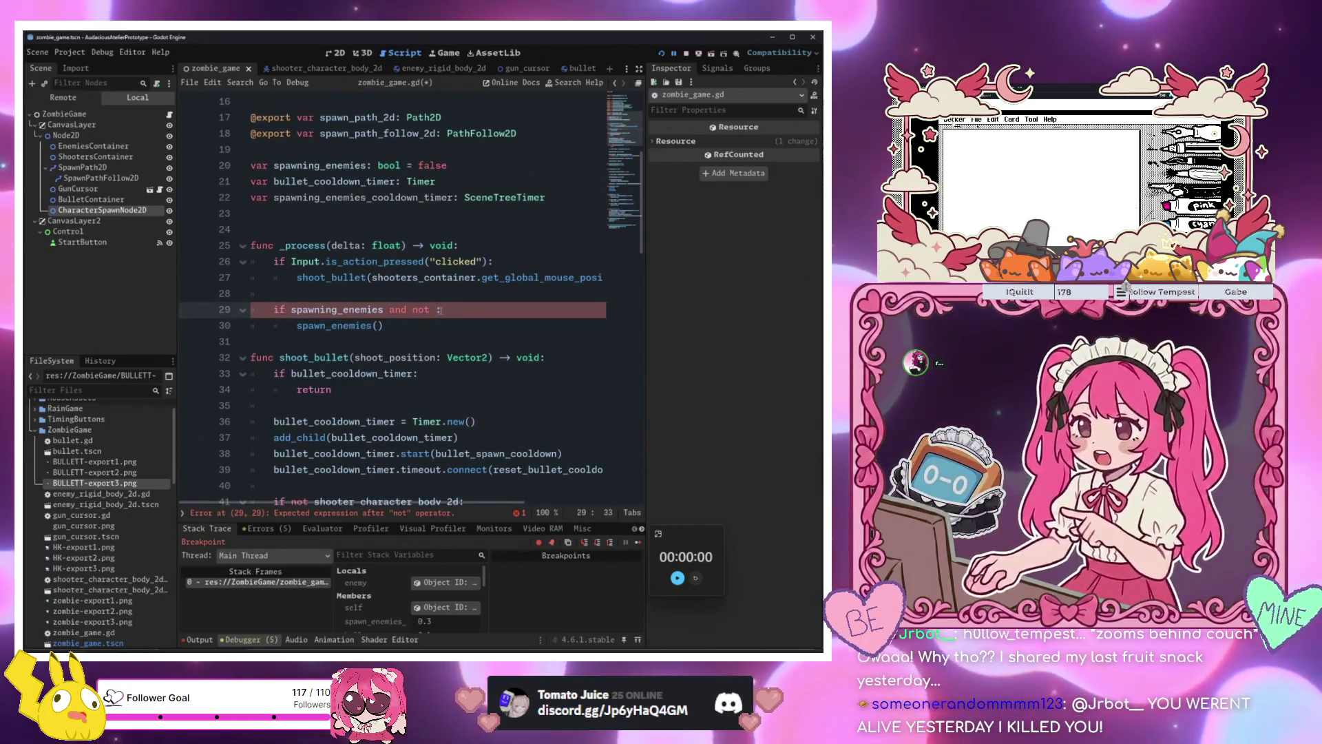
text(spaw)
key(Down)
key(Return)
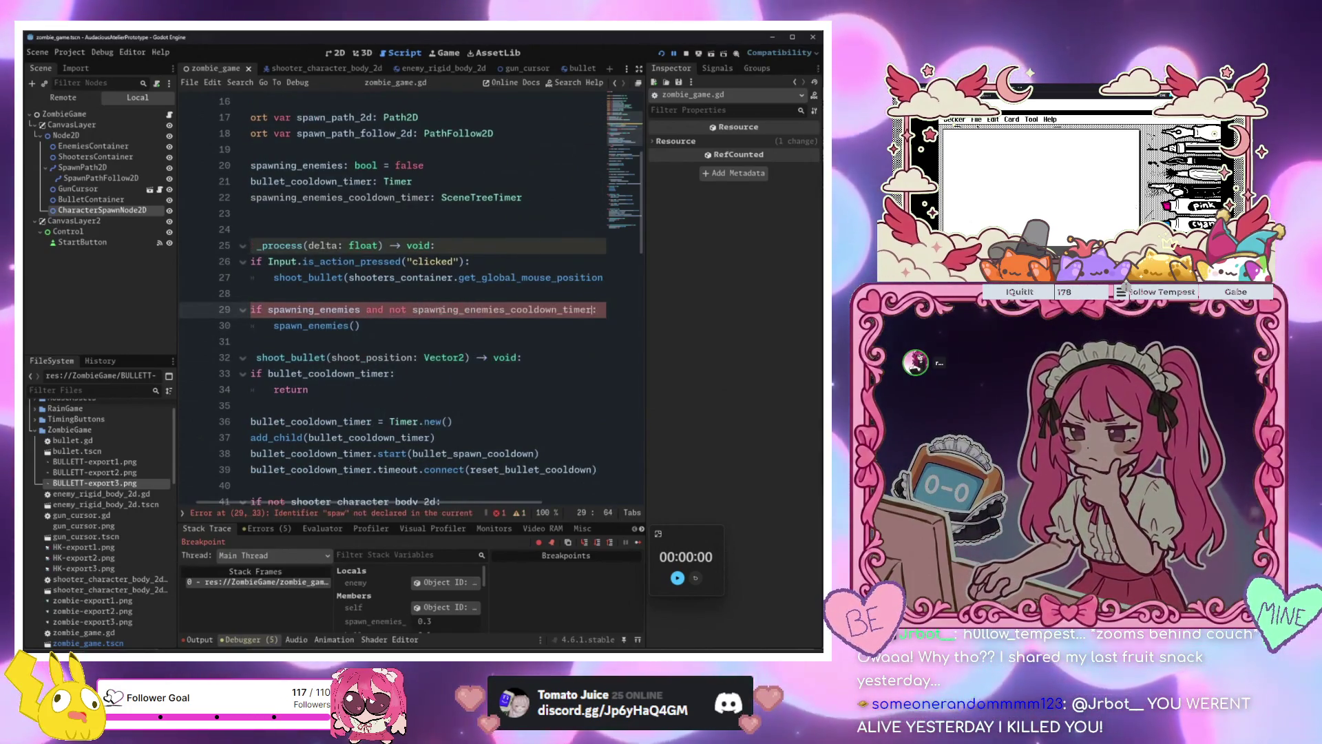
Step: Start a new line at the end of spawn_enemies with spawning_enemies_cooldown_timer
mouse_move(407, 421)
mouse_down()
mouse_move(290, 422)
mouse_move(228, 390)
mouse_up()
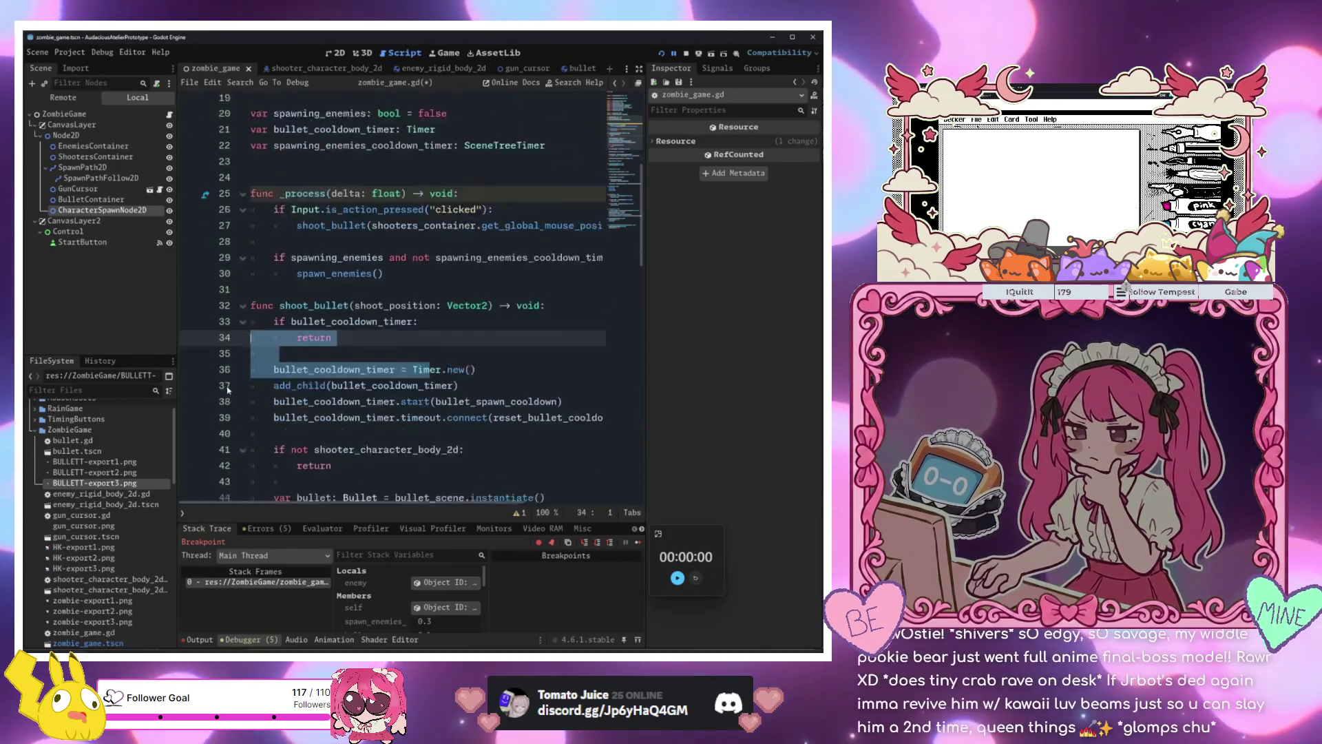
scroll(374, 362, down, 2)
click(374, 362)
scroll(374, 361, down, 4)
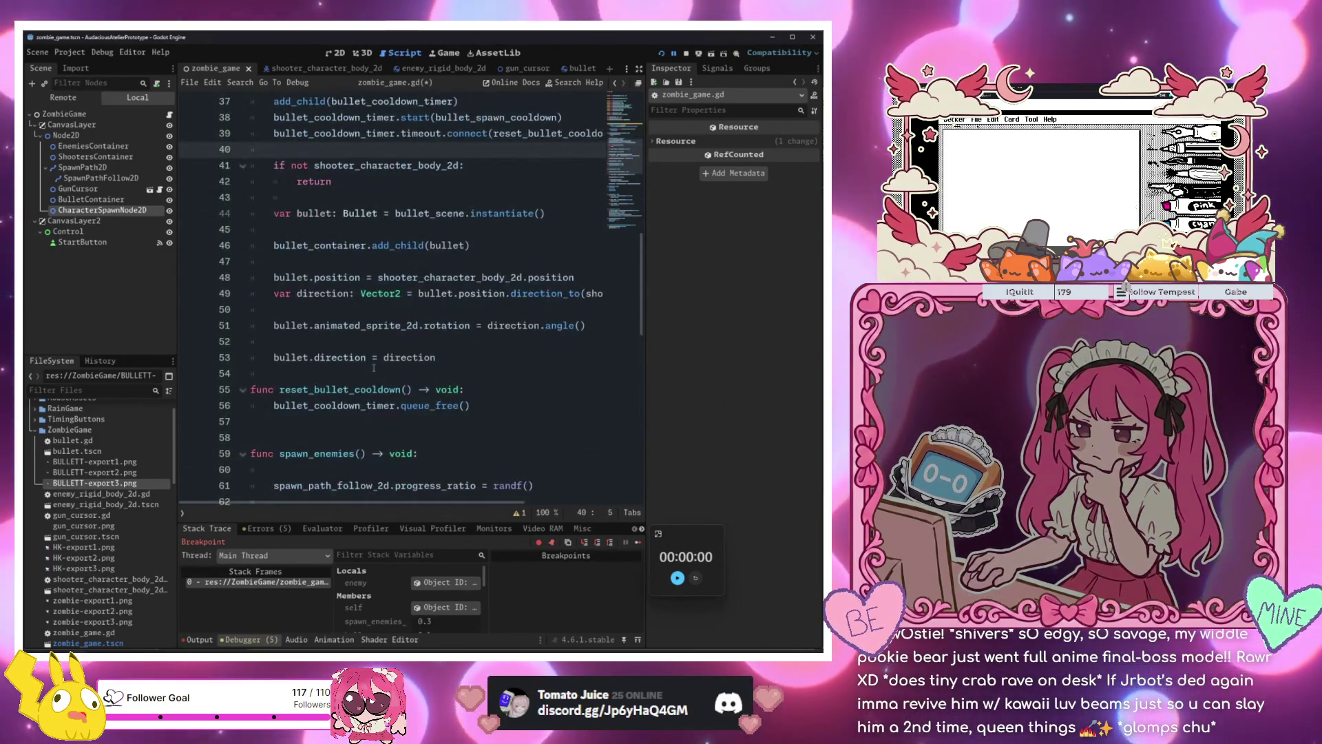
scroll(374, 362, down, 5)
click(451, 405)
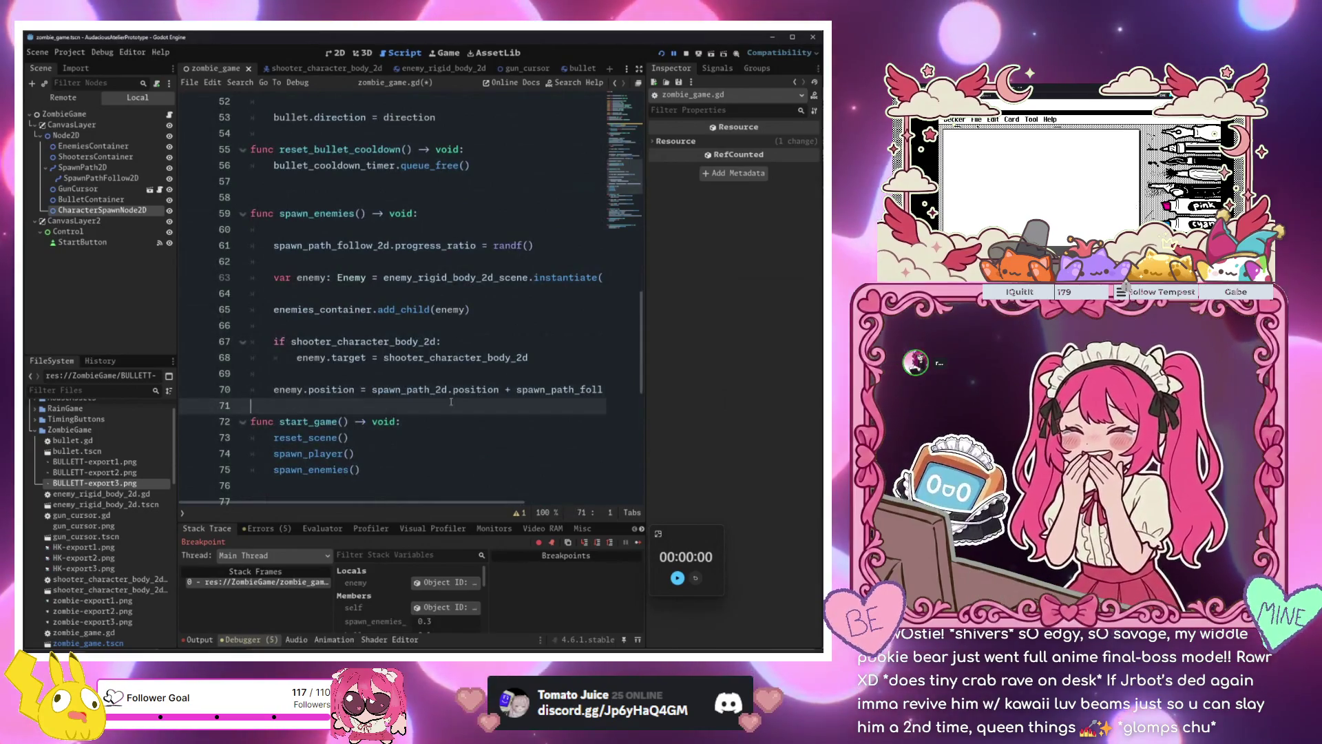
key(Return)
key(Return)
key(Return)
key(Up)
key(Up)
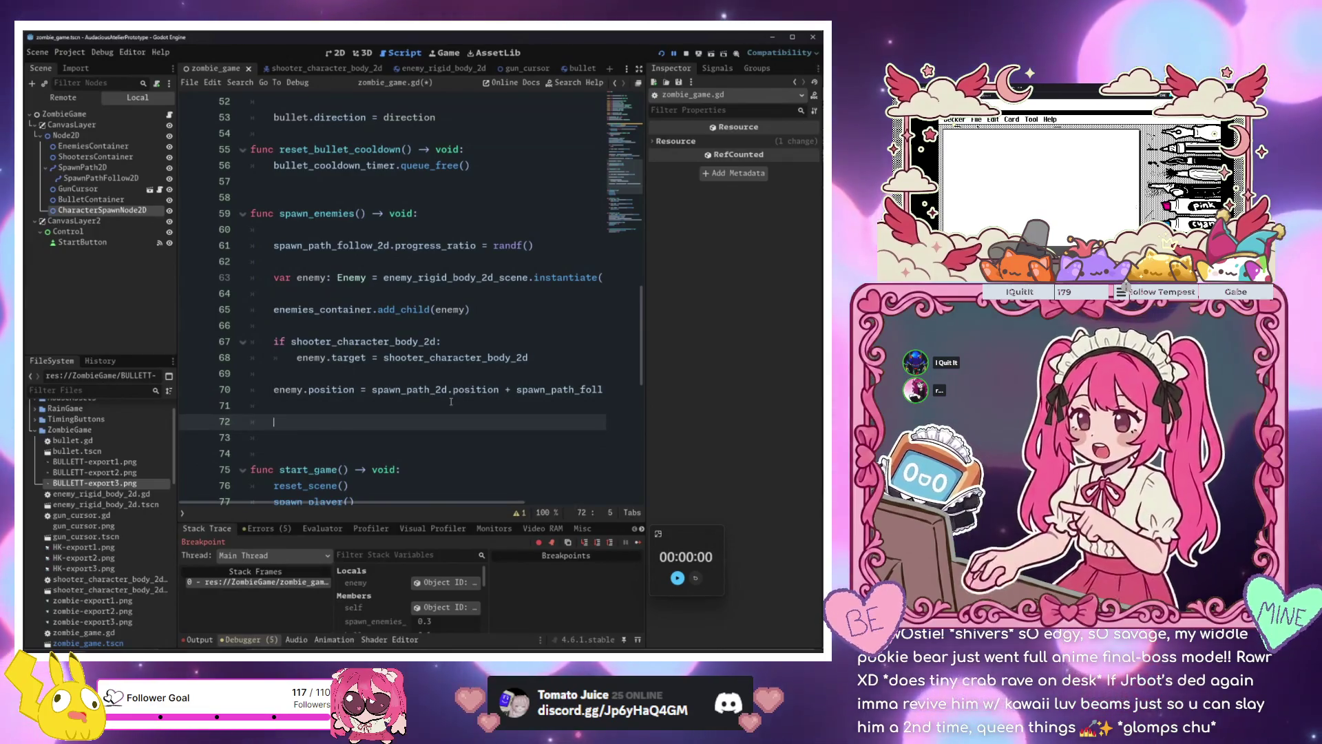
text(cool)
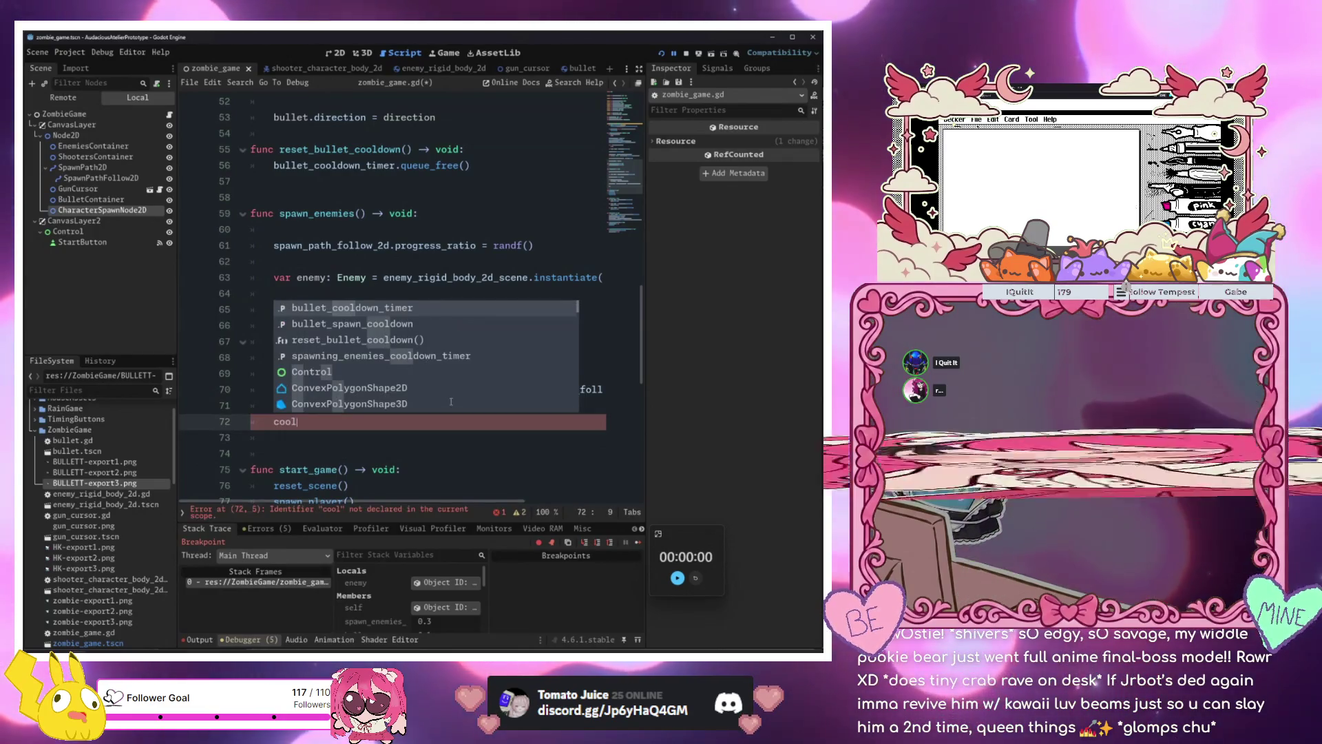
key(Down)
key(Down)
key(Down)
key(Return)
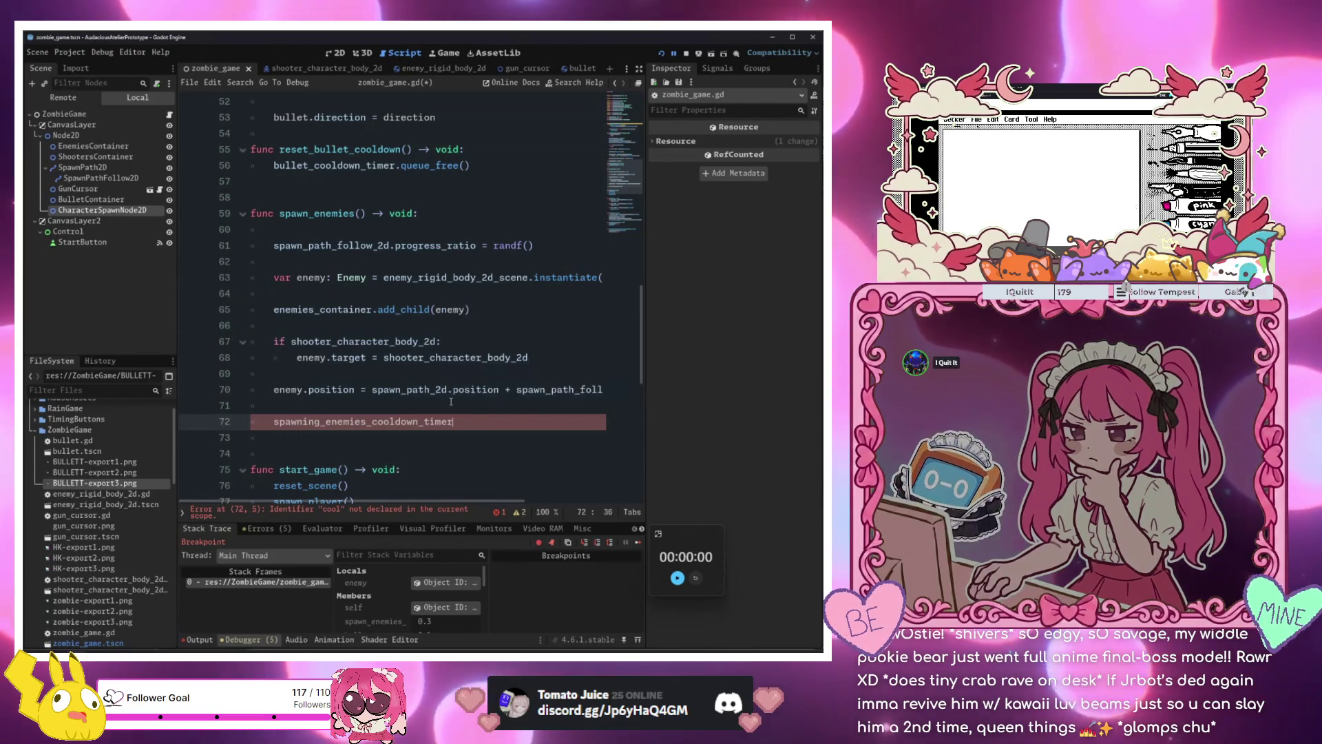
Step: Assign it get_tree().create_timer(spawn_enemies_delay)
text(= get_tree().c)
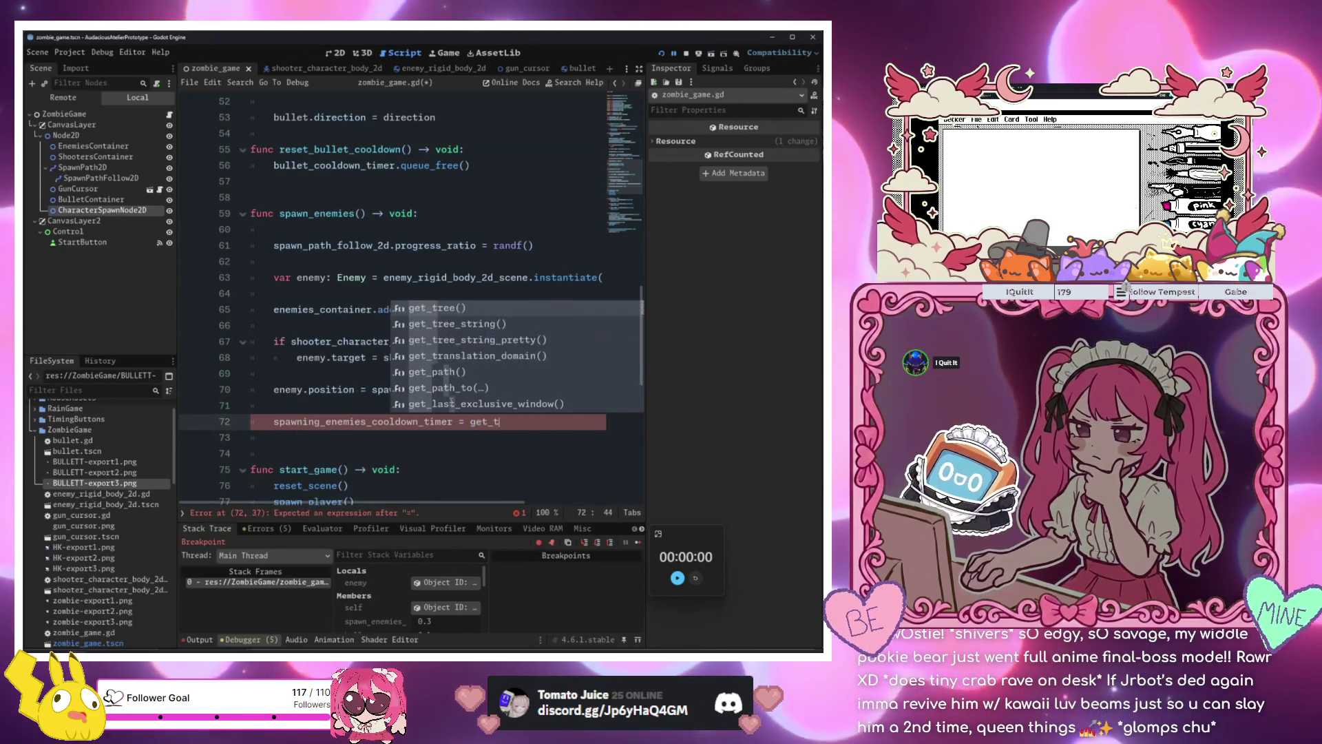
text(re)
key(Return)
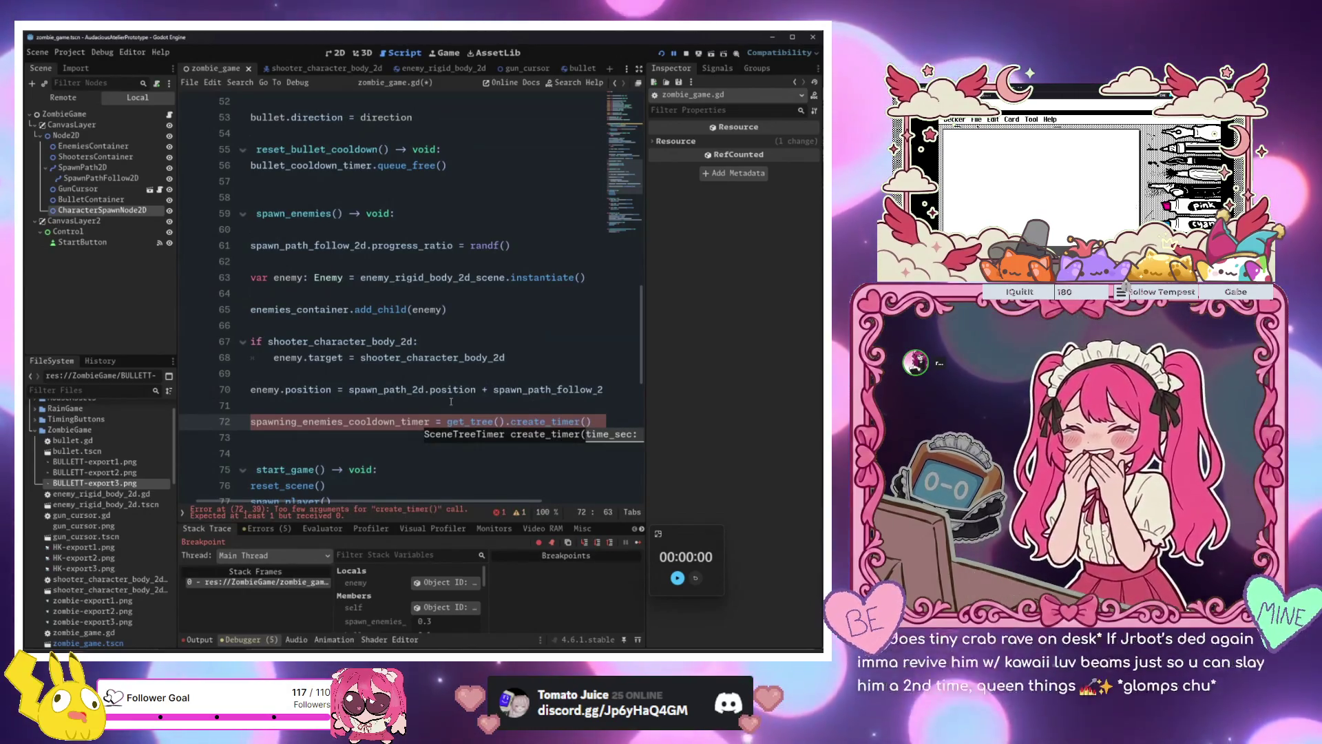
text(spawn)
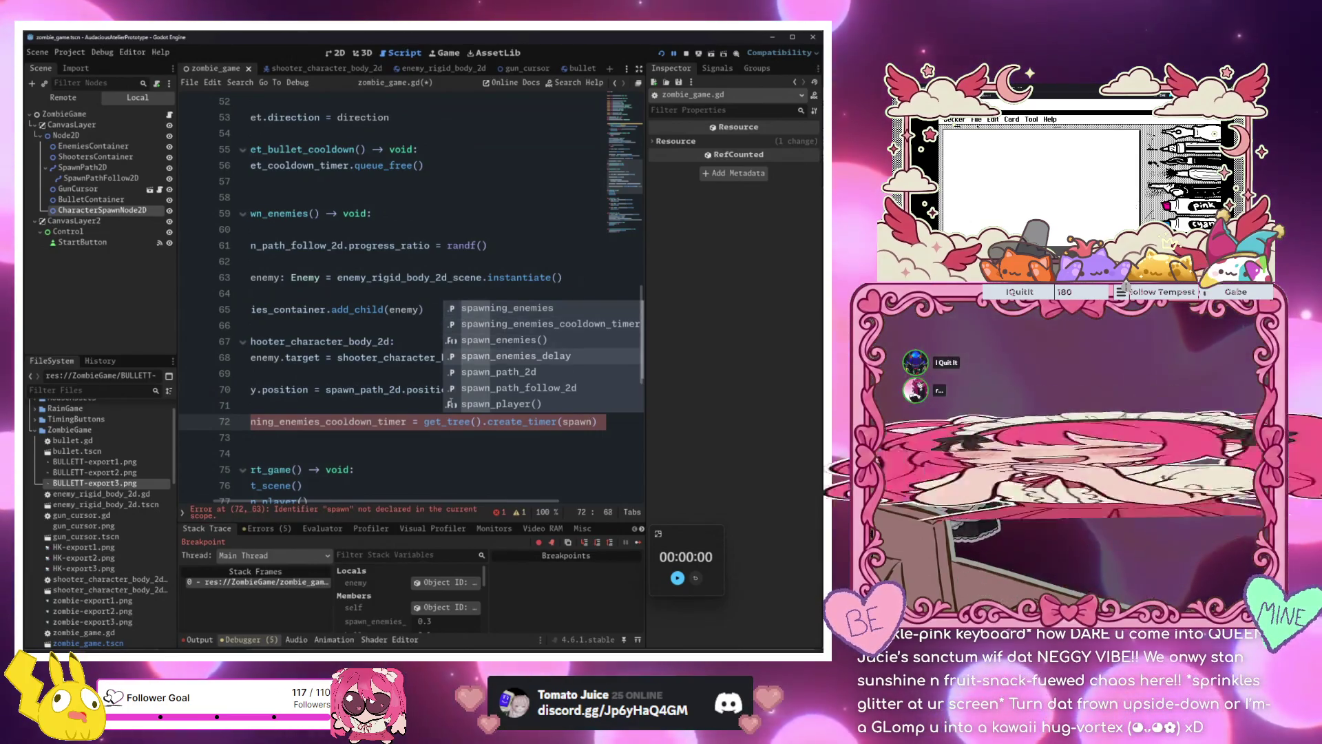
key(Return)
text(),)
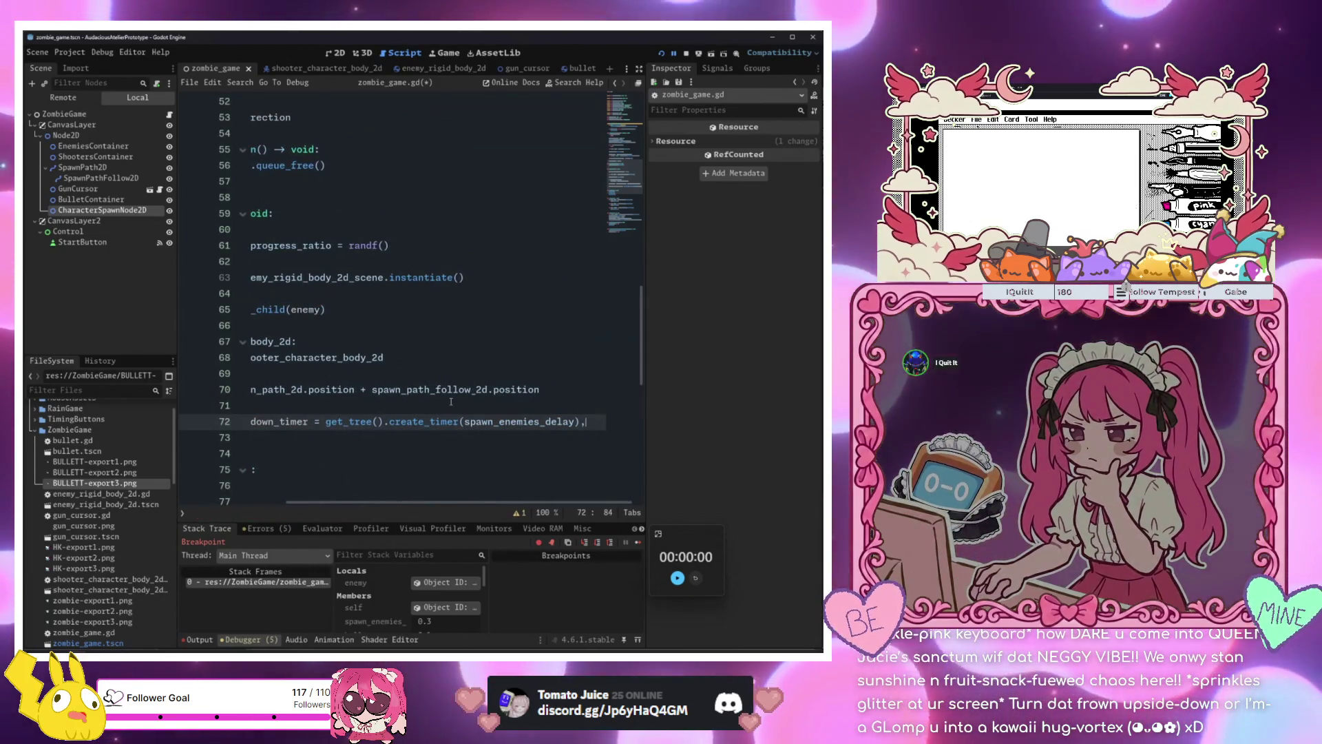
Step: Try adding a timeout.connect line on the spawn cooldown timer, then undo it
click(310, 405)
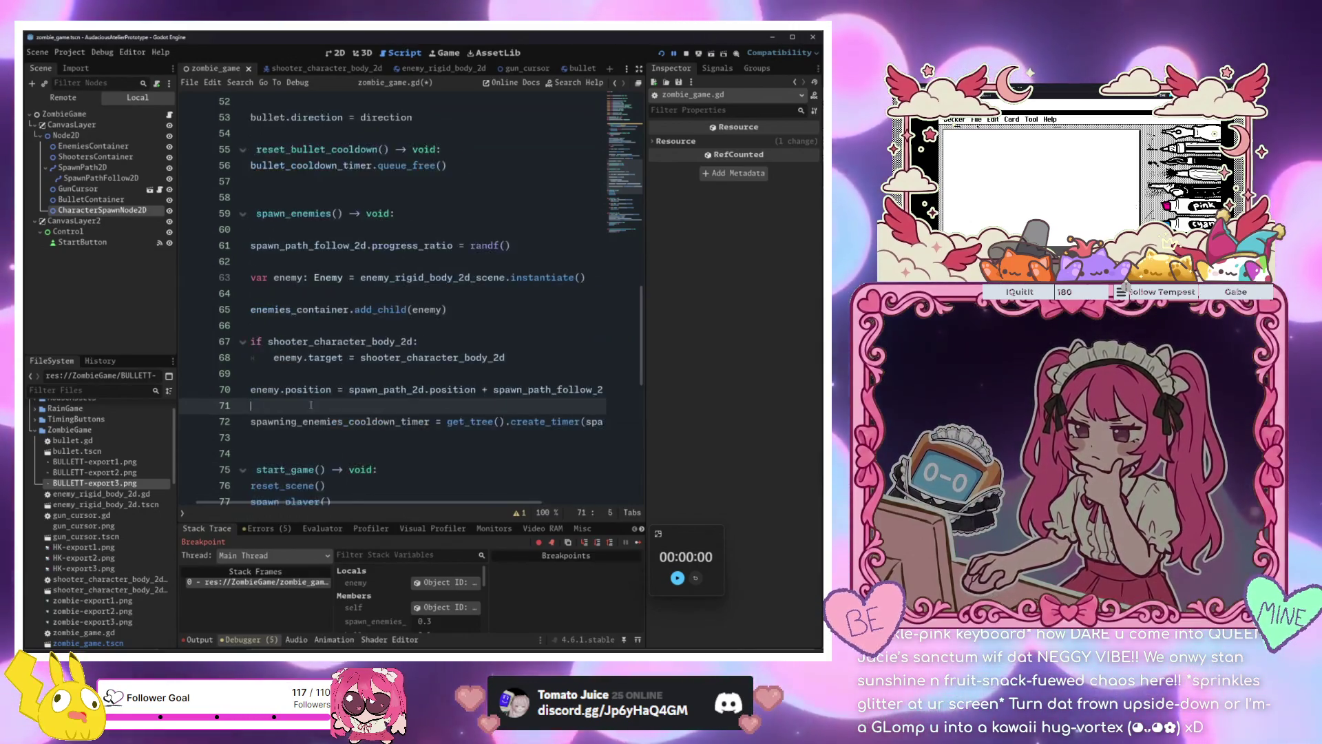
key(Down)
key(Down)
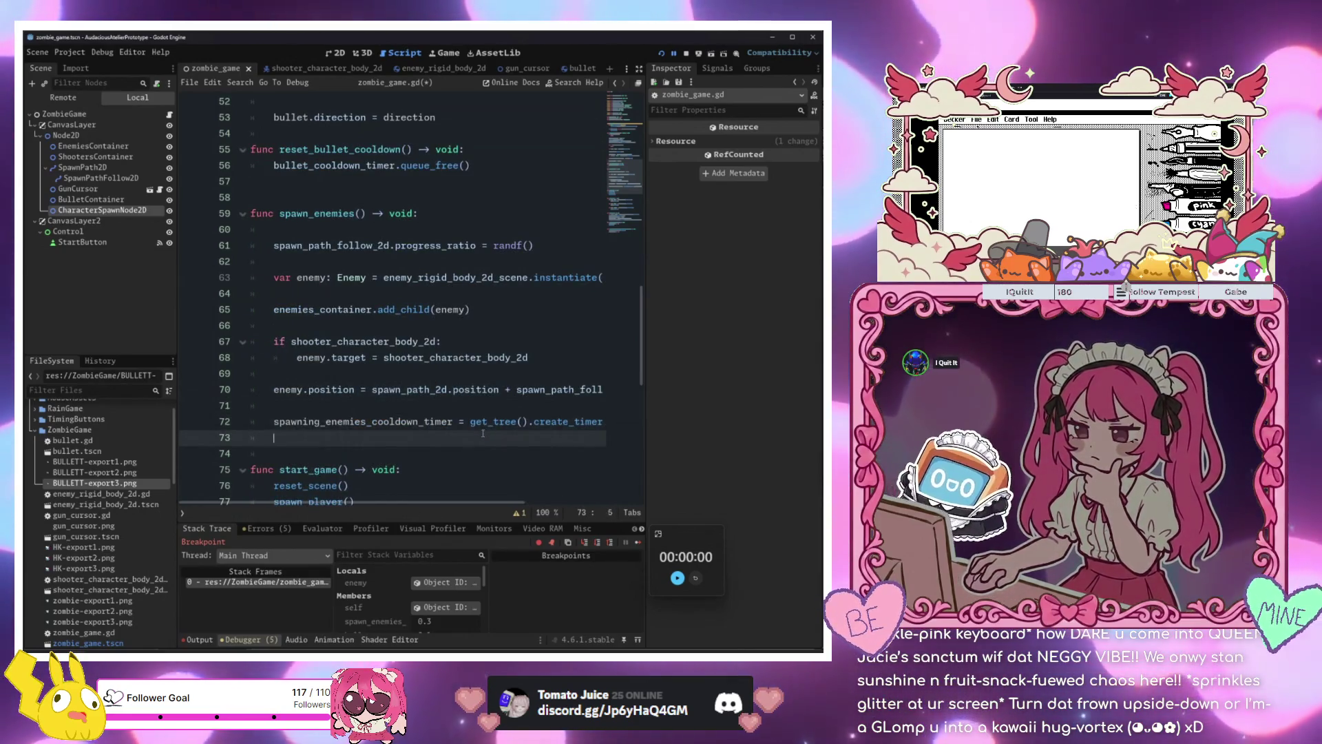
text(spaw)
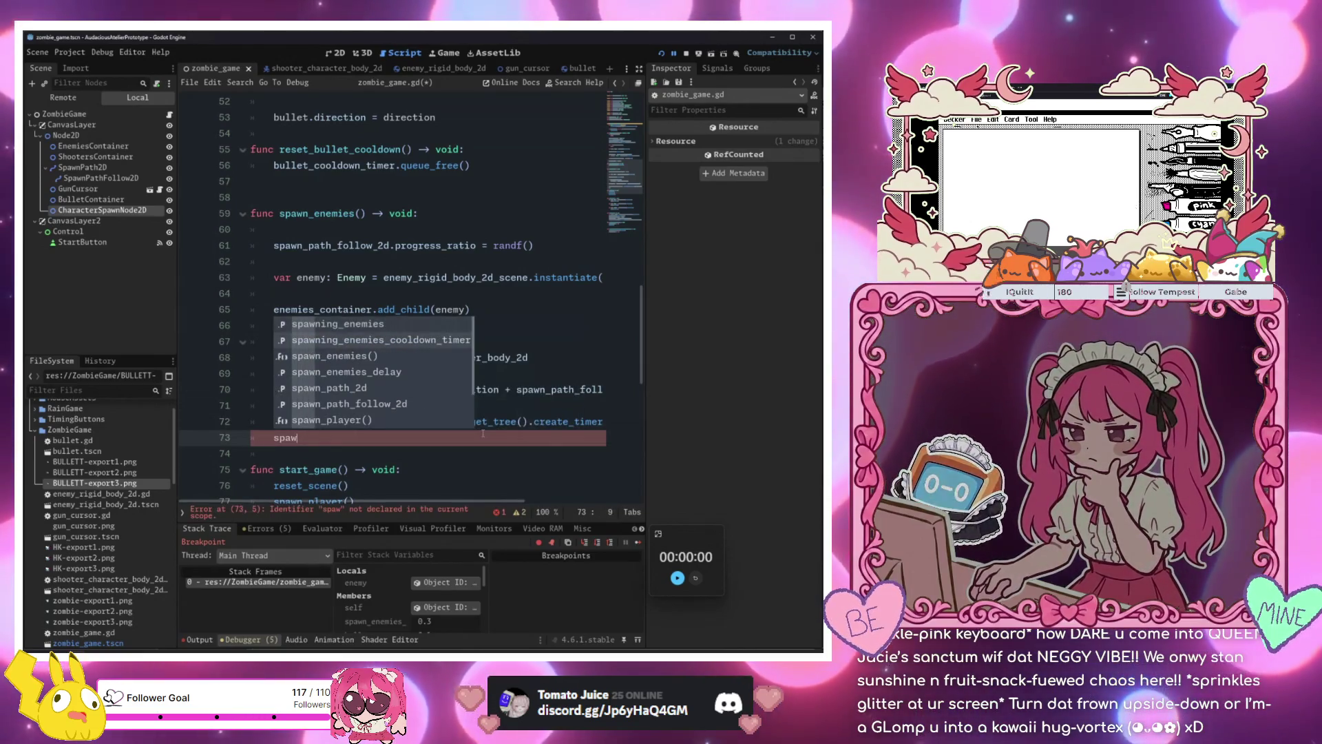
key(Down)
key(Return)
text(.)
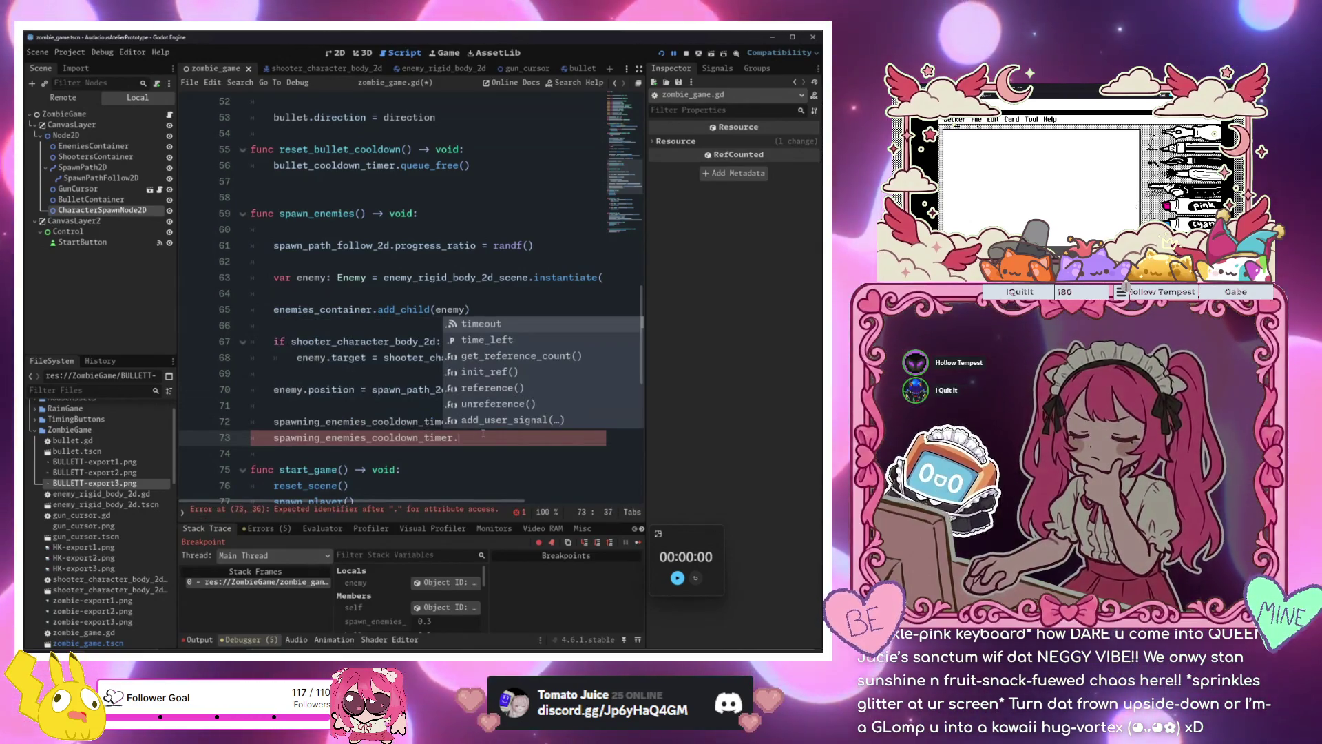
key(Return)
text(.con)
key(Return)
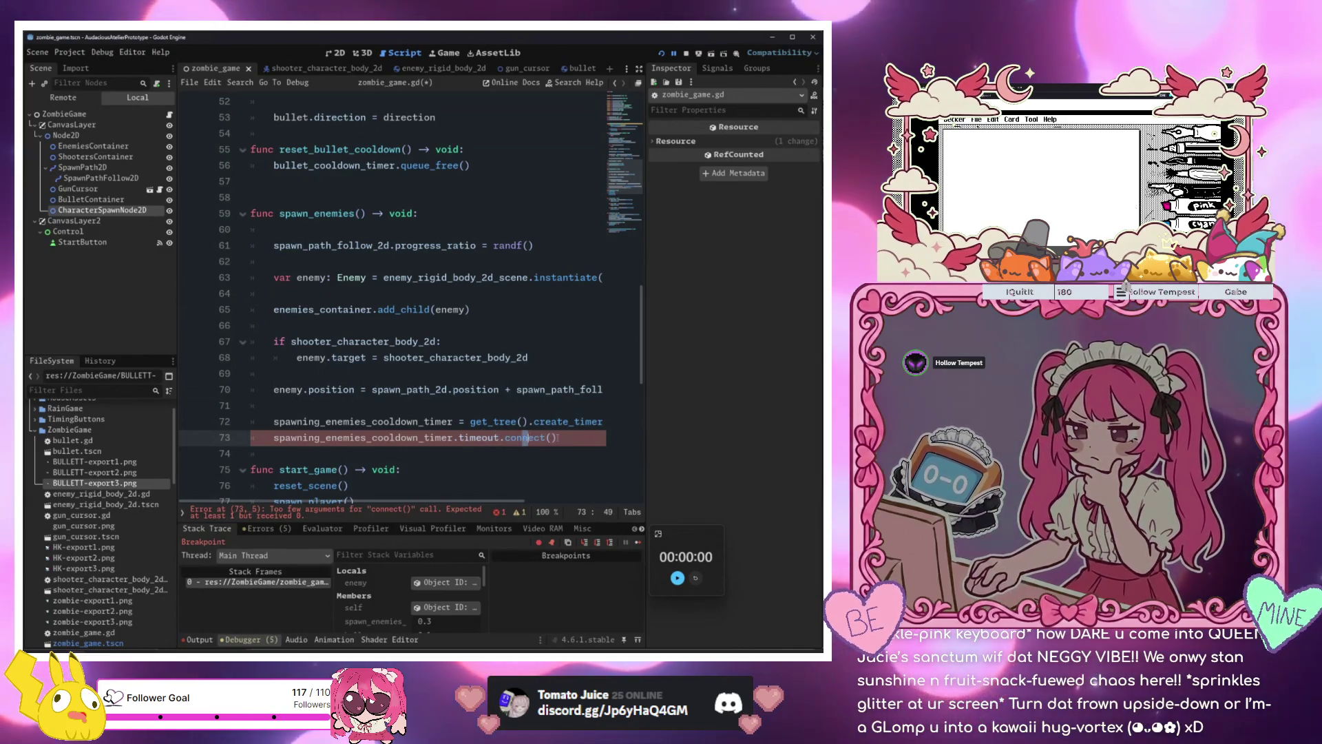
key(ctrl+z)
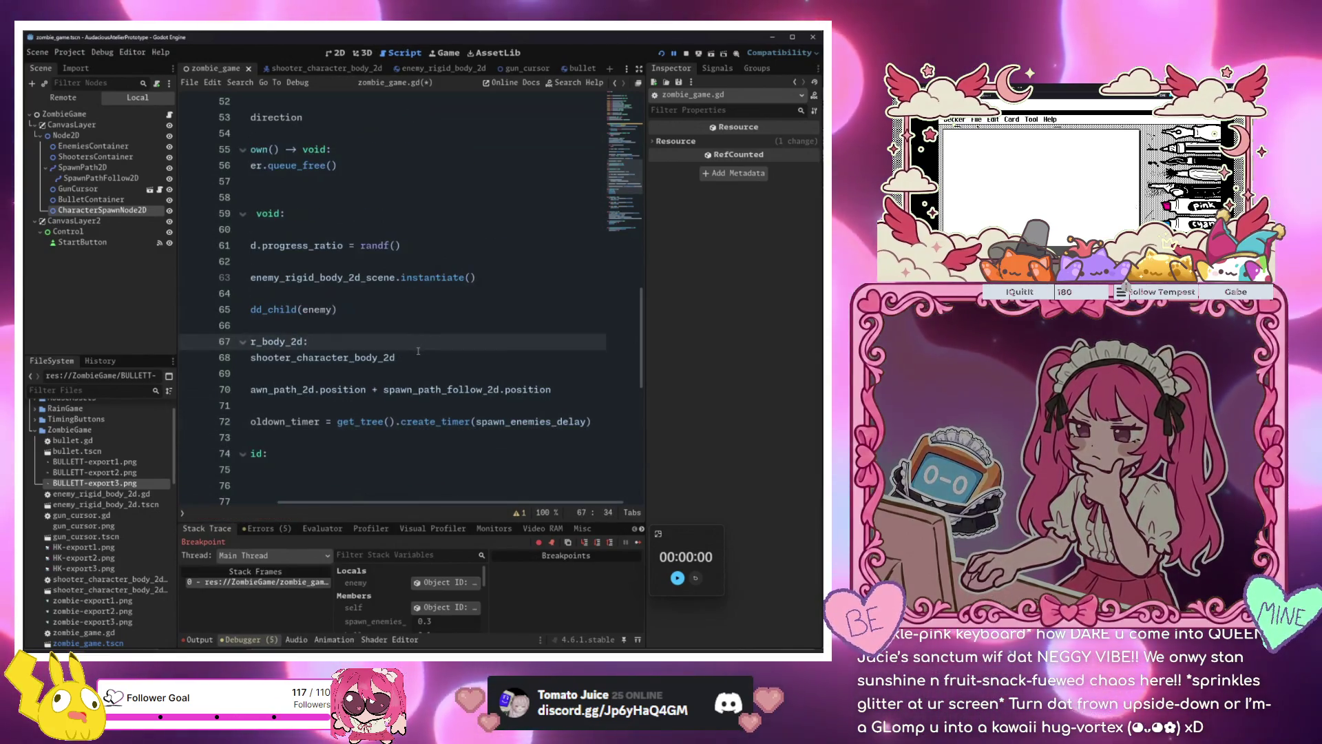
Step: Run the game with F5, shoot the approaching zombie, and close the game
key(F5)
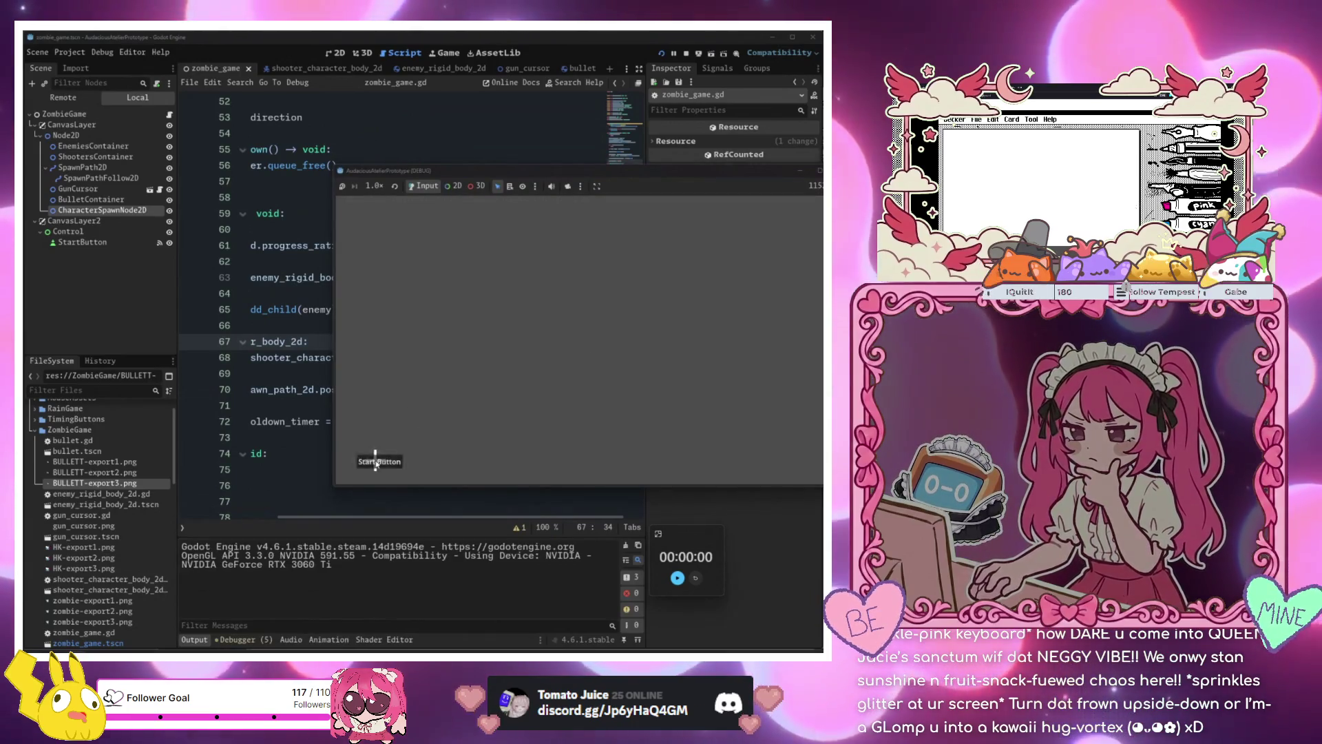
click(740, 360)
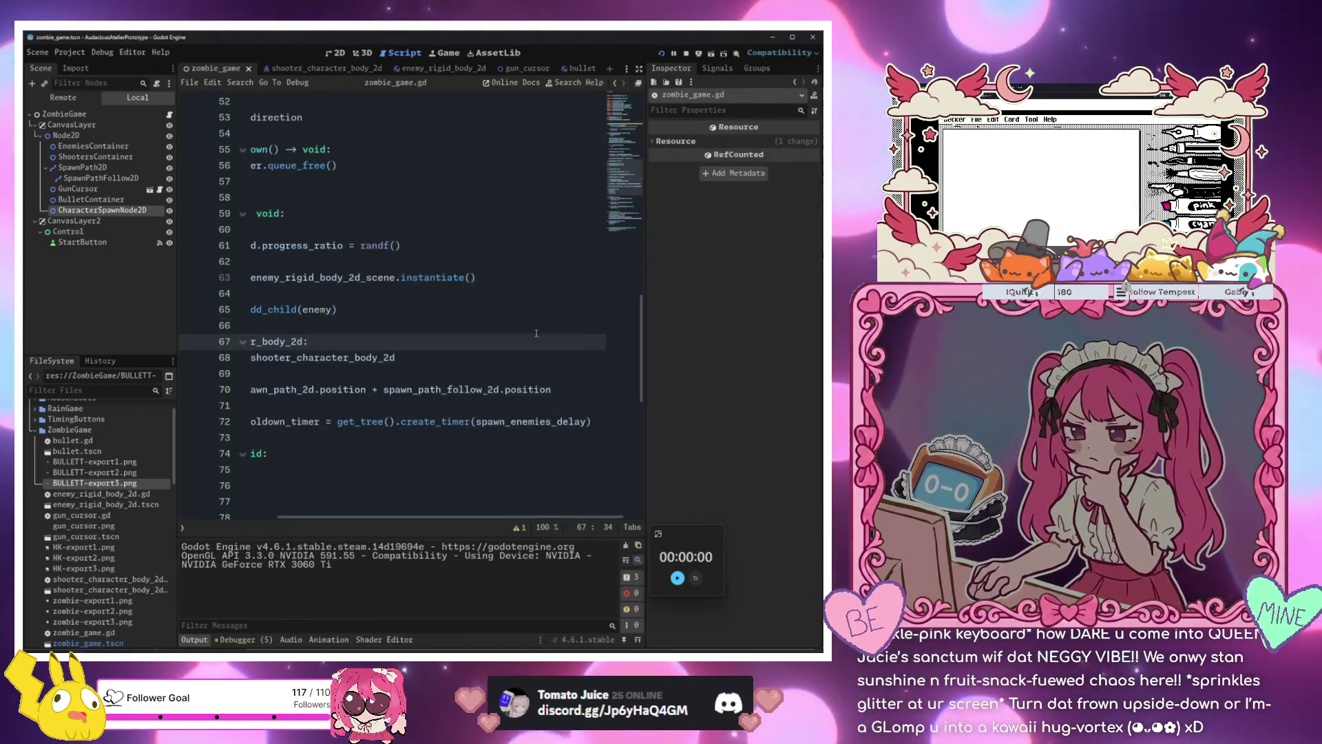
click(471, 421)
Step: Add blank lines below the spawn cooldown timer assignment and review that line
mouse_move(471, 422)
mouse_down()
mouse_move(624, 418)
mouse_move(207, 421)
mouse_up()
scroll(337, 389, up, 3)
scroll(341, 391, up, 7)
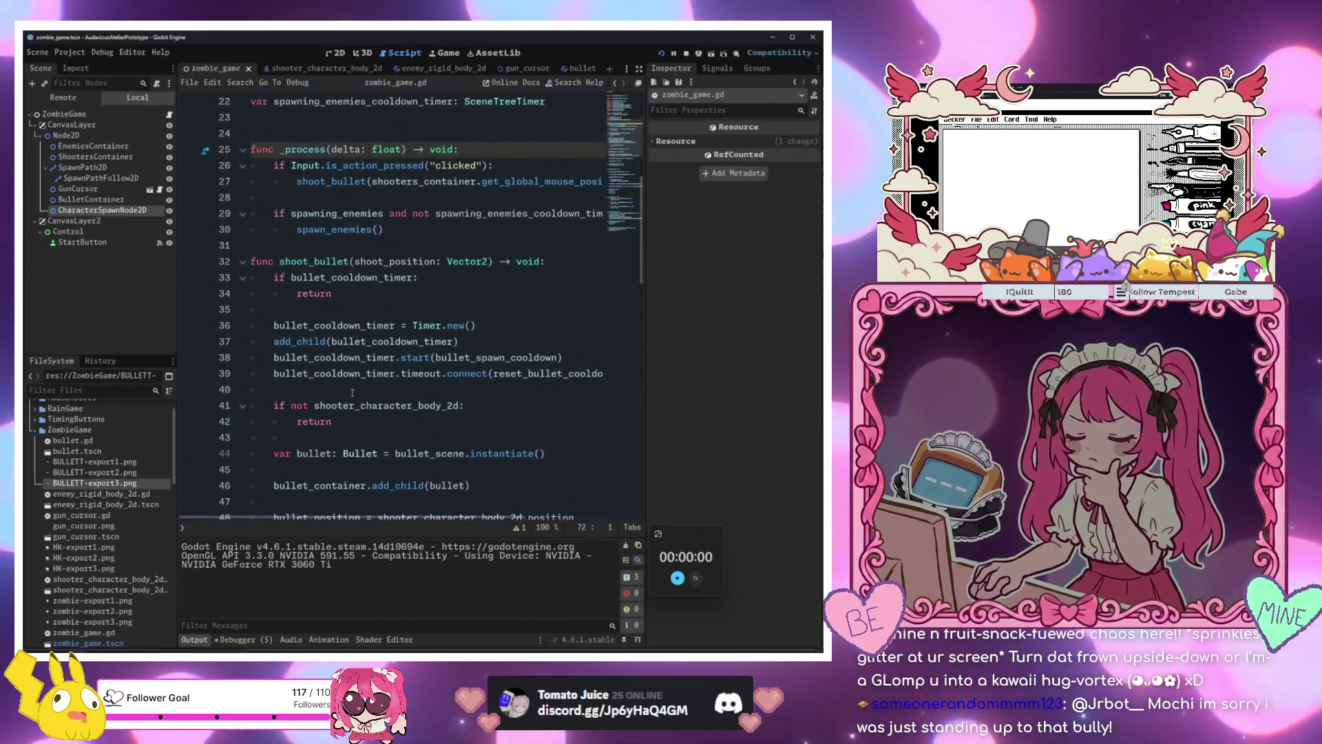
scroll(355, 392, down, 5)
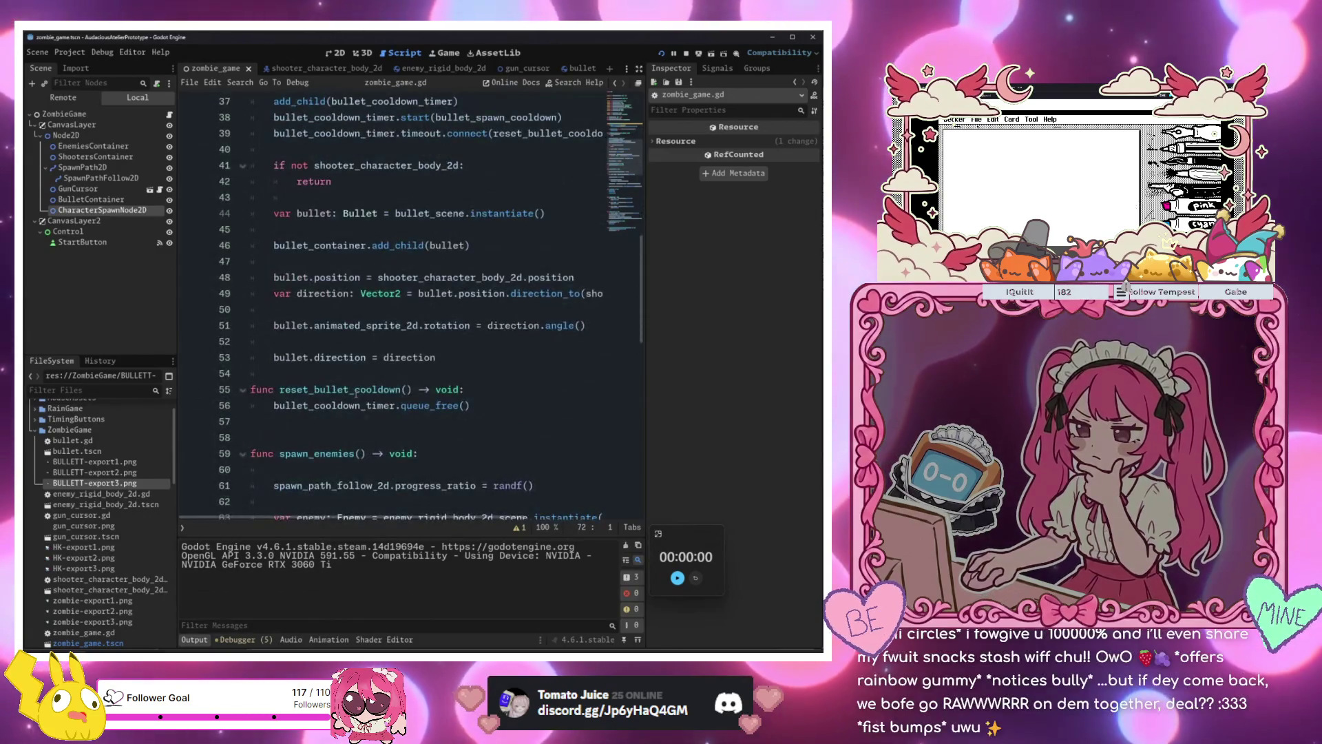
scroll(355, 393, up, 4)
scroll(355, 393, down, 4)
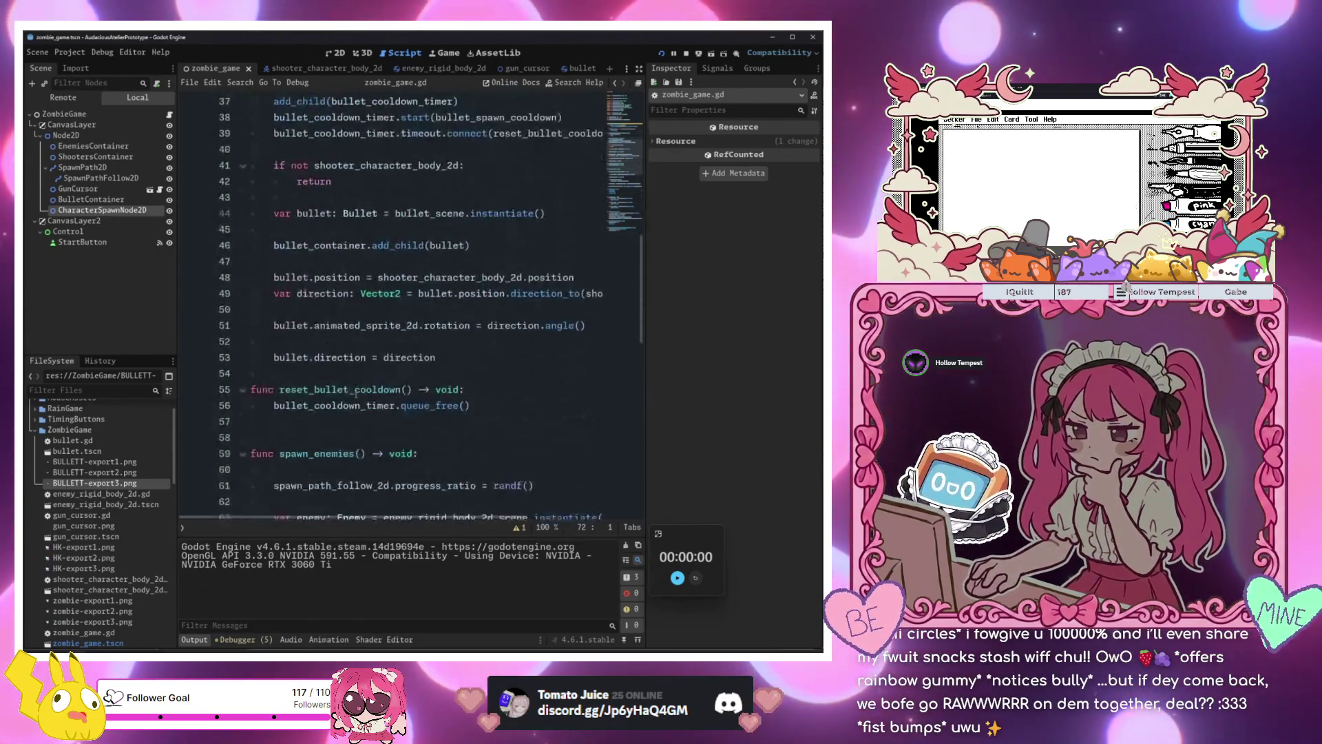
scroll(356, 389, down, 6)
click(402, 390)
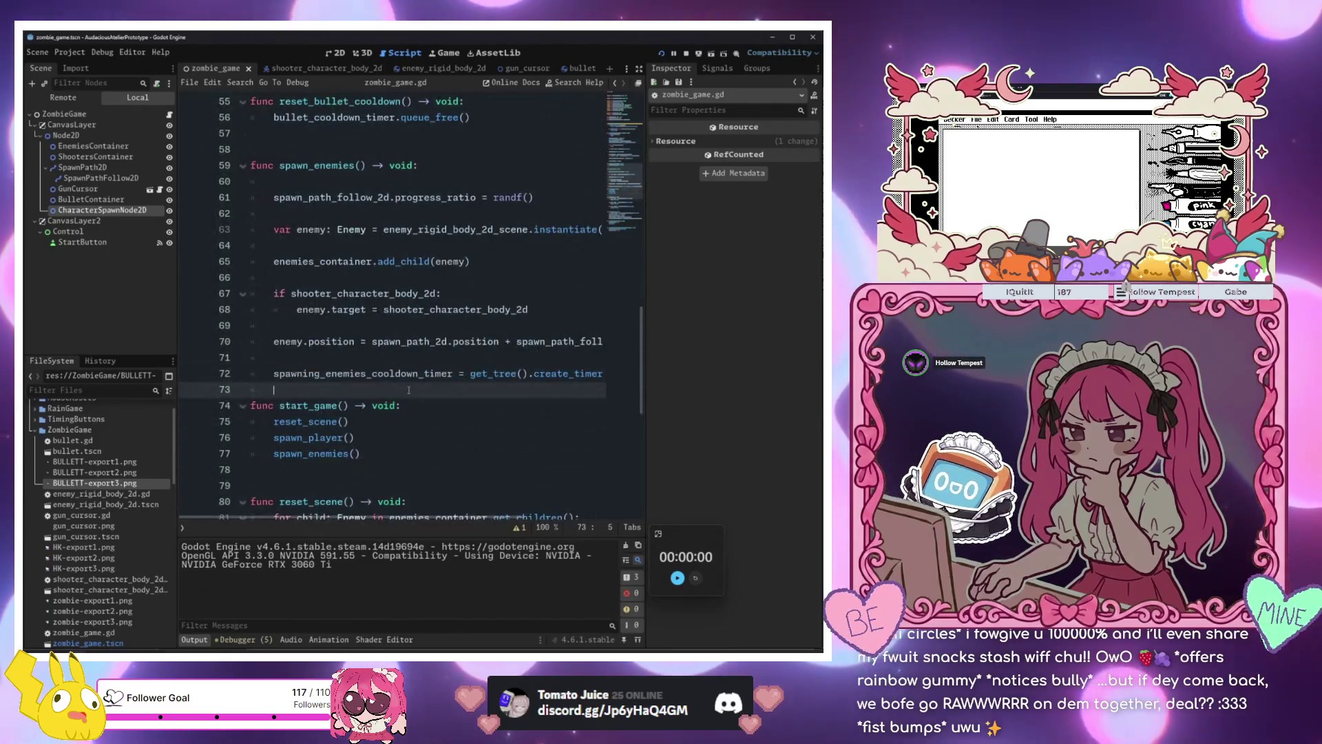
key(Return)
key(Return)
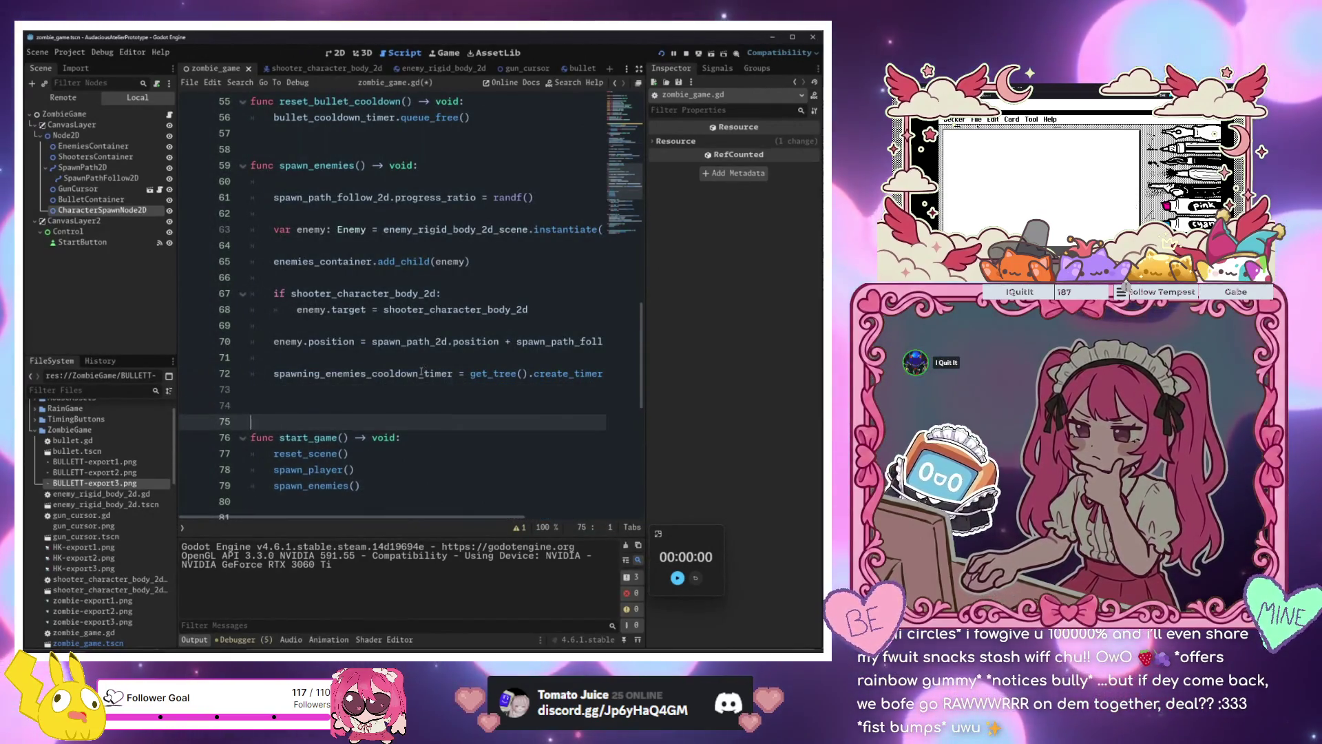
click(418, 374)
drag(511, 376, 638, 377)
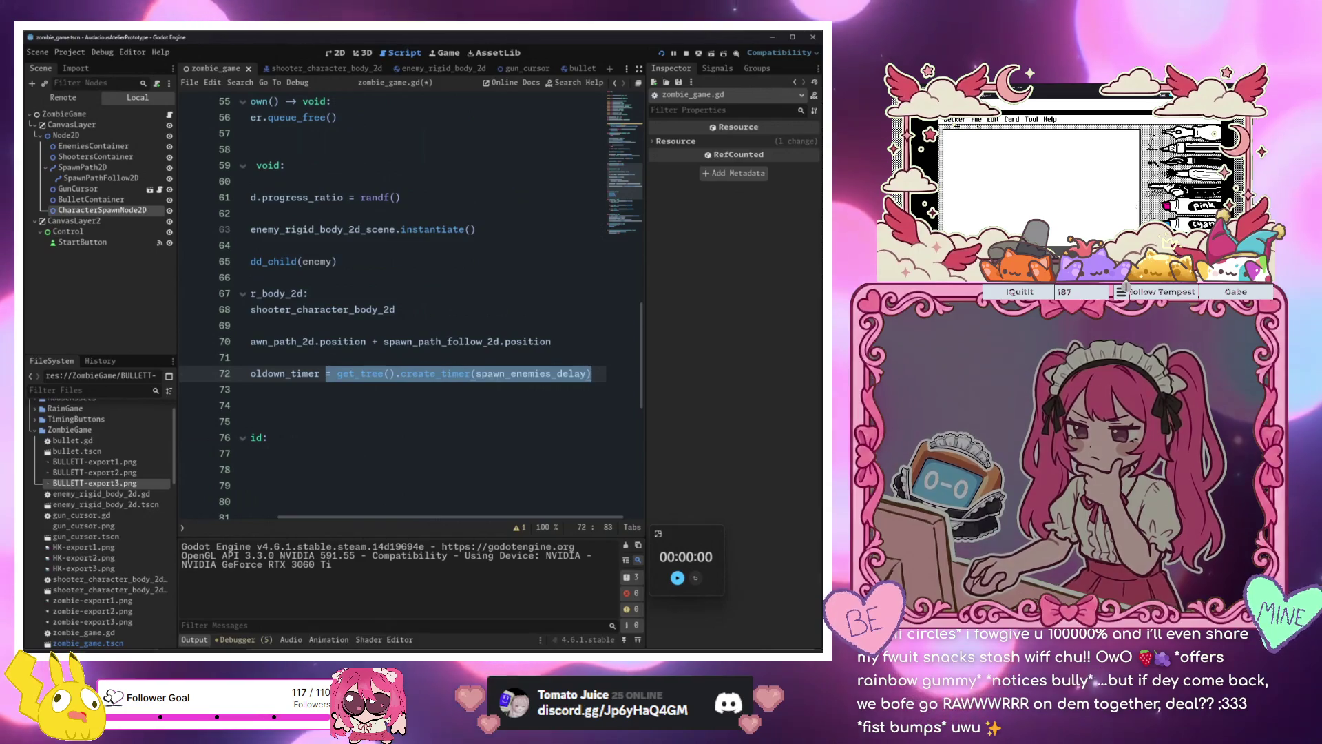
click(482, 373)
mouse_move(438, 376)
mouse_down()
mouse_move(503, 375)
mouse_move(275, 375)
mouse_up()
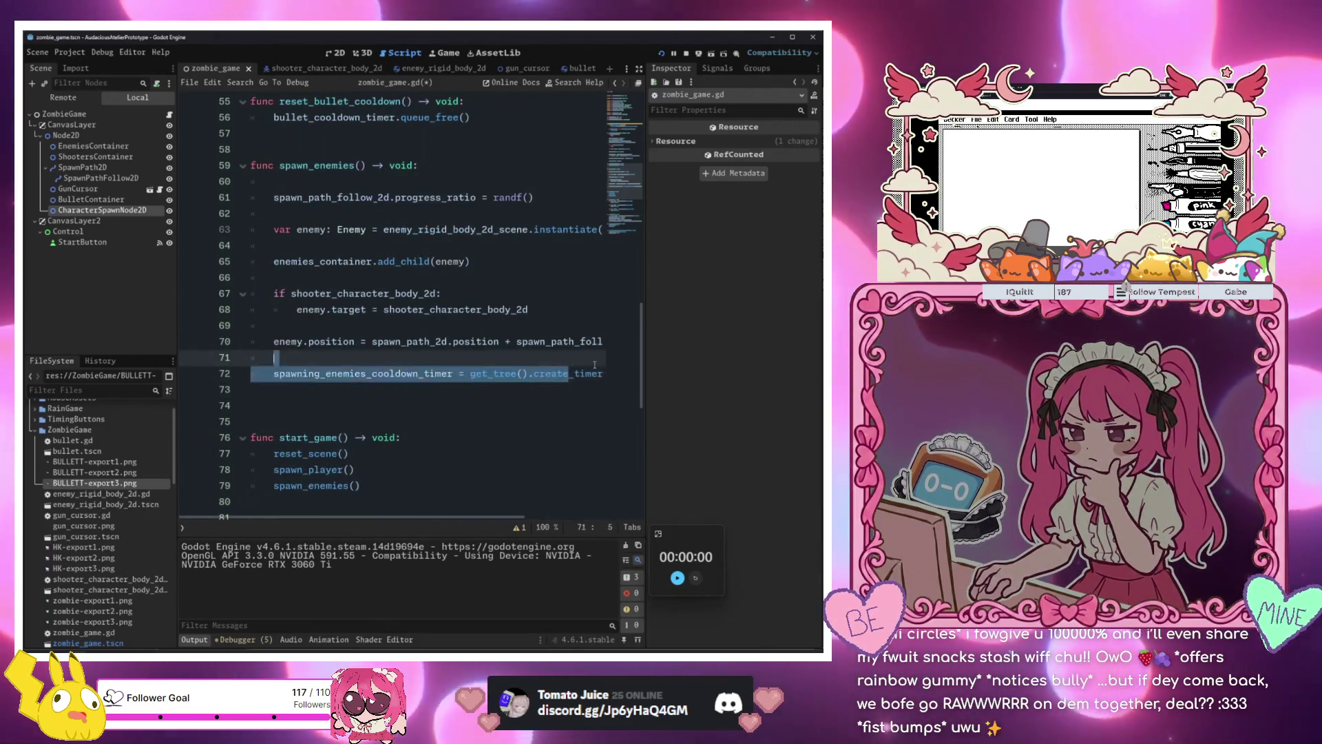
click(367, 375)
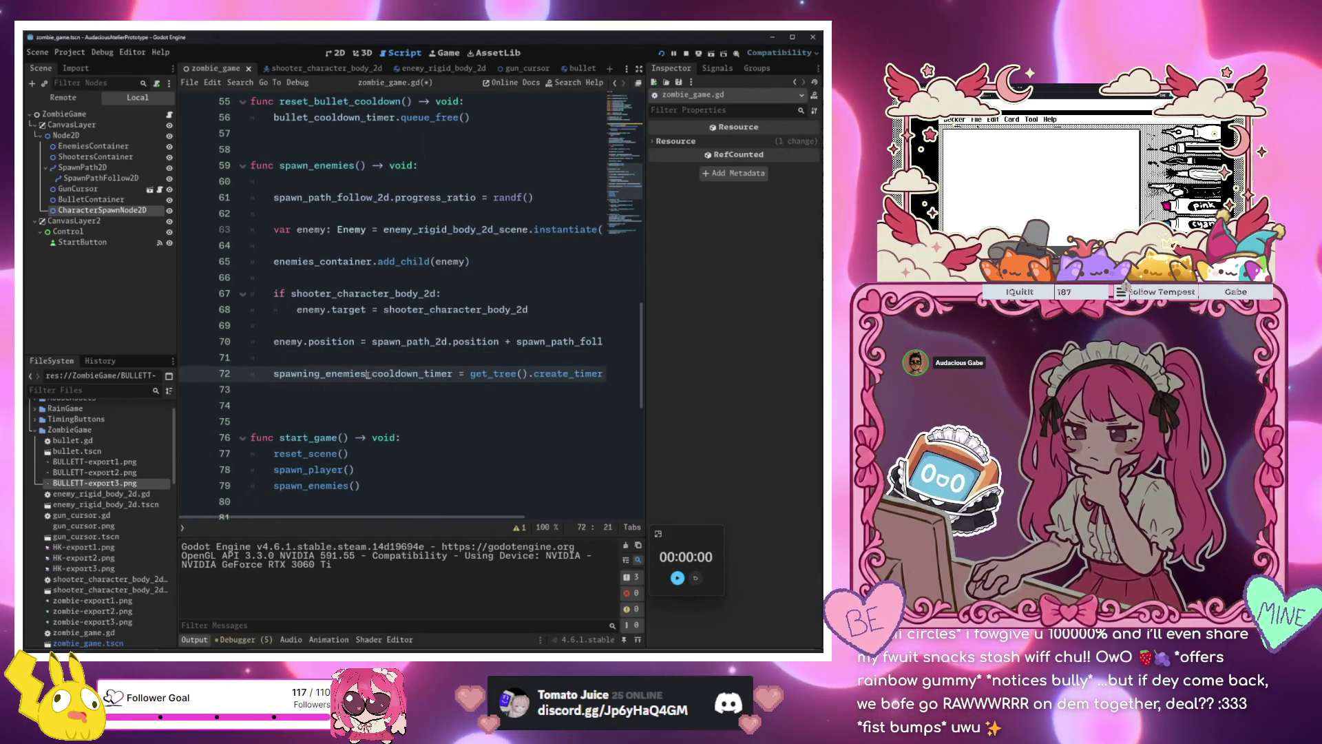
click(449, 373)
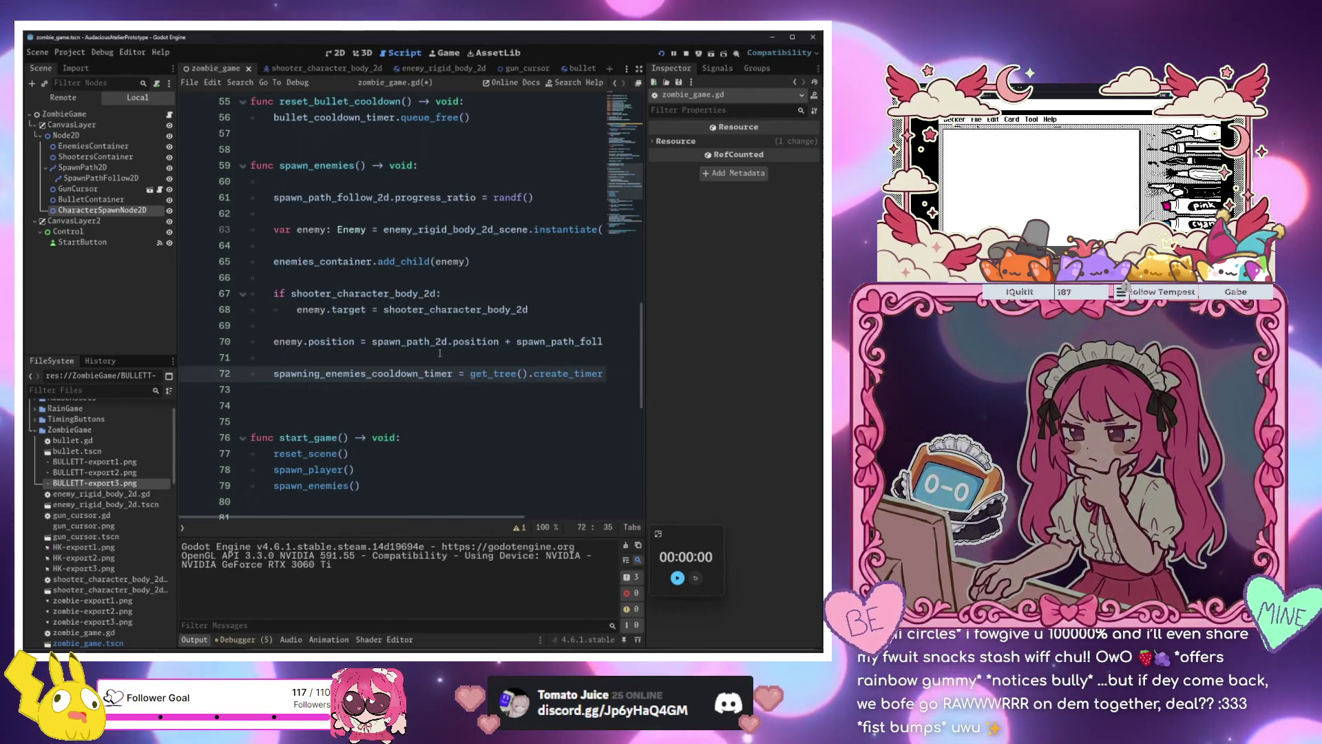
click(409, 389)
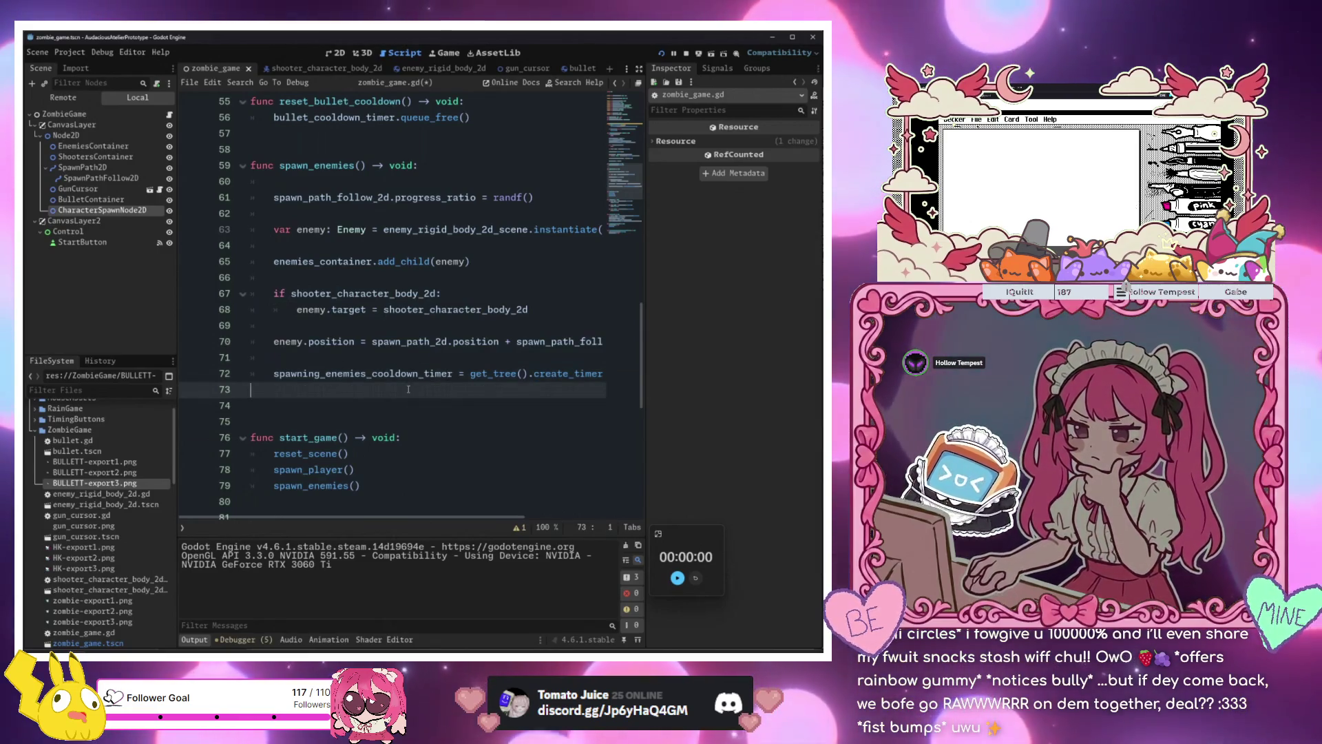
Step: Tidy the indentation on blank line 73 and save zombie_game.gd
click(407, 358)
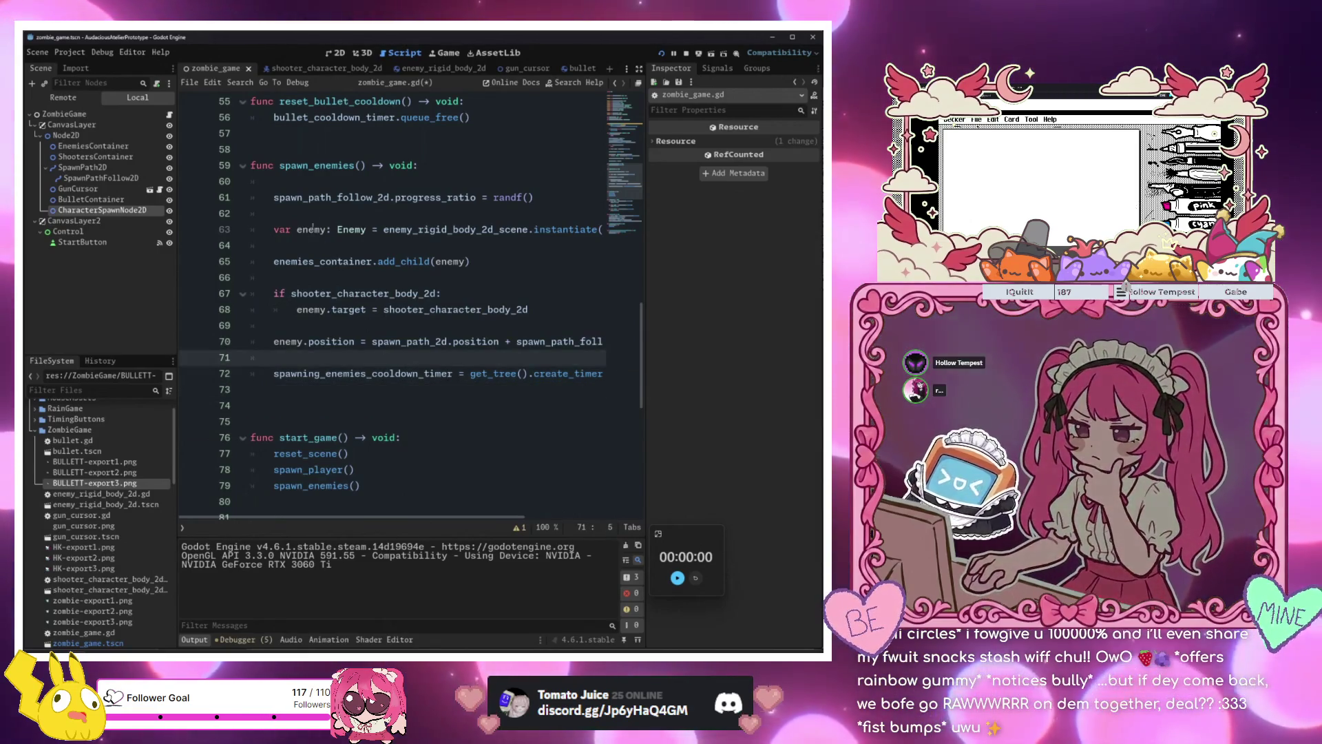
click(372, 421)
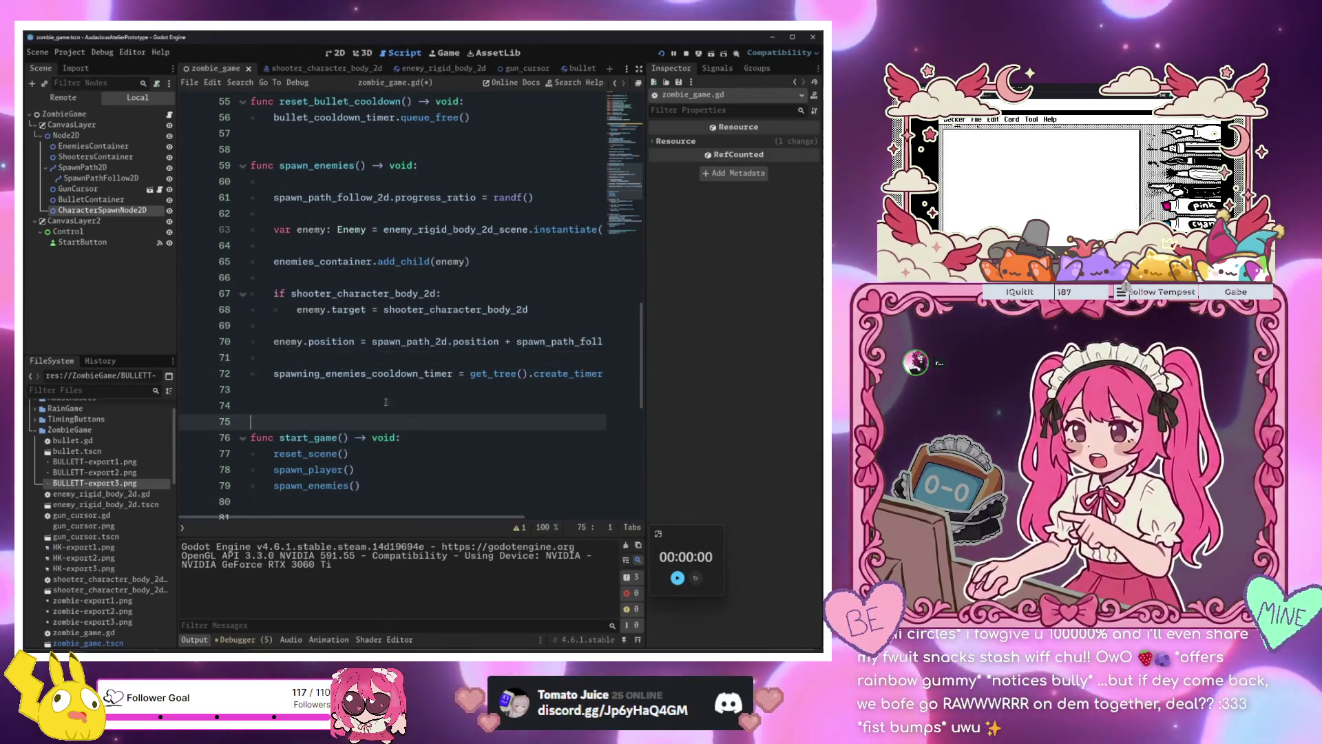
click(391, 392)
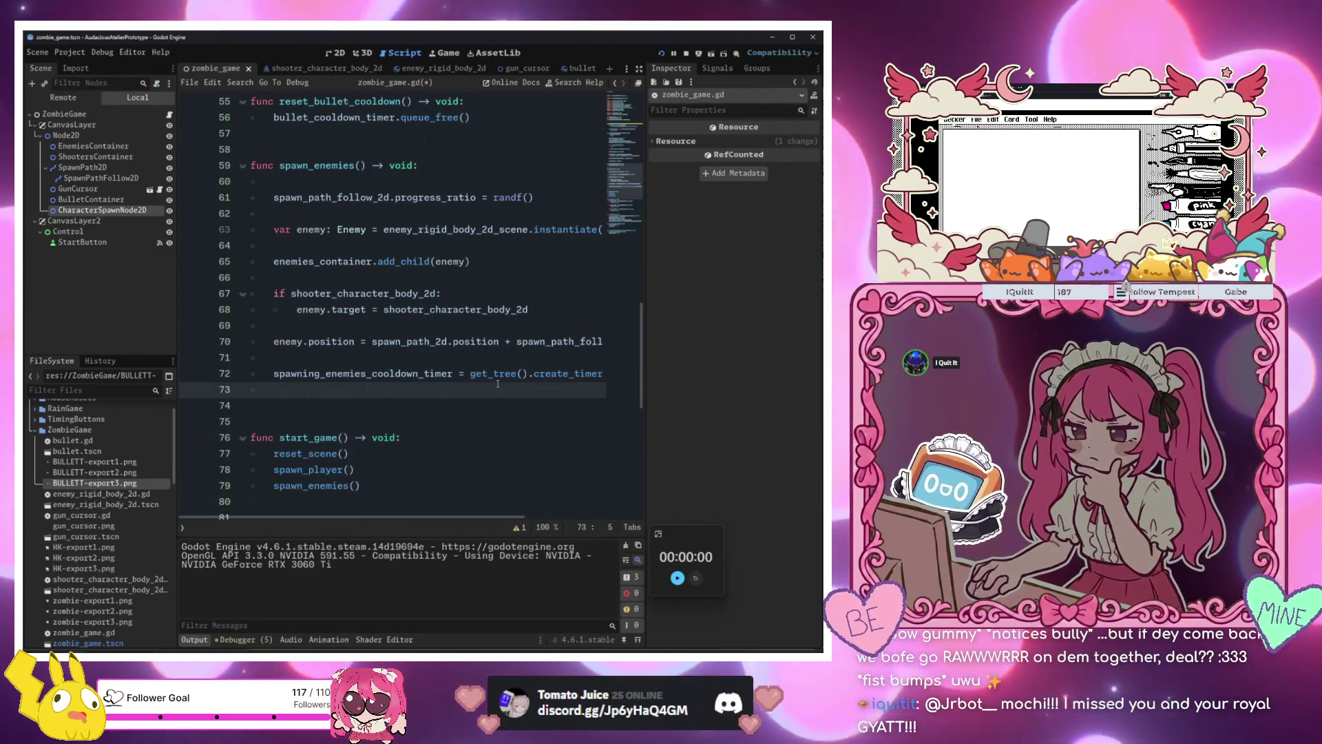
scroll(455, 389, right, 2)
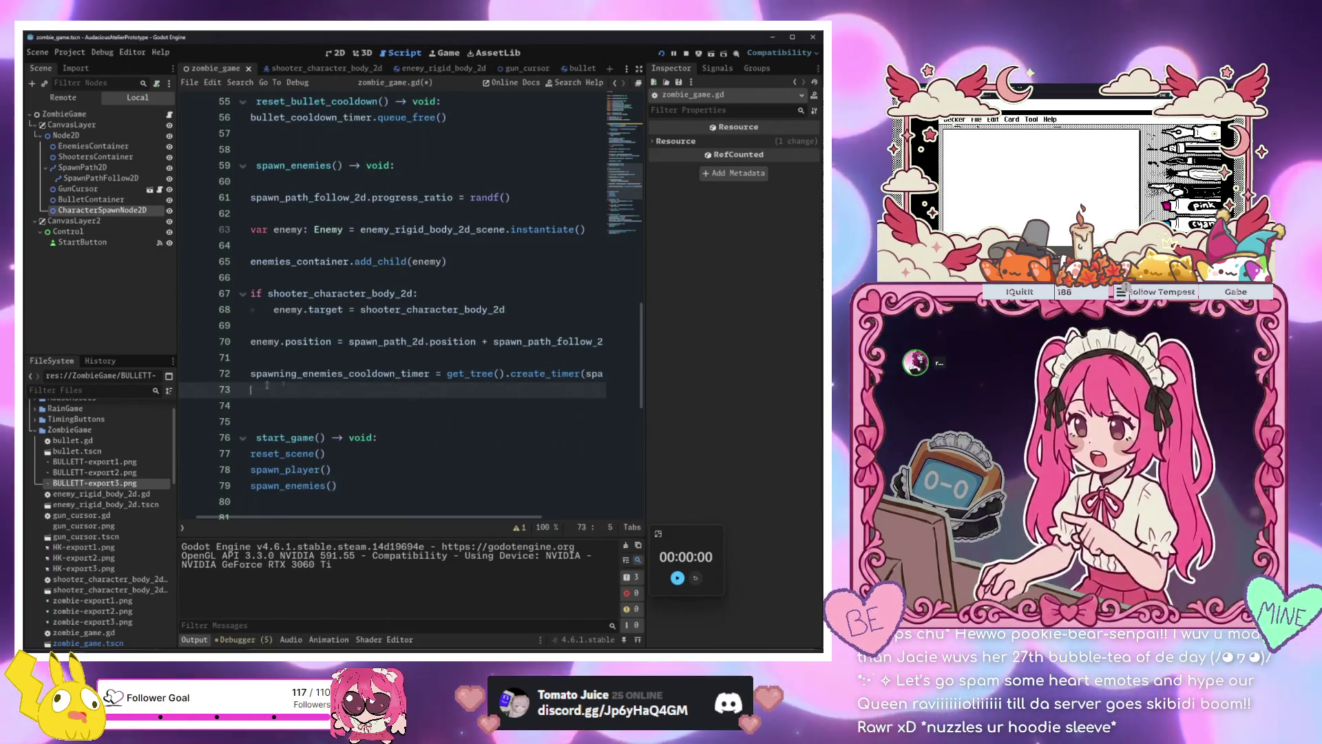
key(shift+Home)
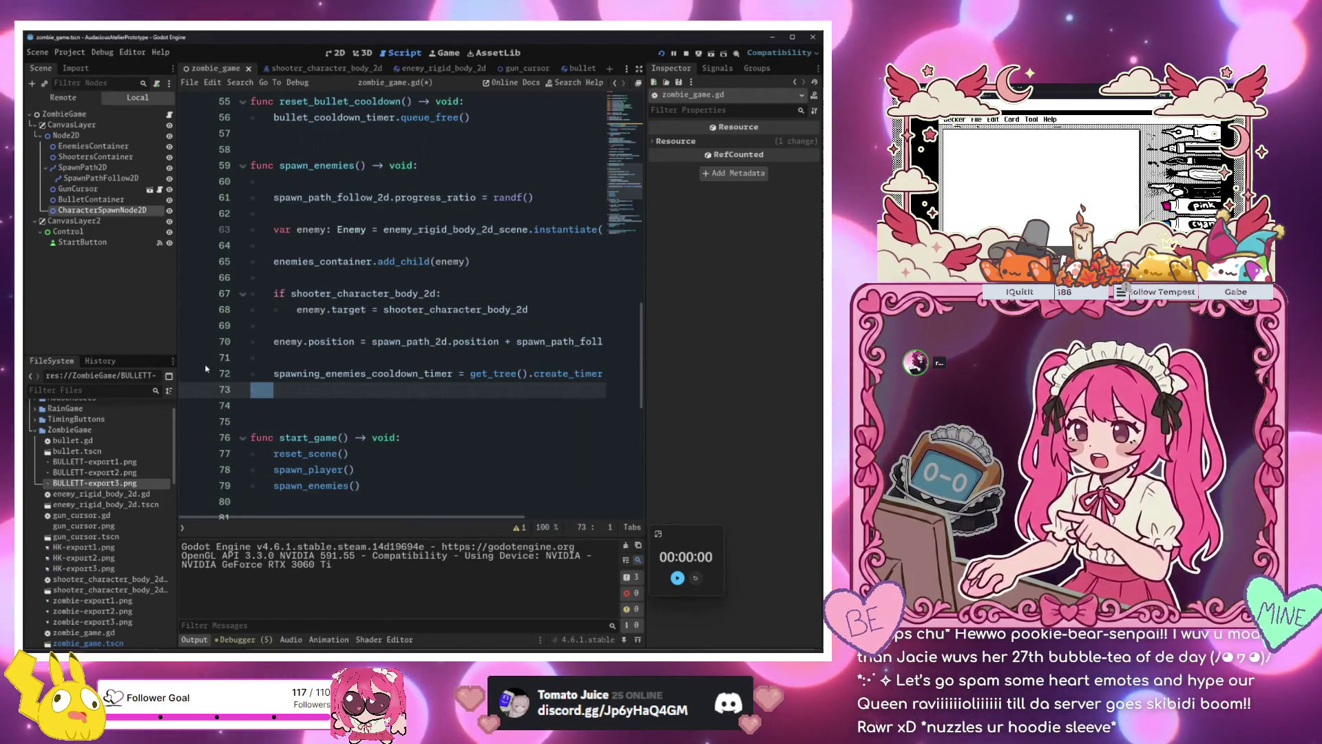
click(378, 394)
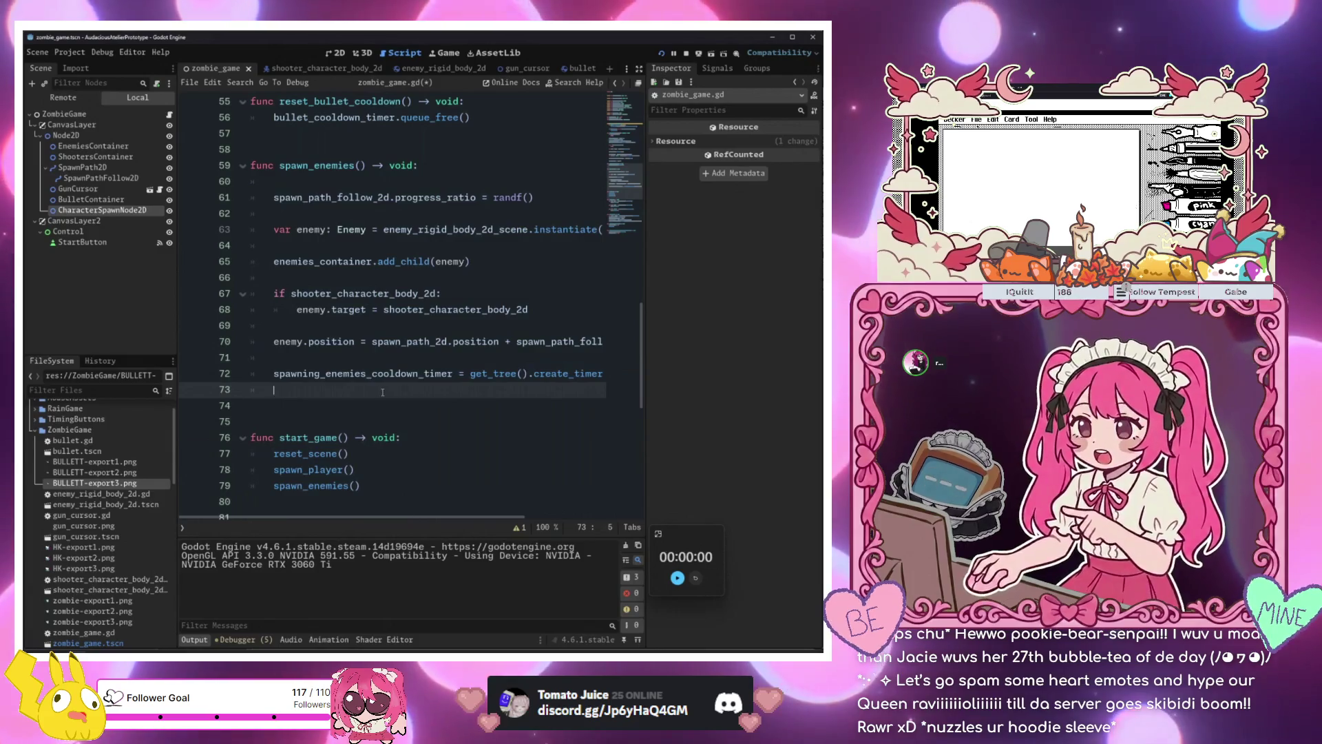
scroll(382, 392, up, 10)
key(ctrl+s)
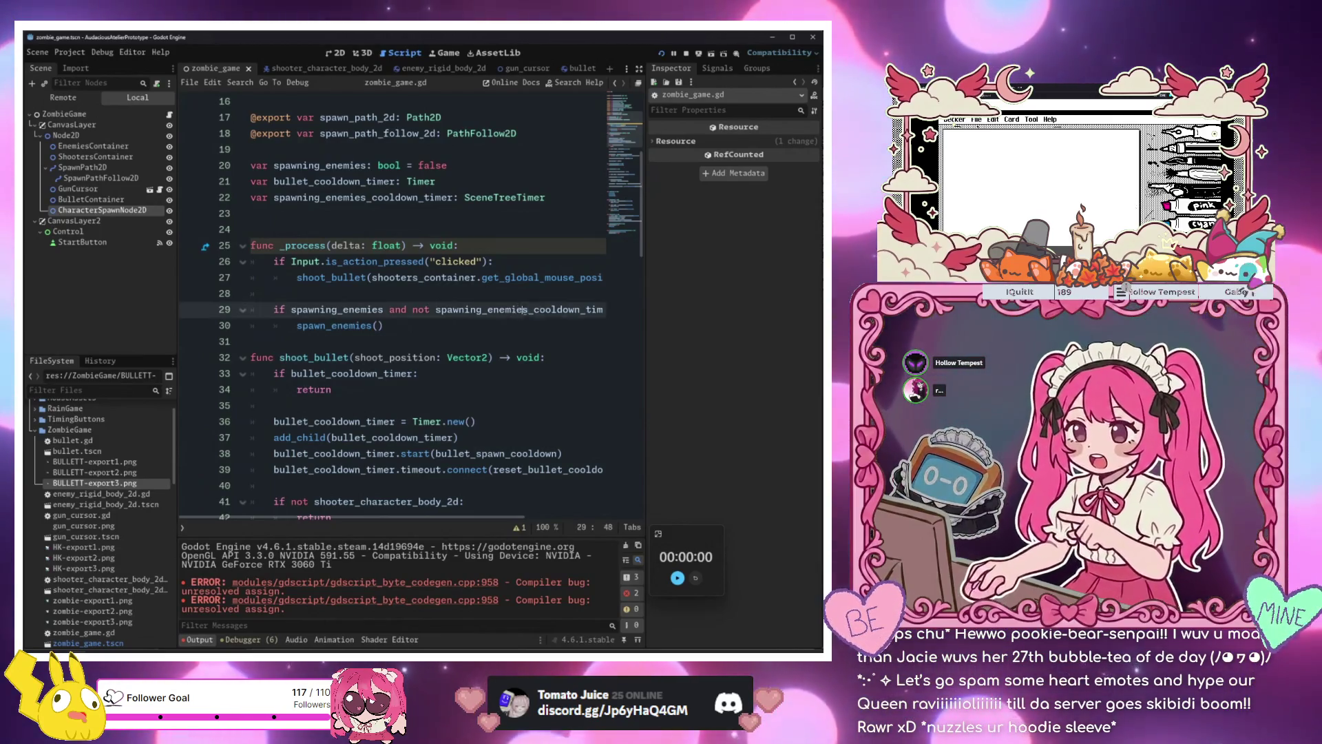
Step: Review the line 29 spawn check and line 72 timer assignment, then run the game with F5
drag(527, 309, 614, 310)
click(548, 318)
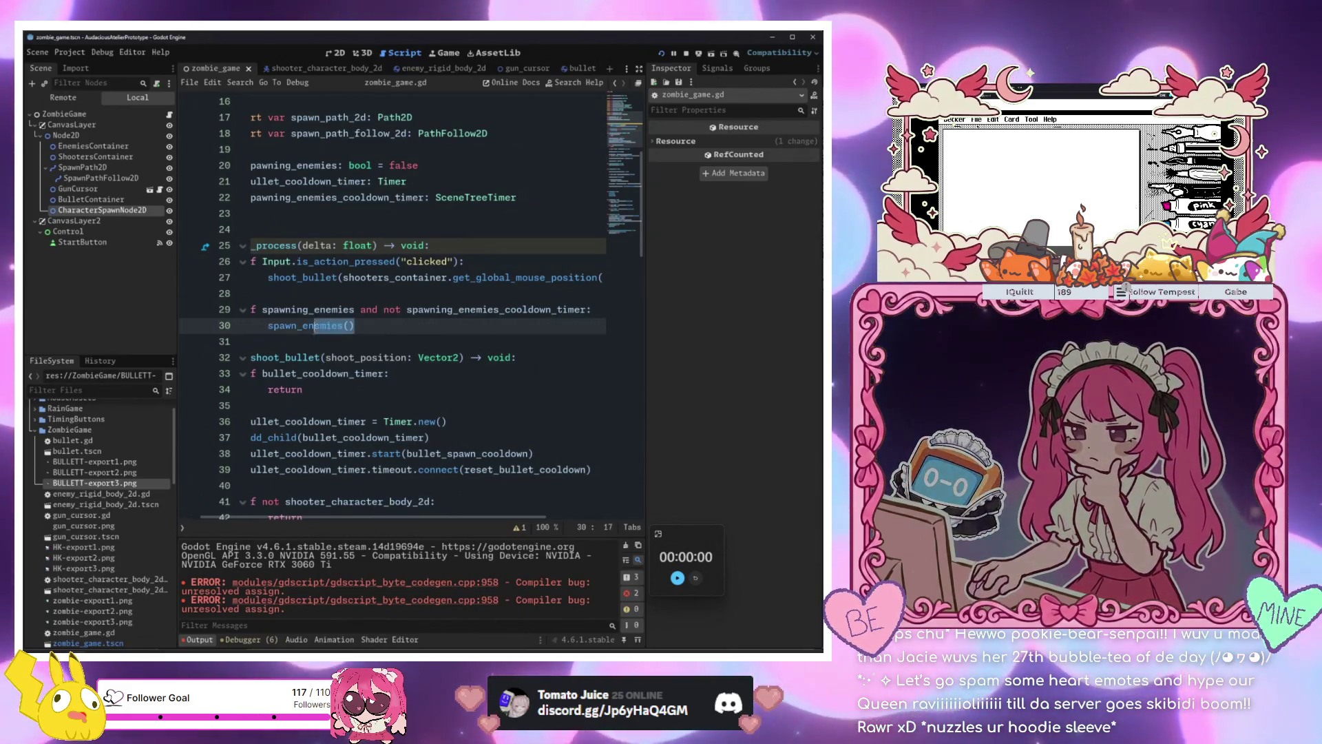
click(445, 336)
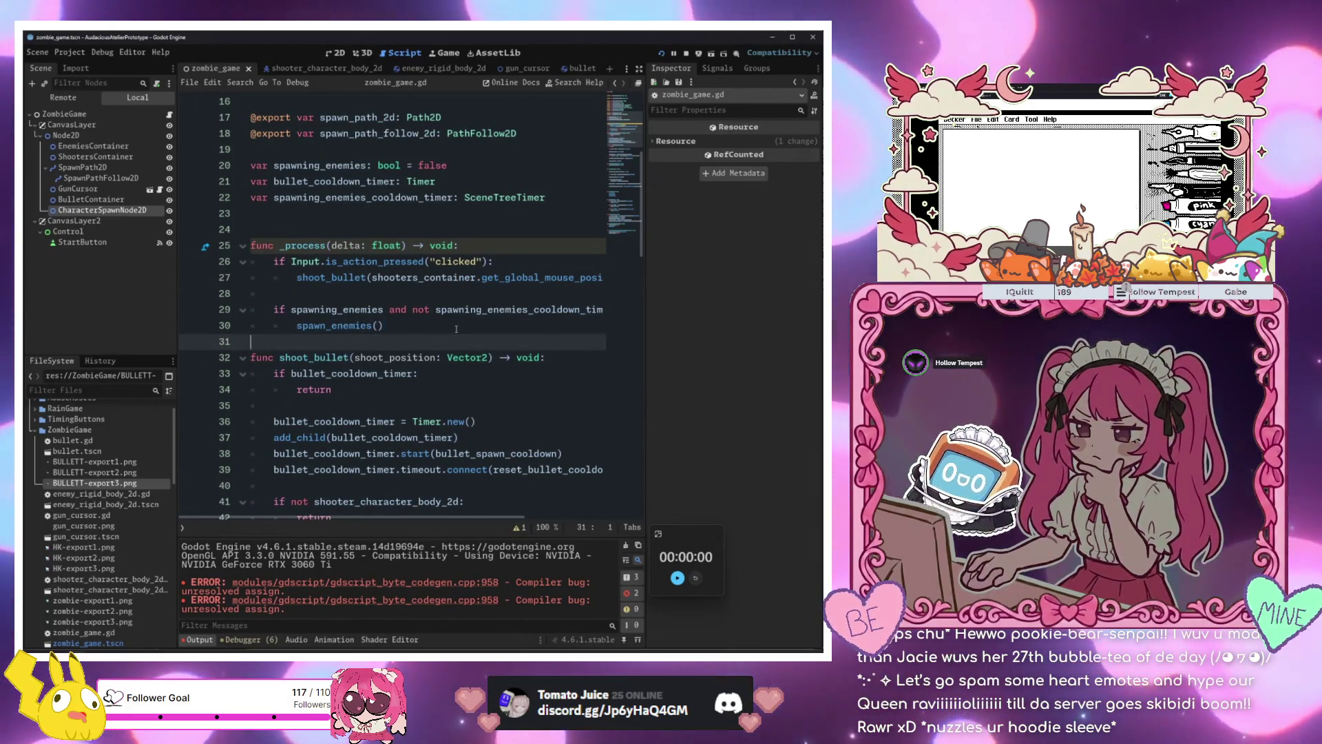
scroll(445, 335, down, 8)
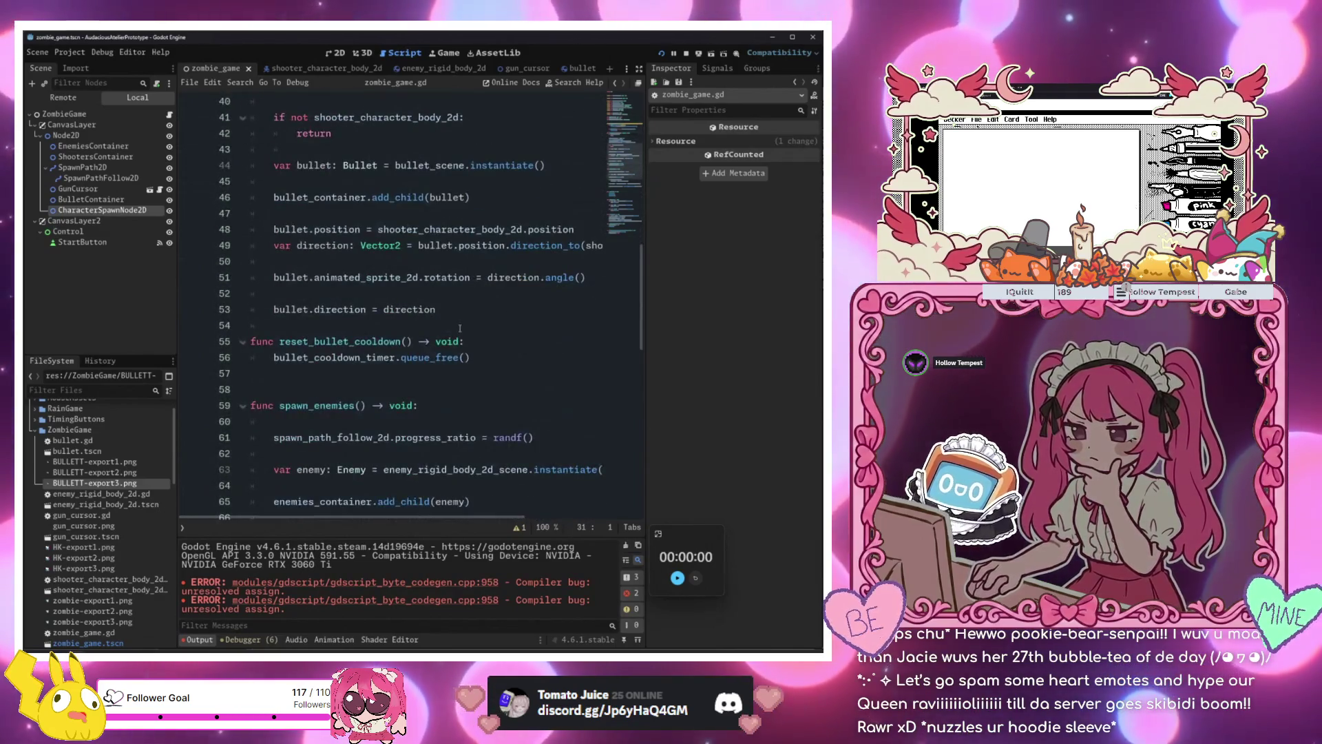
scroll(460, 328, up, 3)
scroll(460, 328, down, 5)
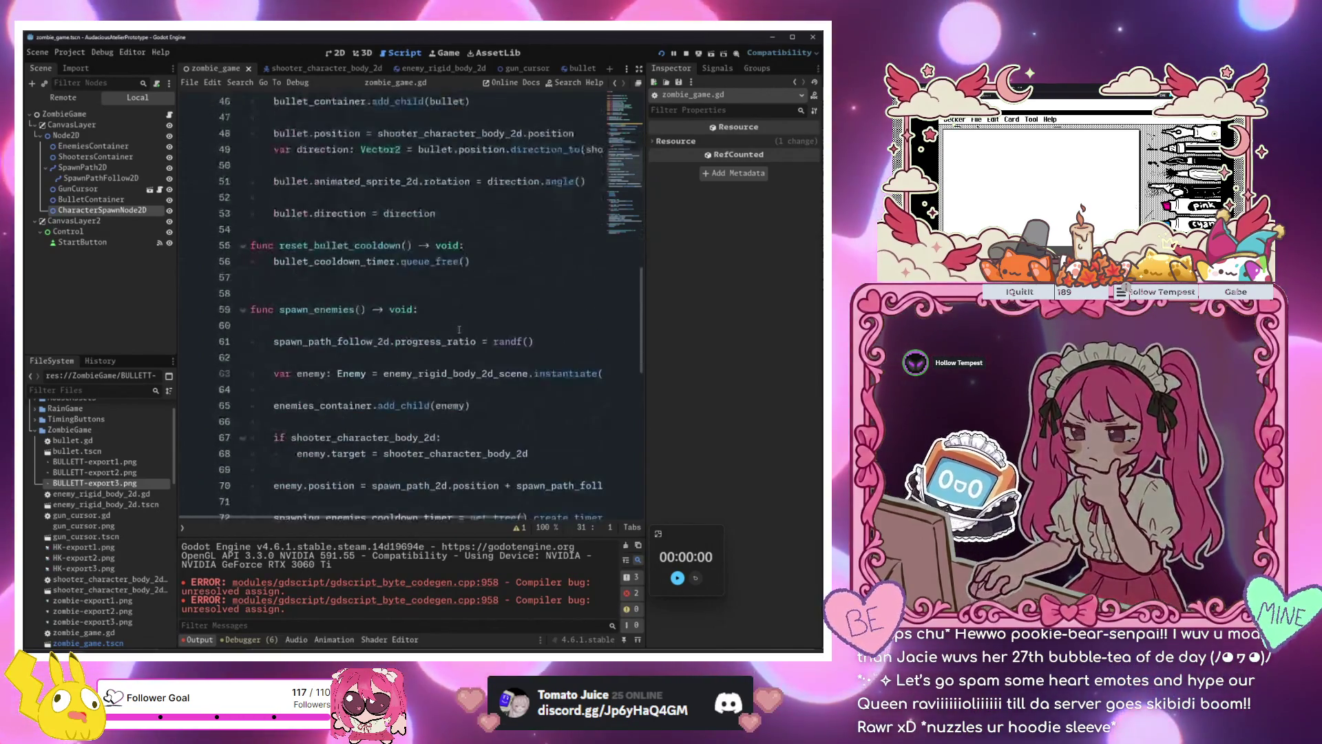
scroll(459, 330, down, 3)
click(458, 374)
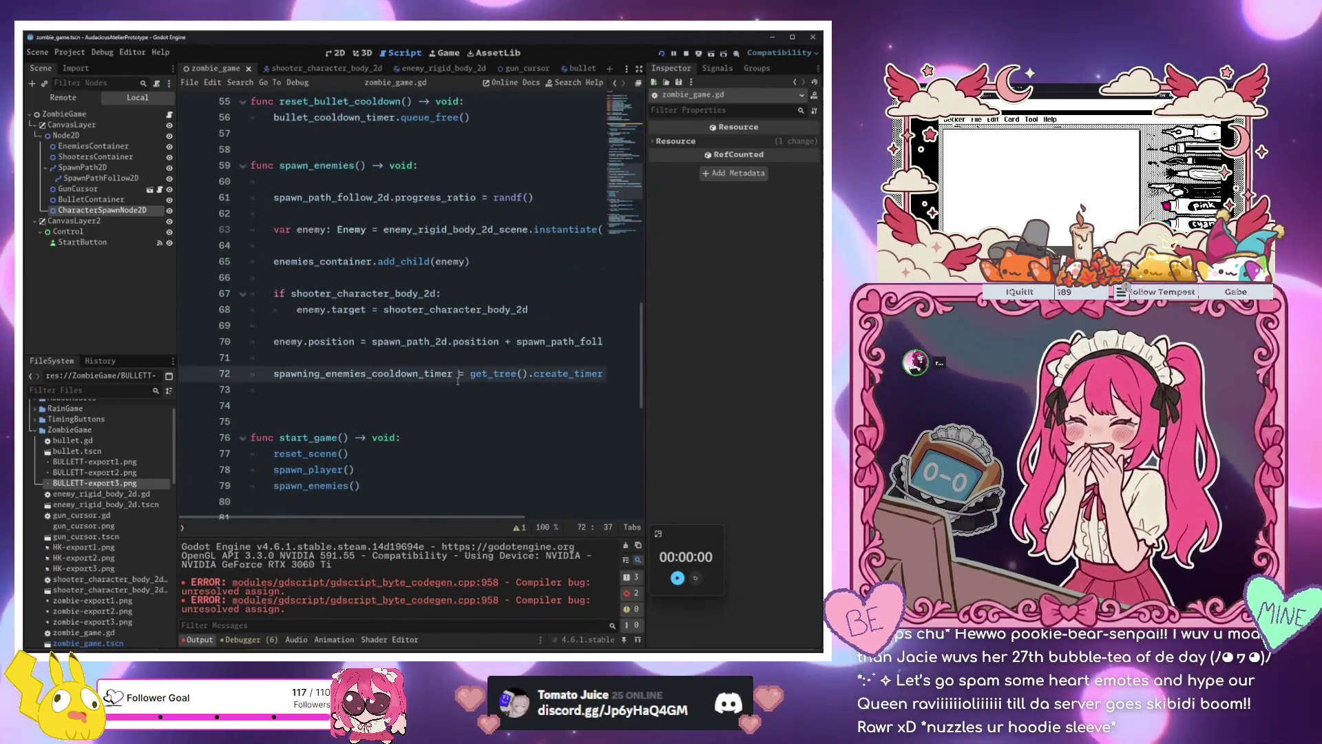
drag(455, 374, 604, 374)
drag(261, 381, 260, 381)
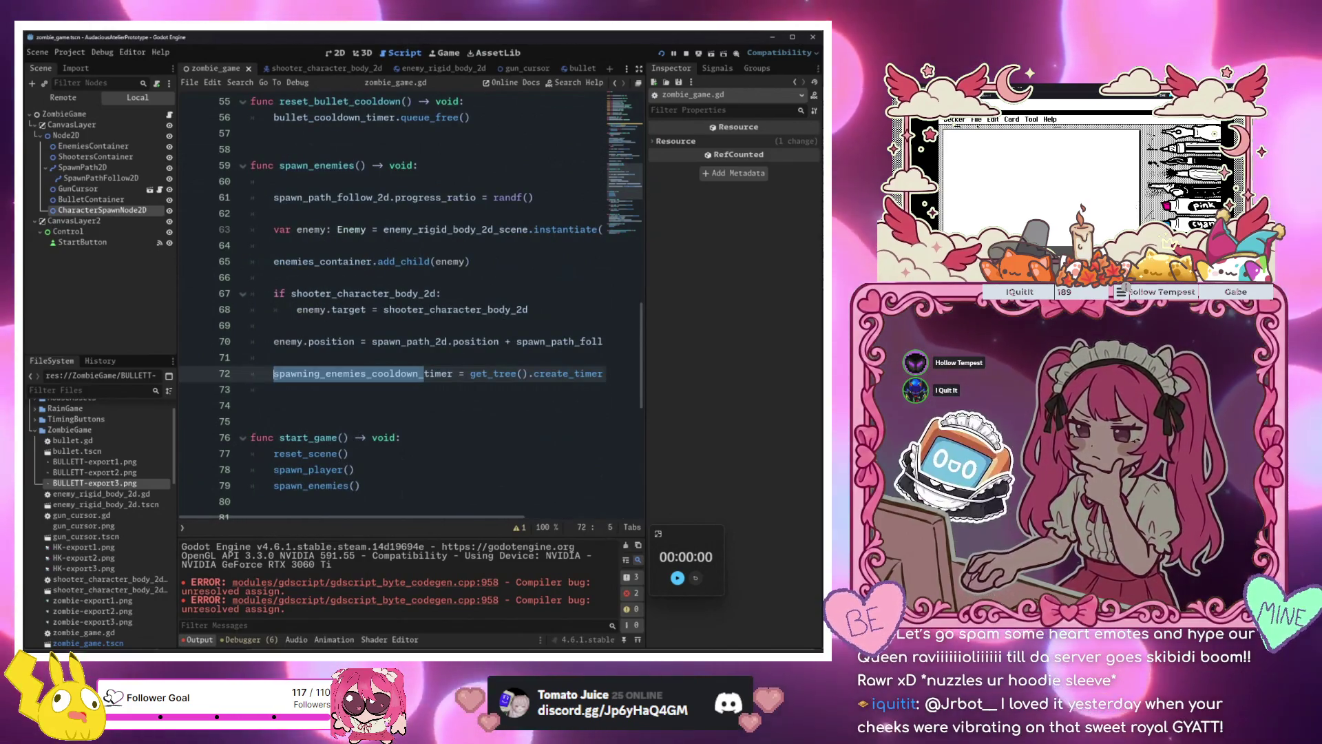
click(346, 365)
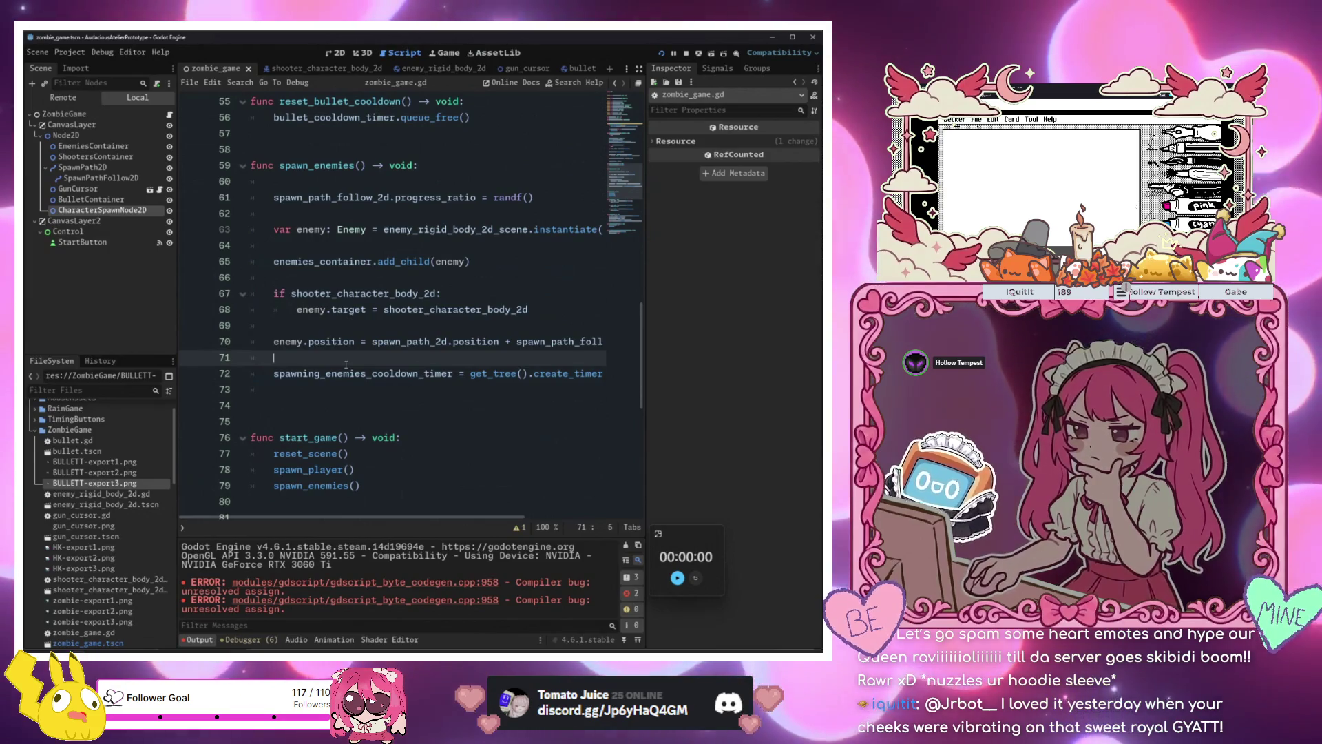
key(F5)
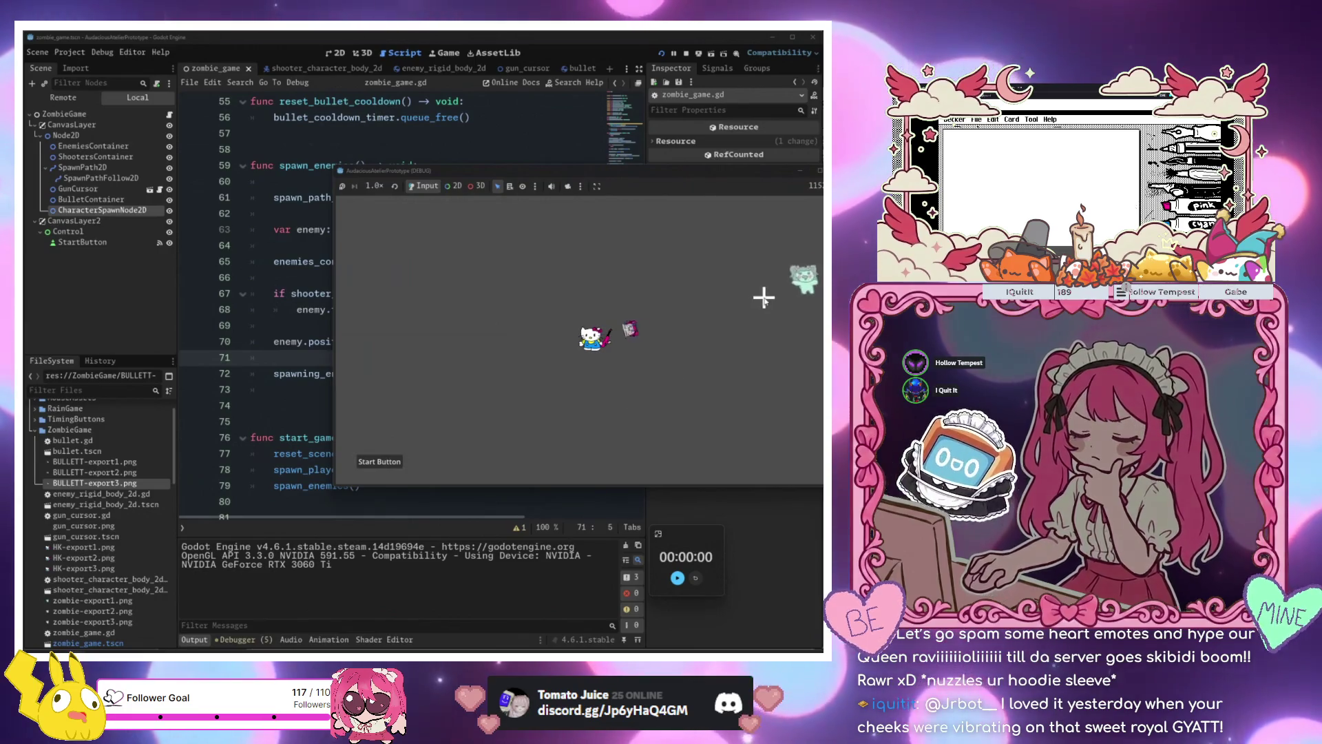
Step: In the Remote scene tree, select ZombieGame and check its empty Bullet Cooldown Timer property
click(67, 98)
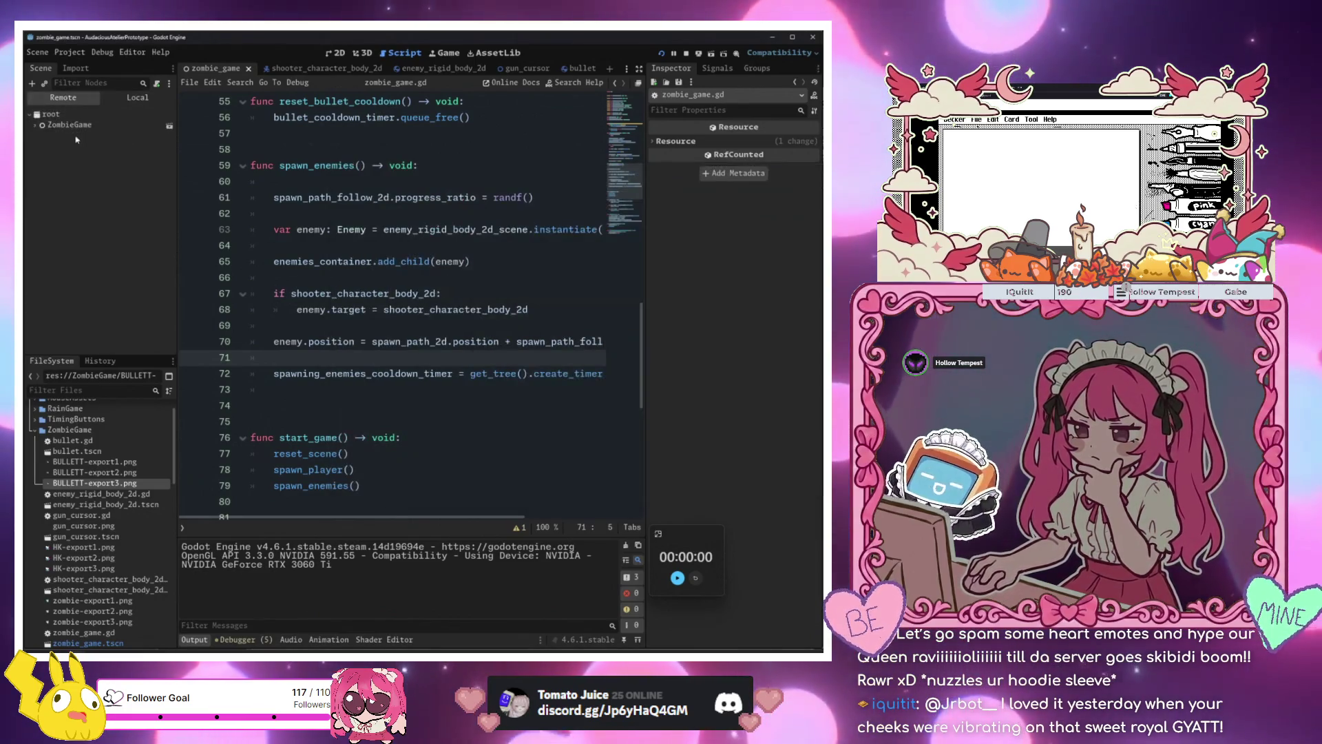
click(83, 126)
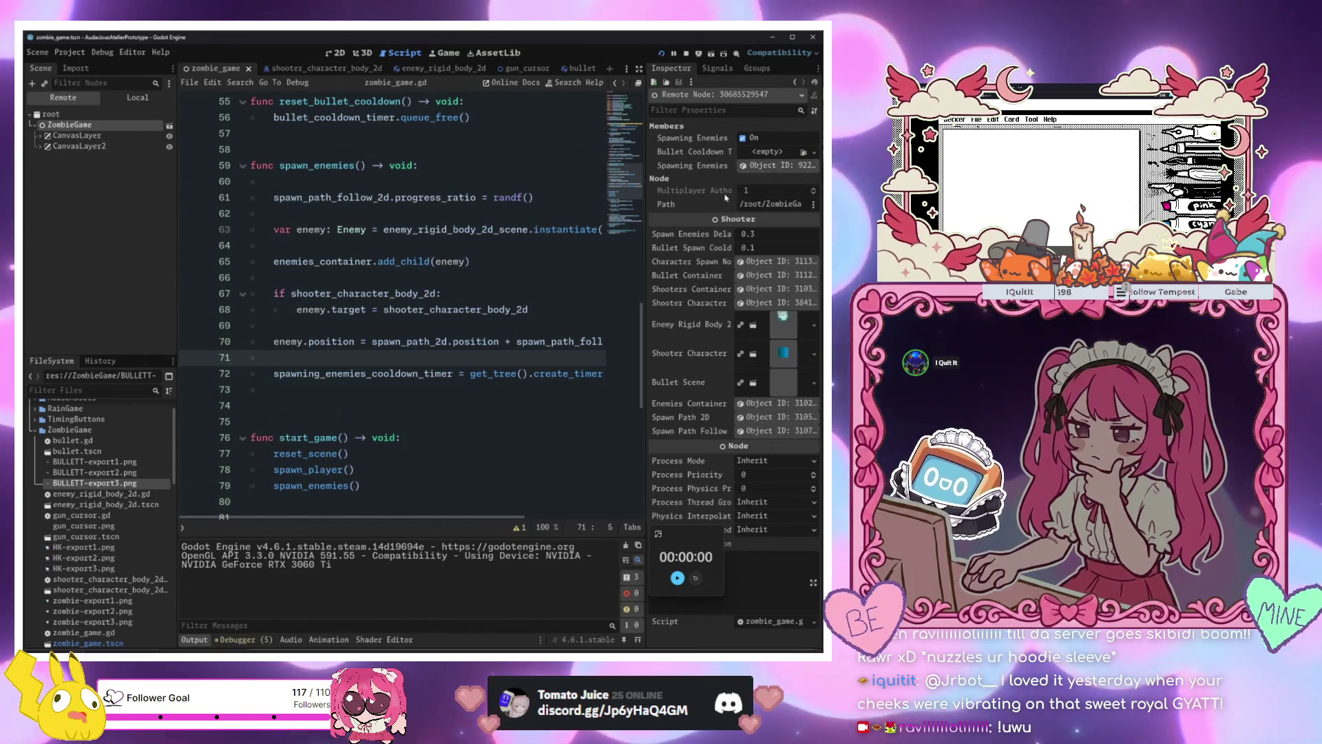
click(766, 152)
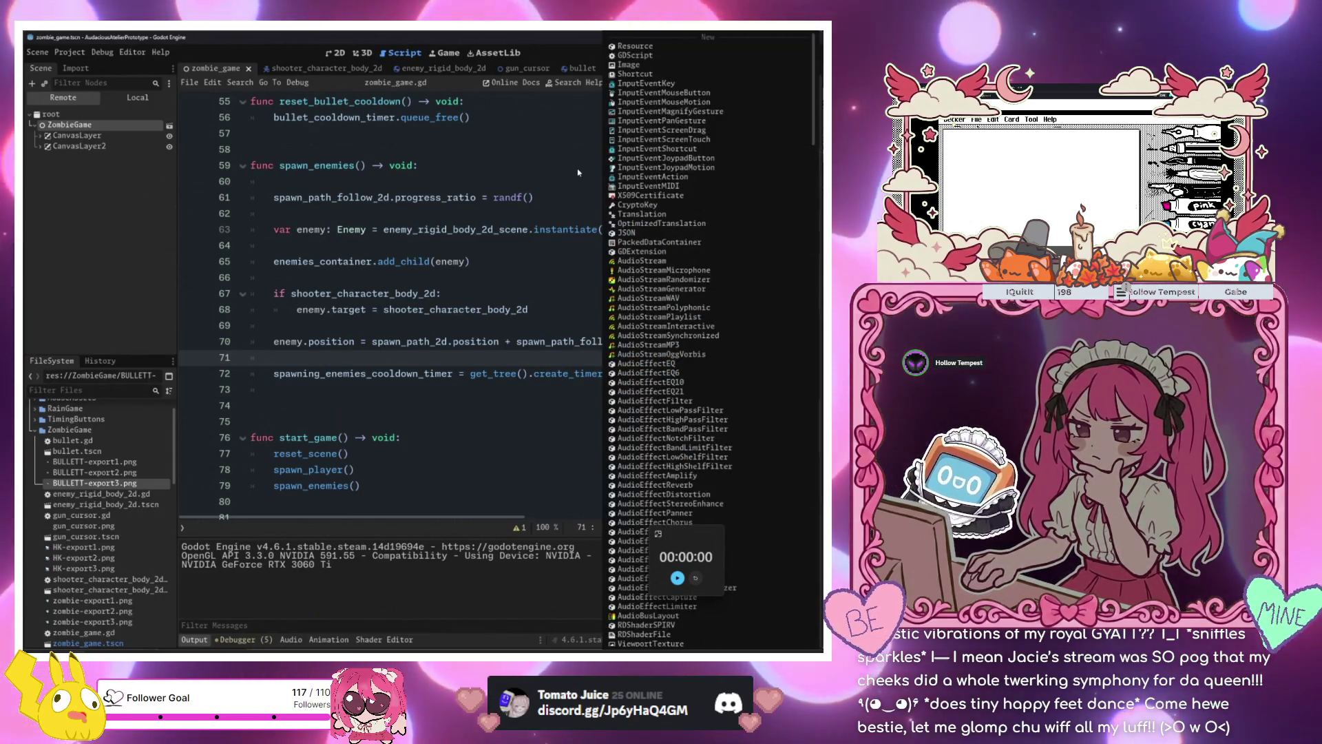
click(532, 197)
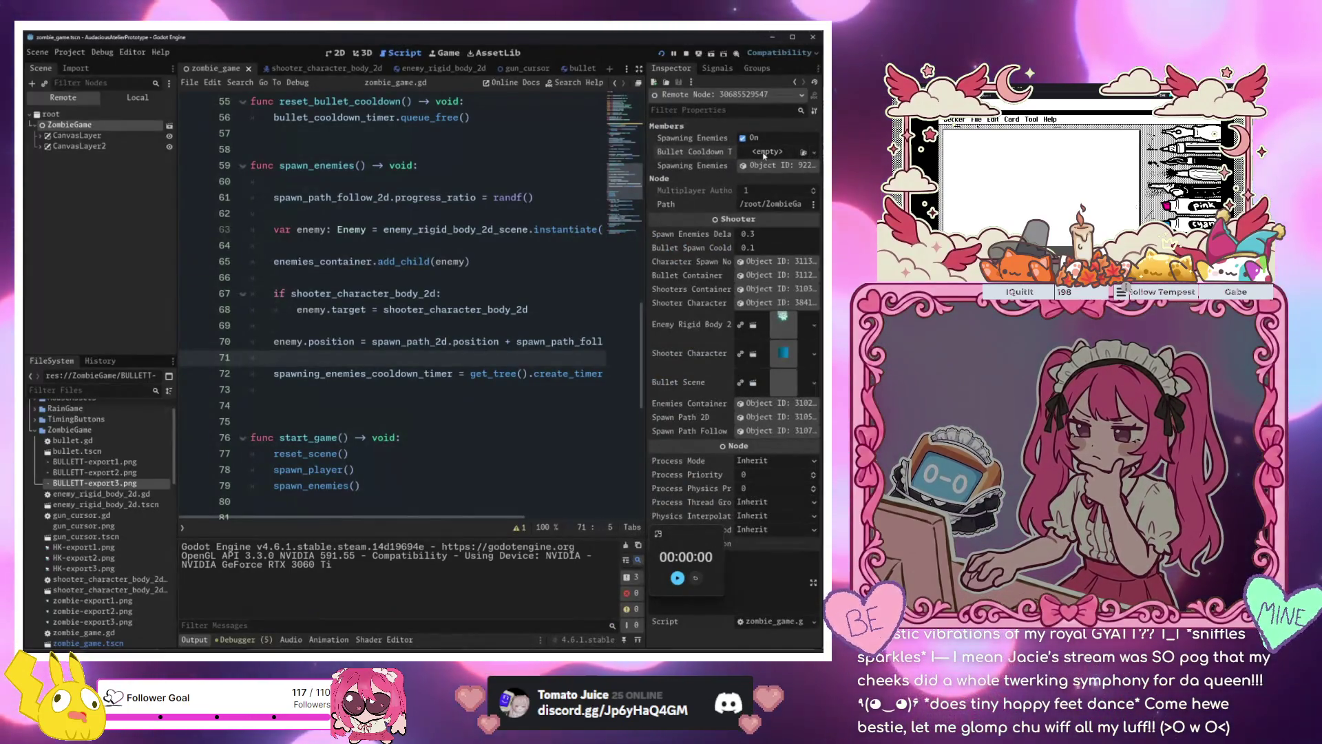
Step: Review the shoot_bullet code, including the target assignment and rotation lines
click(379, 260)
scroll(378, 259, up, 2)
drag(372, 406, 319, 411)
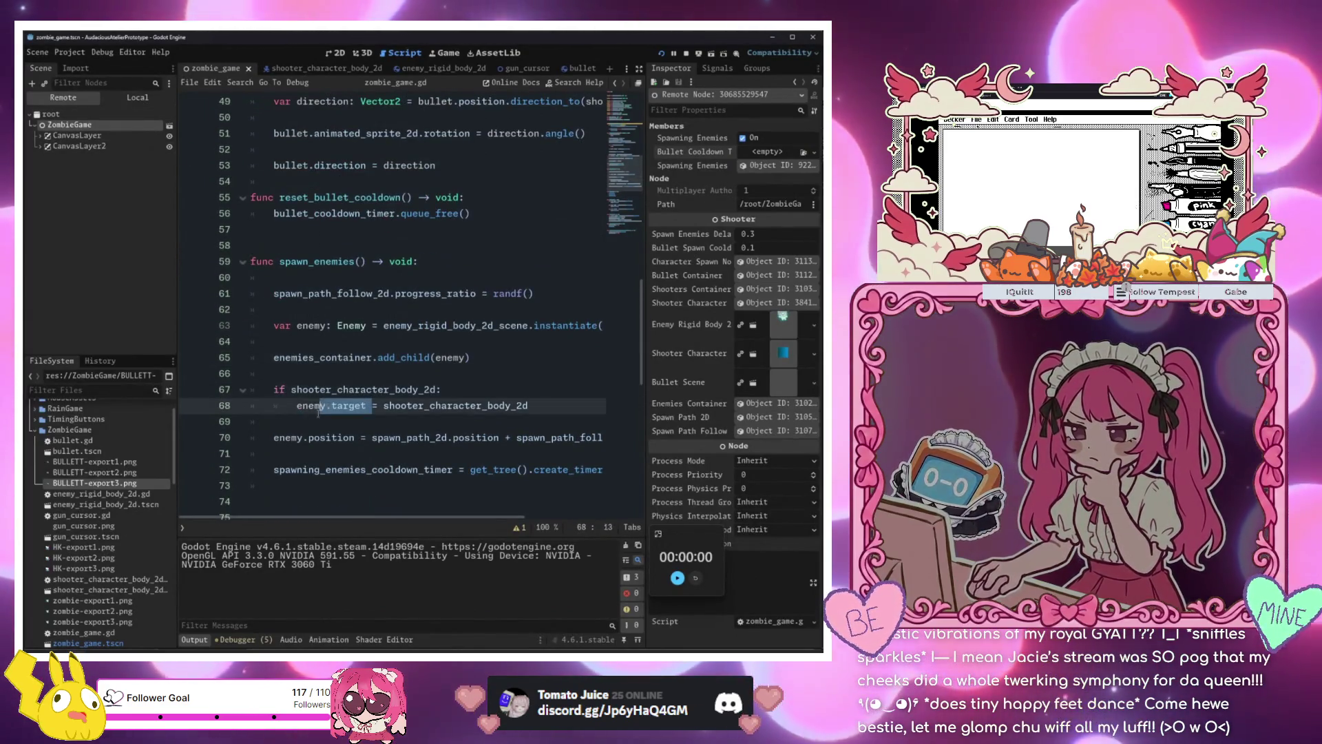
scroll(318, 411, up, 6)
click(378, 421)
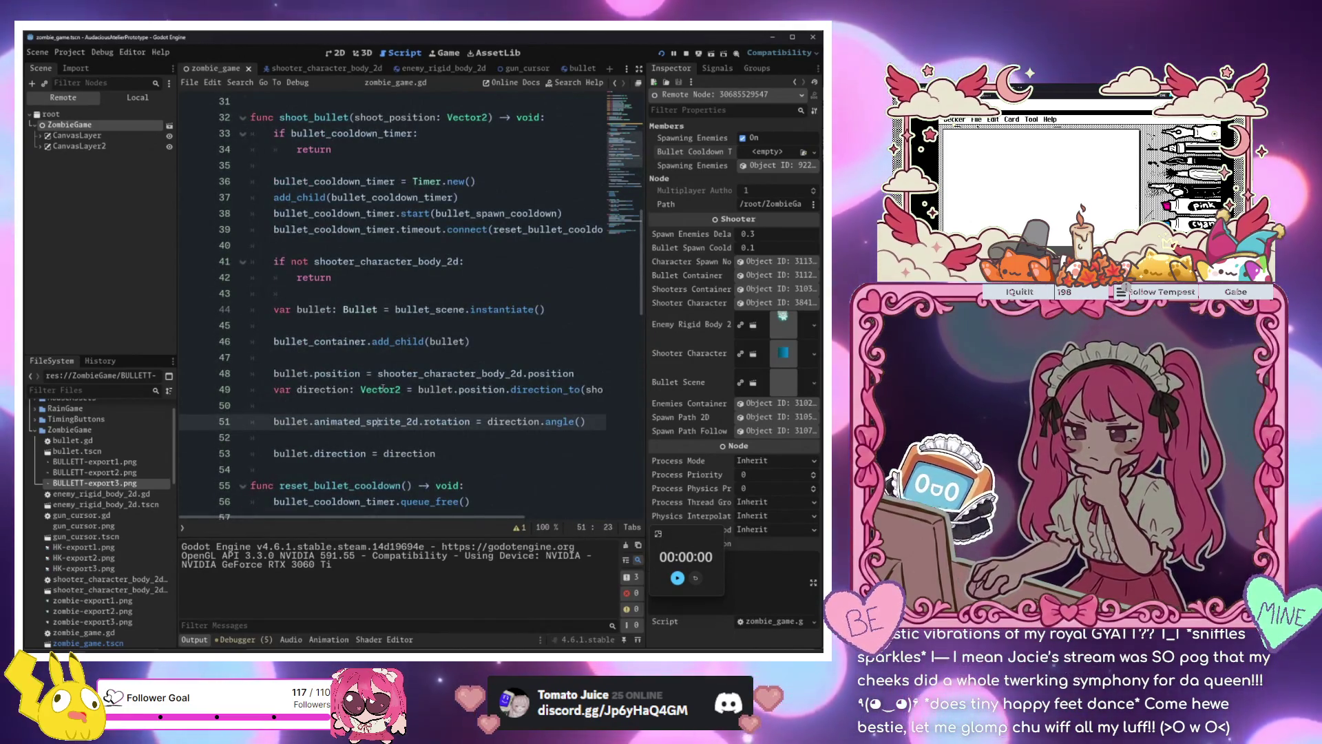
mouse_move(383, 389)
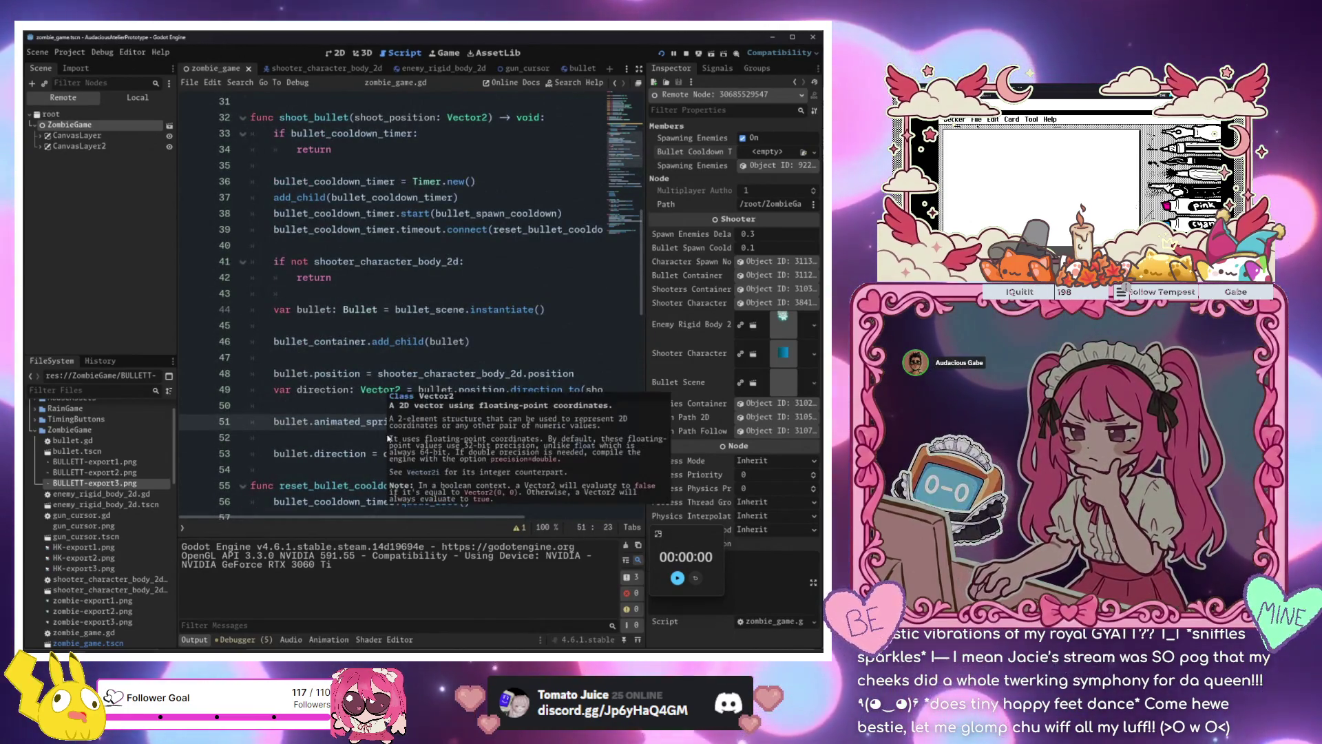
click(340, 437)
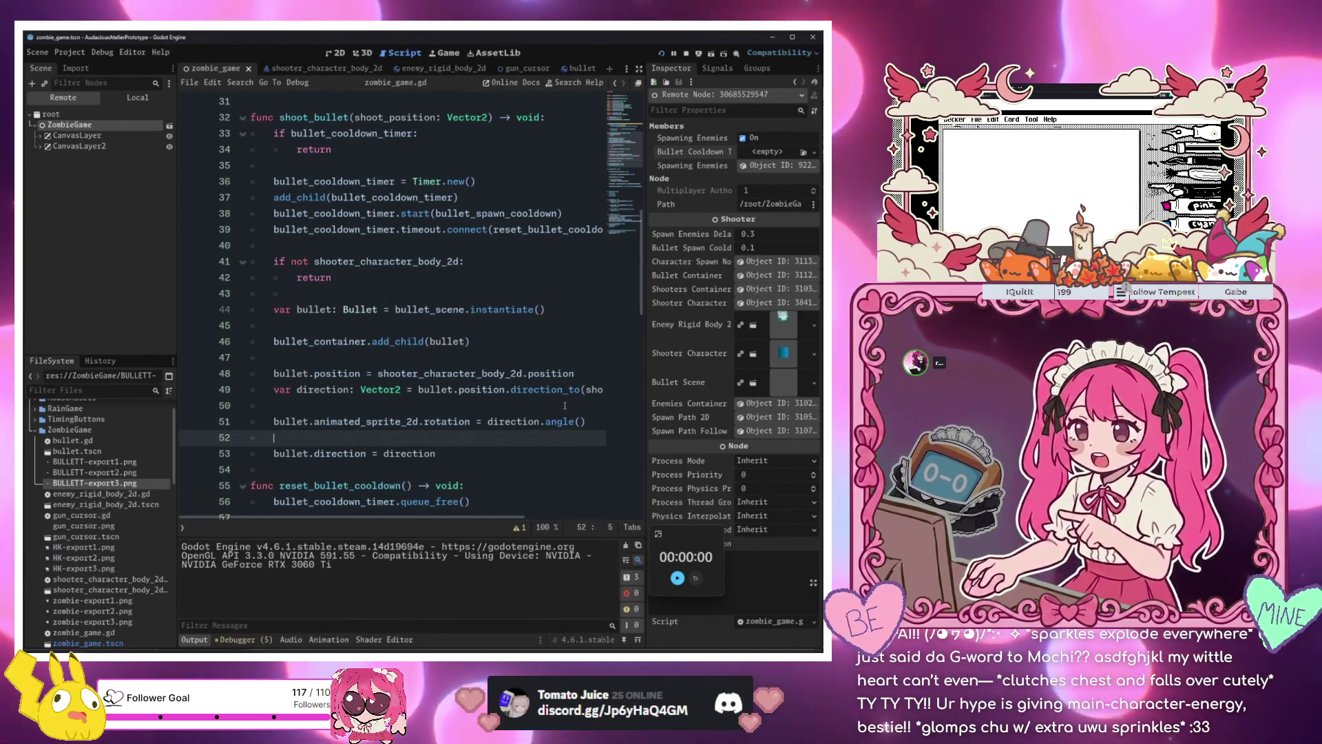
scroll(565, 406, down, 3)
scroll(552, 412, up, 4)
scroll(549, 412, up, 4)
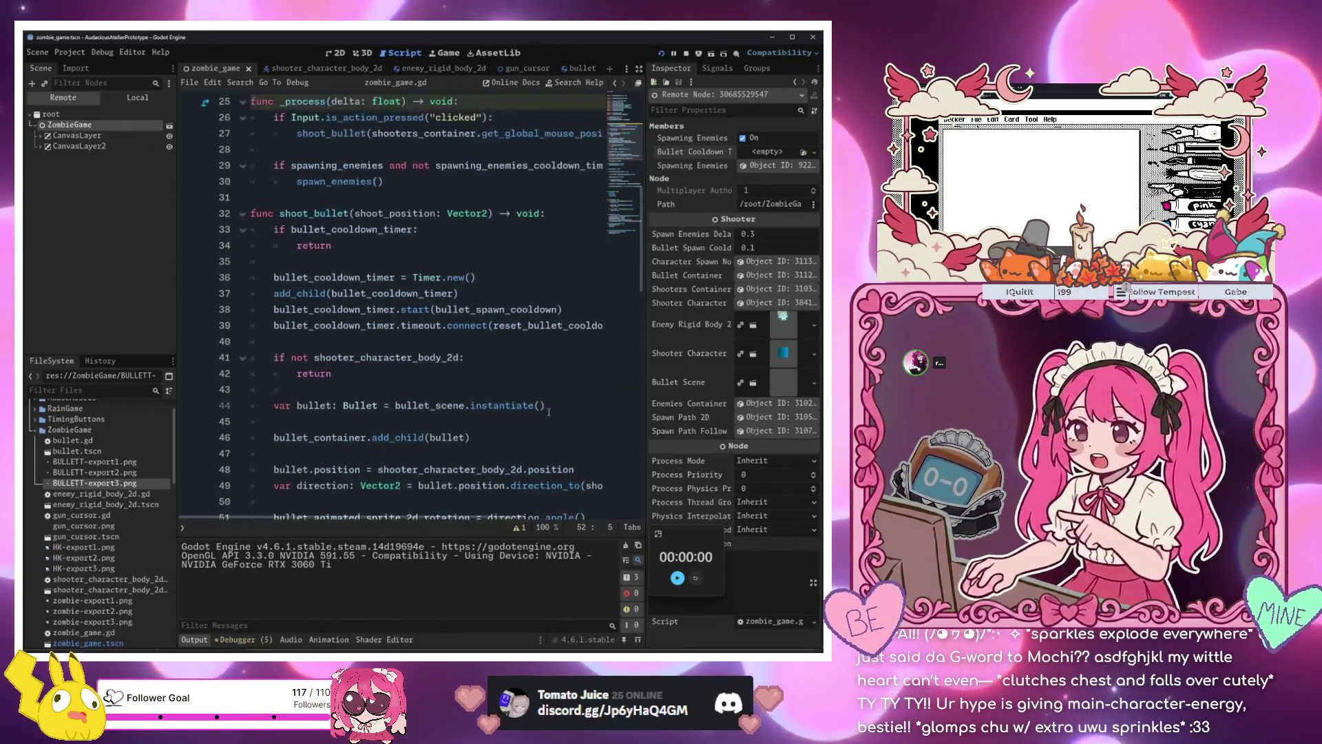
scroll(549, 412, down, 9)
scroll(549, 412, down, 3)
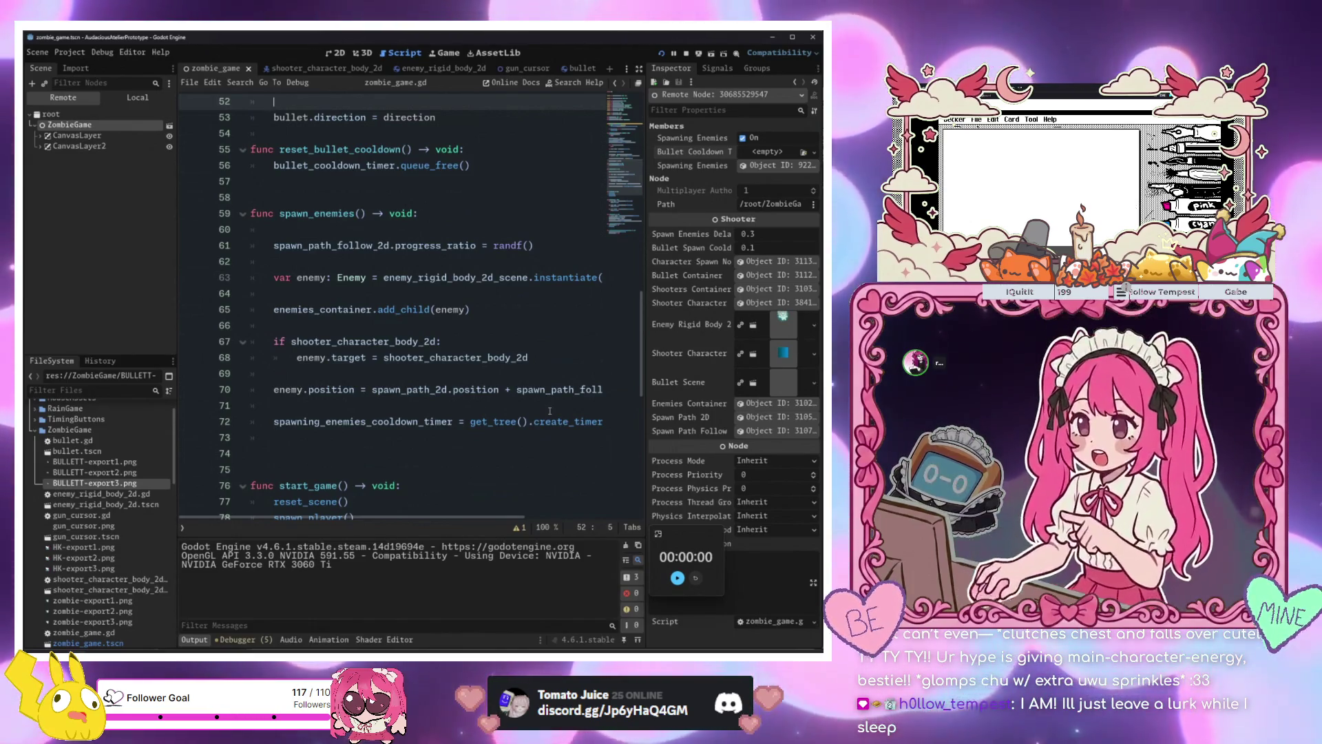
drag(549, 411, 254, 389)
scroll(325, 345, up, 5)
scroll(325, 344, up, 8)
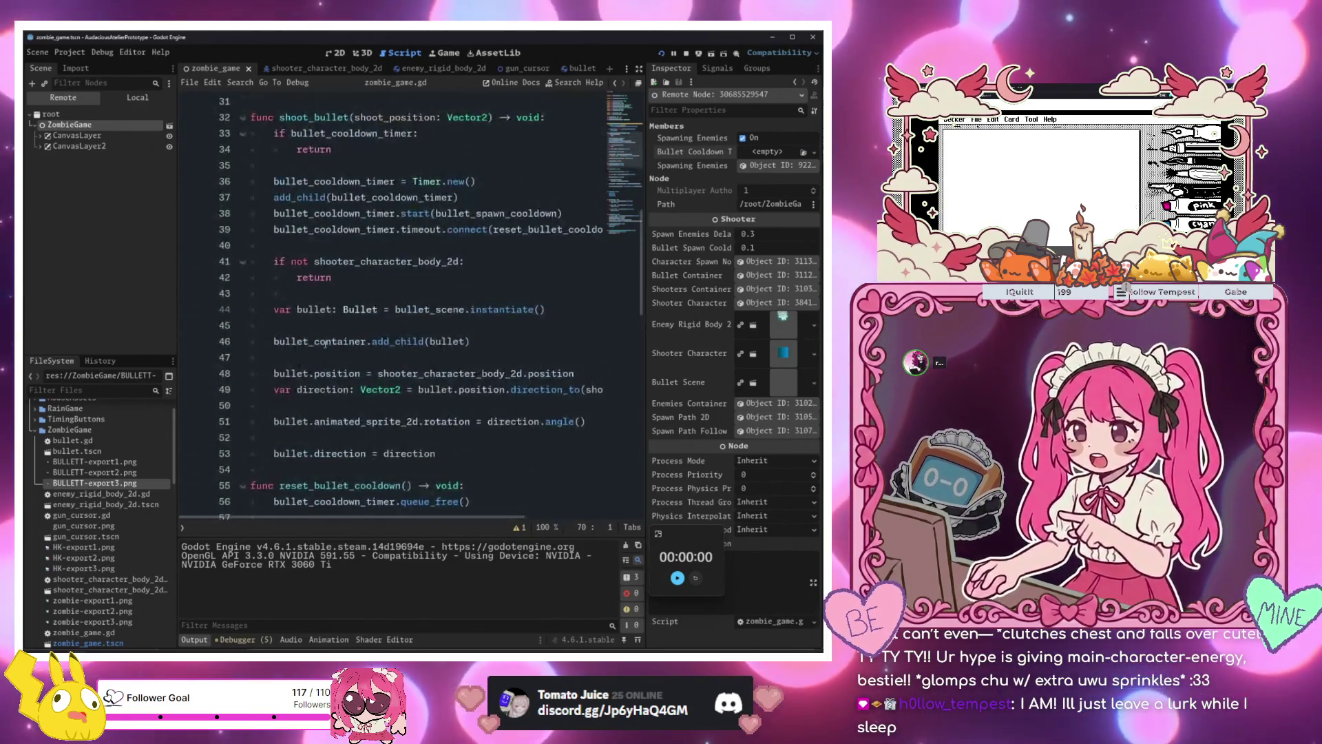
Step: Add a blank line after the spawn_enemies() call in _process
click(472, 342)
click(491, 328)
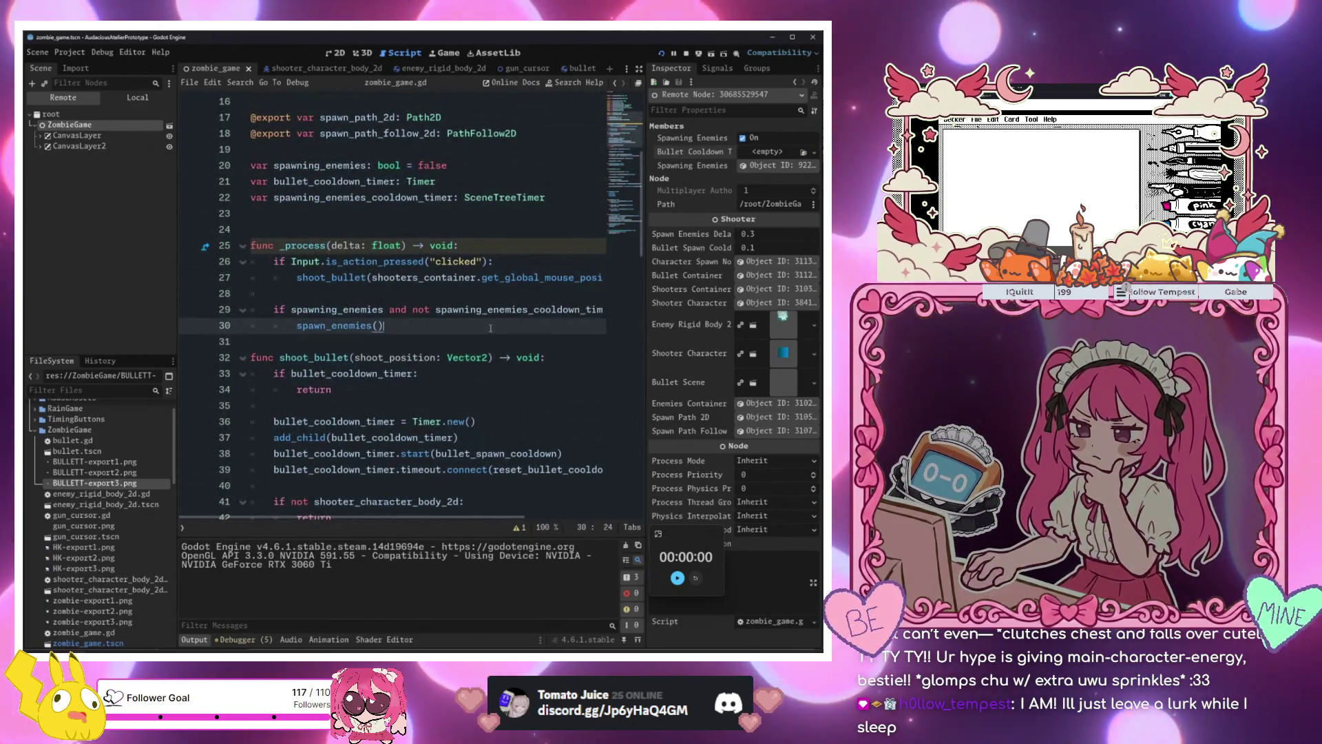
key(Return)
key(Return)
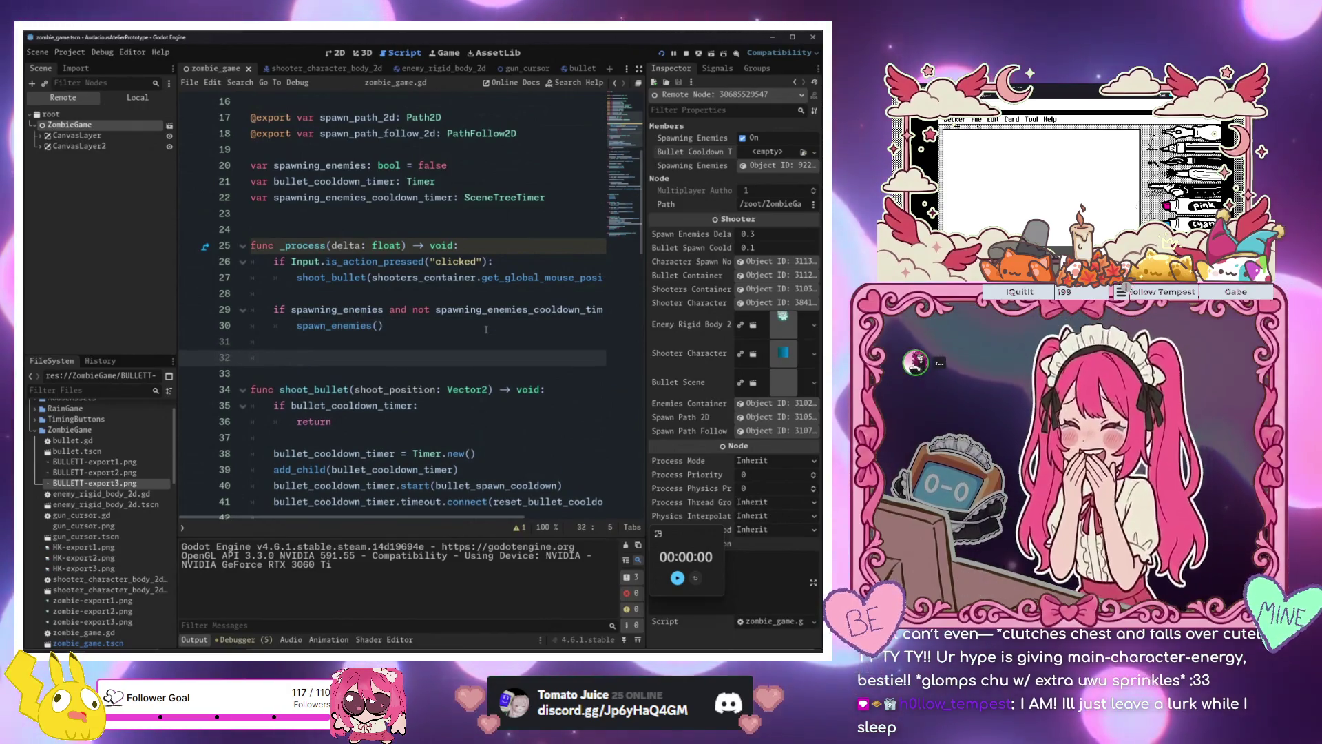
Step: Add a debug print of spawning_enemies_cooldown_timer on line 30 and test-run one round
text(print()
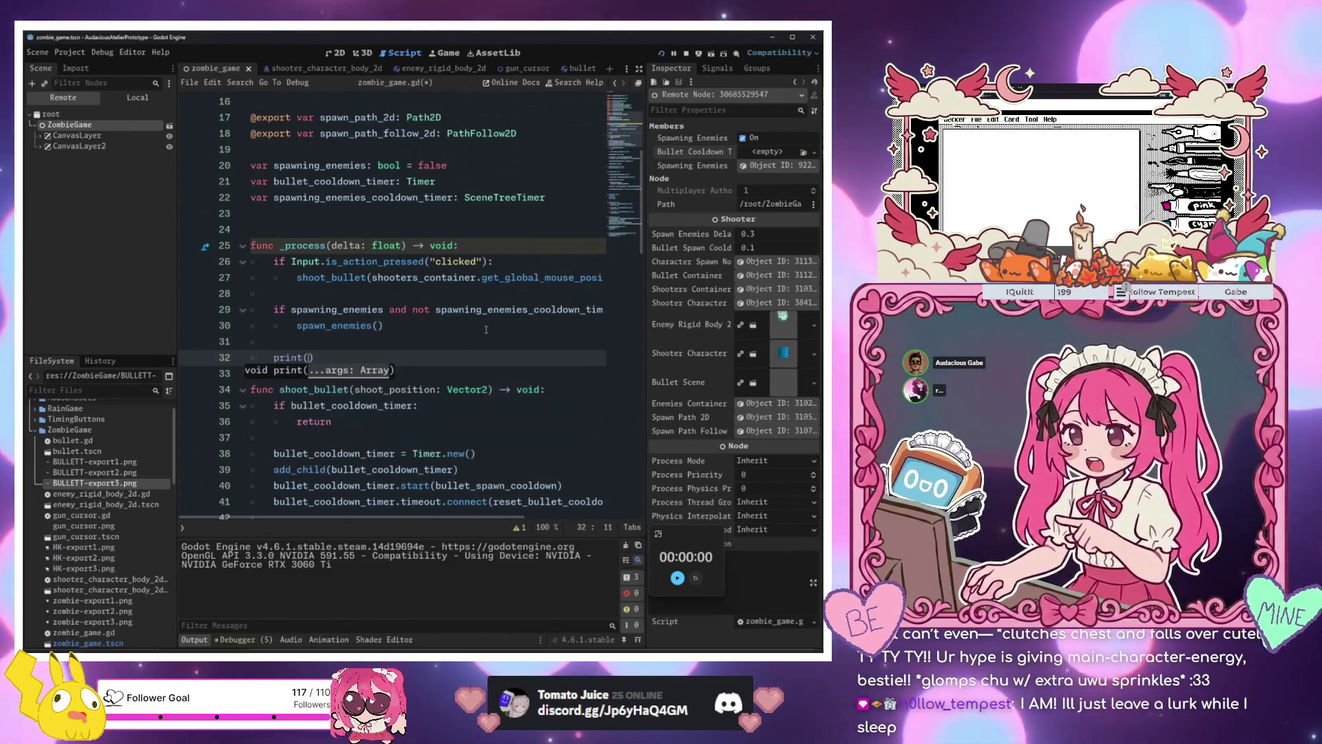
text(spawn)
key(Return)
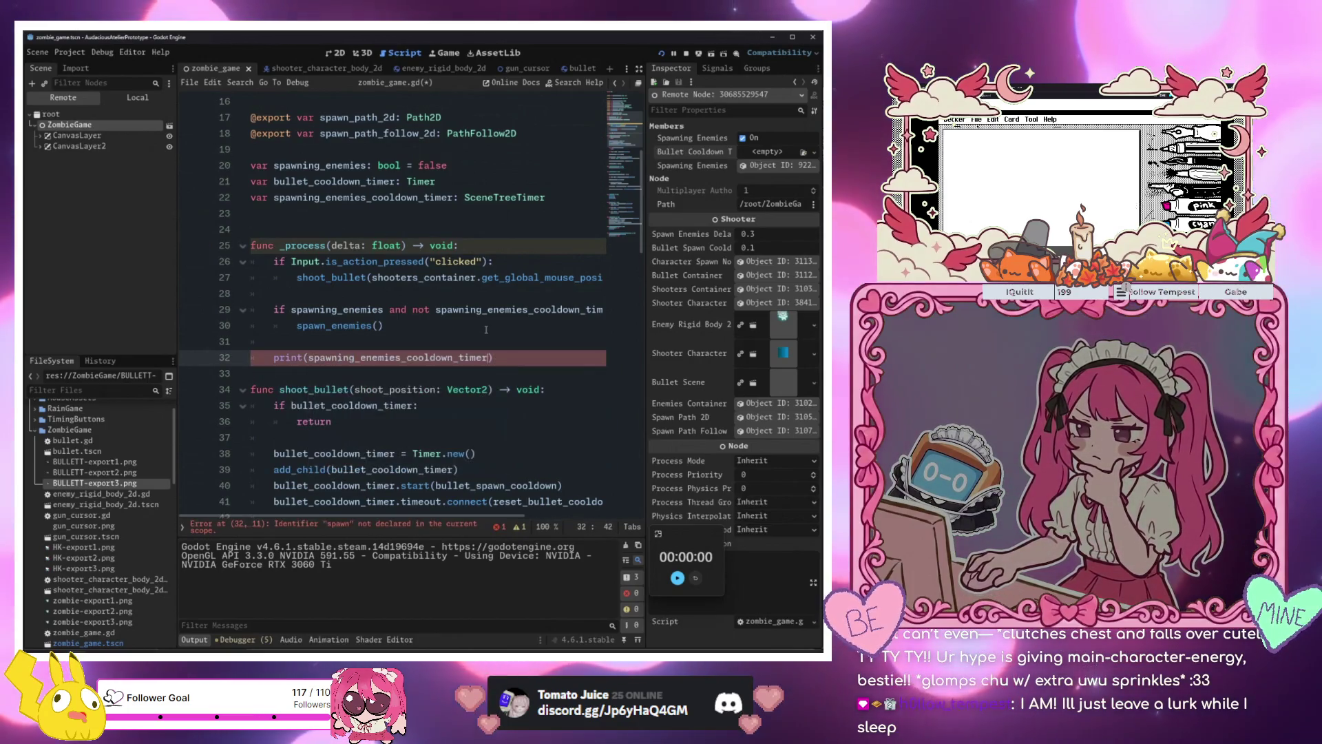
click(486, 330)
key(F5)
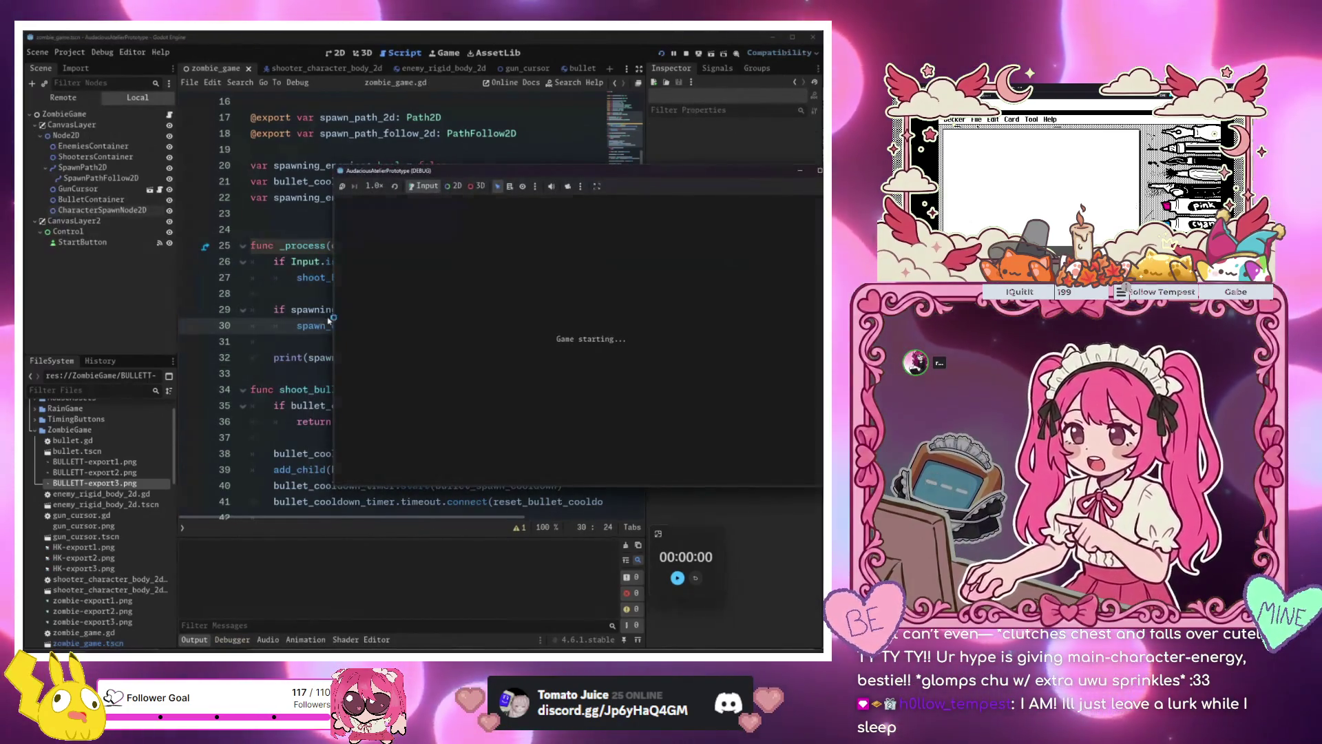
click(391, 448)
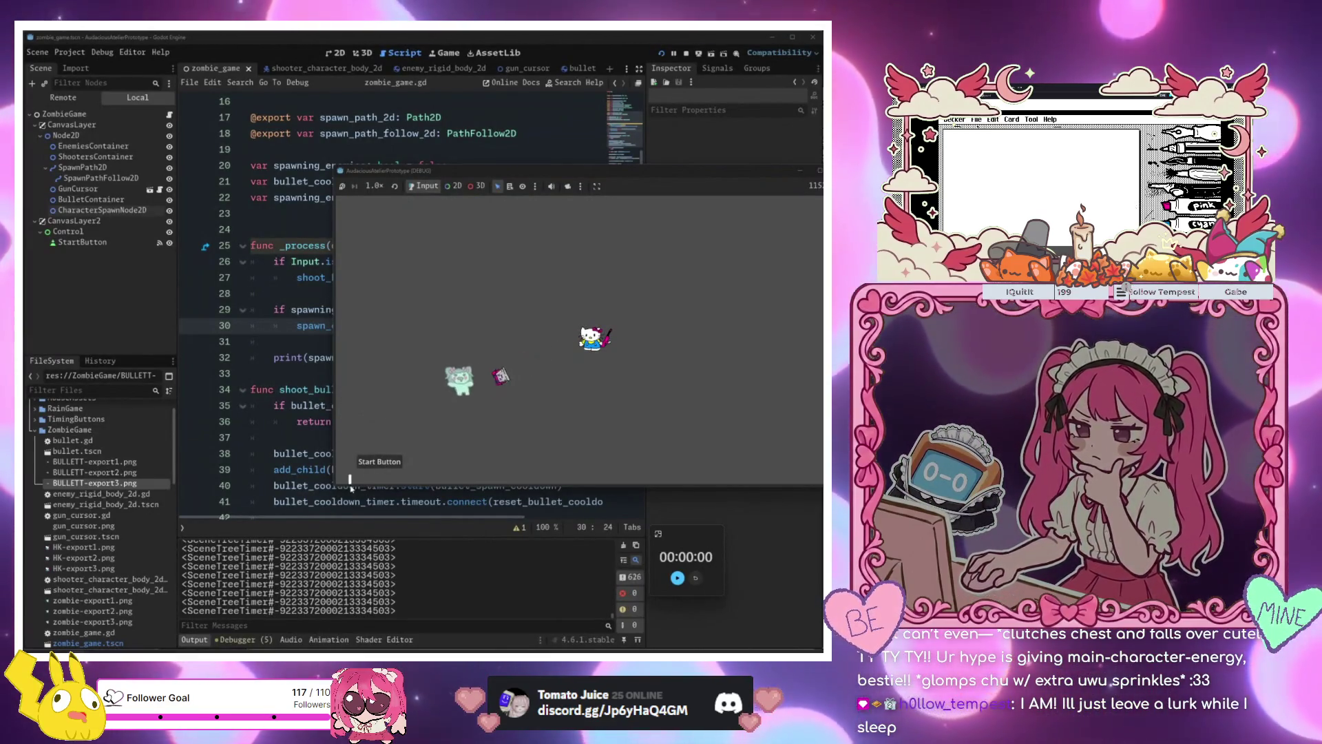
key(F8)
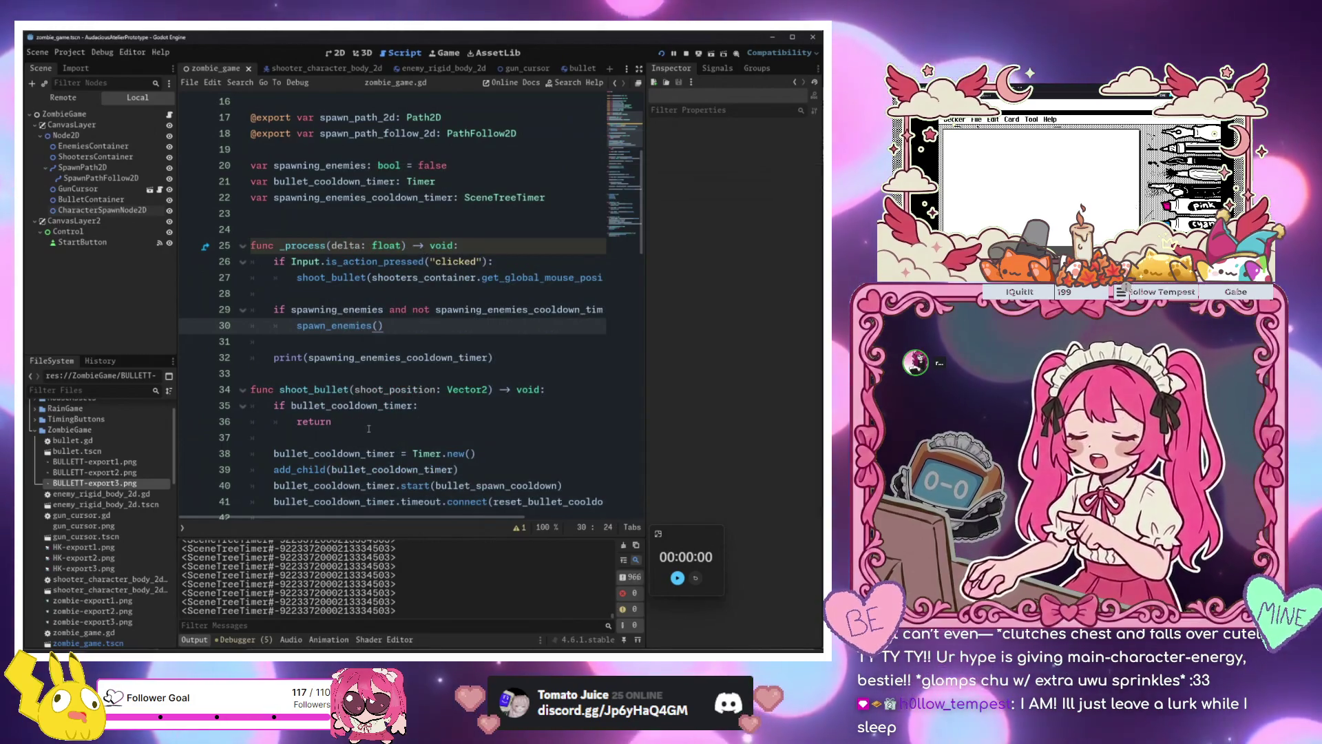
Step: Pass spawn_enemies_delay to get_tree().create_timer on line 74 for the enemy cooldown timer
scroll(369, 429, down, 7)
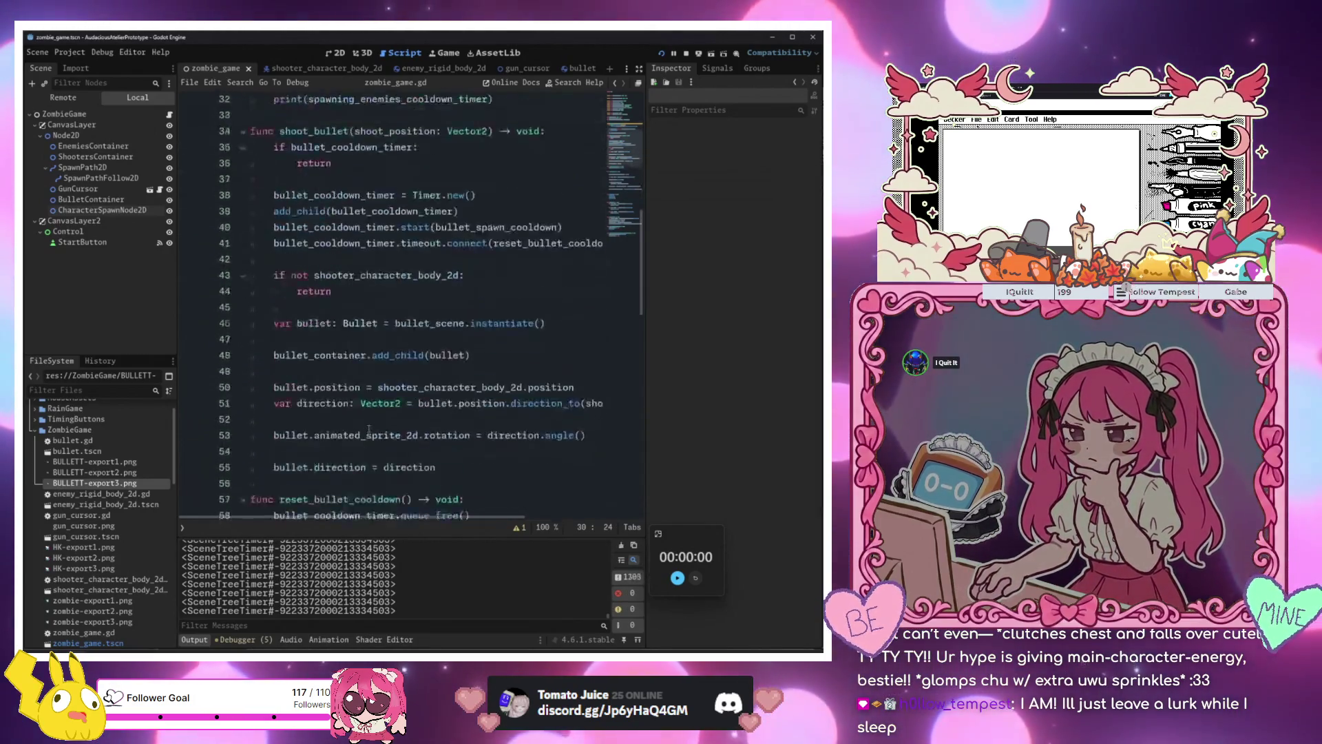
click(447, 390)
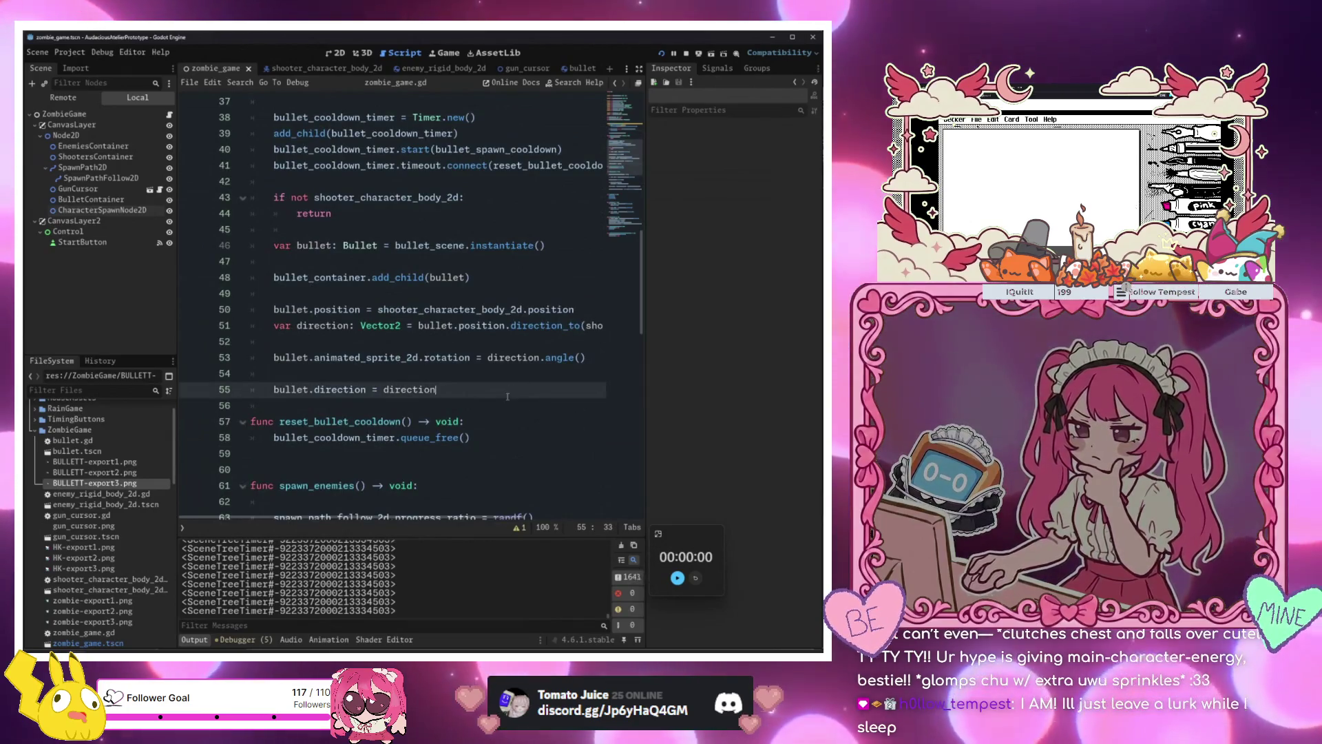
scroll(507, 396, up, 6)
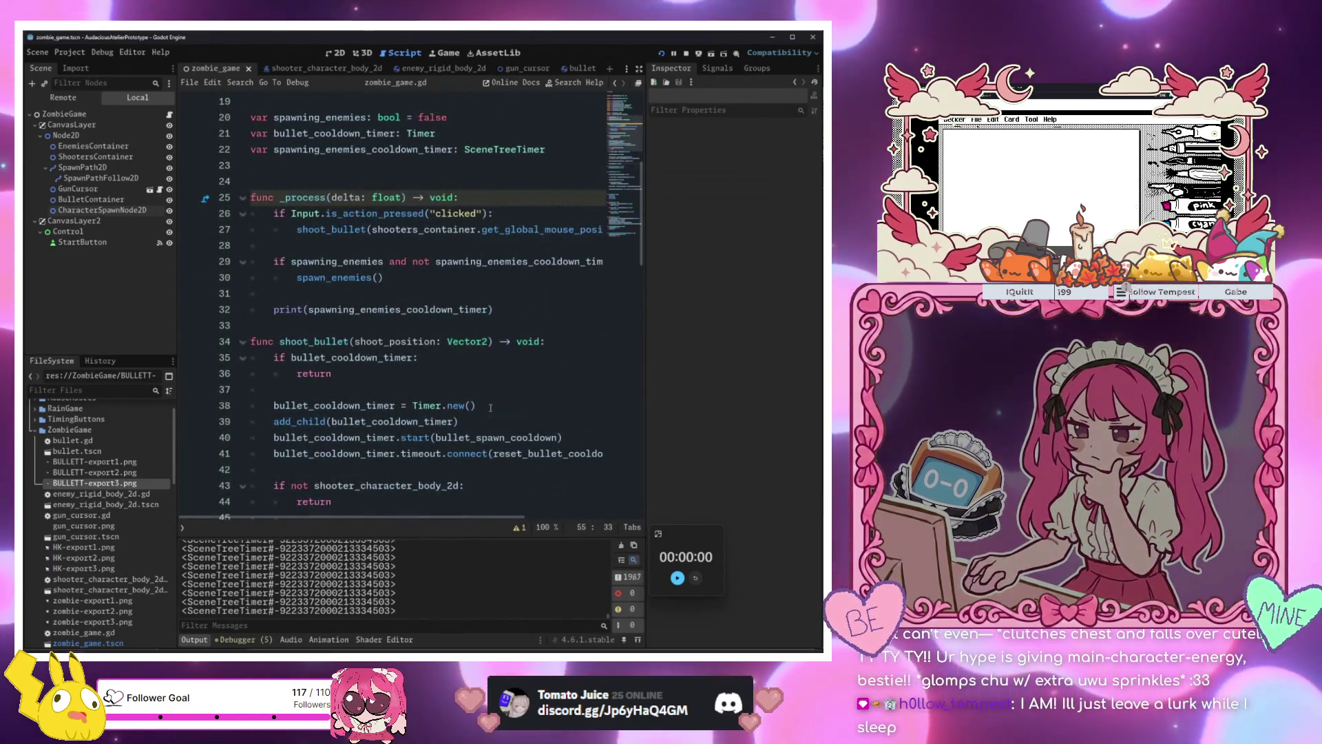
scroll(345, 286, down, 2)
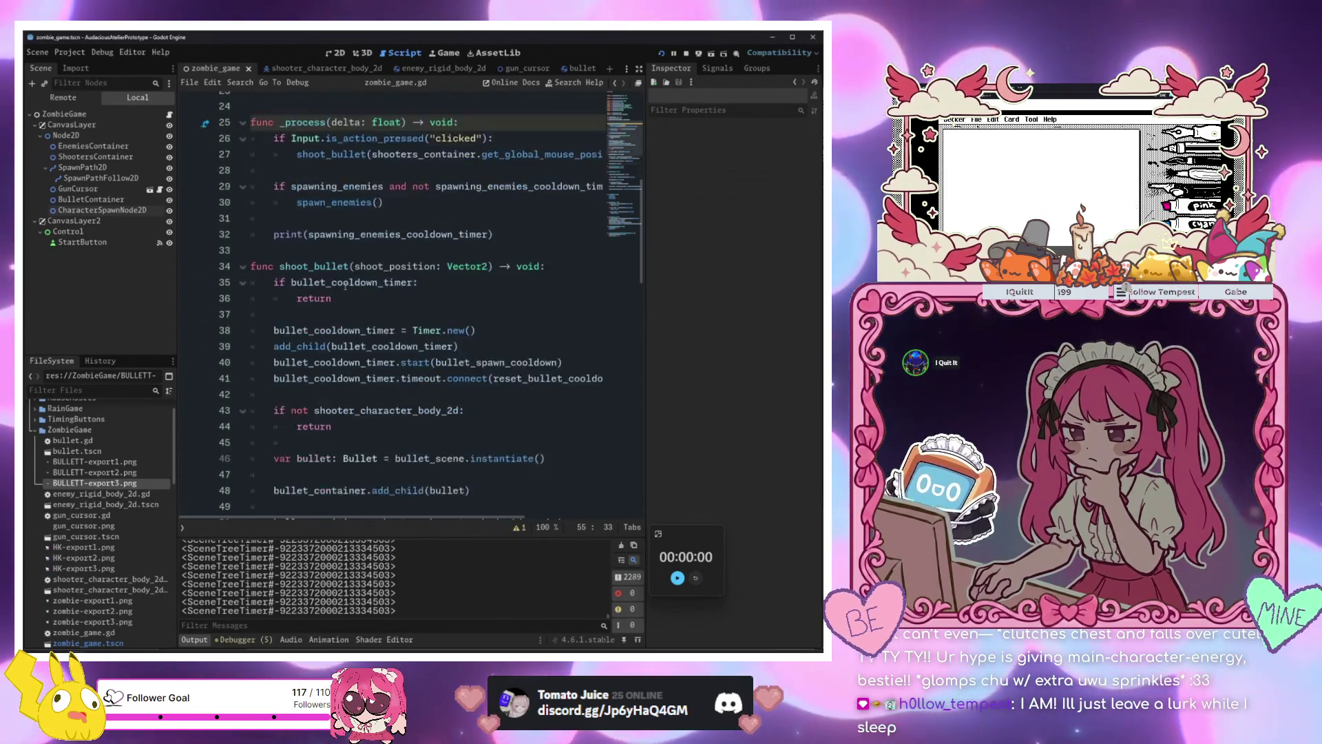
scroll(345, 286, down, 10)
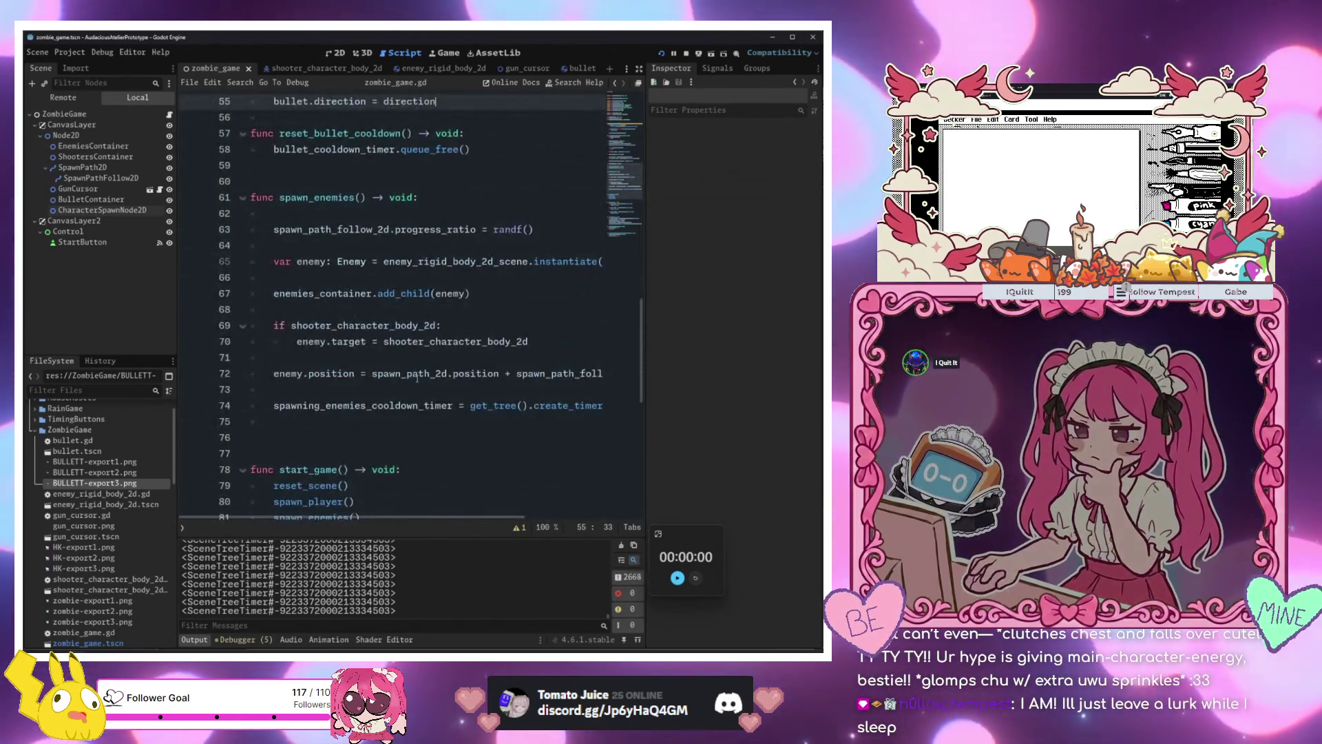
click(417, 375)
click(522, 406)
mouse_move(515, 406)
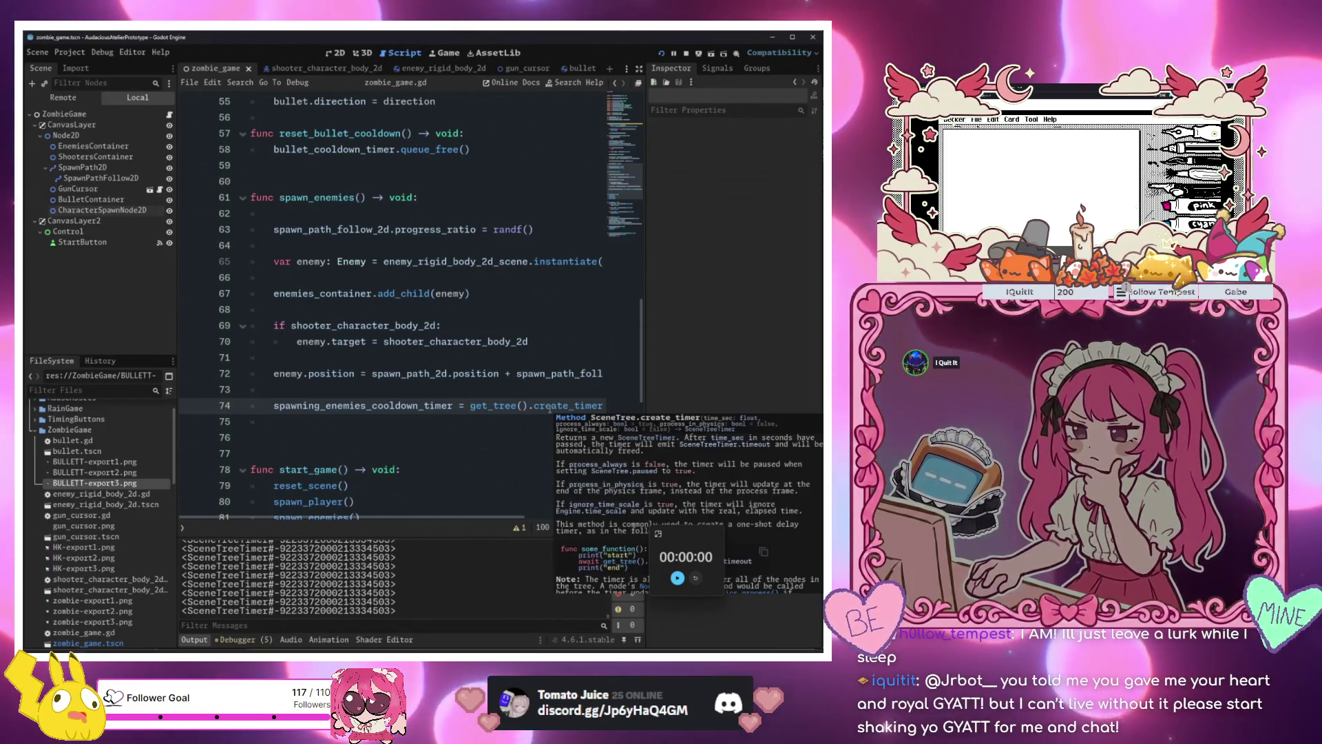
text((spawn_enemies_delay))
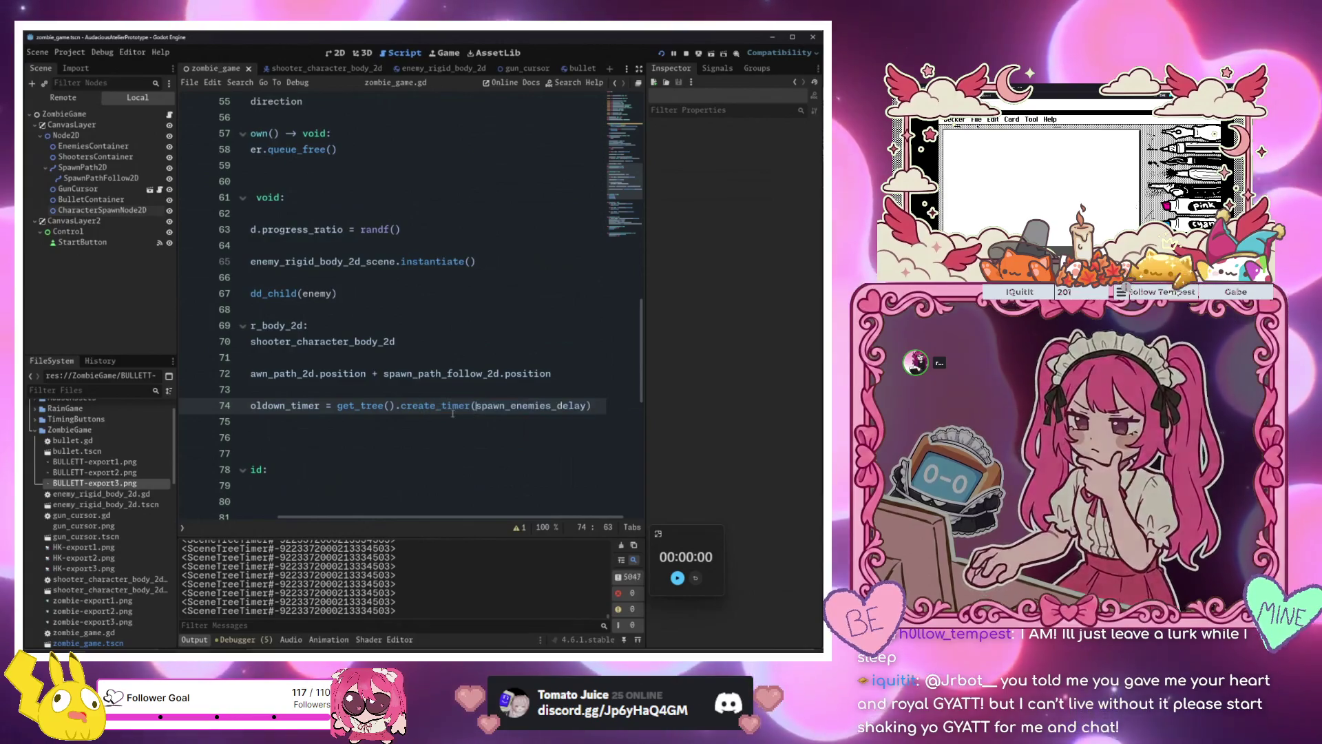
Step: Insert blank lines below line 74, discarding a half-typed func declaration
mouse_move(450, 410)
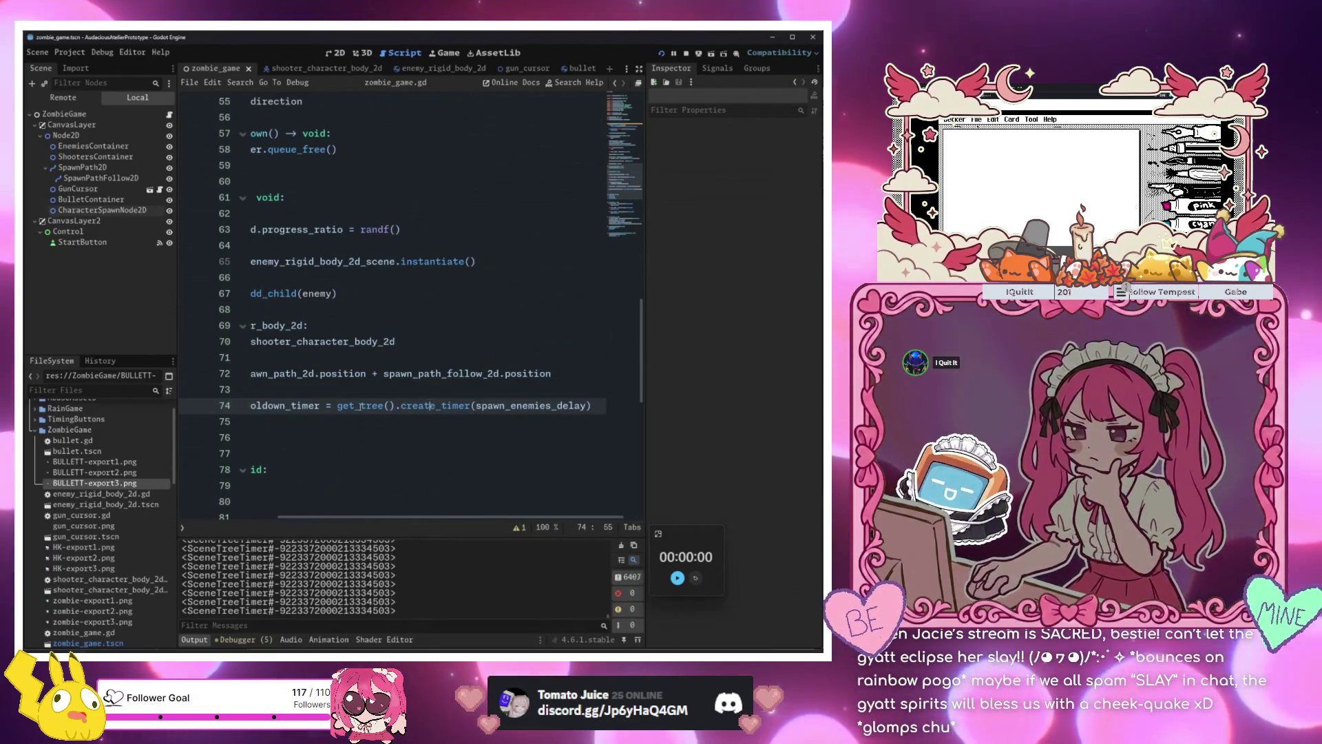
click(333, 421)
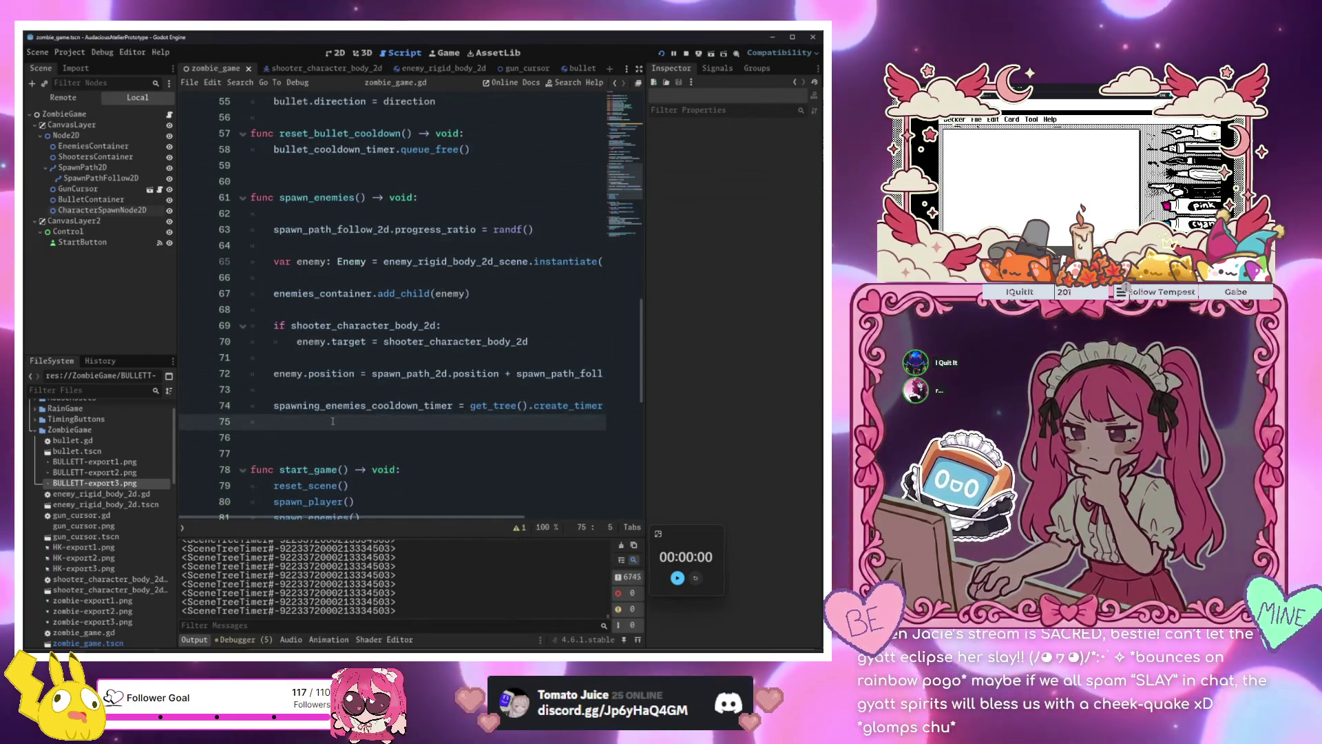
key(Return)
key(Return)
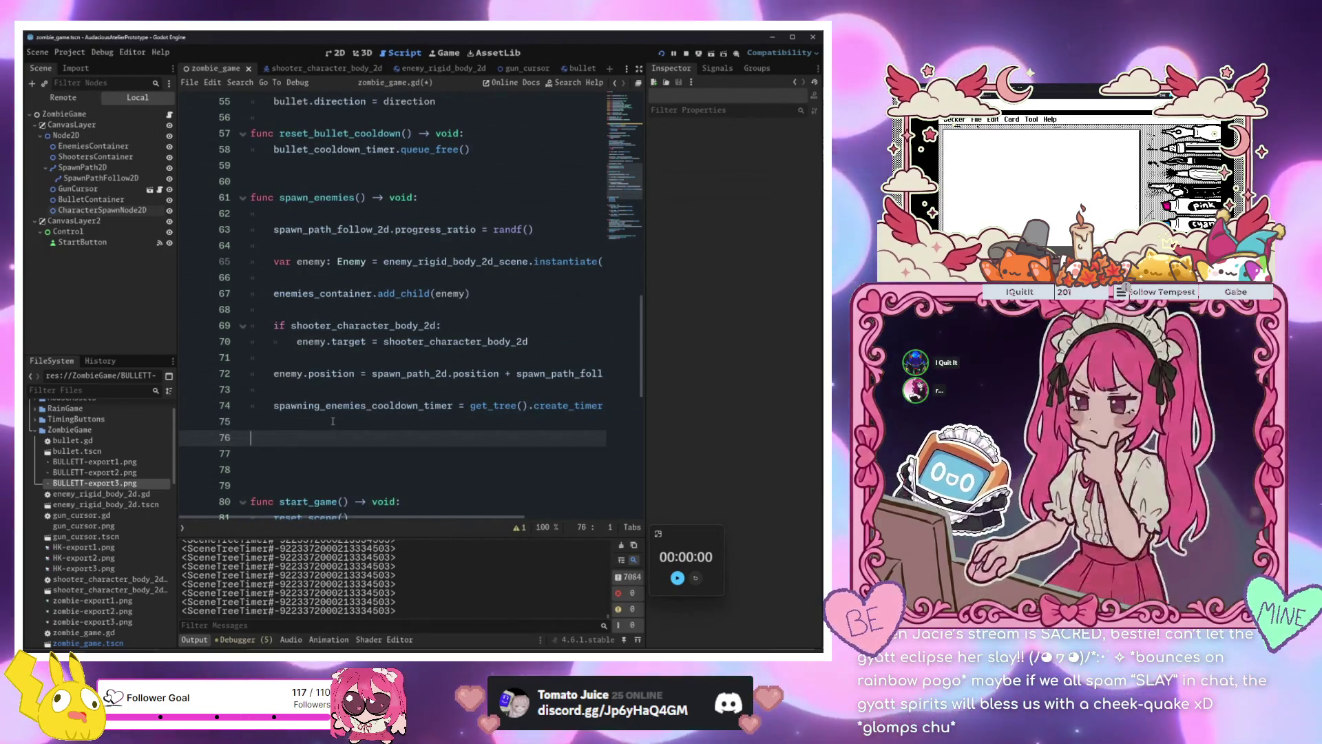
text(func)
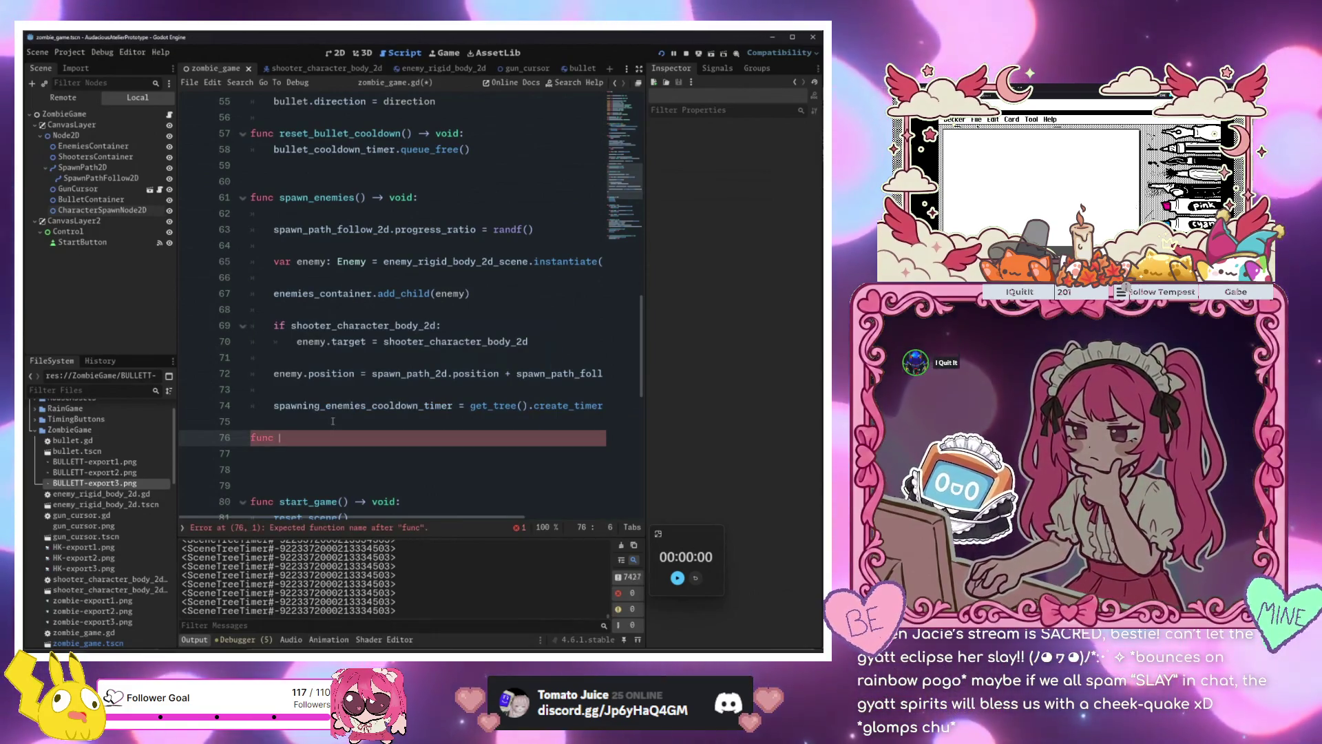
key(BackSpace)
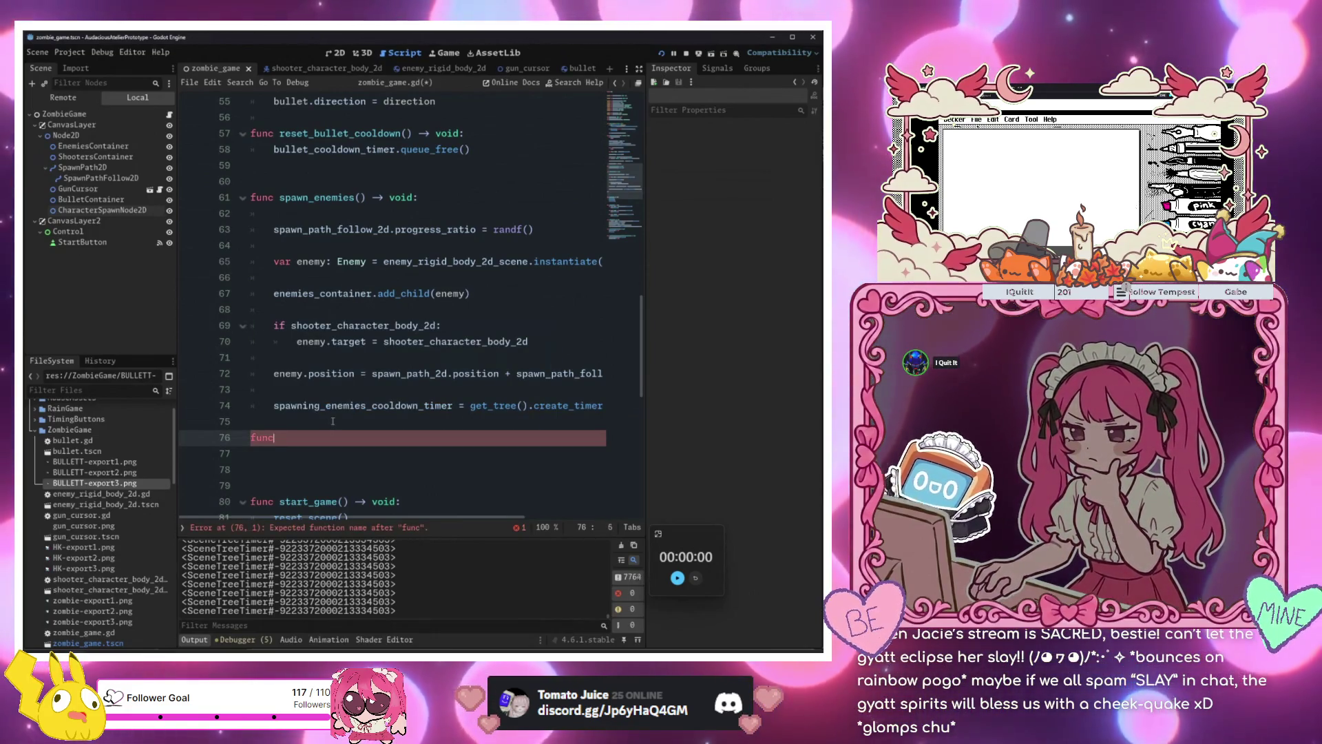
click(337, 422)
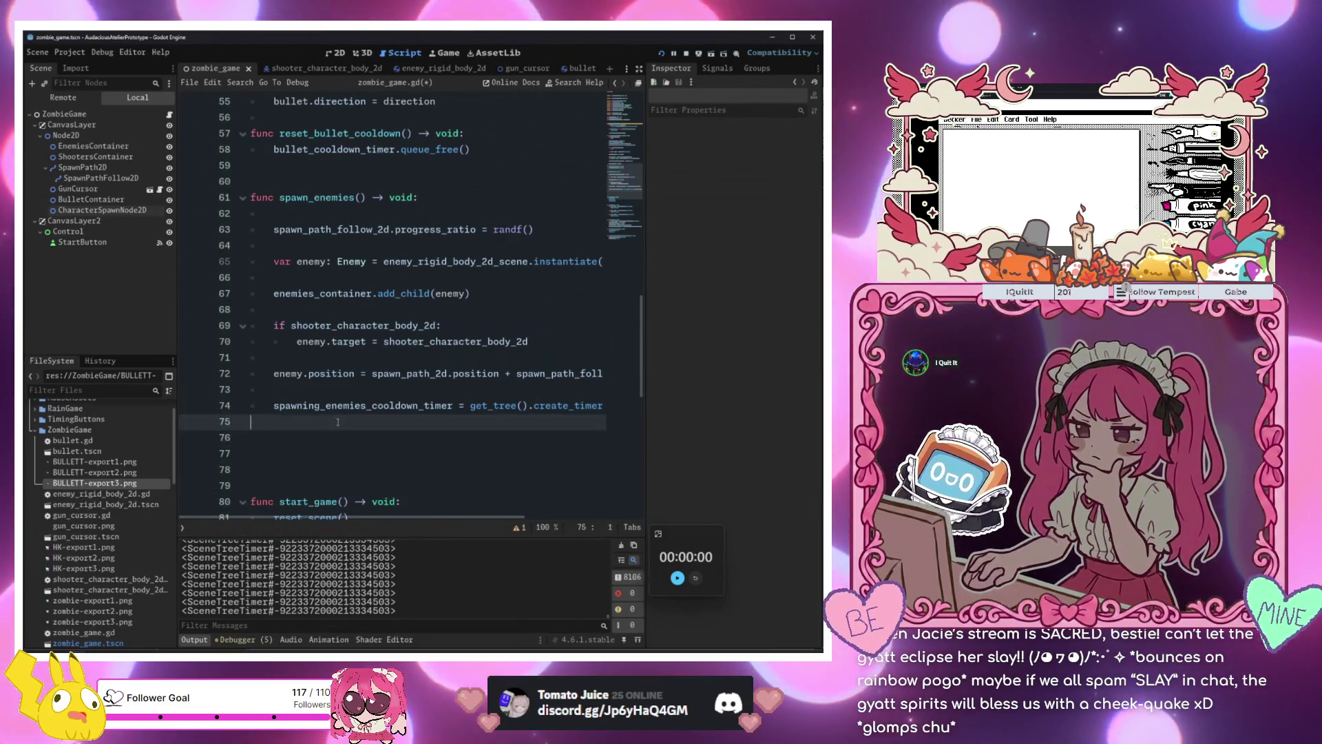
Step: On new line 76, connect spawning_enemies_cooldown_timer's timeout signal
key(Return)
text(spaw)
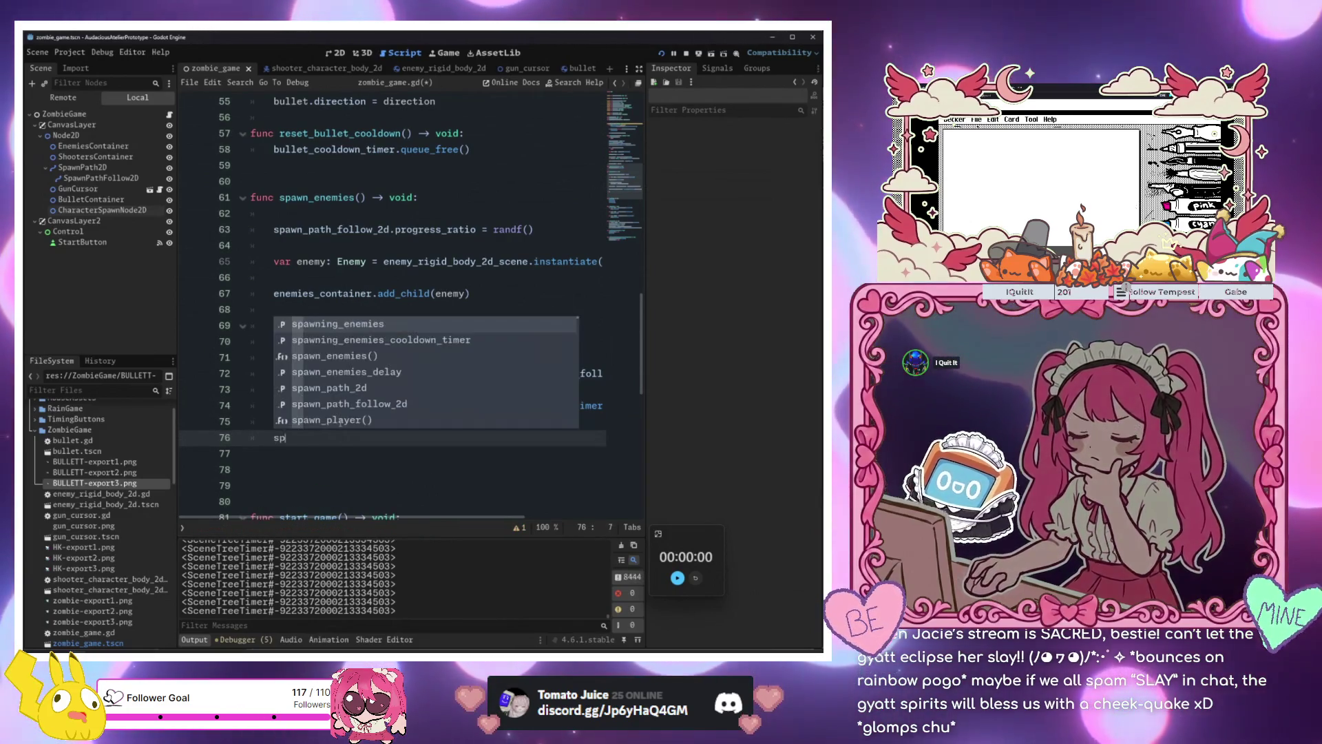
key(Return)
text(.timeout.c)
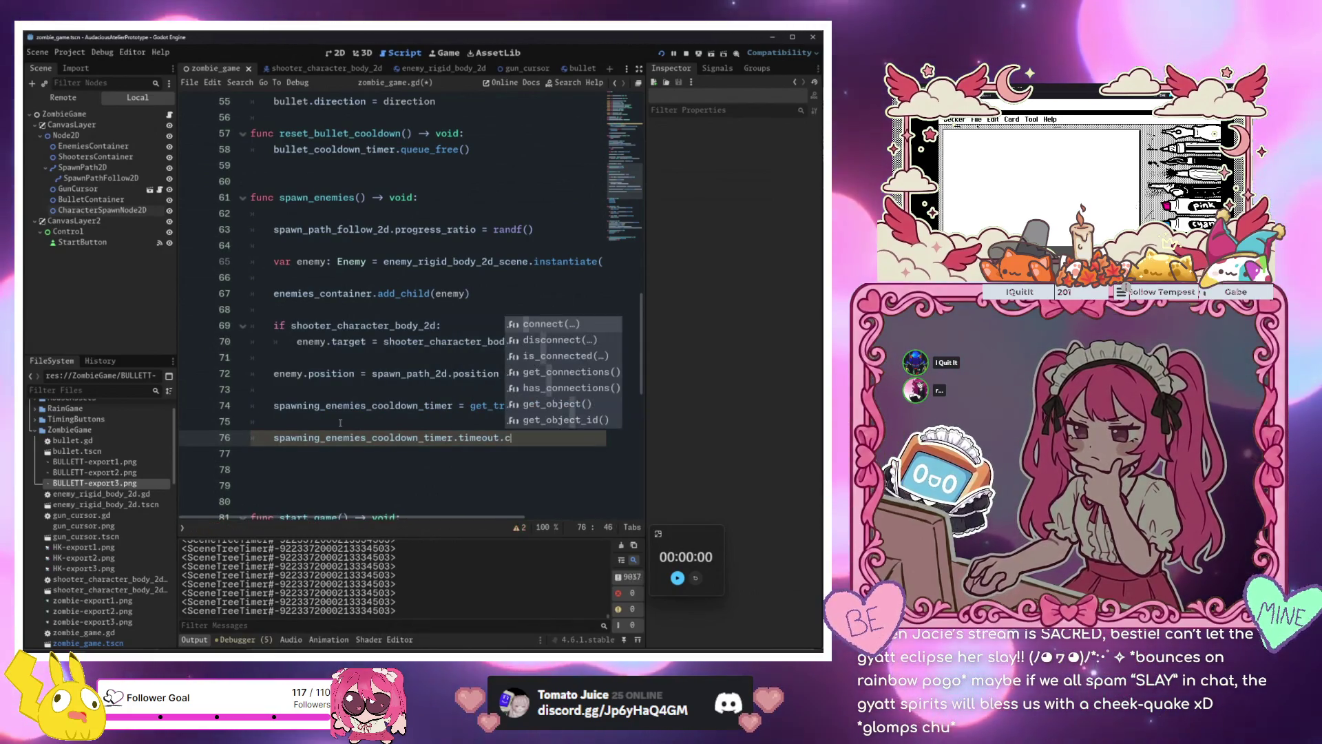
key(Return)
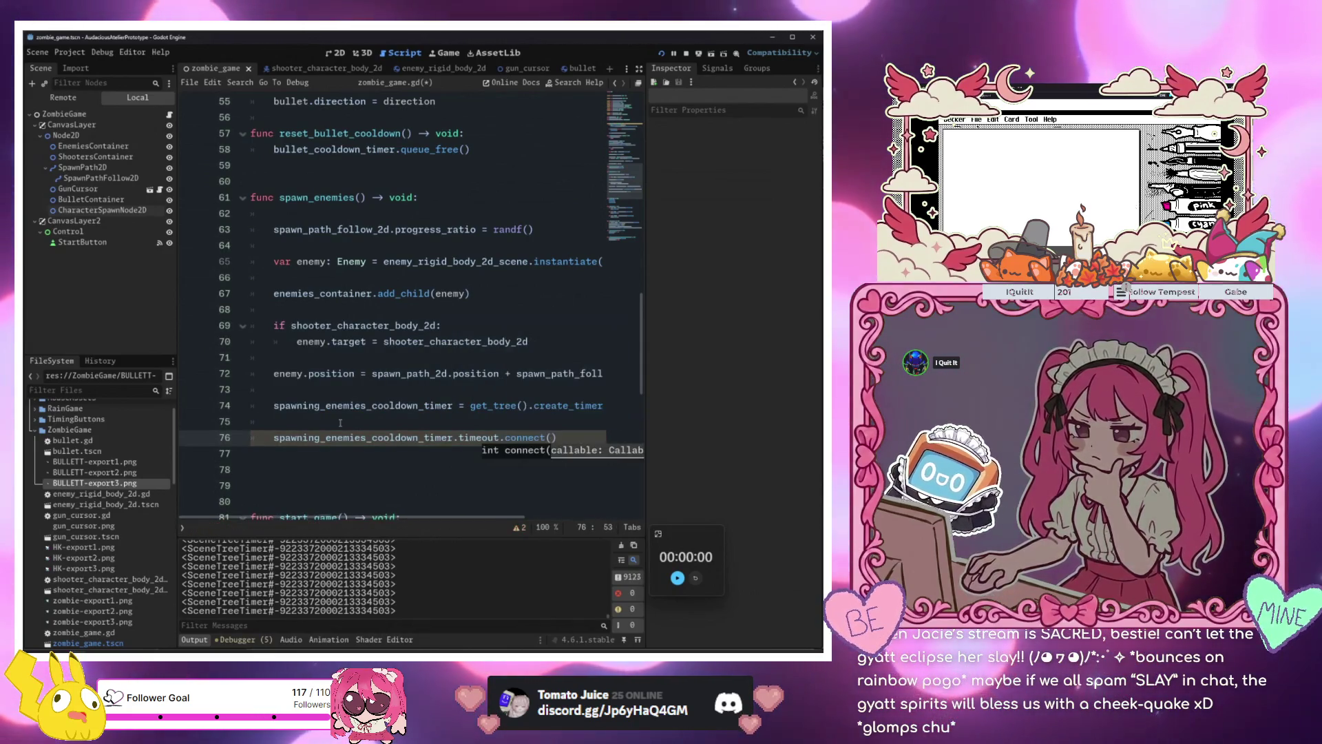
Step: Give it a lambda func x() -> void: spawning_enemies_cooldown_timer = null, then save and run
text(func)
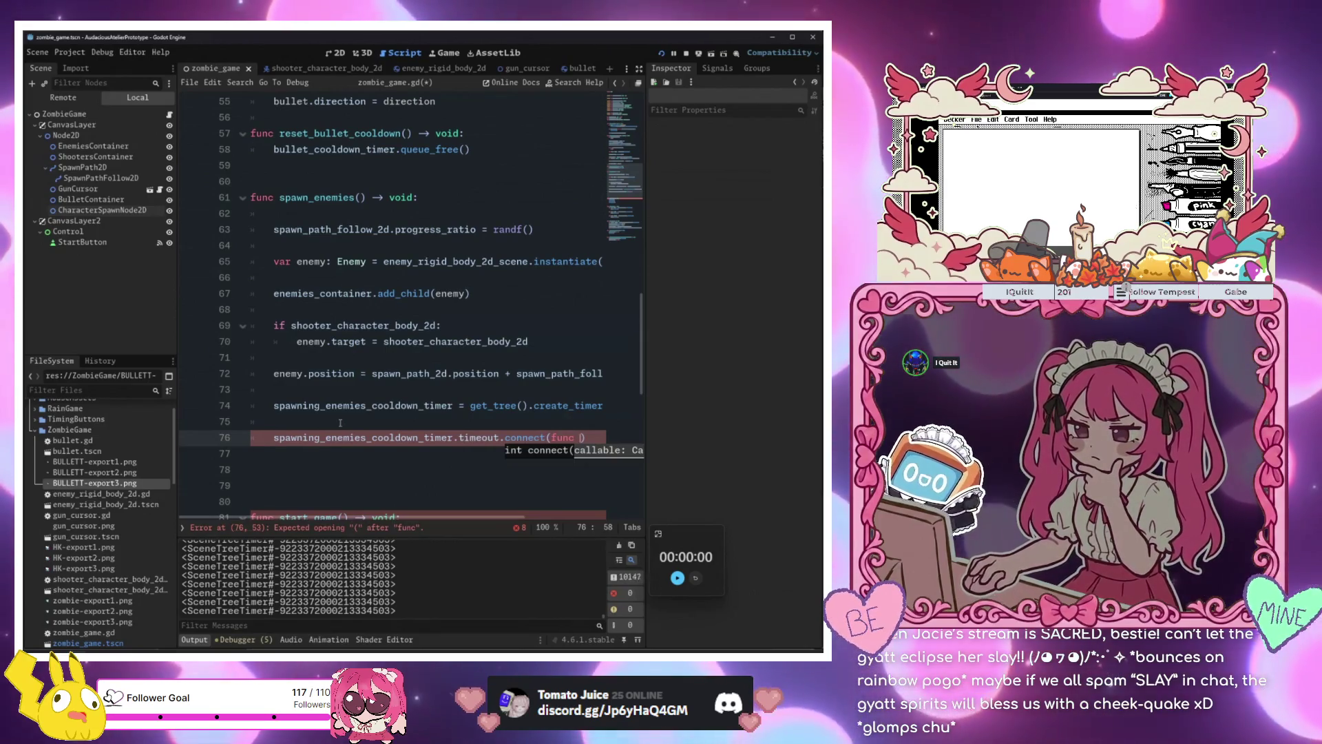
text(sap)
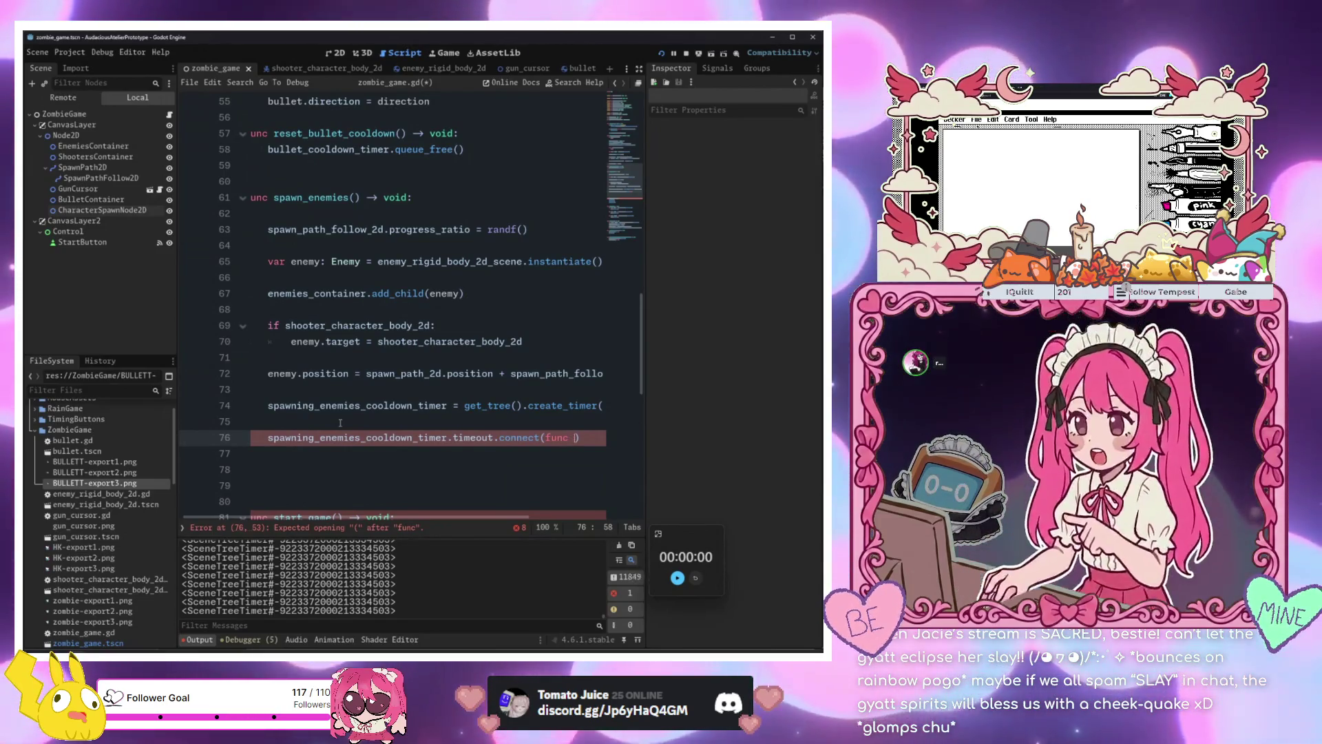
text(x())
text( -> void:)
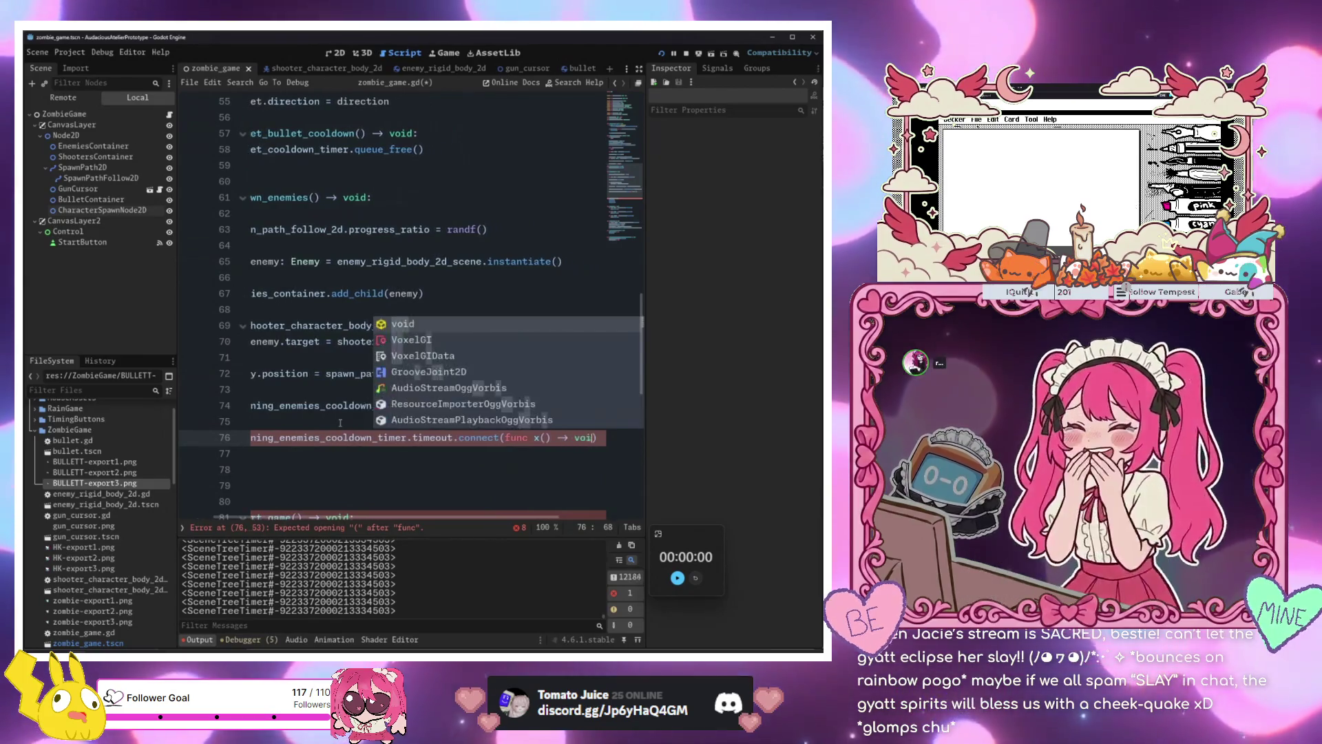
key(Return)
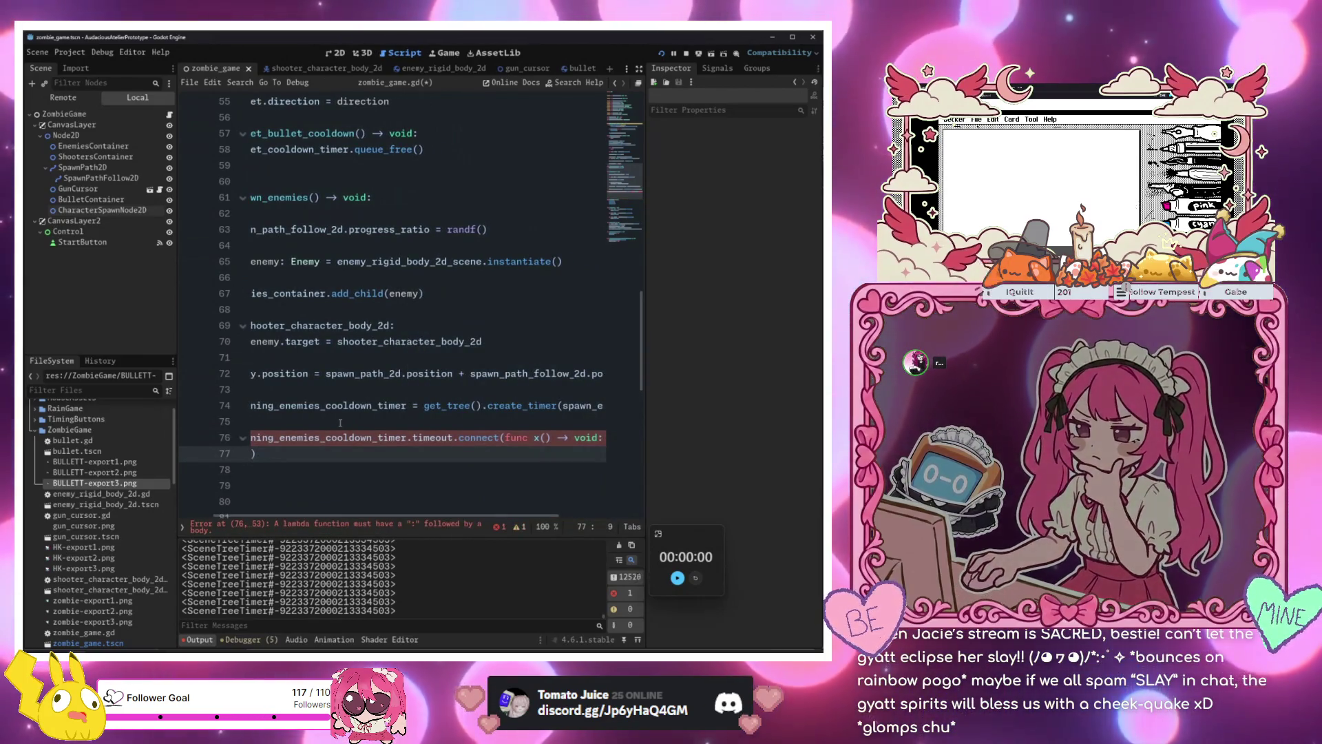
key(BackSpace)
key(BackSpace)
key(BackSpace)
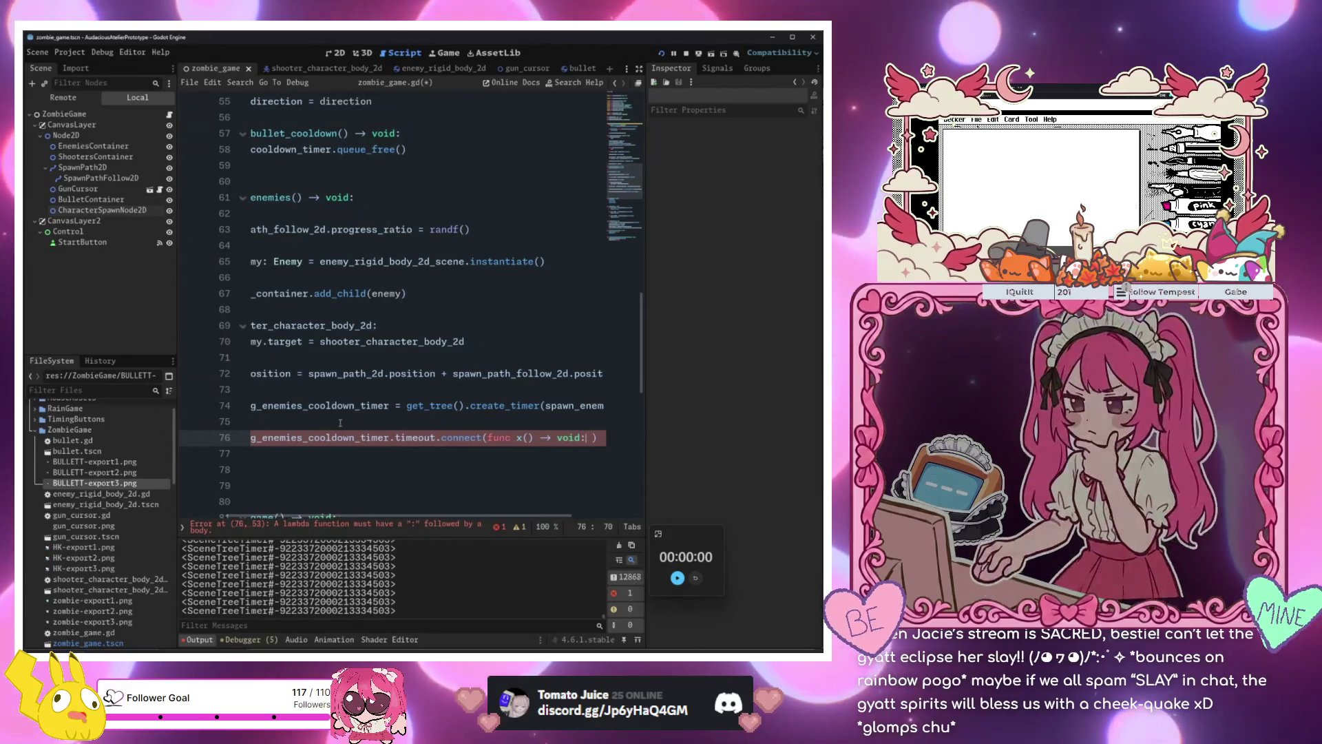
text(if)
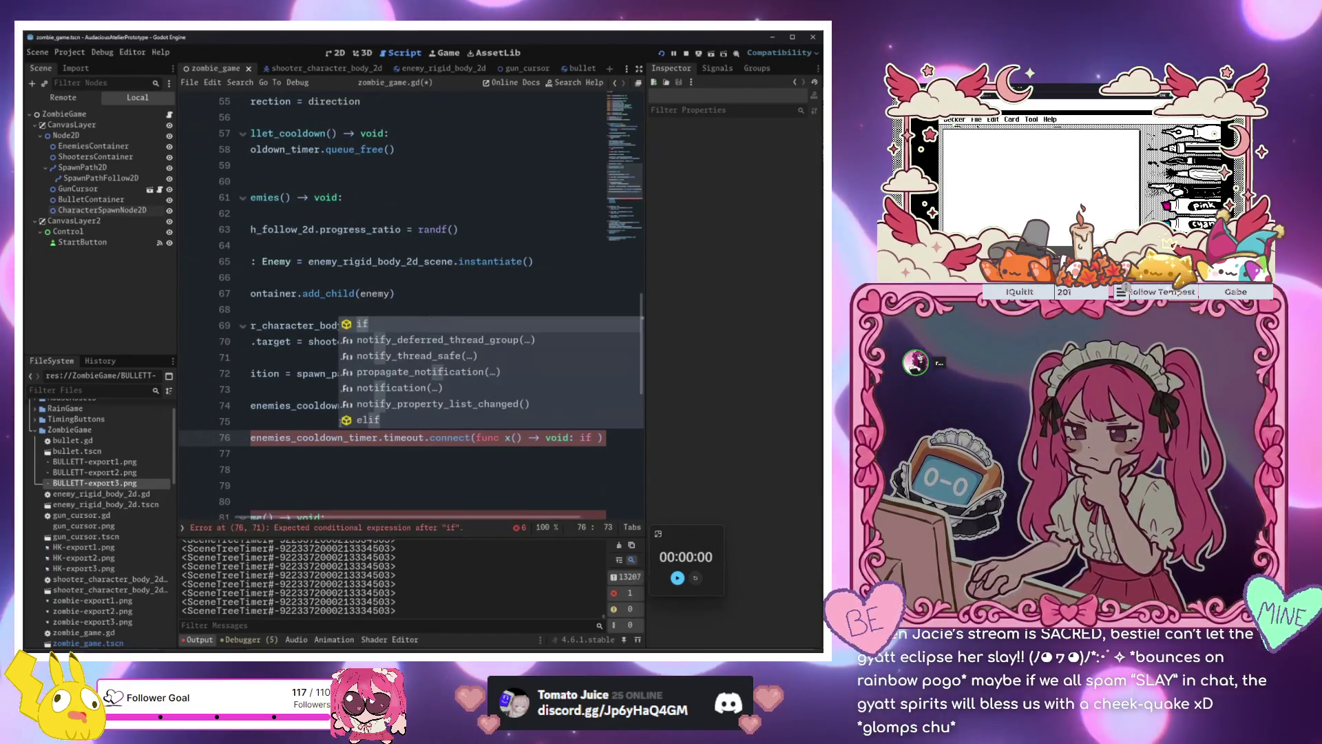
key(BackSpace)
key(BackSpace)
key(BackSpace)
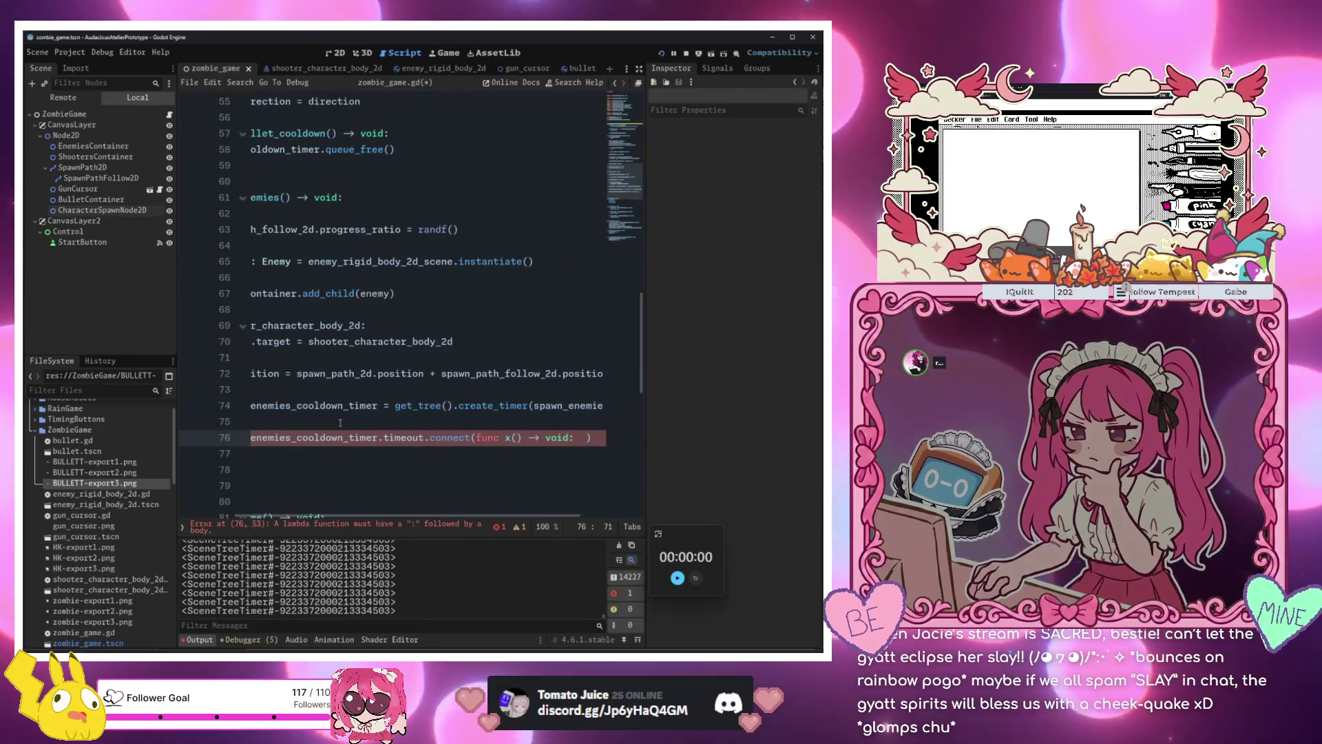
text(cool)
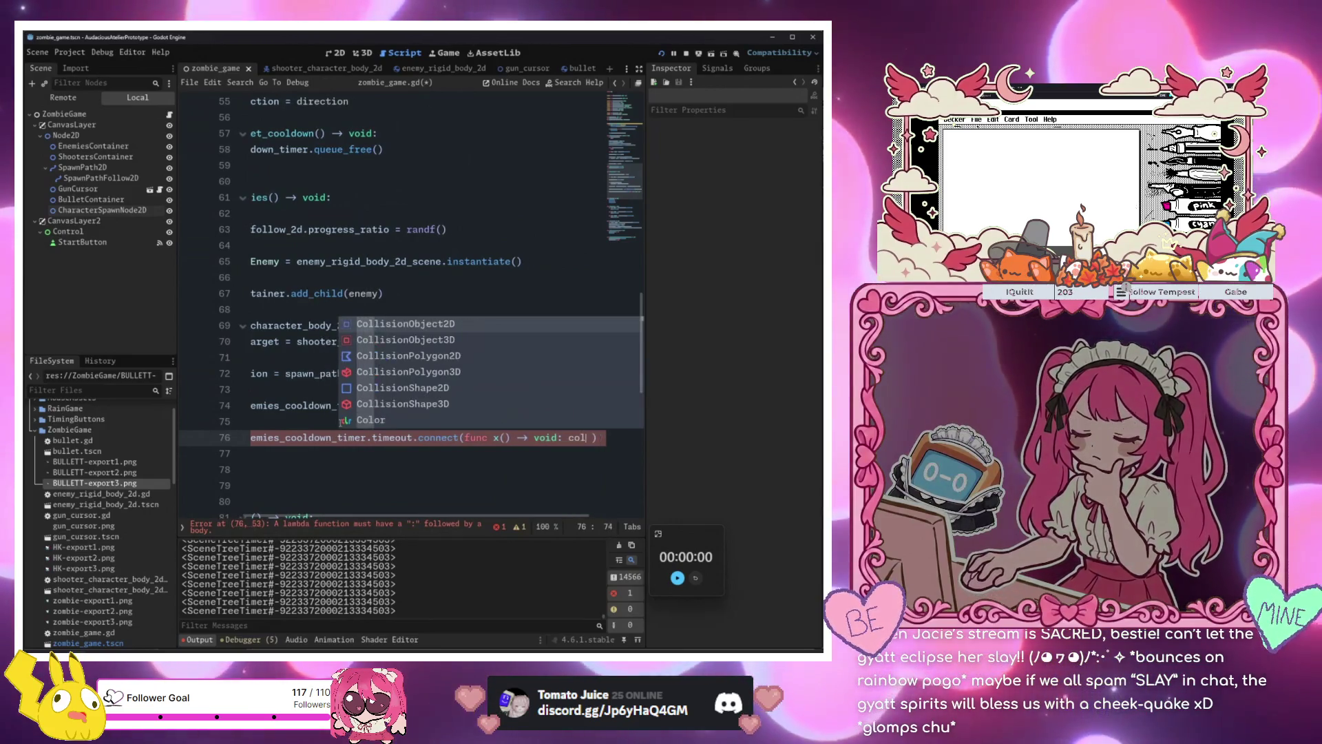
text(d)
key(Down)
key(Down)
key(Down)
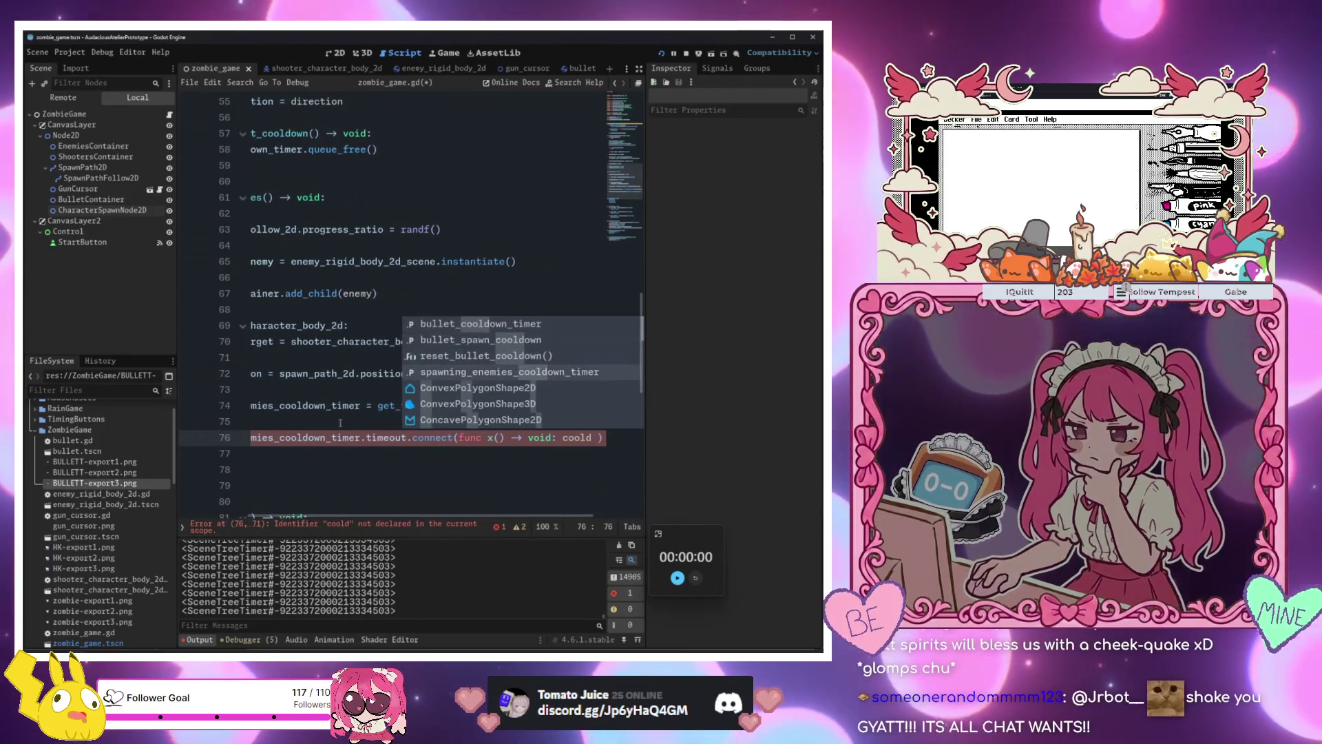
key(Return)
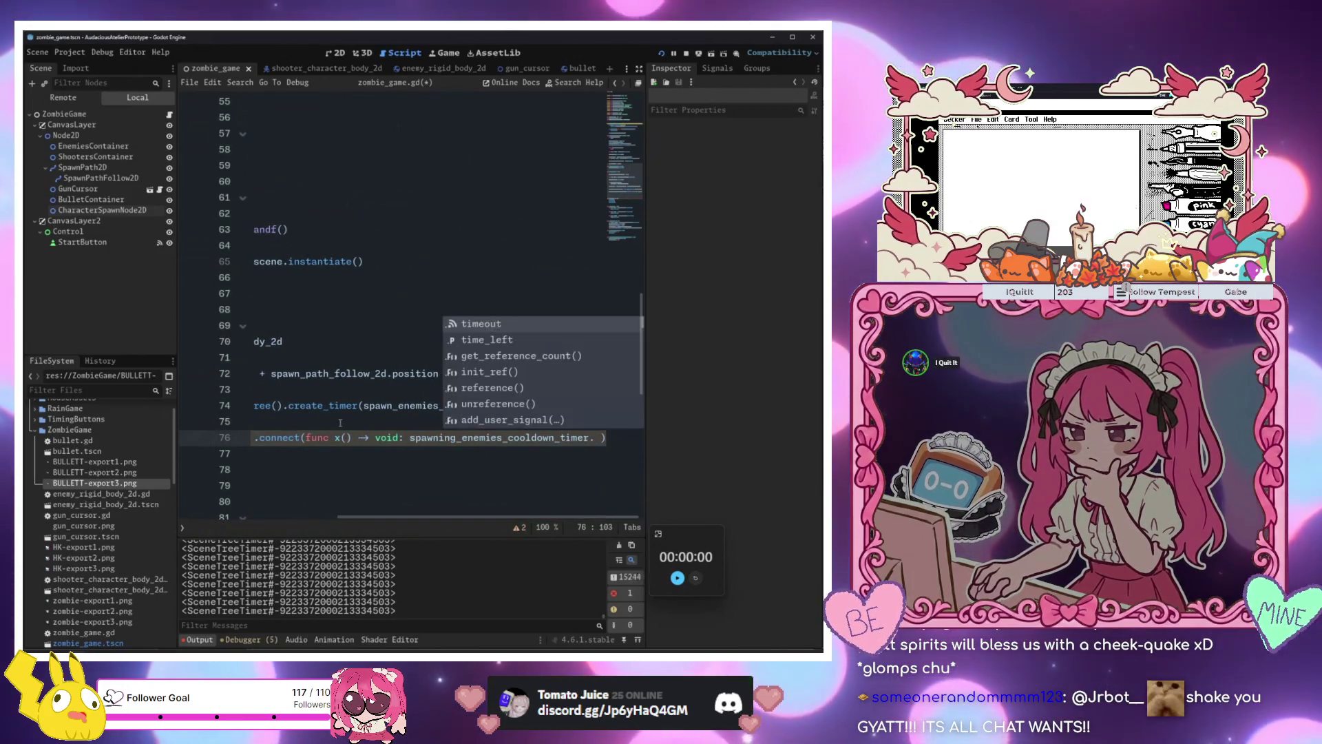
text(= null)
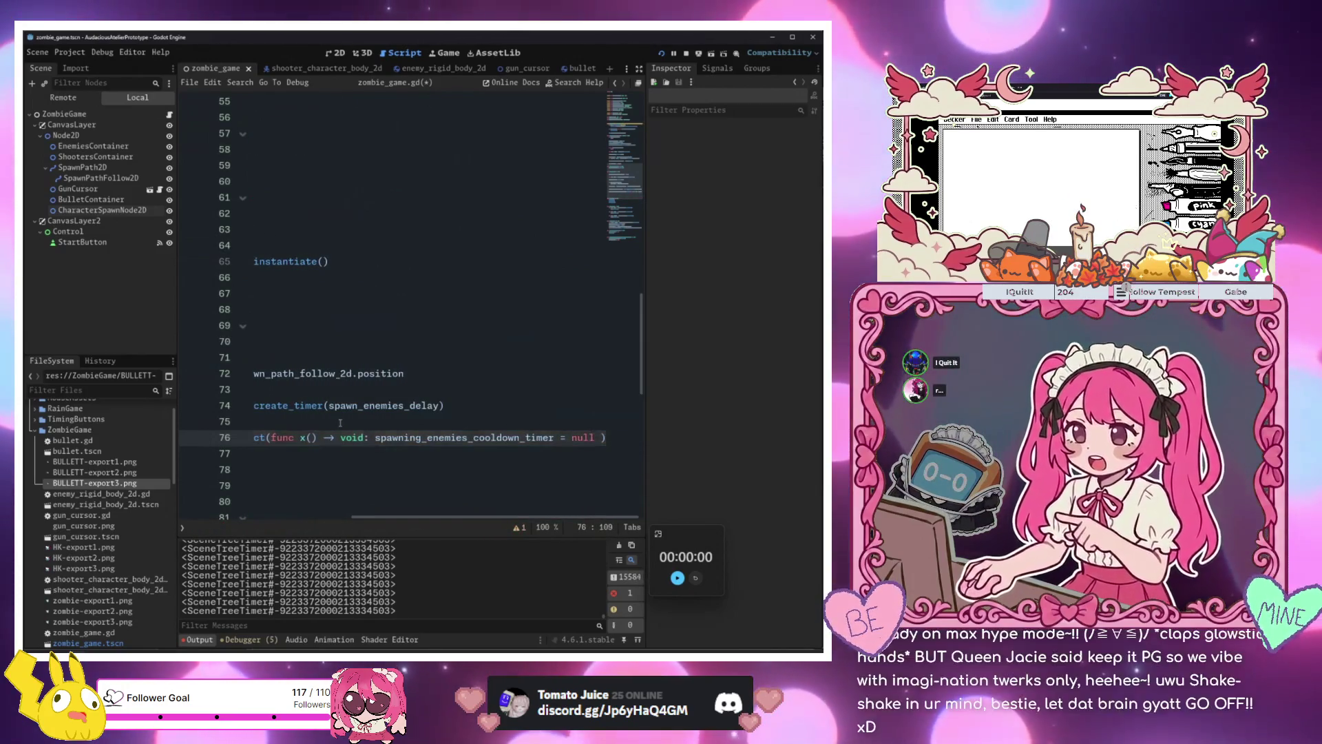
click(341, 422)
key(F5)
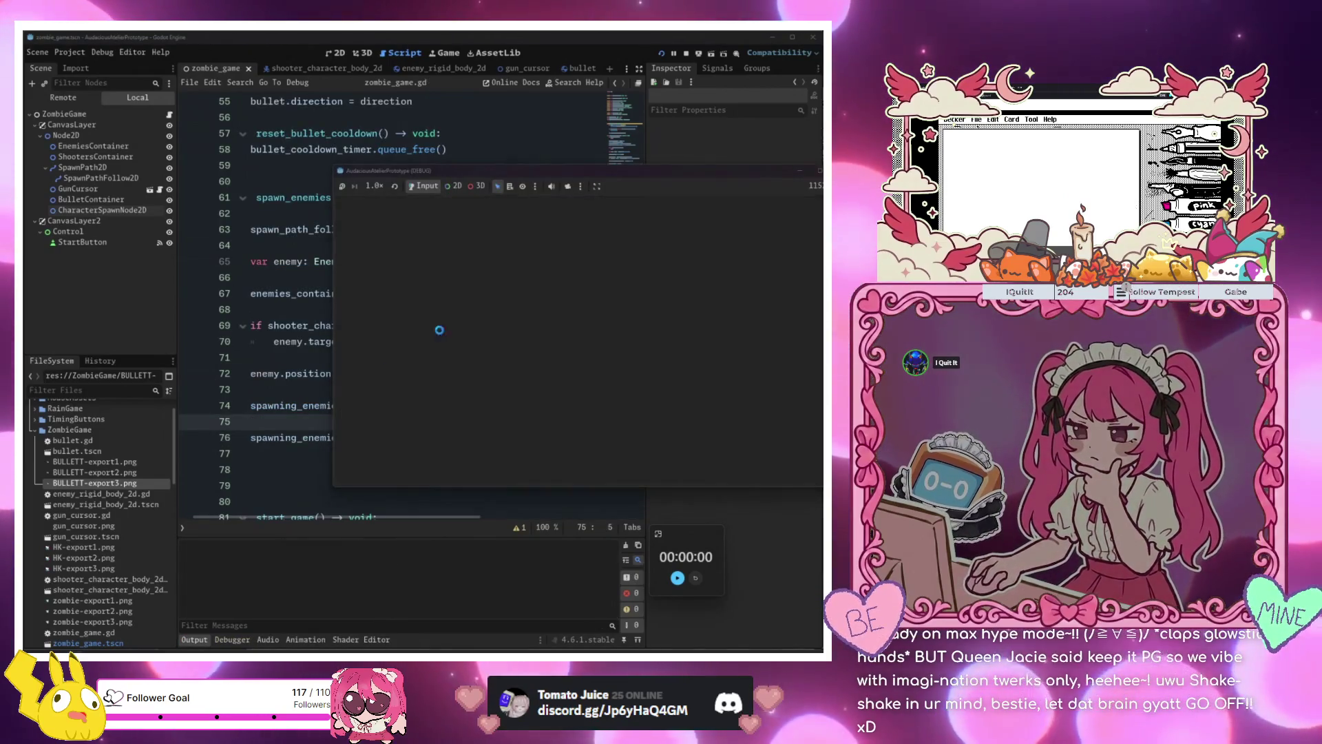
Step: Start a round, let zombies spawn across the field, and shift the game window left
click(377, 463)
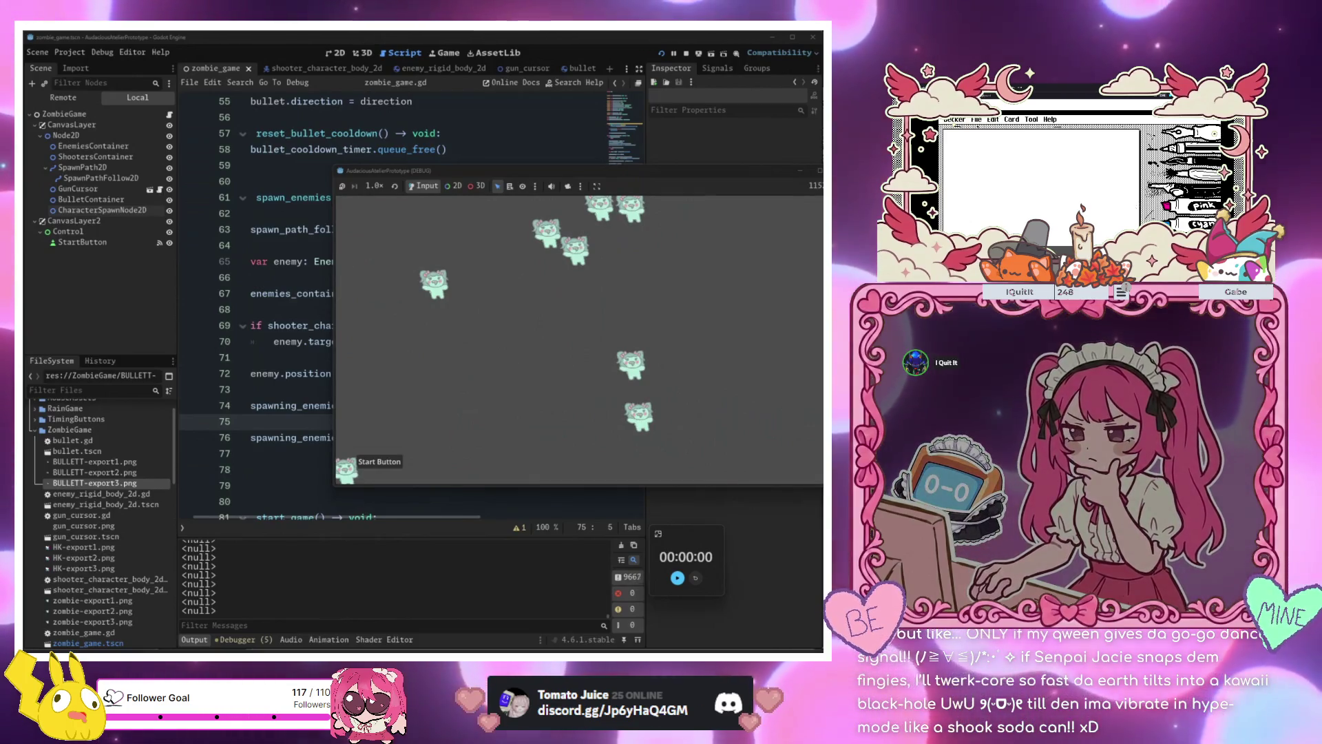
drag(692, 174, 587, 197)
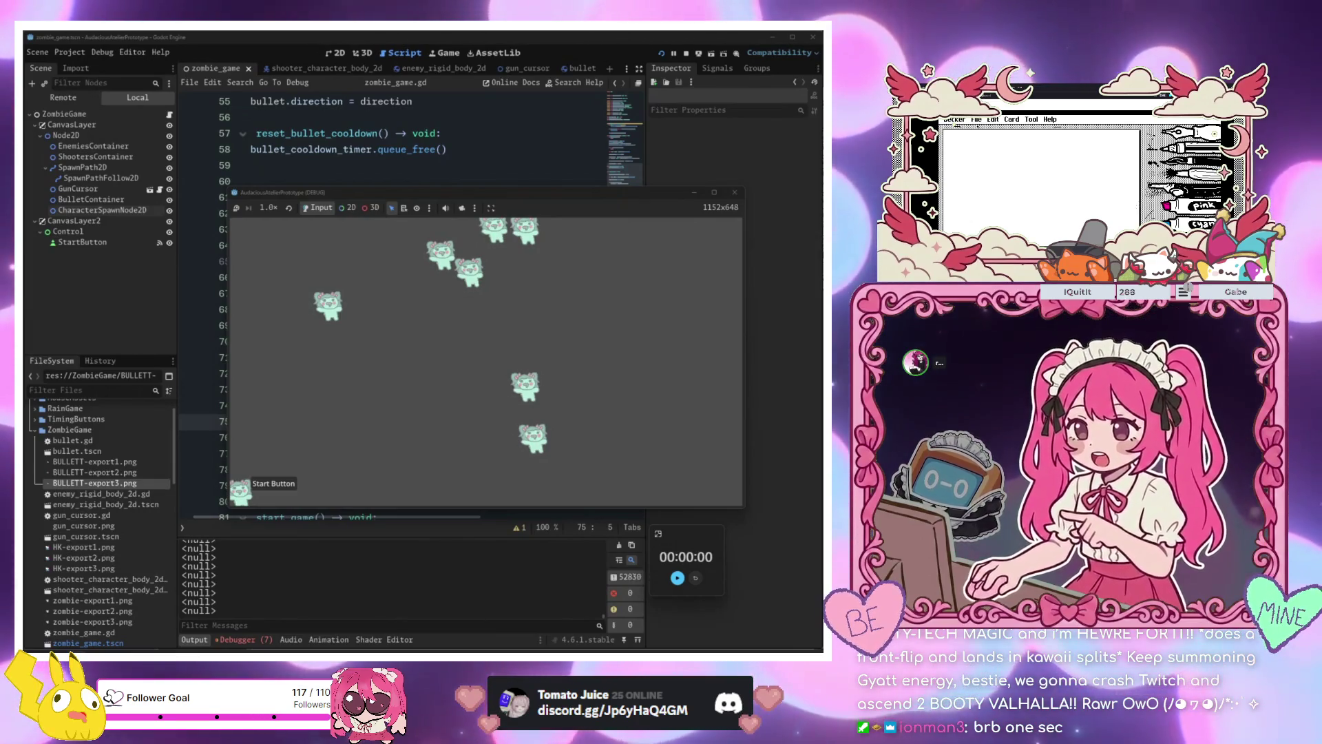
click(413, 424)
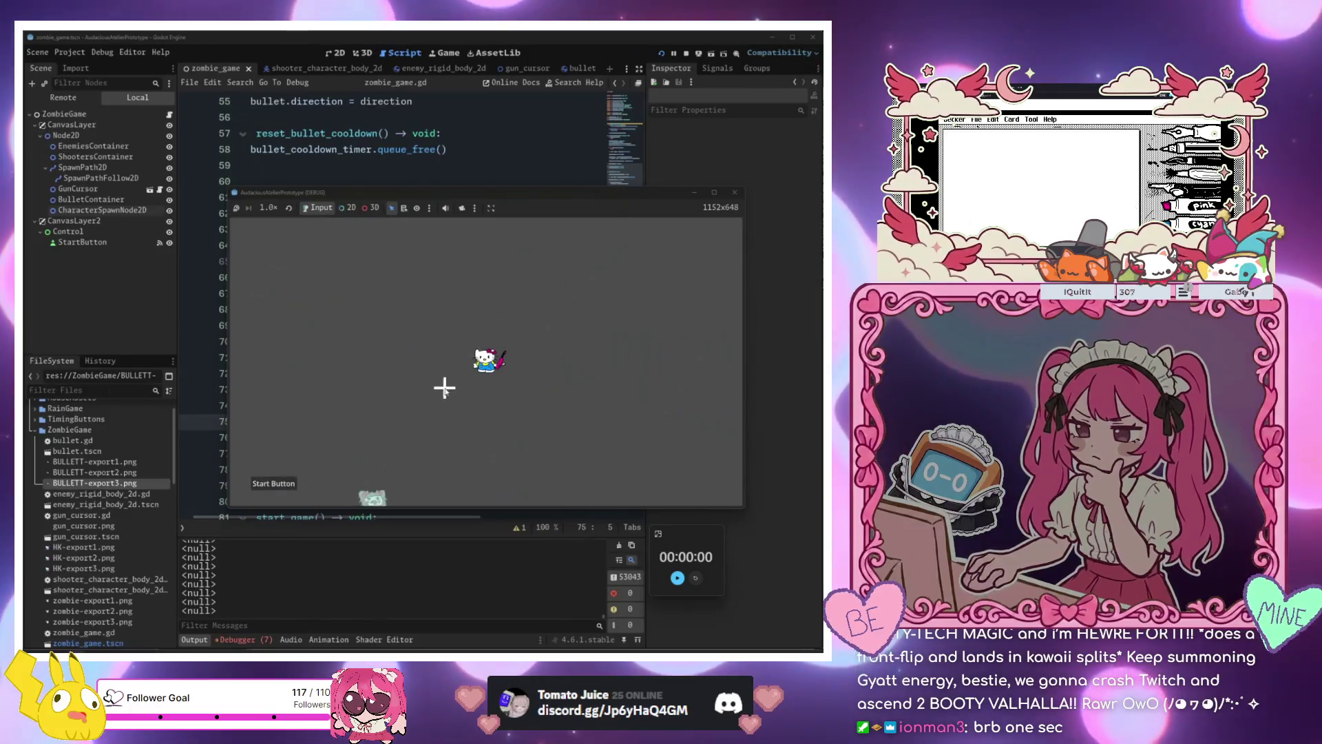
Step: Move the player around the arena with WASD while firing at zombies
key(a)
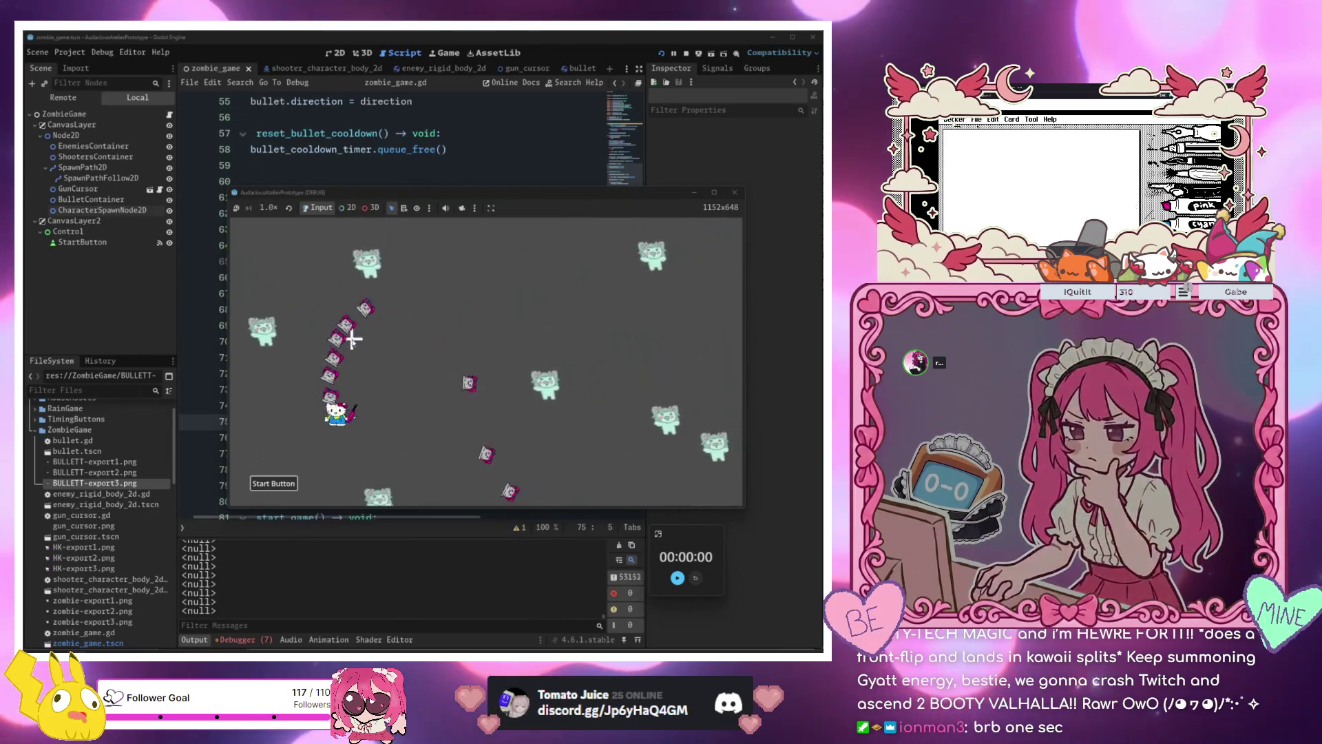
key(w)
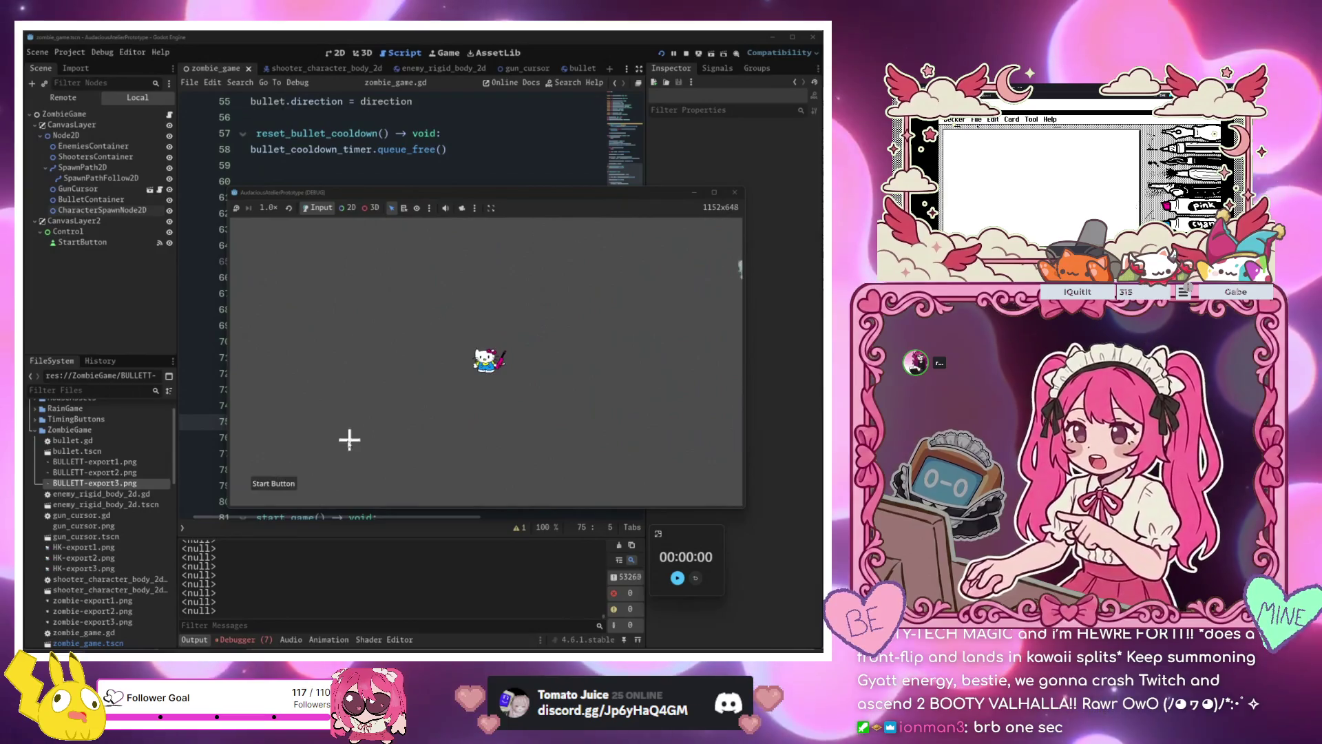
key(s)
key(d)
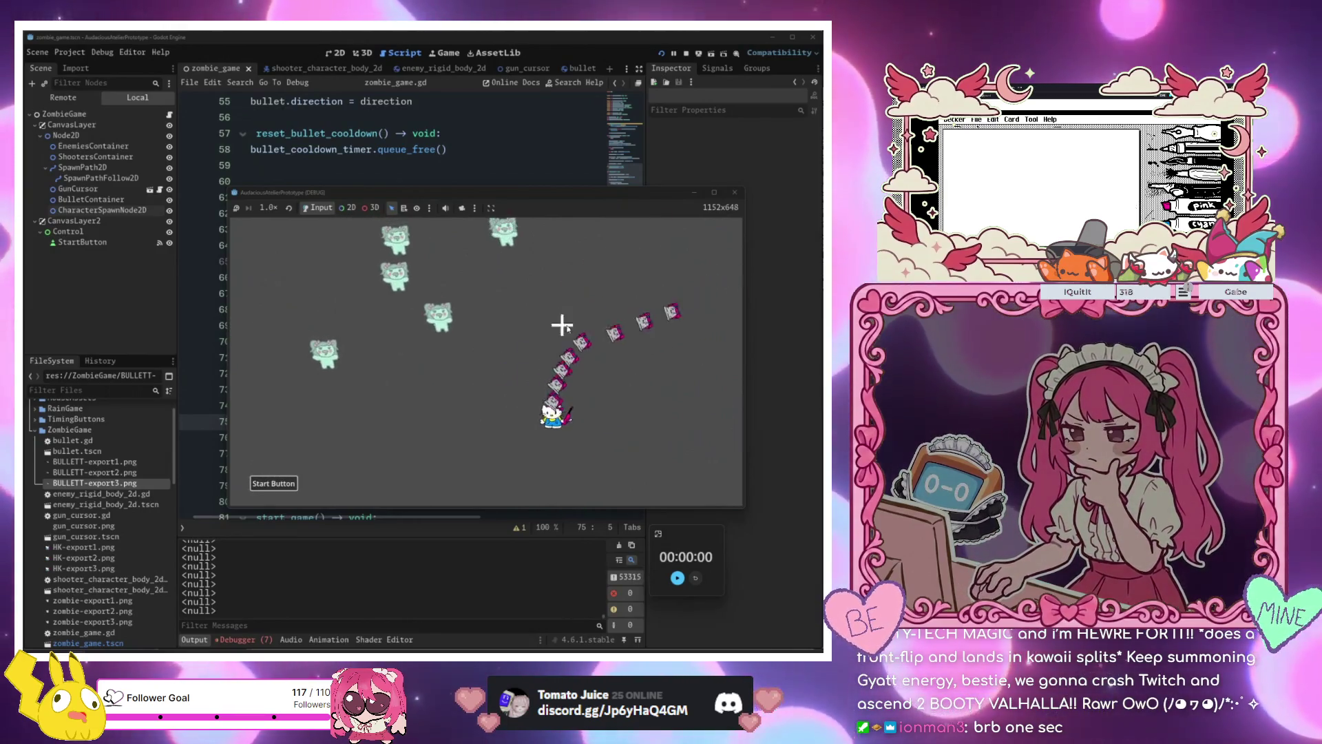
key(w)
key(a)
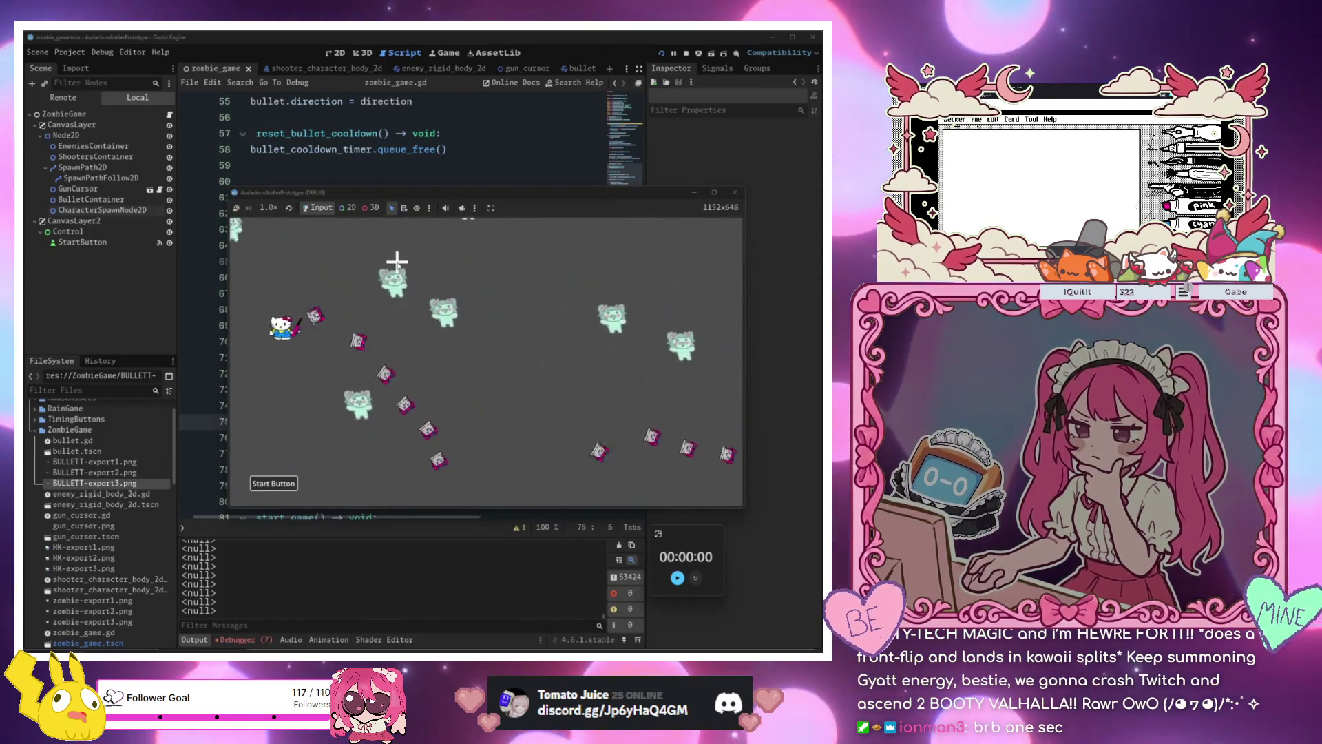
key(d)
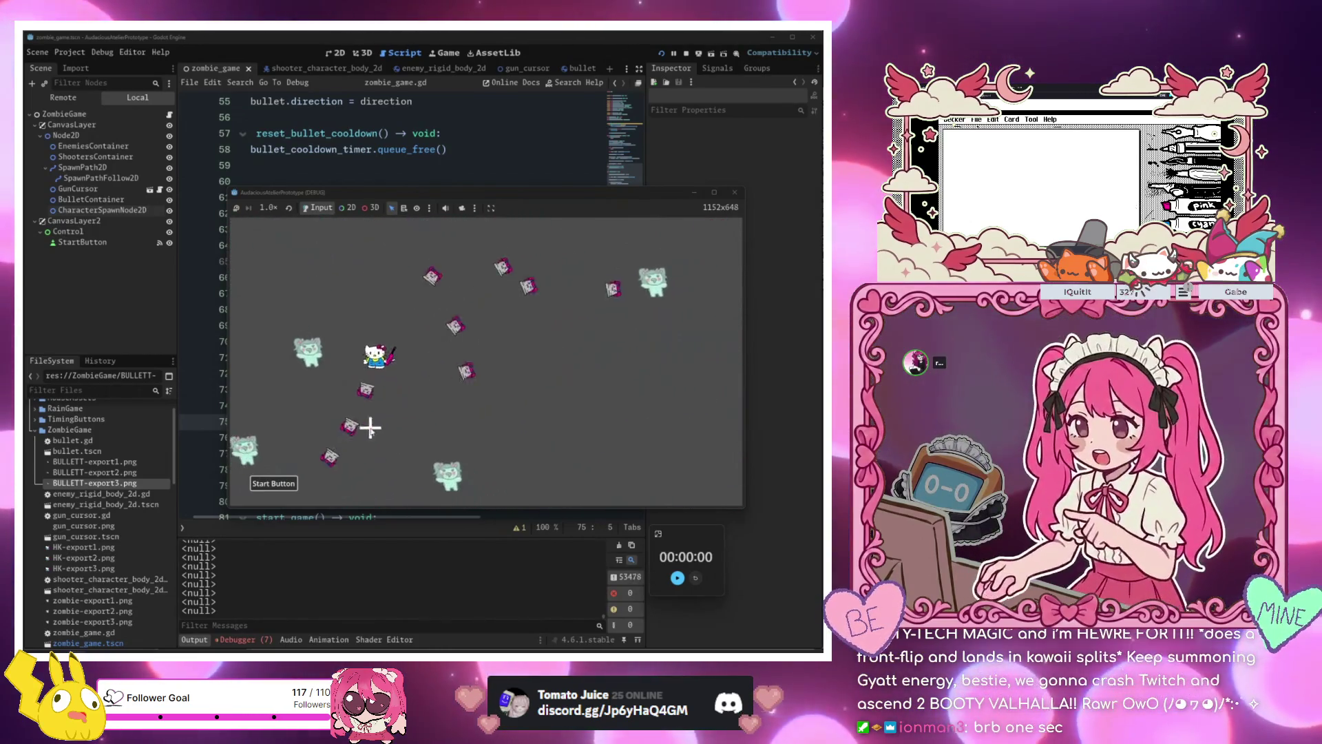
key(s)
key(d)
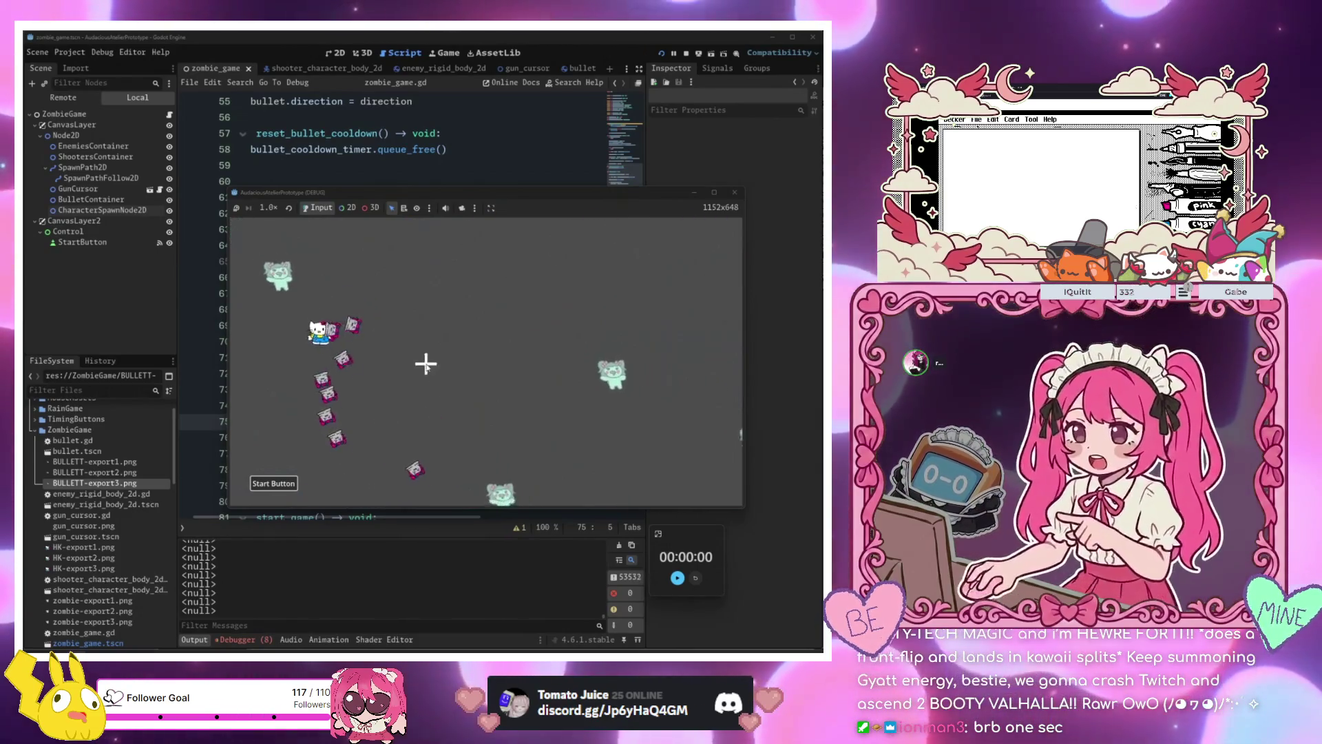
key(a)
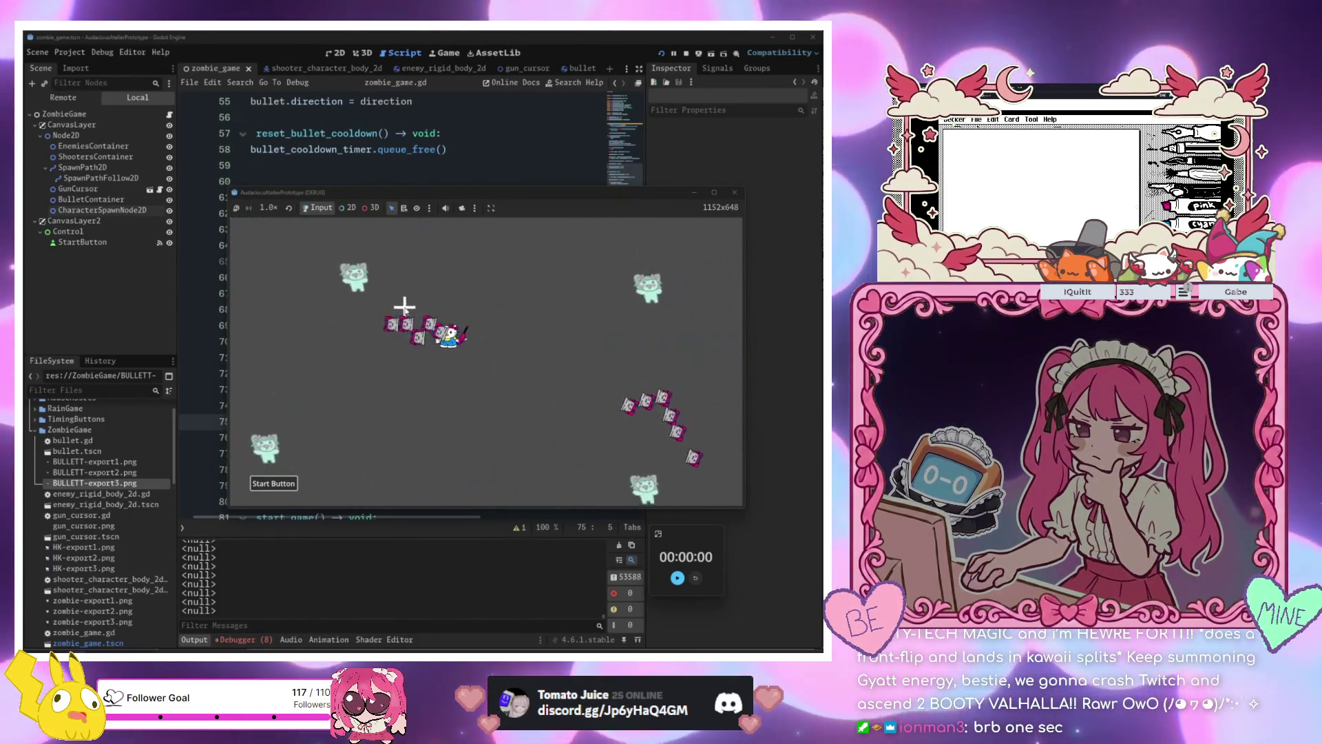
key(w)
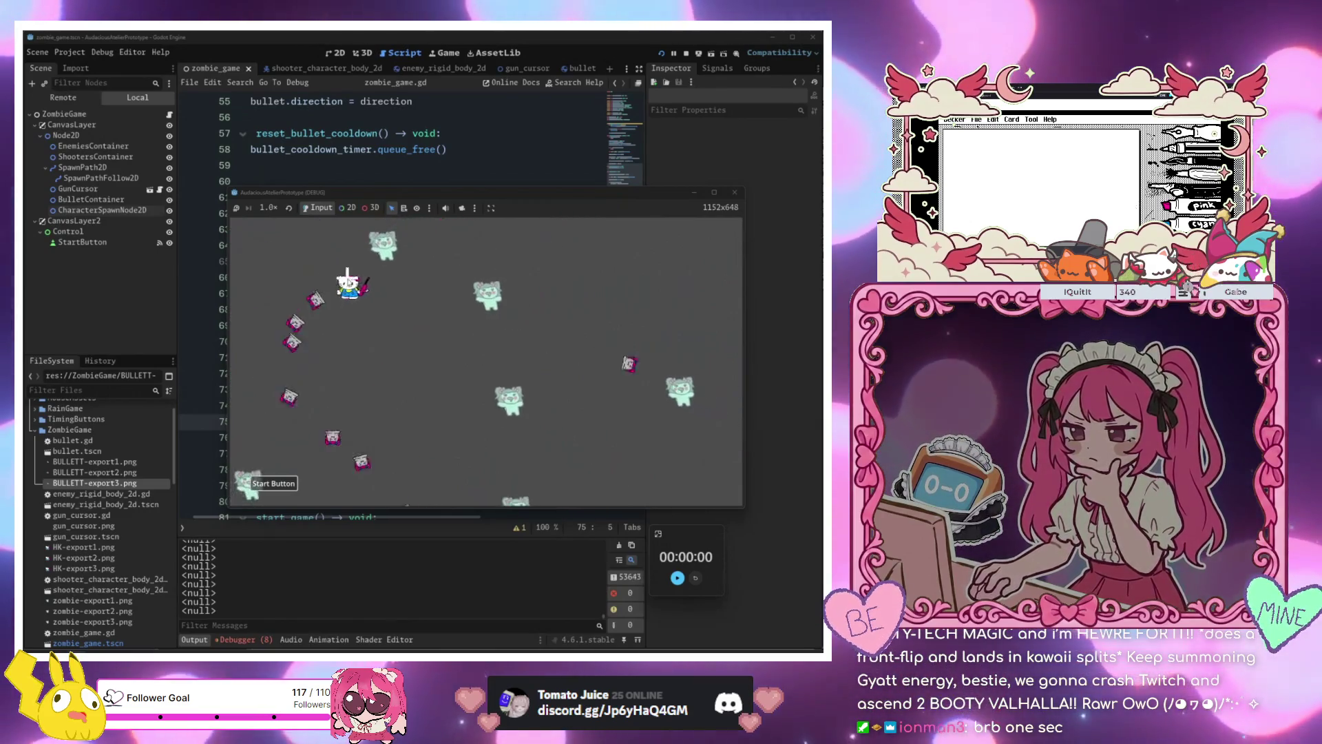
key(s)
key(a)
key(w)
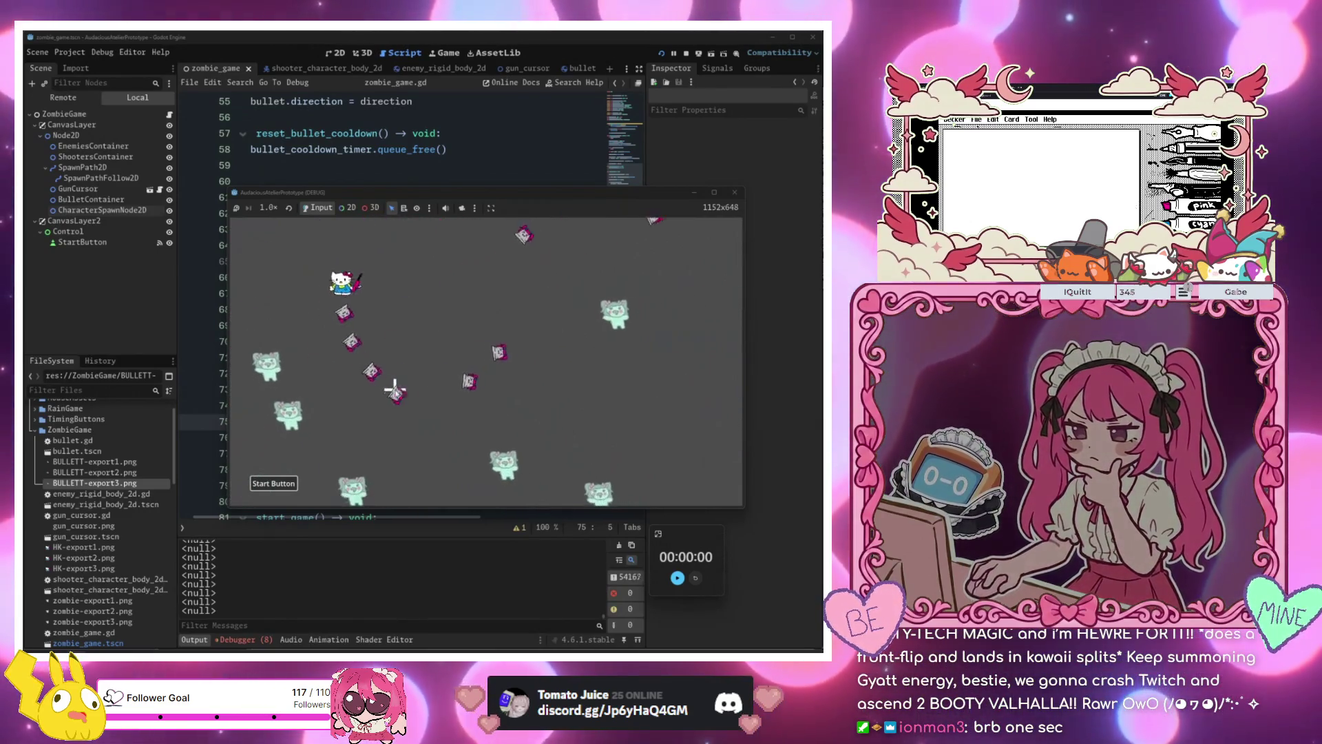
key(d)
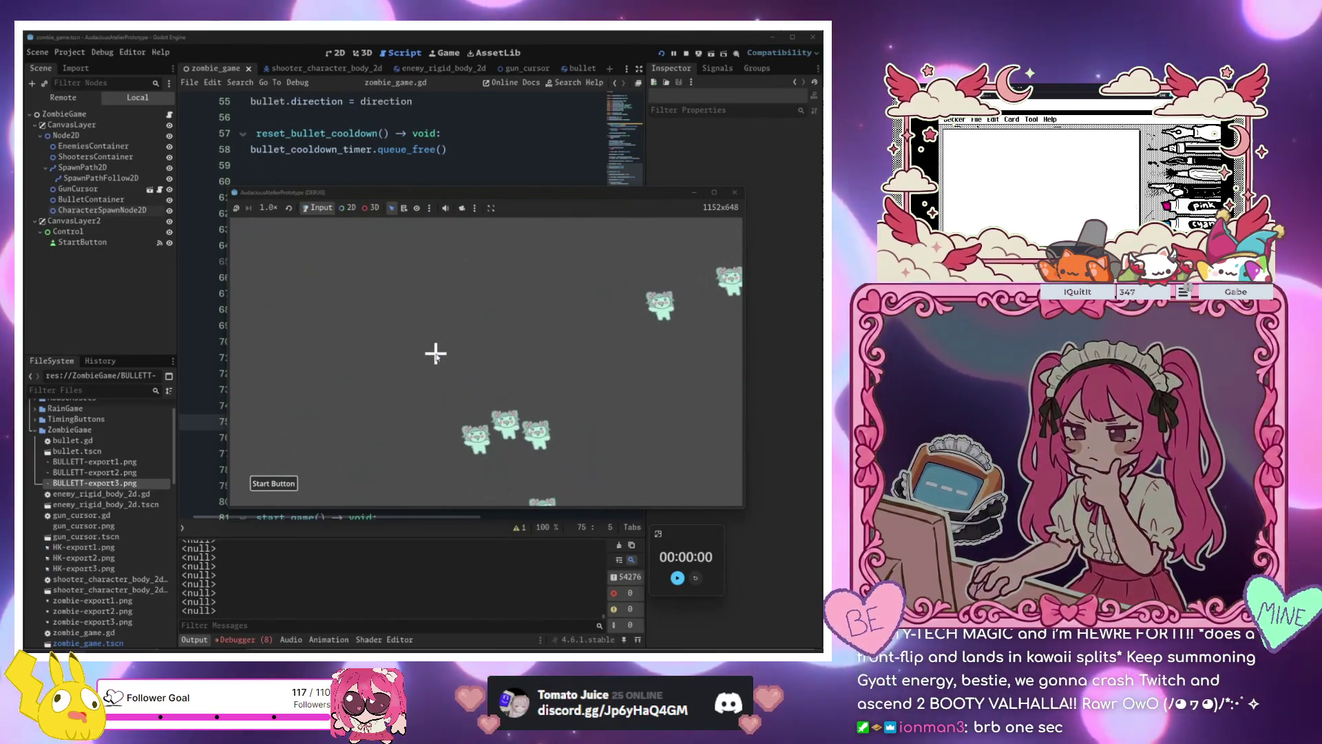
Step: Restart the round twice and keep dodging, then close the game and open the Bullet scene
click(281, 488)
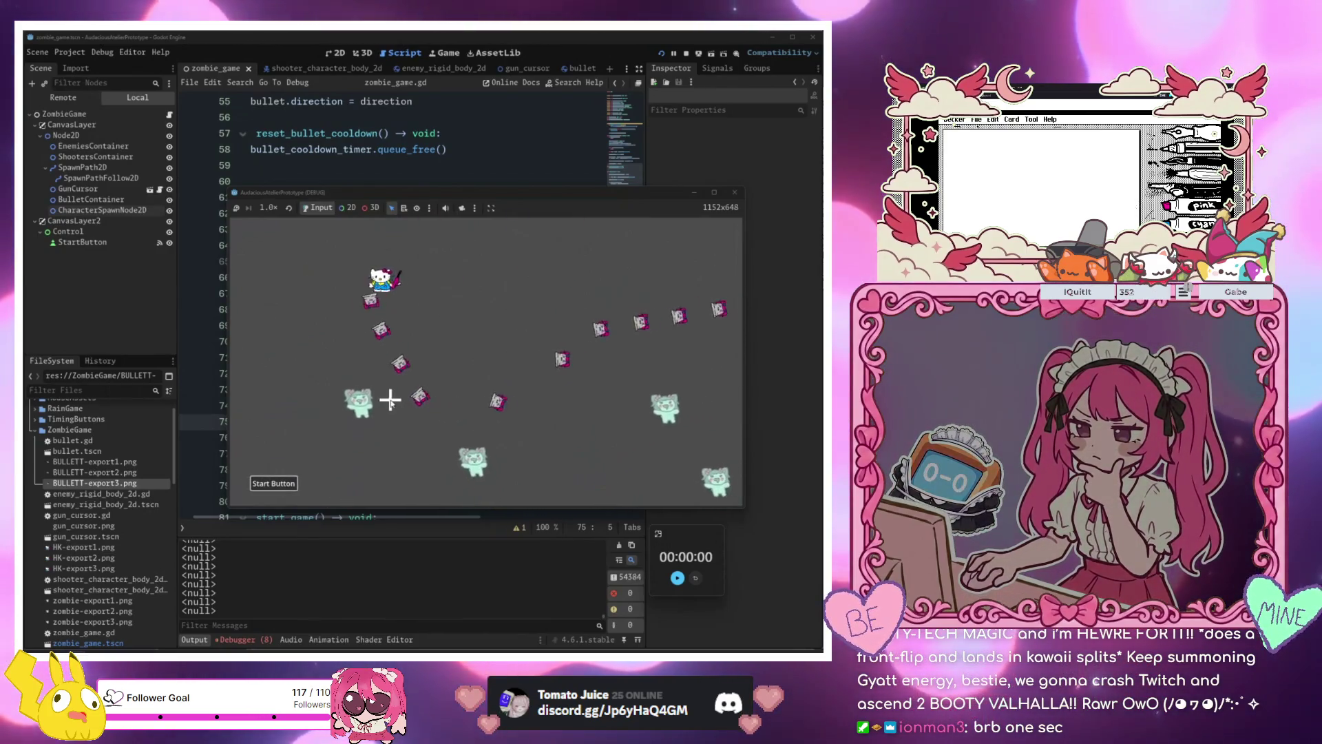
key(a)
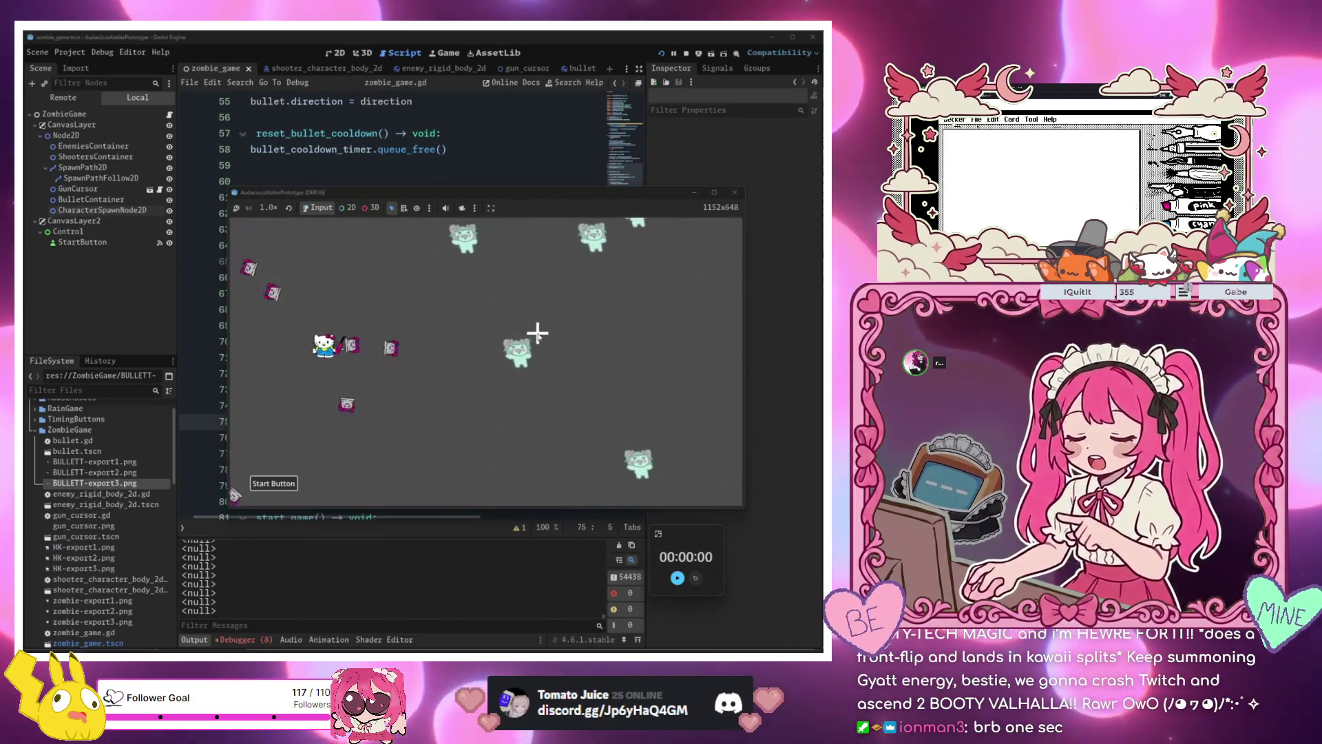
key(a)
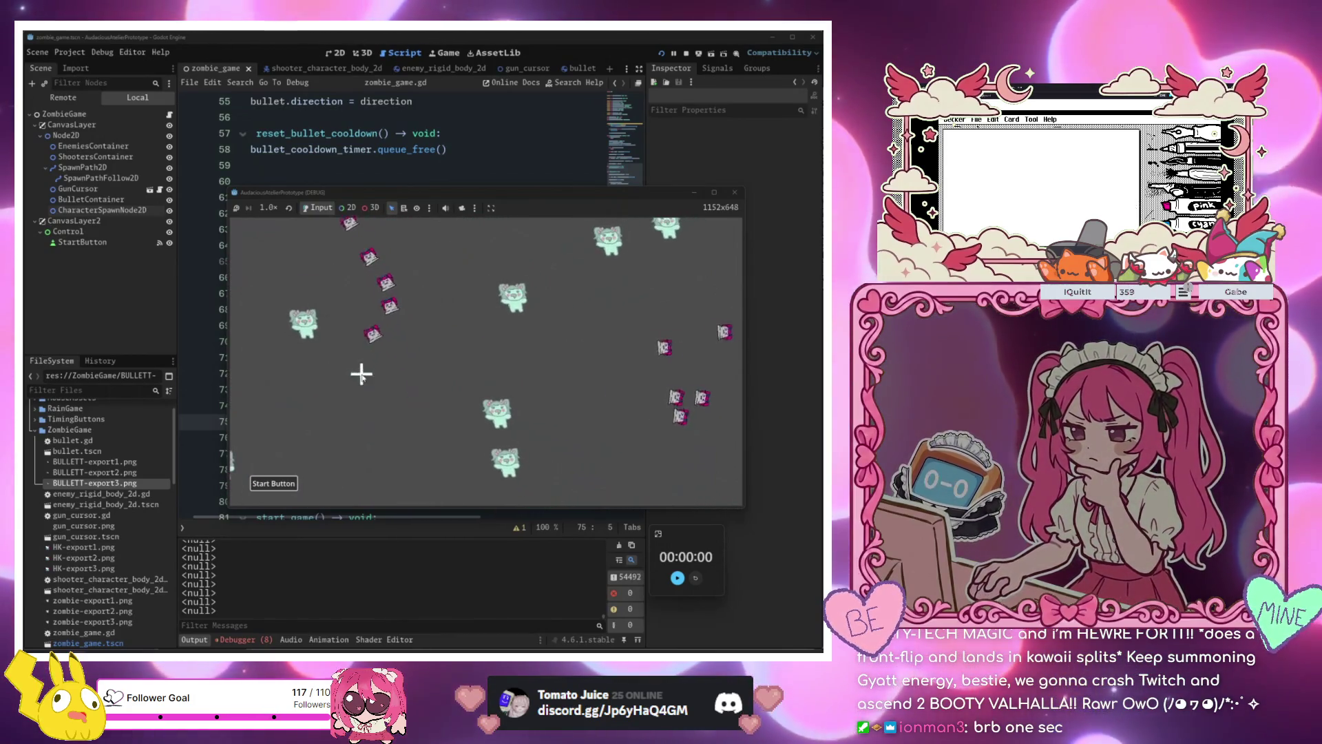
click(288, 480)
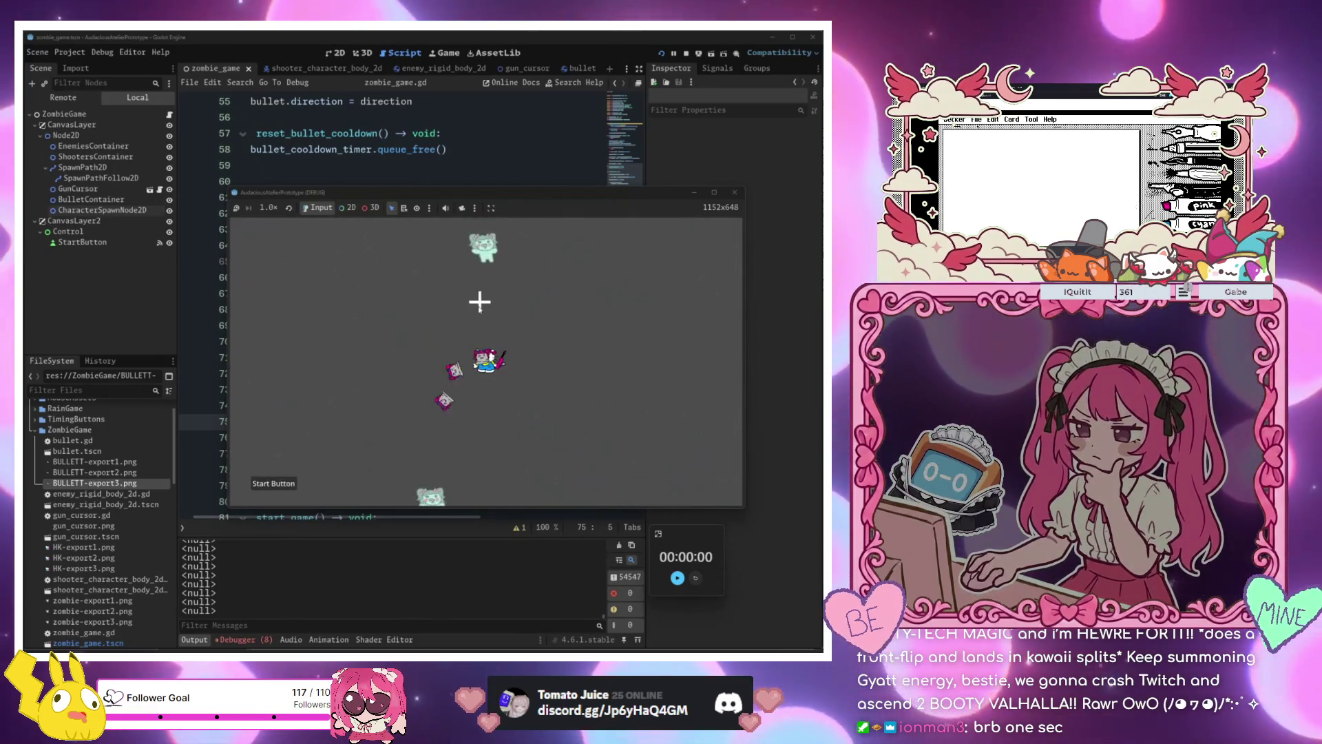
key(s)
key(w)
key(a)
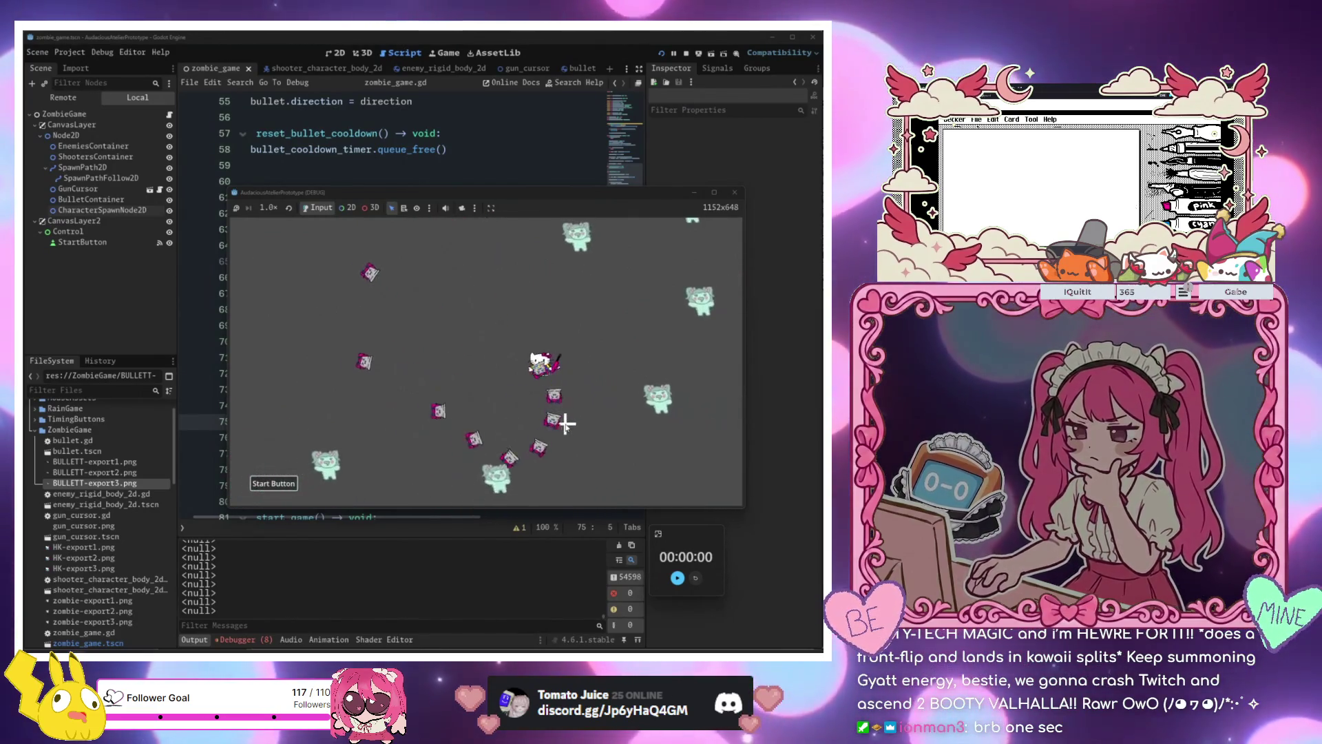
key(a)
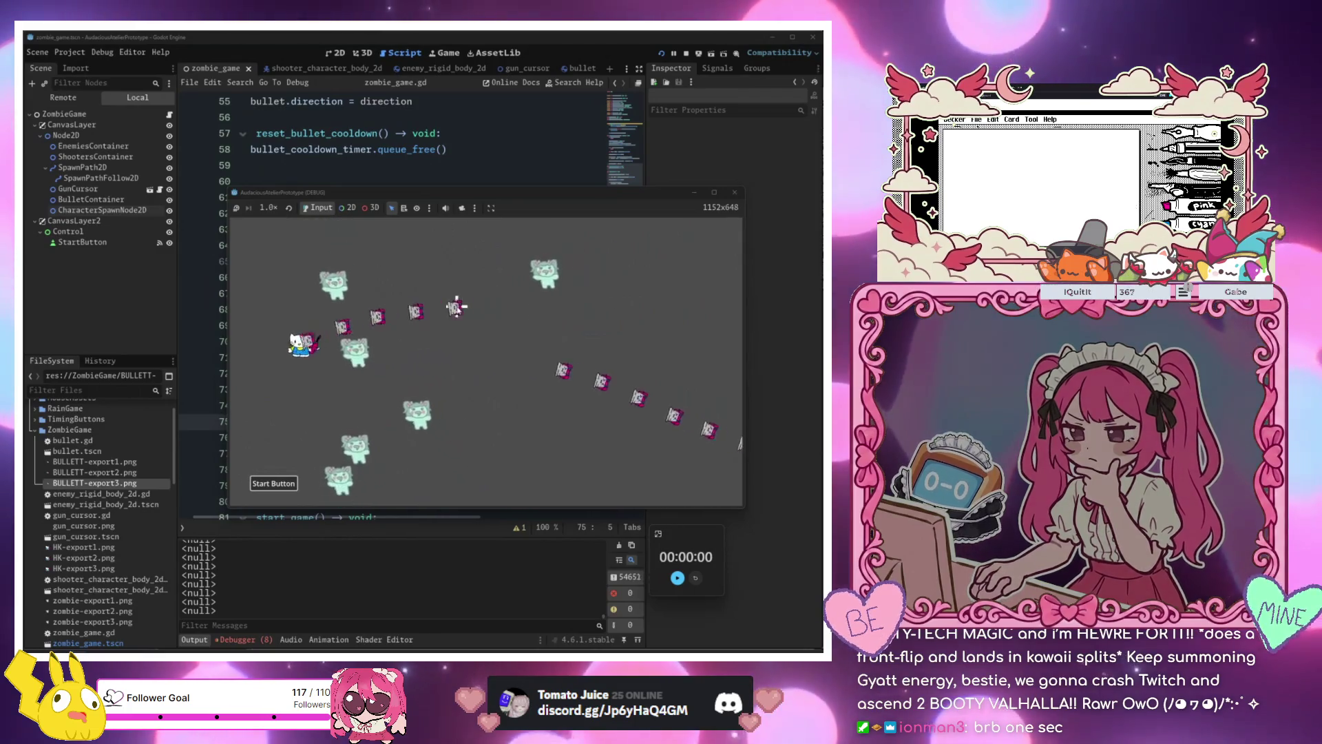
key(s)
key(a)
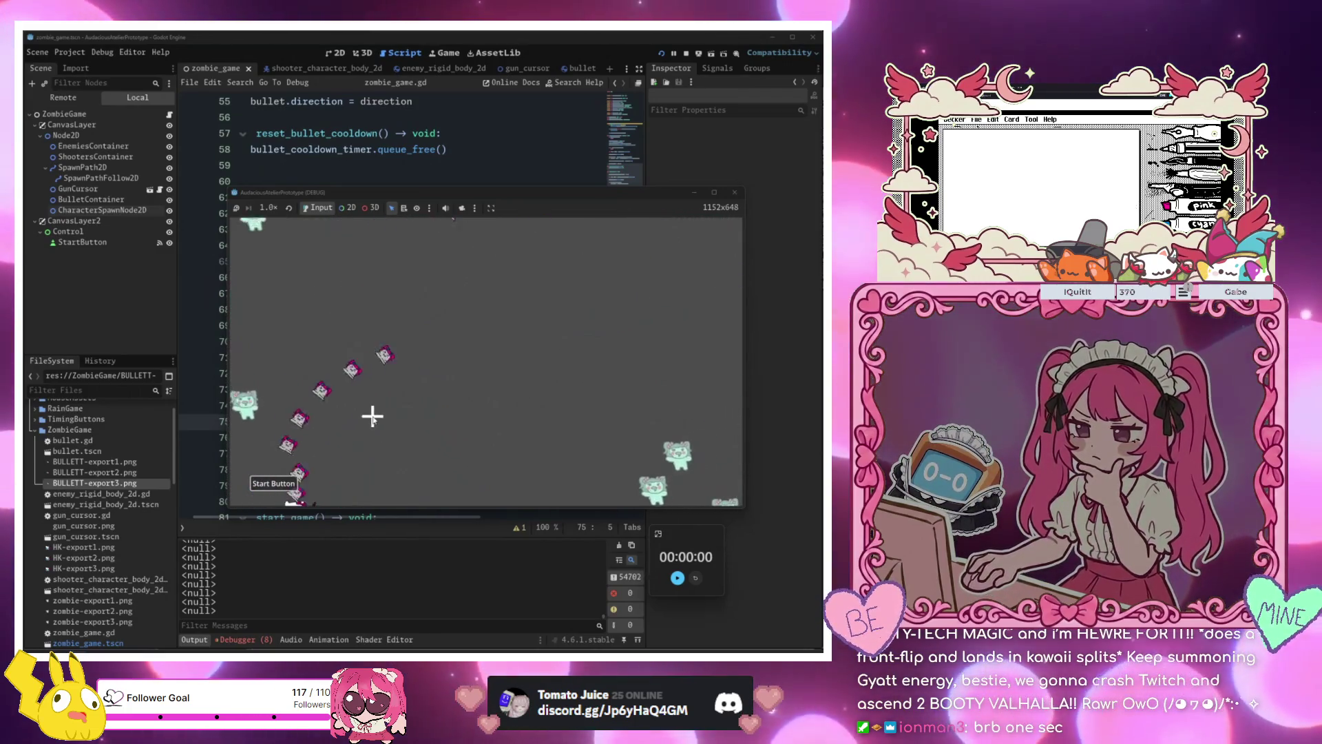
key(w)
key(d)
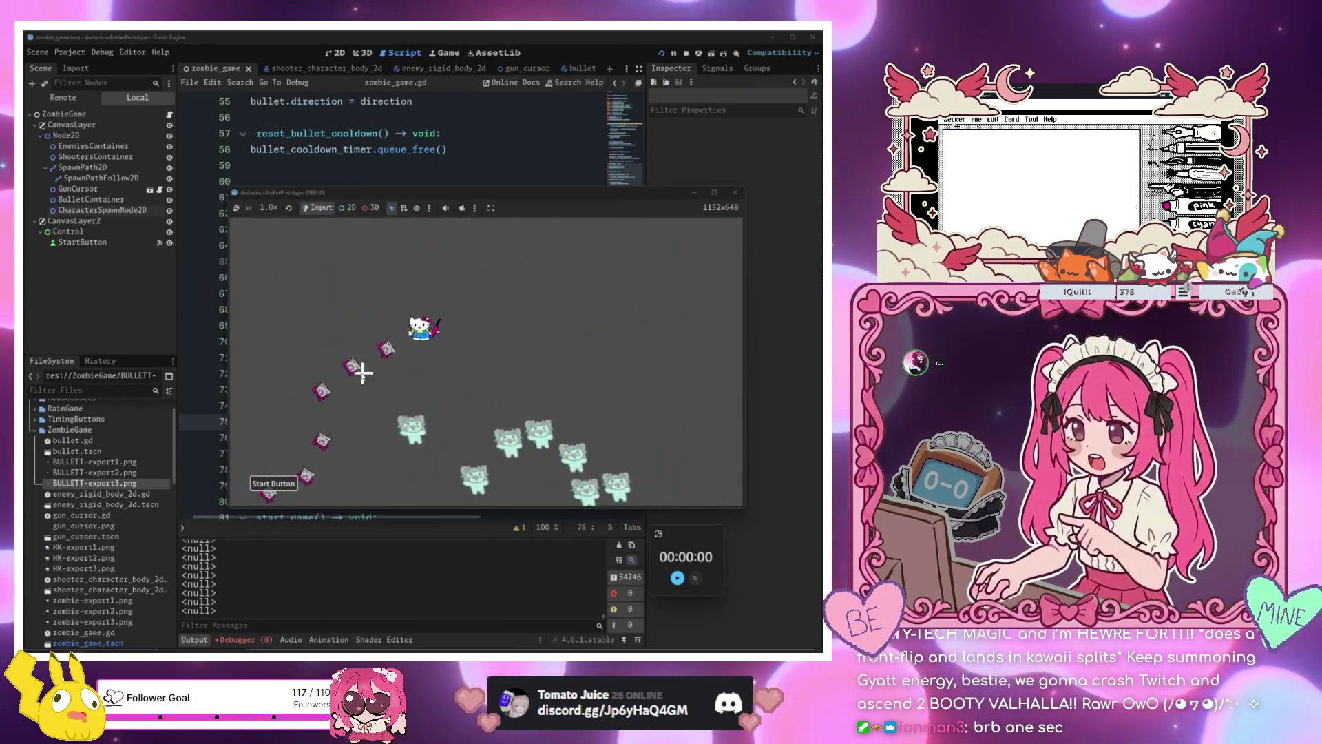
key(a)
key(s)
key(d)
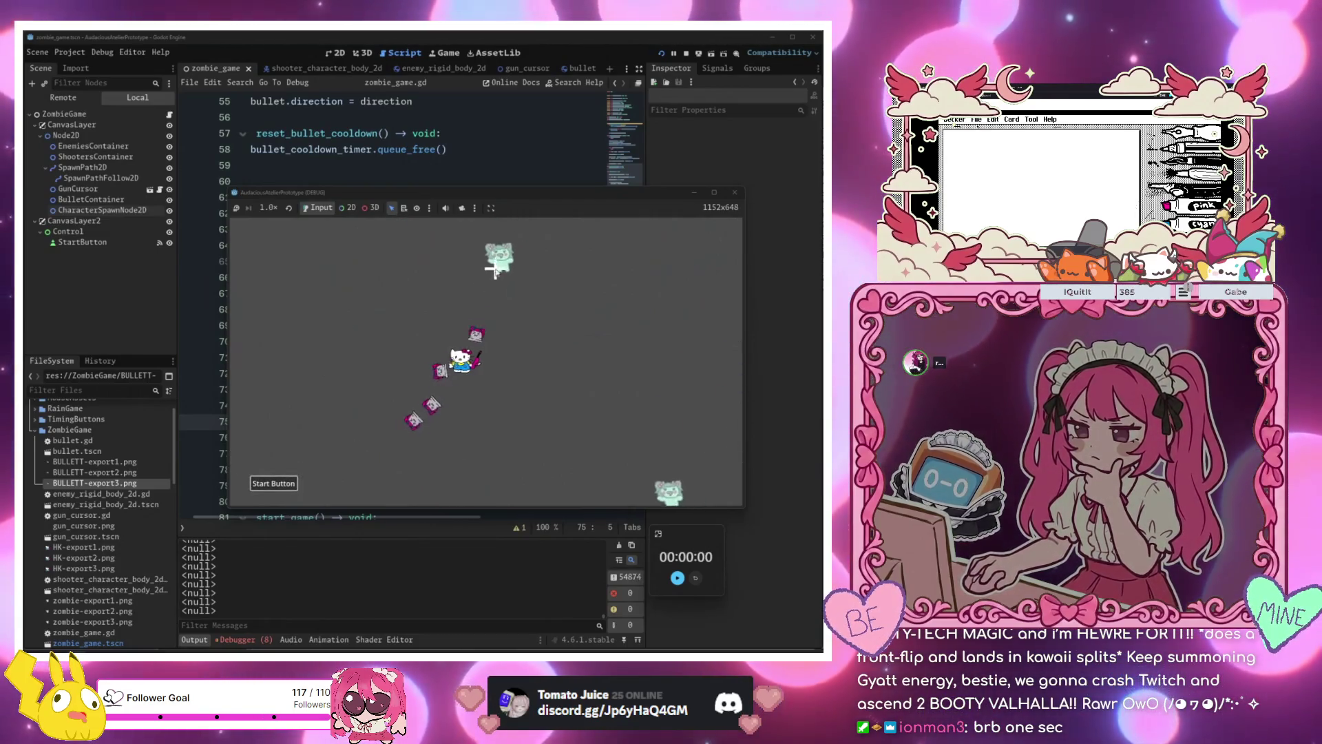
key(d)
key(w)
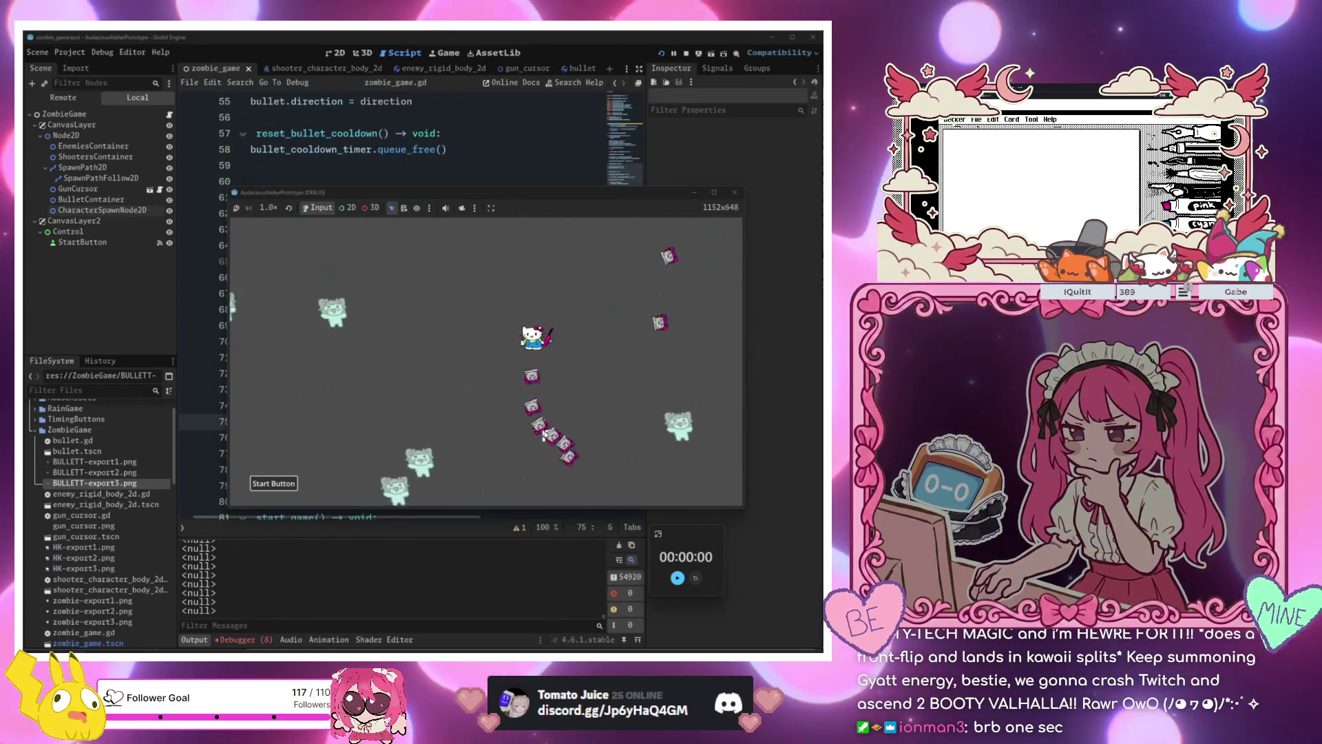
key(d)
key(s)
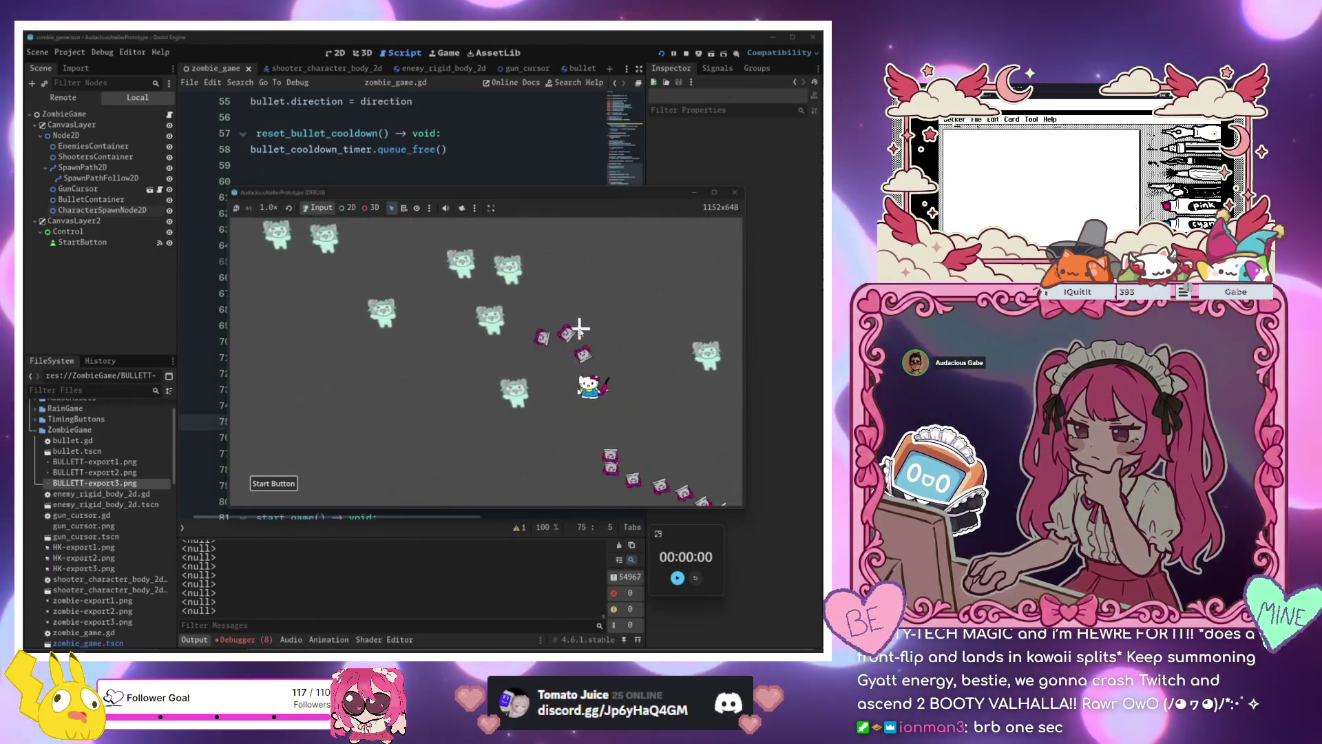
key(a)
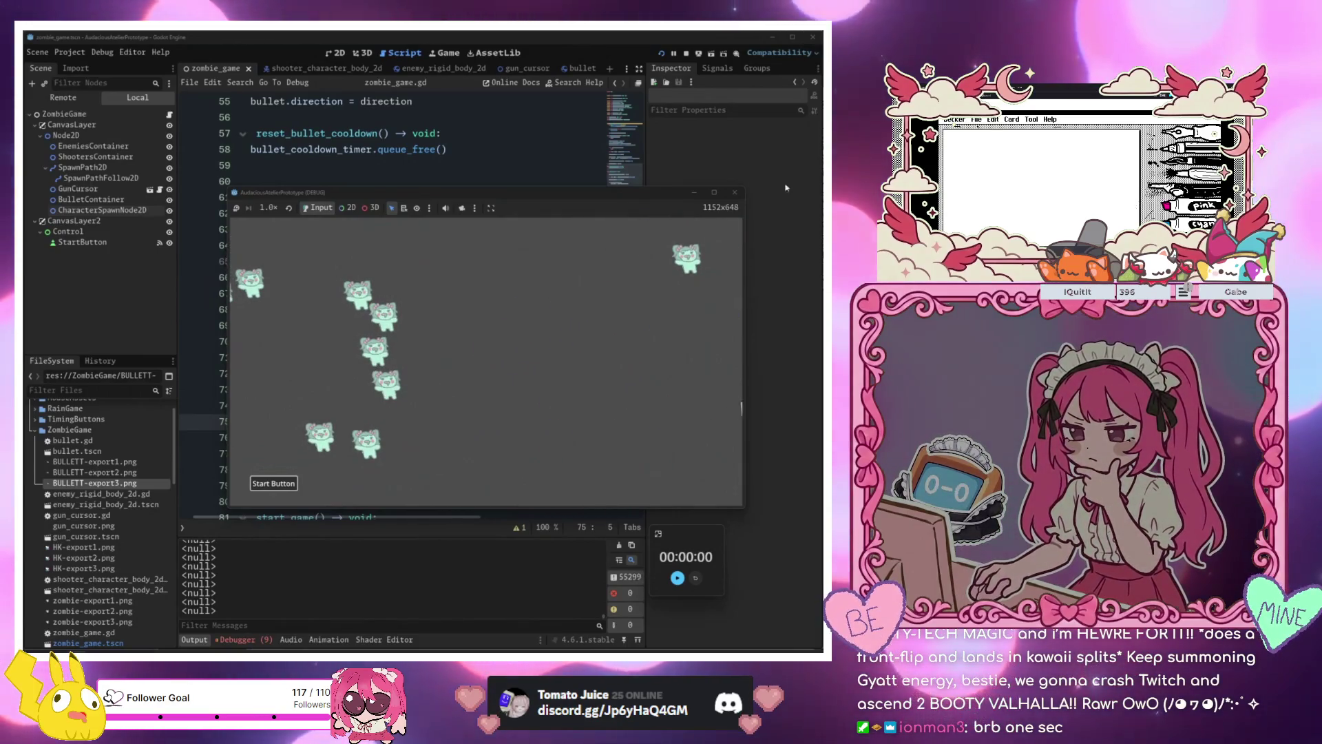
click(733, 192)
click(567, 72)
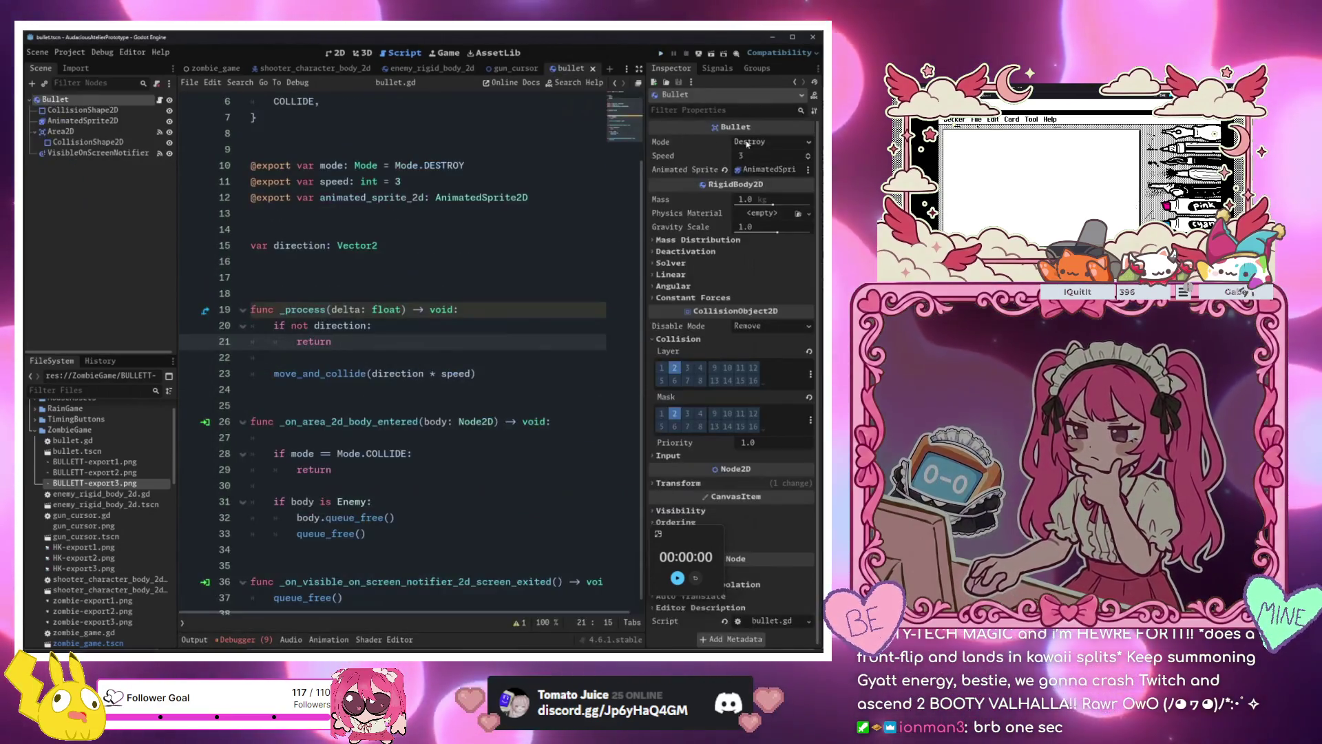
Step: Launch the game with bullet Mode Collide and start the round several times
key(F5)
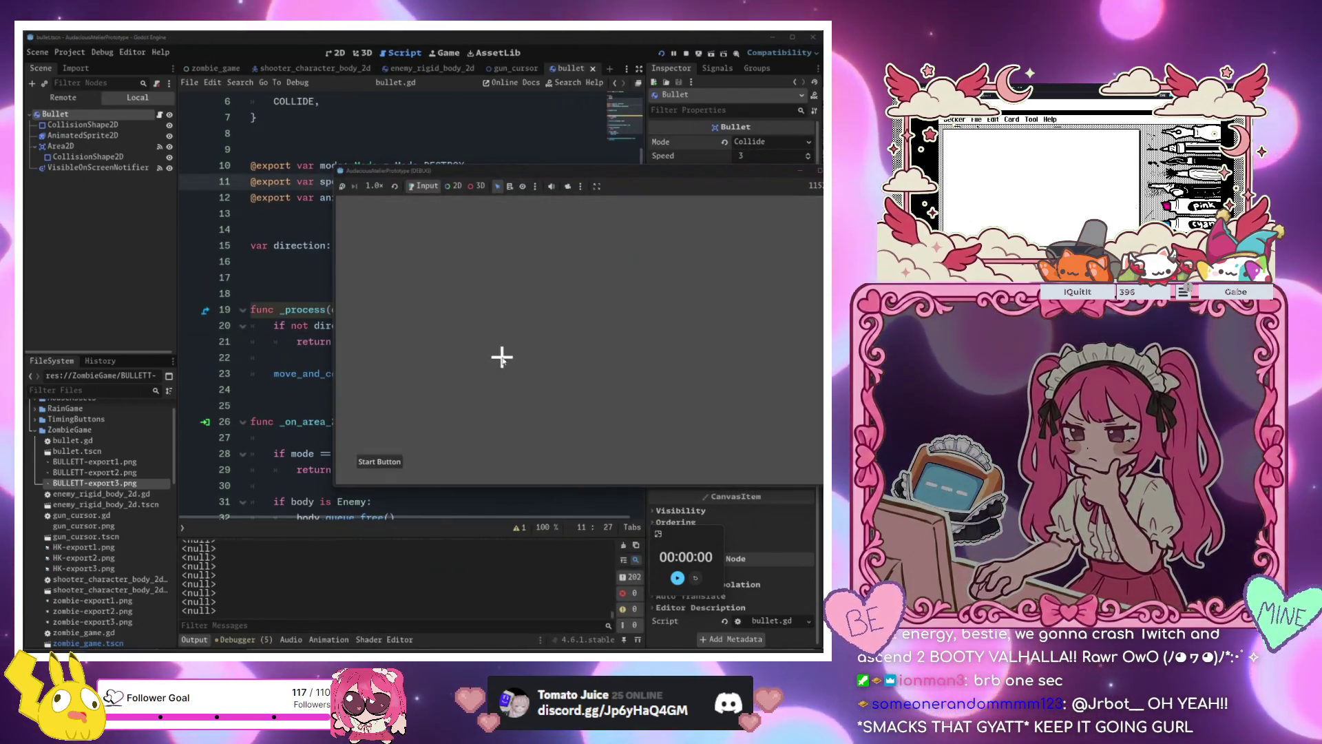
click(387, 462)
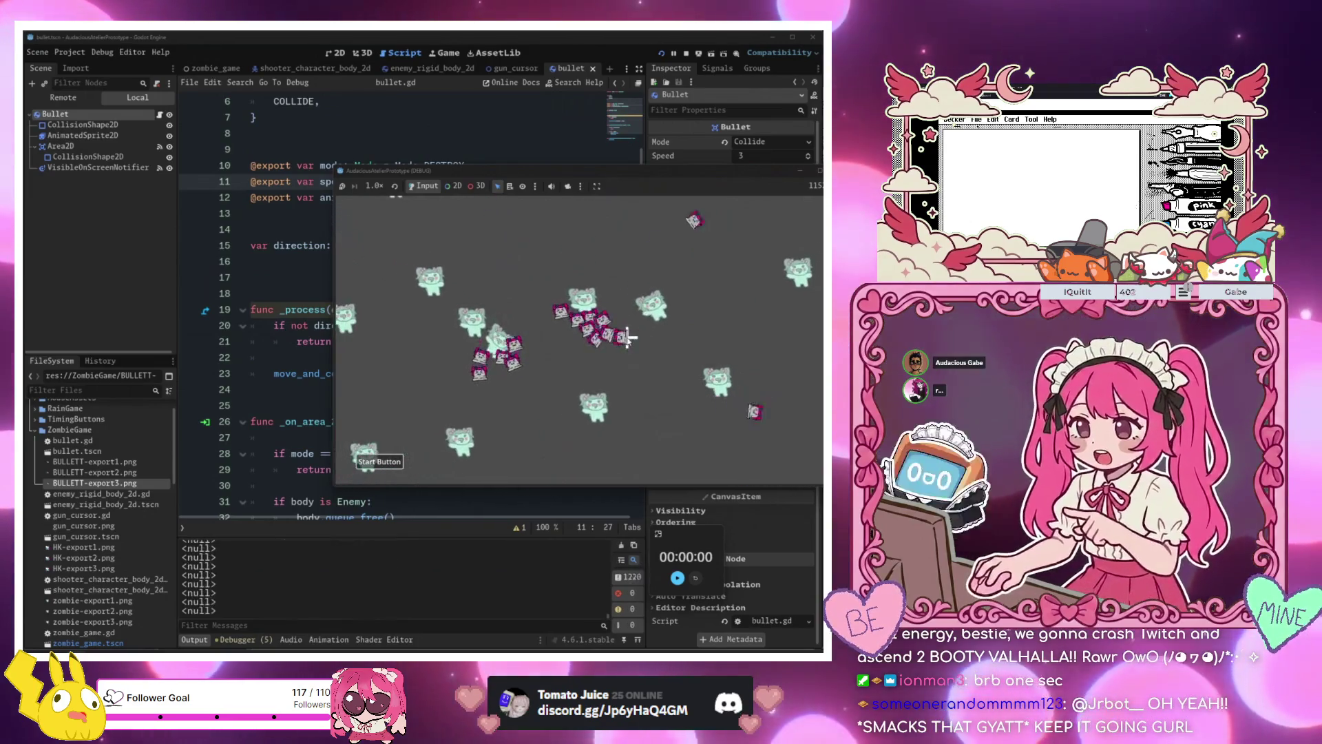
click(390, 464)
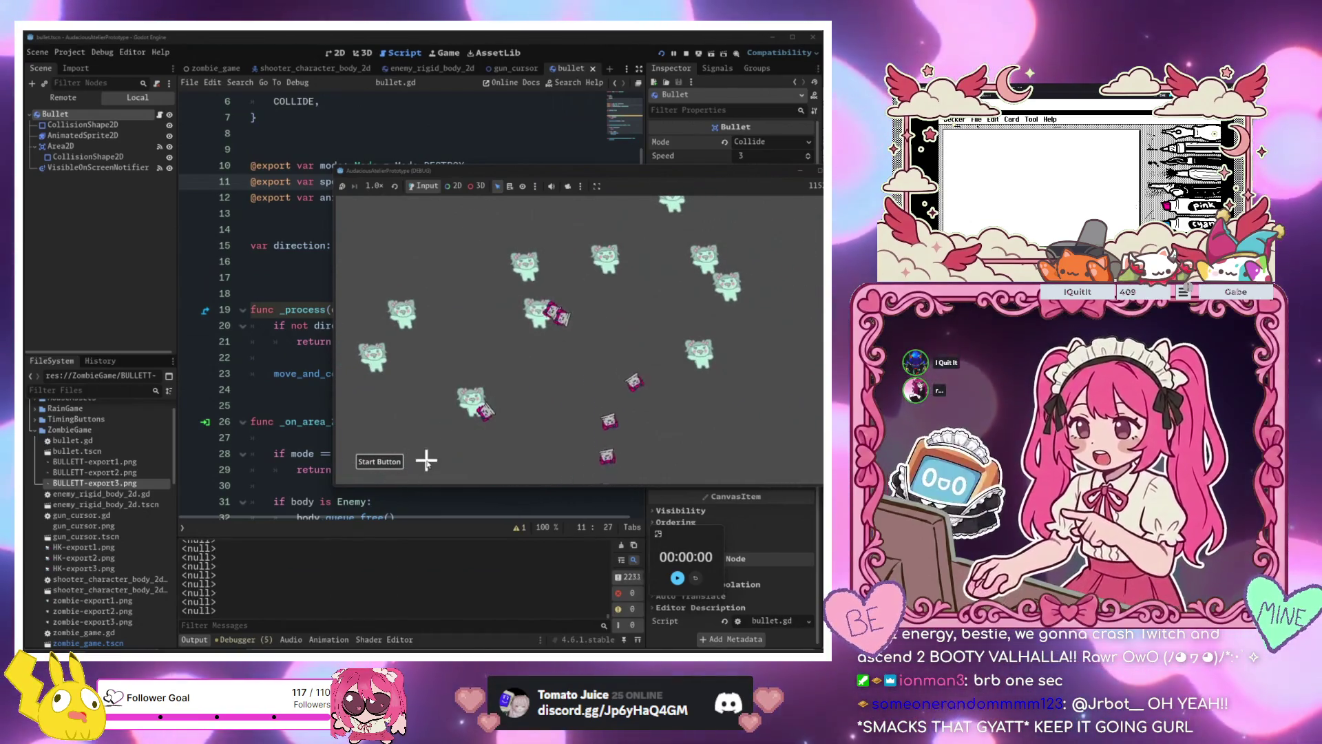
click(396, 460)
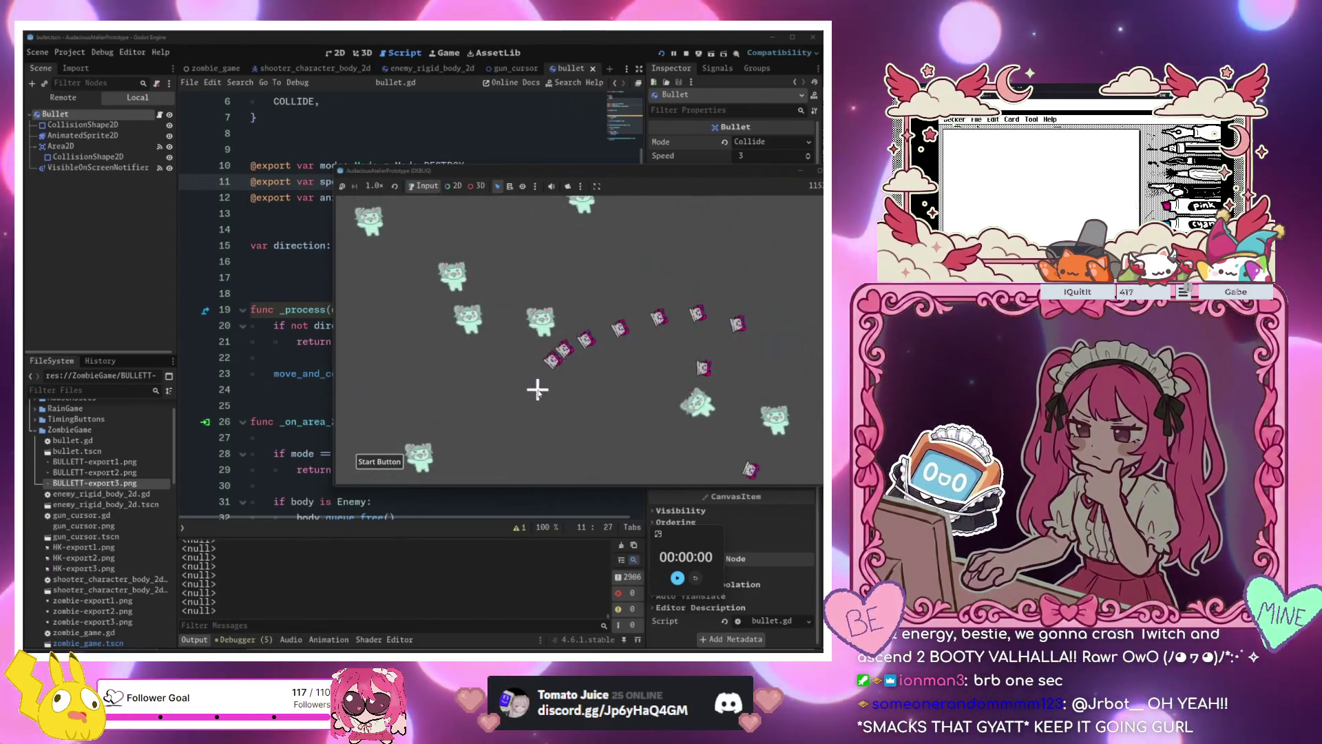
click(397, 460)
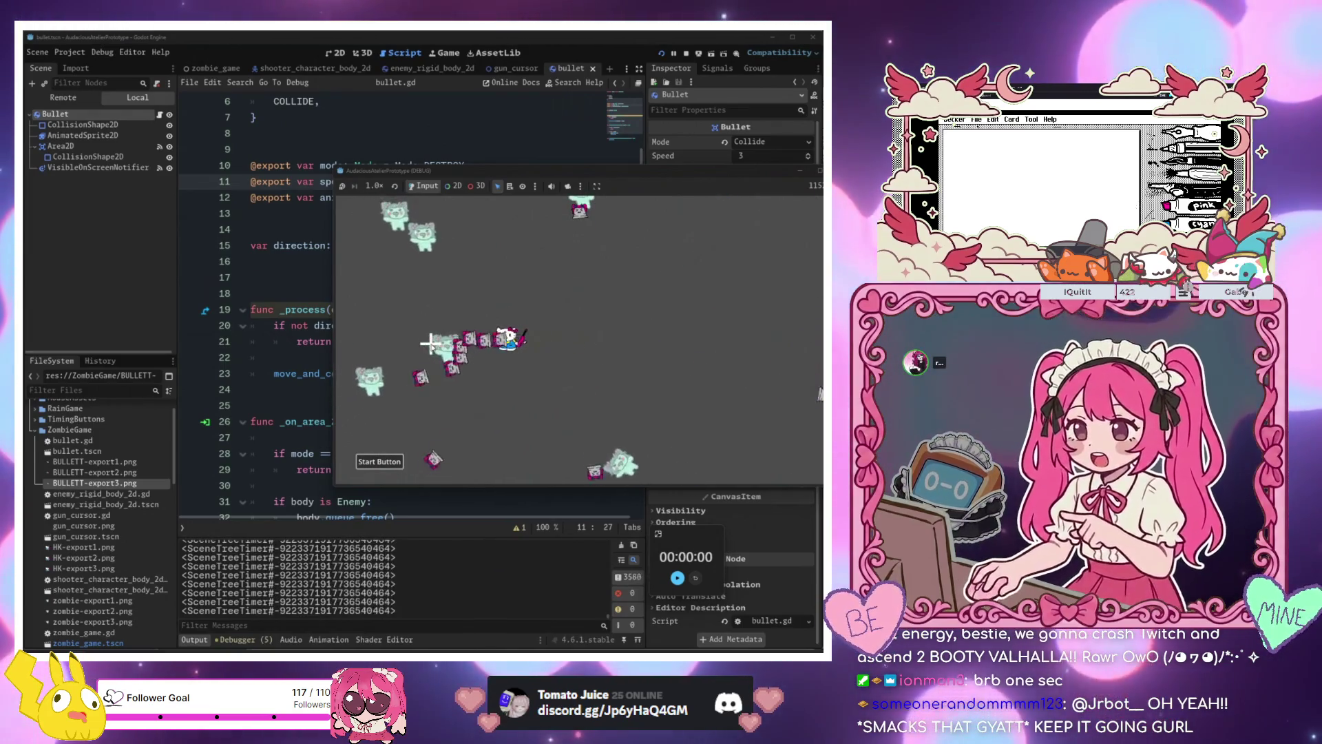
Step: Move the player with WASD to watch bullets stick to zombies, then restart the round
key(a)
key(s)
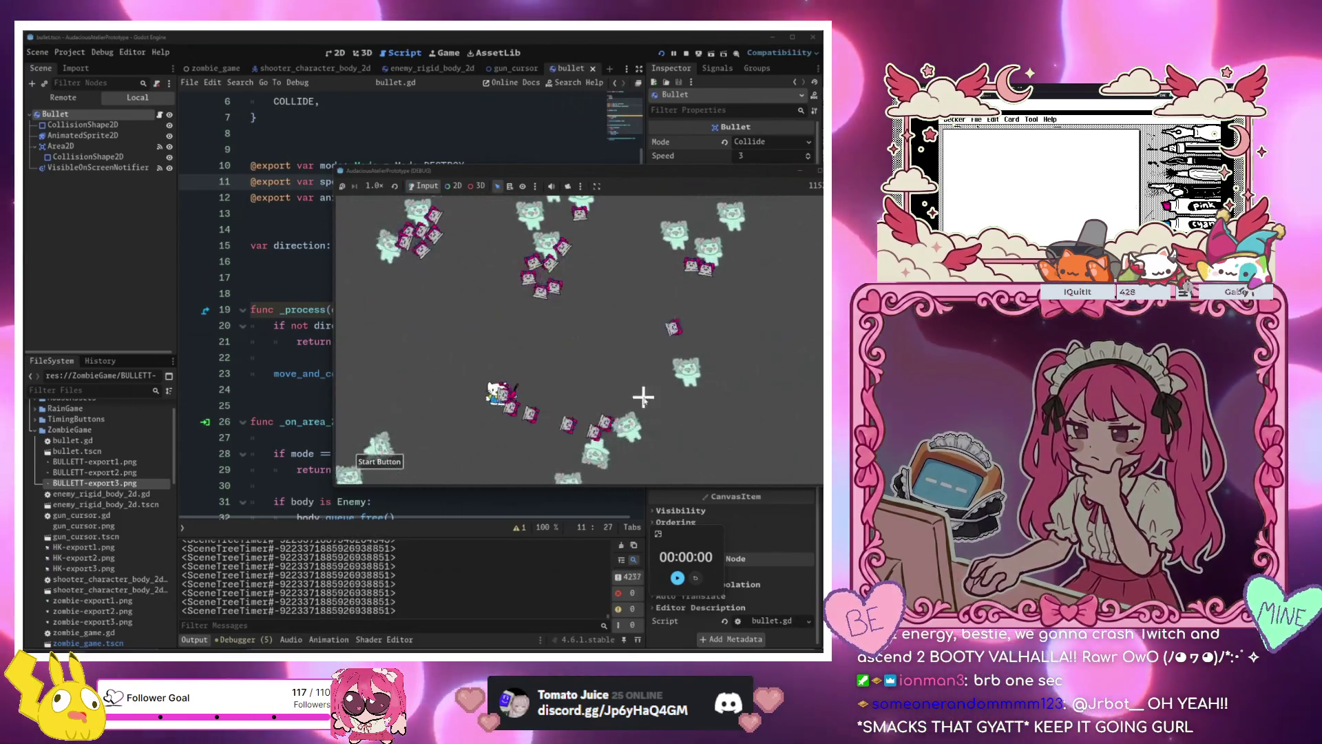
key(w)
key(d)
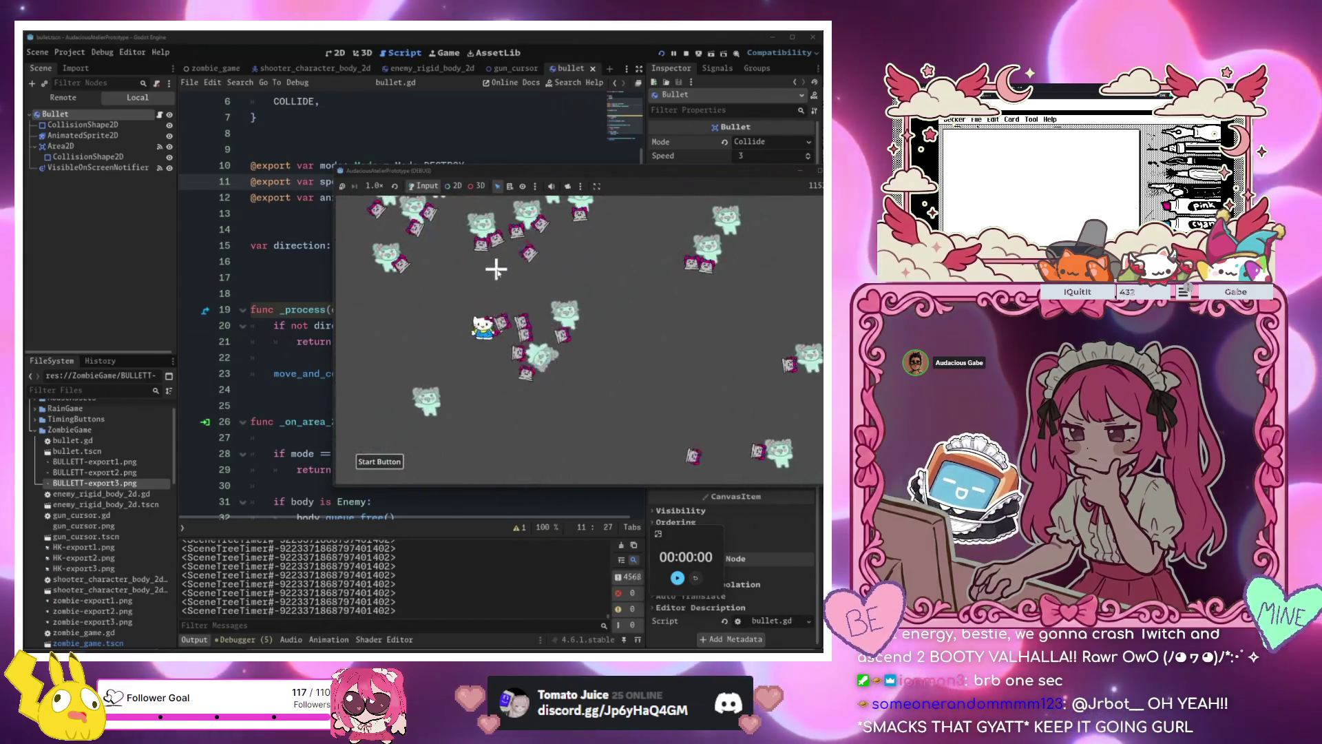
key(w)
key(s)
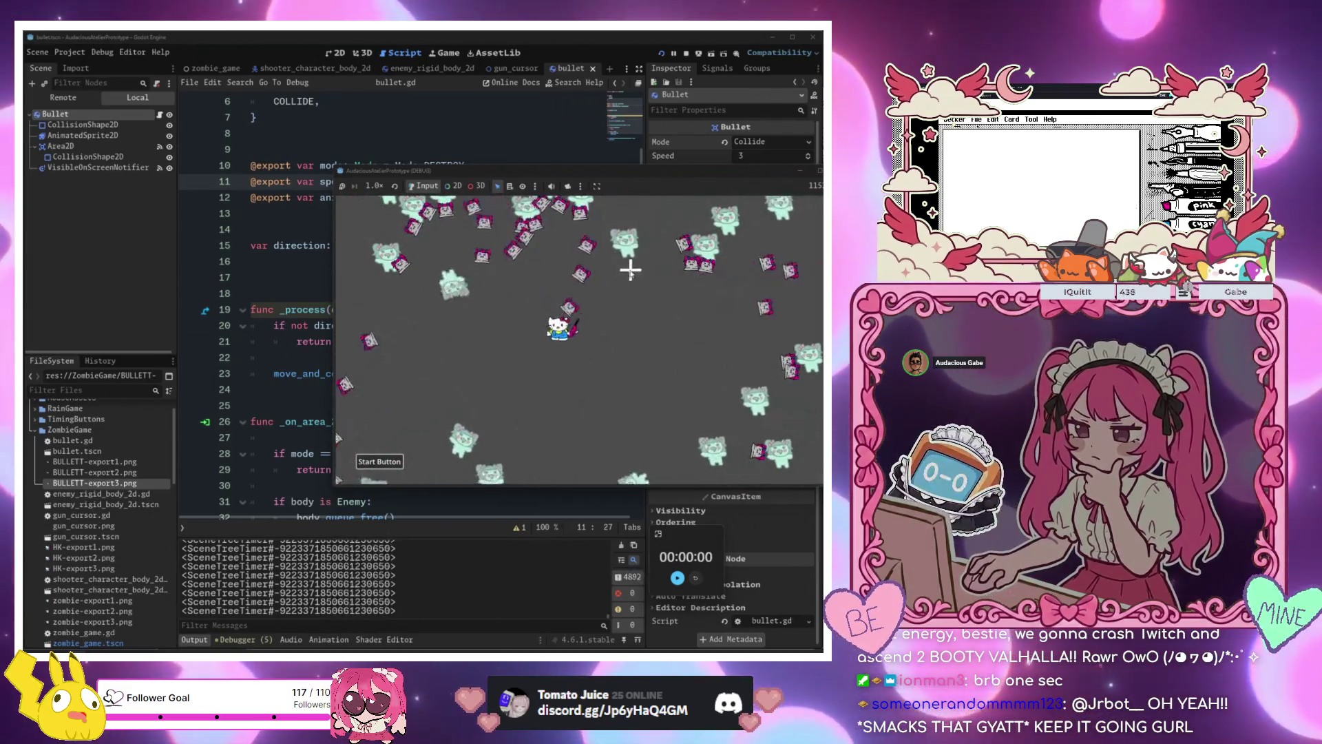
key(a)
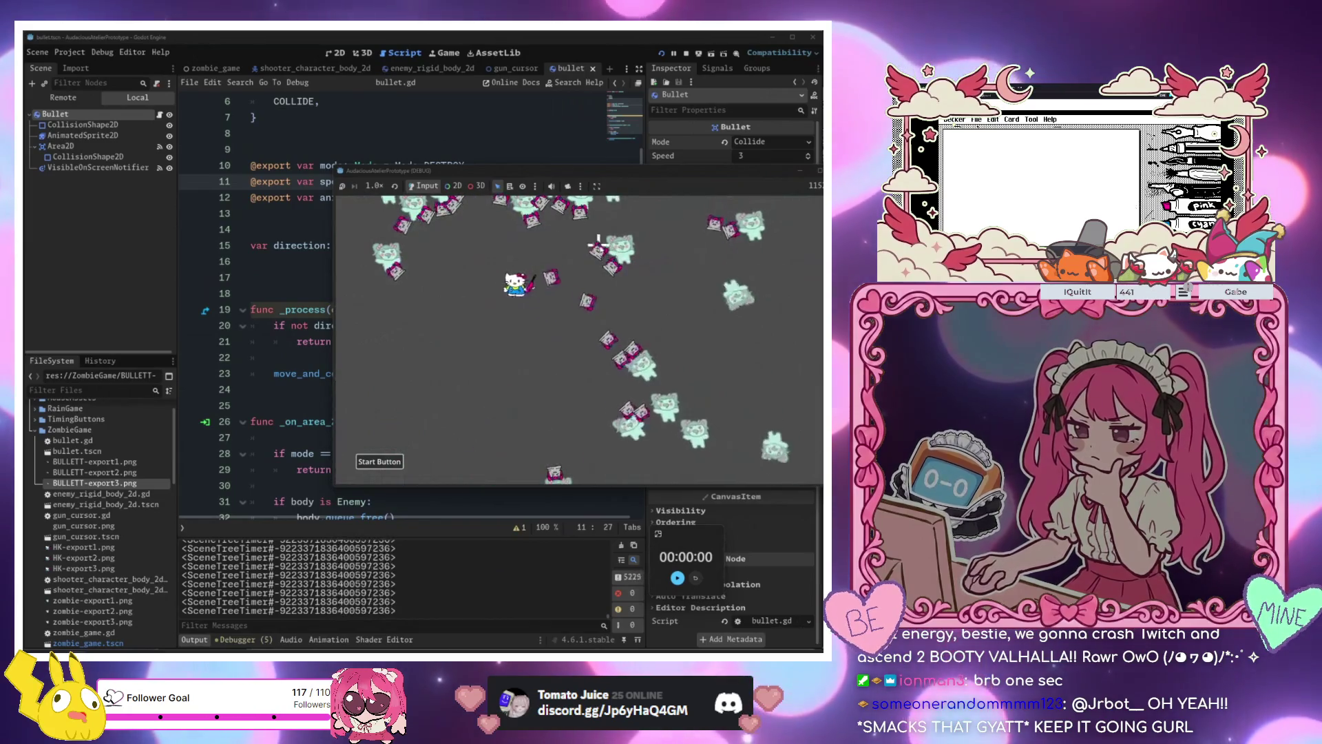
key(s)
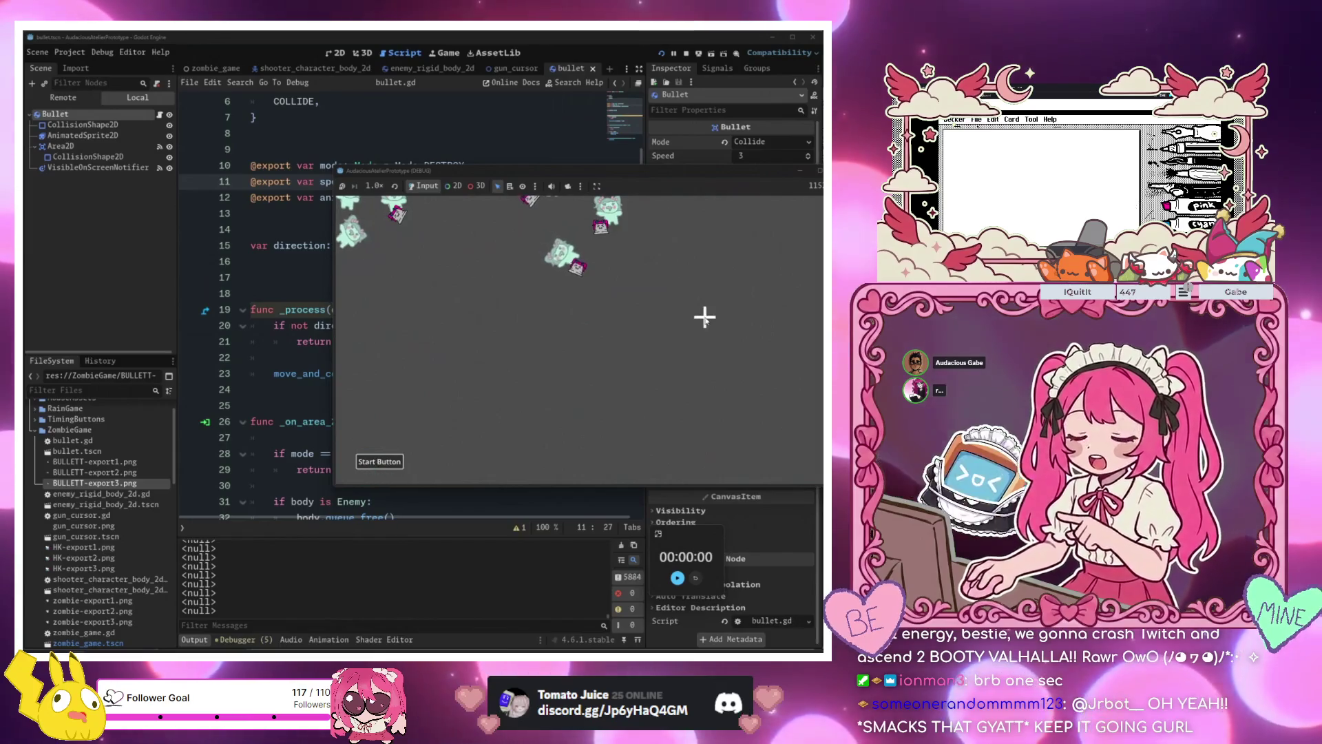
click(373, 466)
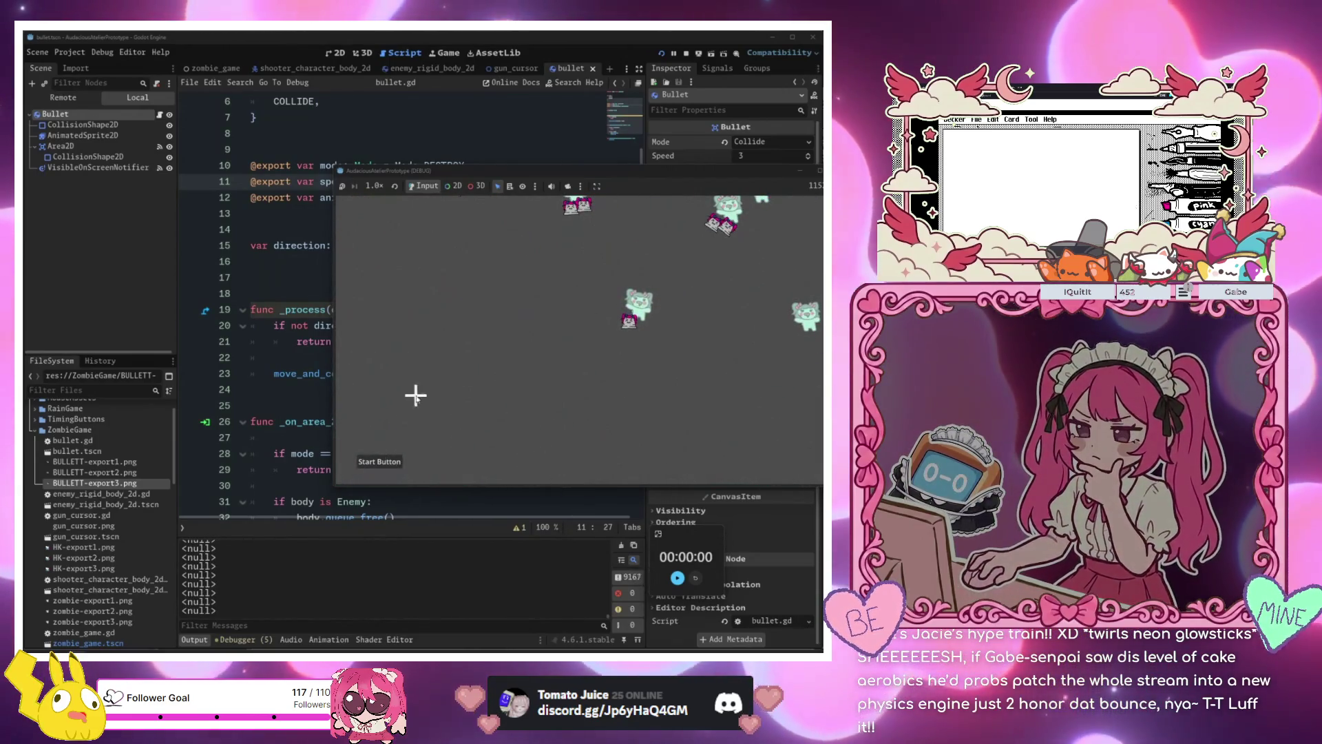
click(383, 462)
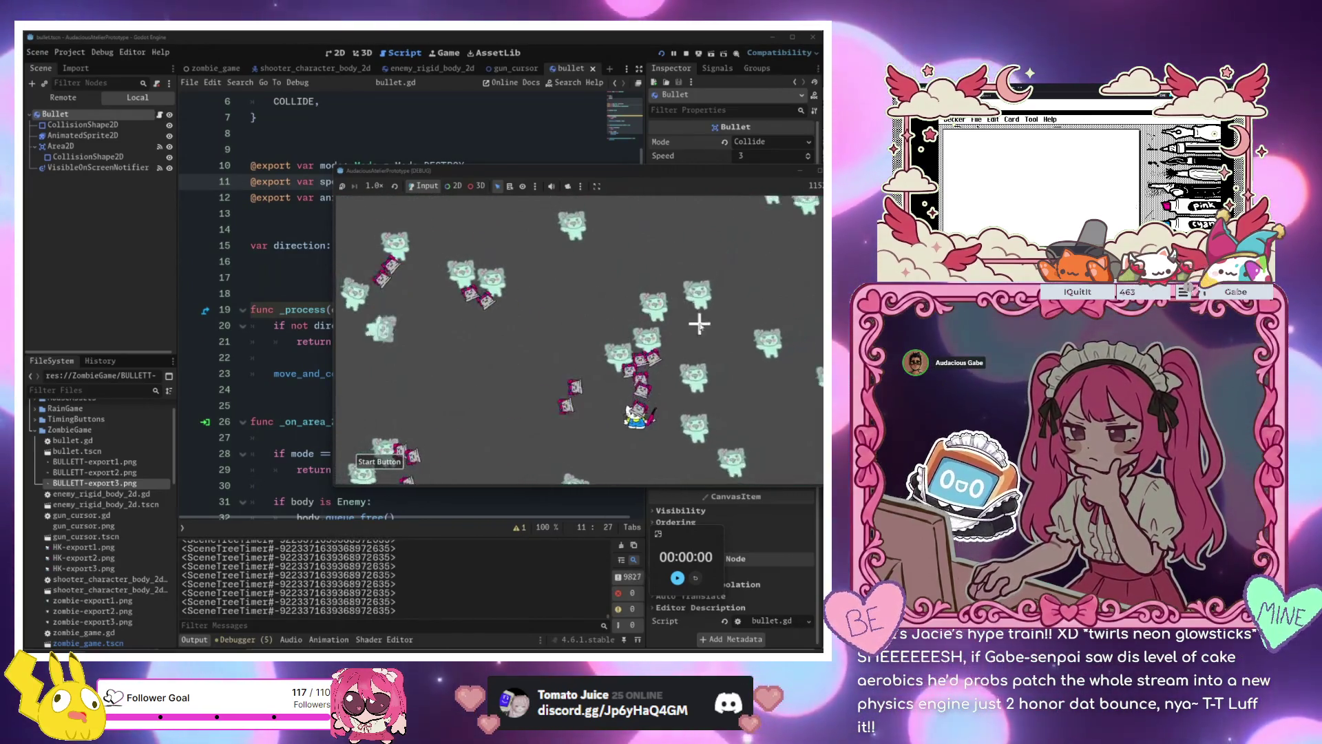
click(387, 464)
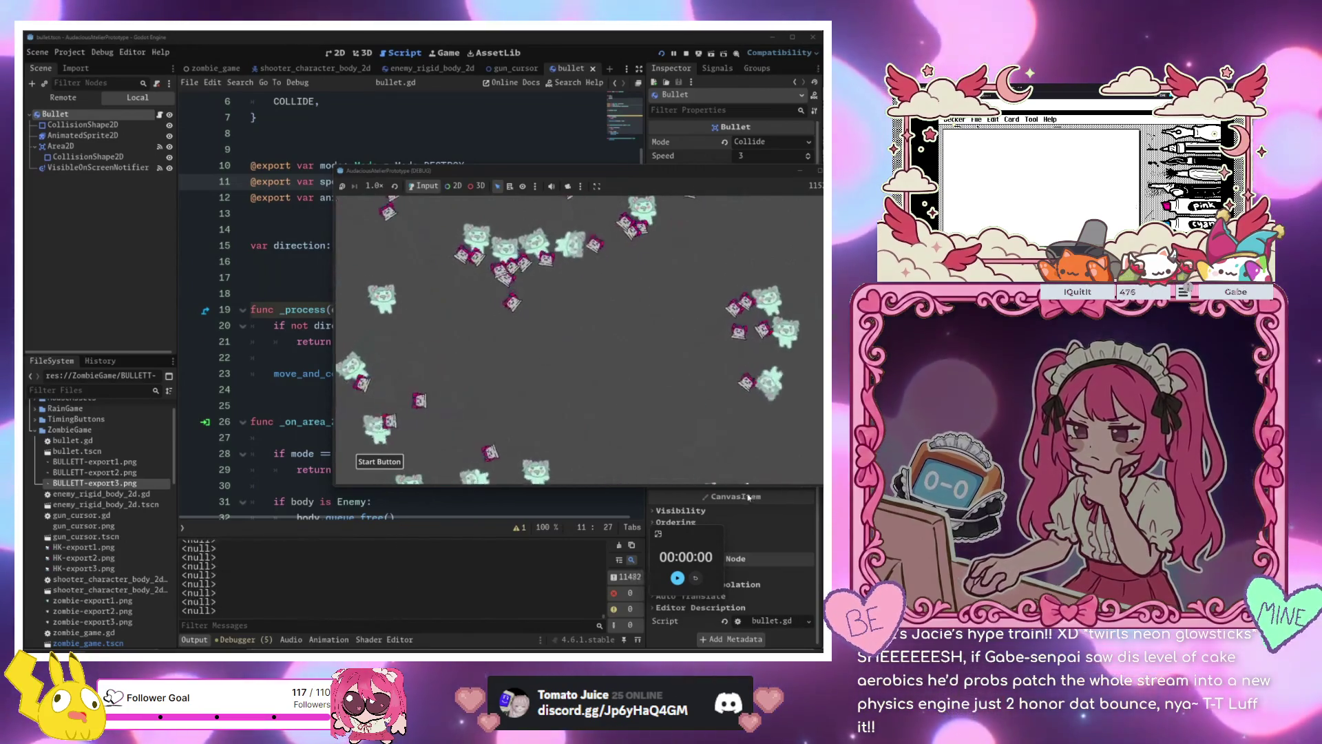
click(383, 462)
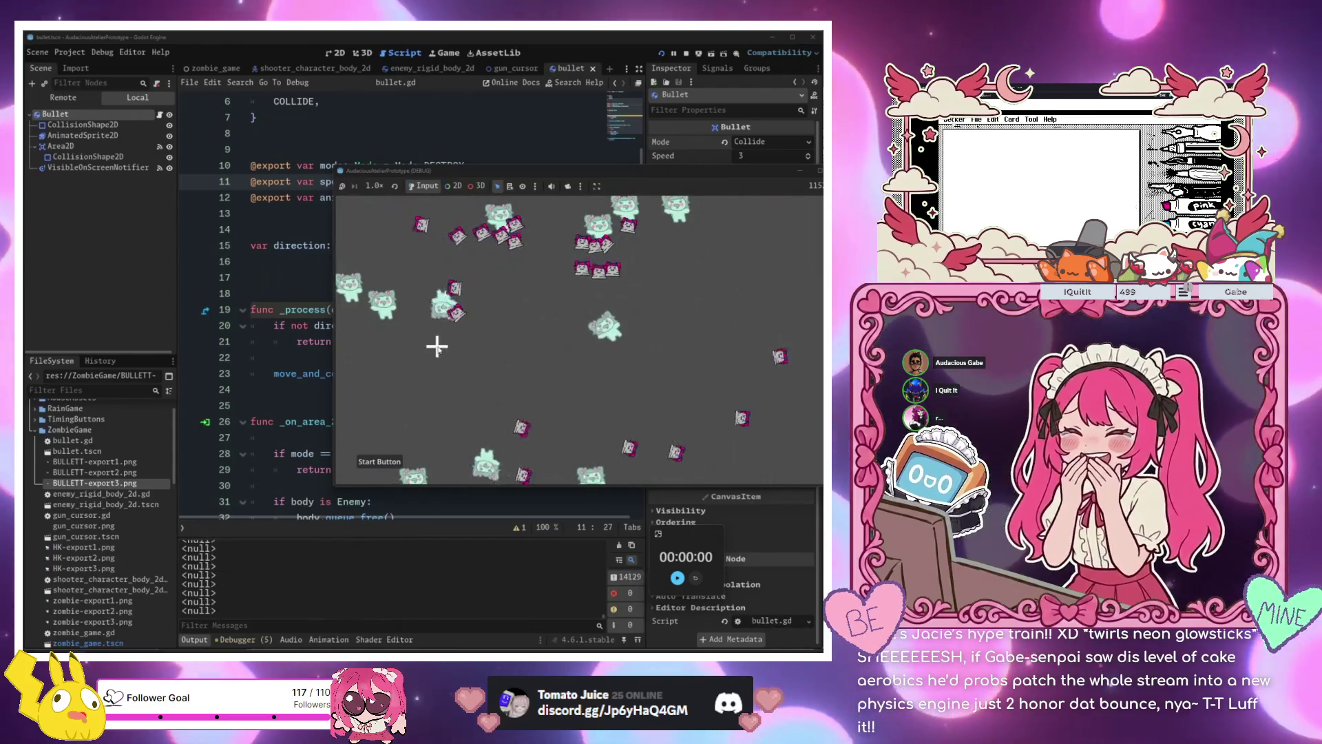
click(390, 461)
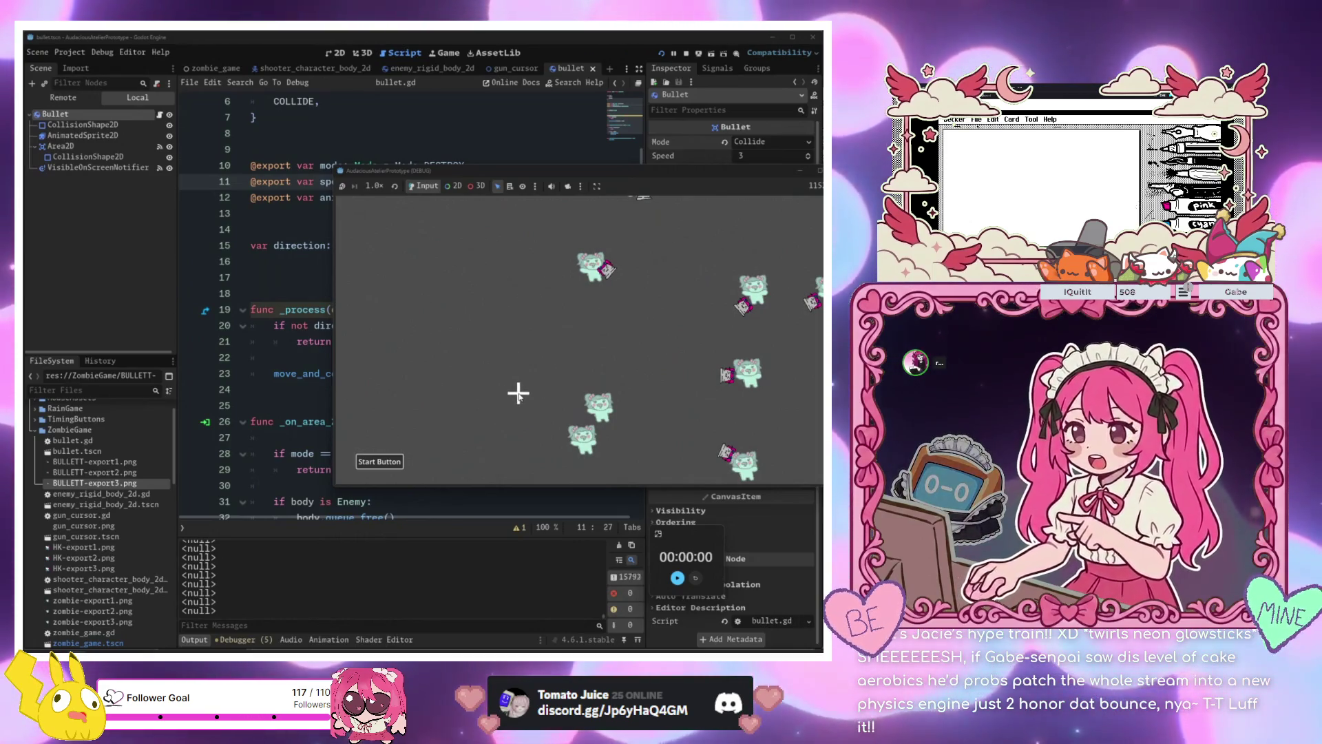
click(391, 461)
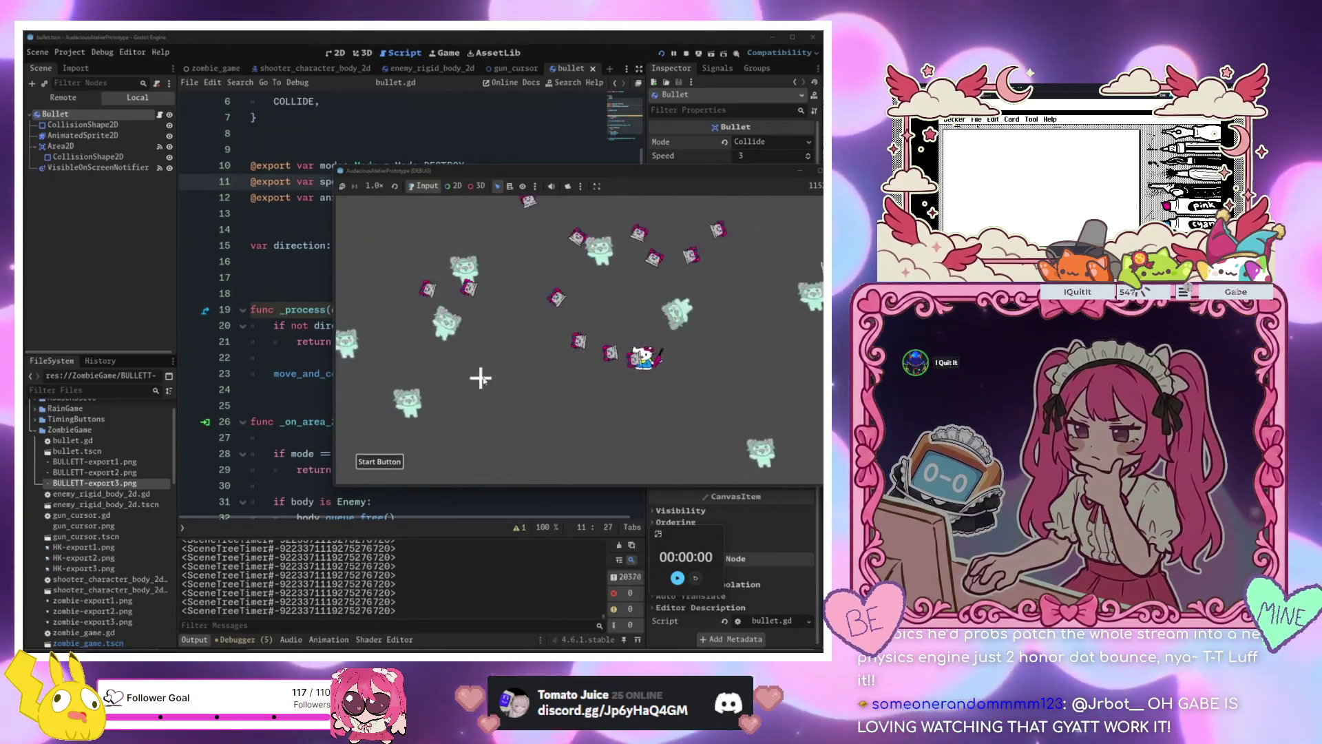
click(395, 461)
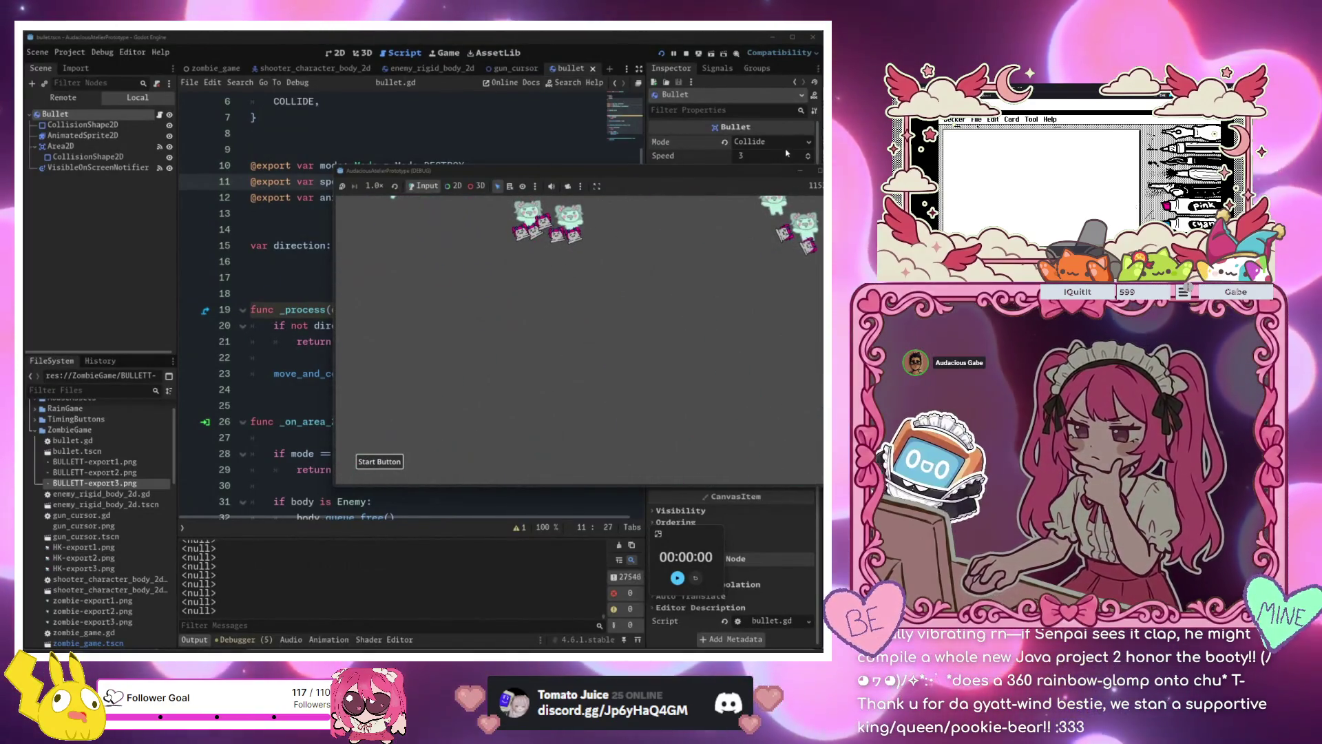
Step: Set the Bullet Mode to Destroy, relaunch the game and start a round
click(567, 235)
click(567, 235)
key(F5)
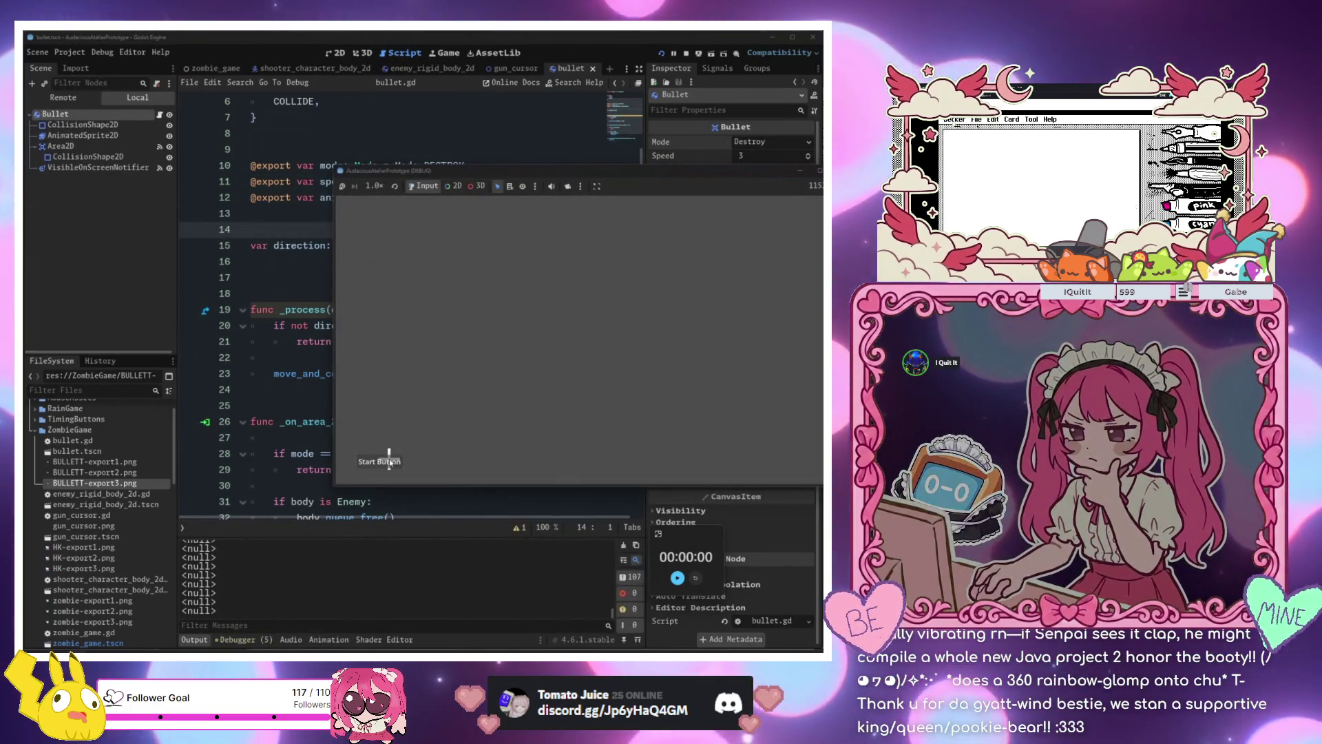
click(385, 460)
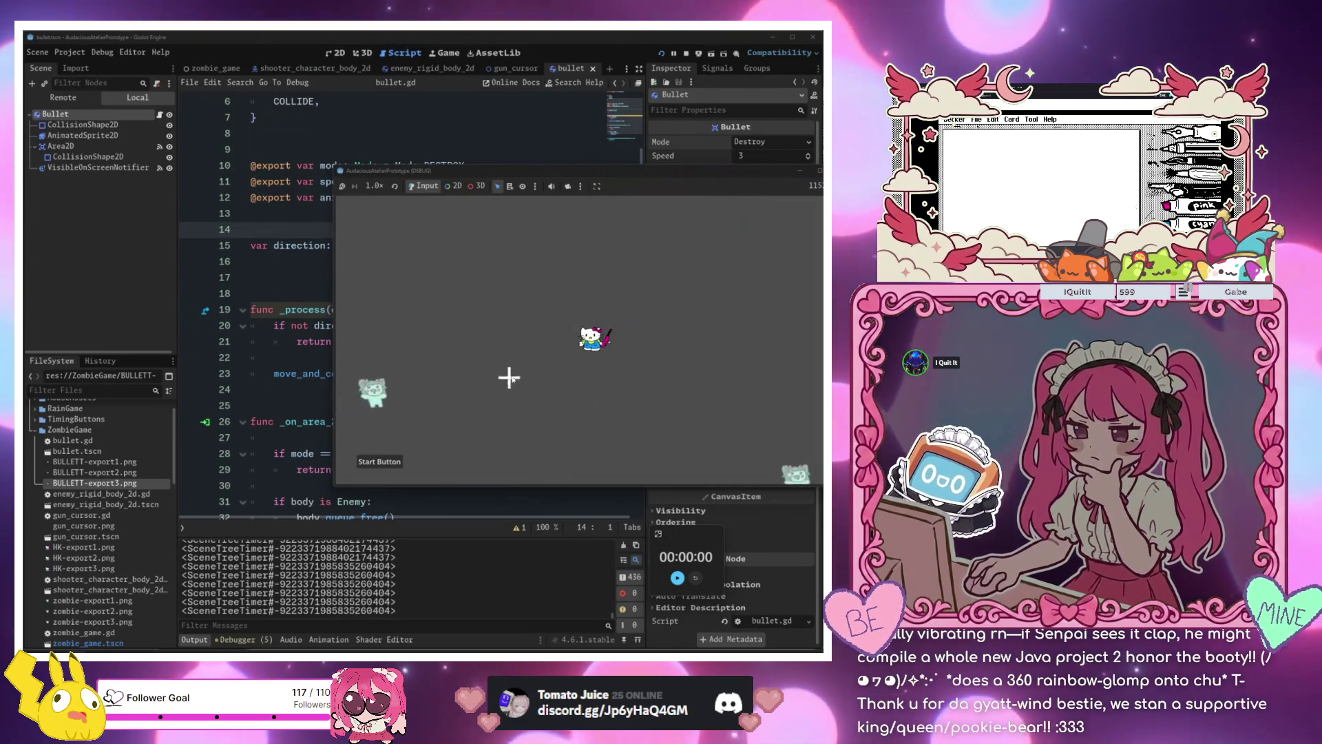
Step: Move with WASD and shoot zombies, watching bullets destroy them
key(w)
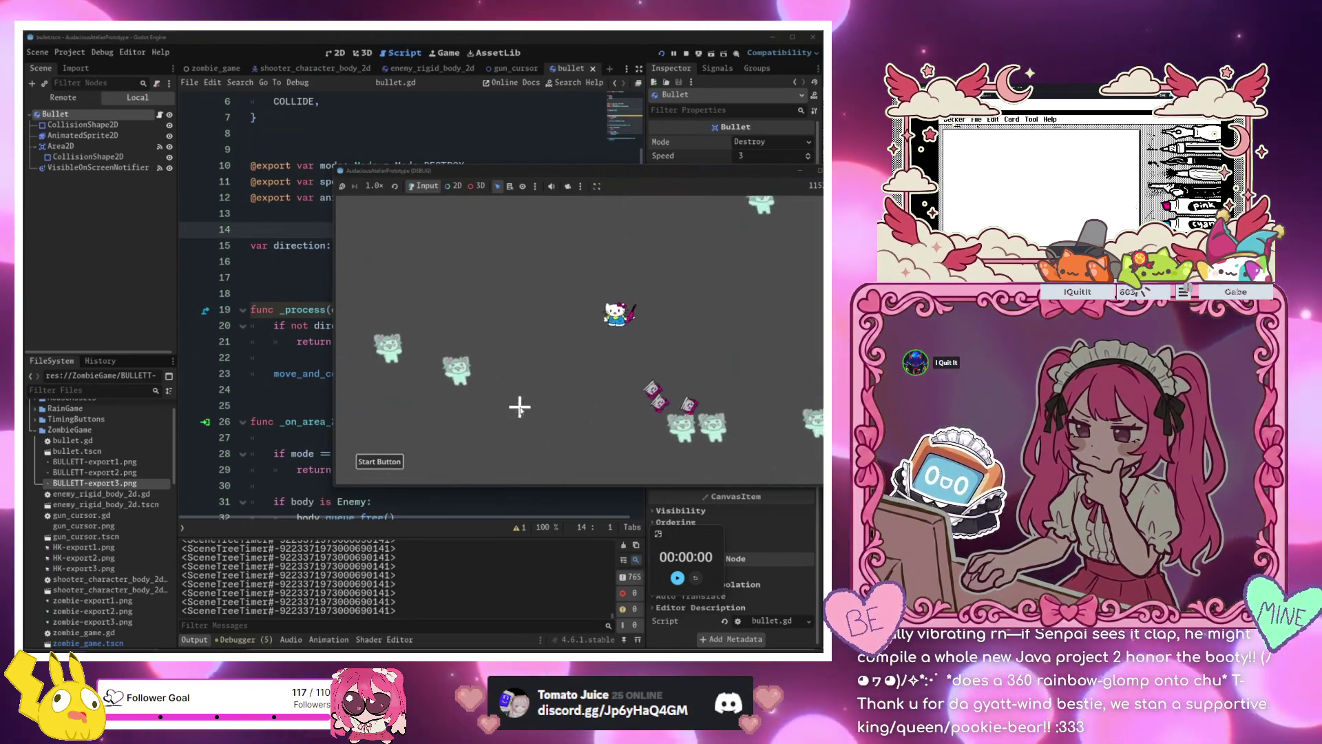
click(414, 335)
key(s)
click(723, 357)
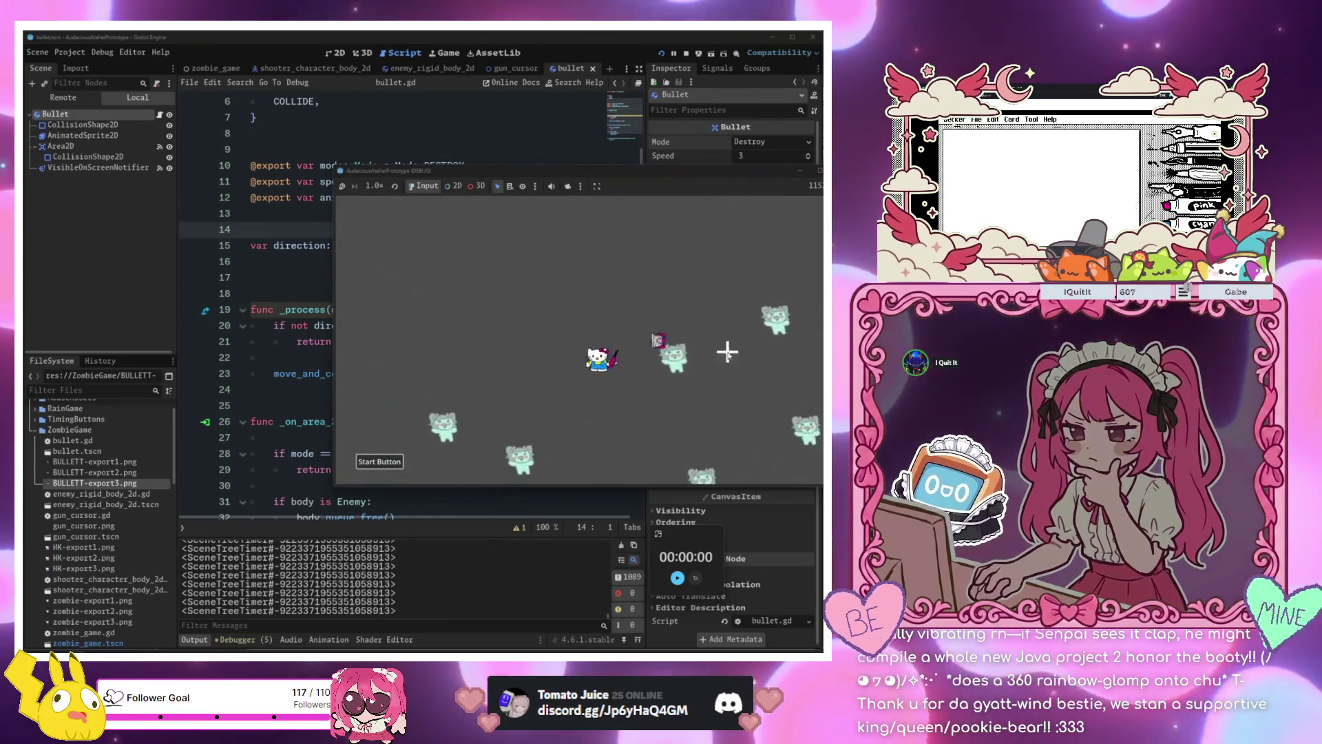
click(728, 373)
key(w)
click(490, 354)
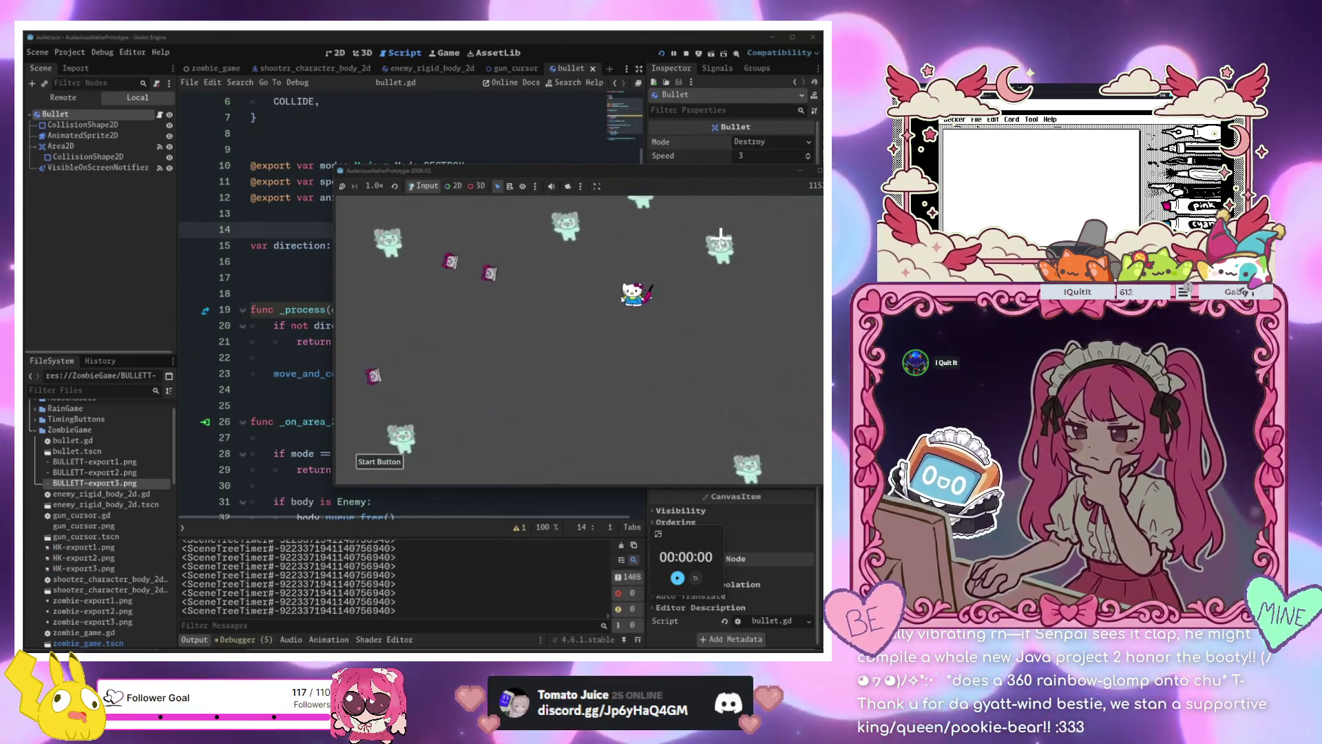
key(w)
click(626, 392)
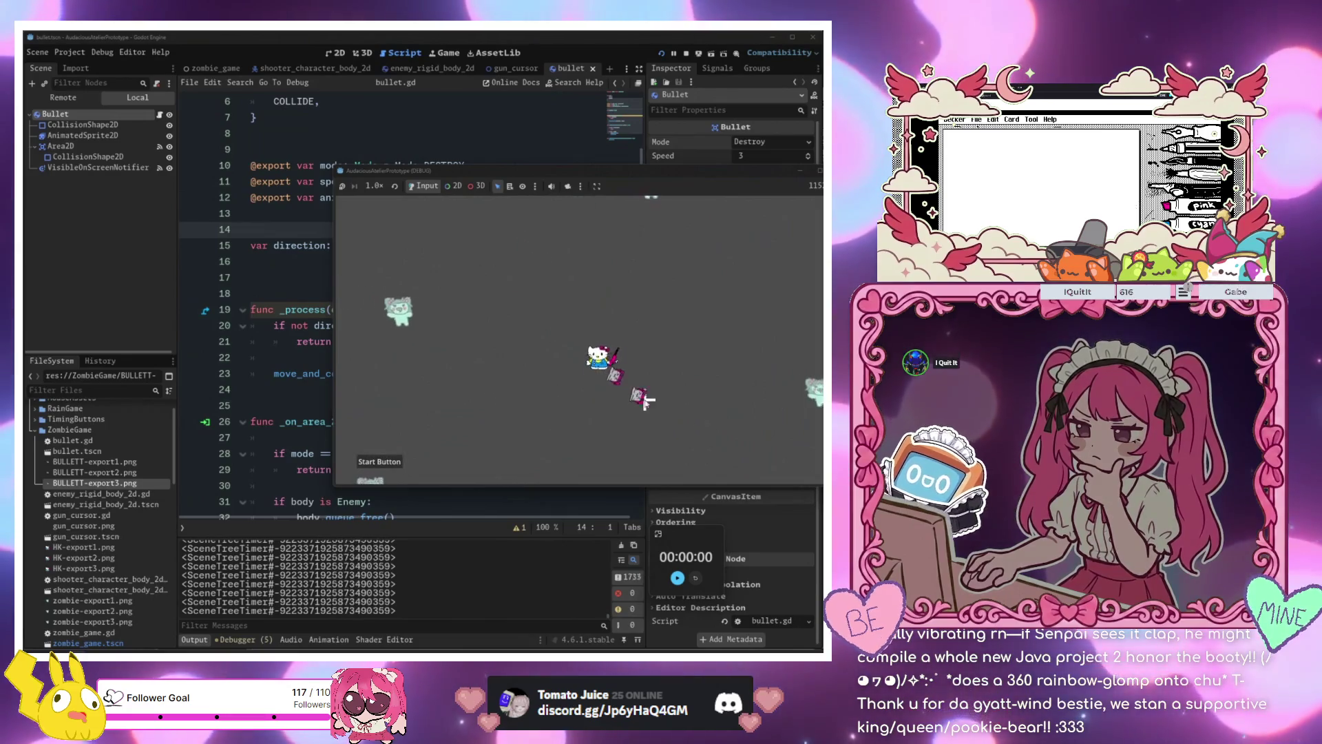
click(656, 398)
key(s)
click(442, 375)
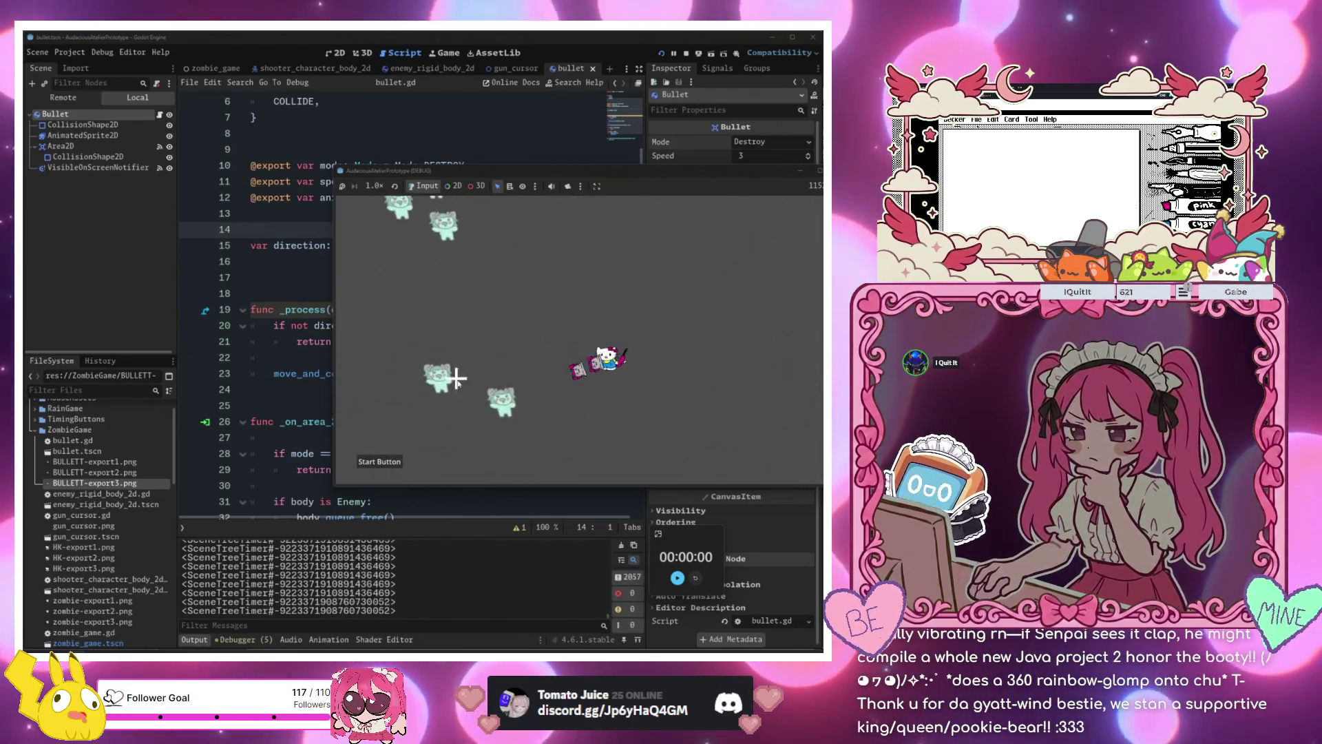
key(a)
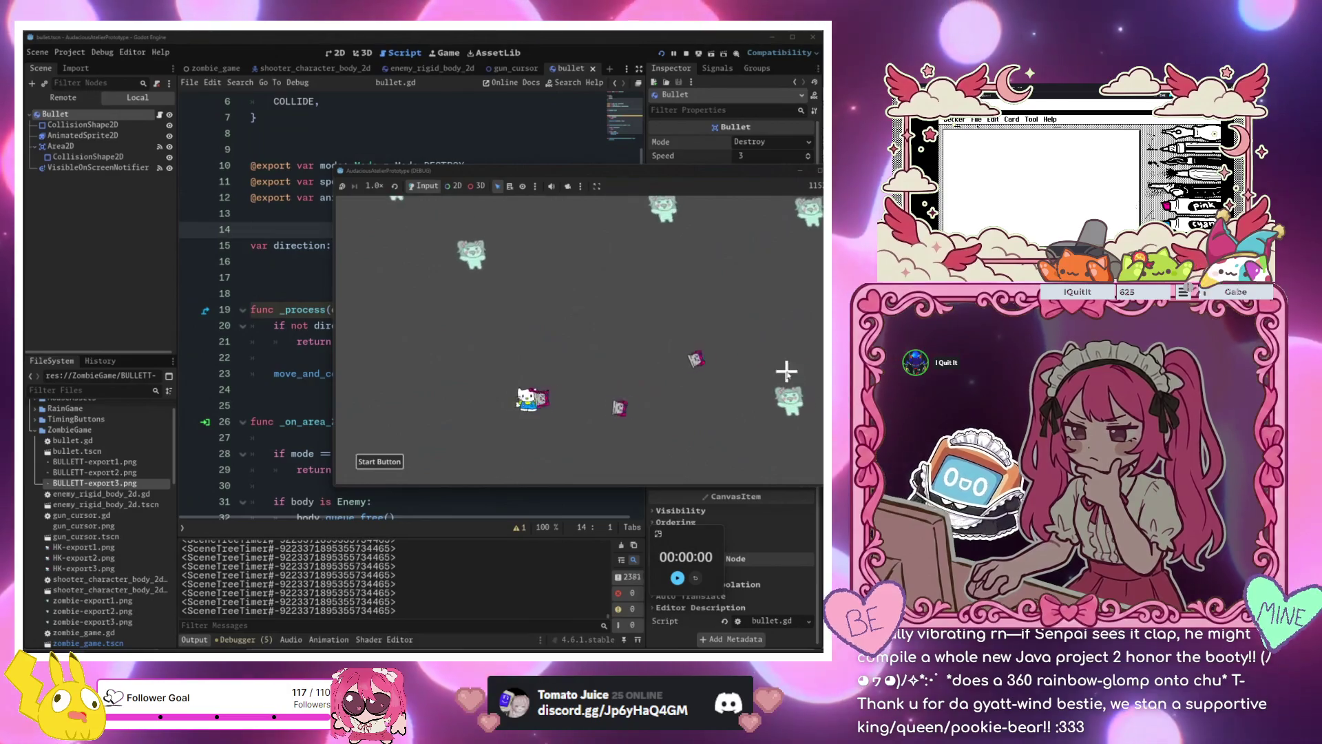
click(466, 276)
key(w)
click(655, 278)
key(d)
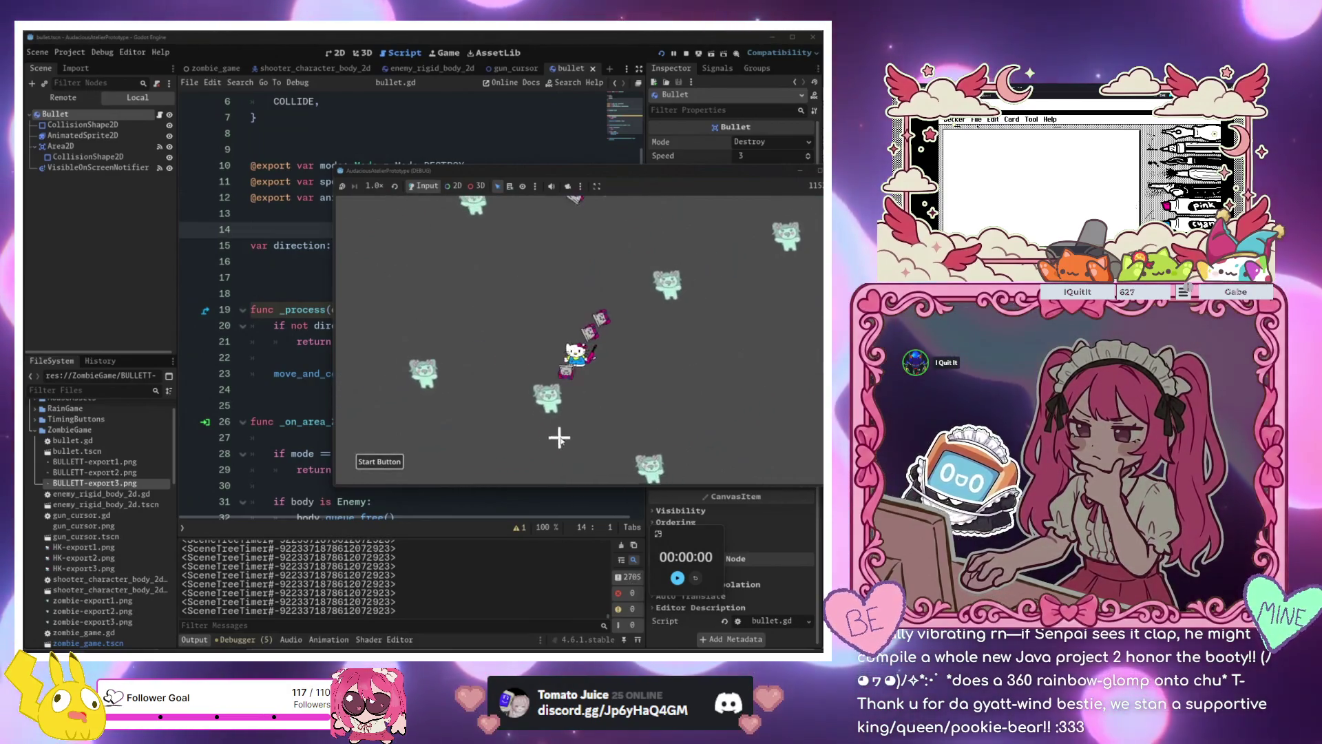
click(561, 437)
key(w)
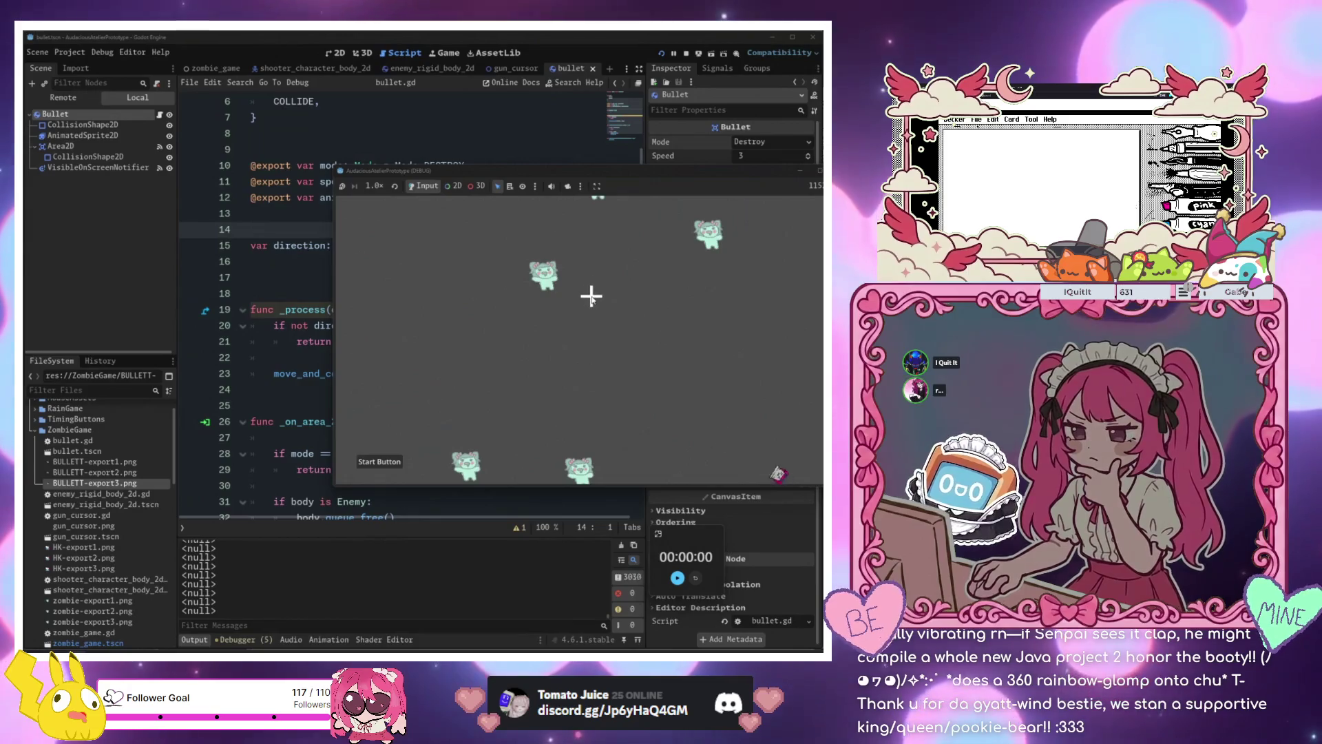
Step: Restart the round, move briefly, and stop the game
click(390, 463)
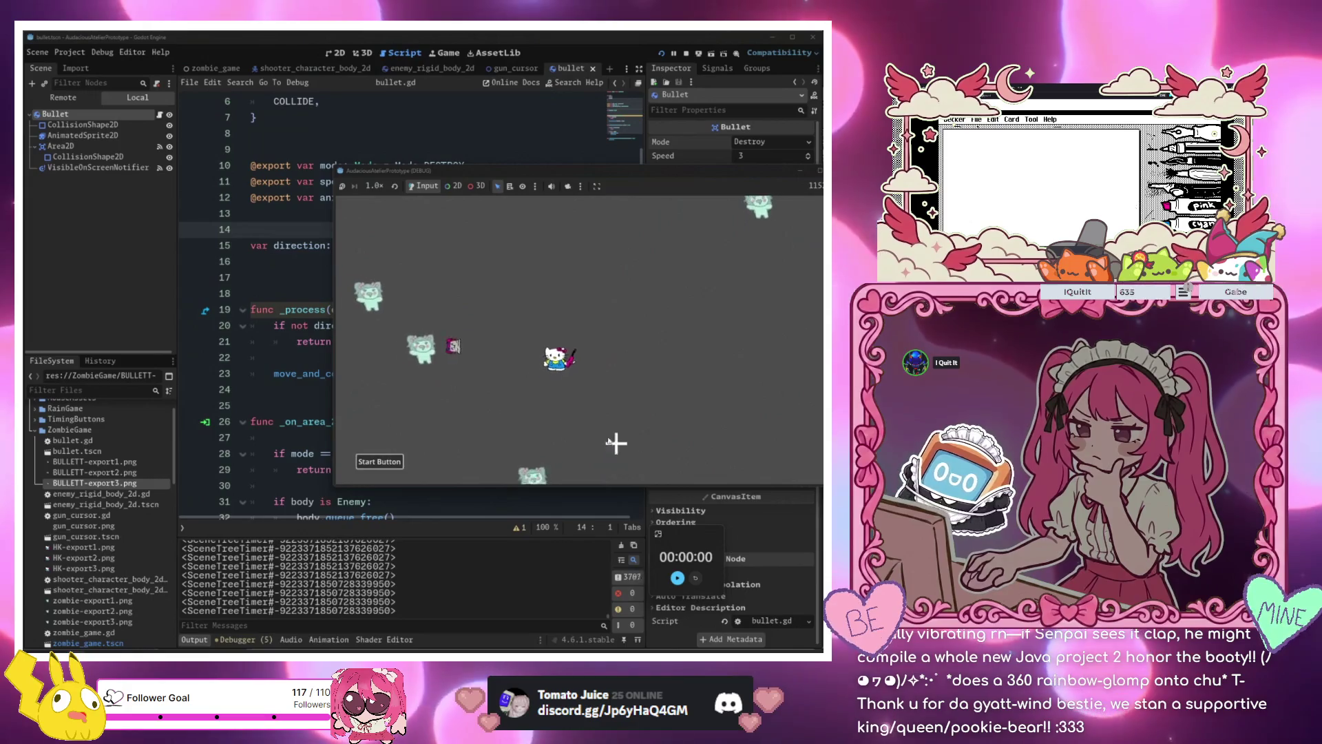
key(w)
key(d)
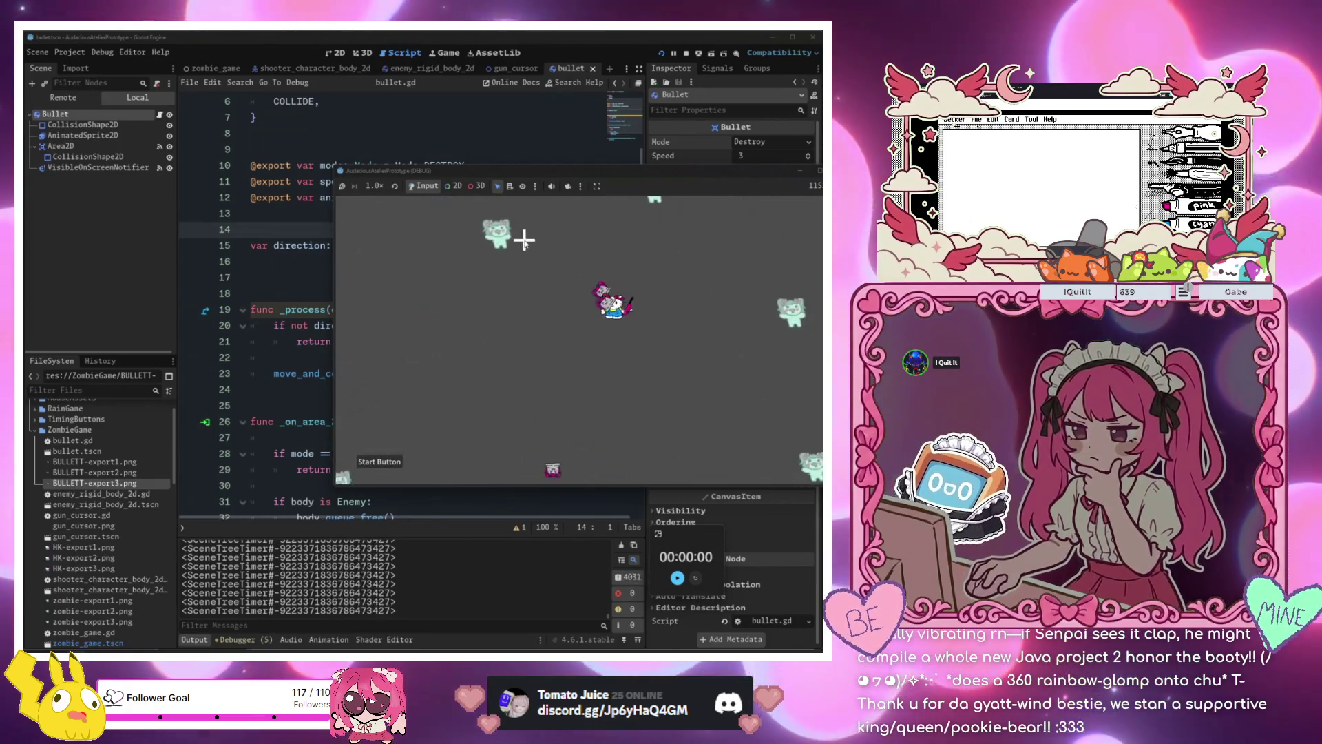
key(F8)
Step: Relaunch the game, reposition its window, then stop it
text(d)
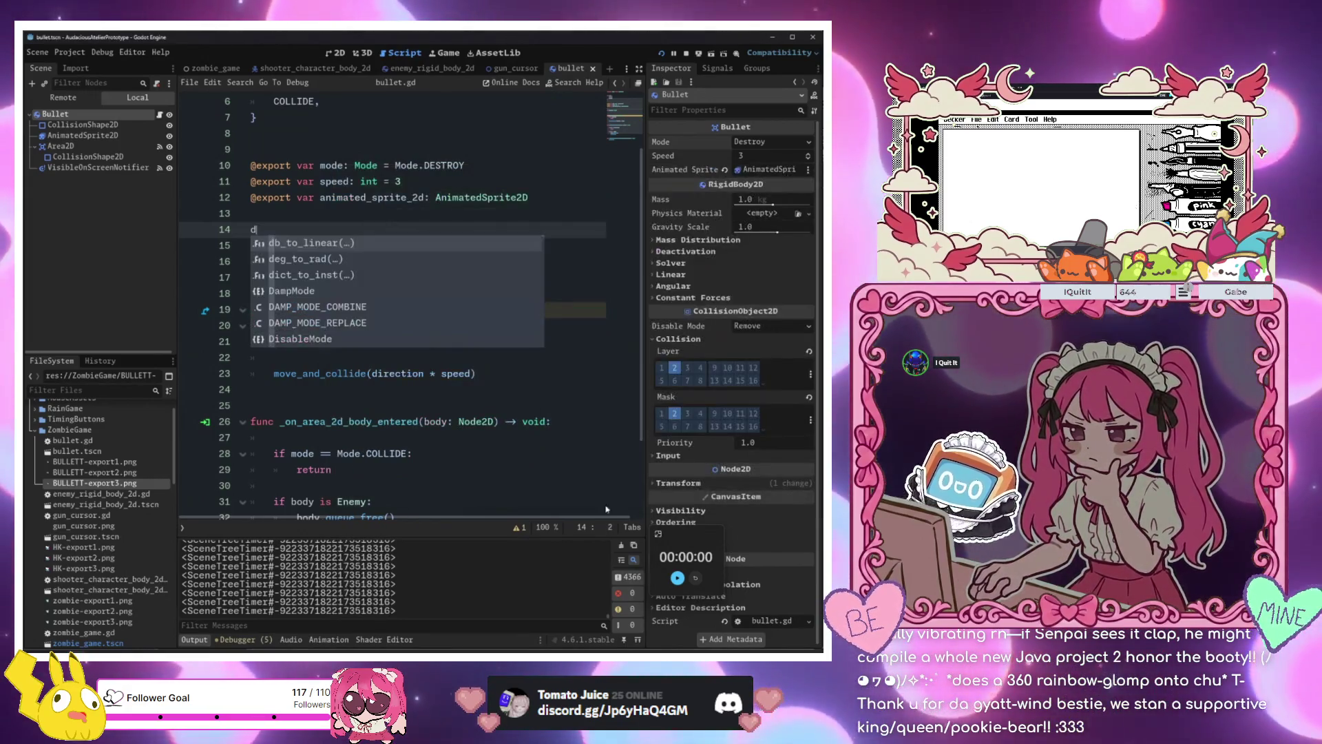
key(F5)
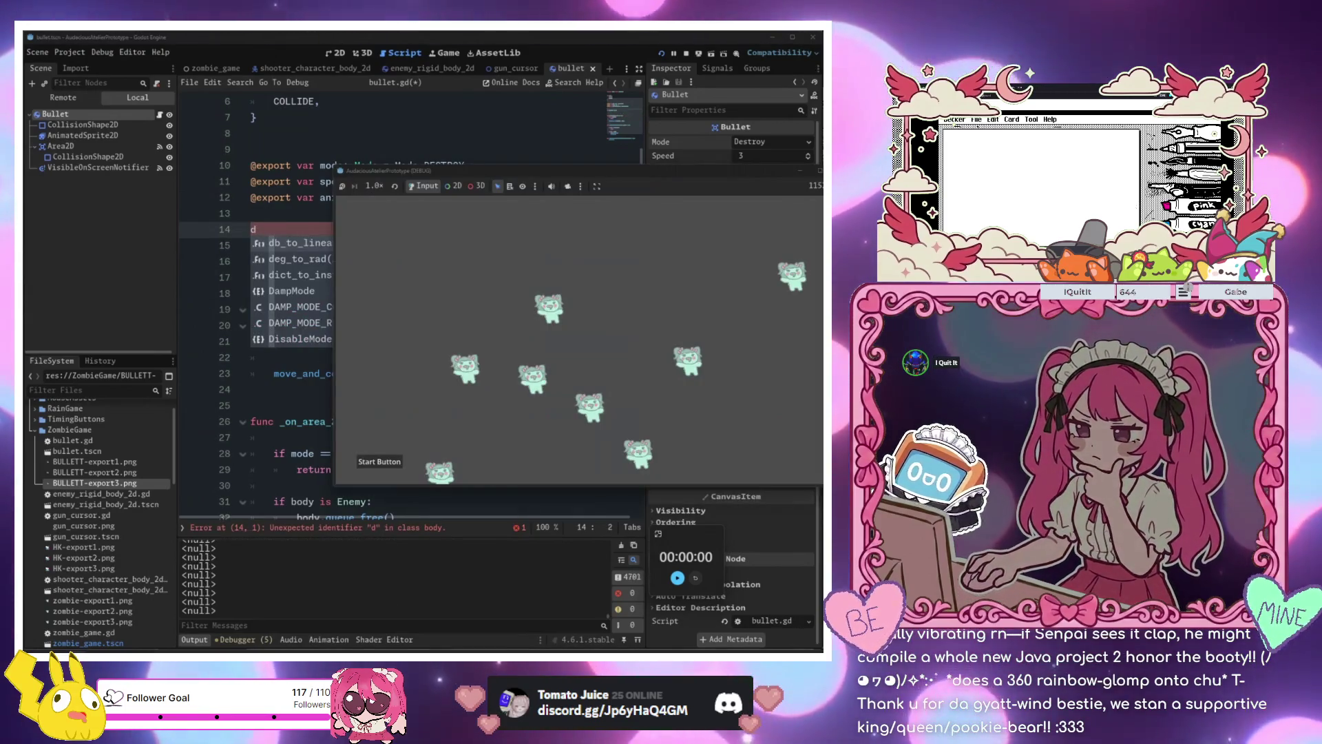
mouse_move(534, 187)
mouse_down()
mouse_move(452, 200)
mouse_move(377, 179)
mouse_up()
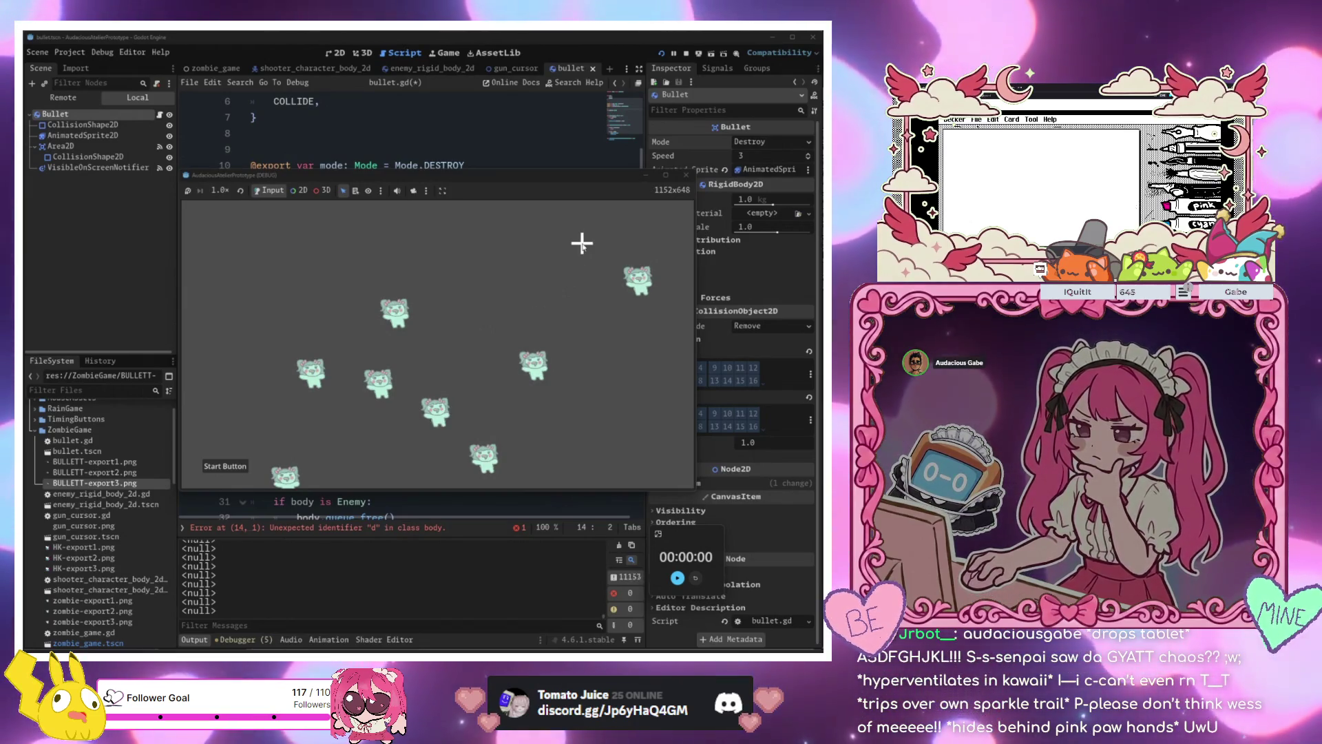
drag(603, 176, 531, 214)
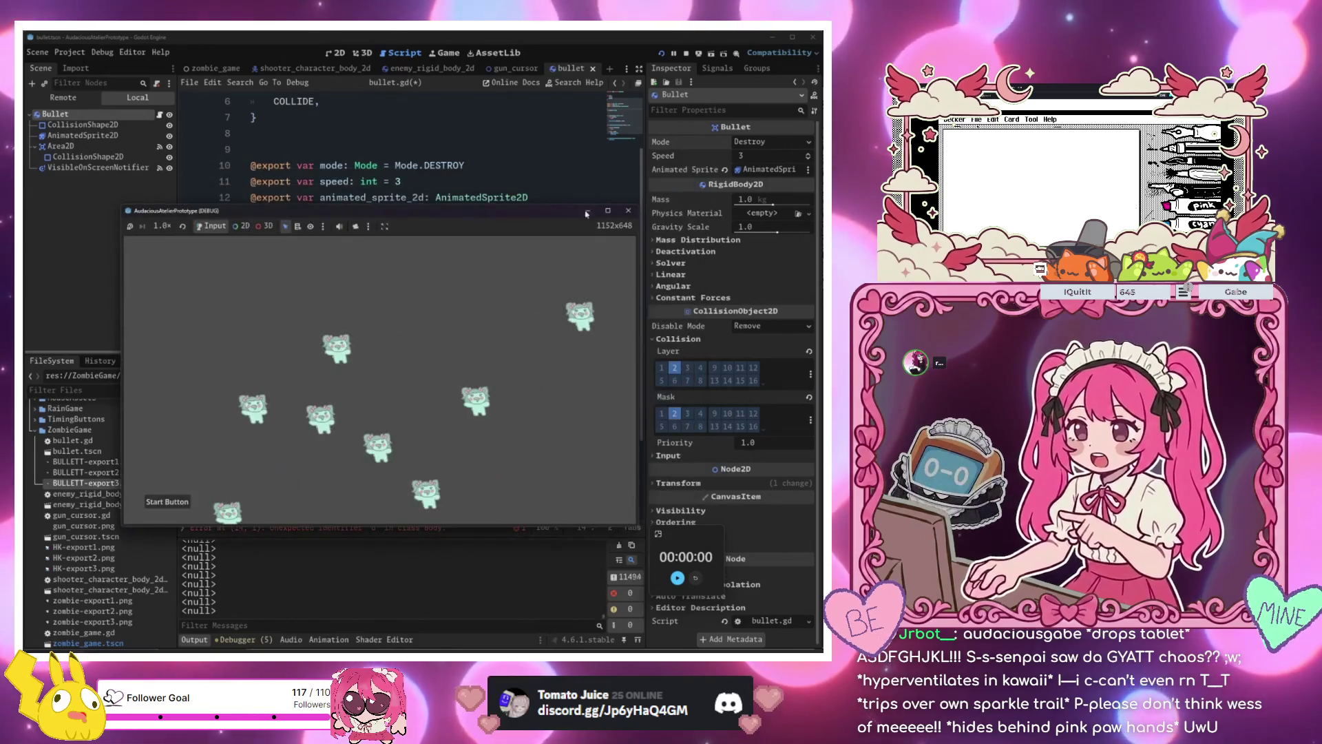
key(F8)
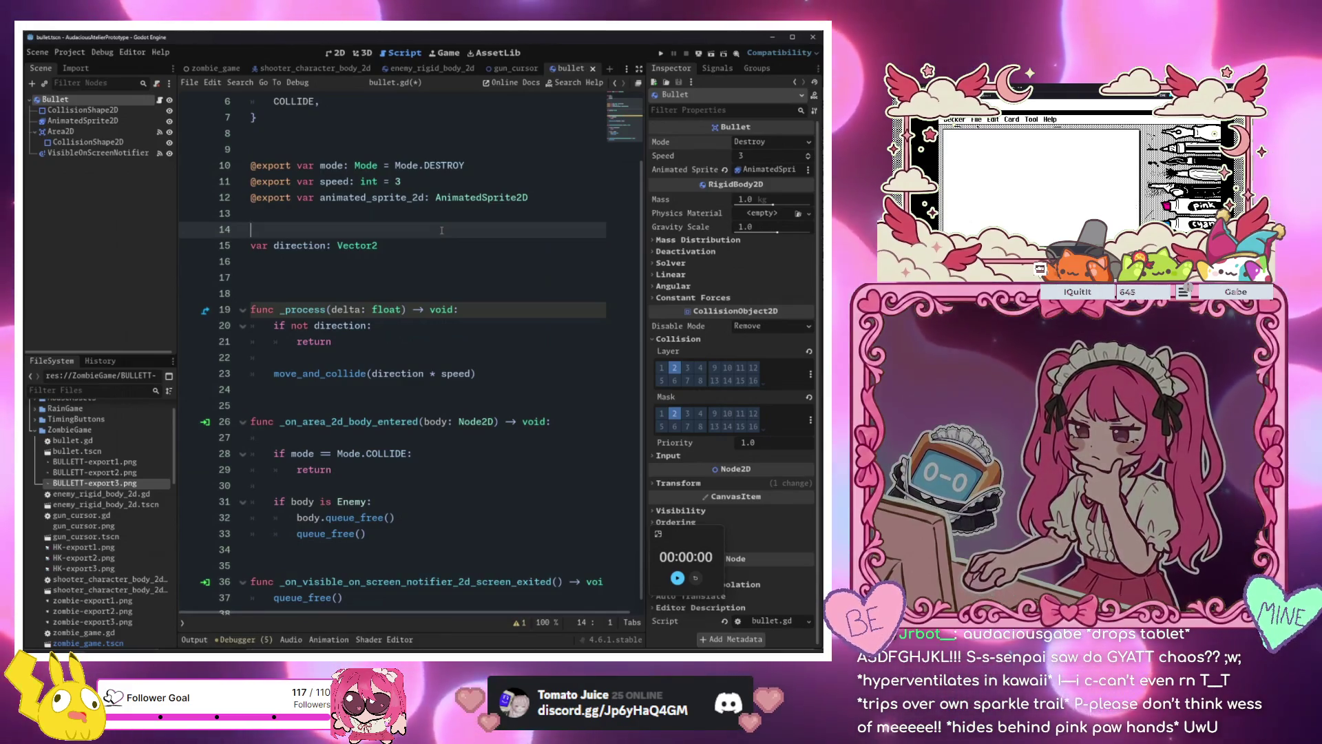
Step: Delete the stray 'd' line below var direction in bullet.gd, clearing the parse error
click(476, 261)
click(488, 274)
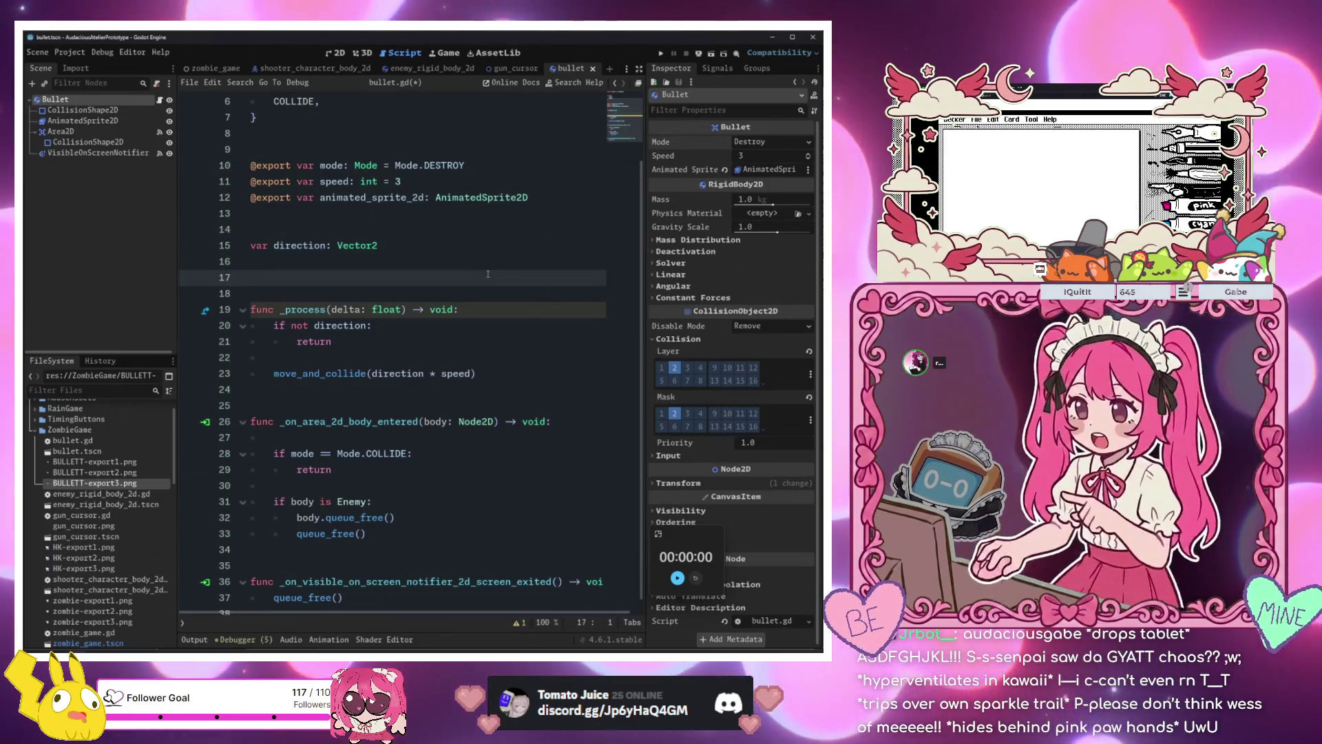
key(BackSpace)
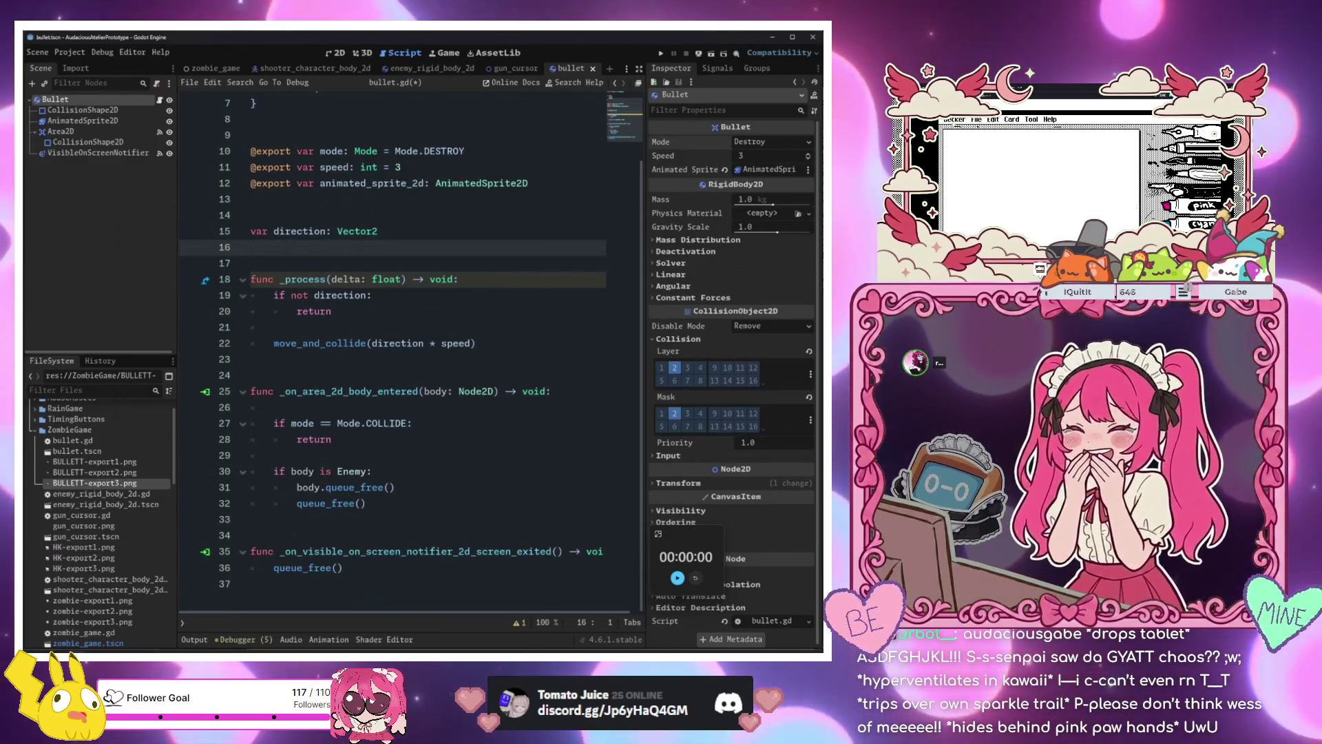